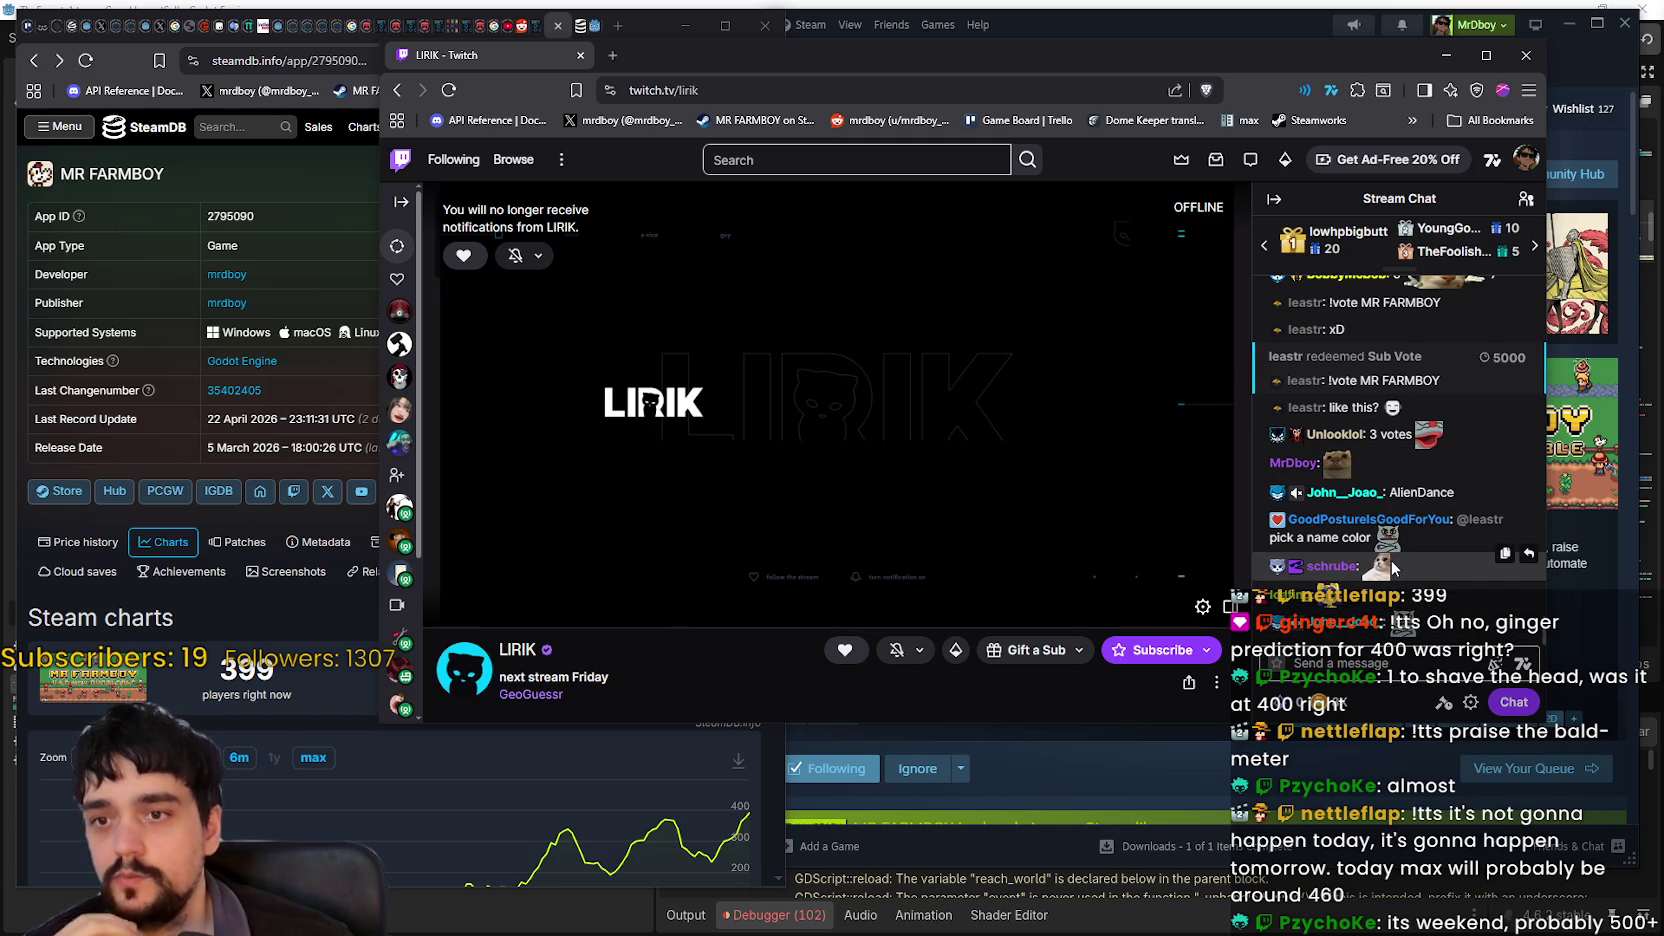
# Step: Browse the list of chat viewers, then go back to the chat
pyautogui.moveTo(1381, 553)
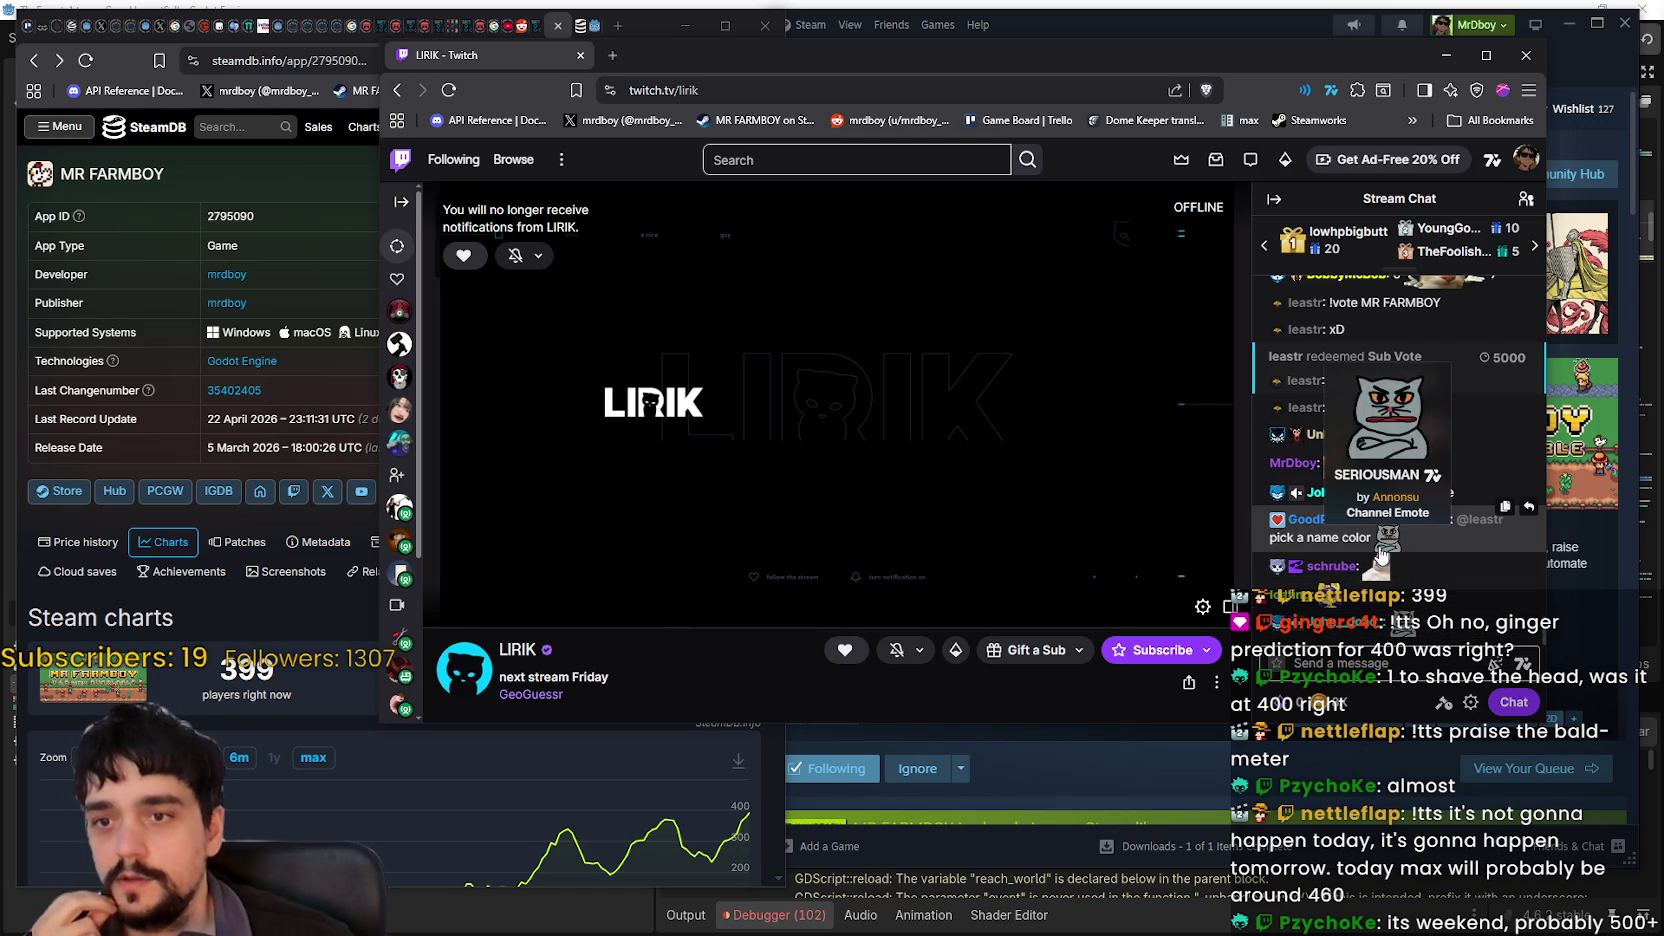
pyautogui.click(1525, 201)
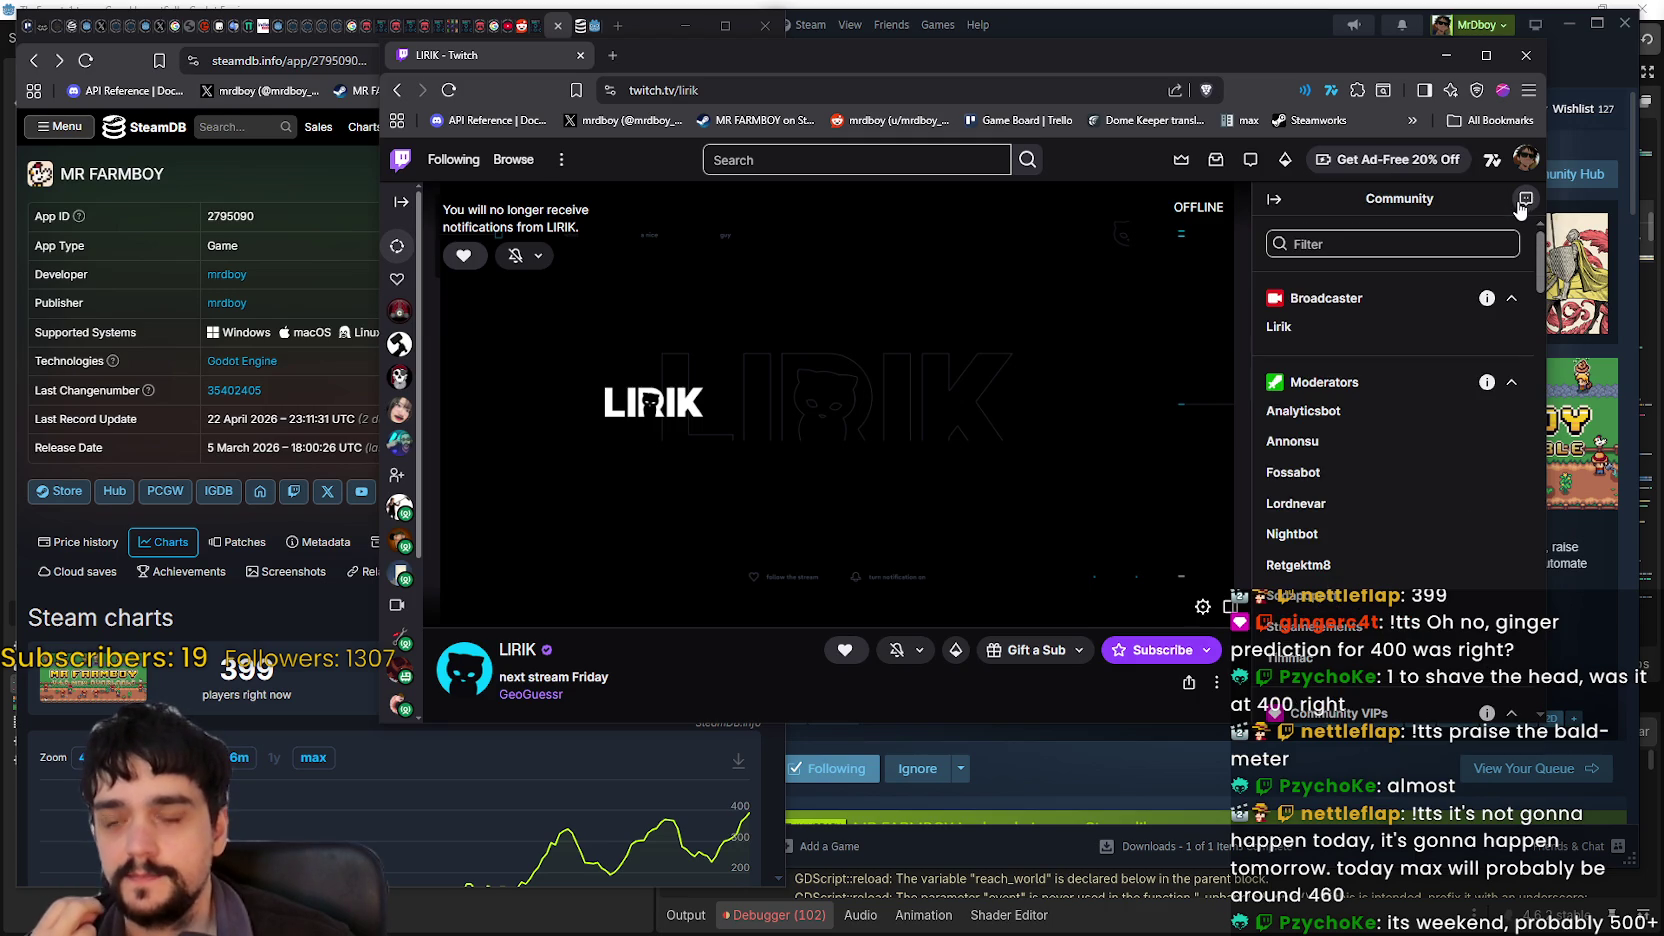
pyautogui.scroll(-1, 1421, 434)
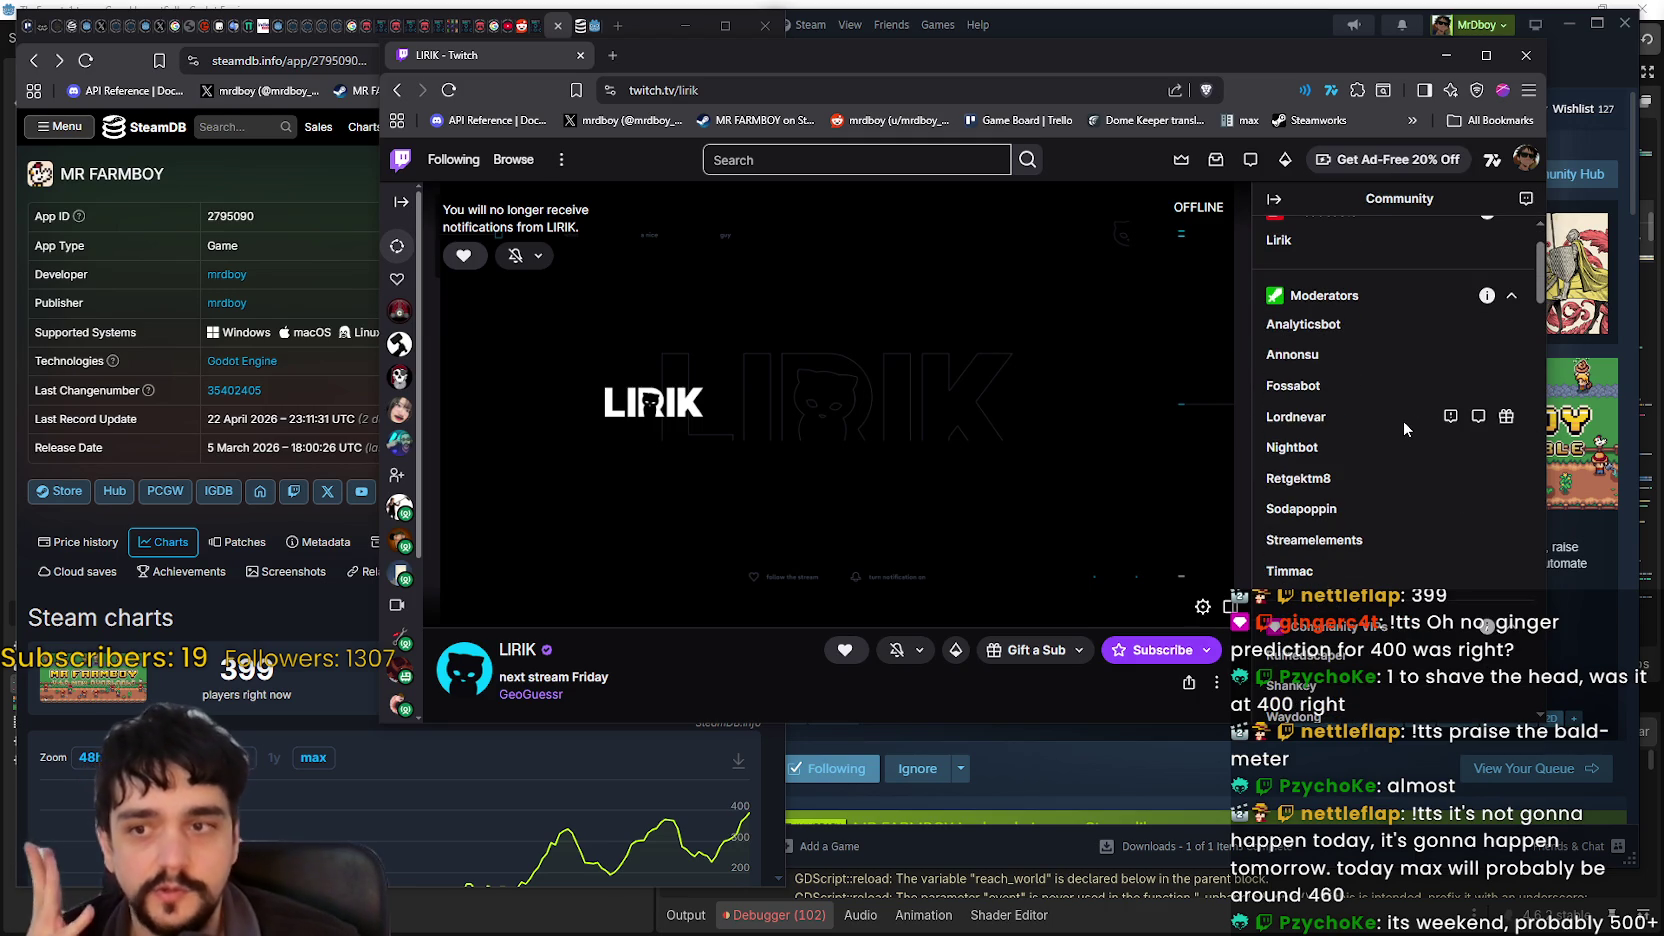
pyautogui.scroll(-5, 1403, 420)
pyautogui.moveTo(1540, 335); pyautogui.dragTo(1592, 697)
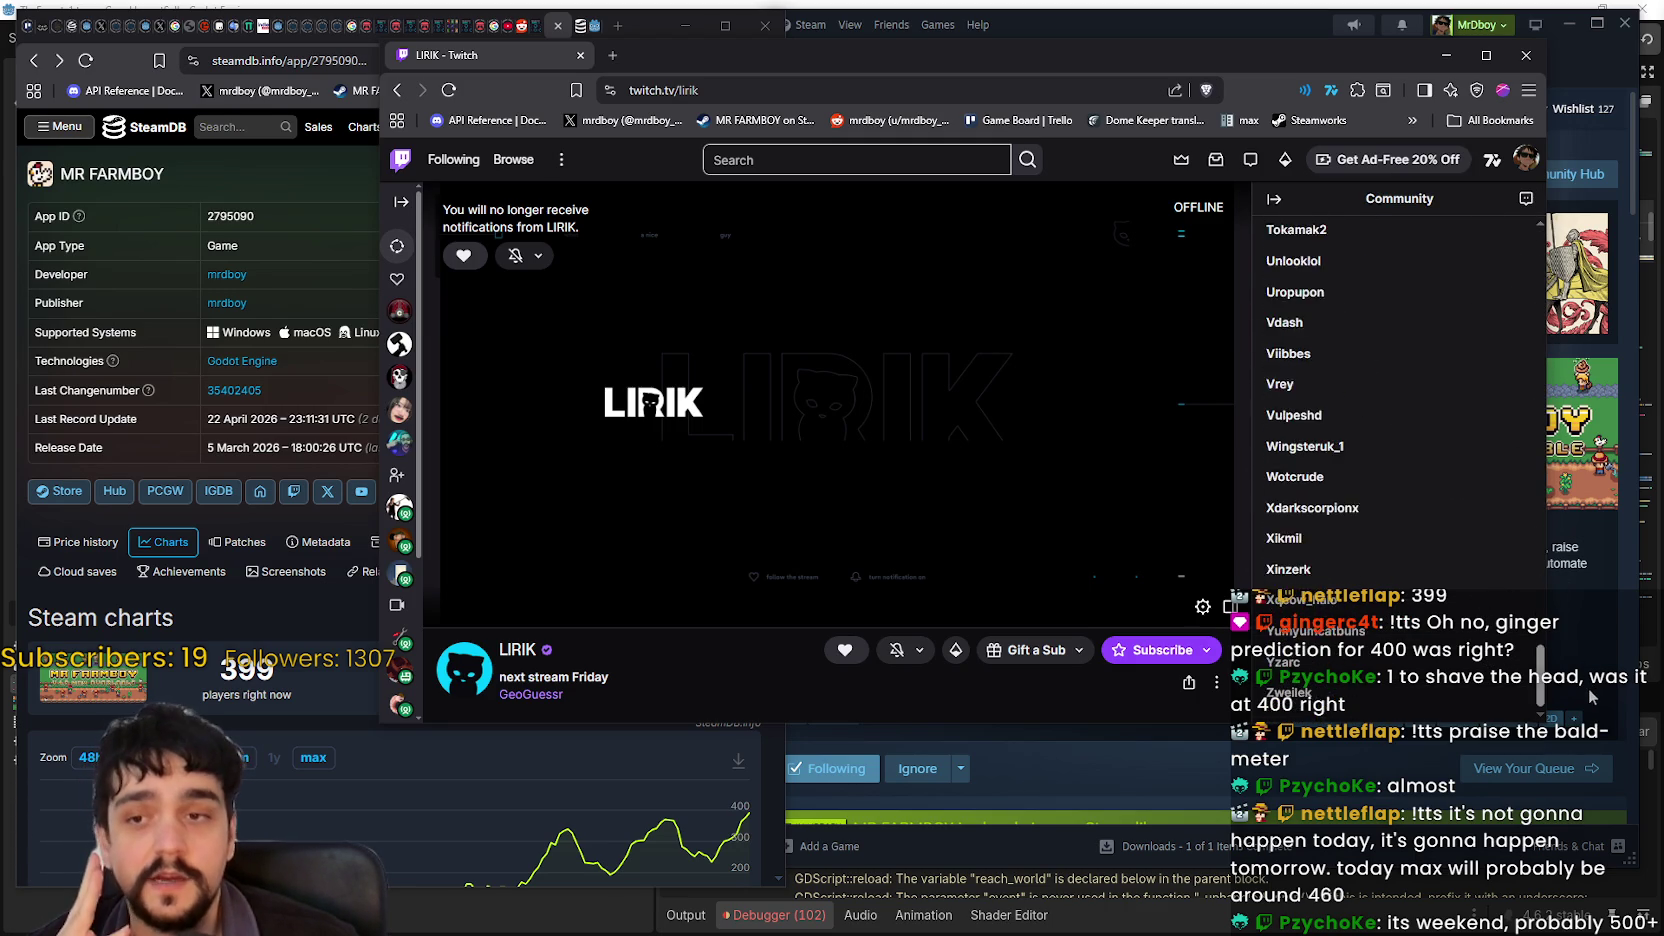
pyautogui.click(1525, 198)
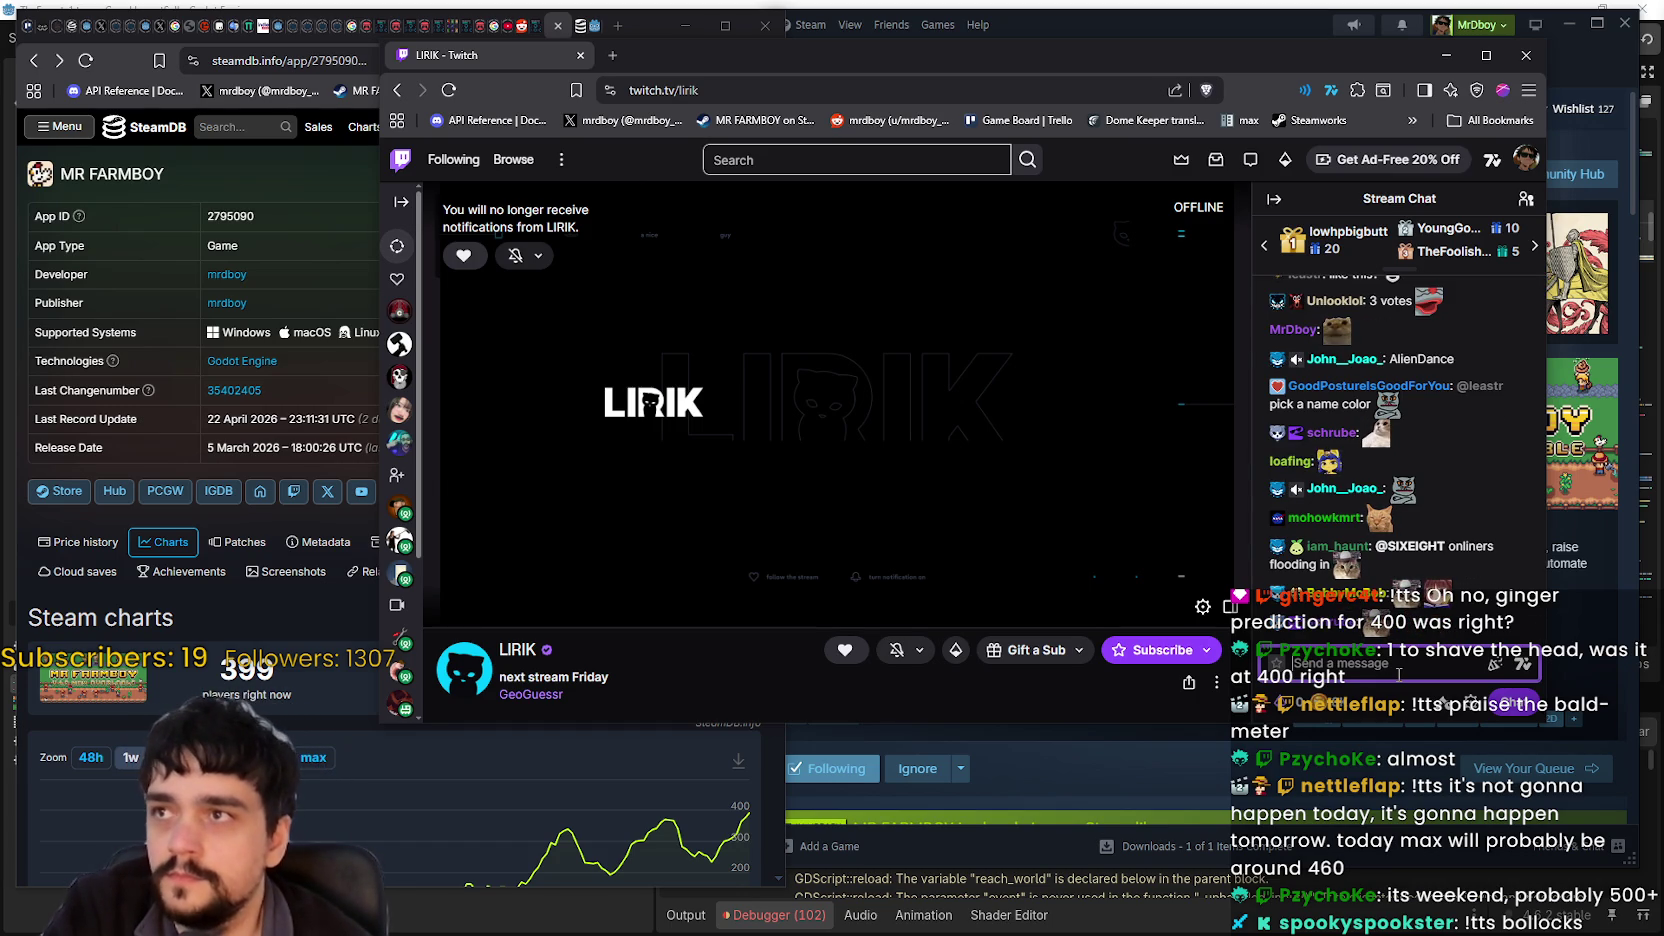
# Step: Post 'Thanks guys :)' in the stream chat
pyautogui.moveTo(1368, 640)
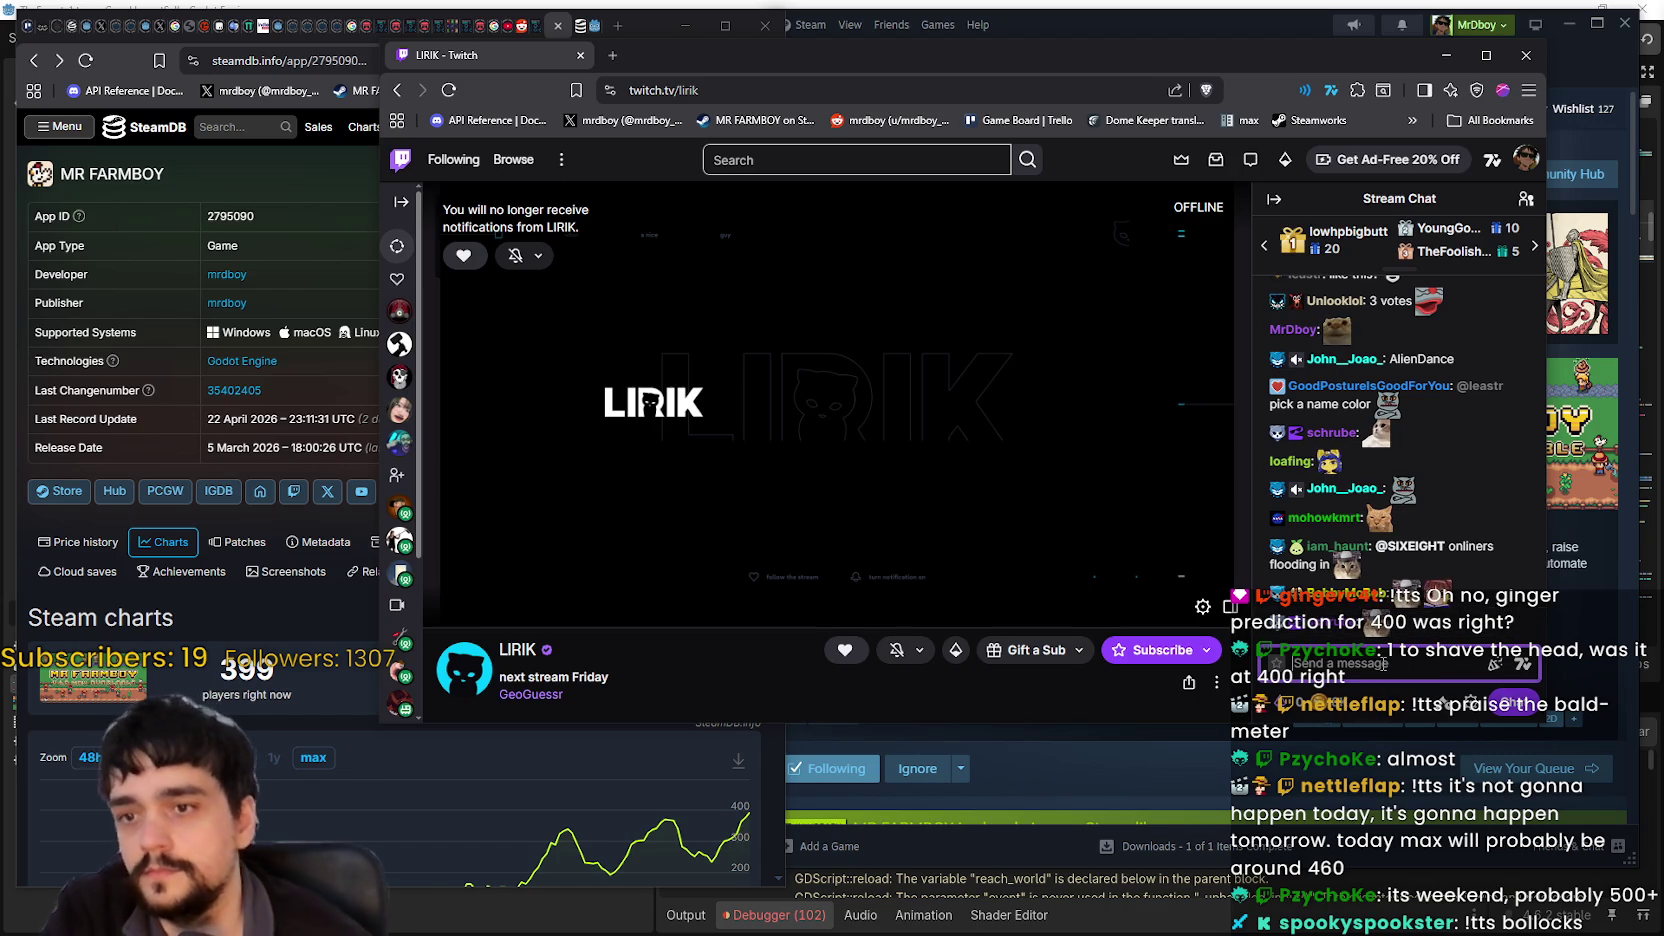
pyautogui.click(1383, 664)
pyautogui.write('Thanks guys :)')
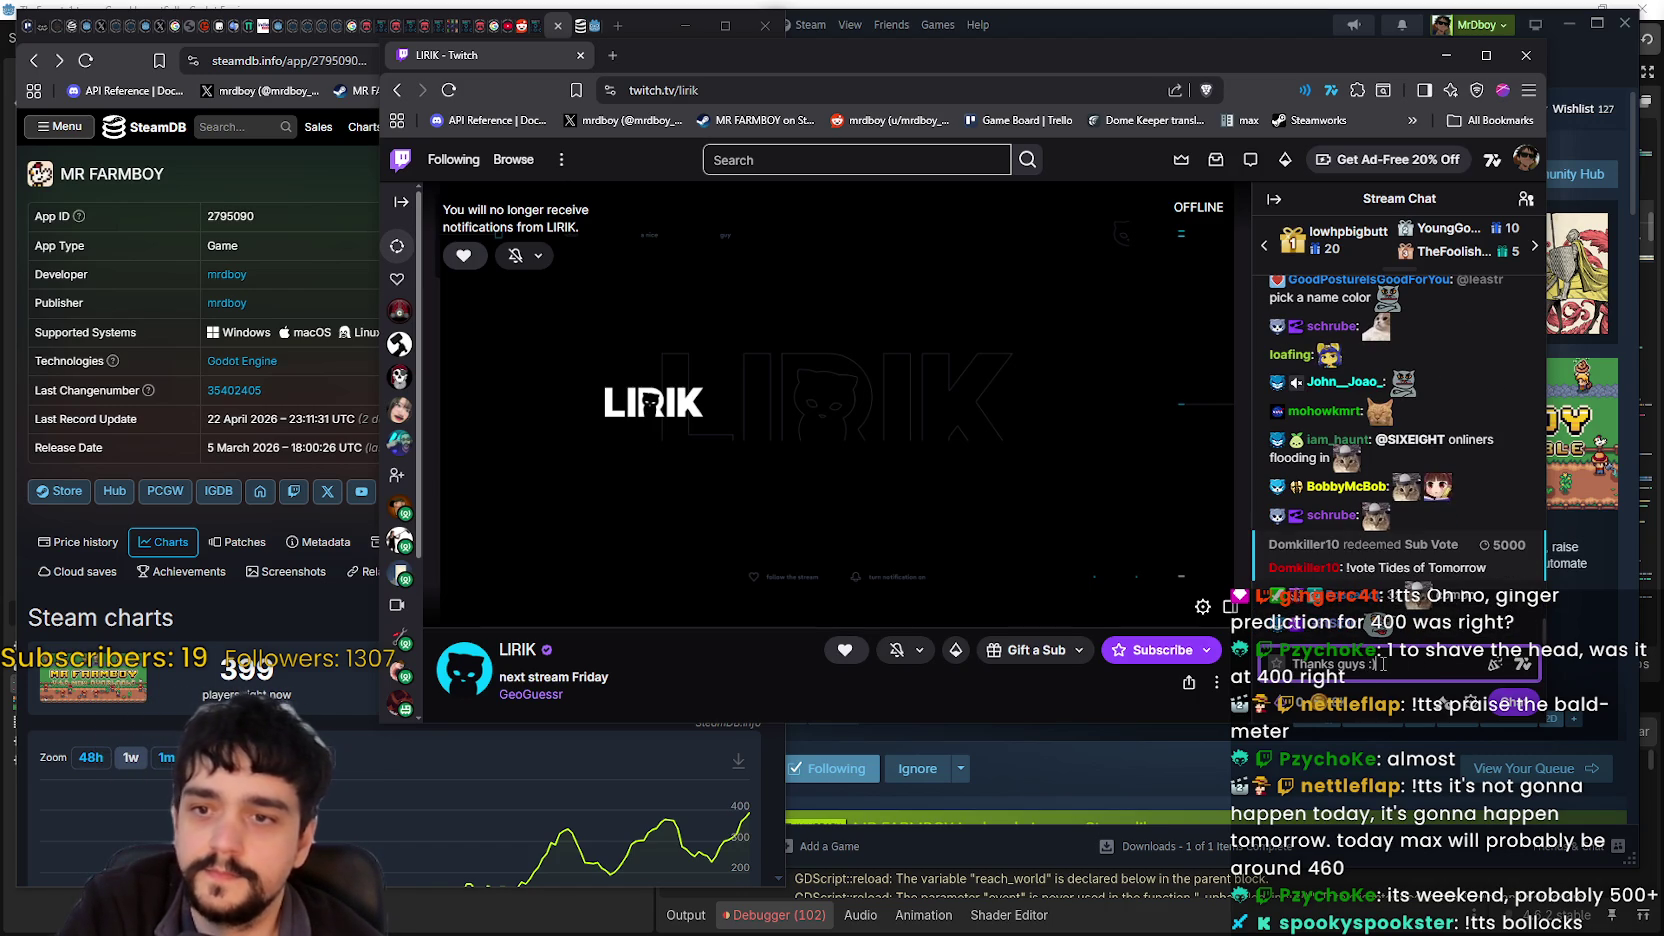
pyautogui.press('Return')
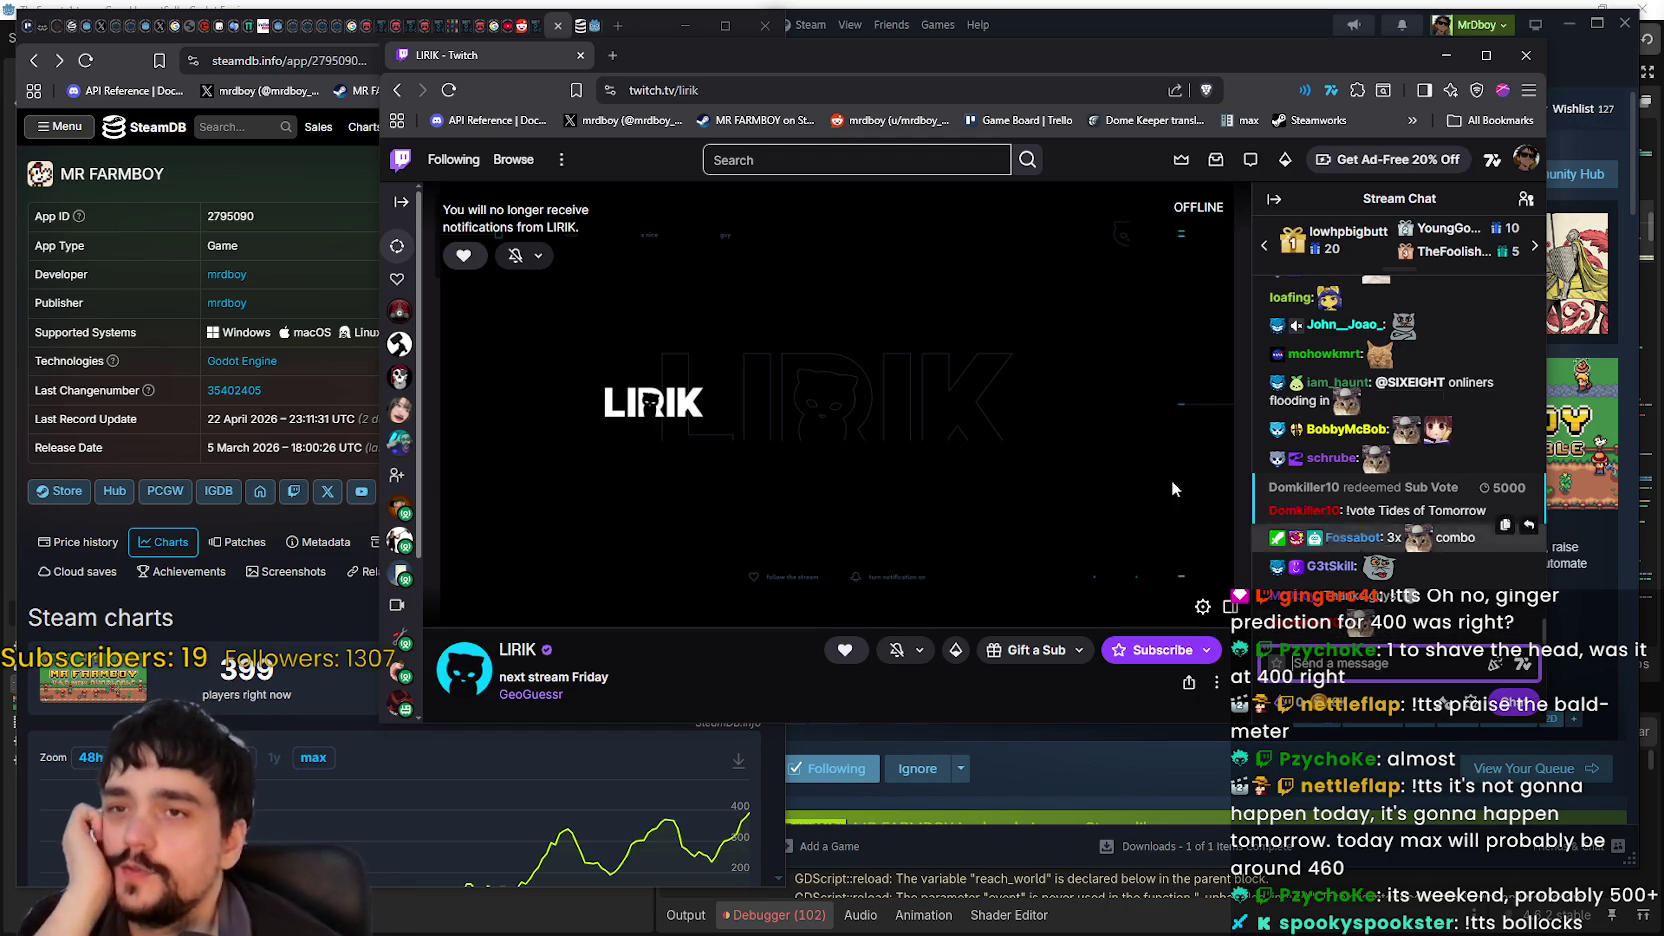
# Step: Post the 'tomorrow and sunday!' farewell in chat and reposition the Twitch window
pyautogui.moveTo(835, 47); pyautogui.dragTo(789, 58)
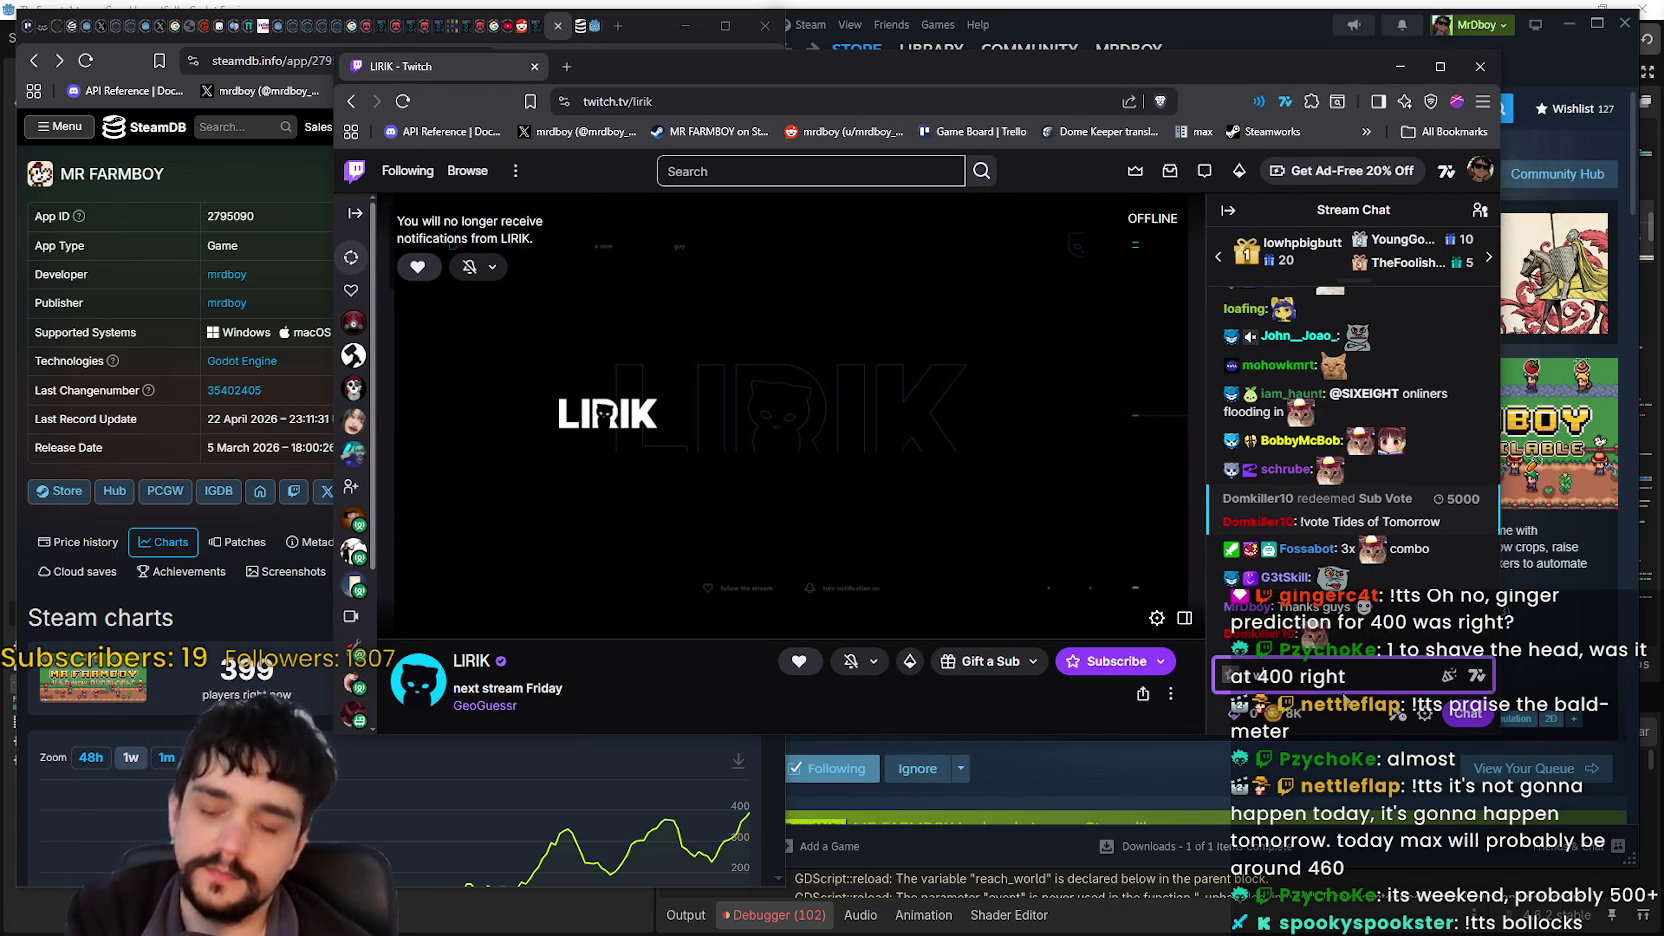
pyautogui.write('tomorrow a')
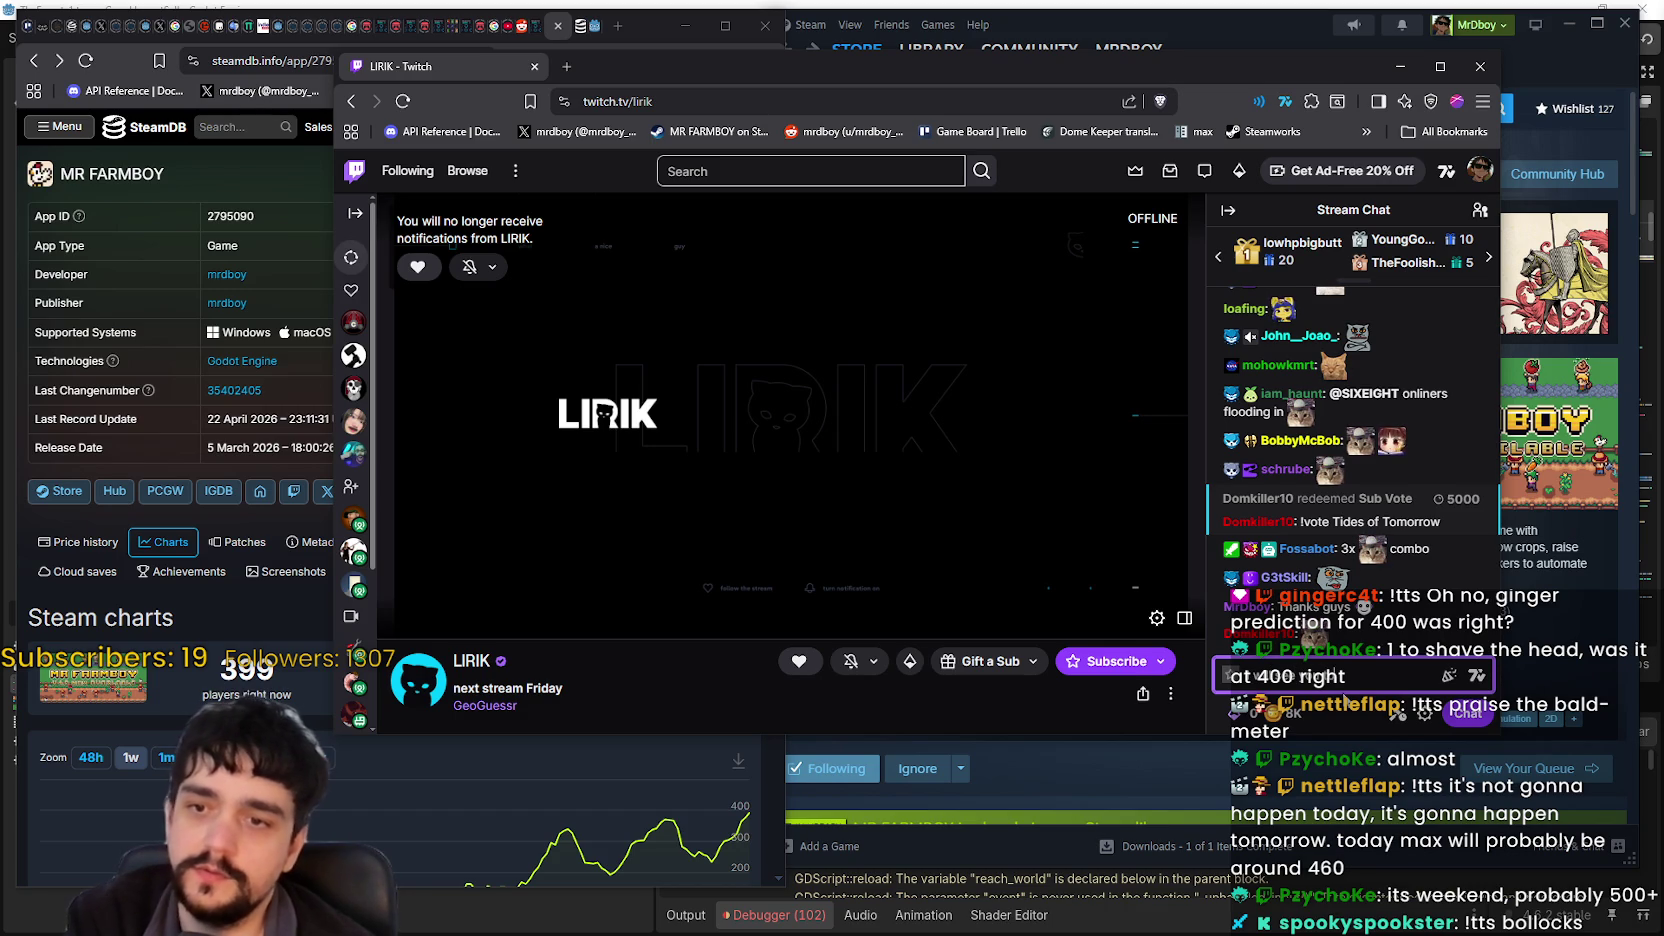
pyautogui.write('nd')
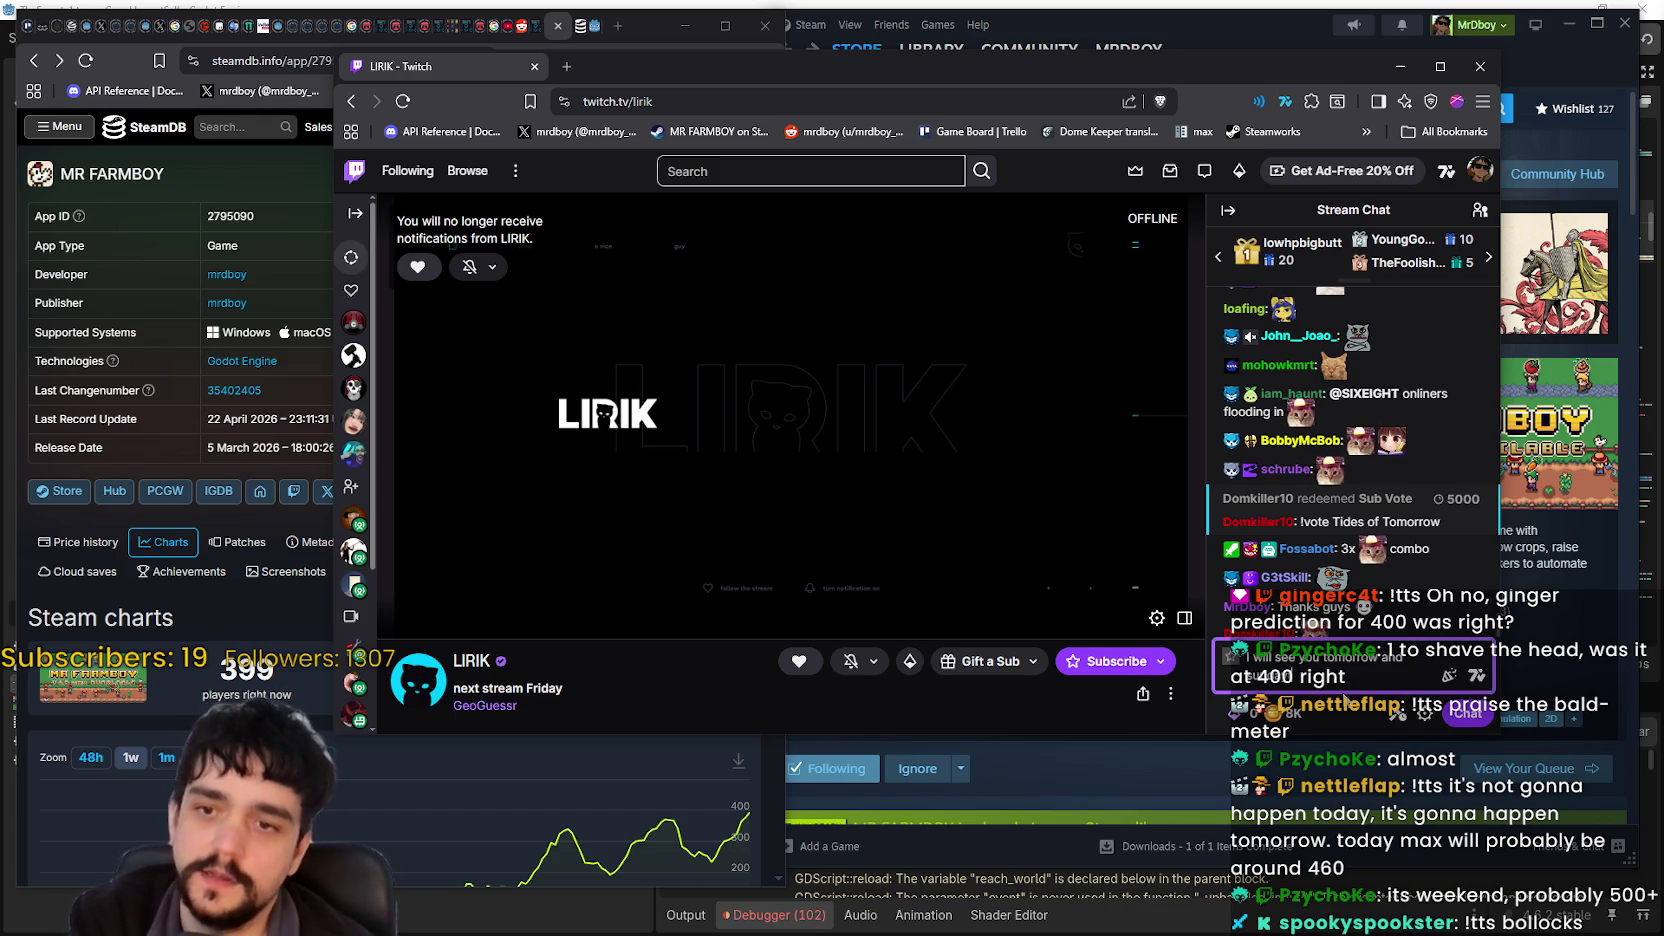
pyautogui.write(' sunday!')
pyautogui.press('Return')
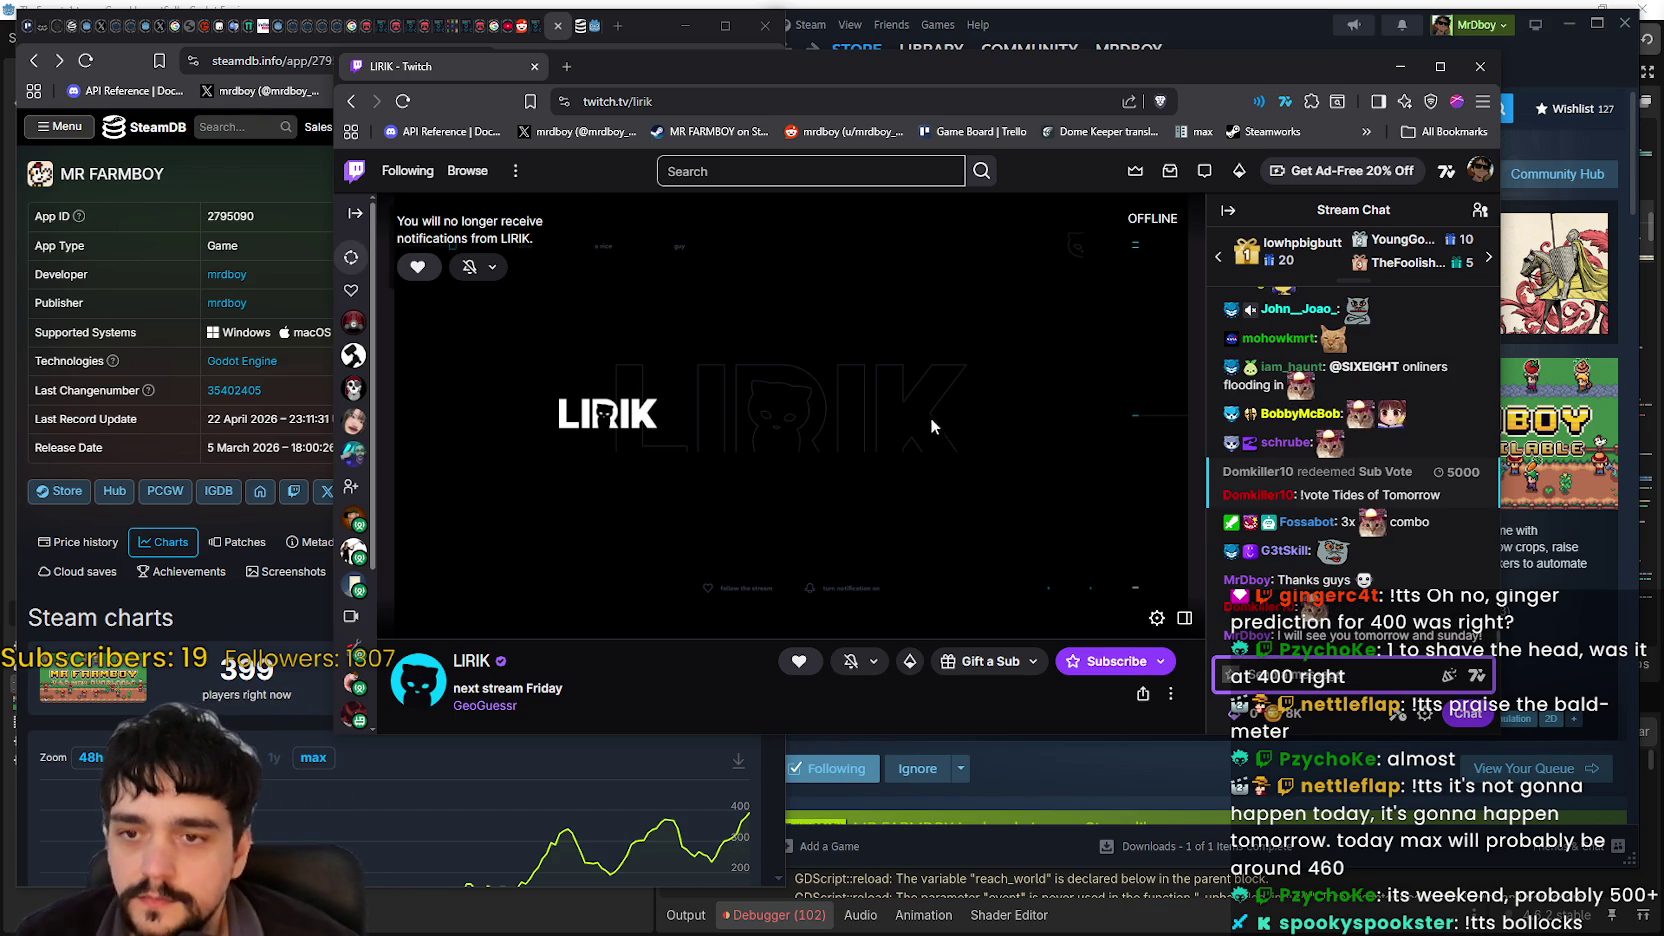
pyautogui.scroll(-5, 930, 417)
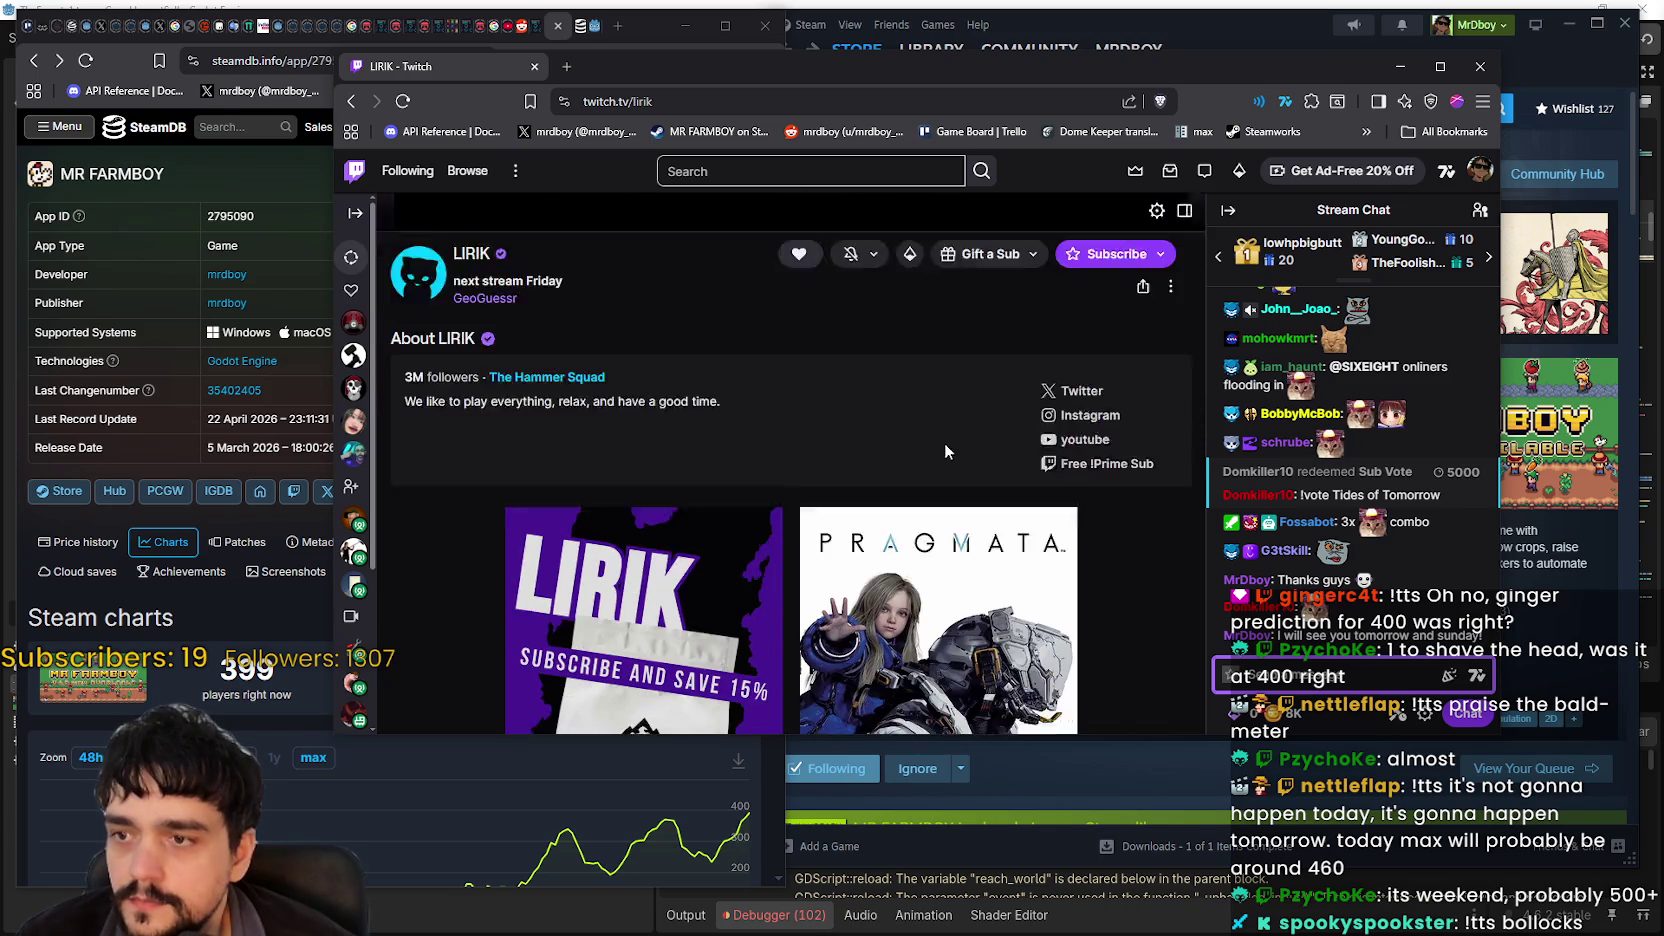
pyautogui.scroll(-5, 1136, 578)
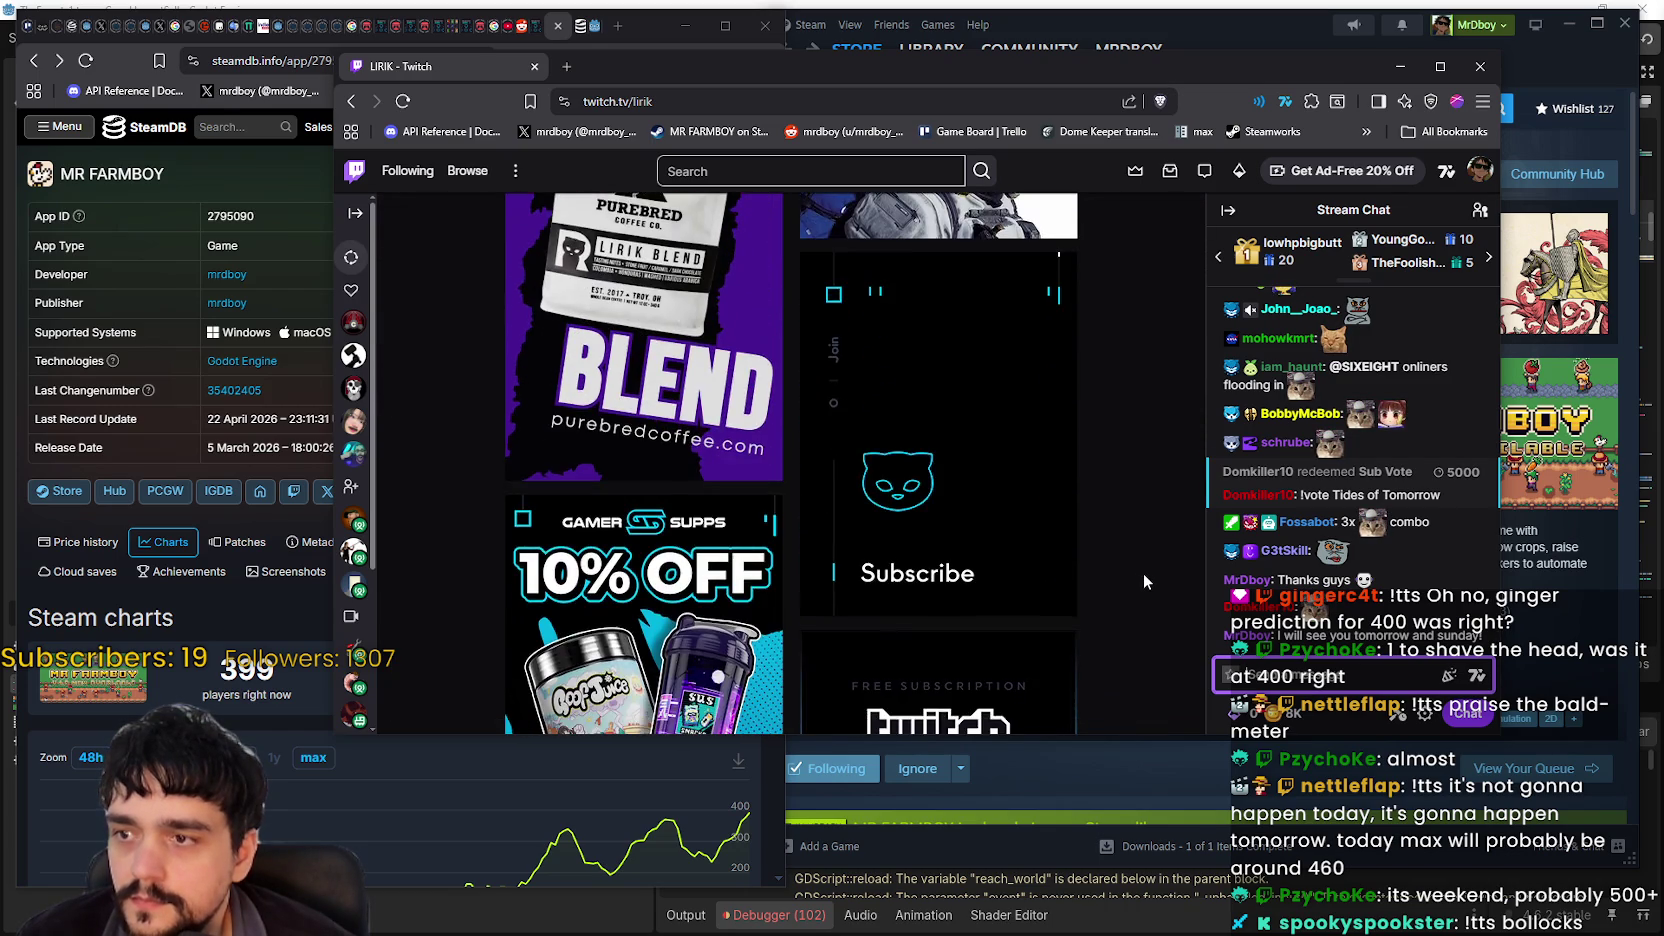
pyautogui.scroll(10, 1143, 573)
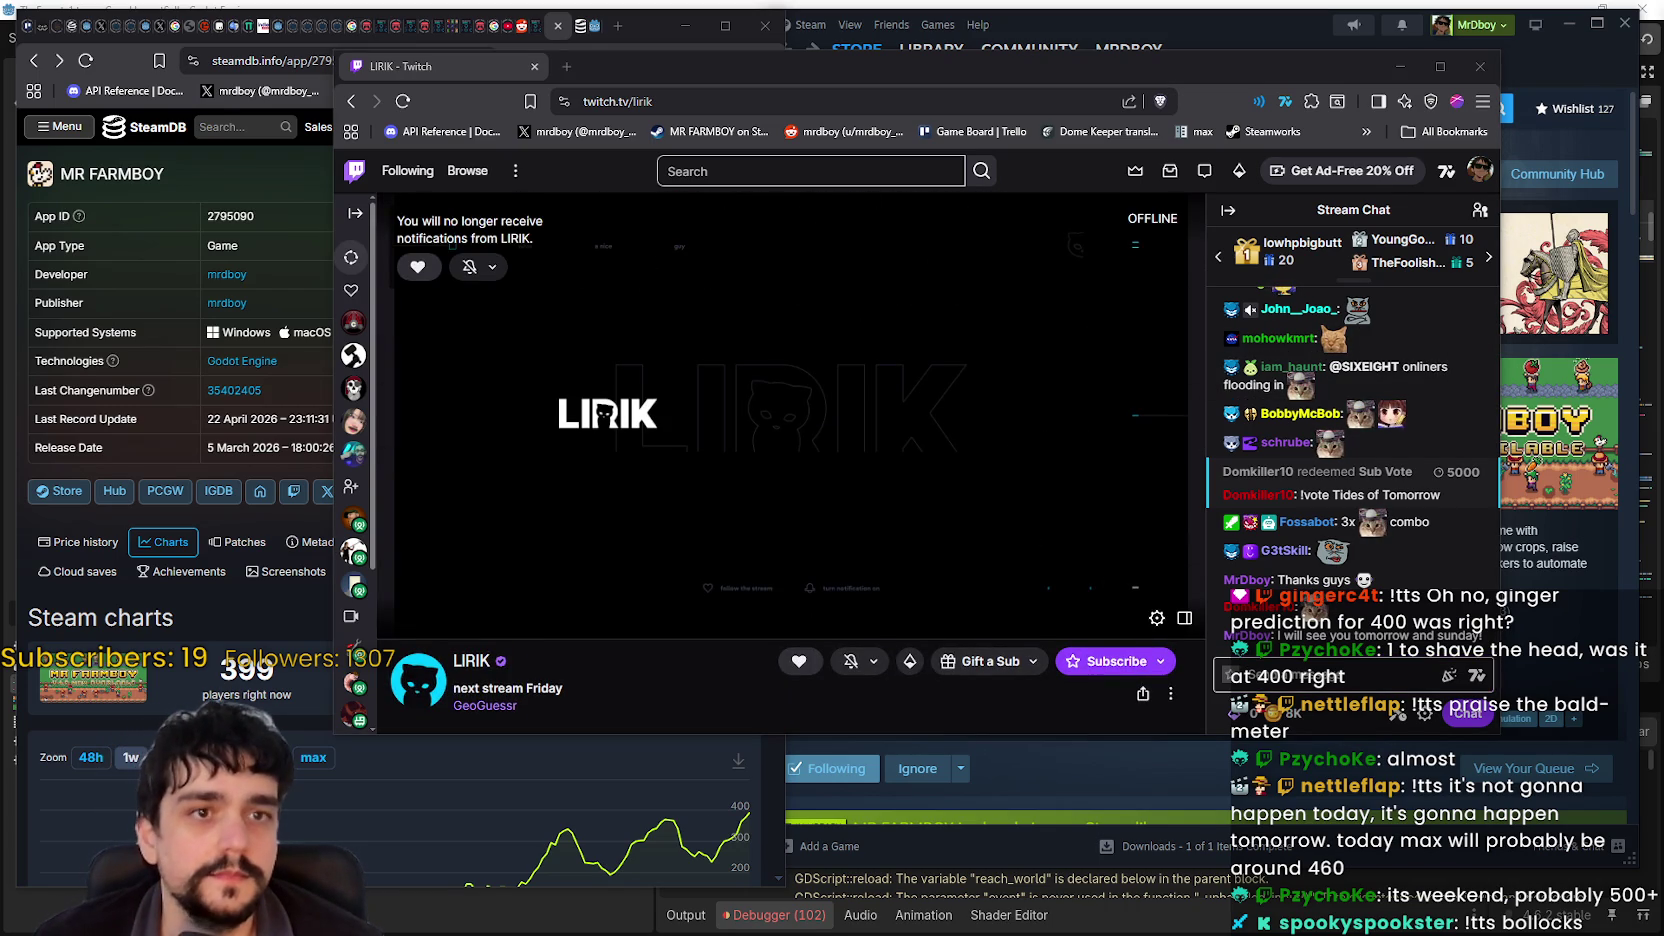
pyautogui.hotkey('alt', 'Tab')
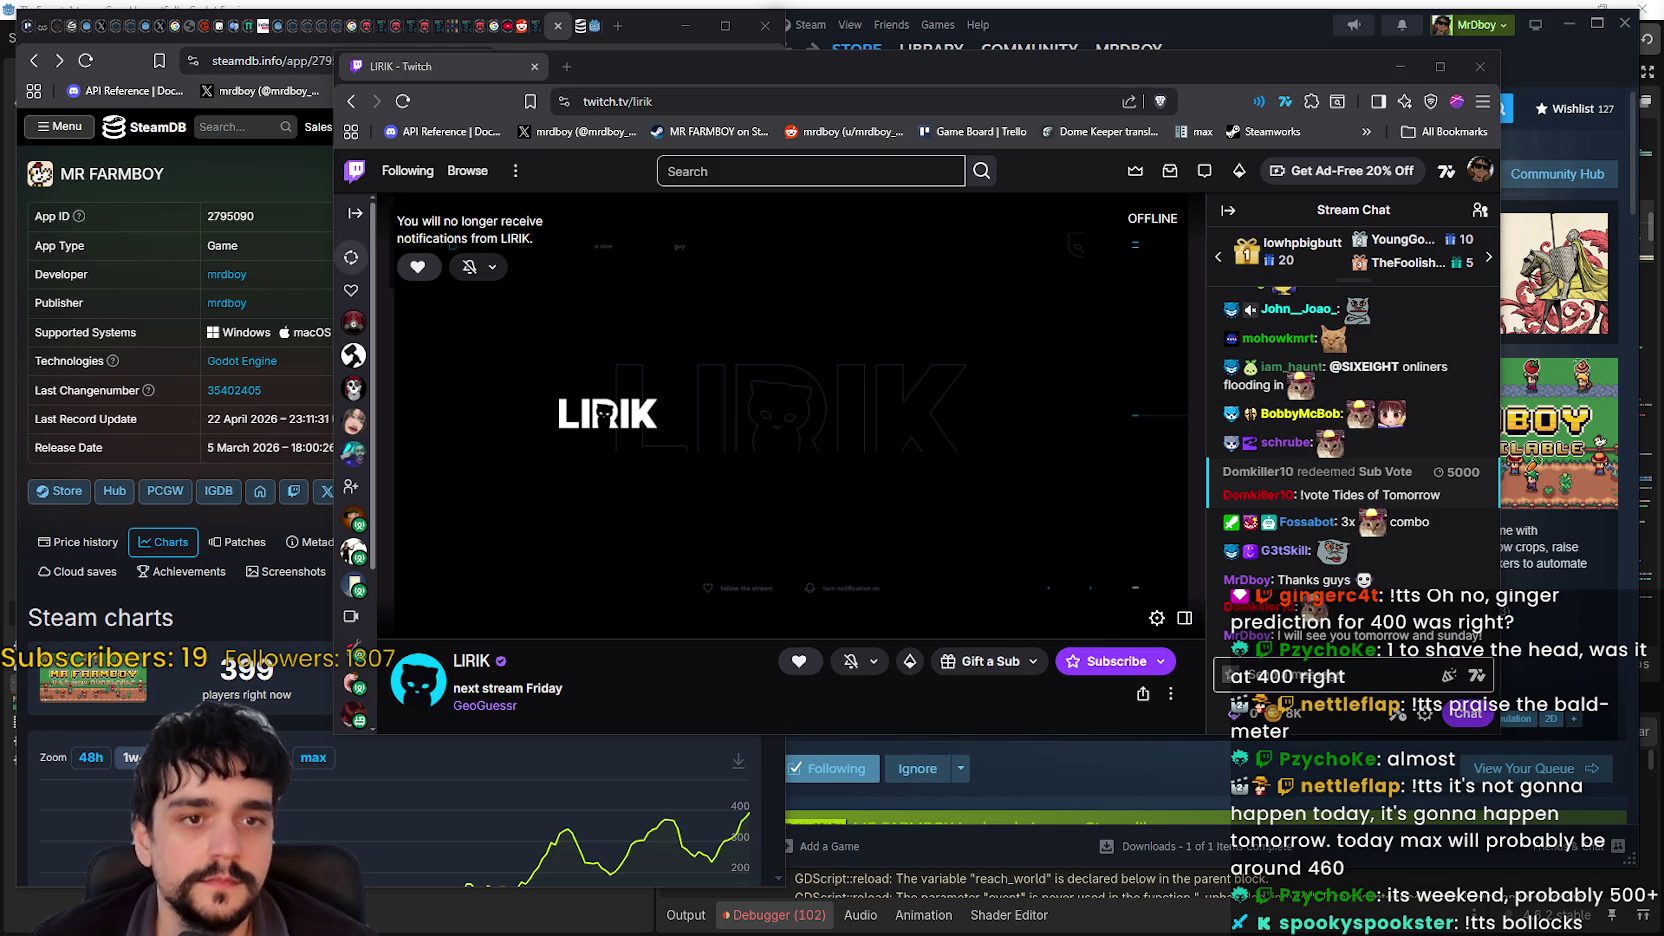
pyautogui.moveTo(715, 92); pyautogui.dragTo(729, 87)
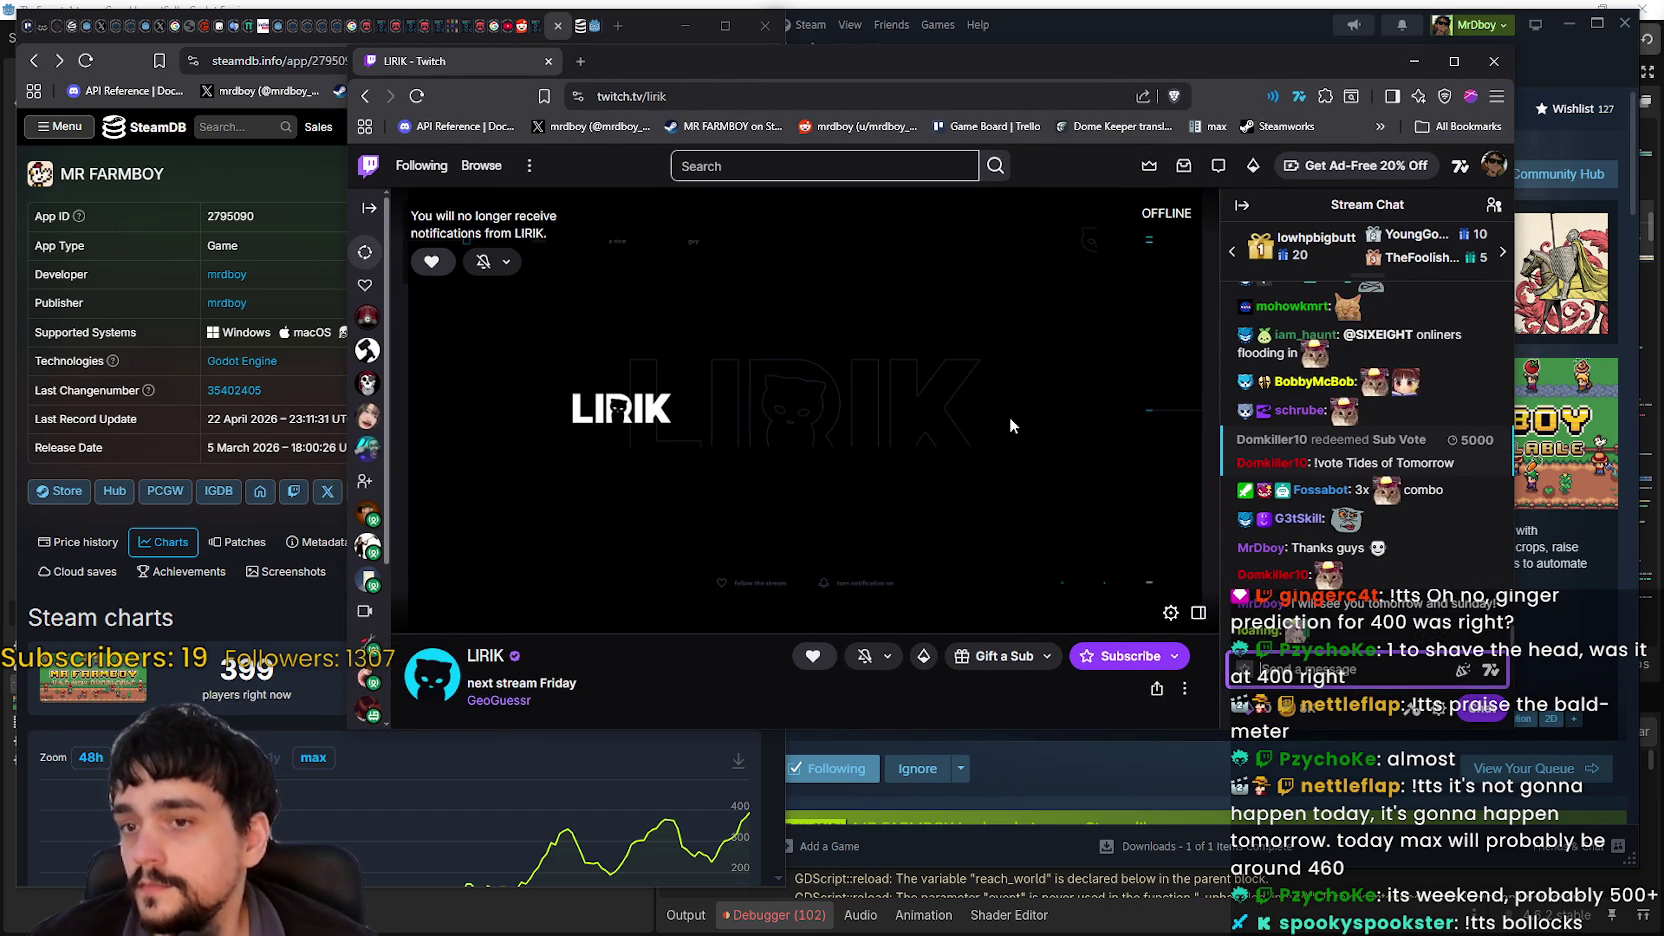
pyautogui.moveTo(1298, 632)
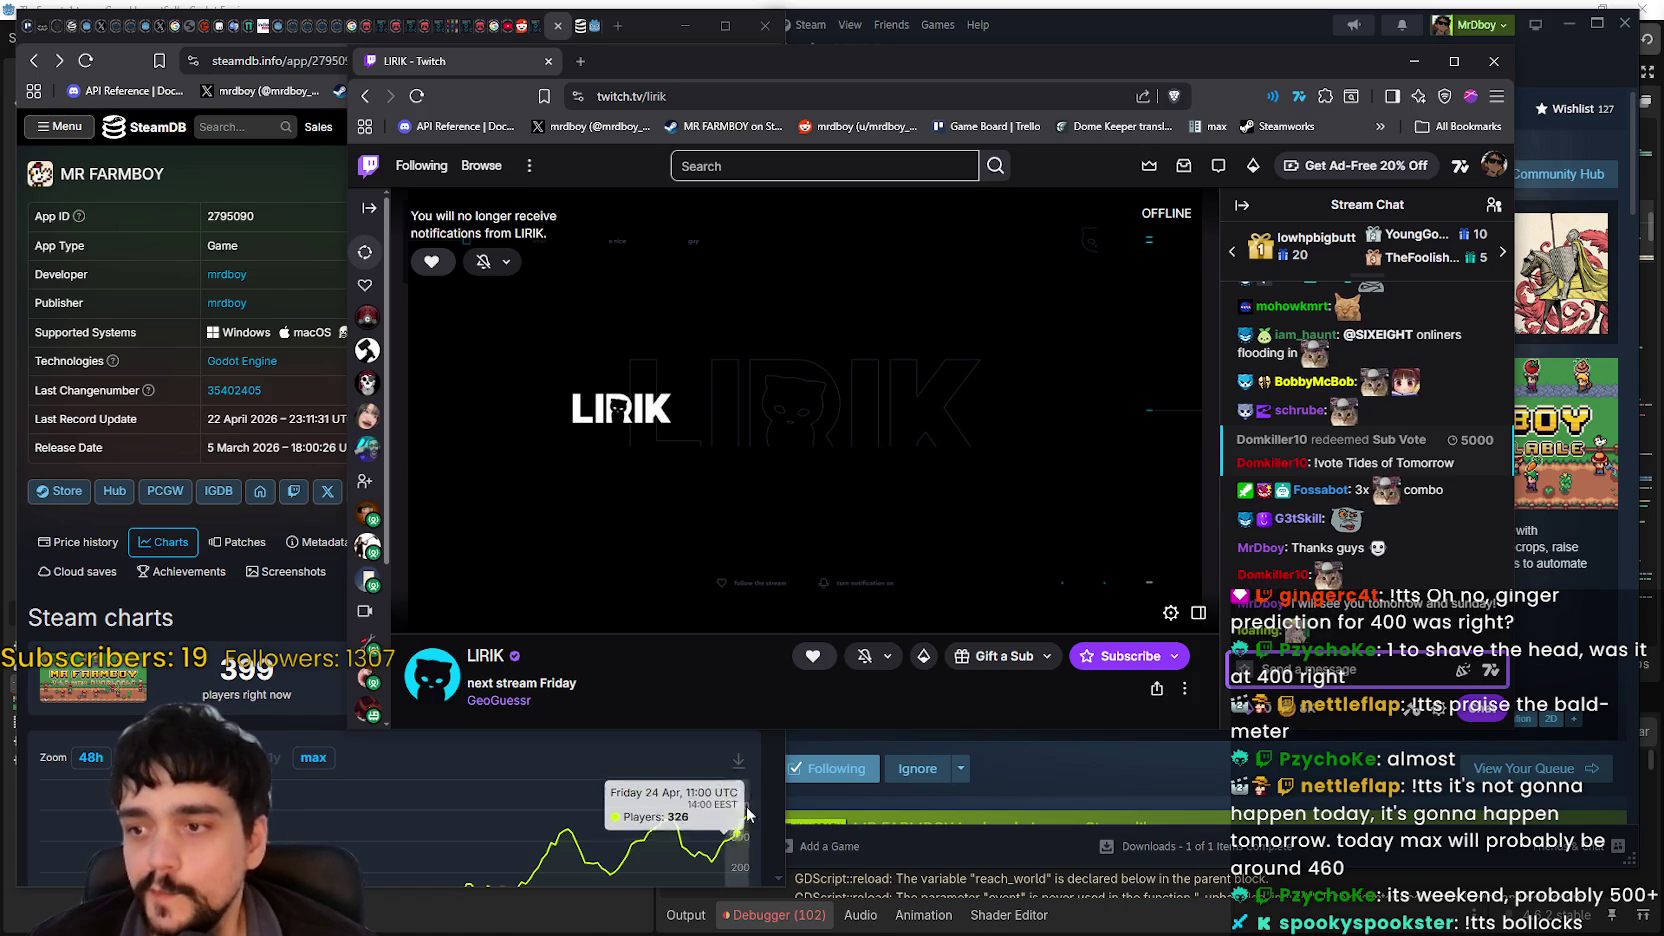
# Step: Close Twitch and view the MR FARMBOY store page and trailer beside its SteamDB stats
pyautogui.click(1490, 61)
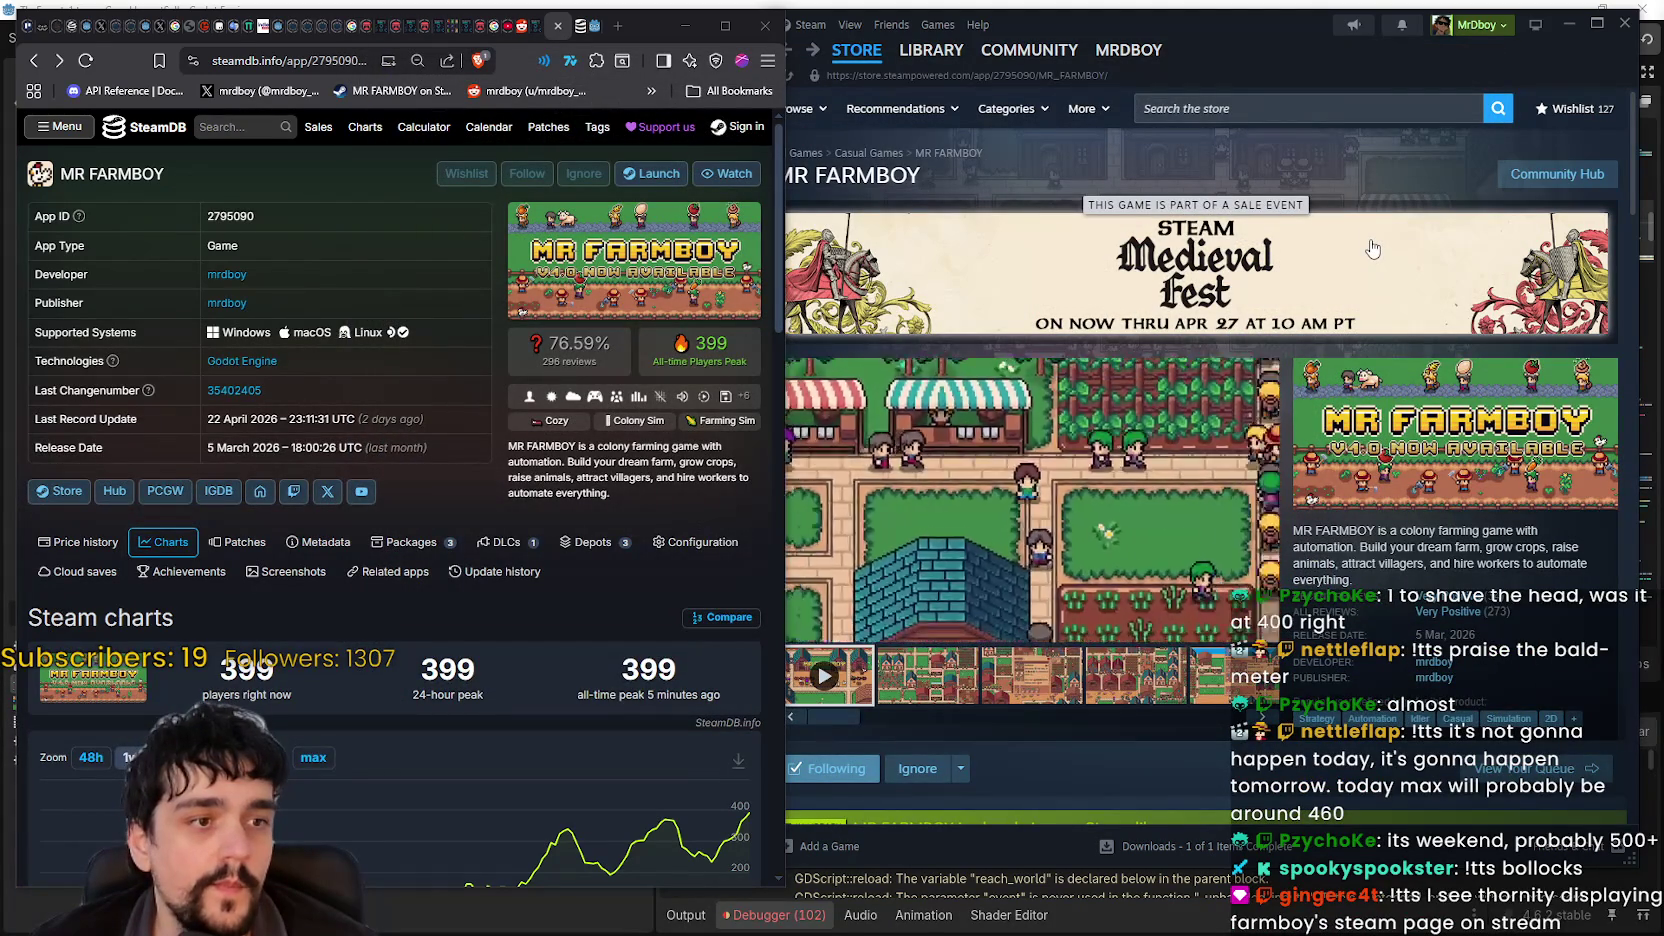
pyautogui.moveTo(1320, 35)
pyautogui.mouseDown()
pyautogui.moveTo(1284, 42)
pyautogui.moveTo(1301, 43)
pyautogui.mouseUp()
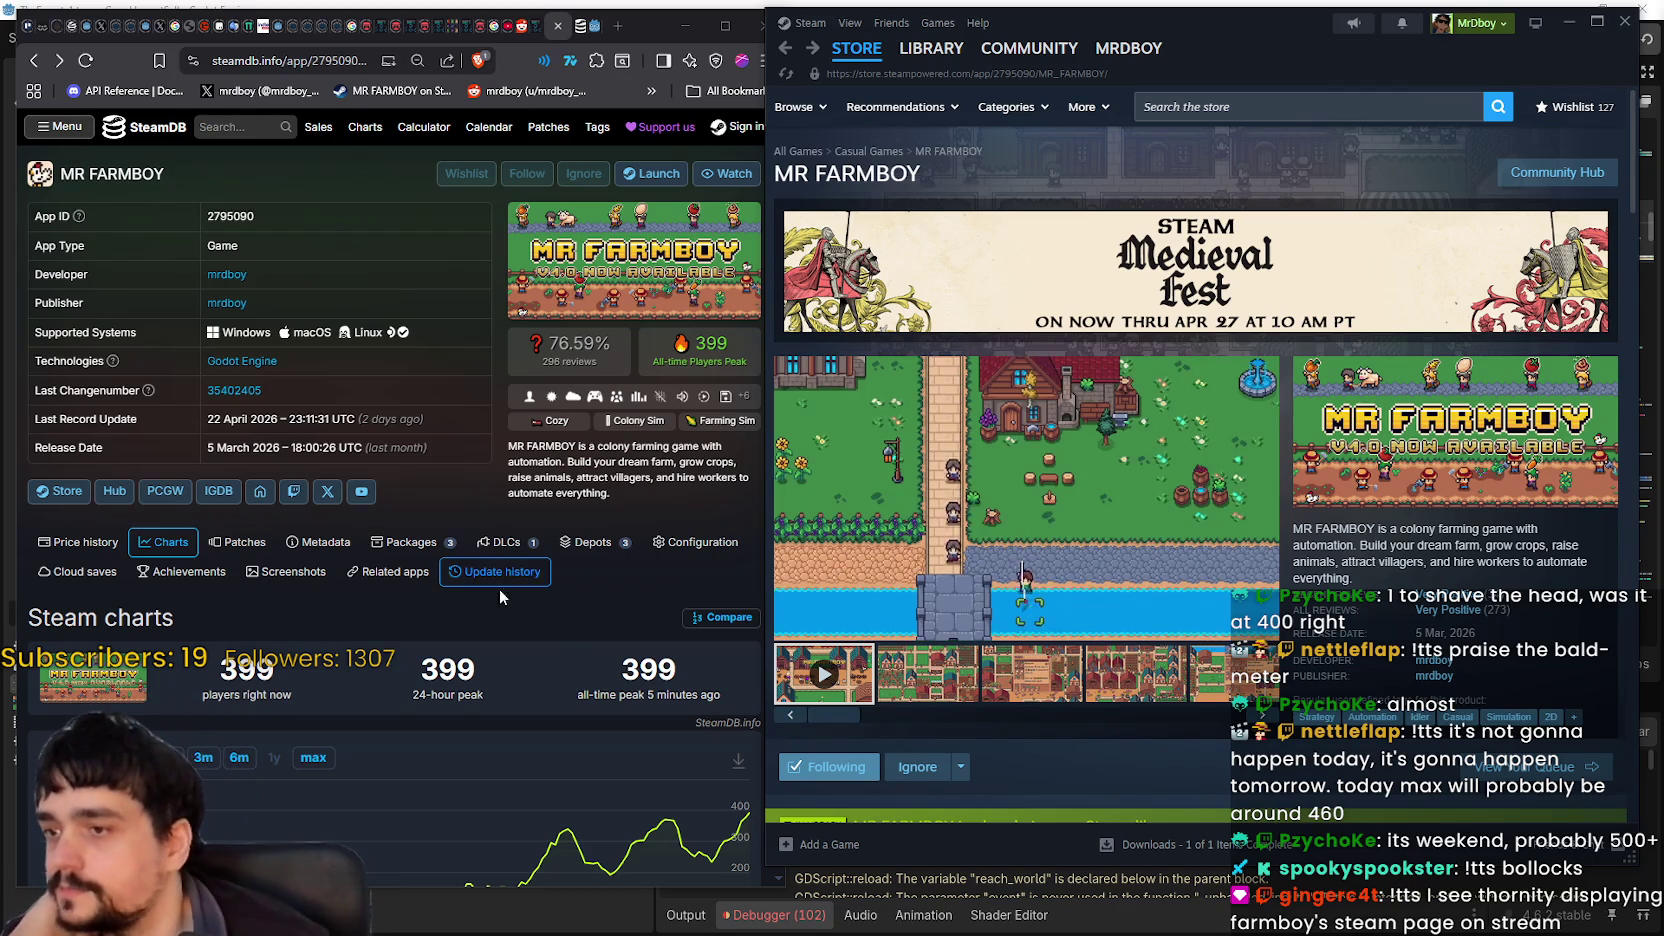
pyautogui.click(545, 612)
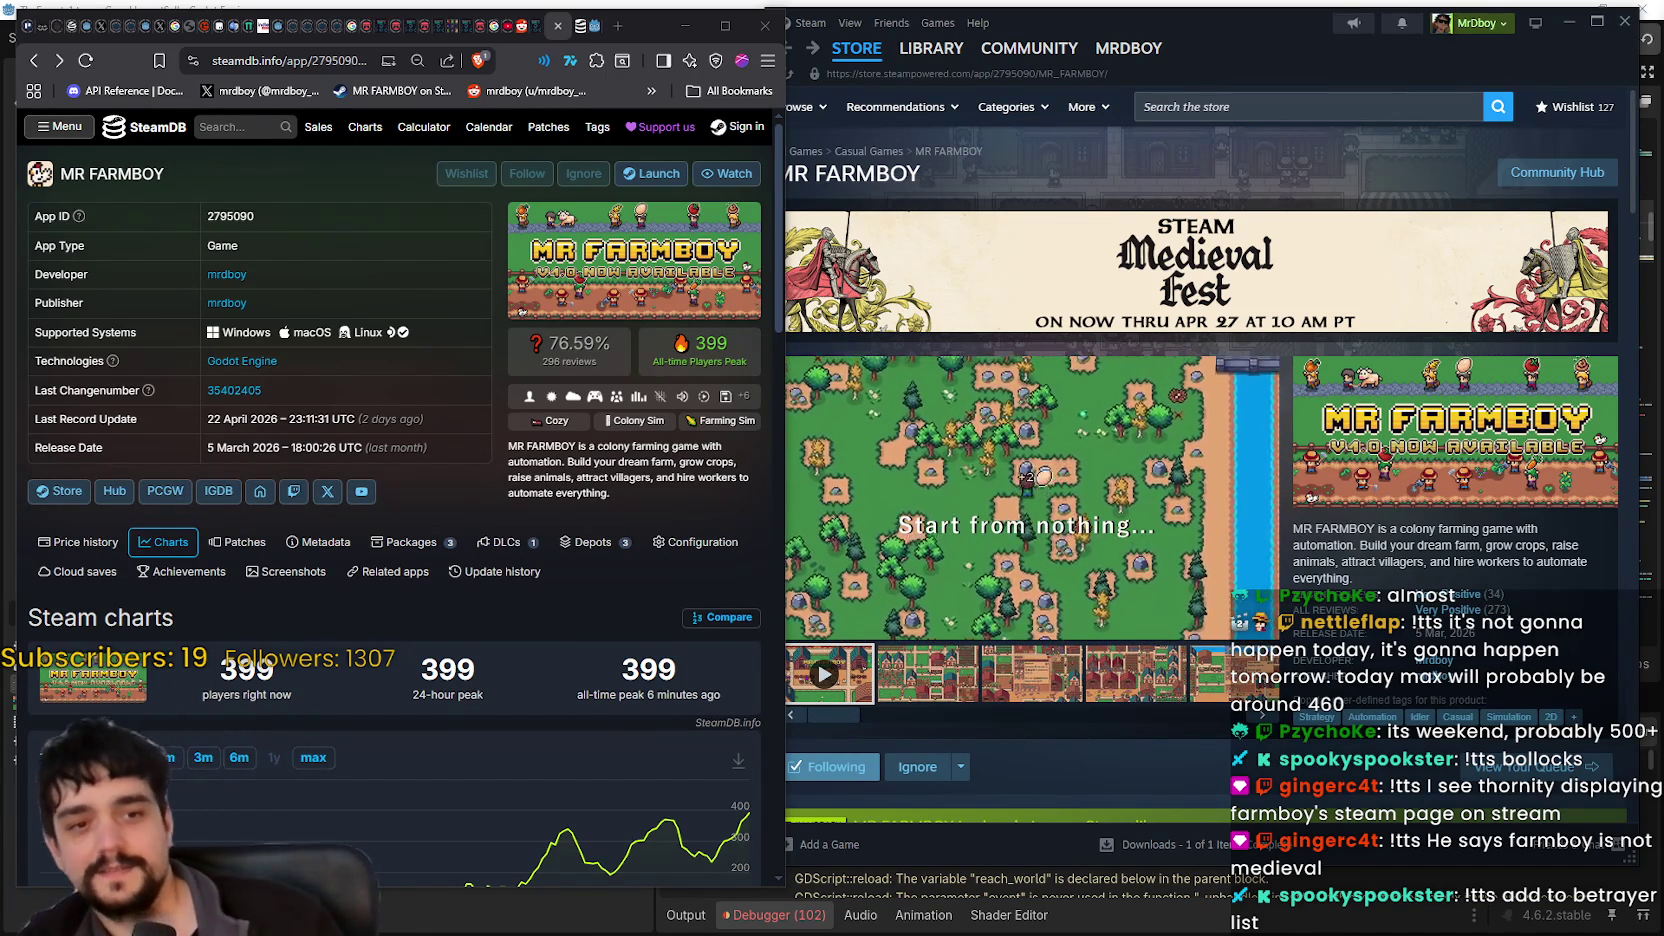
pyautogui.moveTo(1075, 527)
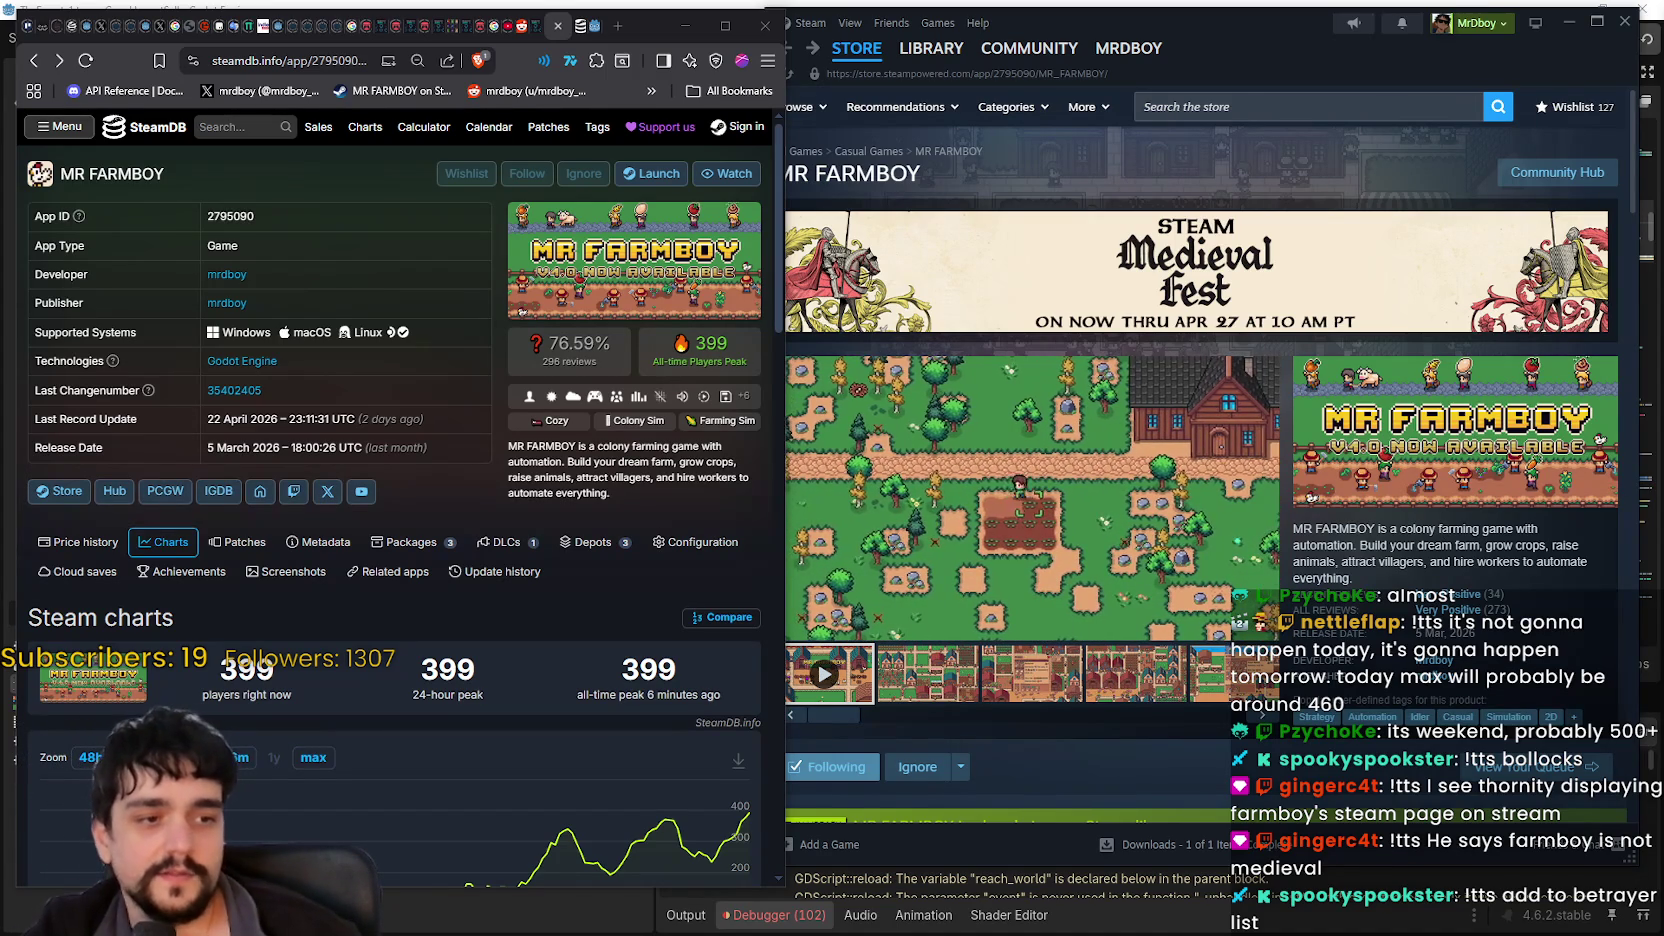
# Step: Return to Godot, scroll forest_end_window.gd, and run the Harvest Mage project
pyautogui.hotkey('alt', 'Tab')
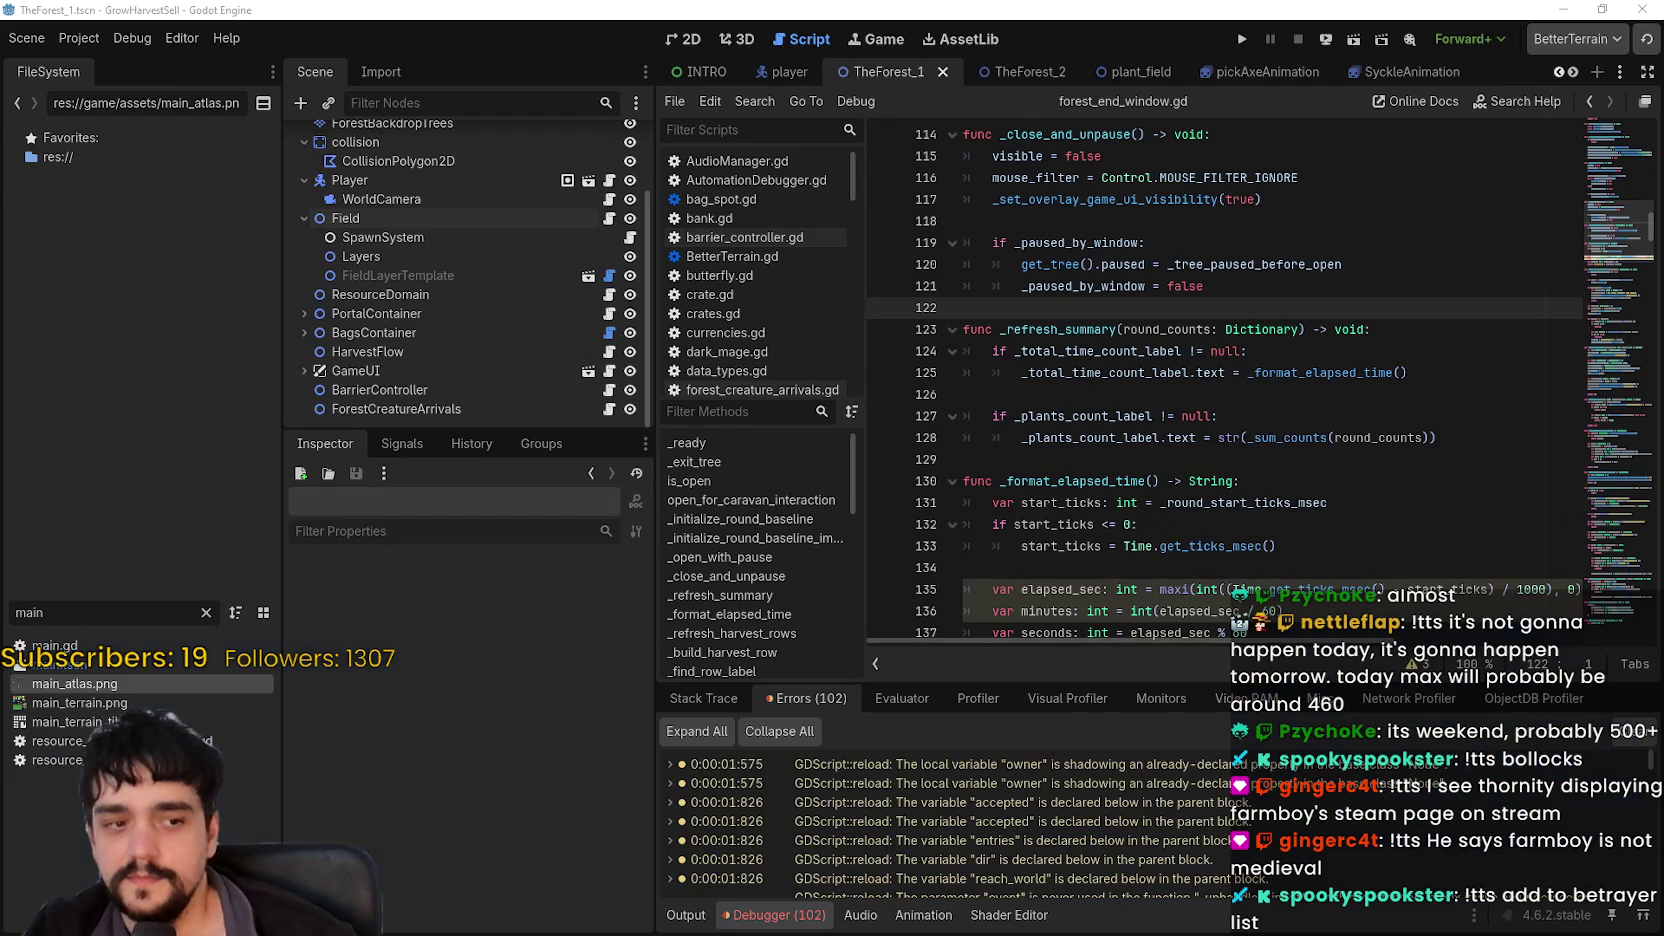
pyautogui.scroll(-1, 1056, 330)
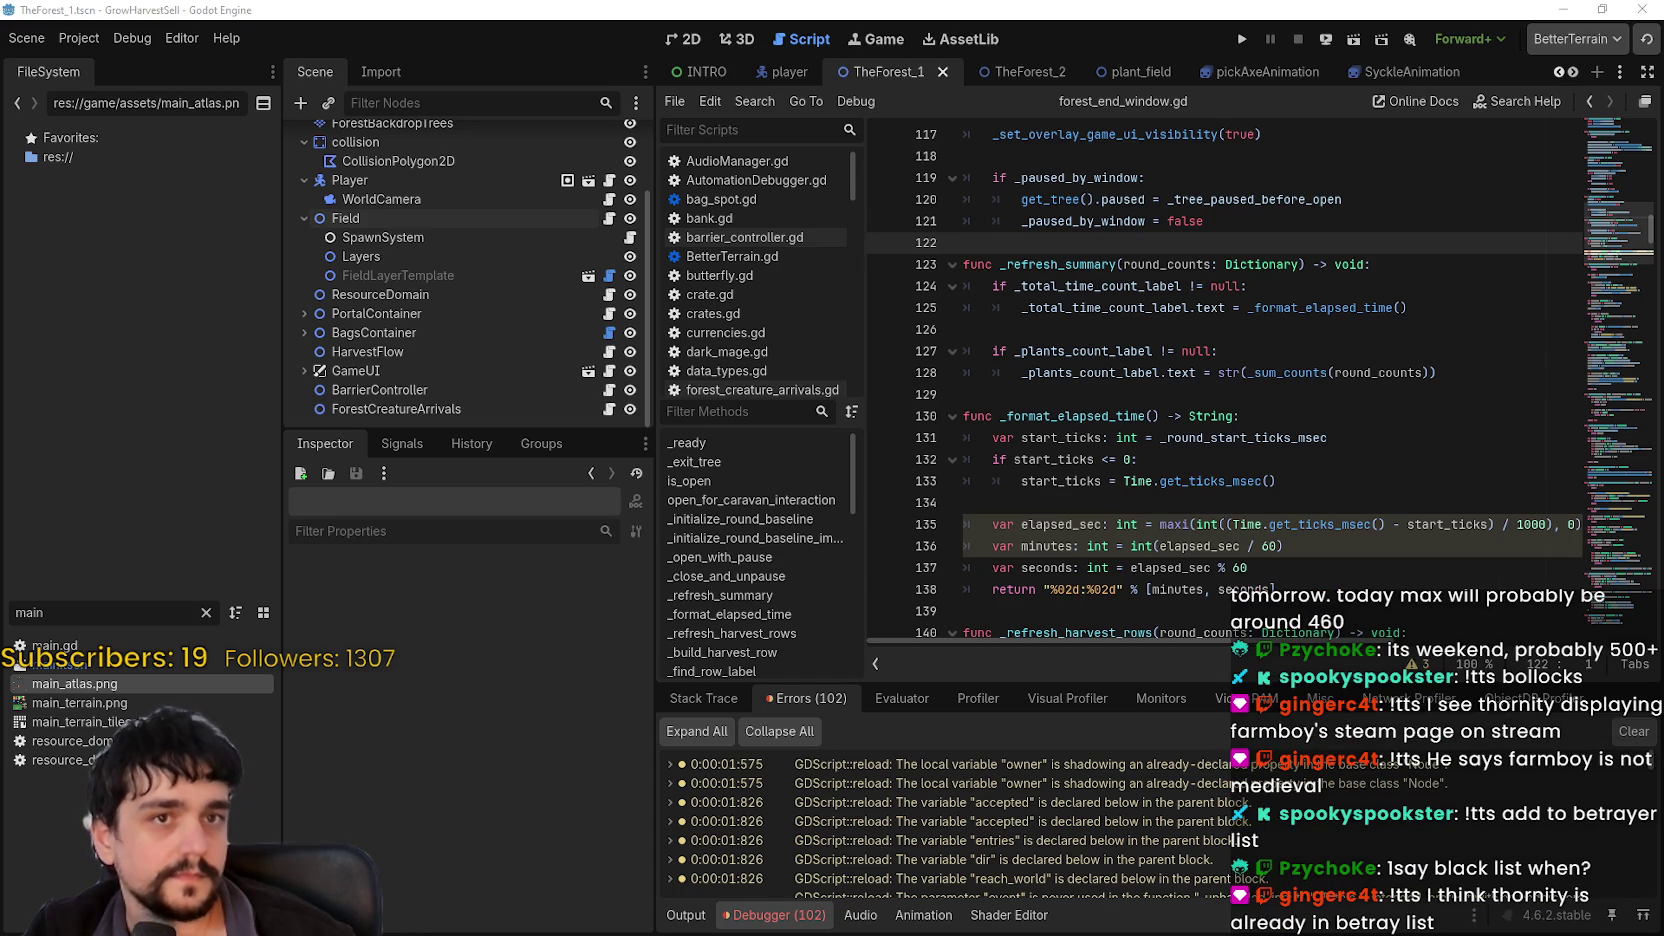
pyautogui.click(1244, 36)
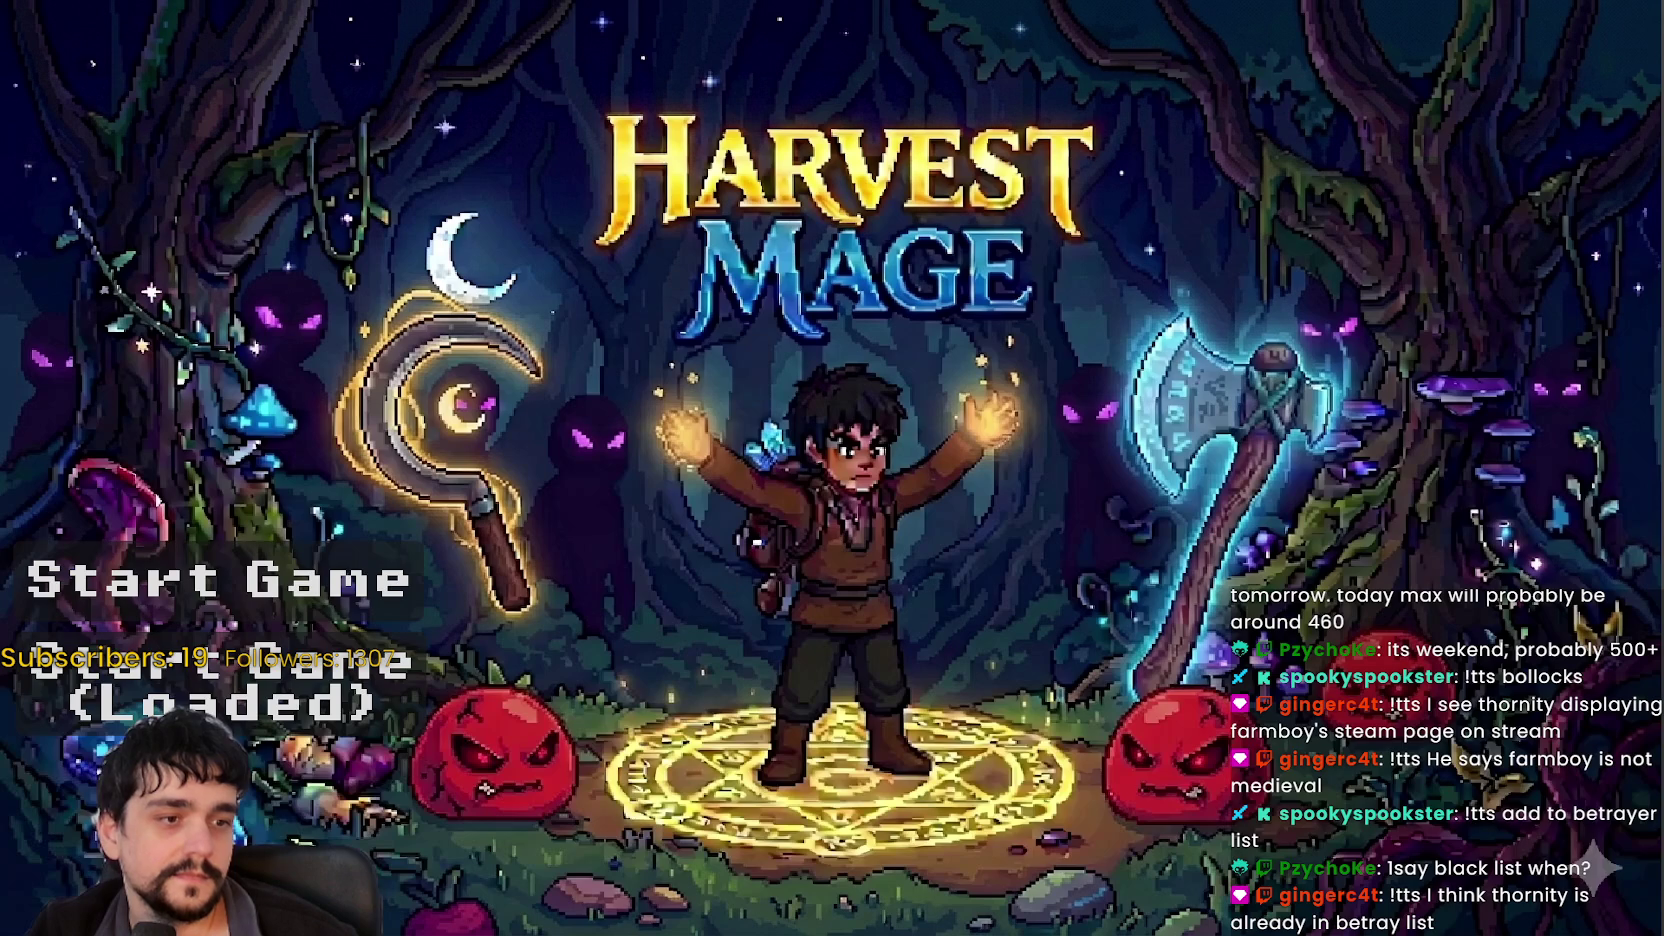
# Step: Start the game, unlock the portal at the Mage Tower, and travel to forest Stage 1
pyautogui.press('Return')
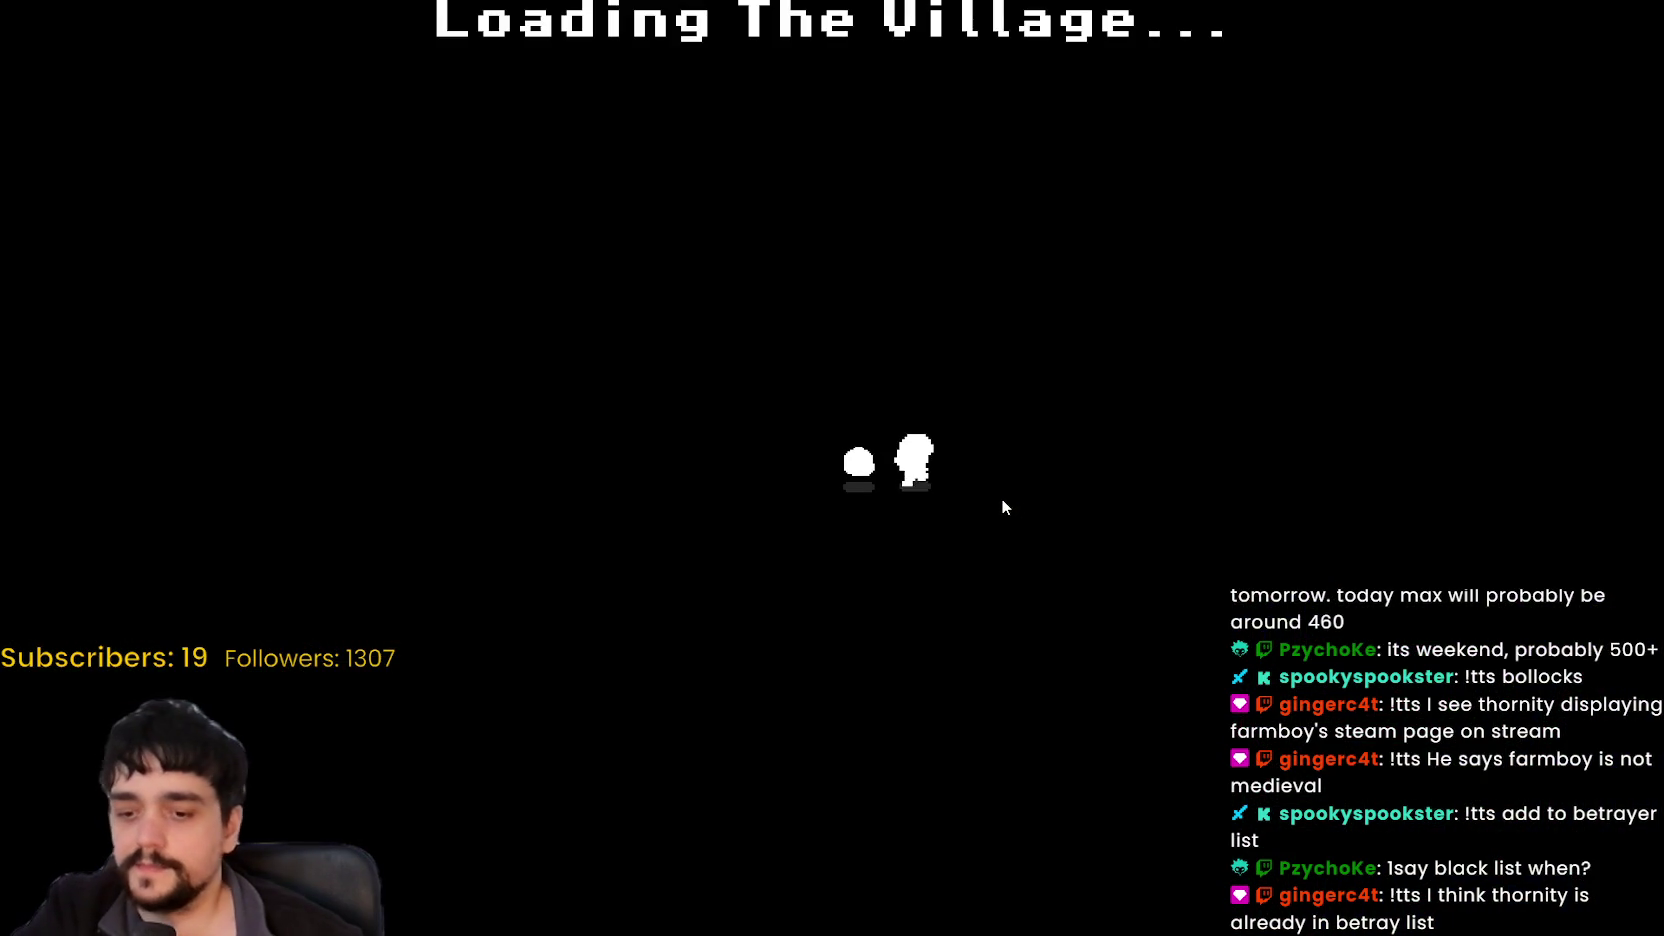
pyautogui.press('Up')
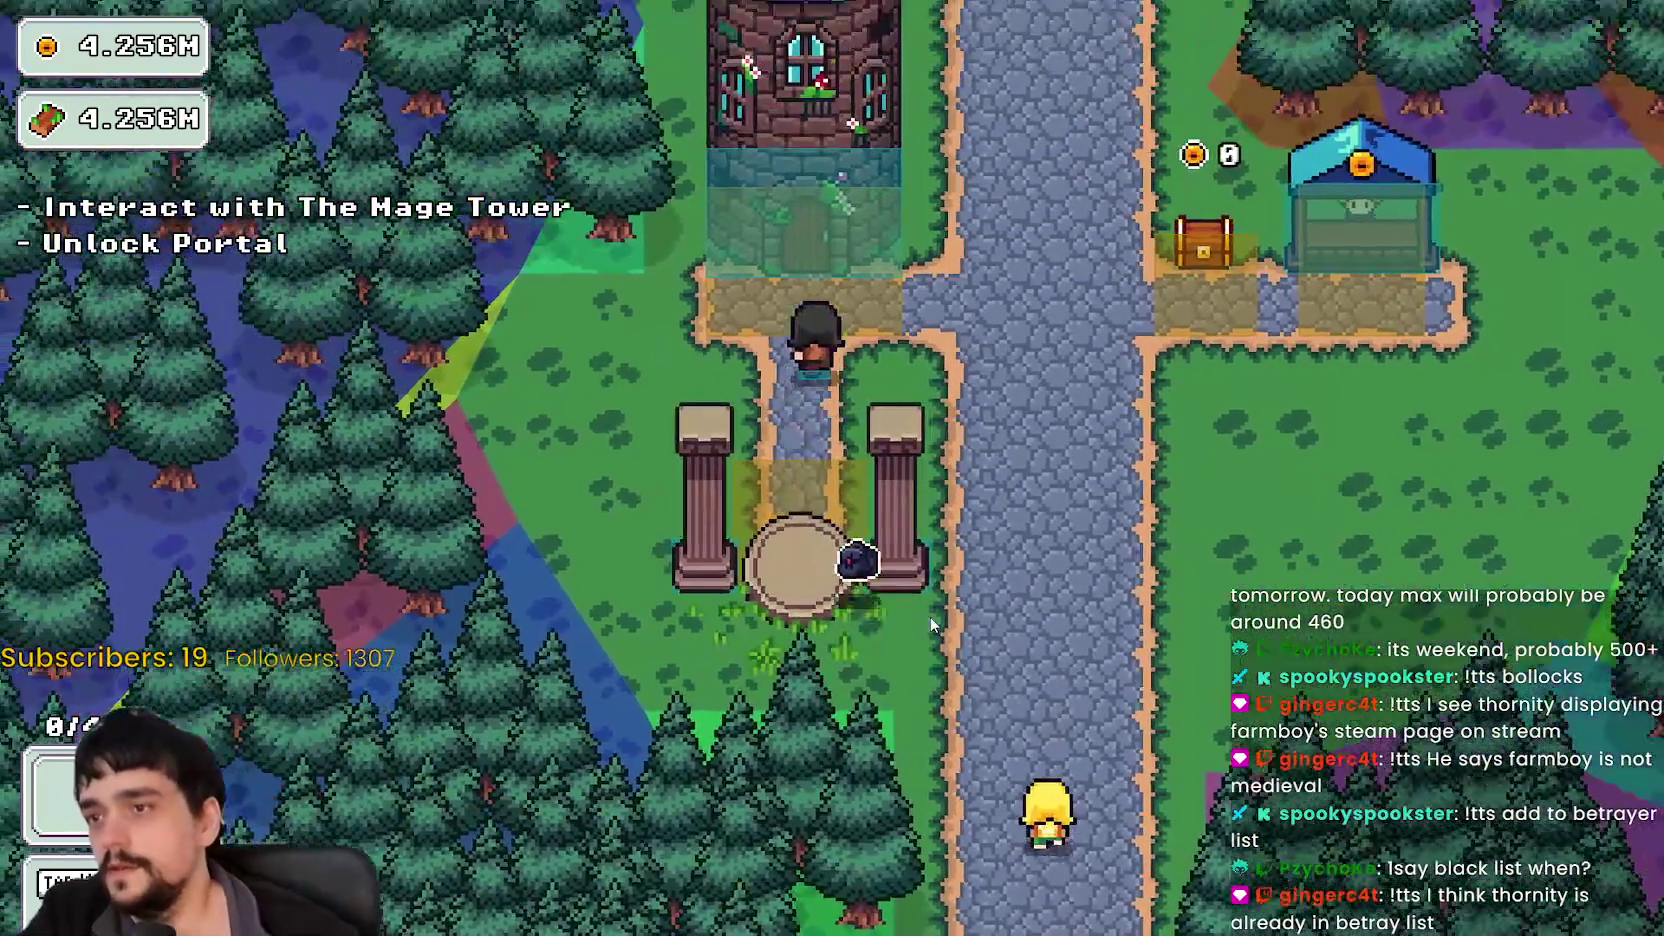
pyautogui.press('e')
pyautogui.click(832, 464)
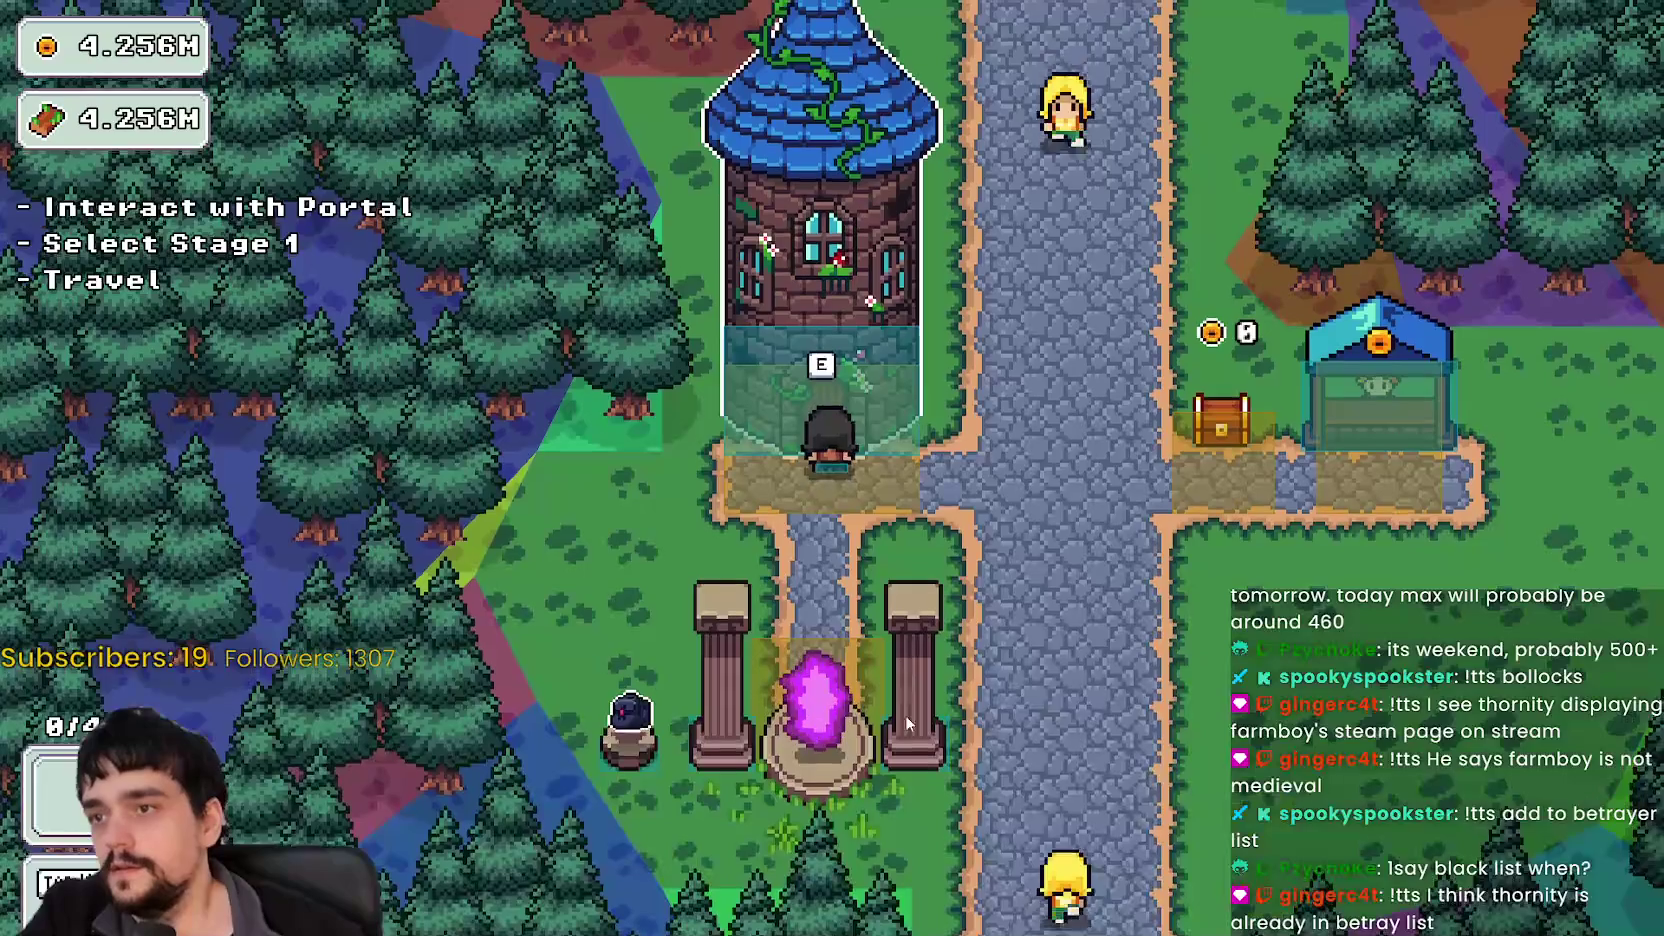
pyautogui.press('e')
pyautogui.click(425, 580)
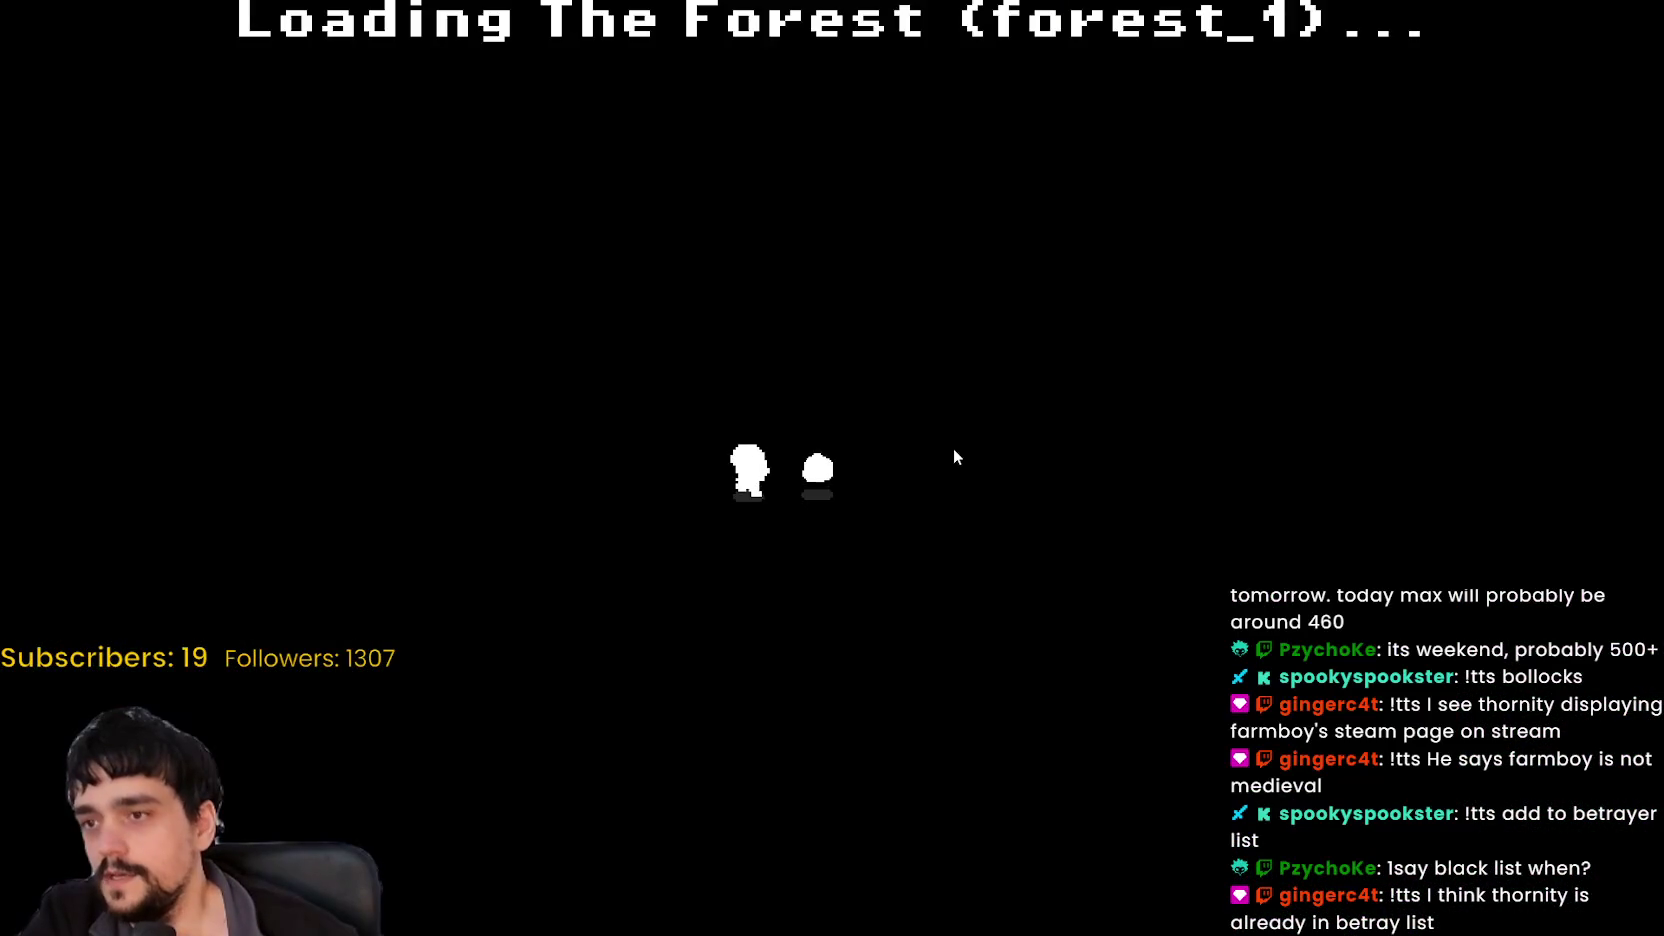
# Step: Walk the mage around the forest field among the vine plants, then return to the editor
pyautogui.press('Left')
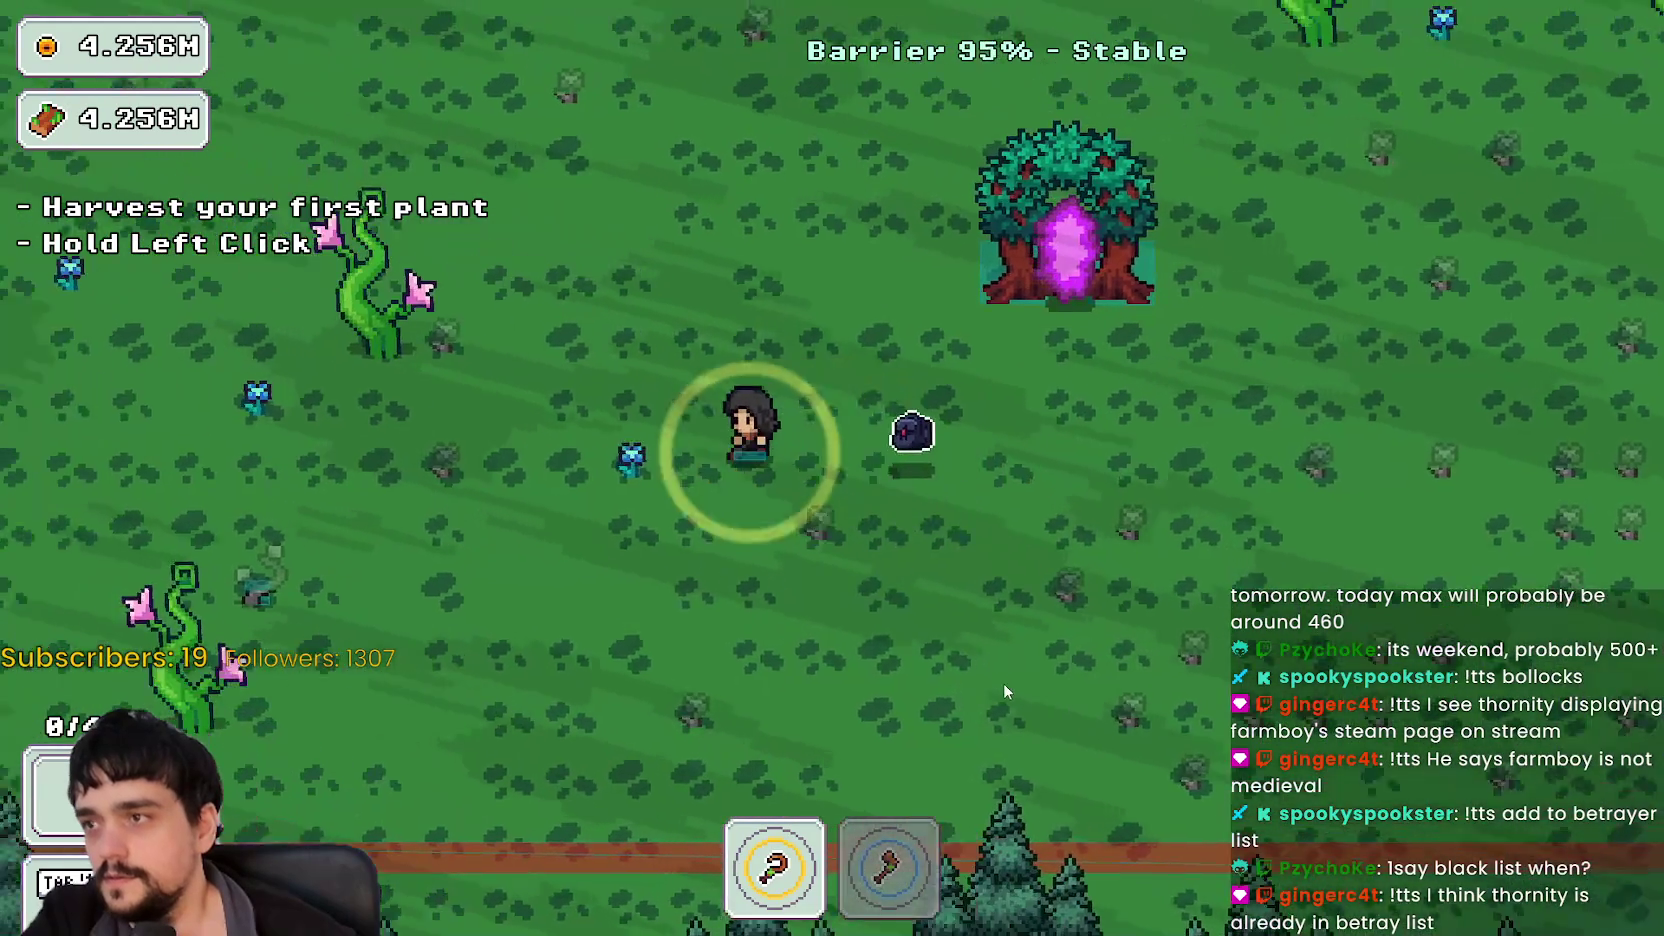
pyautogui.press('Left')
pyautogui.press('Up')
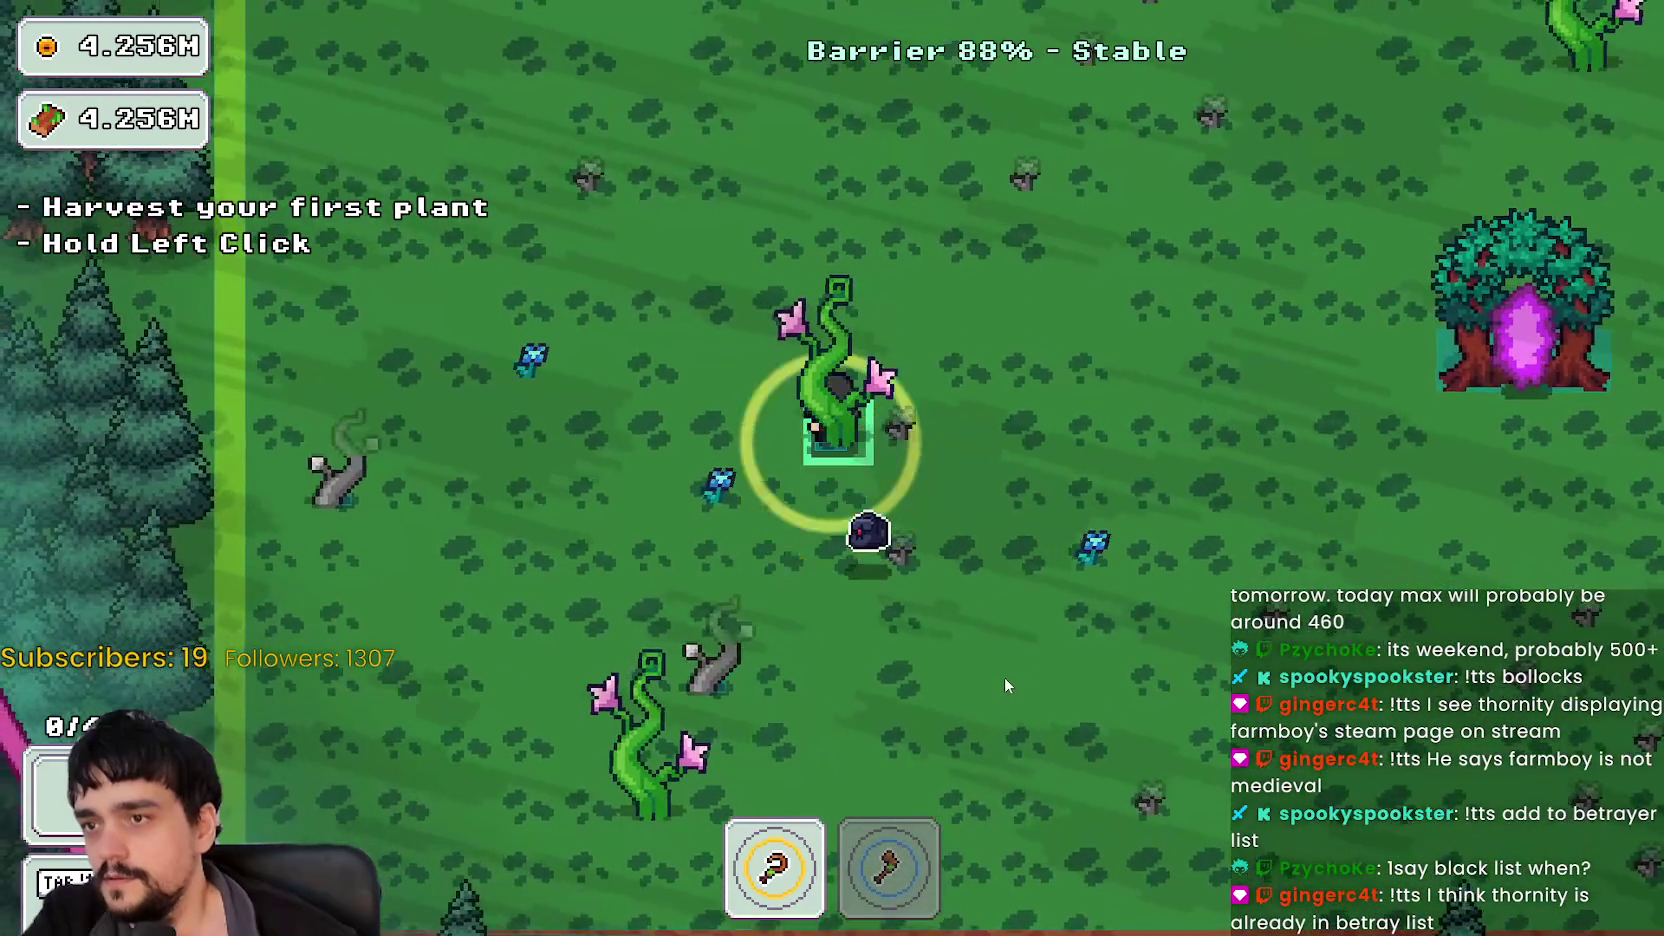
pyautogui.press('Right')
pyautogui.press('Down')
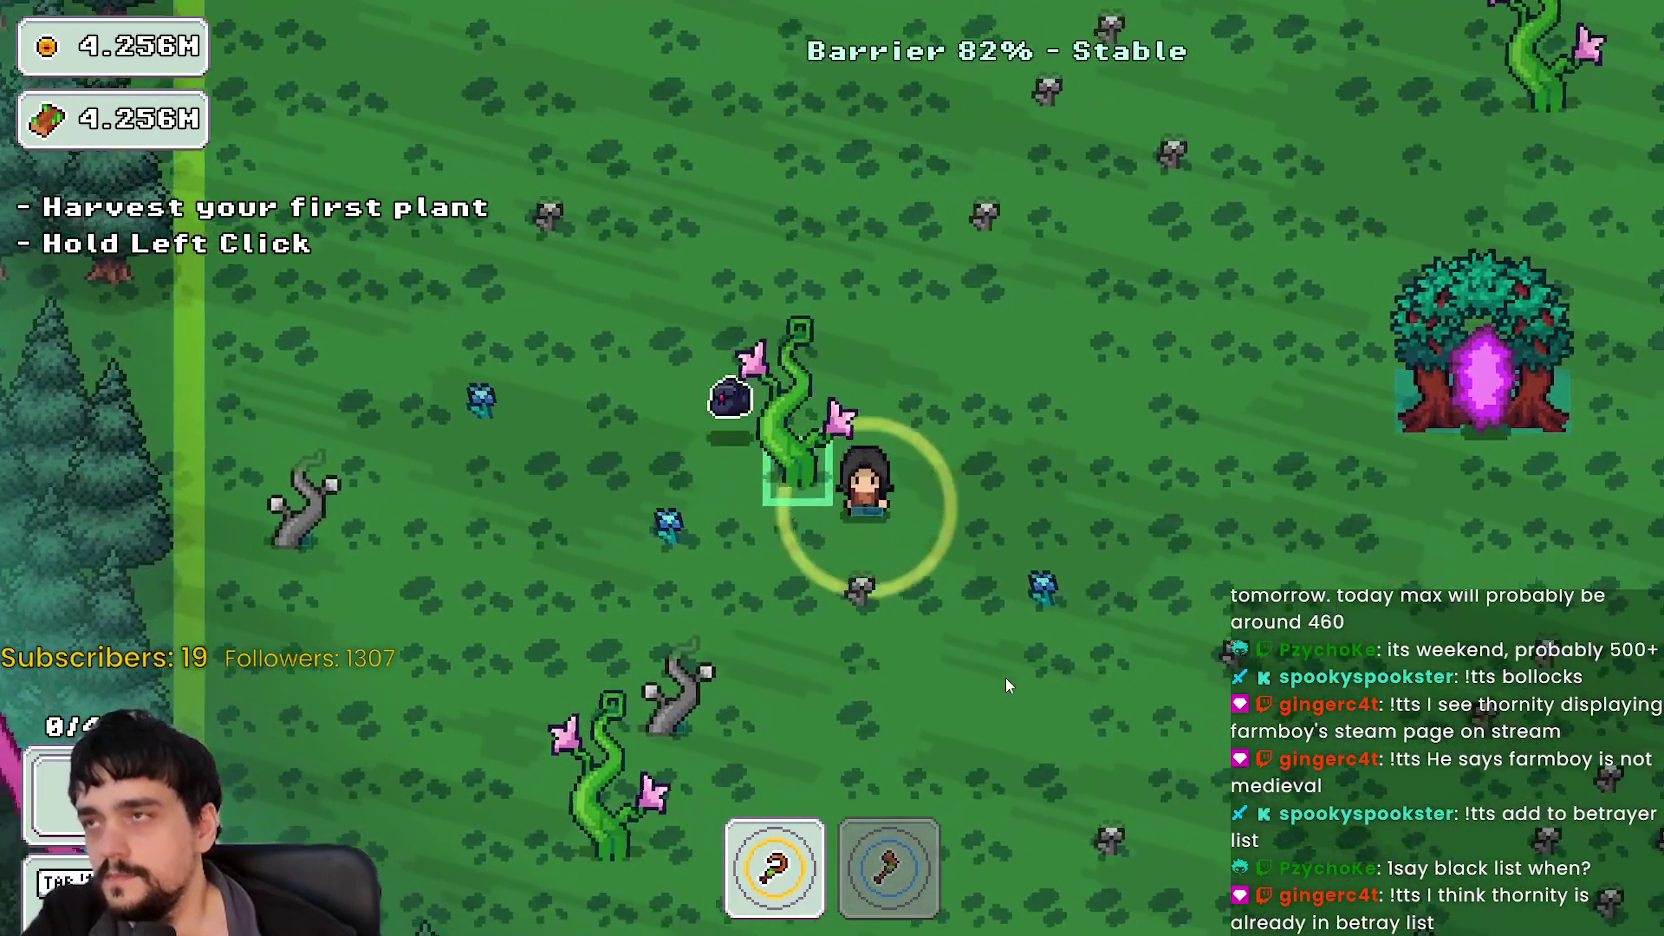
pyautogui.press('Up')
pyautogui.press('Down')
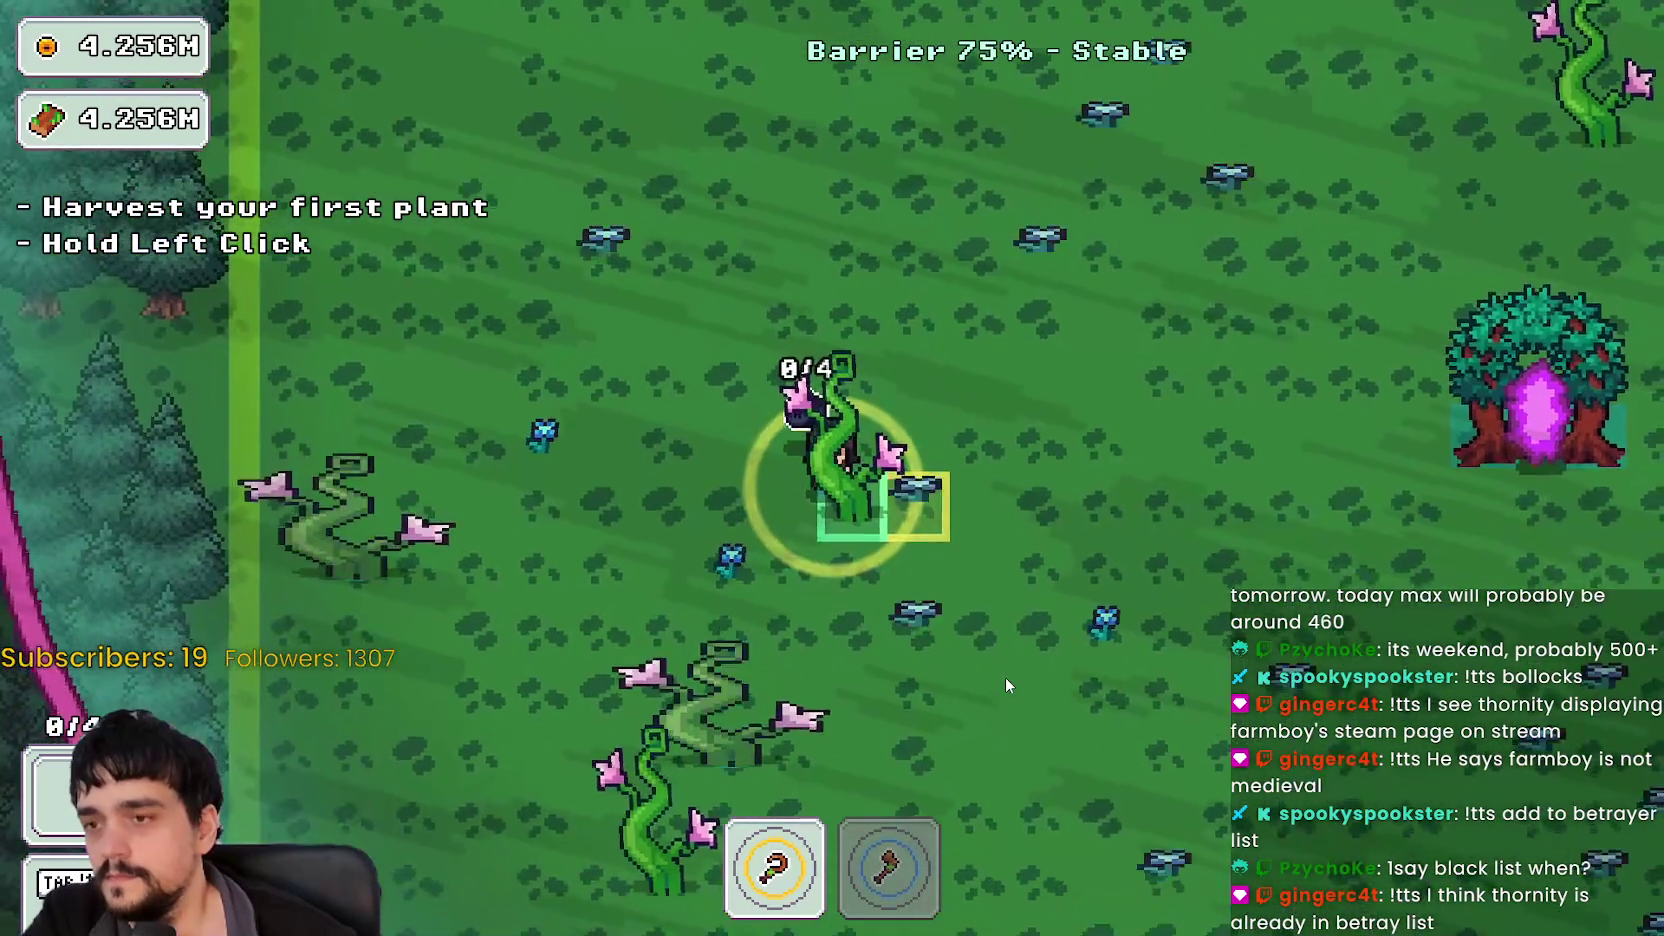
pyautogui.press('Right')
pyautogui.press('Right')
pyautogui.press('Down')
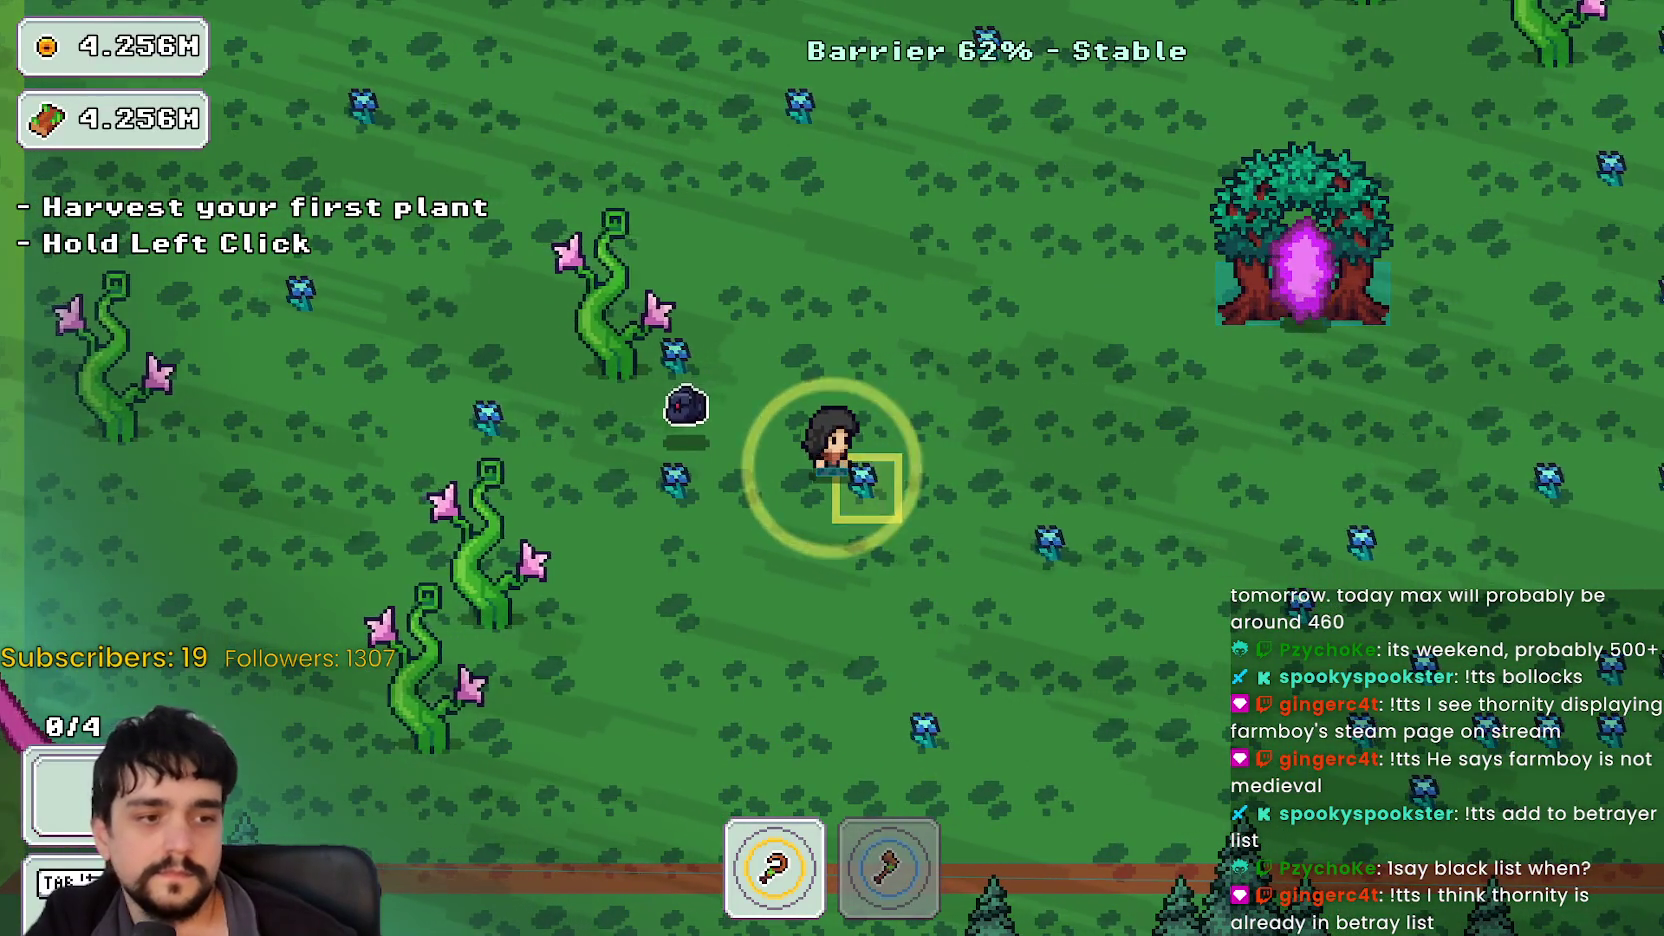
pyautogui.press('F8')
# Step: Stop the game and review the Field node's plant resource, texture_offset (-1.0, -10.0) and growth_stage_count 3
pyautogui.click(1297, 39)
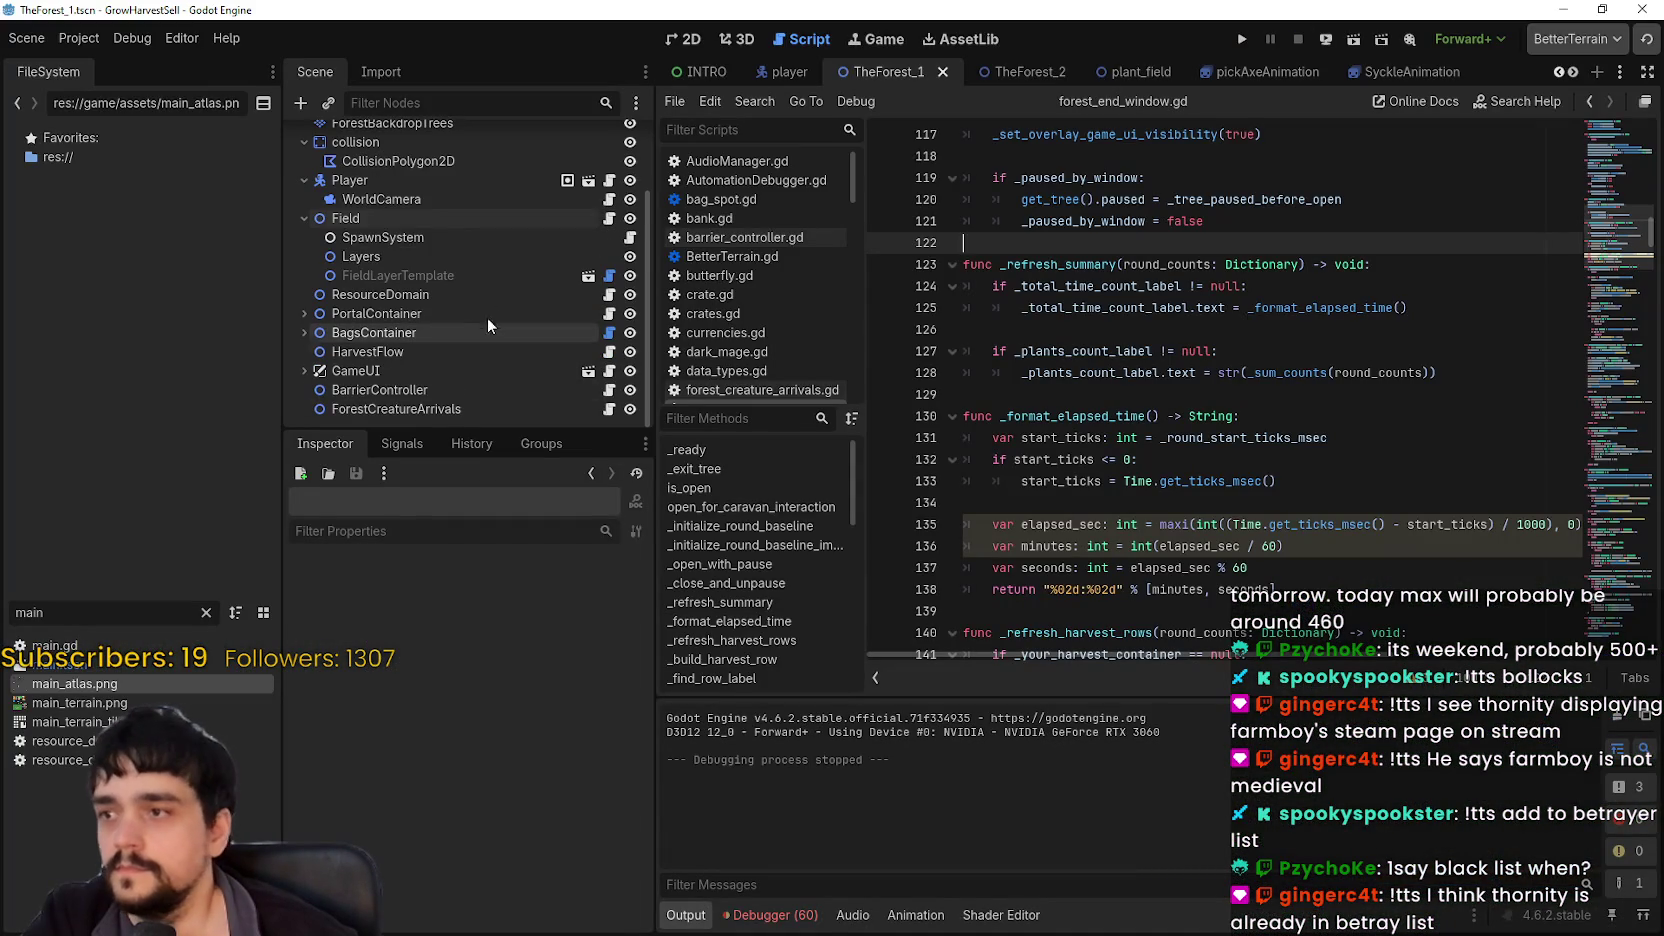
pyautogui.click(400, 218)
pyautogui.scroll(10, 413, 764)
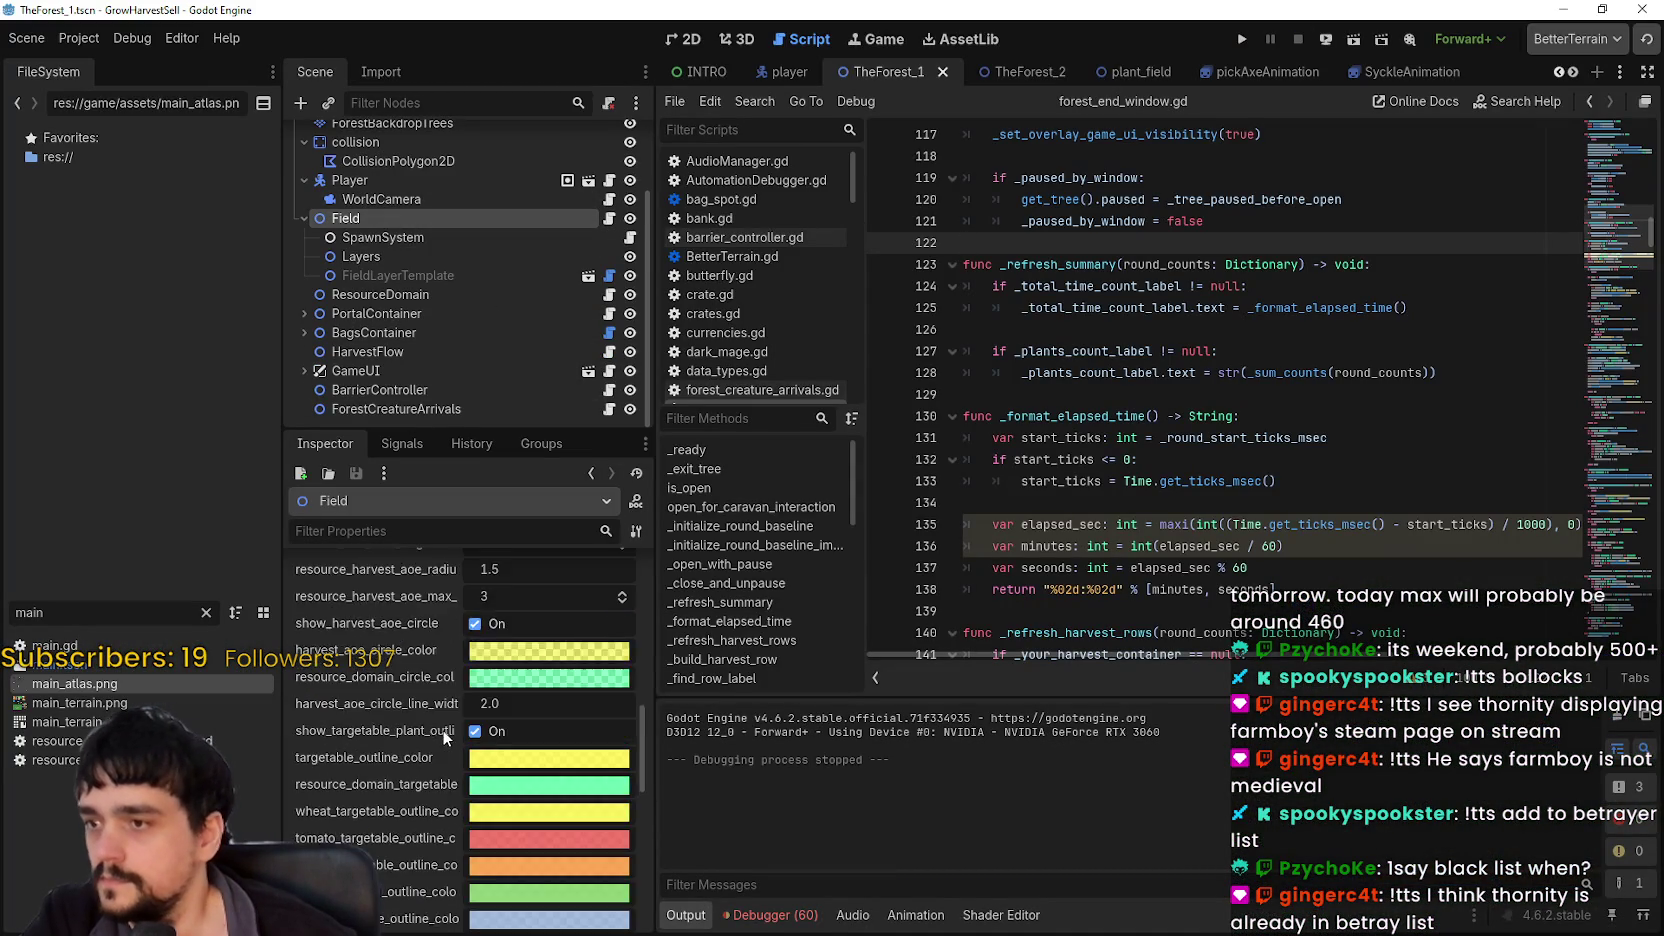
pyautogui.scroll(5, 554, 703)
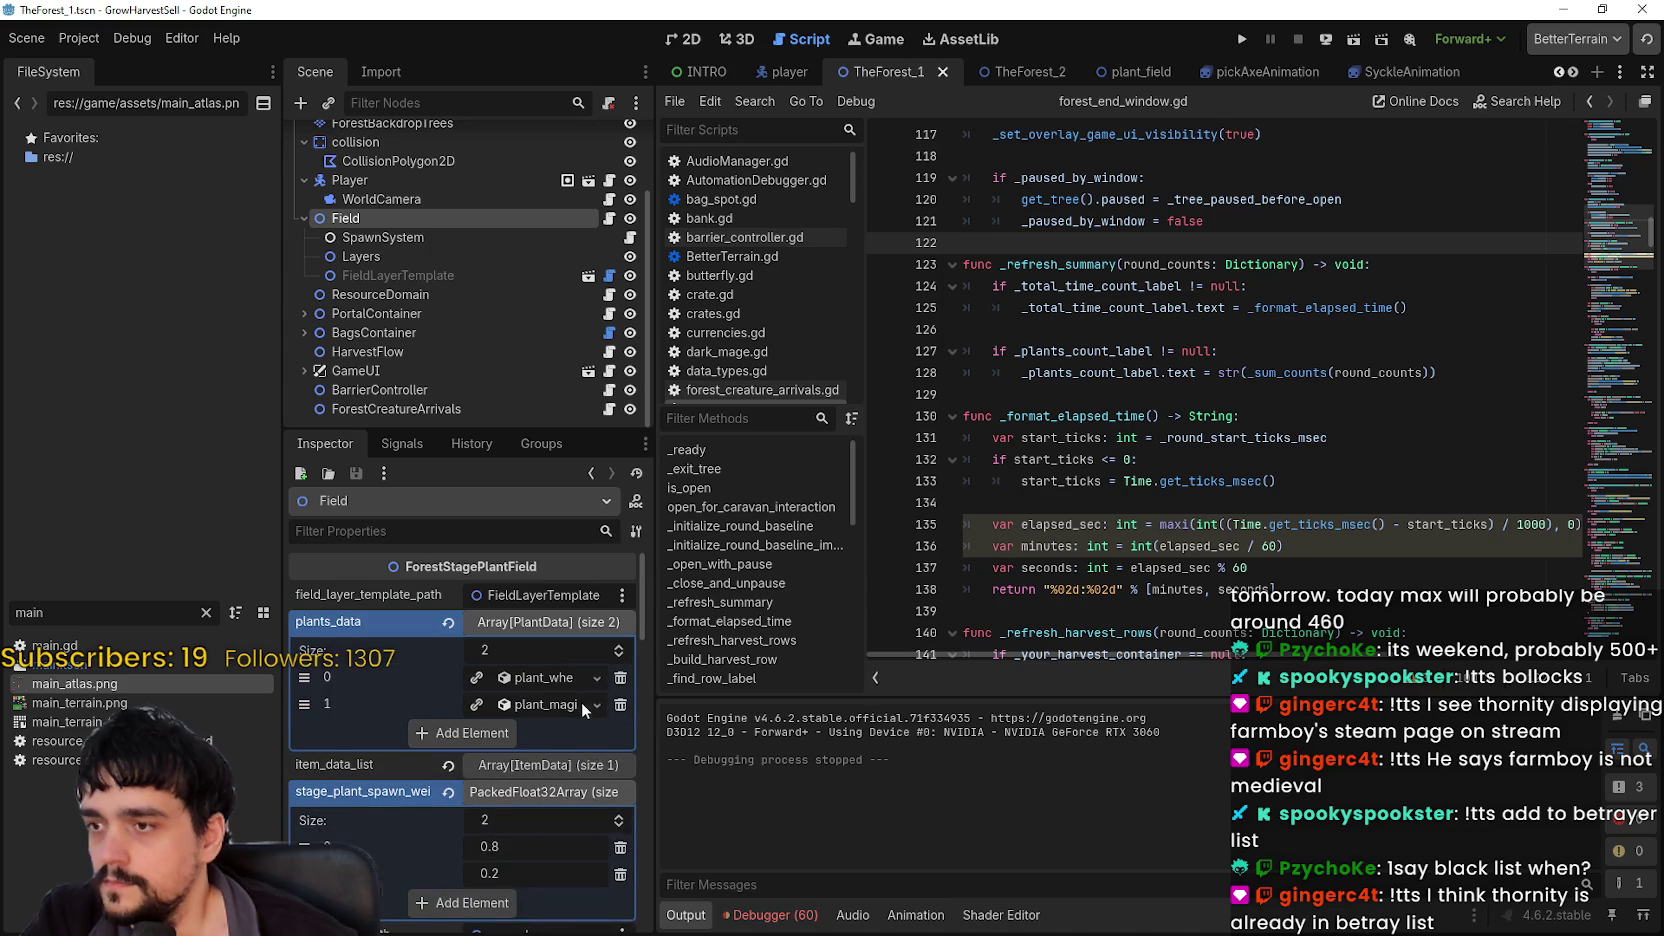
pyautogui.scroll(-5, 523, 734)
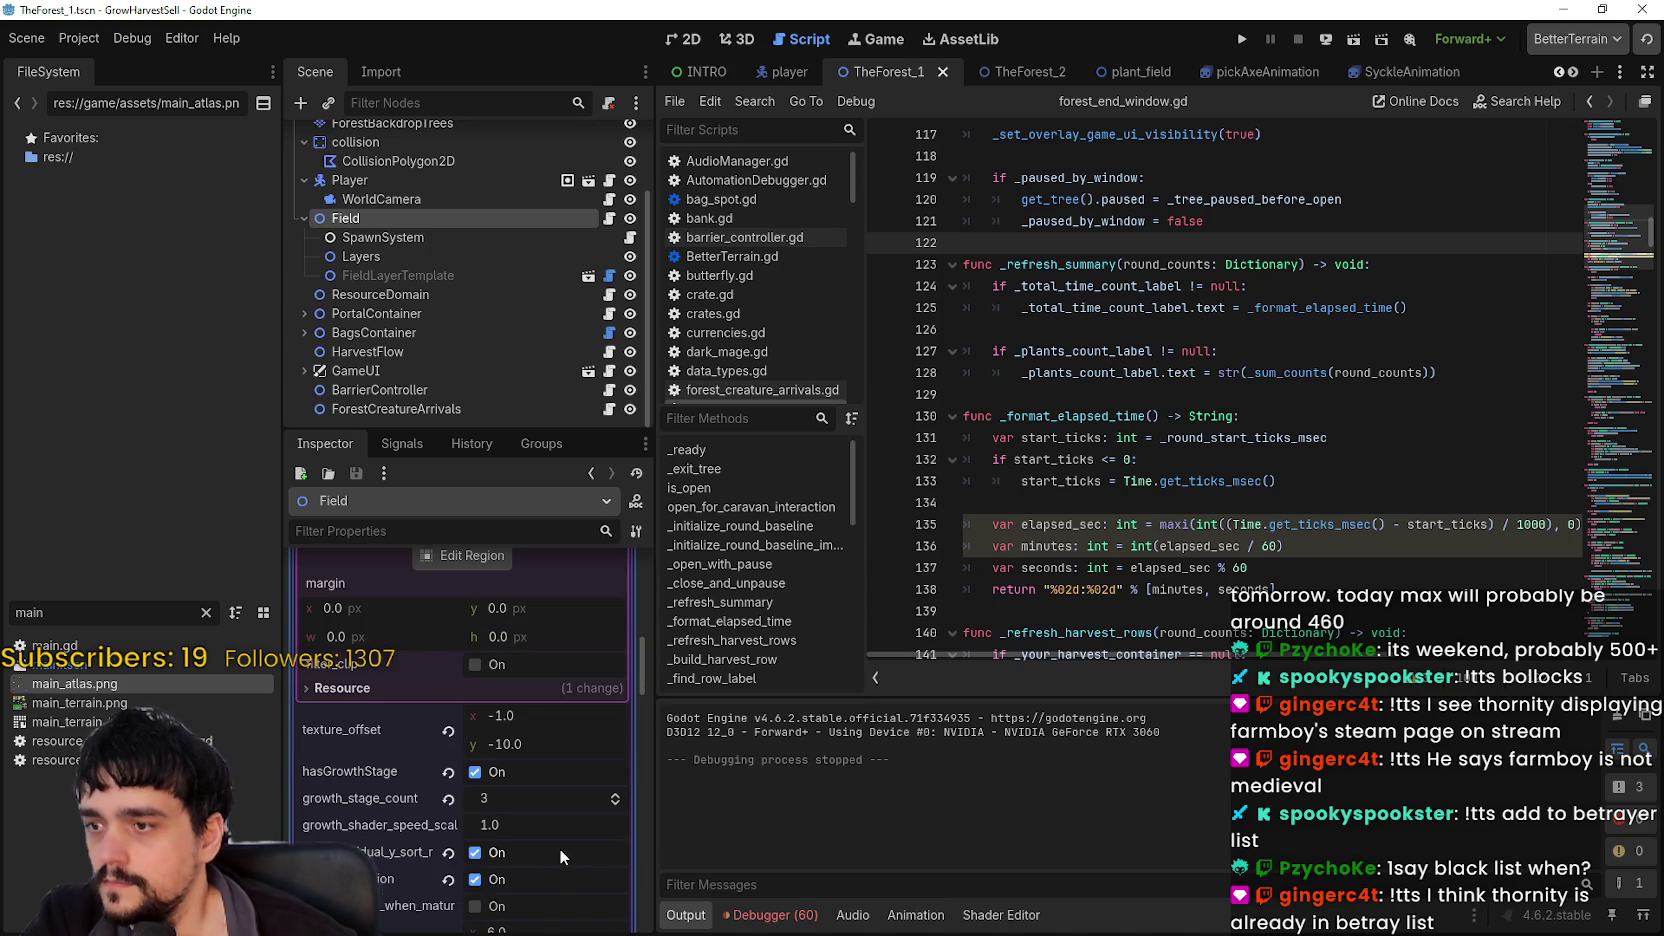
pyautogui.scroll(-2, 559, 848)
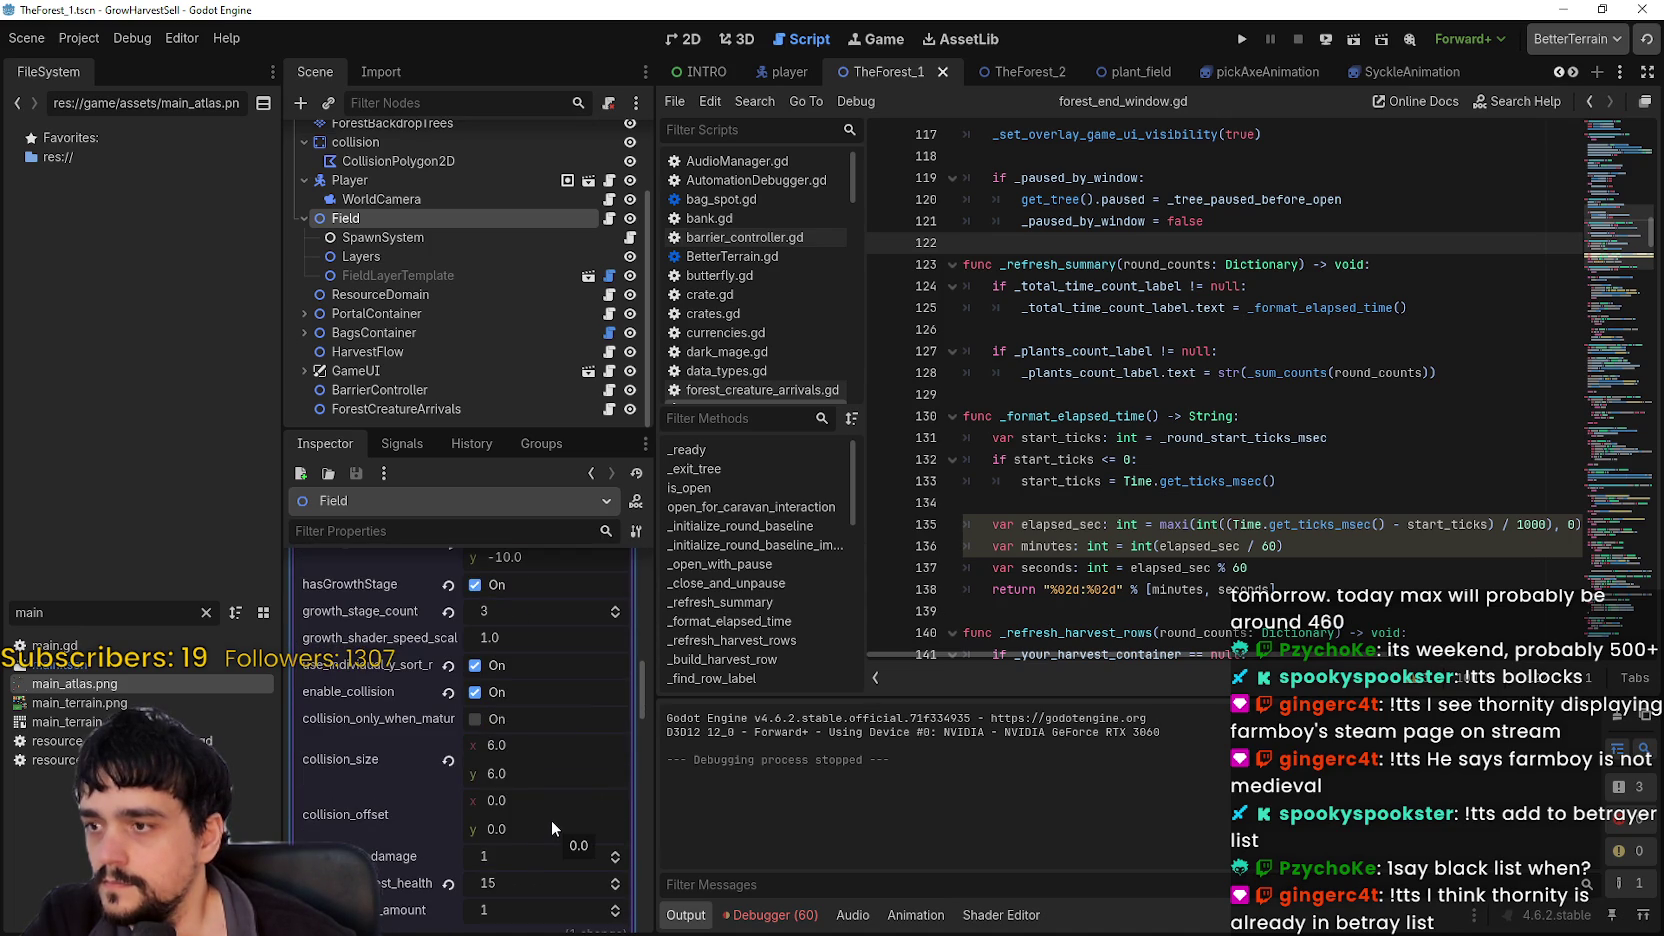
pyautogui.scroll(1, 550, 816)
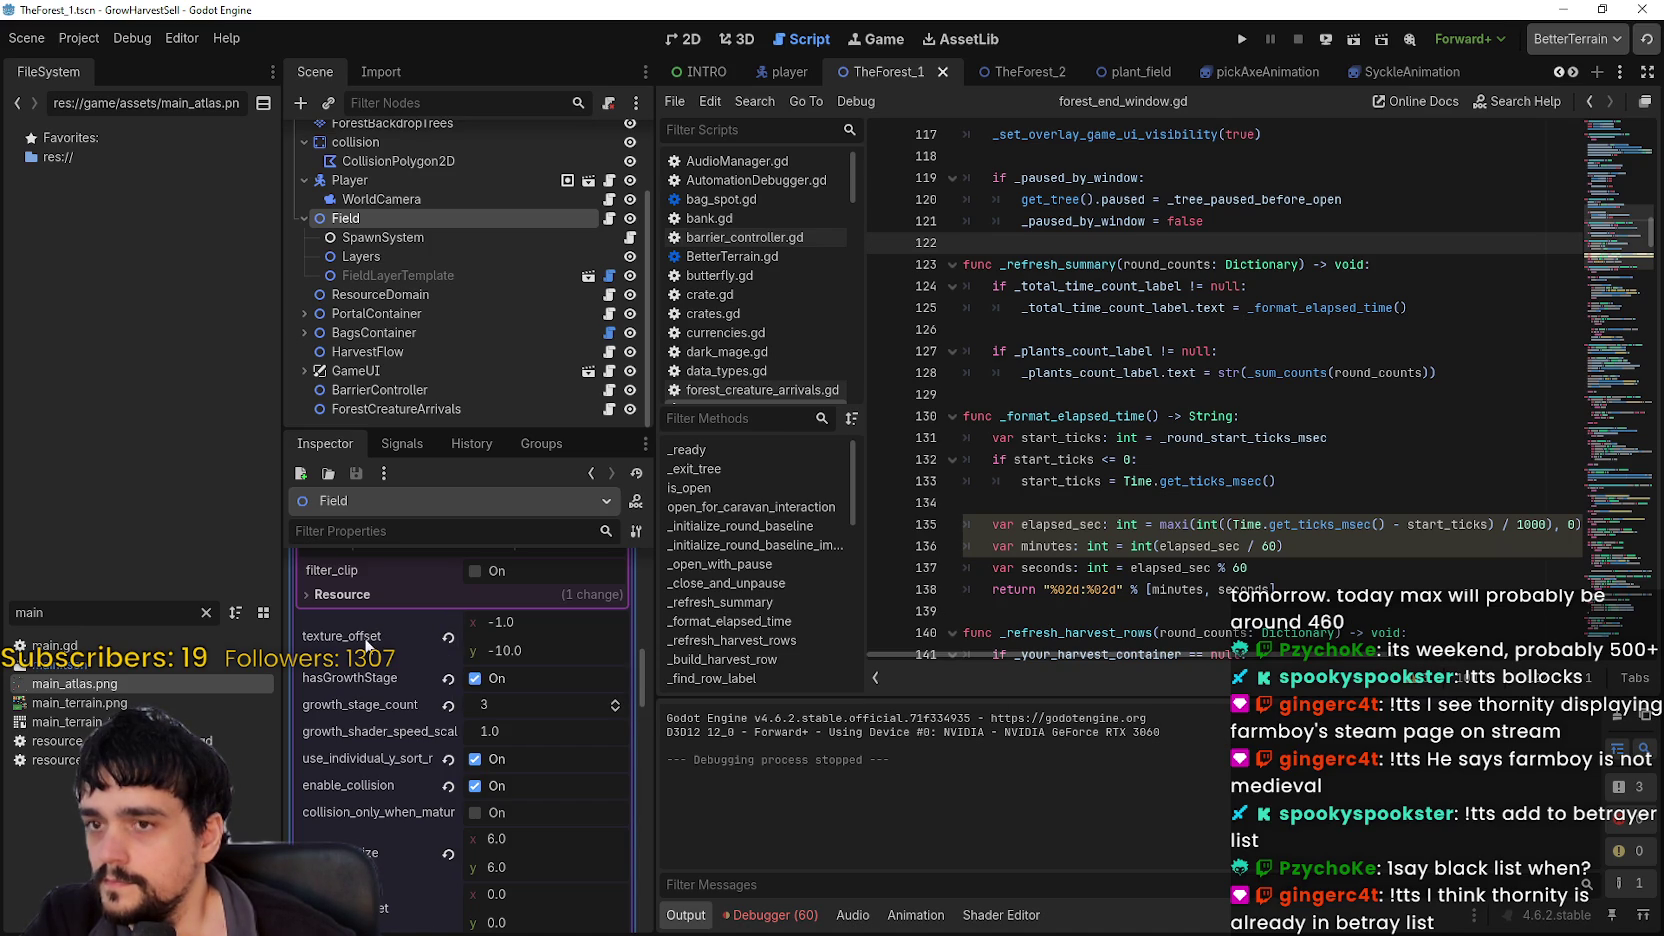
# Step: Relaunch the game, load the saved village, and travel through the portal to Forest Stage 1
pyautogui.click(1243, 40)
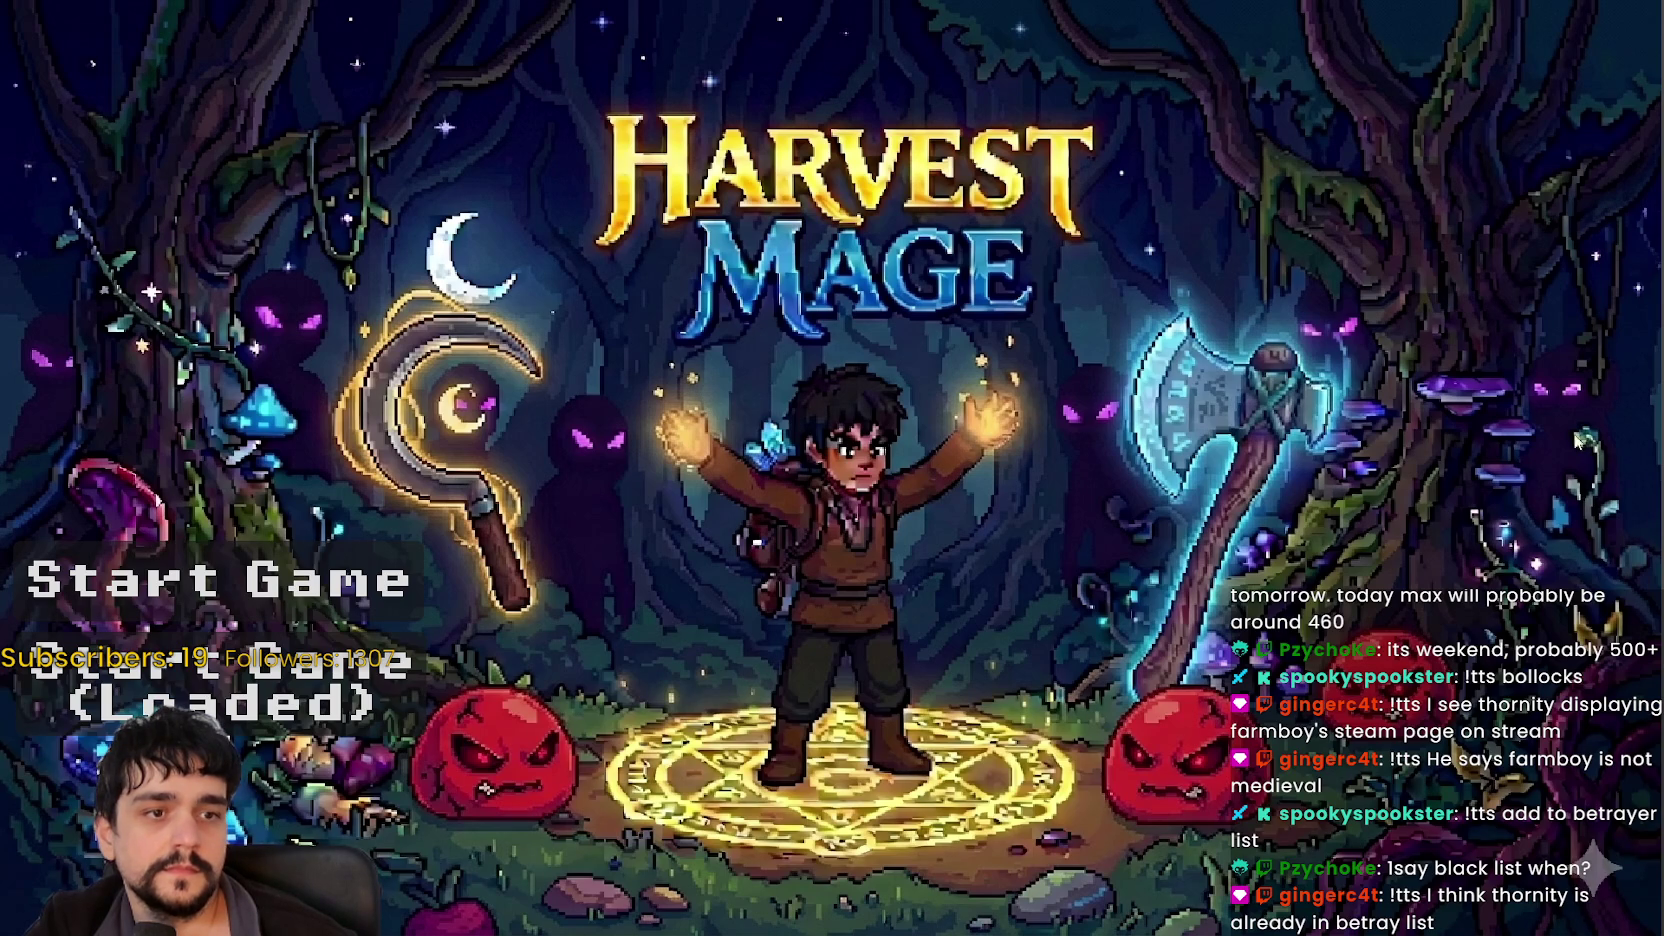
pyautogui.click(400, 685)
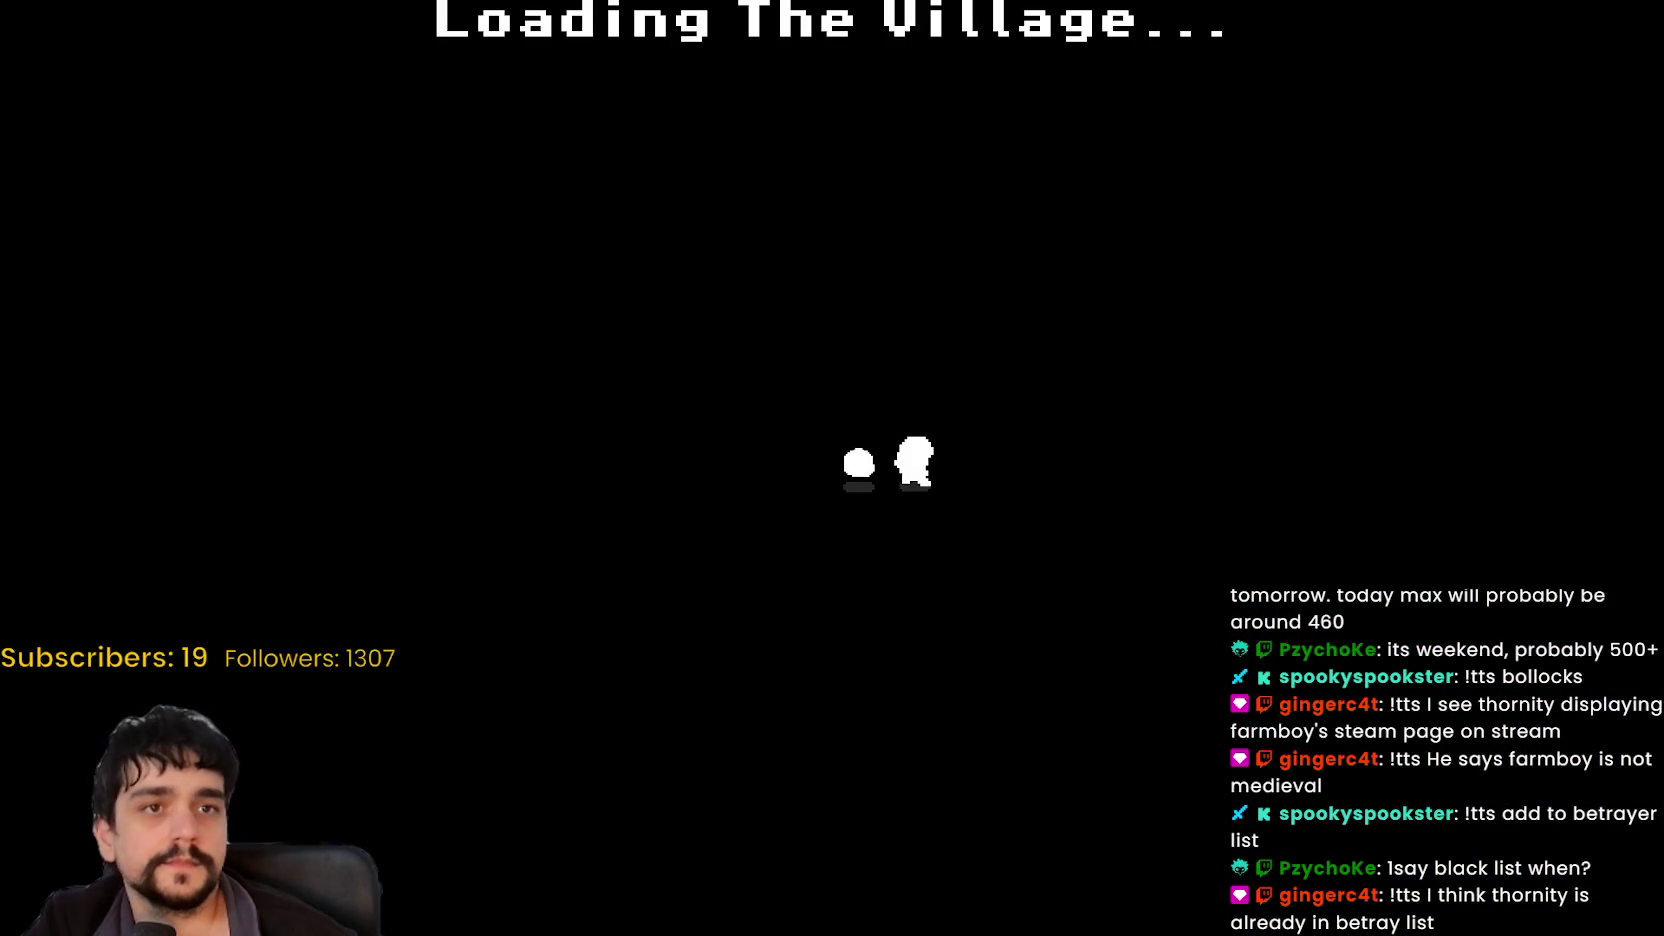
pyautogui.press('w')
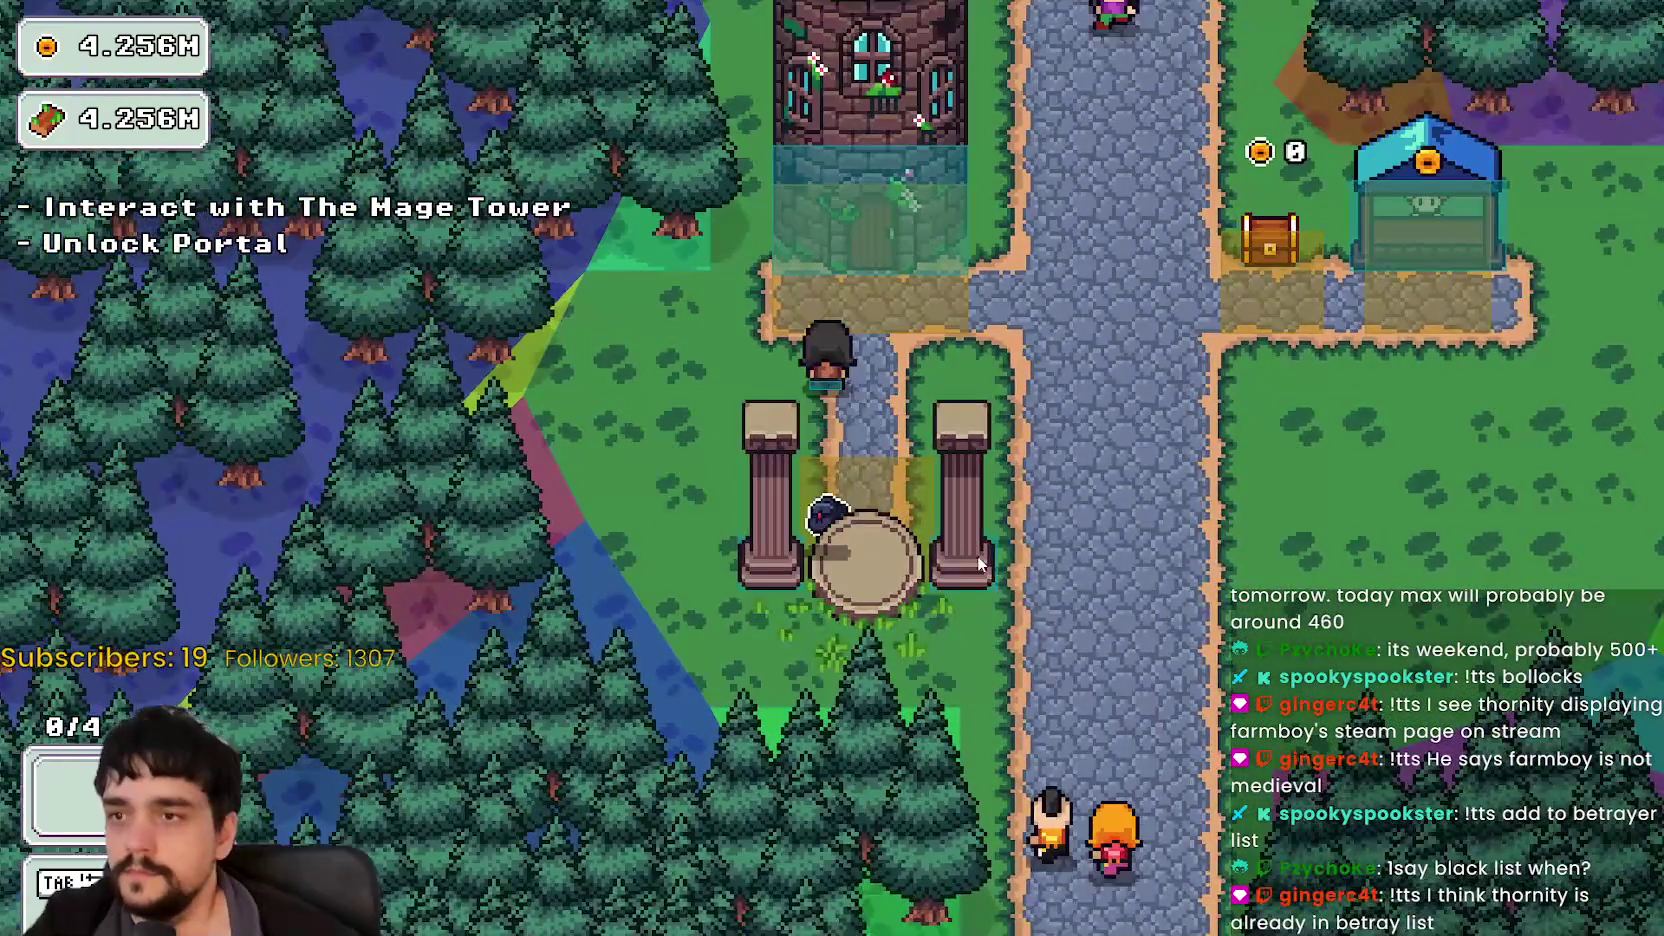
pyautogui.press('e')
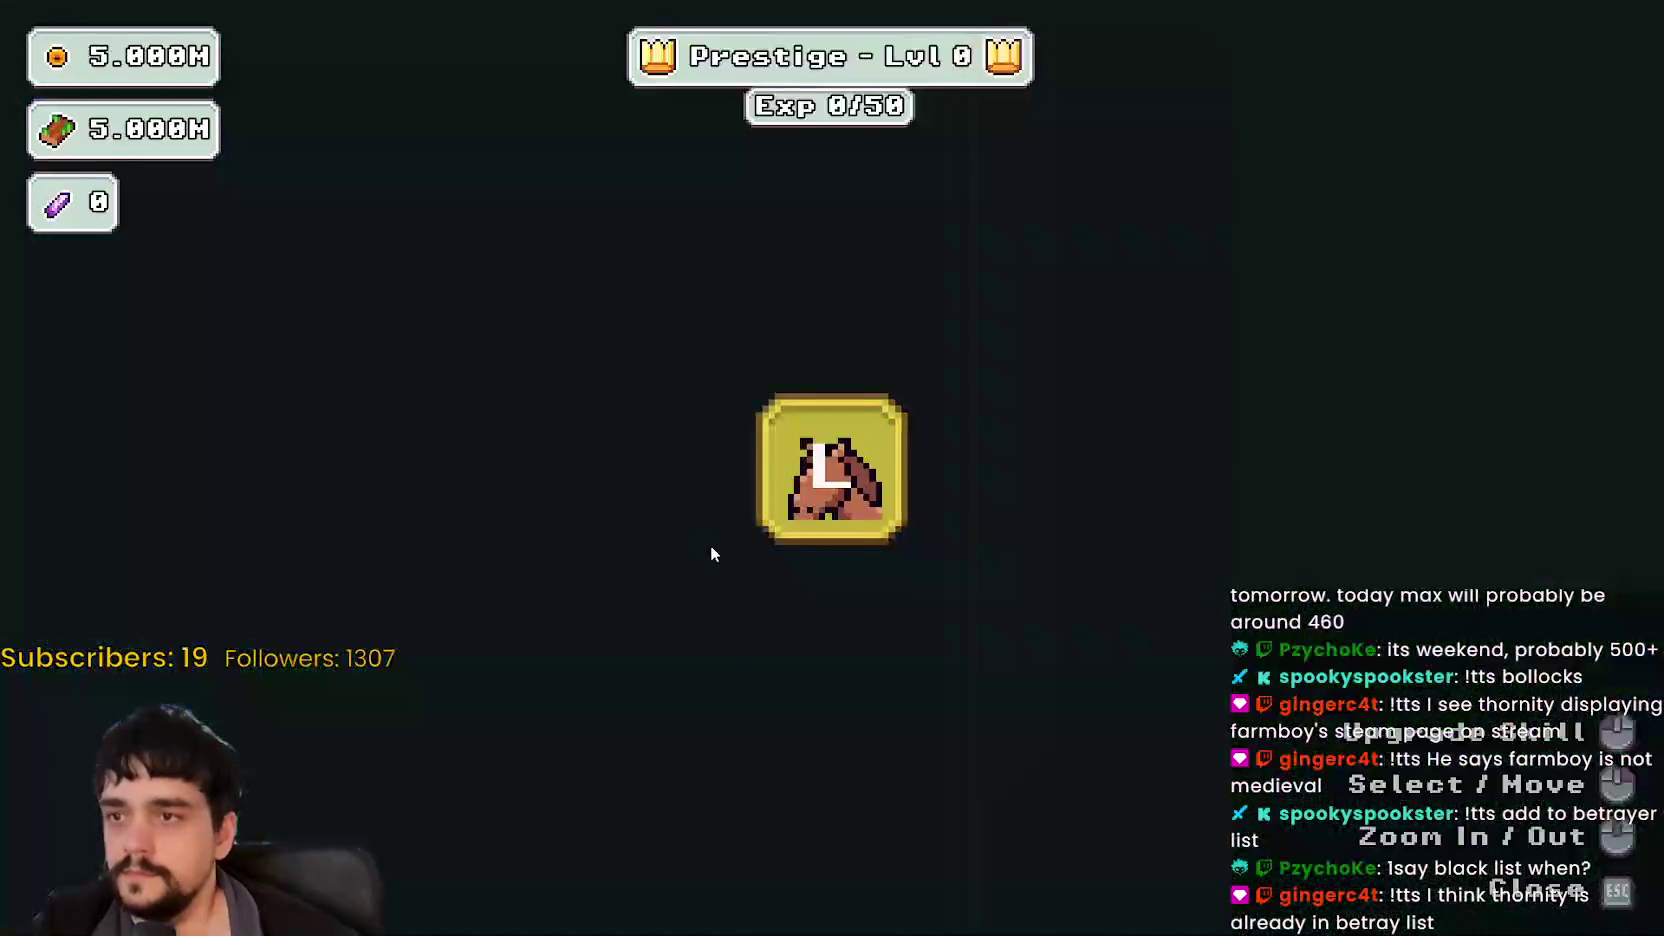
pyautogui.press('Escape')
pyautogui.press('s')
pyautogui.press('e')
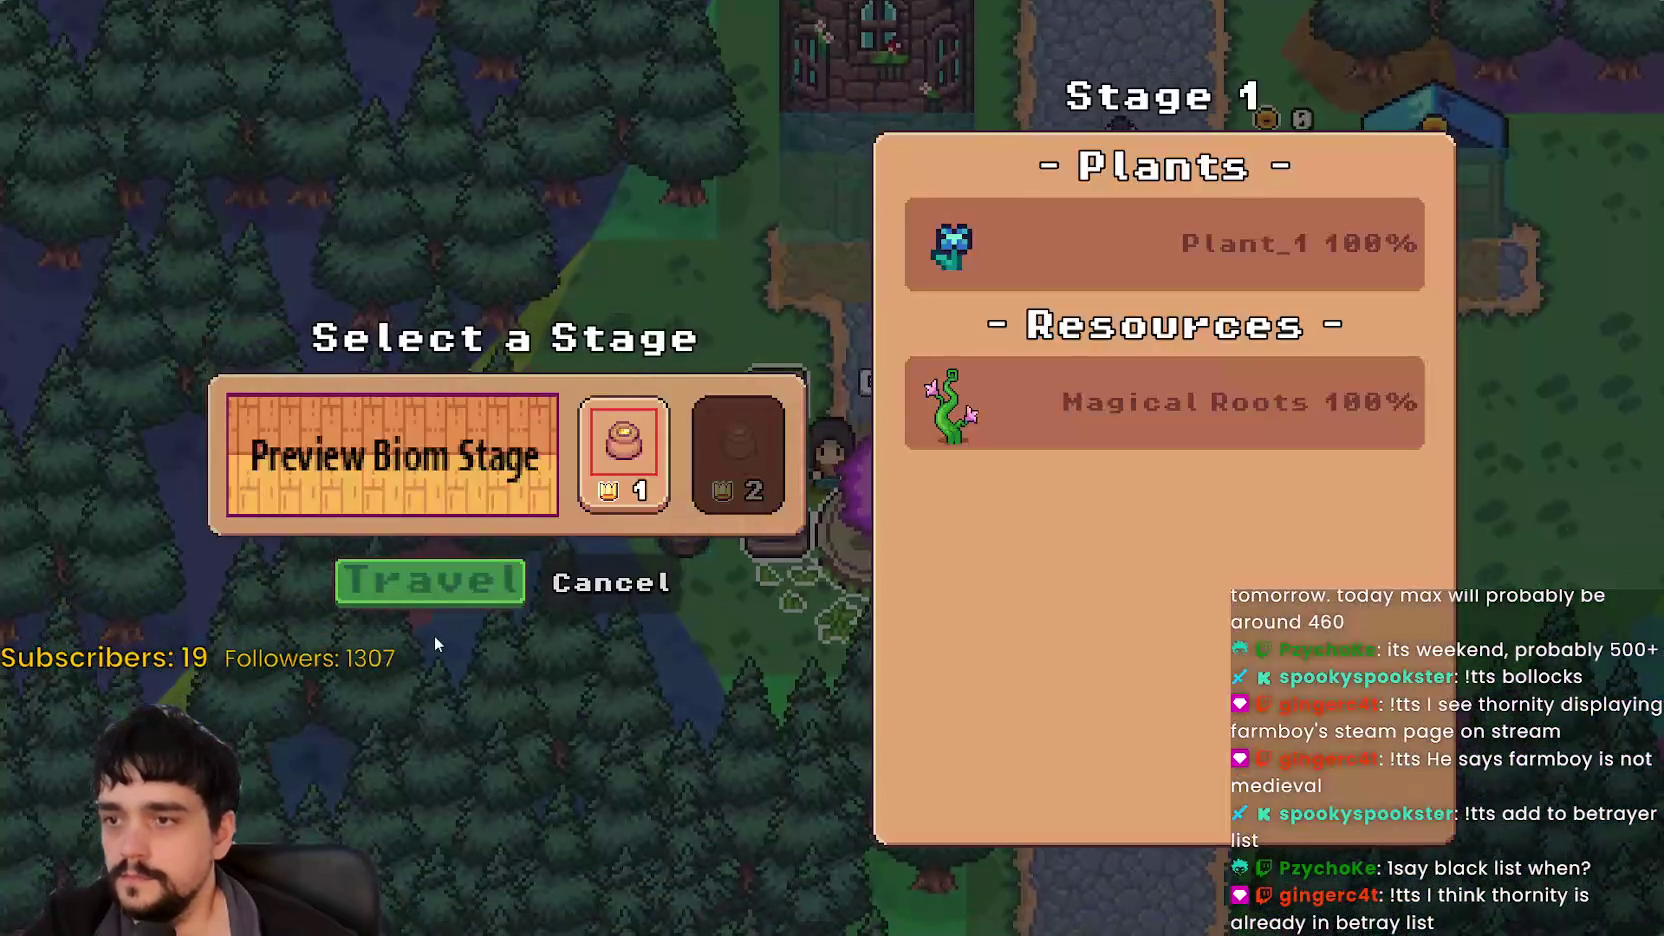
pyautogui.click(490, 582)
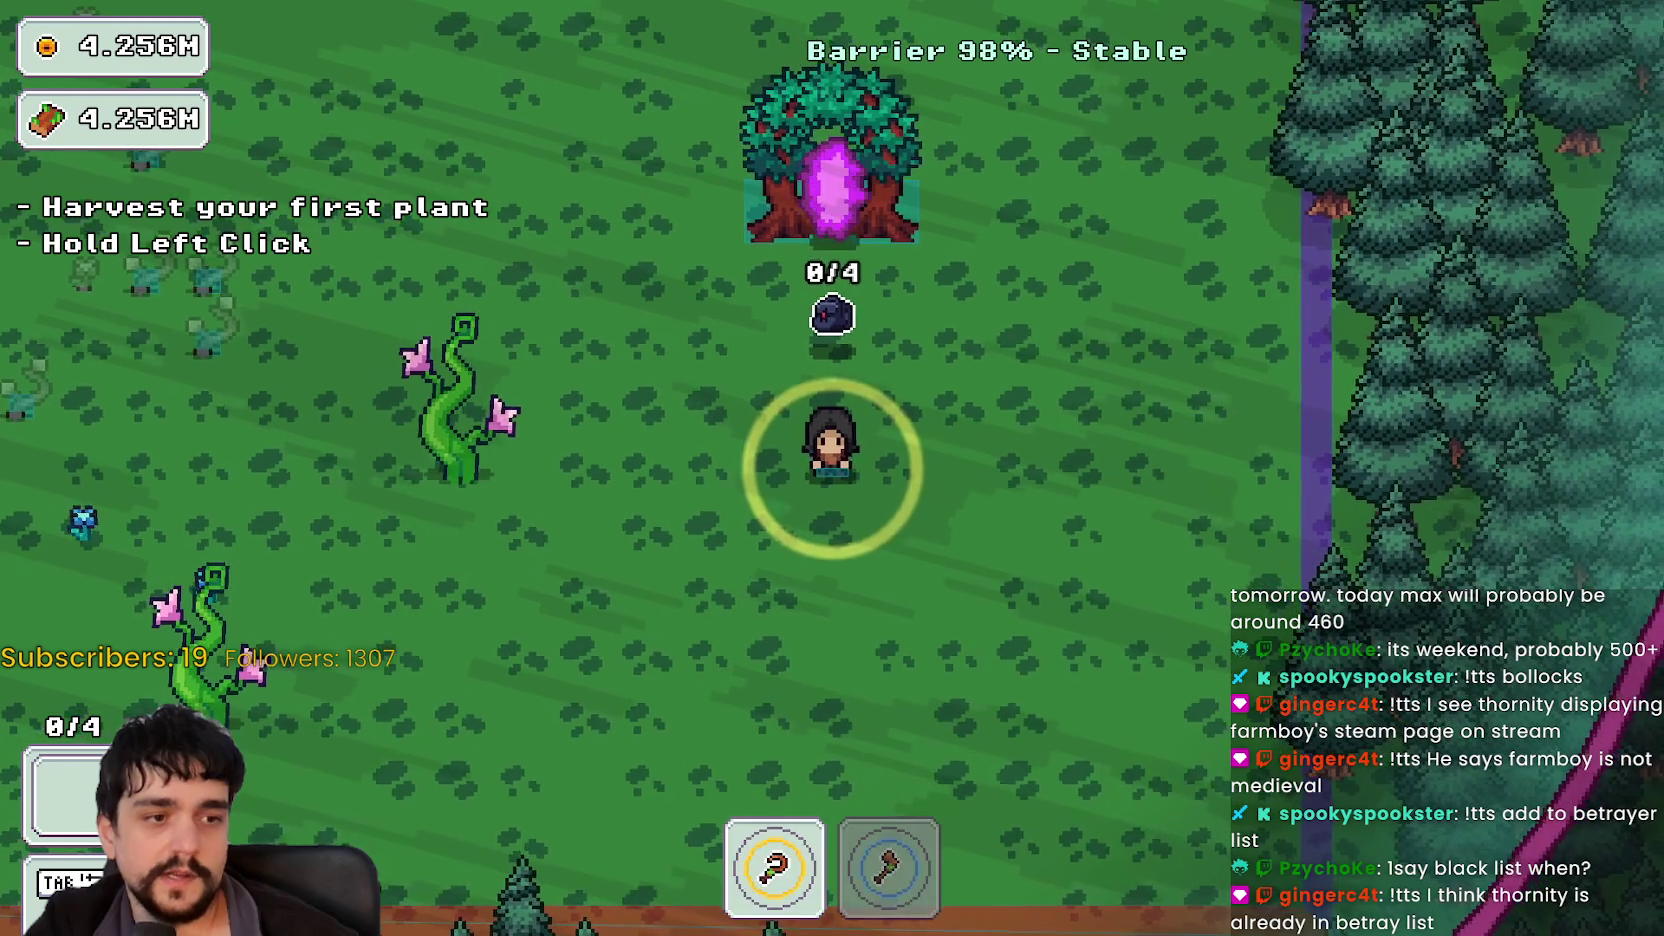
pyautogui.hotkey('alt', 'Tab')
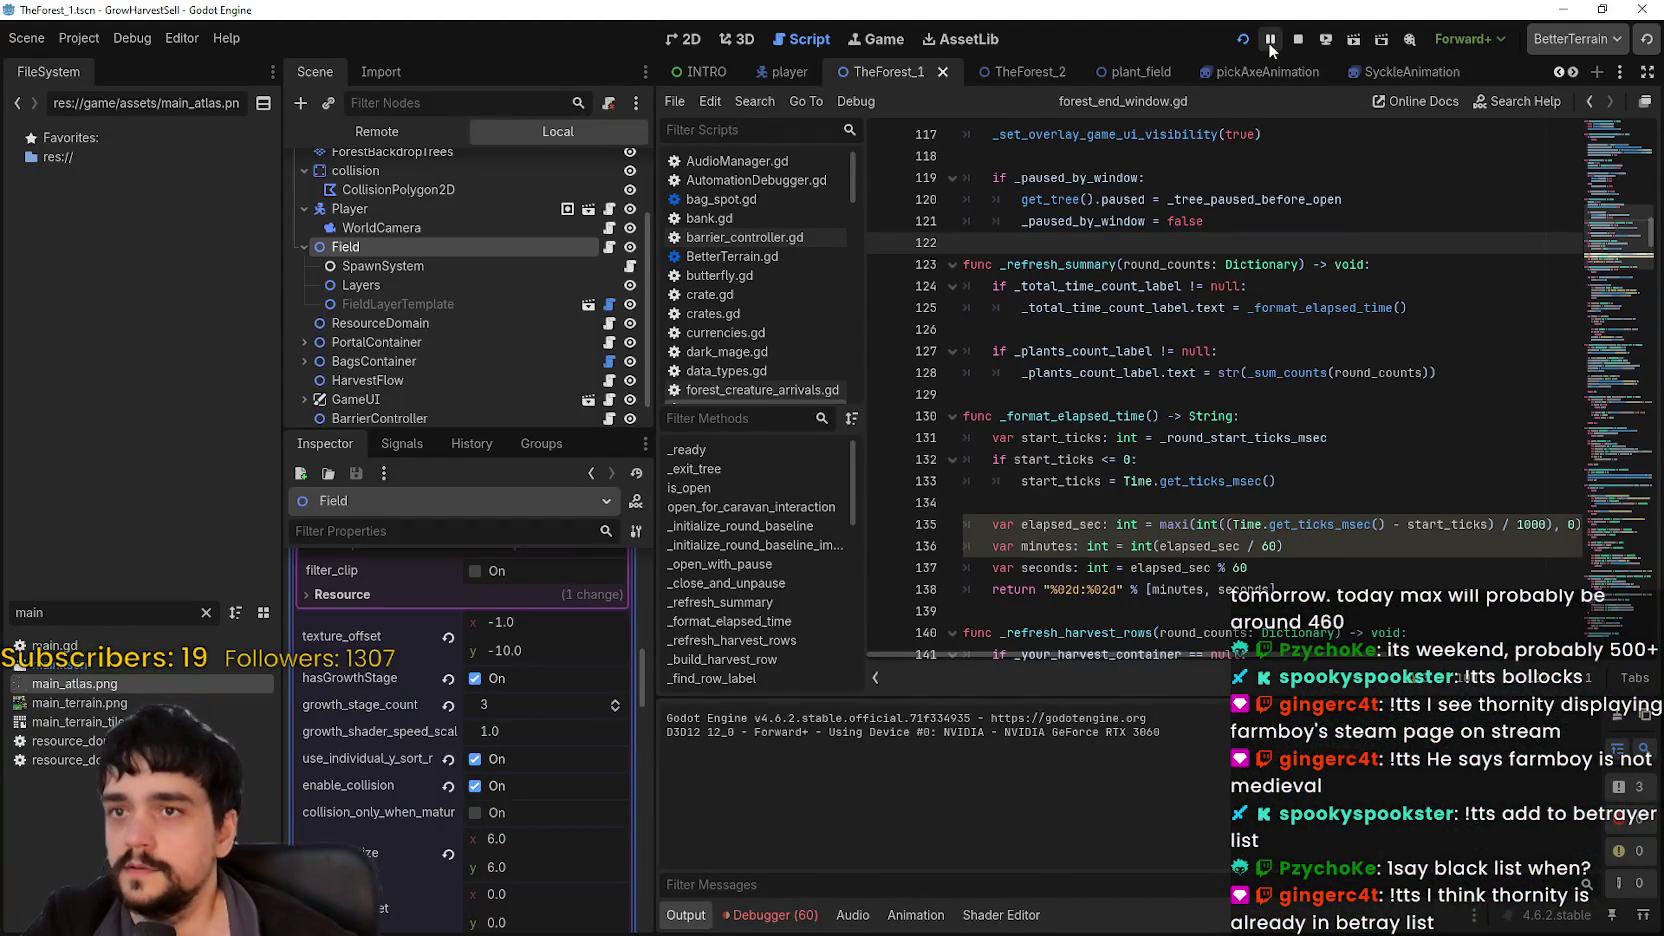
# Step: Pause the game and expand TheForest_1 > Field > Layers in the Remote scene tree
pyautogui.click(1268, 42)
pyautogui.click(358, 138)
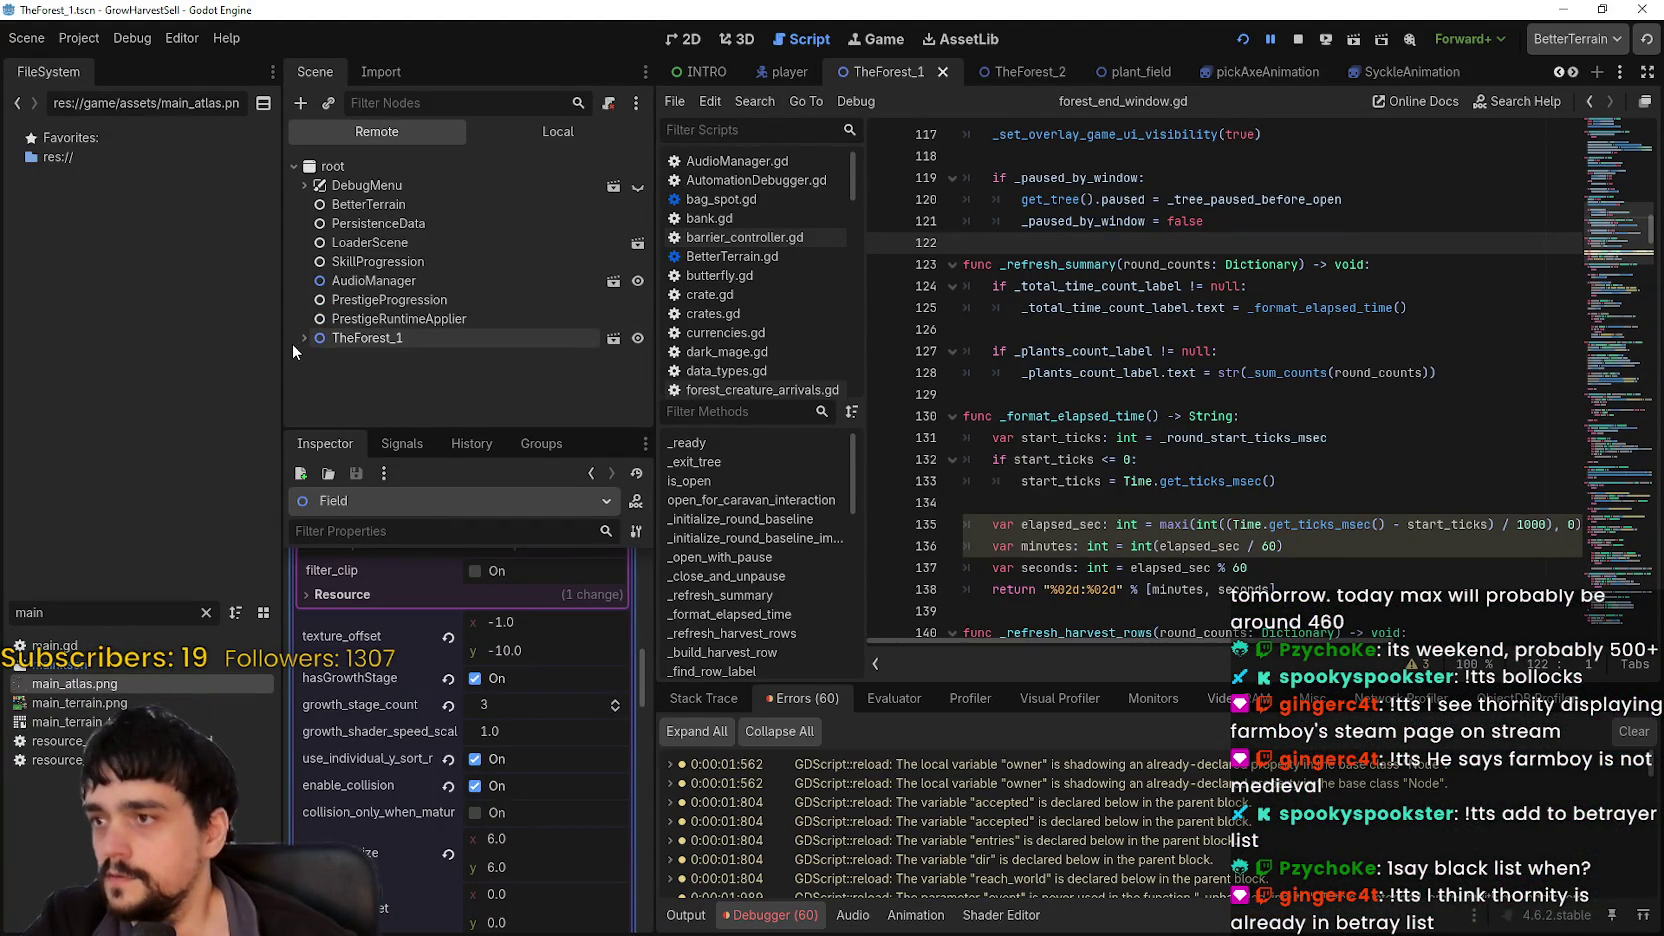
pyautogui.click(304, 338)
pyautogui.scroll(-5, 315, 374)
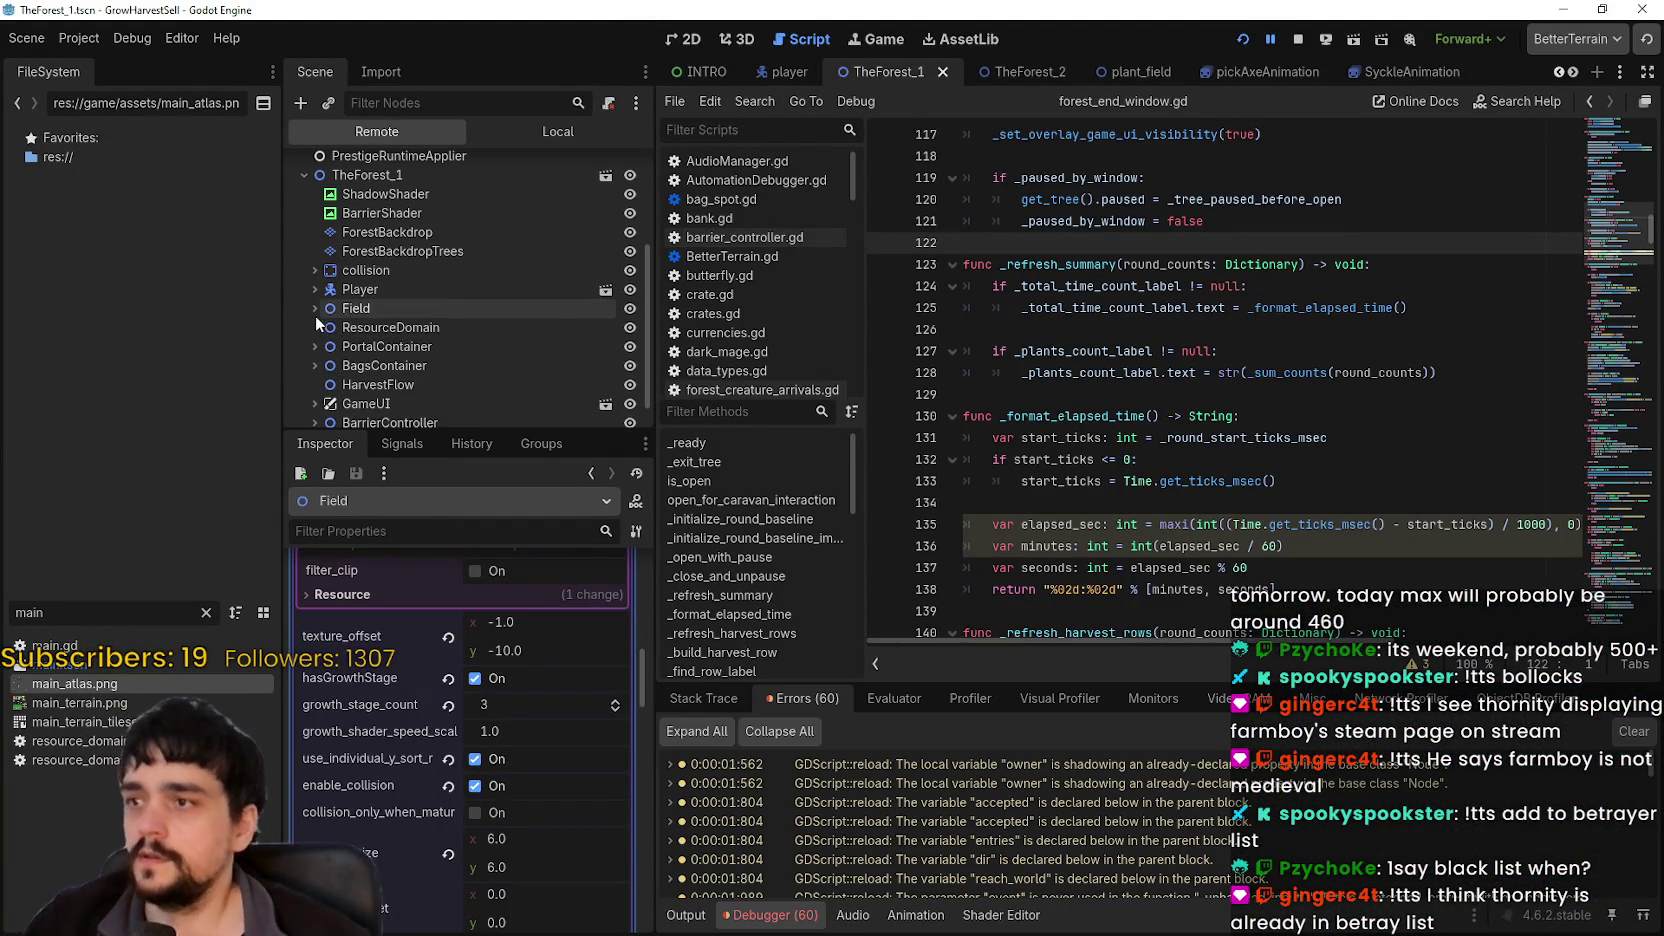
pyautogui.click(314, 292)
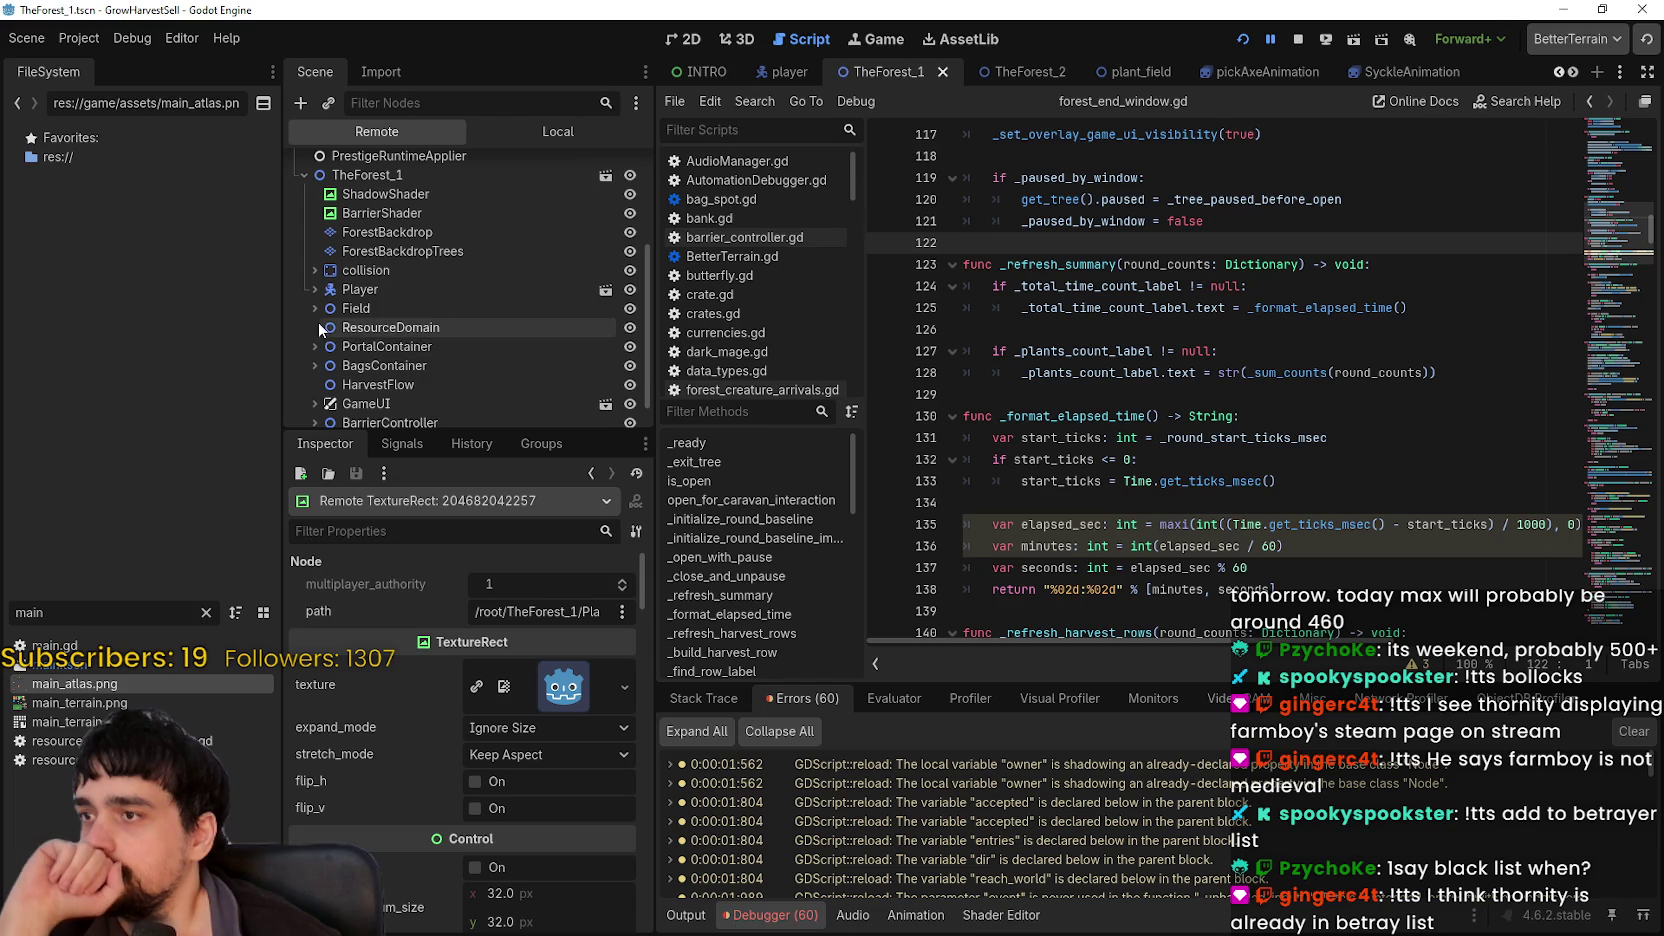
pyautogui.click(315, 308)
pyautogui.click(325, 345)
pyautogui.scroll(-2, 366, 330)
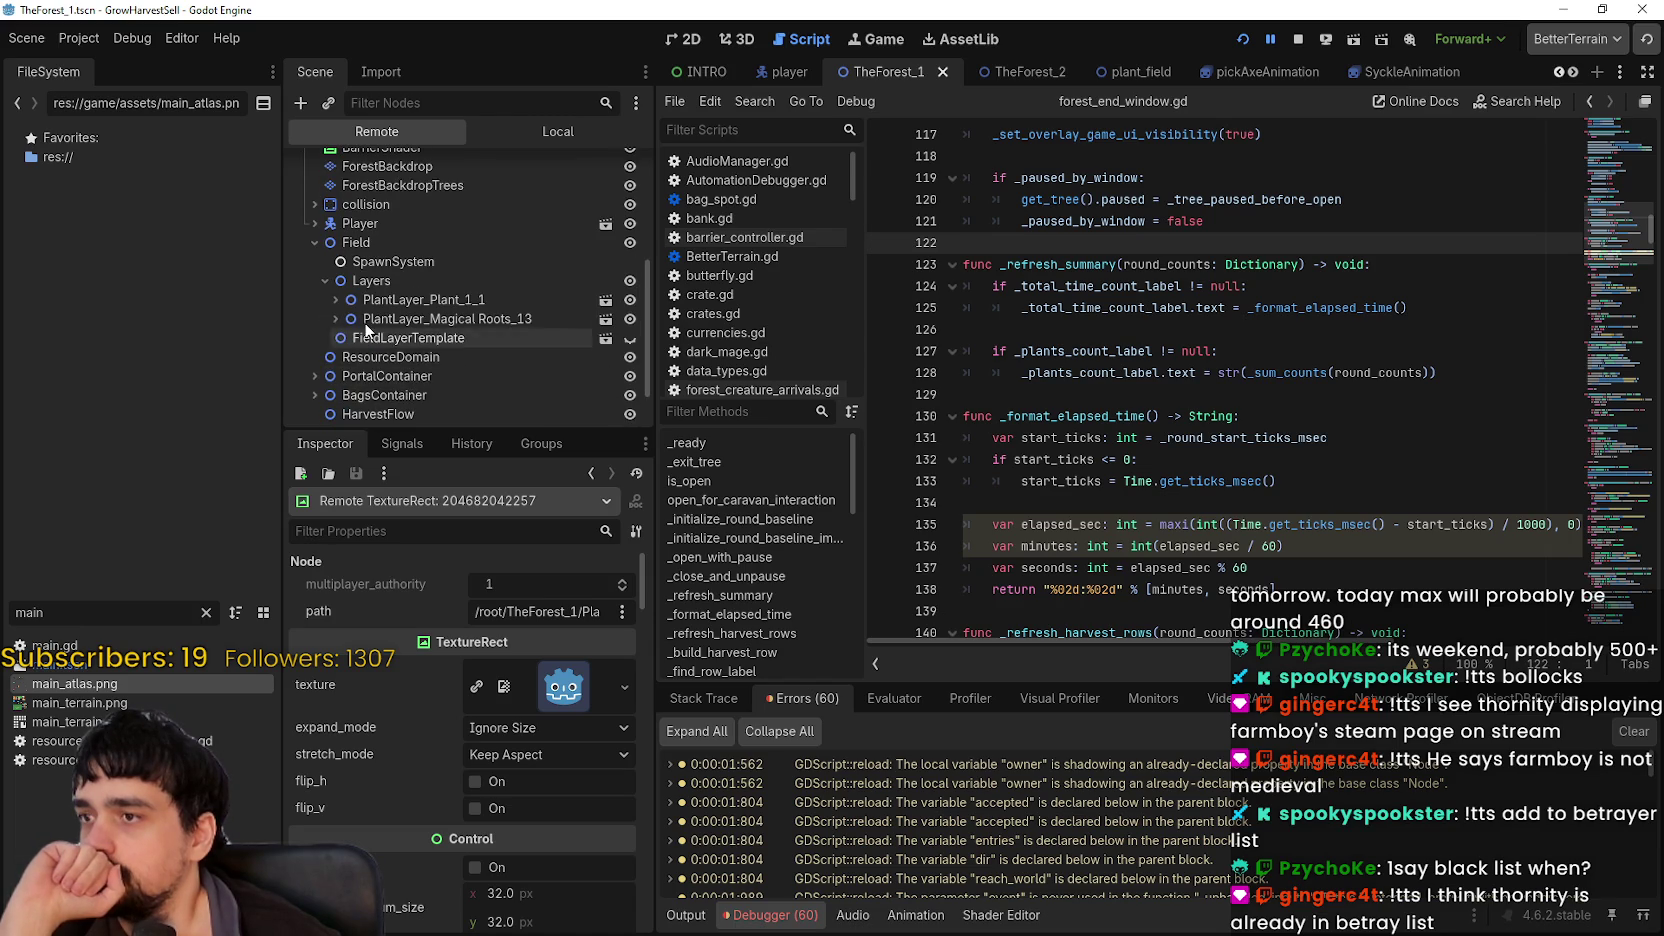
pyautogui.click(336, 319)
pyautogui.click(346, 338)
pyautogui.scroll(-3, 378, 331)
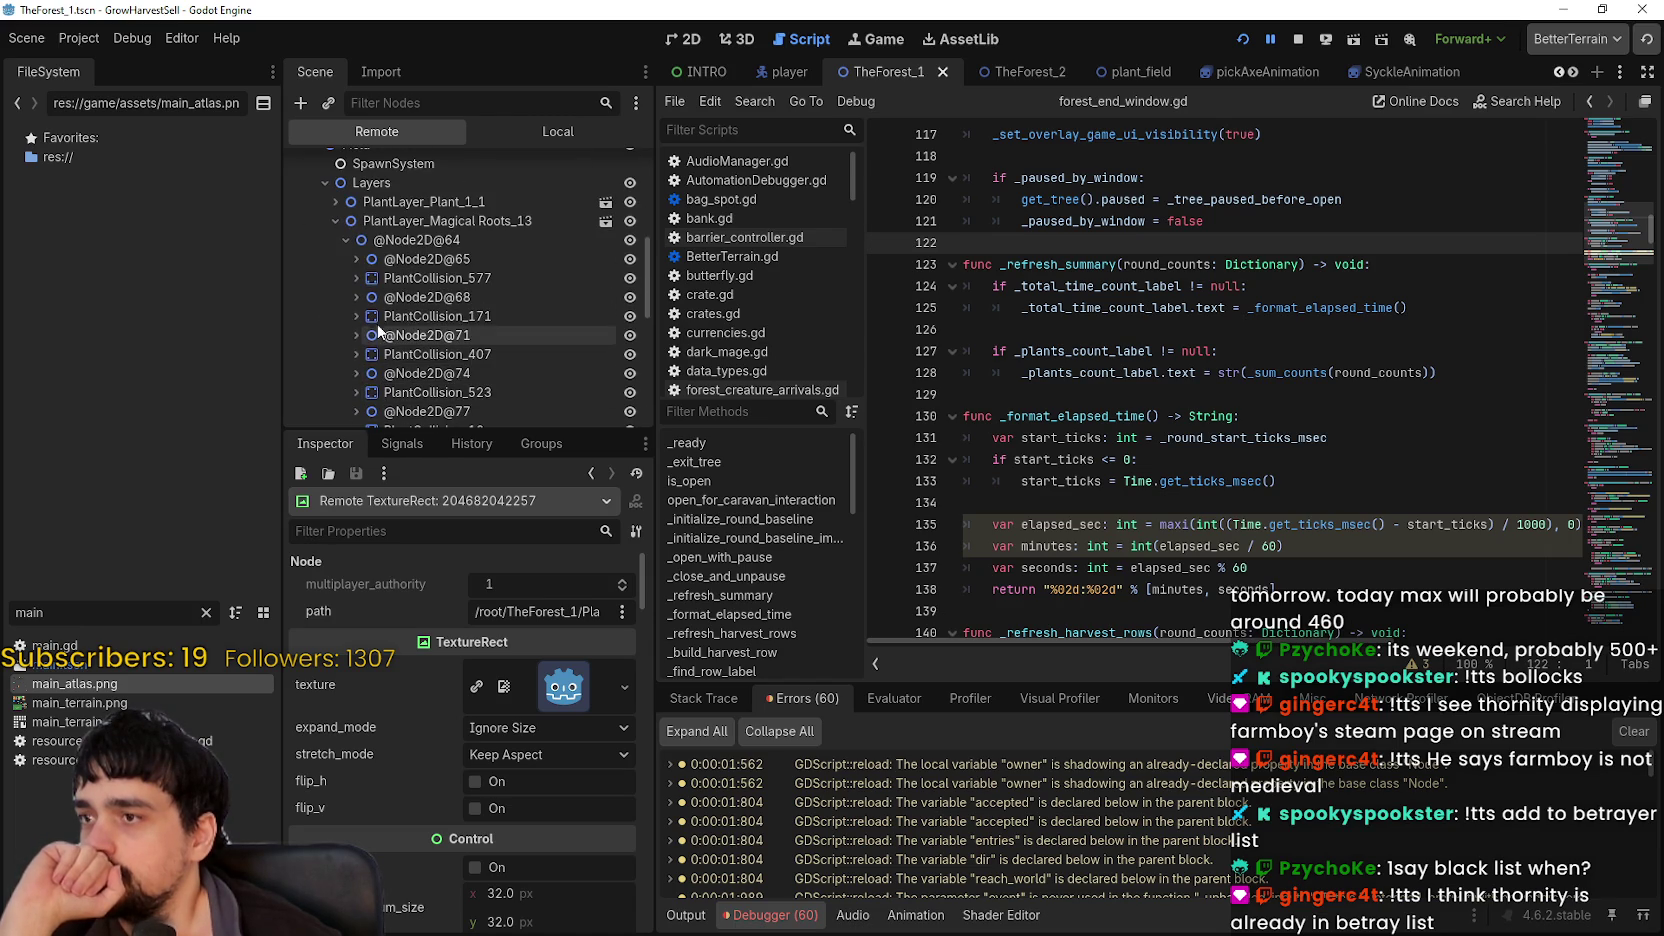
pyautogui.click(356, 259)
pyautogui.click(403, 280)
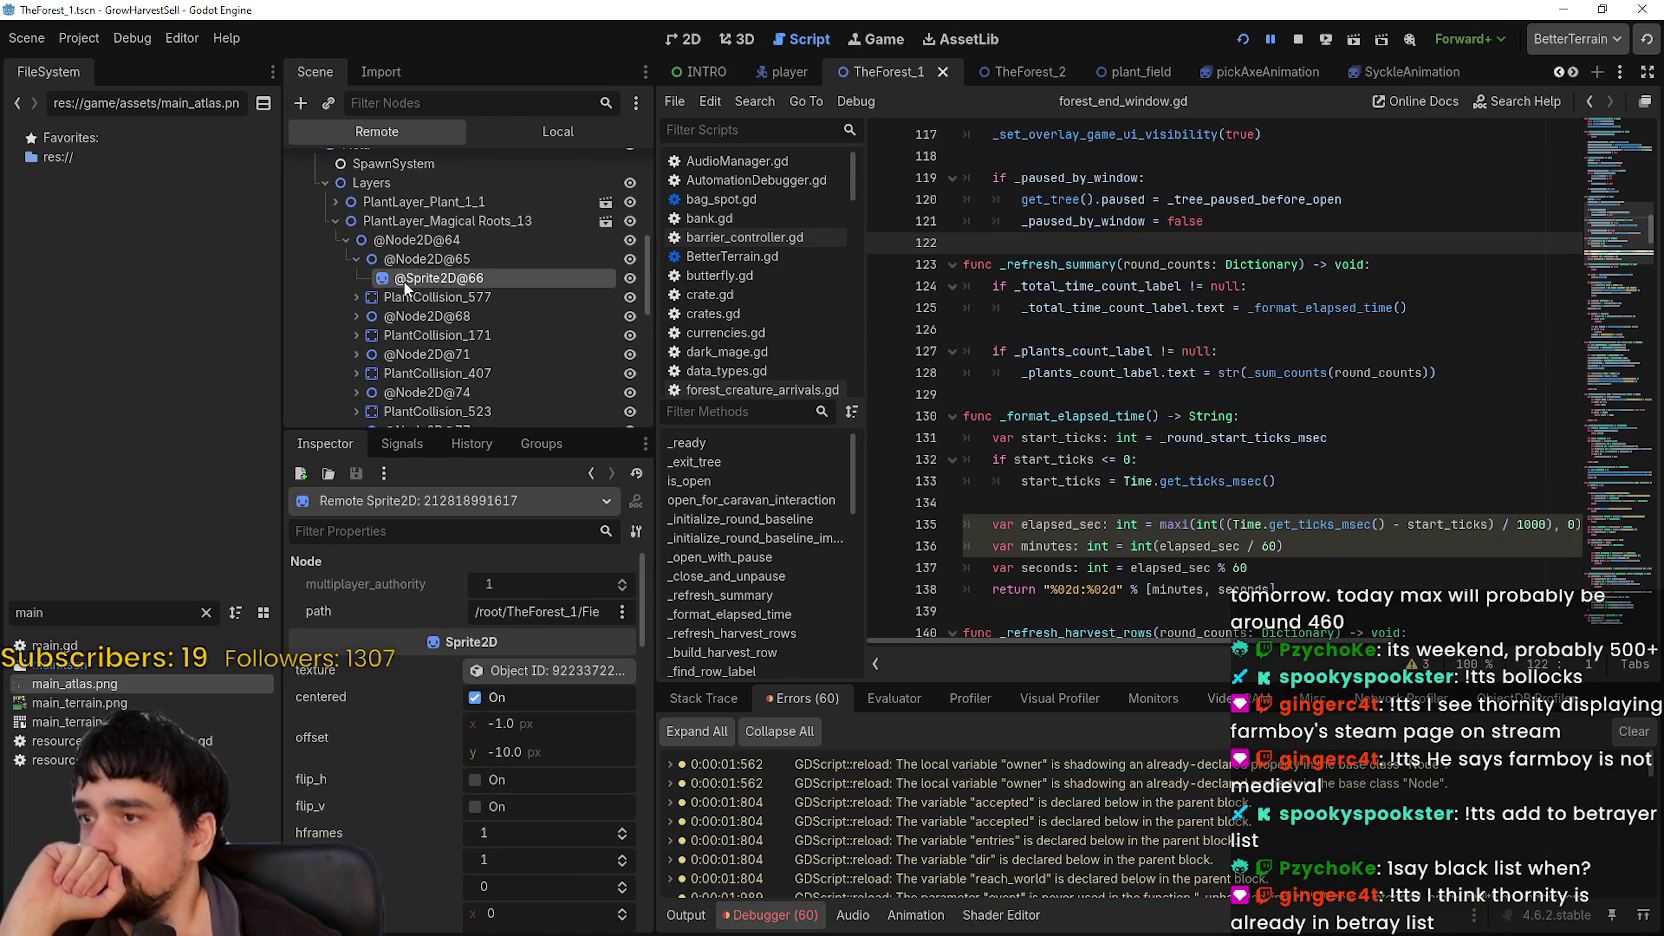
pyautogui.click(451, 259)
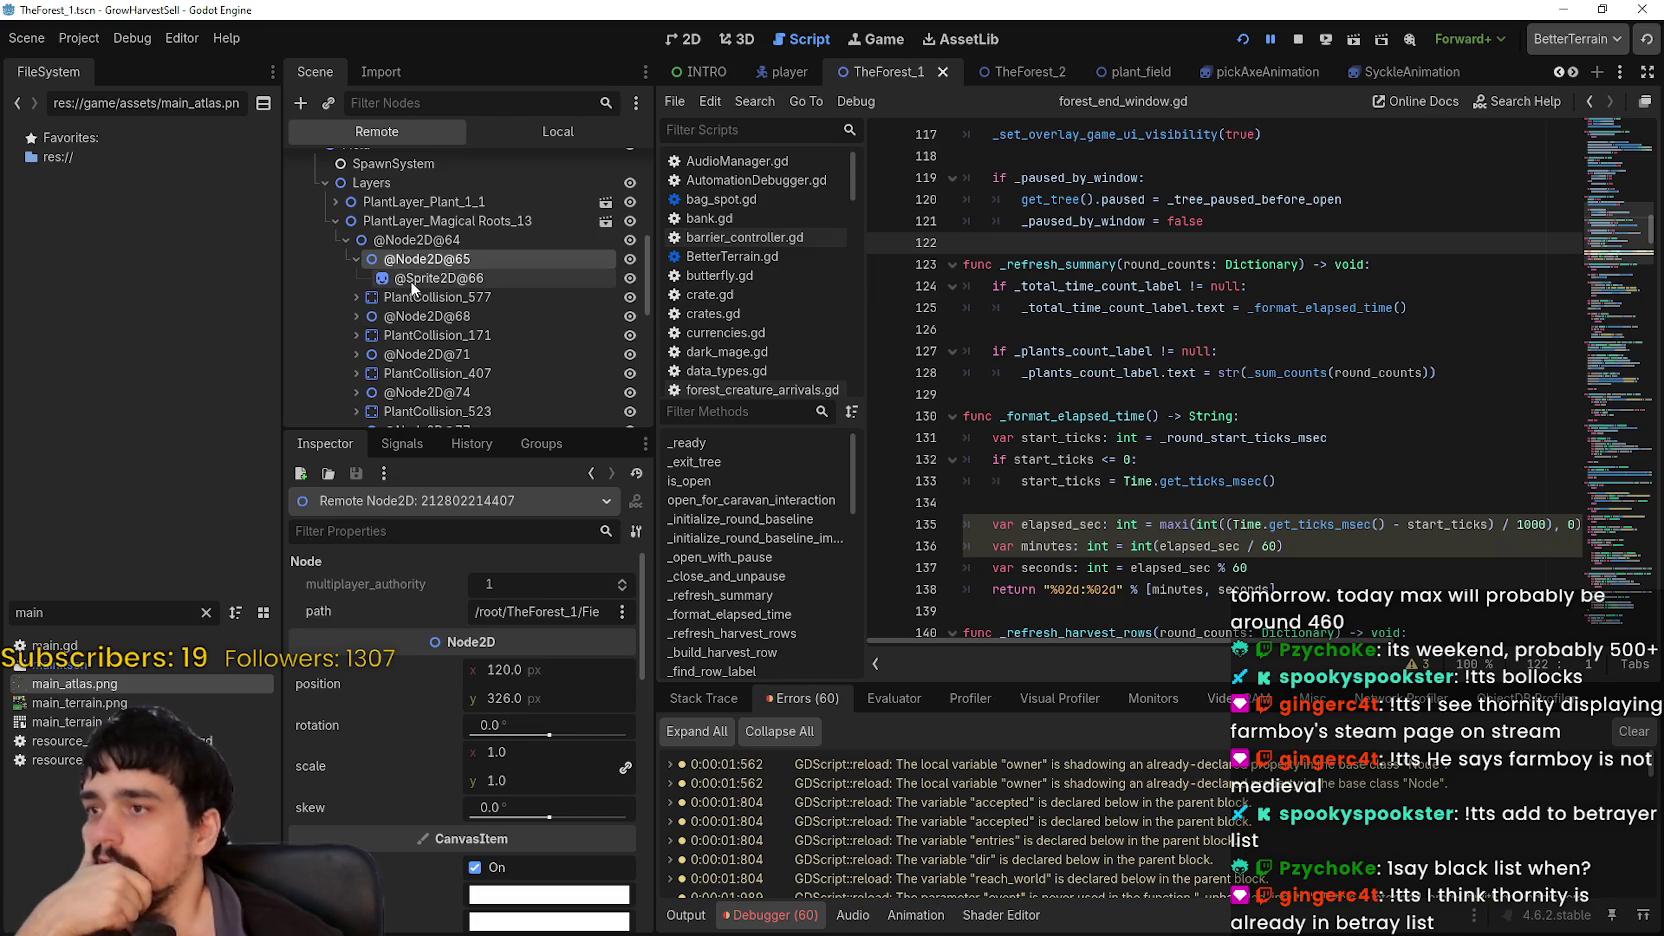
pyautogui.click(415, 278)
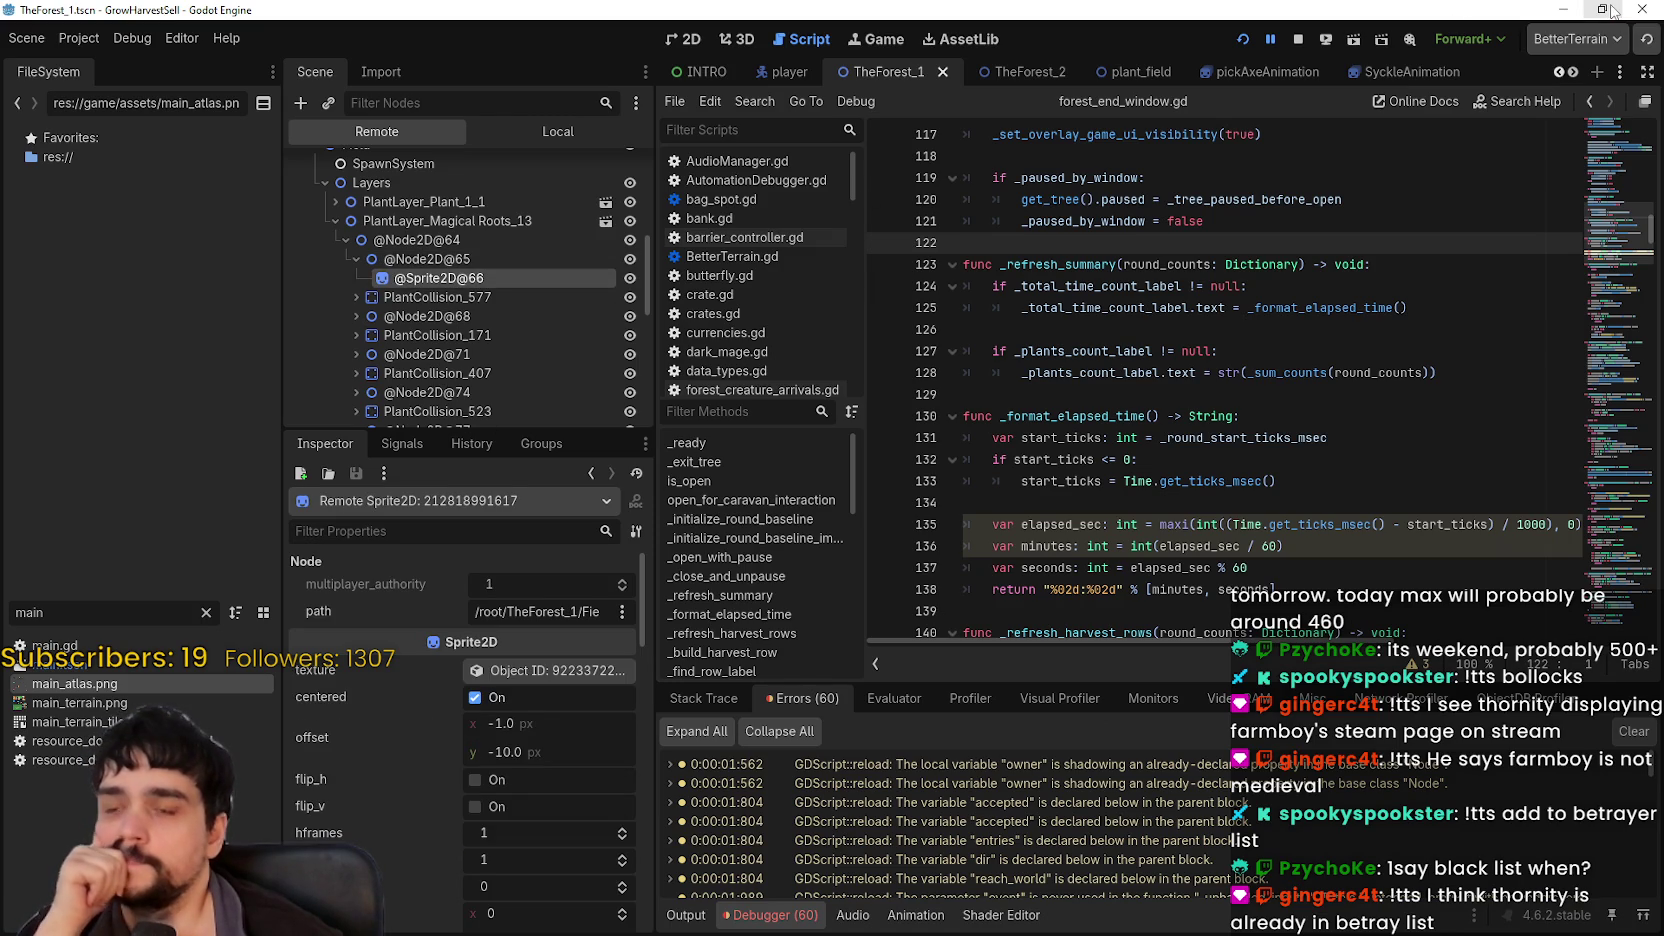
# Step: Walk the mage down-left across the field to the beanstalk near the barrier
pyautogui.hotkey('alt', 'Tab')
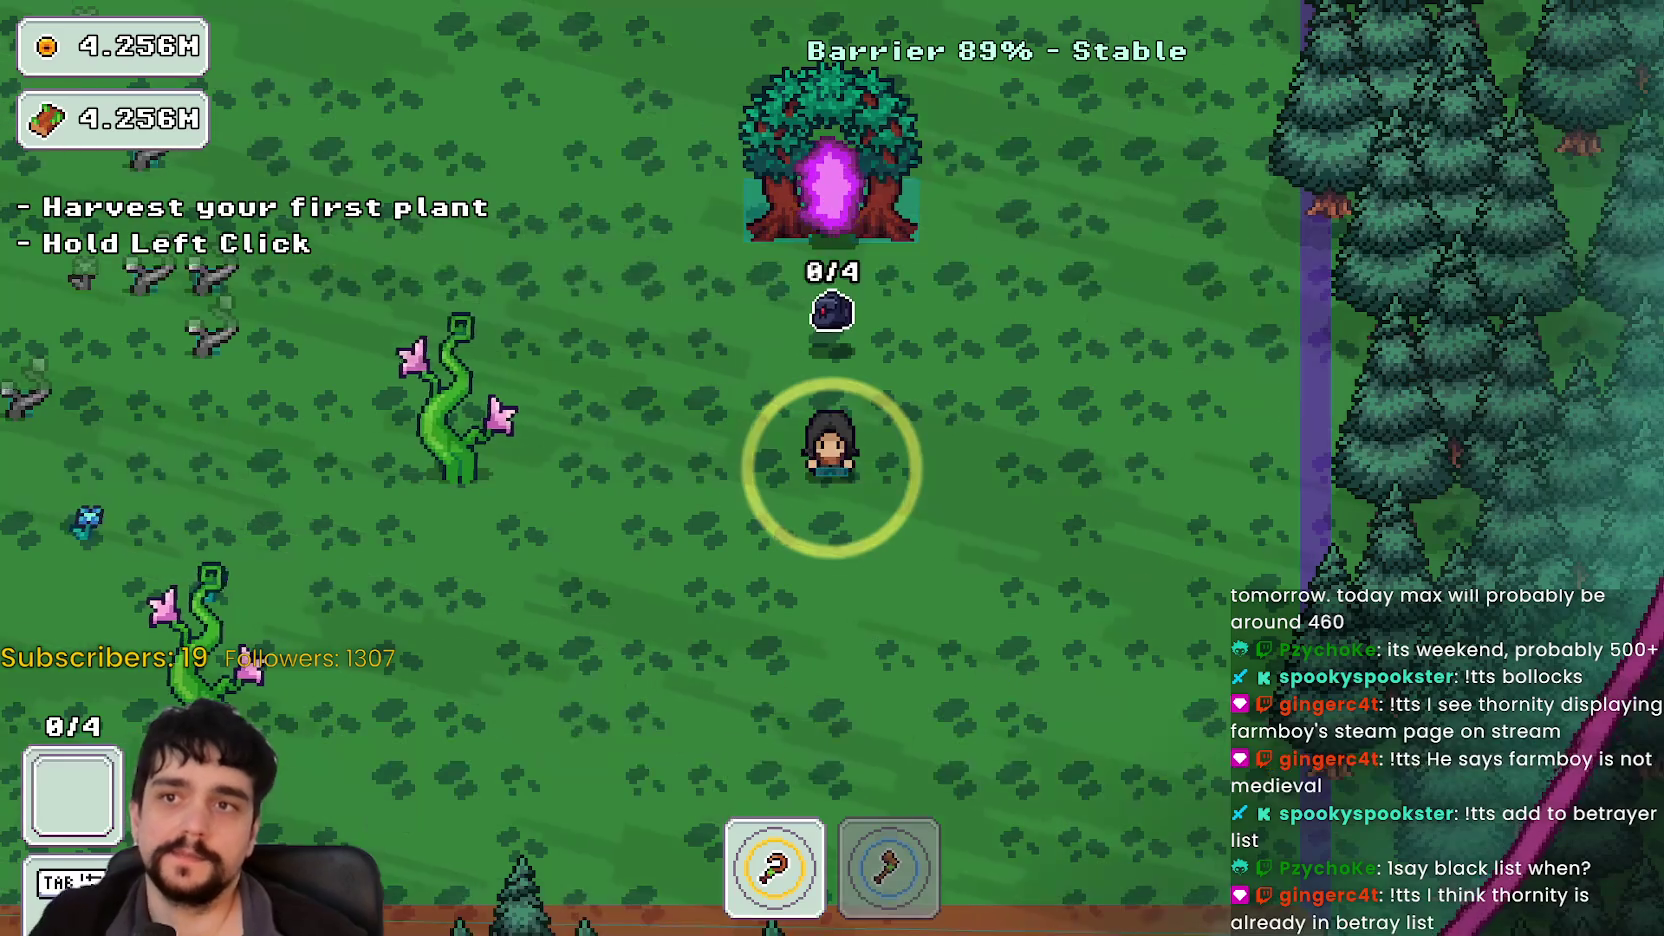
pyautogui.press('a')
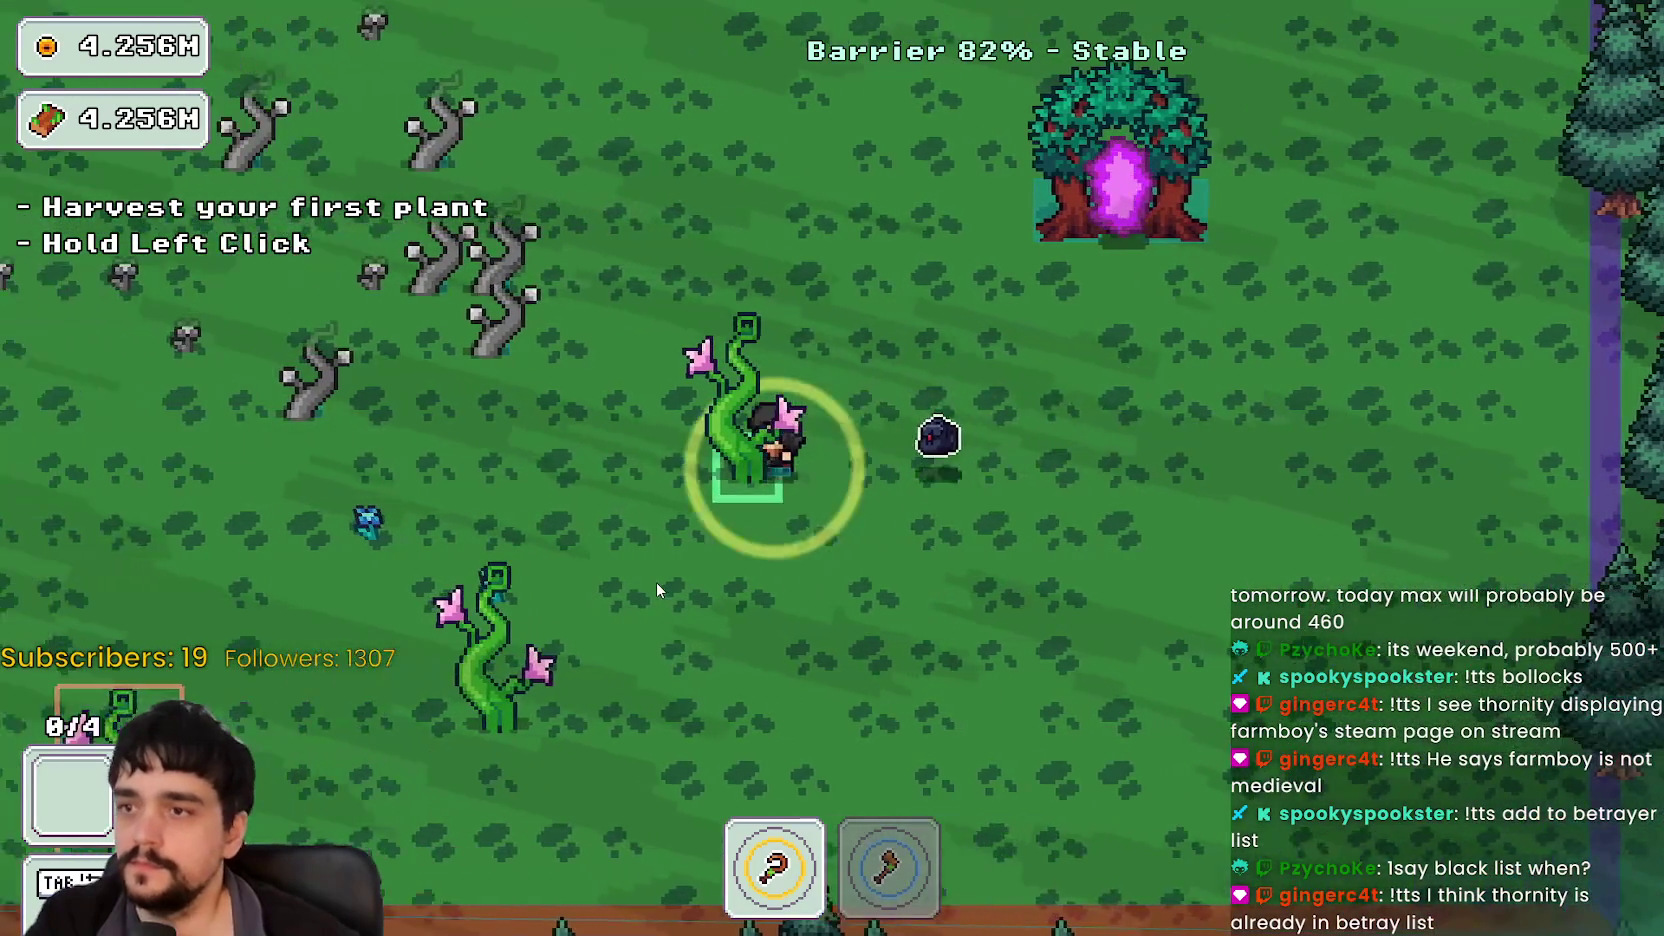
pyautogui.press('s')
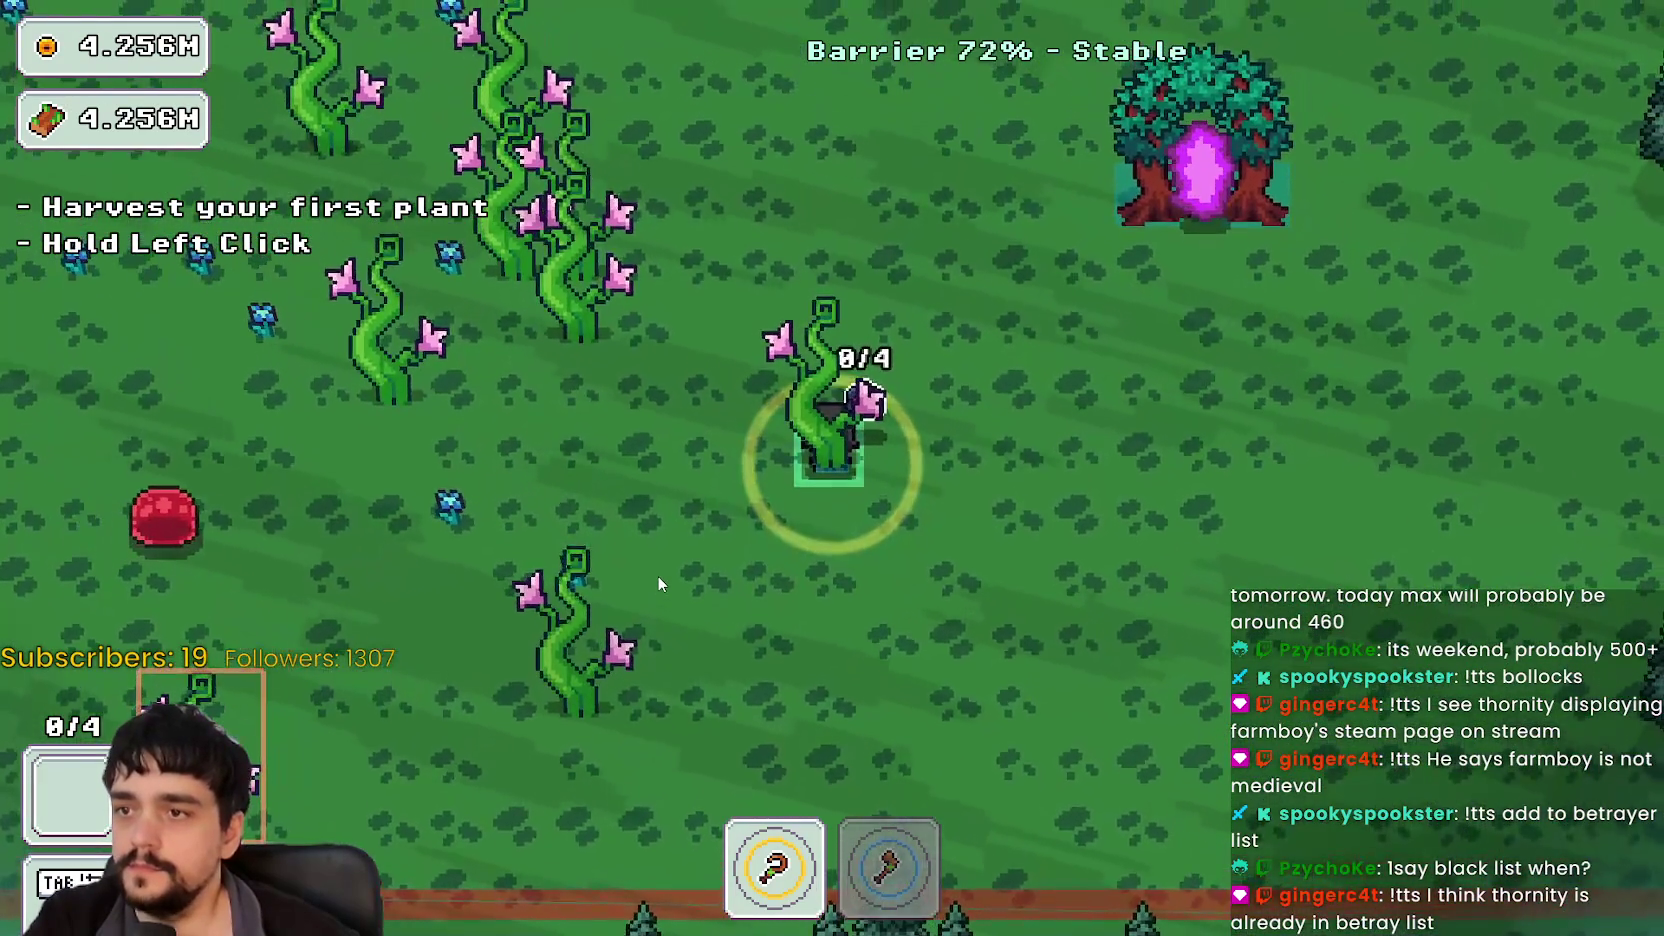
pyautogui.hotkey('alt', 'Tab')
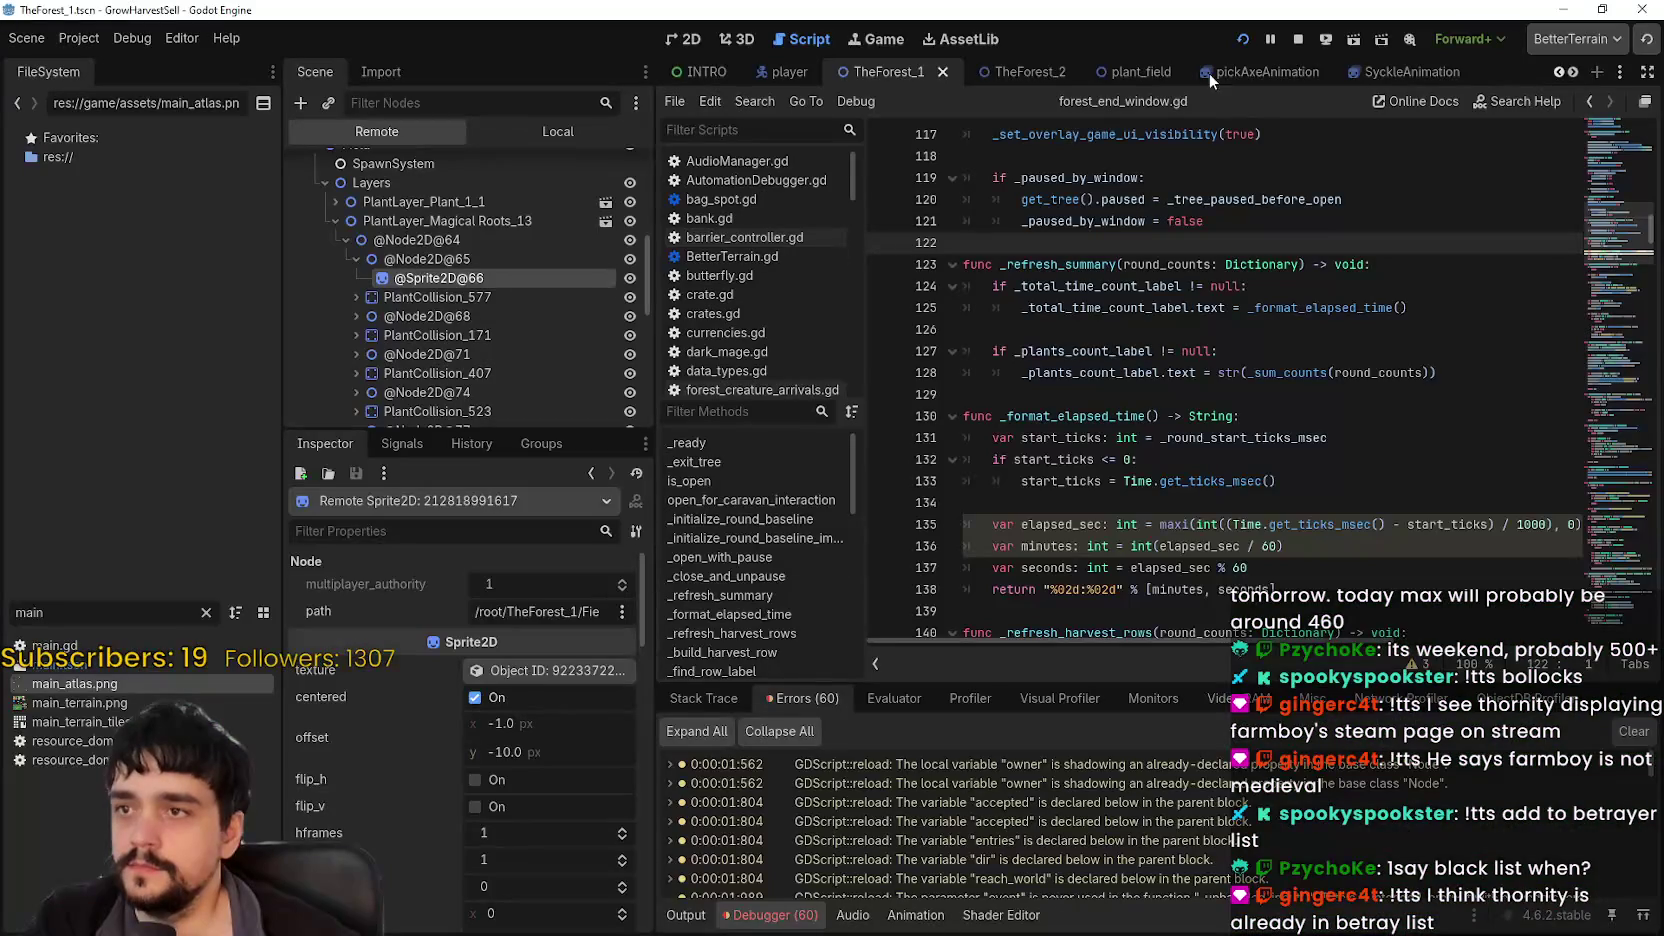
pyautogui.hotkey('alt', 'Tab')
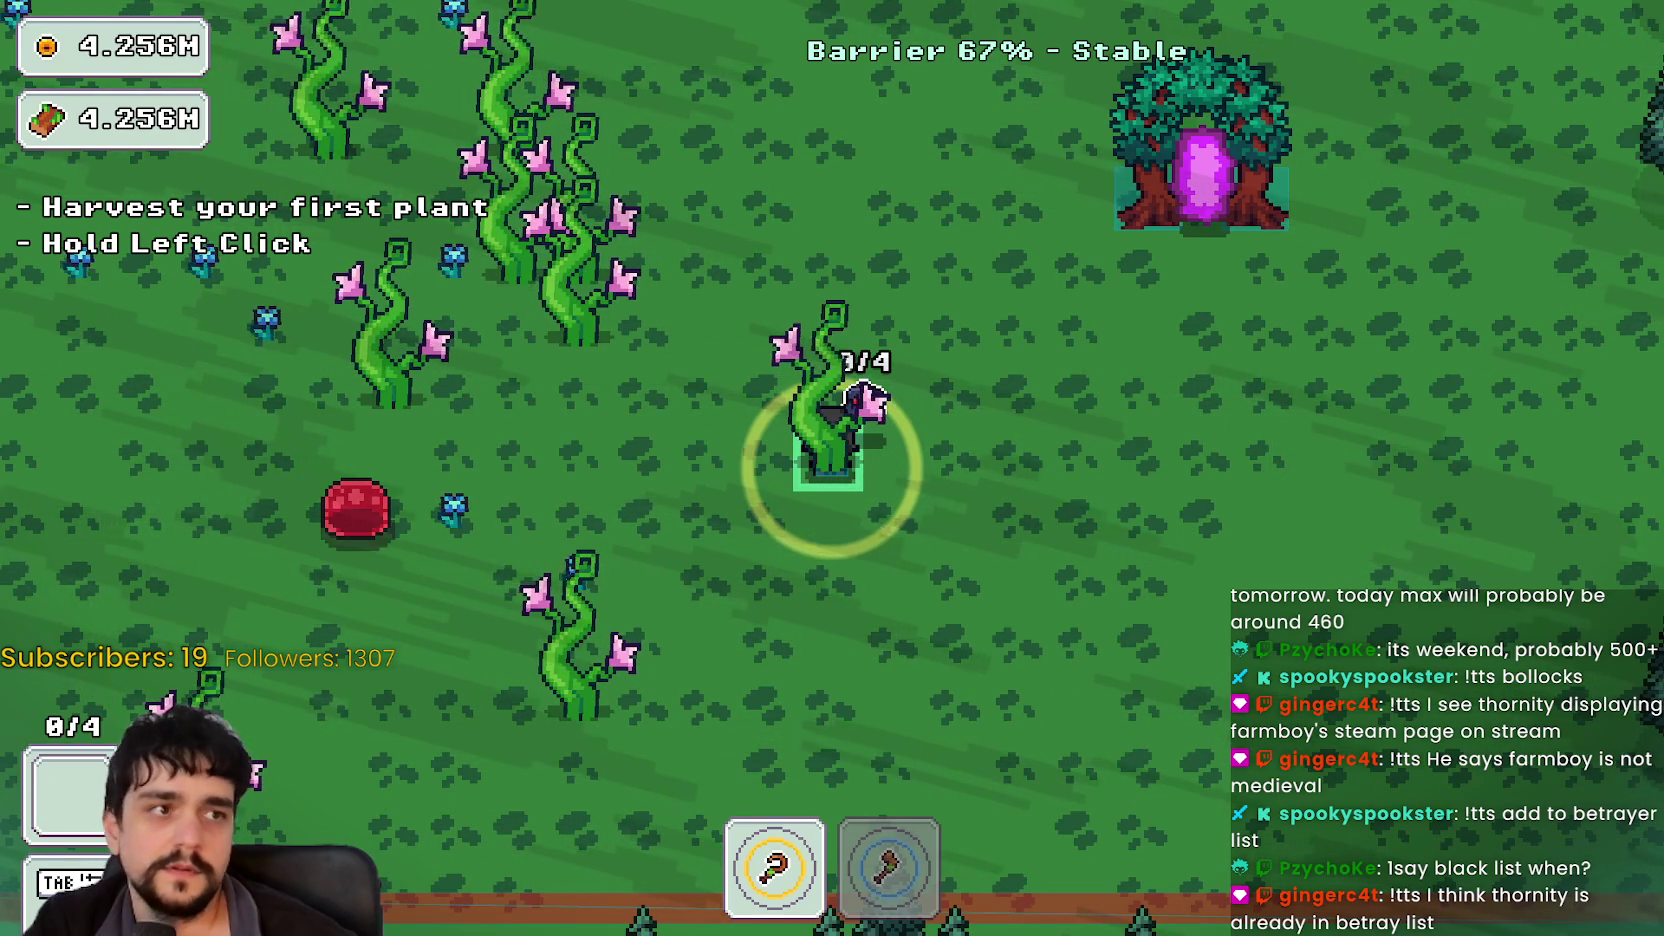
pyautogui.press('a')
pyautogui.press('s')
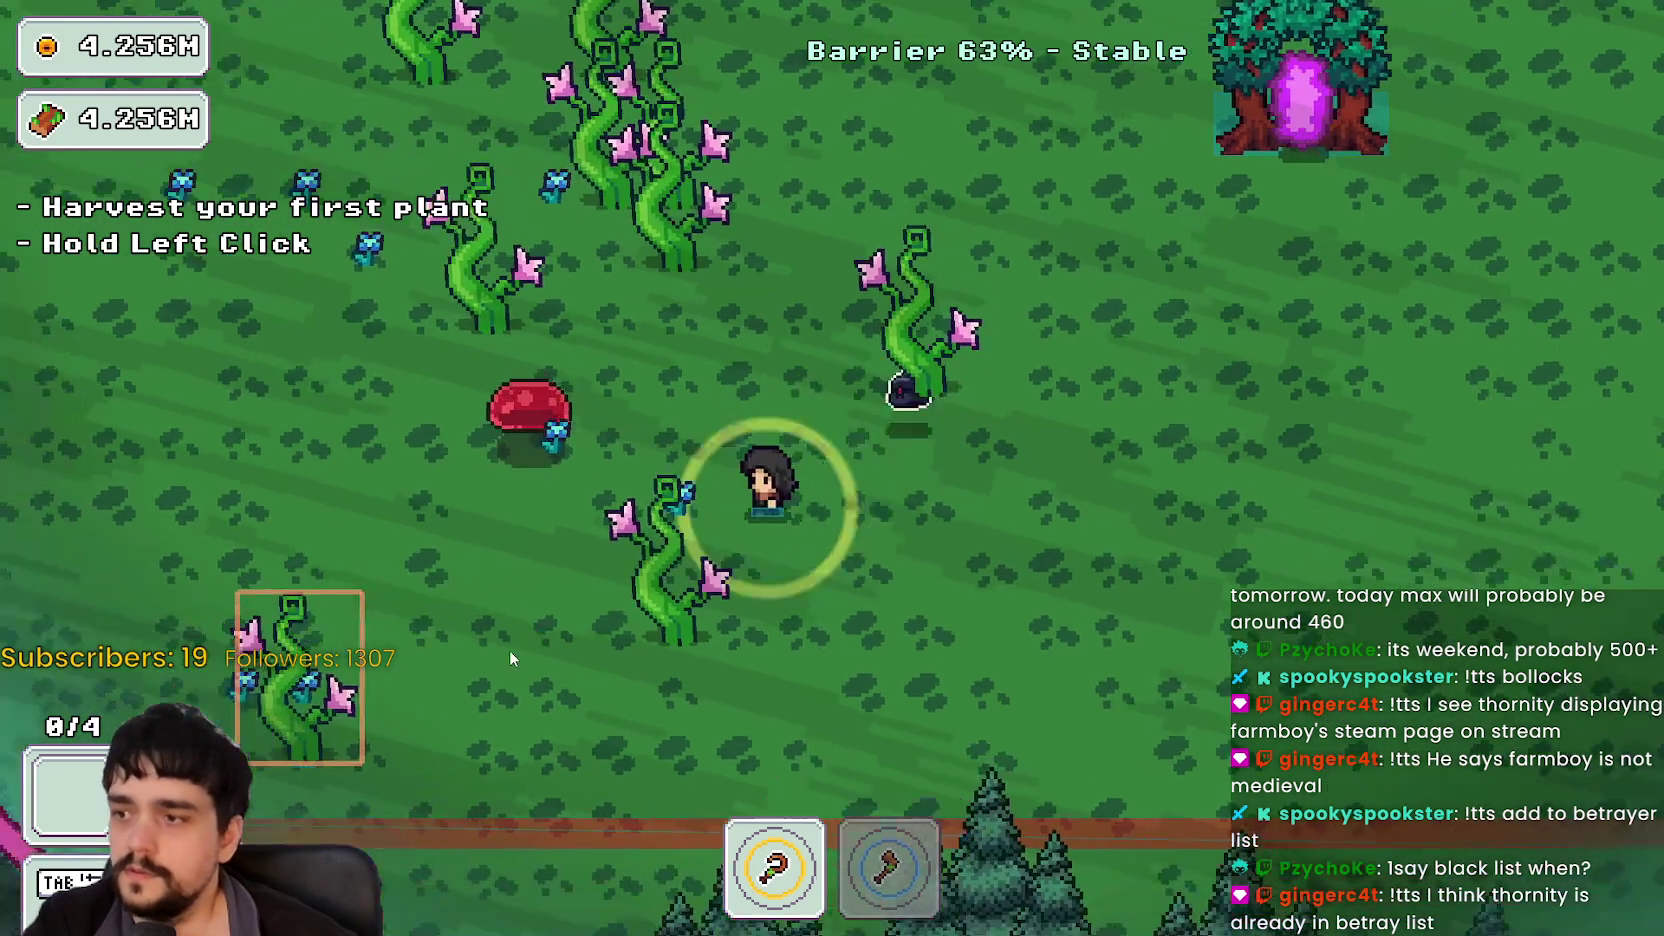
pyautogui.press('a')
pyautogui.press('s')
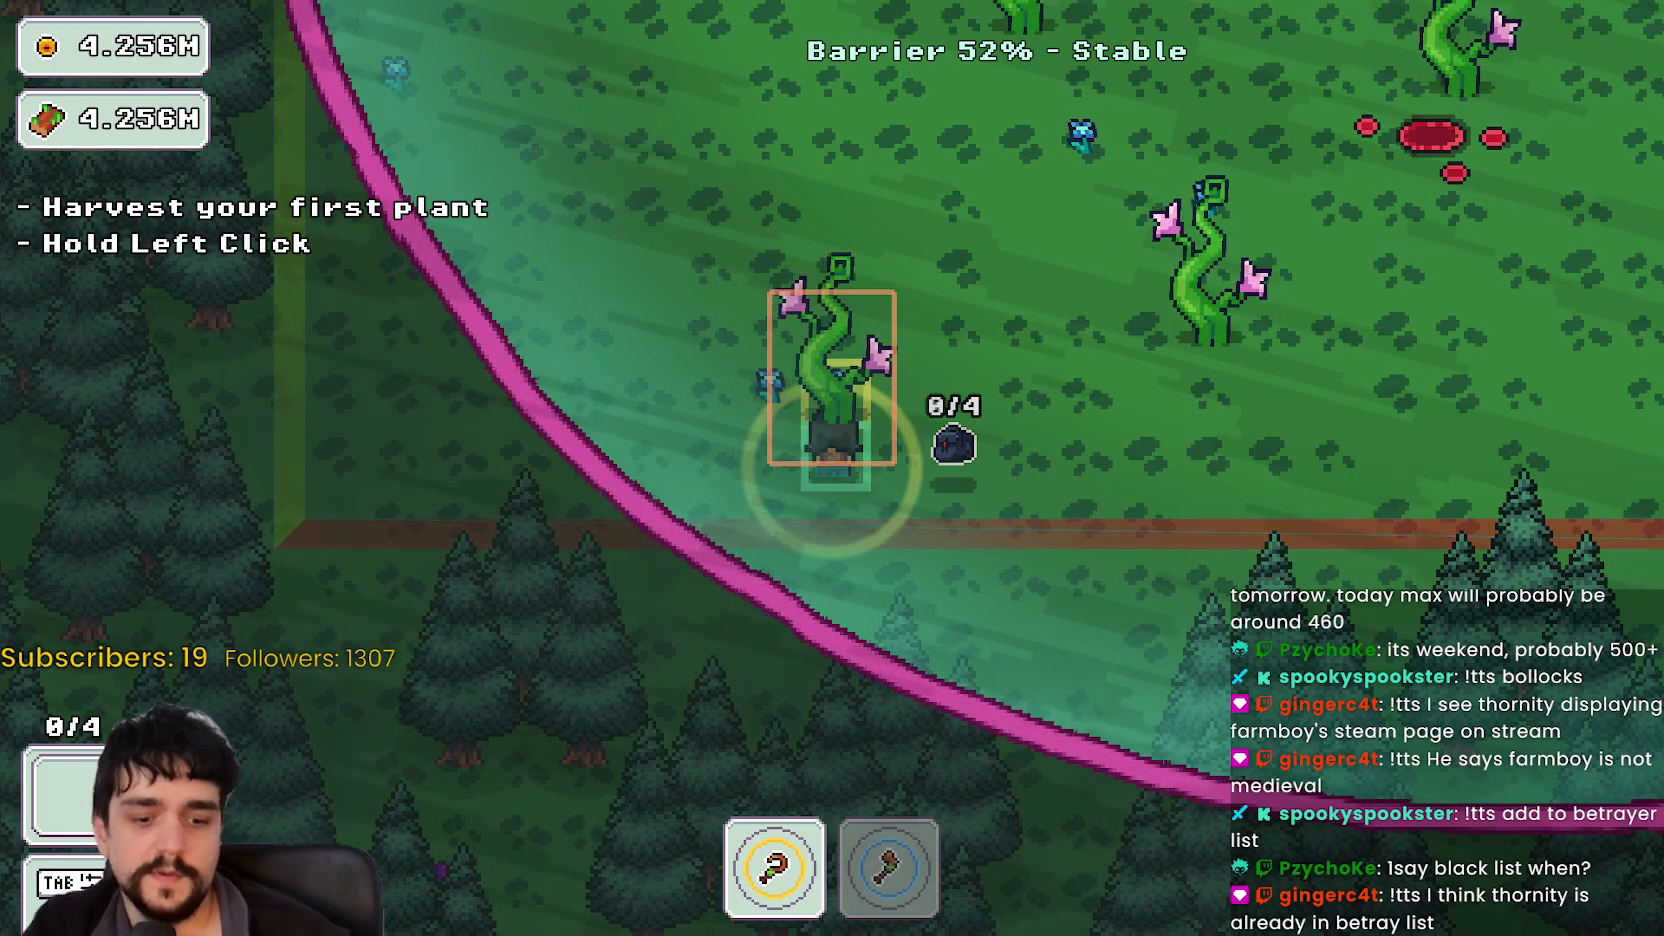
# Step: Hold-click the targeted beanstalk to pull it part-way out of the ground
pyautogui.click(831, 377)
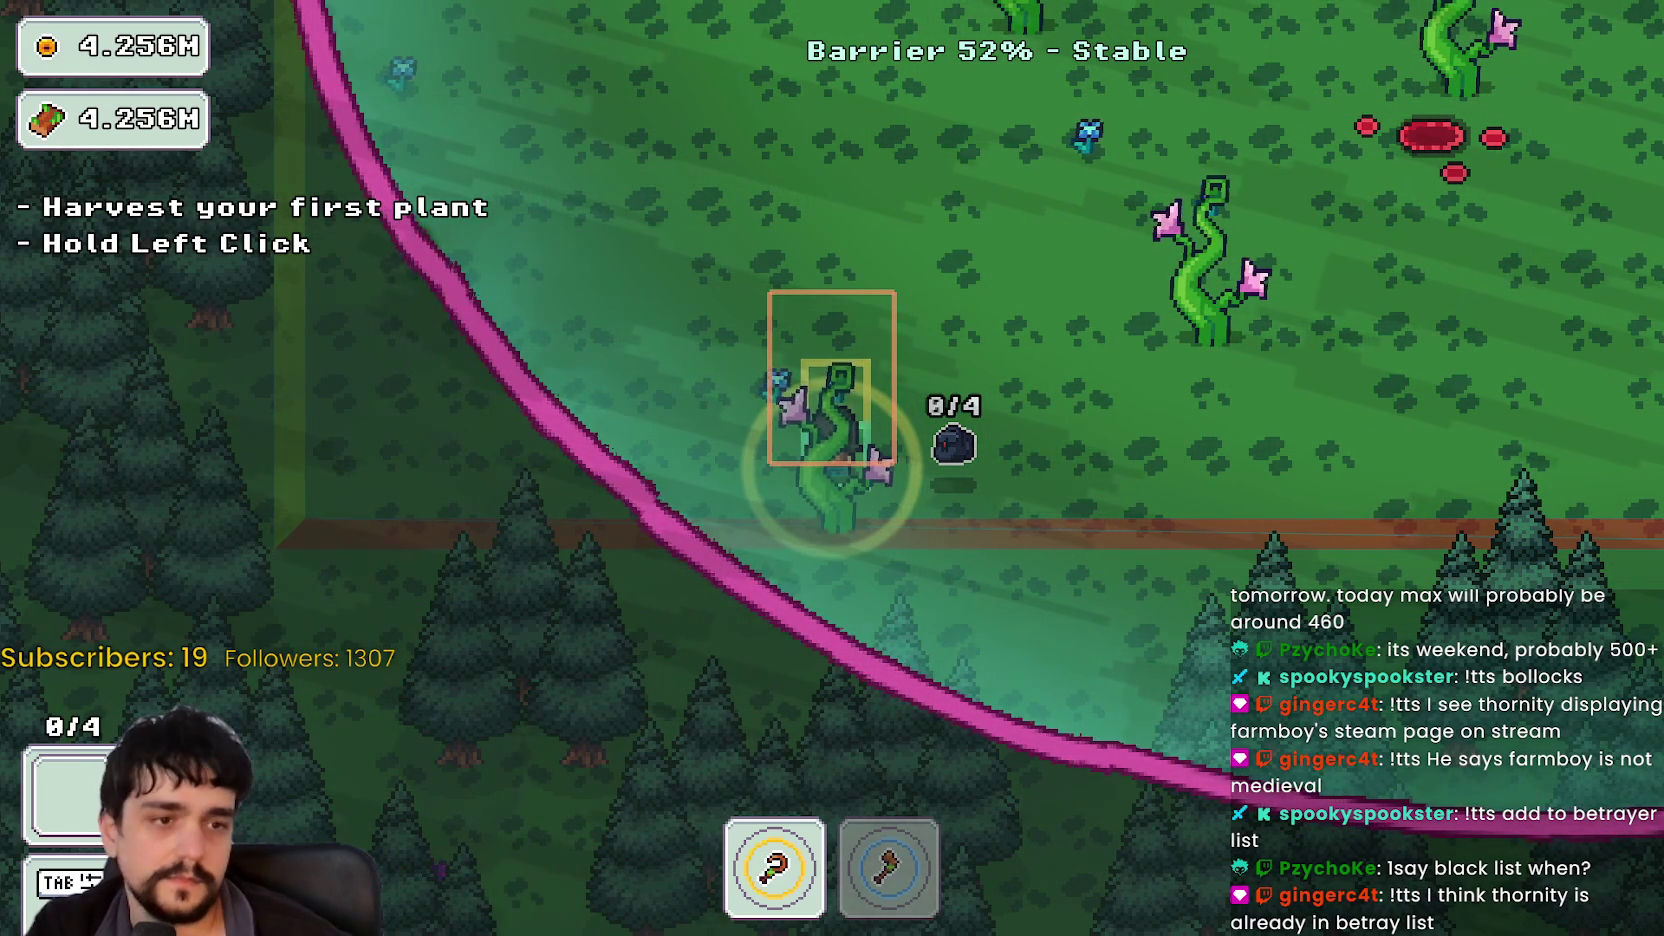
pyautogui.click(831, 378)
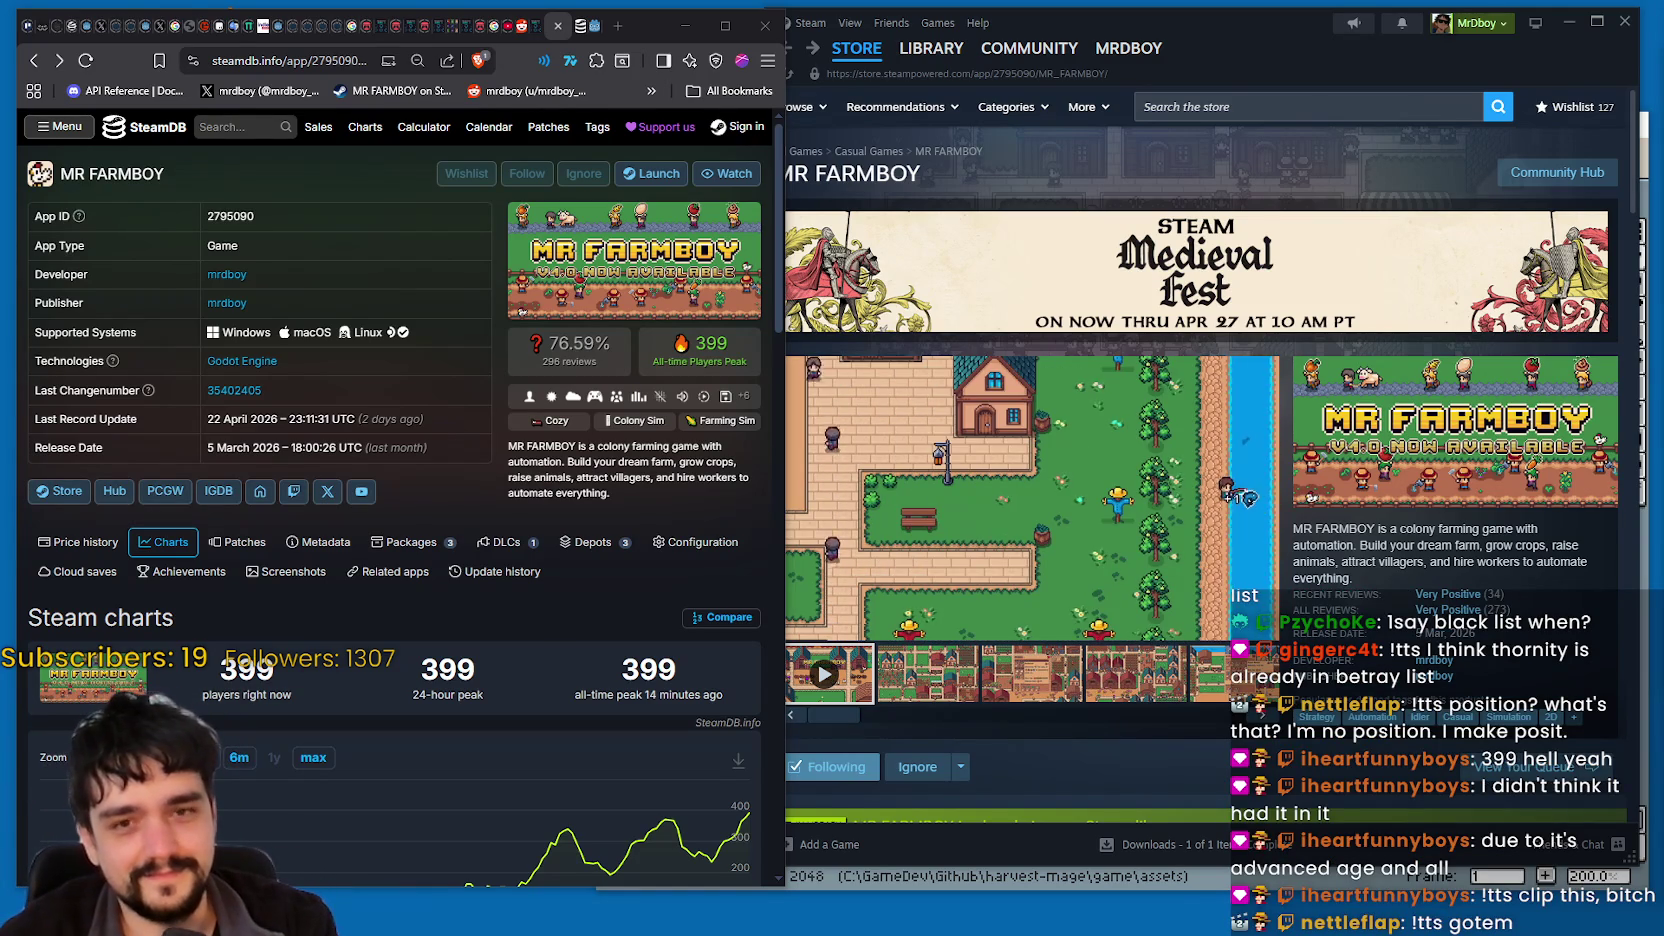
# Step: Bring the Godot editor showing forest_end_window.gd back to the front
pyautogui.hotkey('alt', 'Tab')
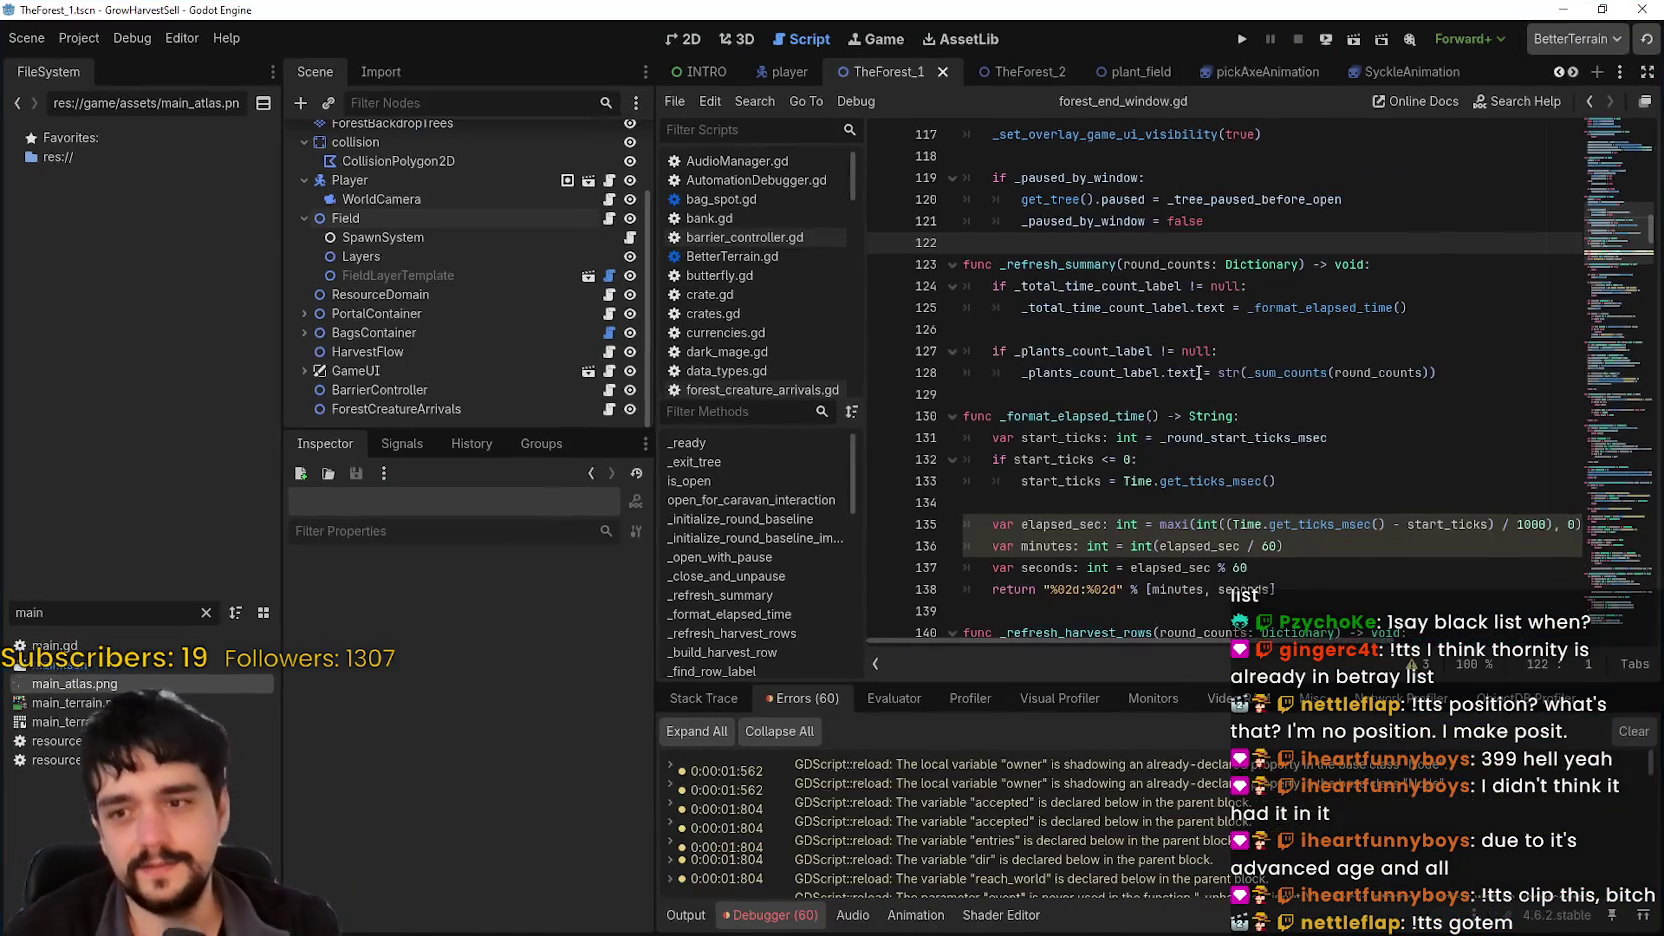
pyautogui.moveTo(1236, 416); pyautogui.dragTo(1230, 398)
pyautogui.click(1262, 437)
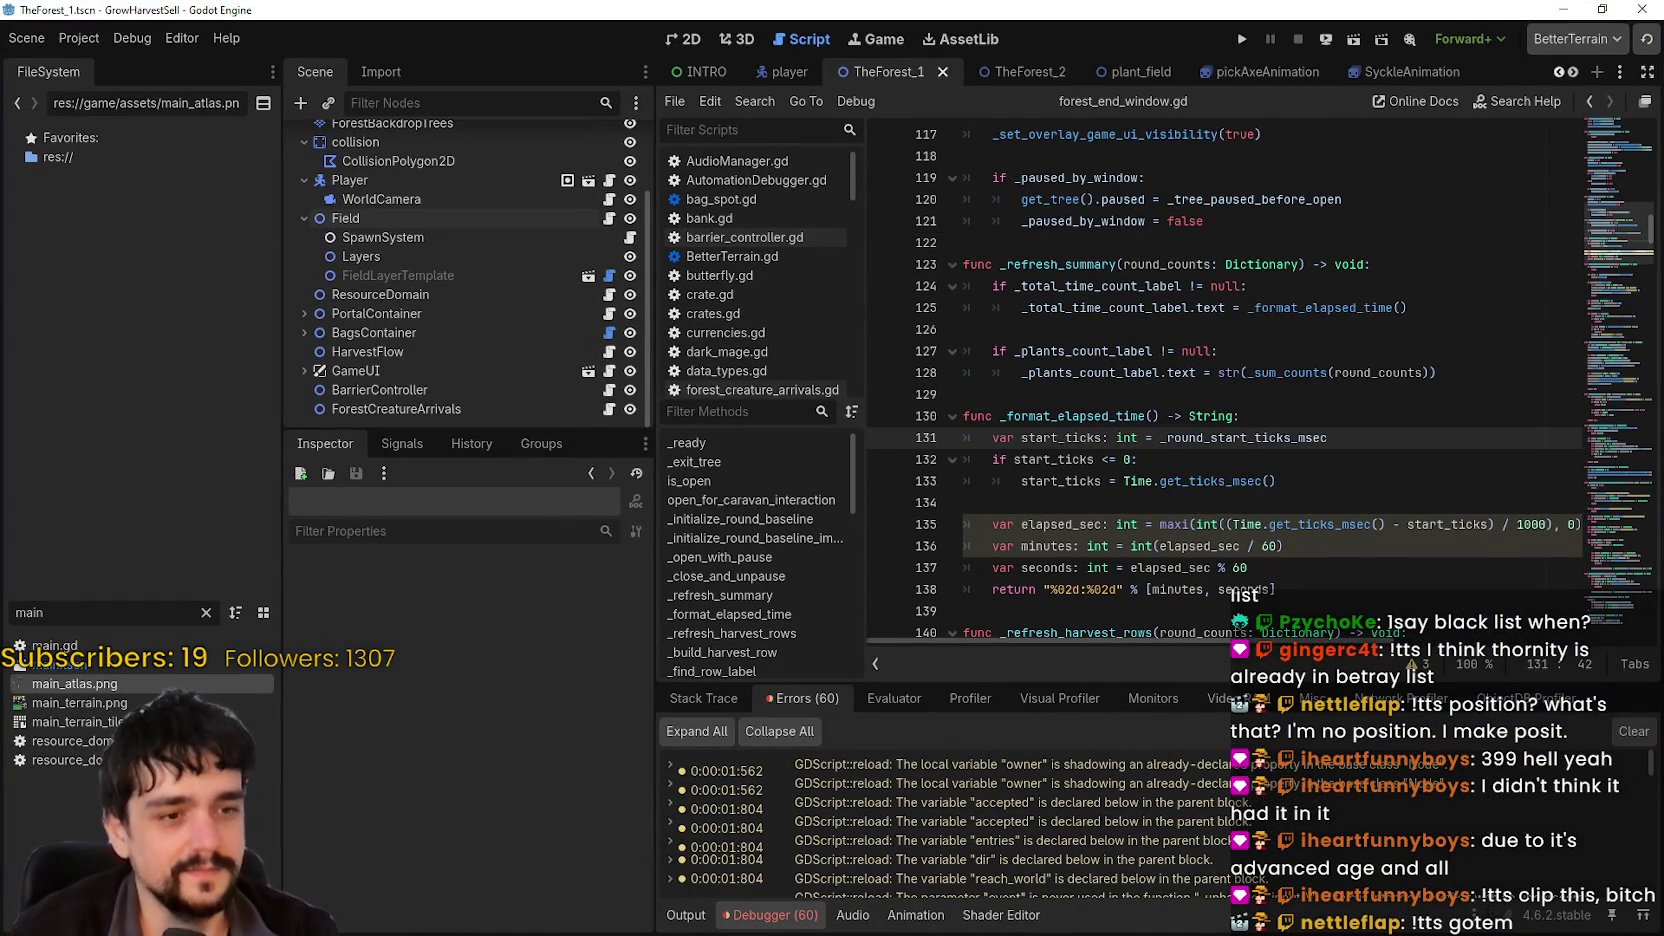
pyautogui.click(1170, 329)
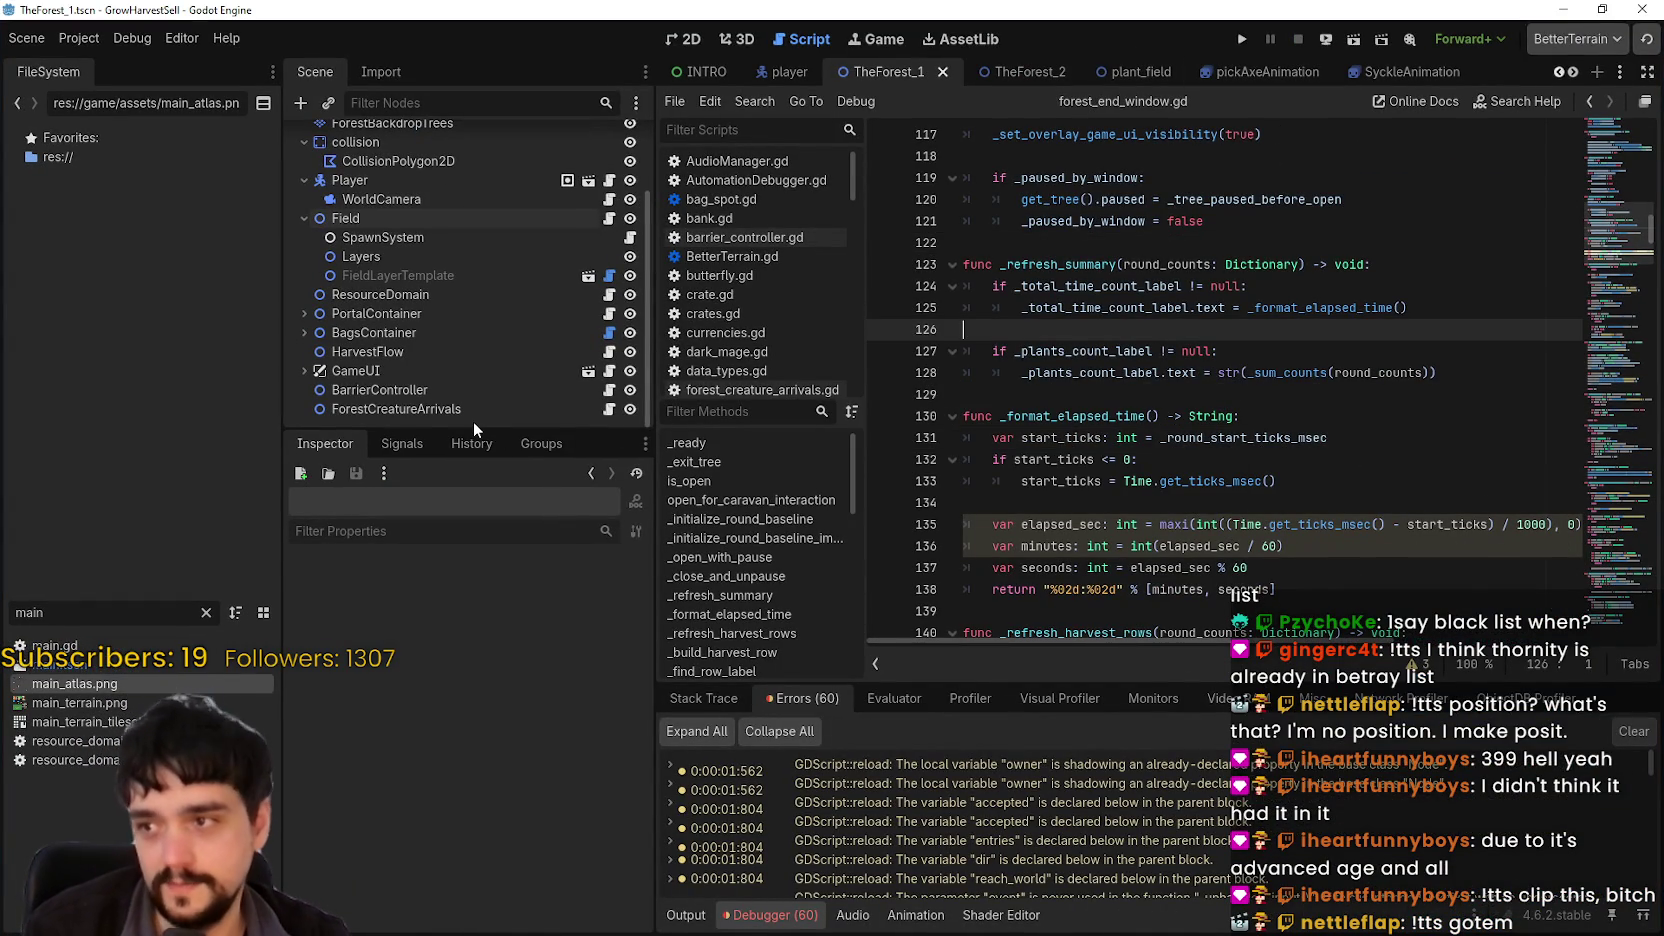
pyautogui.moveTo(473, 423)
pyautogui.mouseDown()
pyautogui.moveTo(470, 641)
pyautogui.moveTo(472, 410)
pyautogui.mouseUp()
# Step: Review the Field node's plants_data, including Magical Roots, then run the project
pyautogui.click(423, 305)
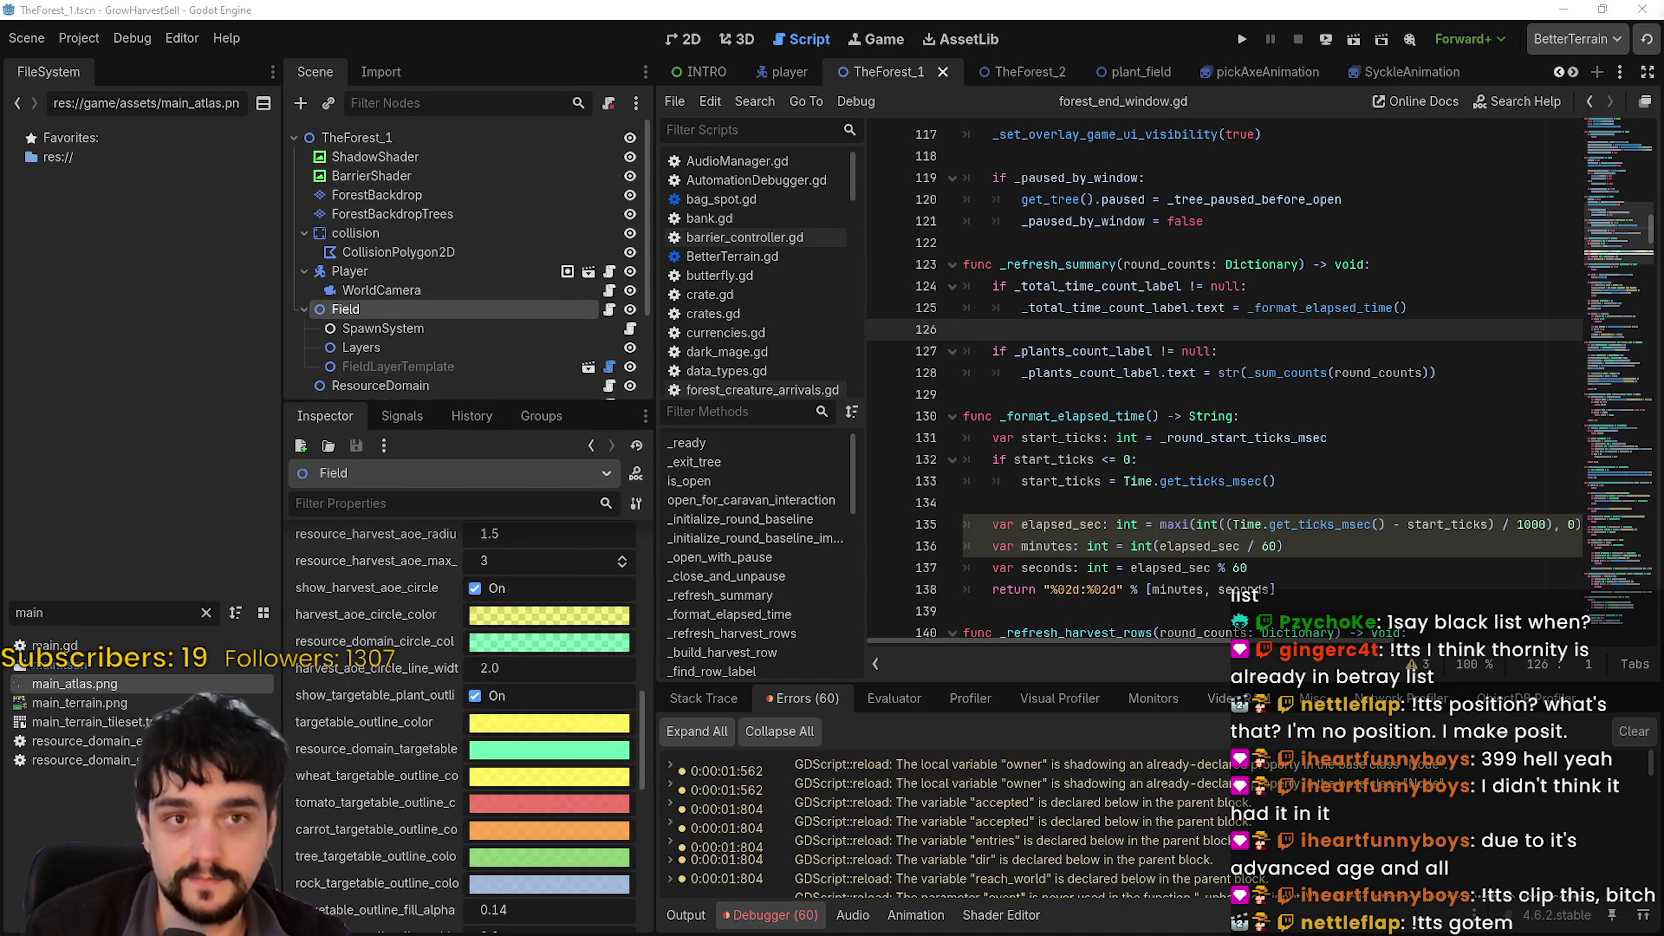
pyautogui.scroll(10, 471, 670)
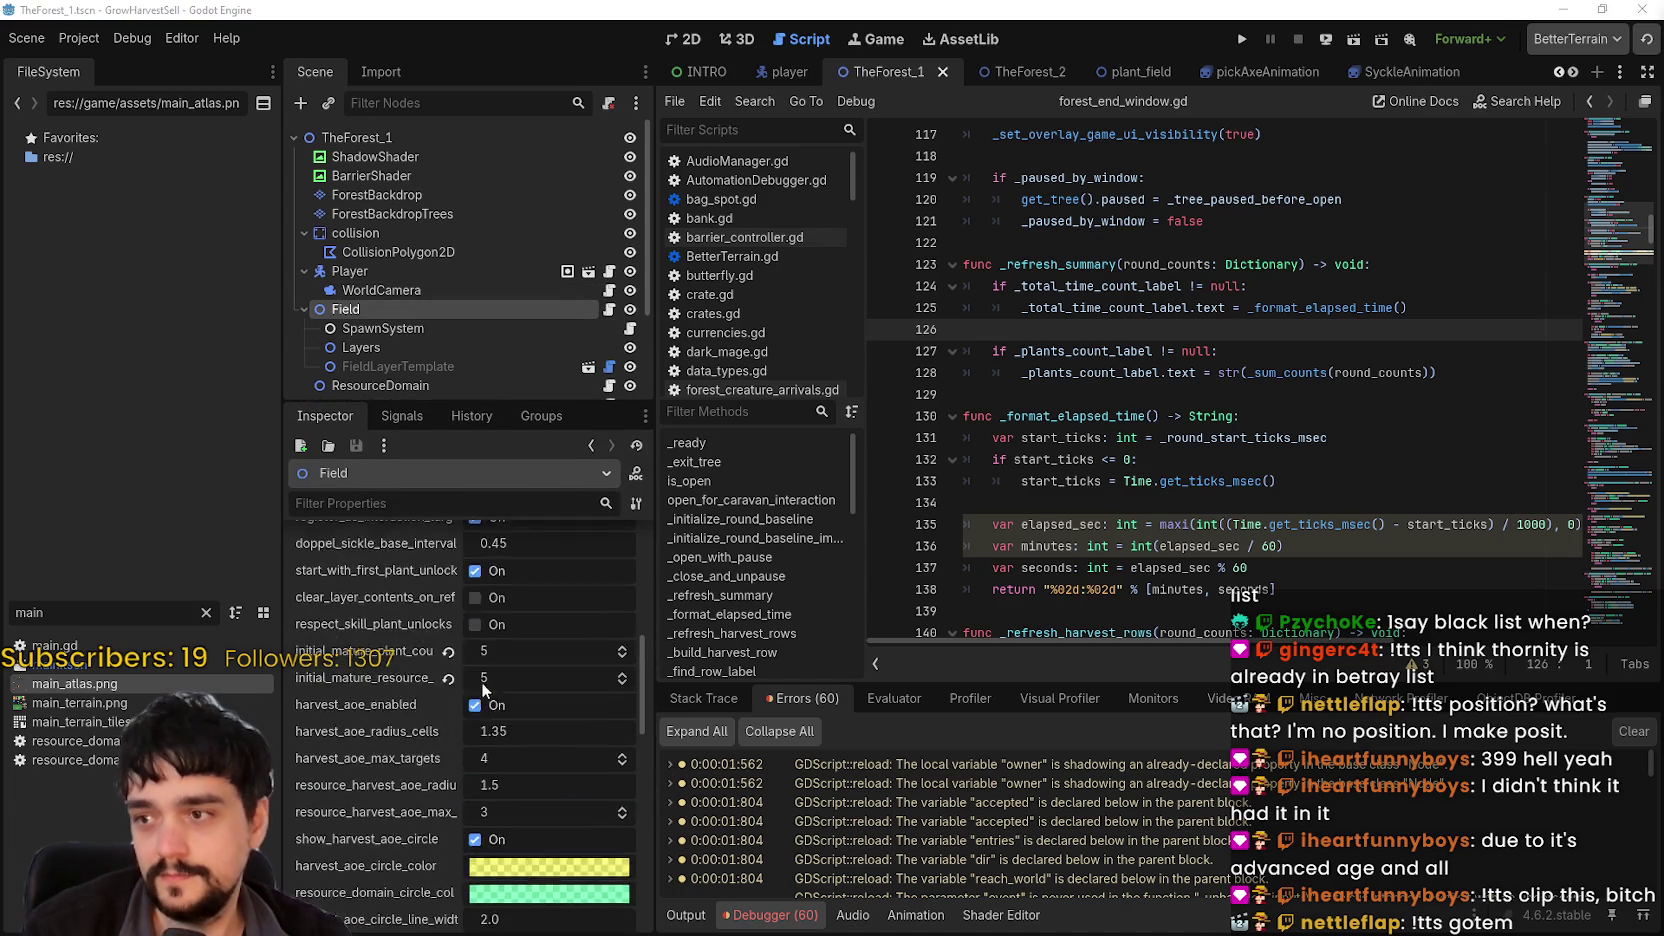
pyautogui.scroll(5, 471, 670)
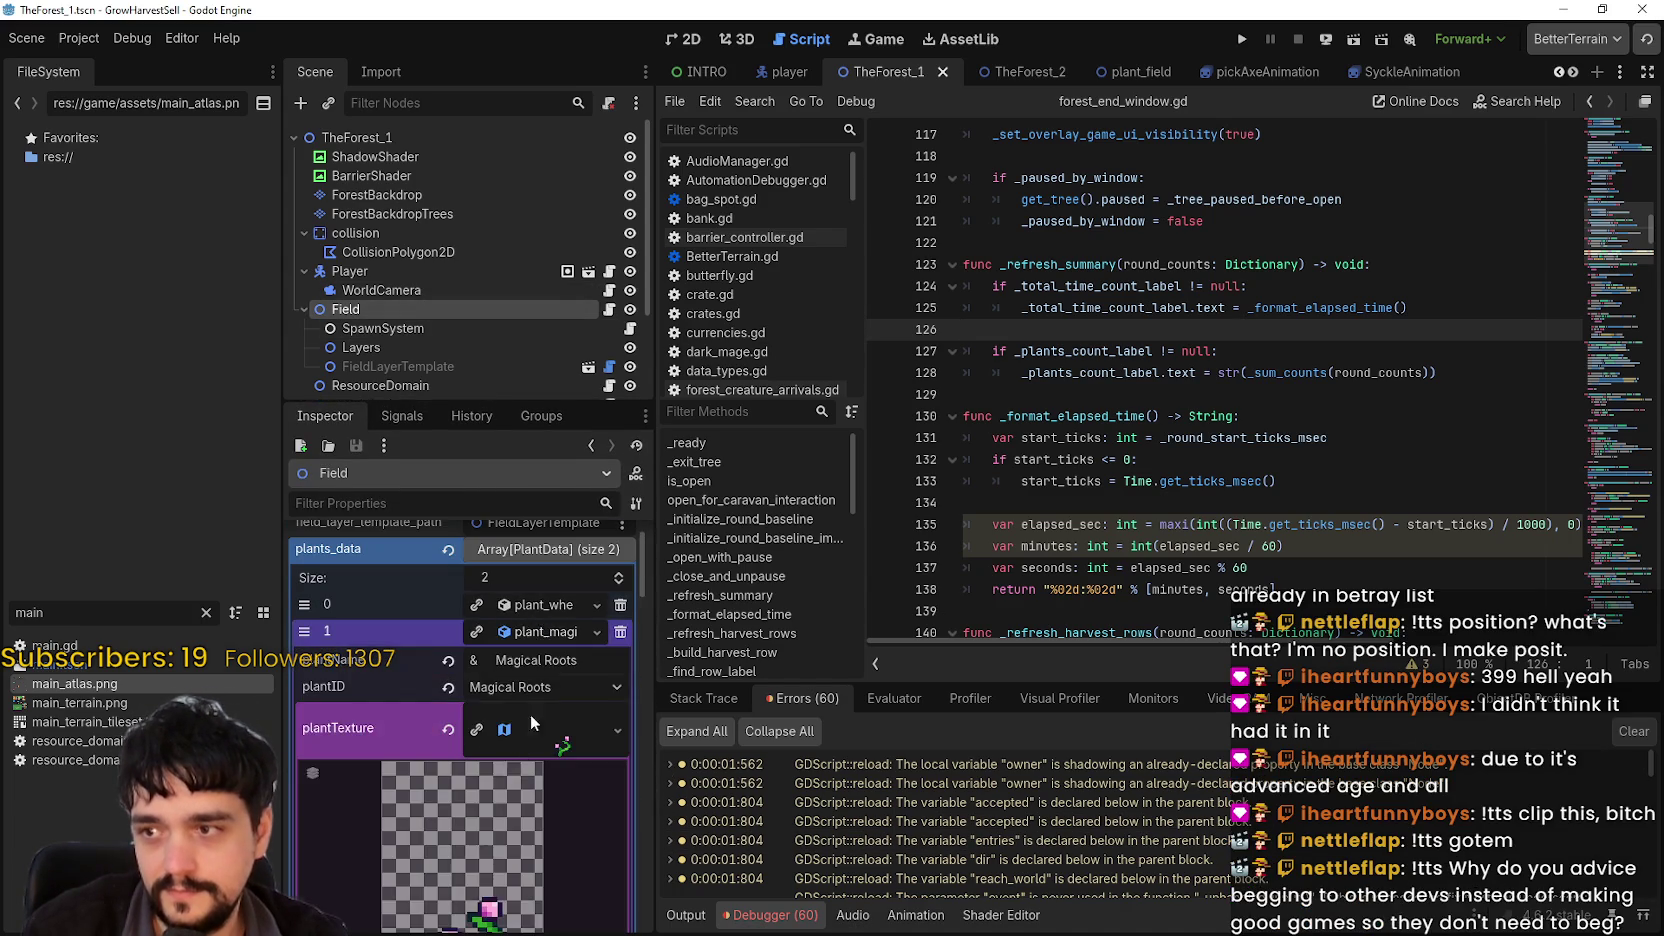
pyautogui.scroll(-5, 489, 755)
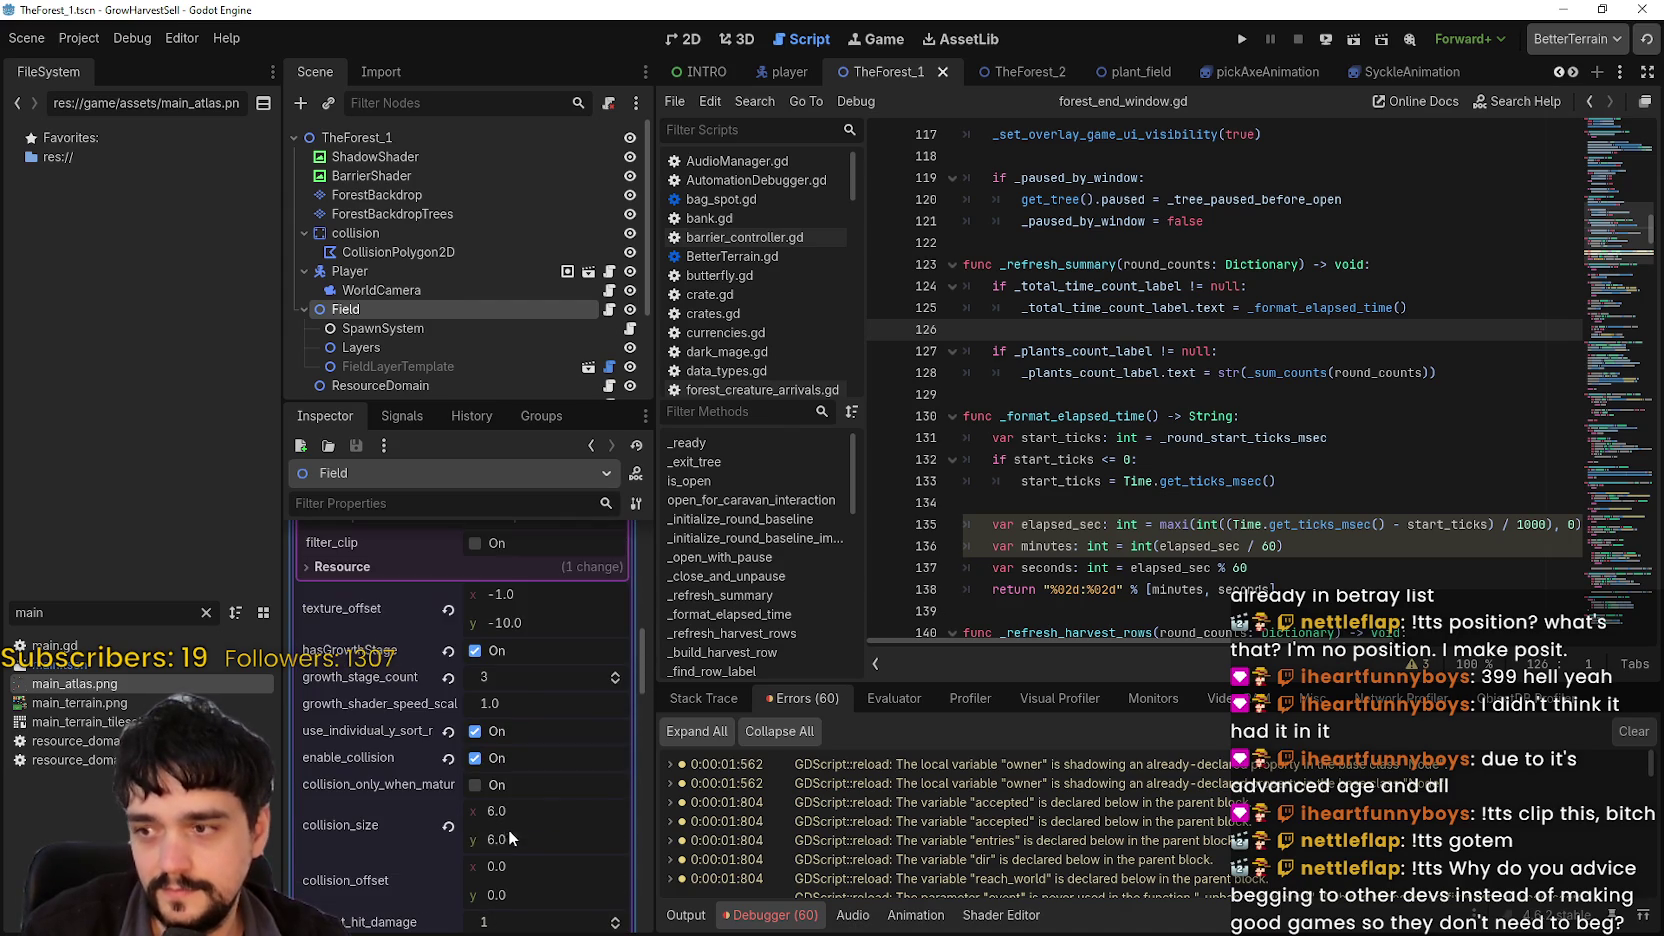
pyautogui.scroll(-3, 520, 696)
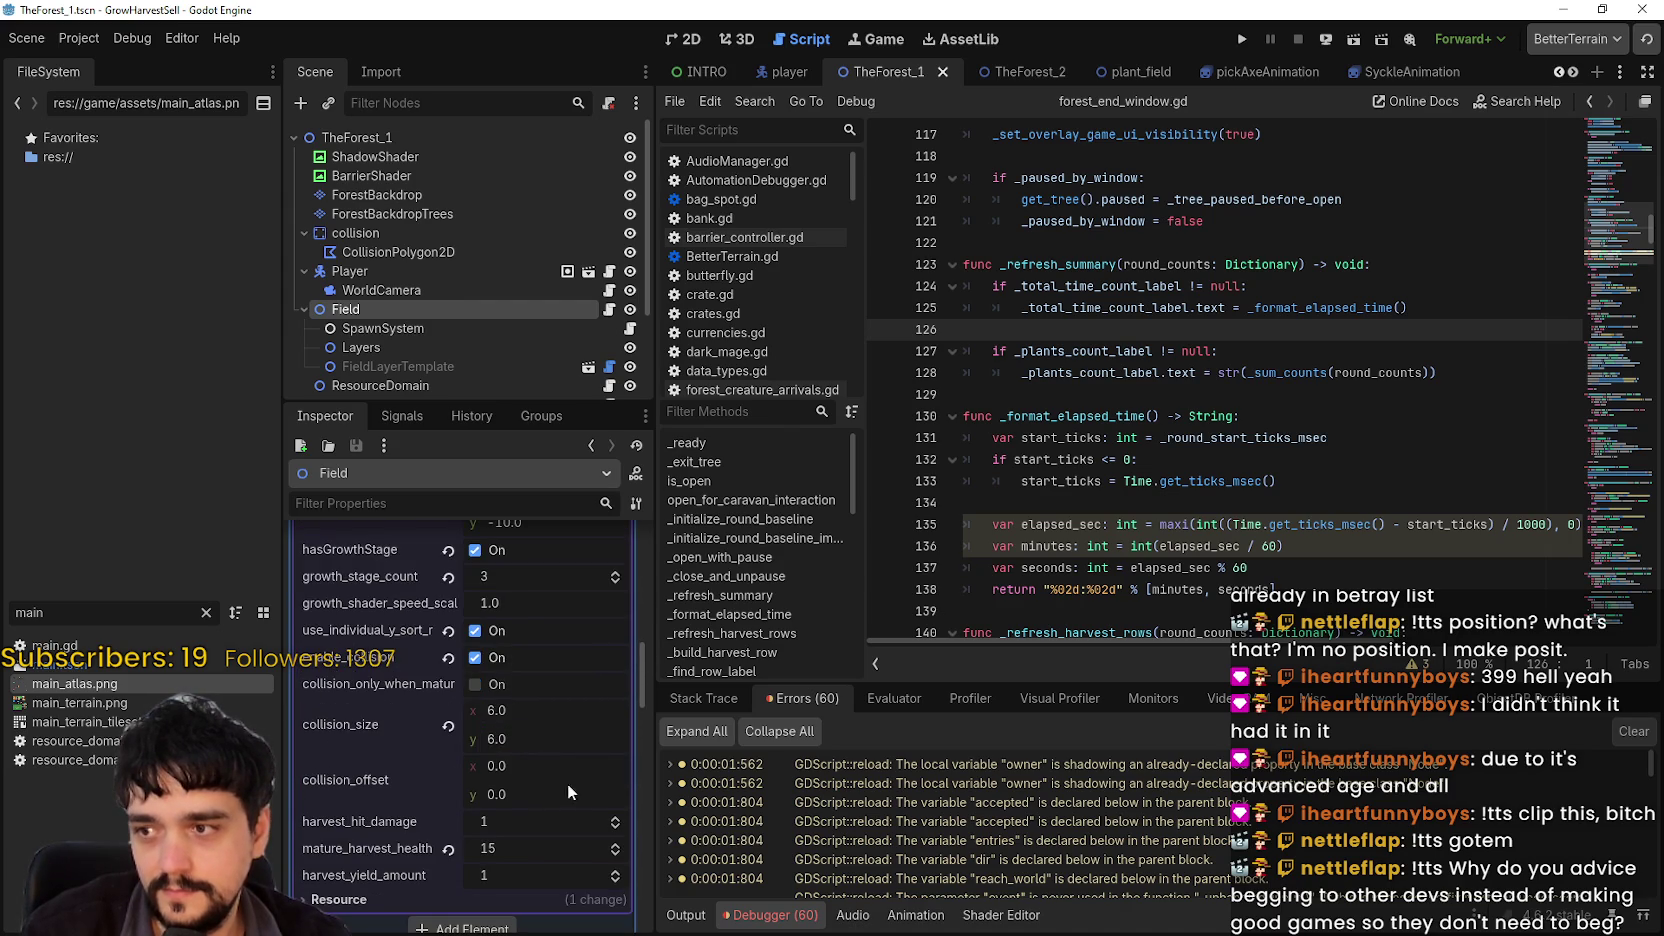
pyautogui.click(1242, 40)
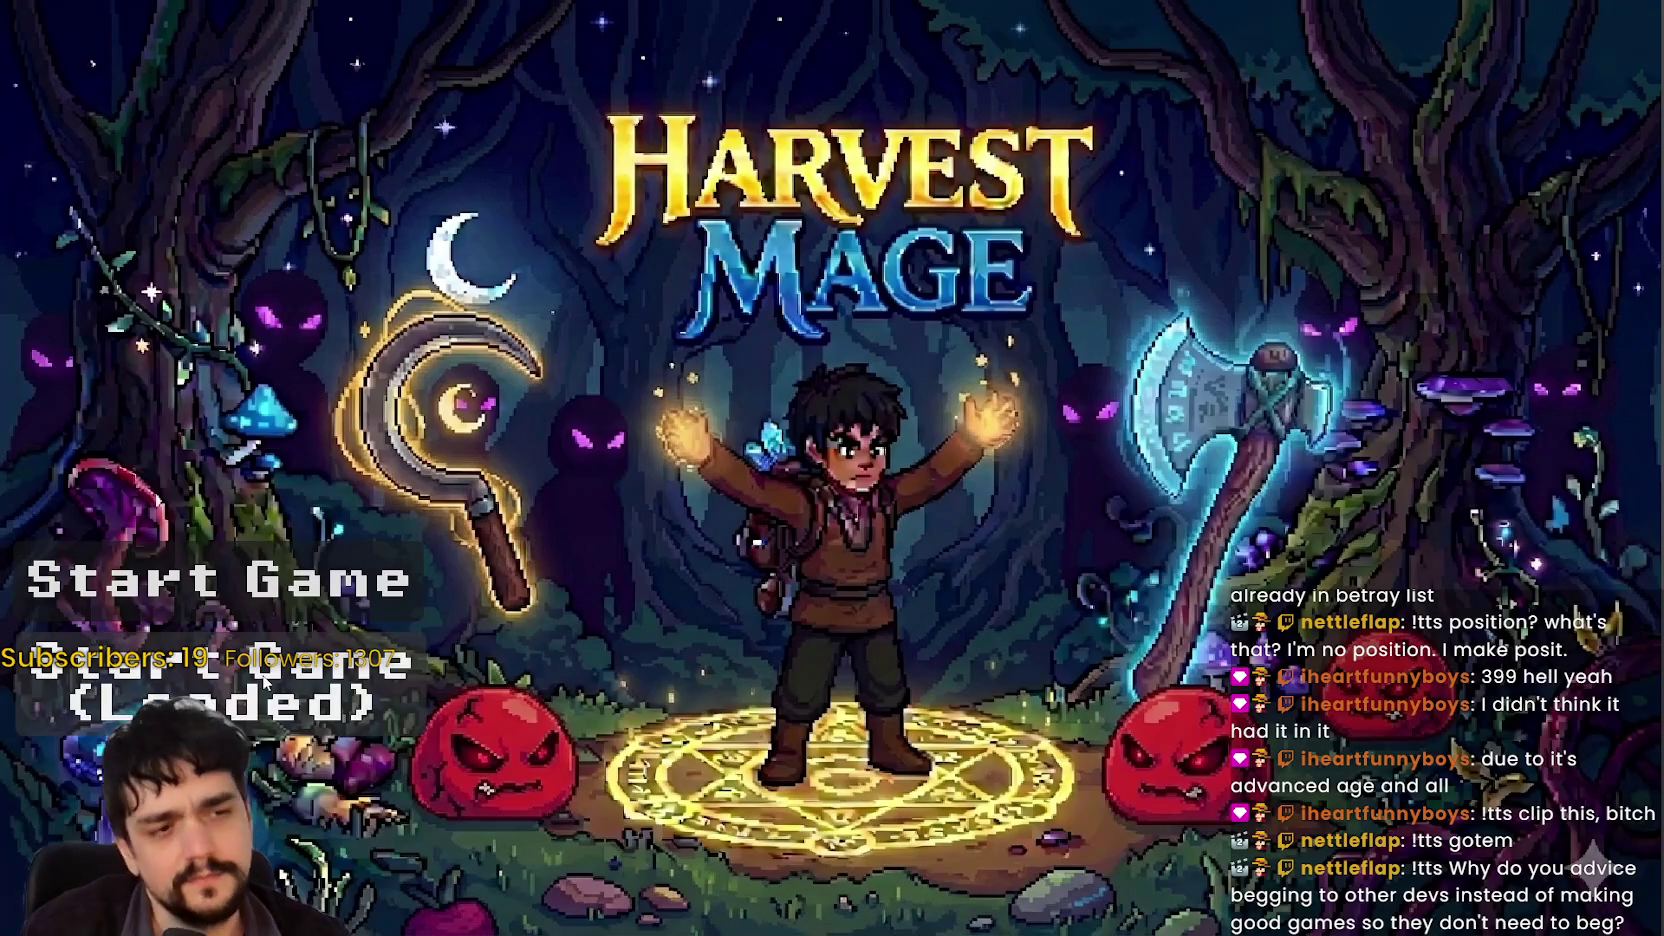
# Step: Start the game and walk the mage up the village path into the pillared portal
pyautogui.click(534, 692)
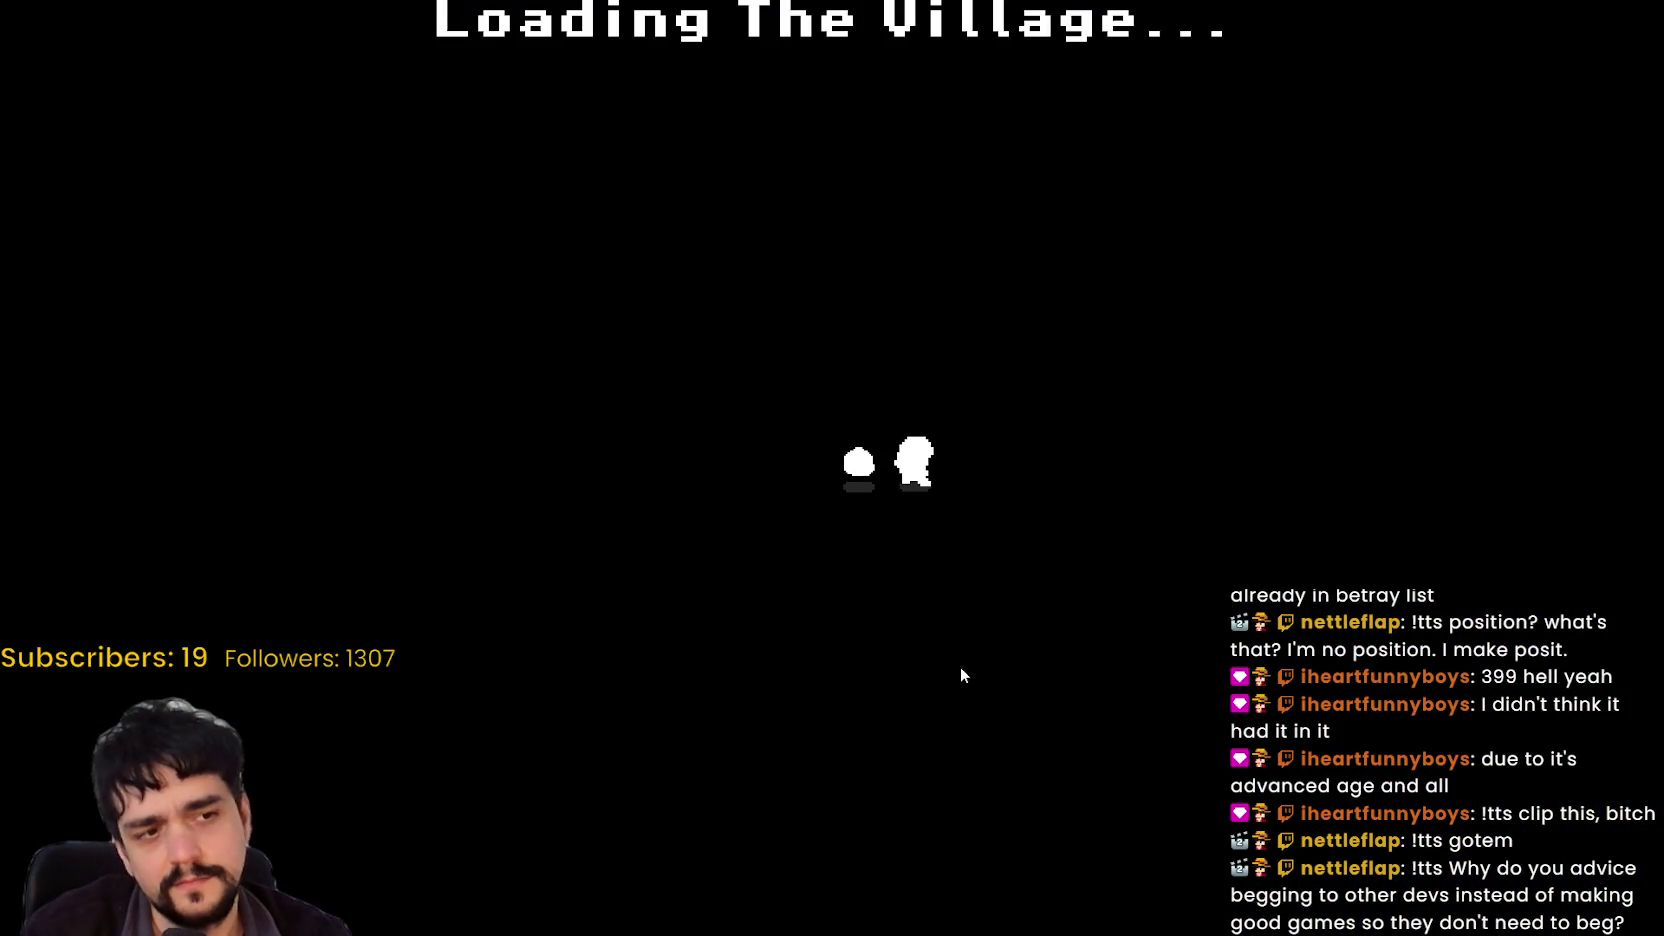
pyautogui.press('w')
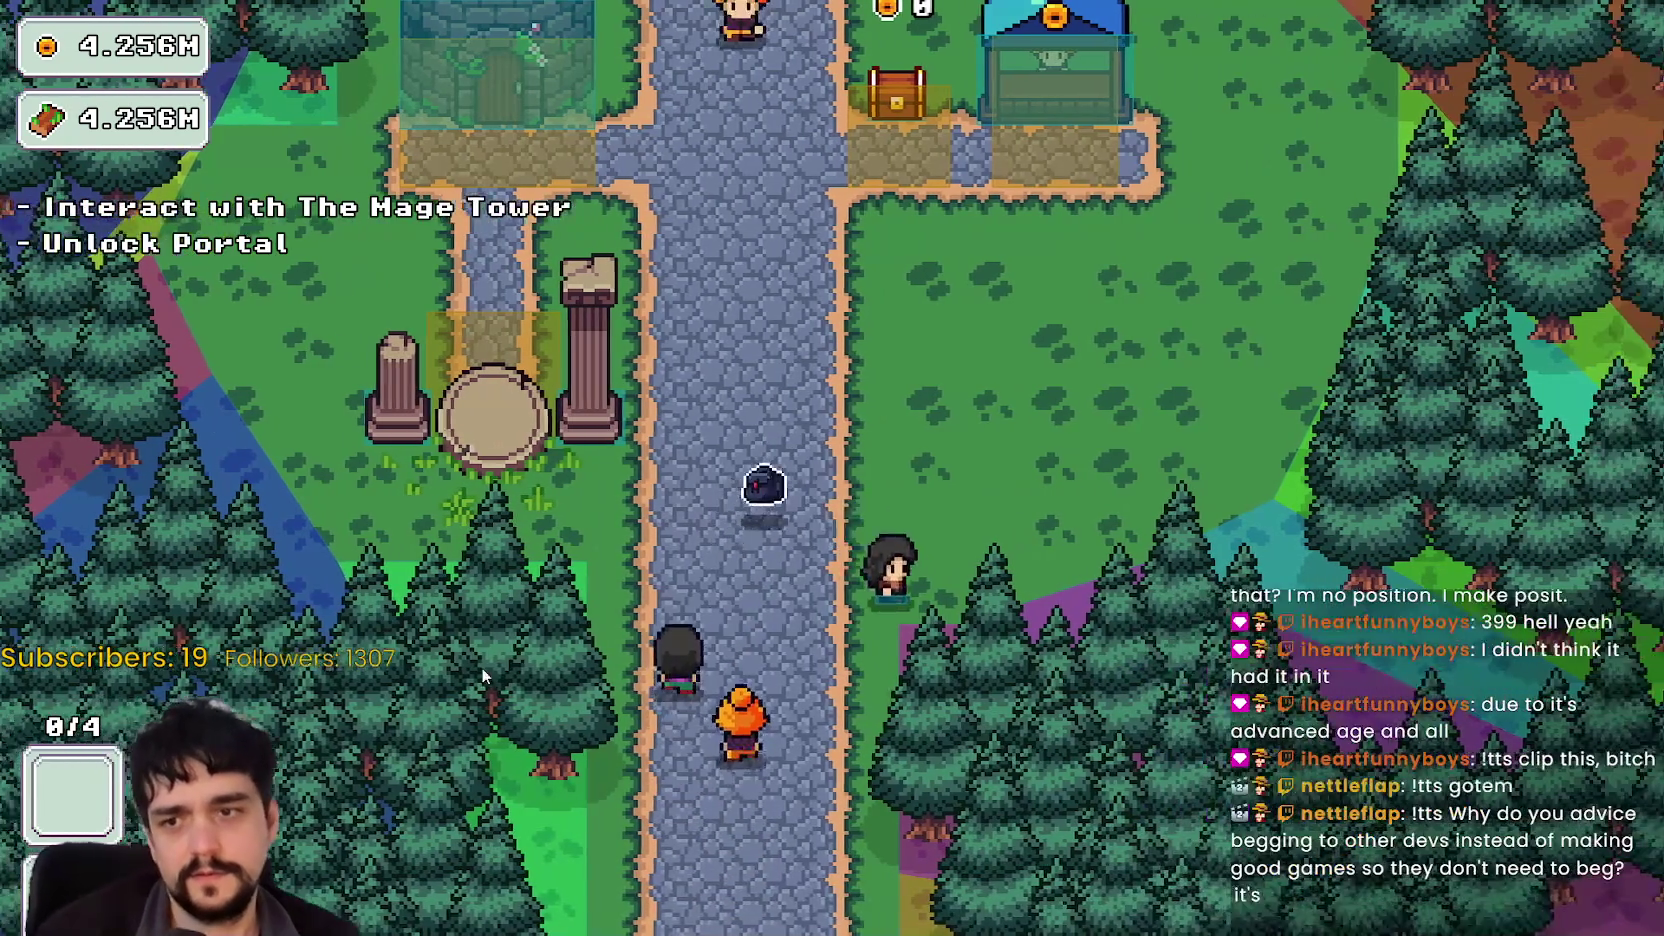
pyautogui.press('w')
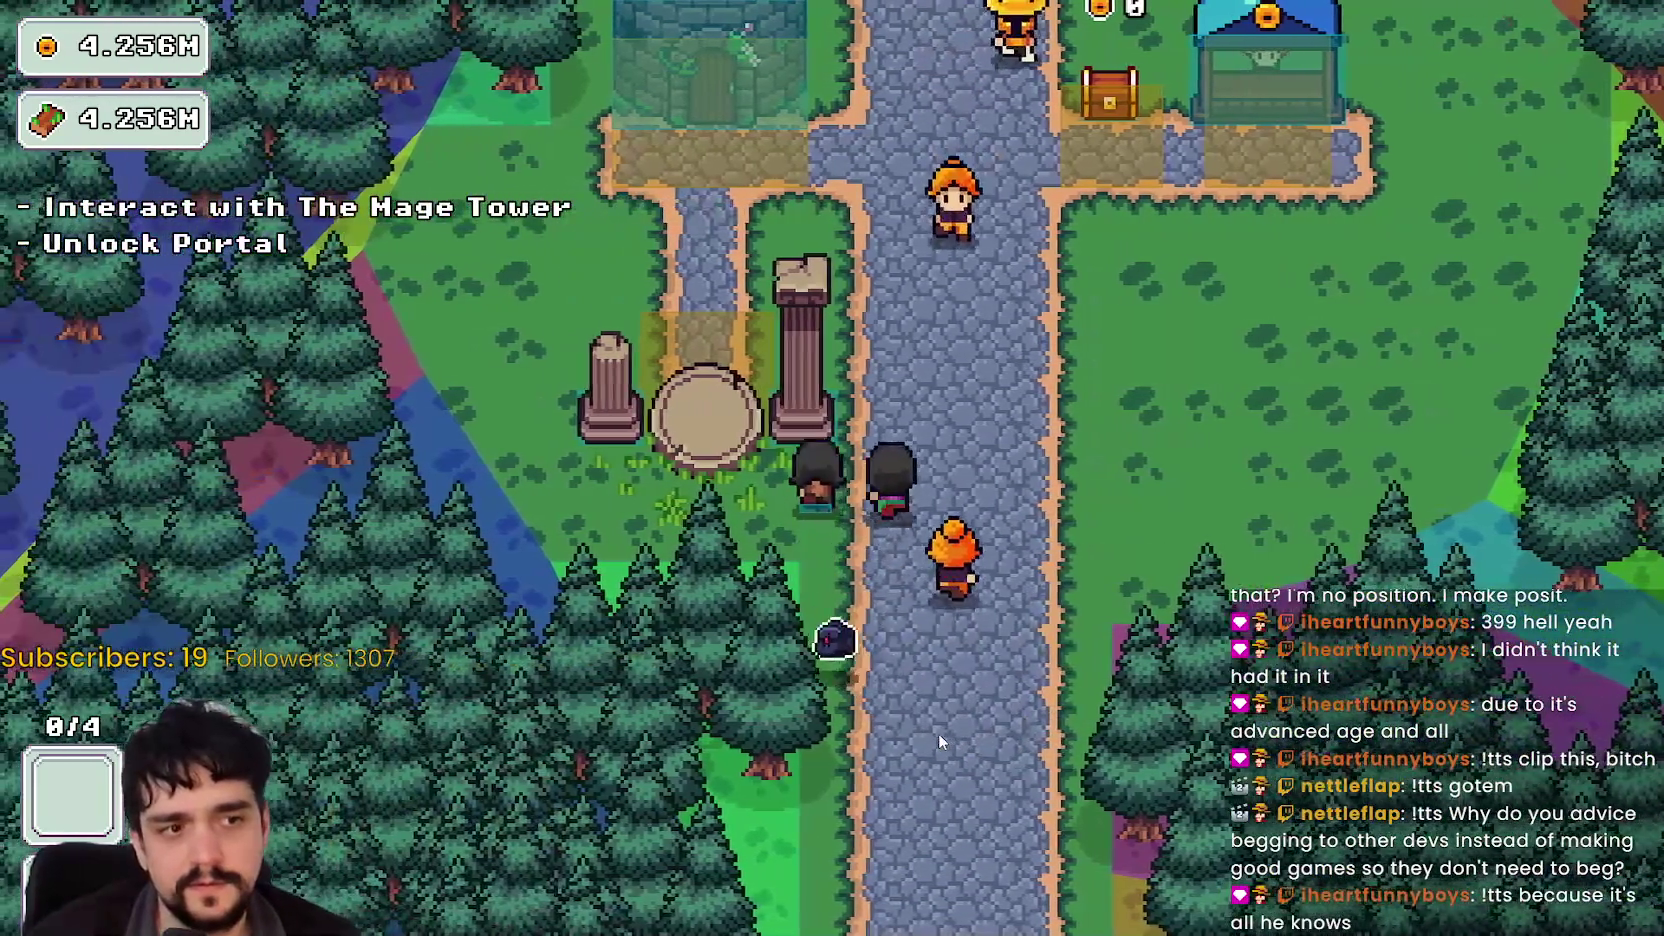
pyautogui.press('a')
pyautogui.press('w')
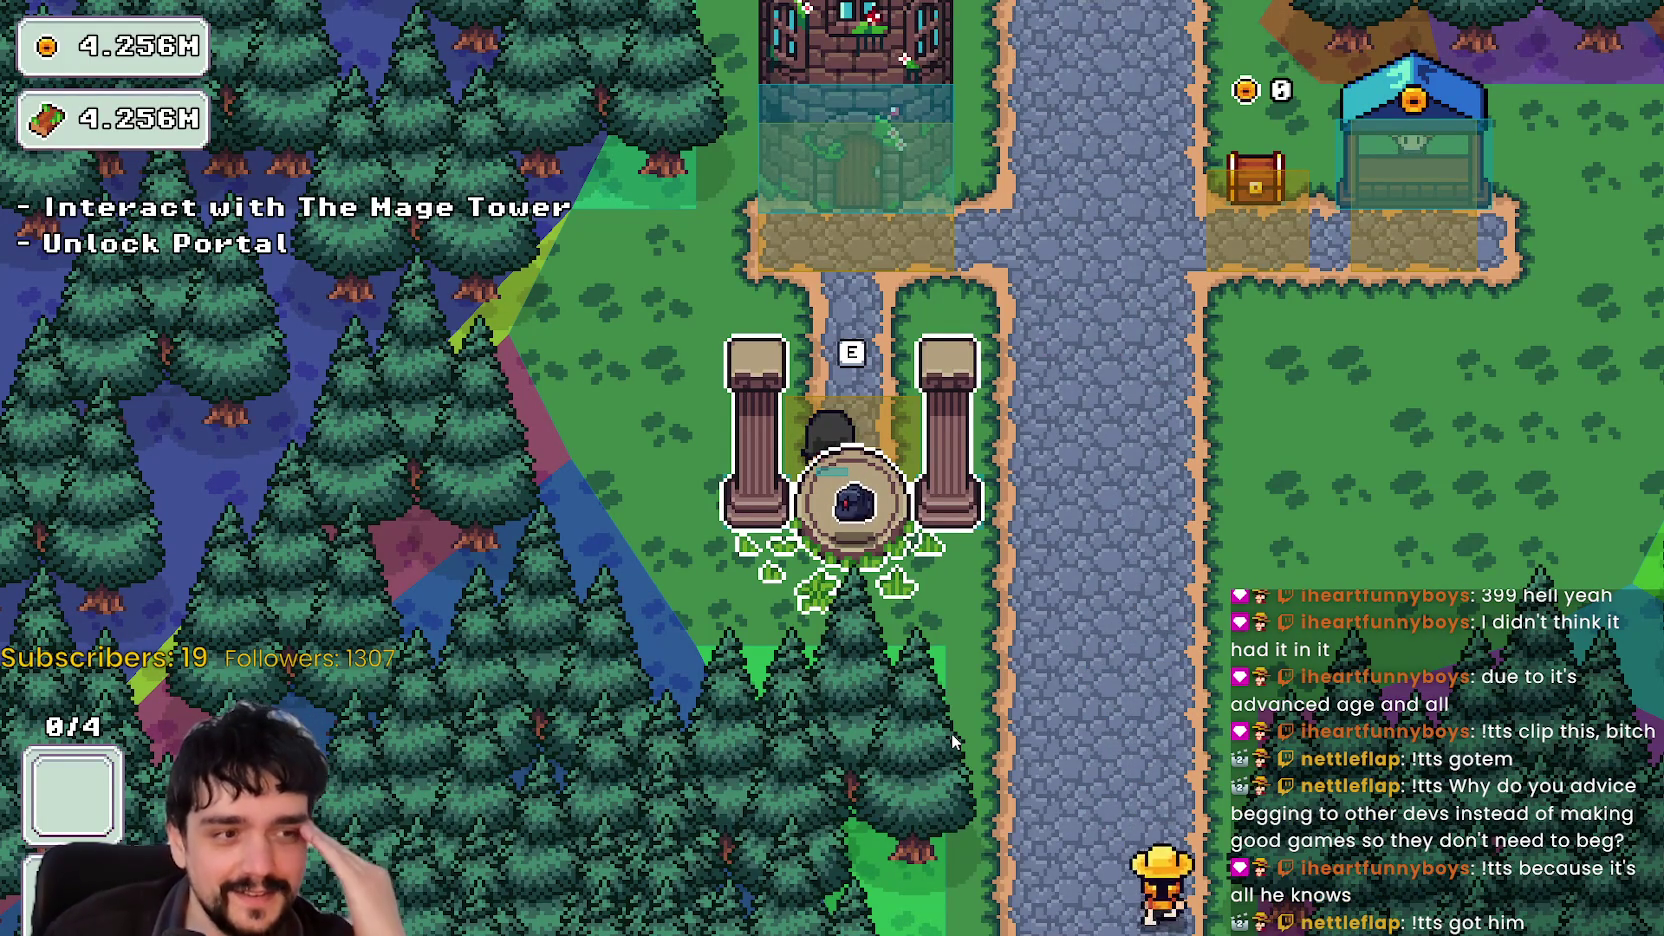
# Step: Walk from the portal back to the road and over beside the blue shop building
pyautogui.press('e')
pyautogui.press('w')
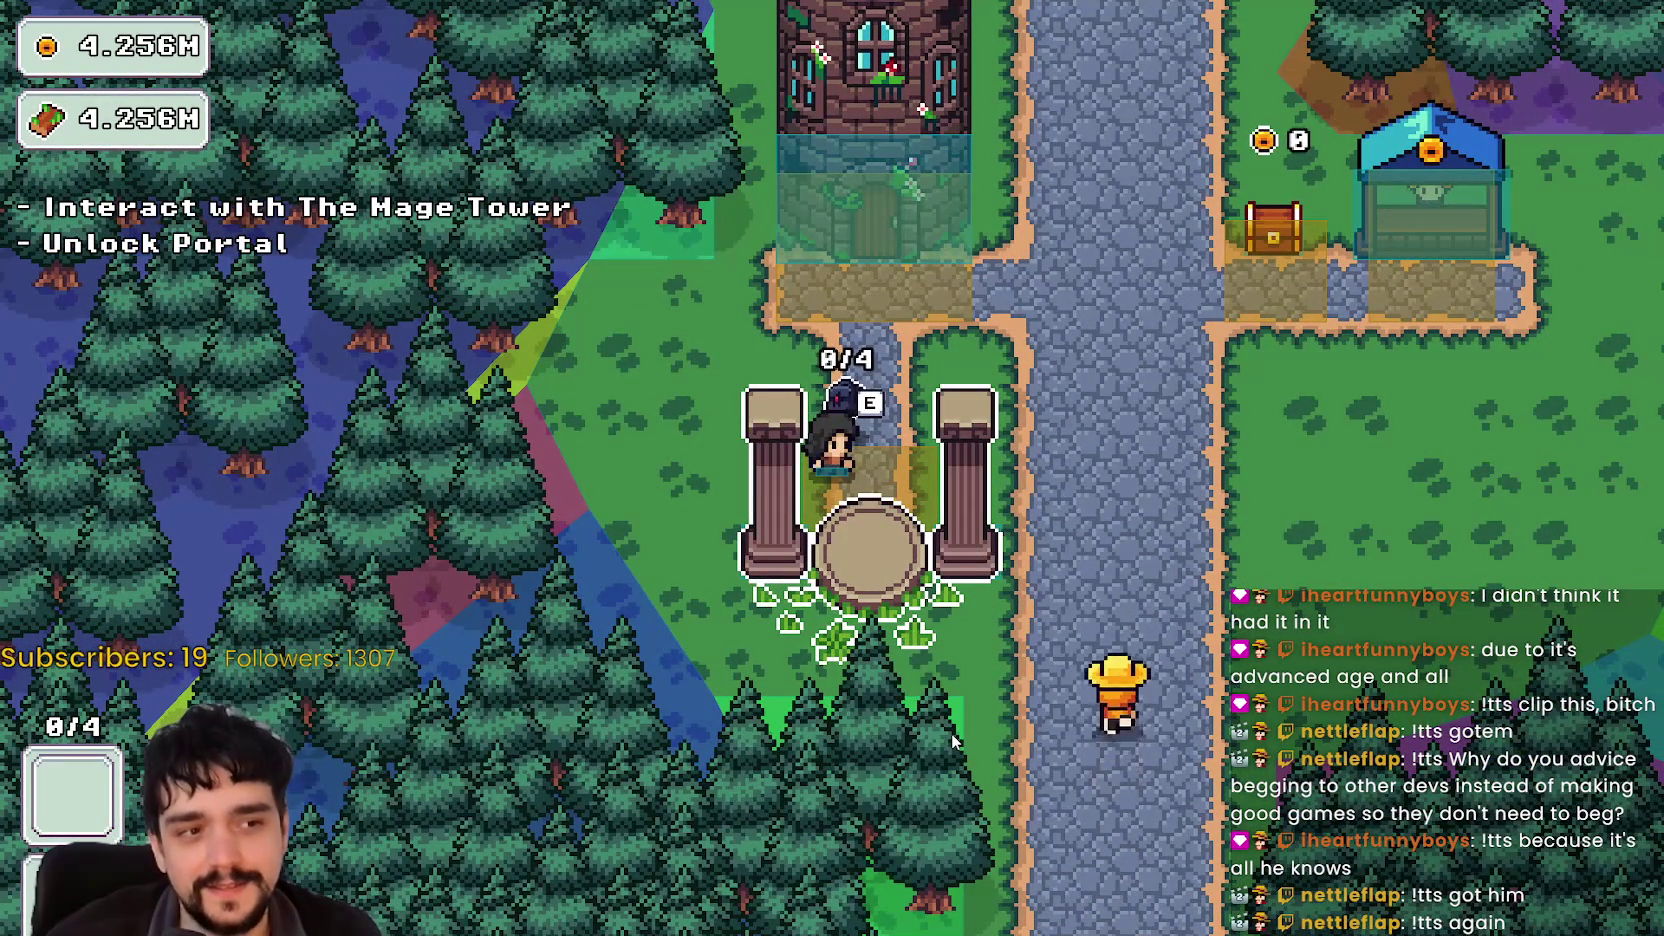
pyautogui.press('d')
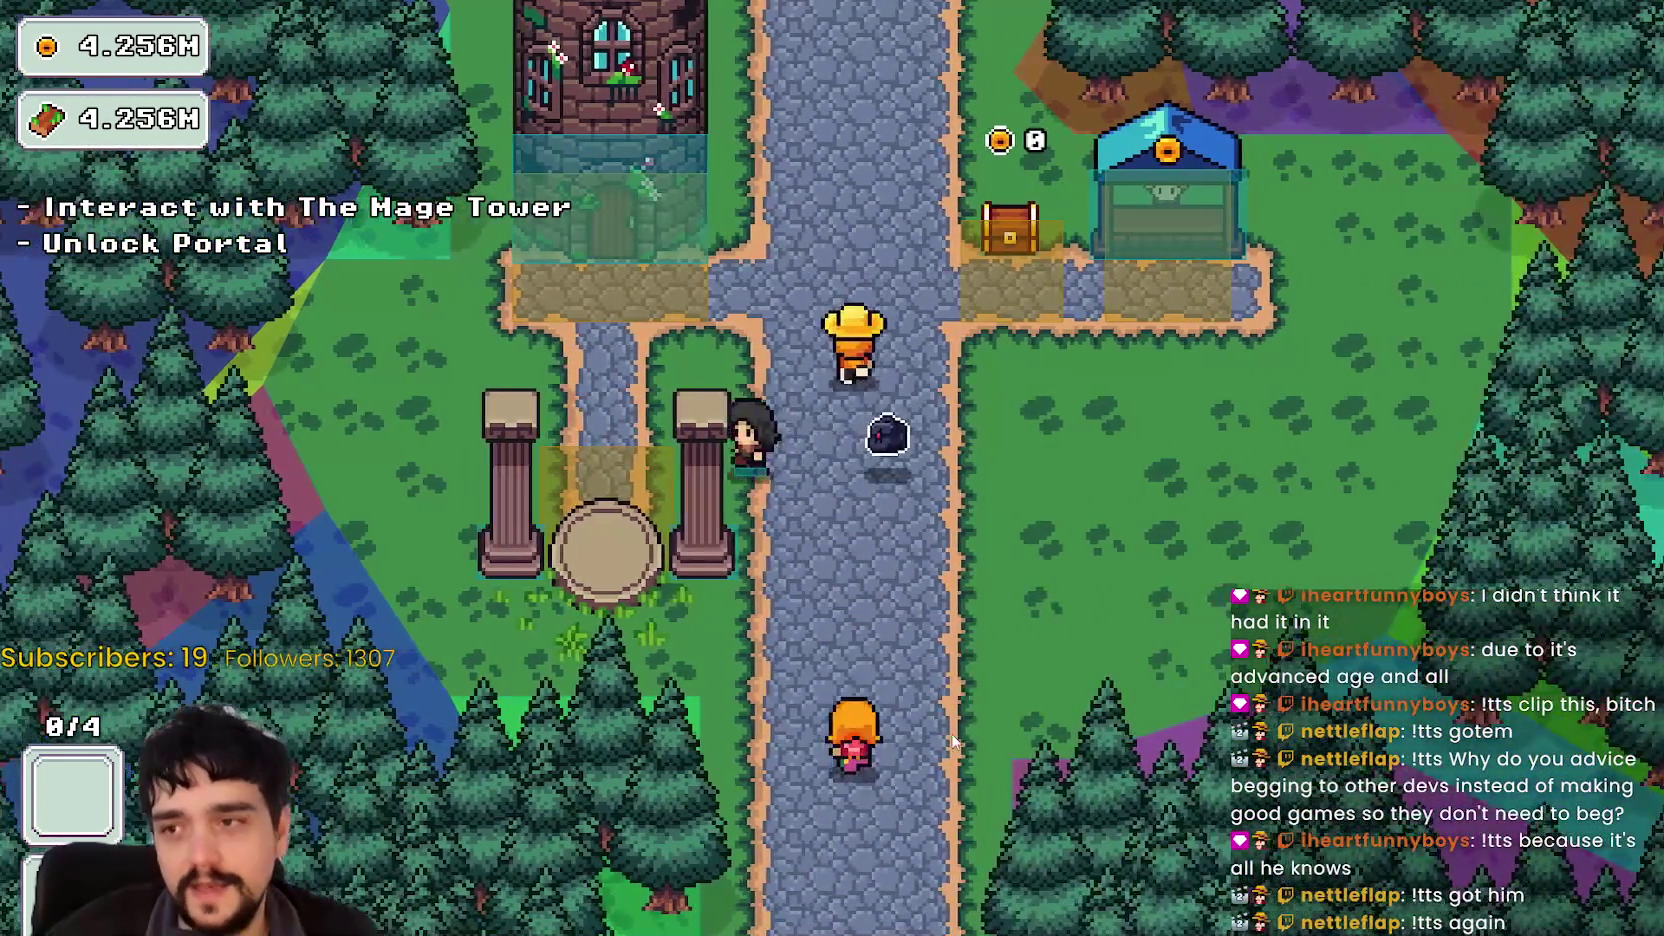
pyautogui.press('a')
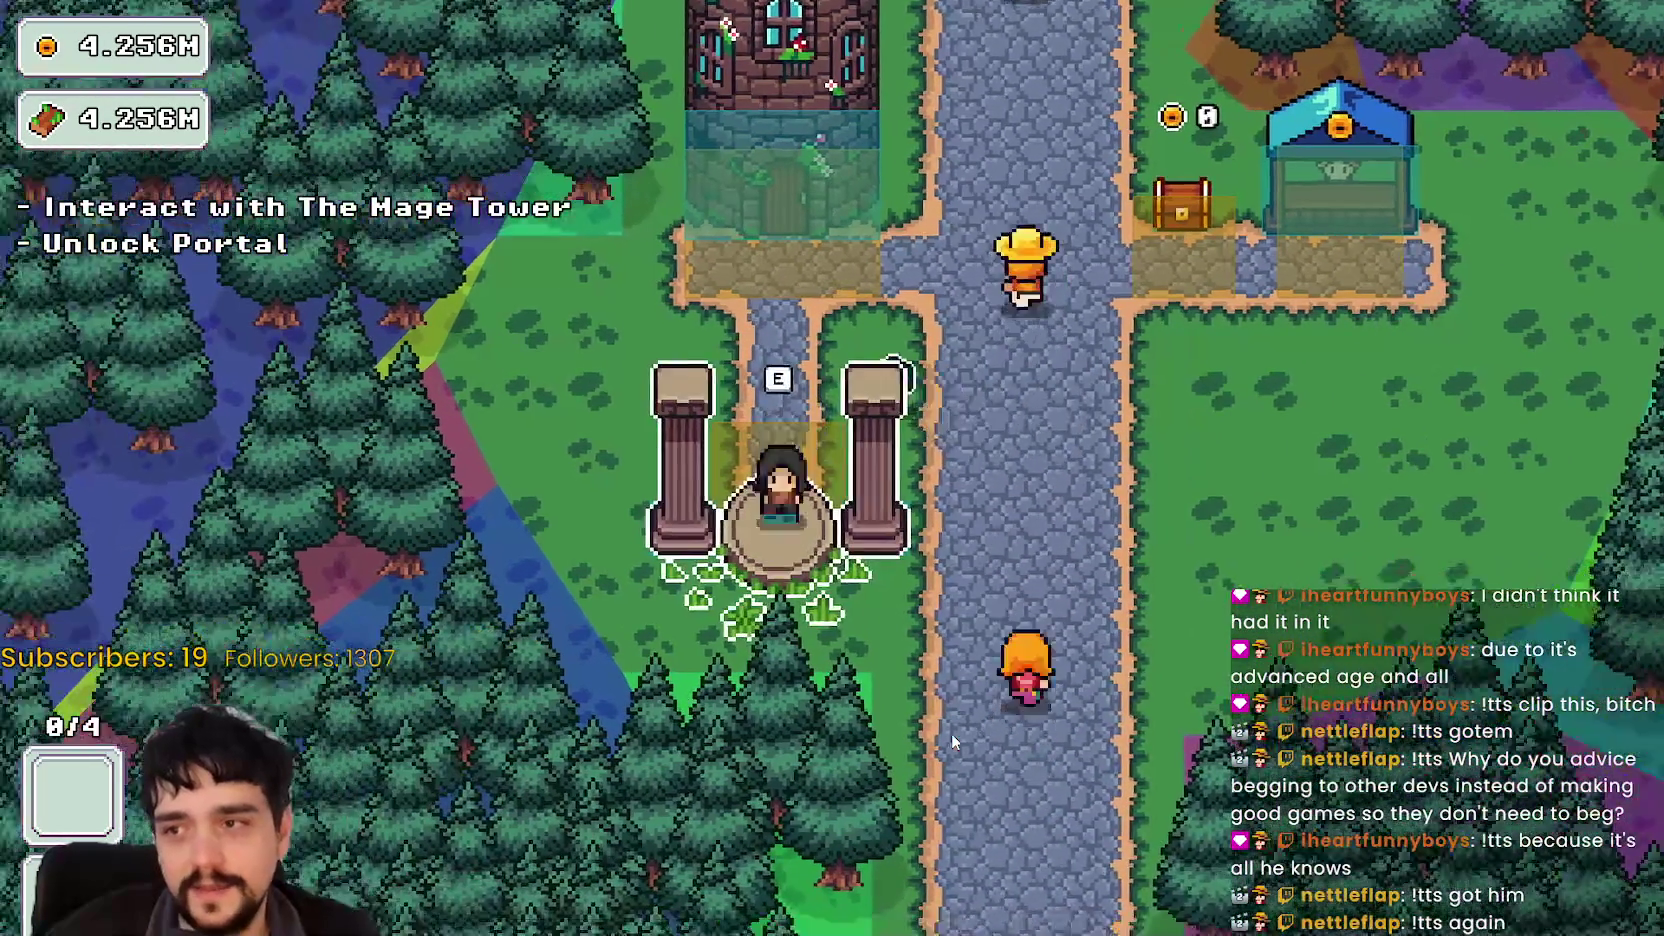
pyautogui.press('s')
pyautogui.press('d')
pyautogui.press('w')
pyautogui.press('d')
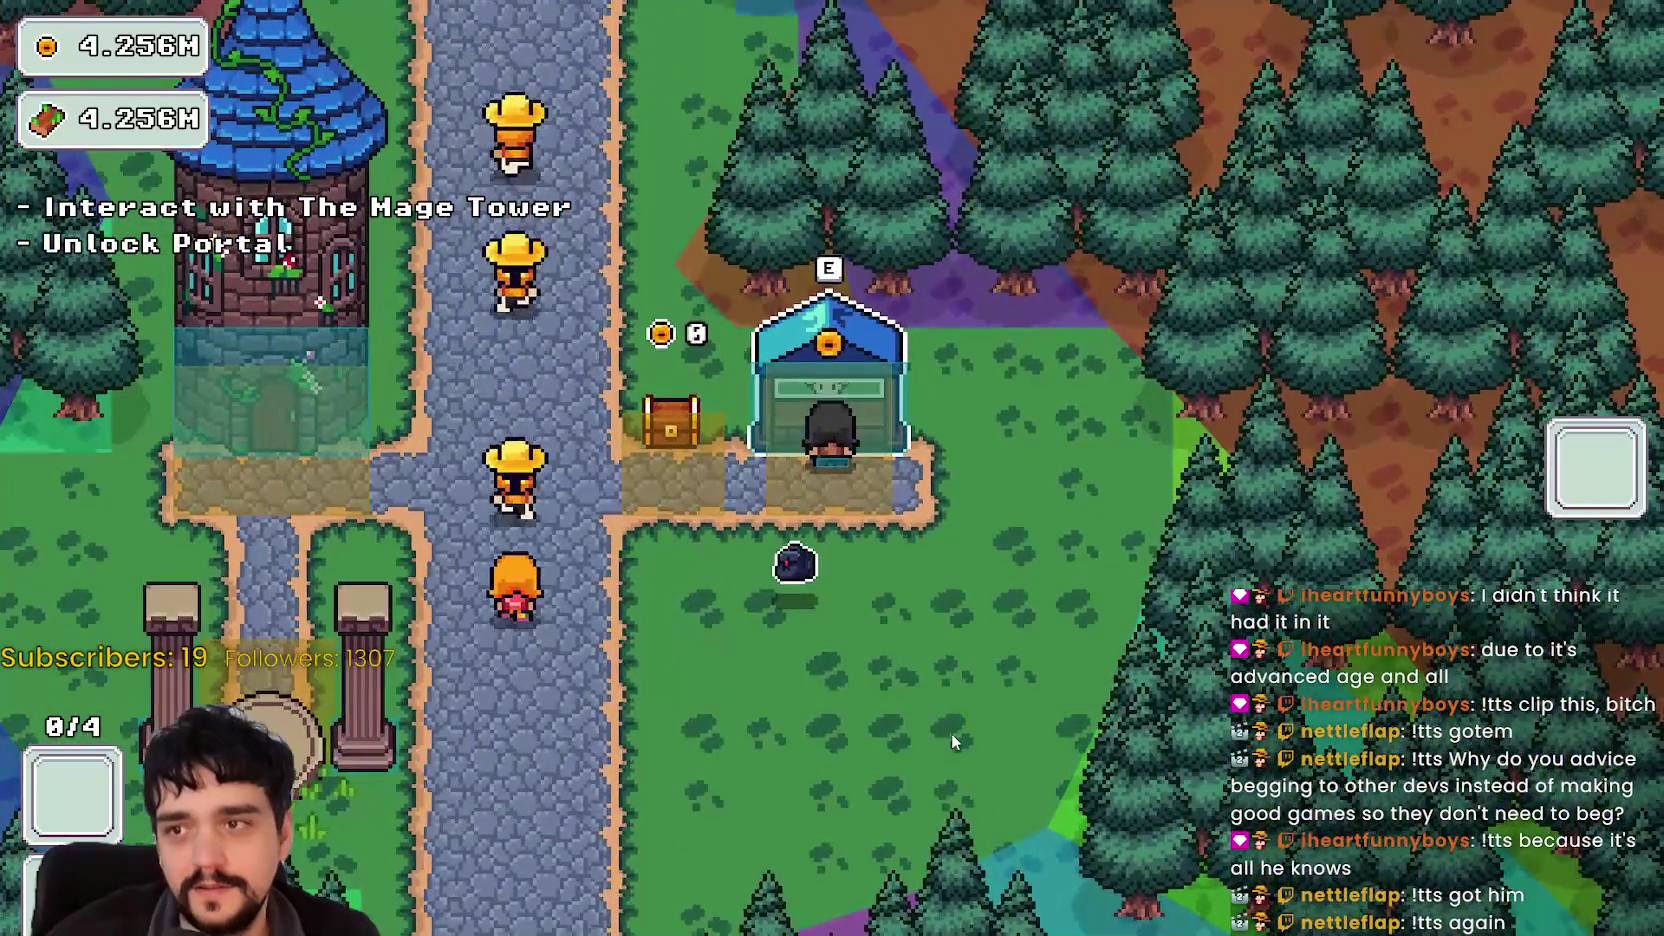
pyautogui.press('s')
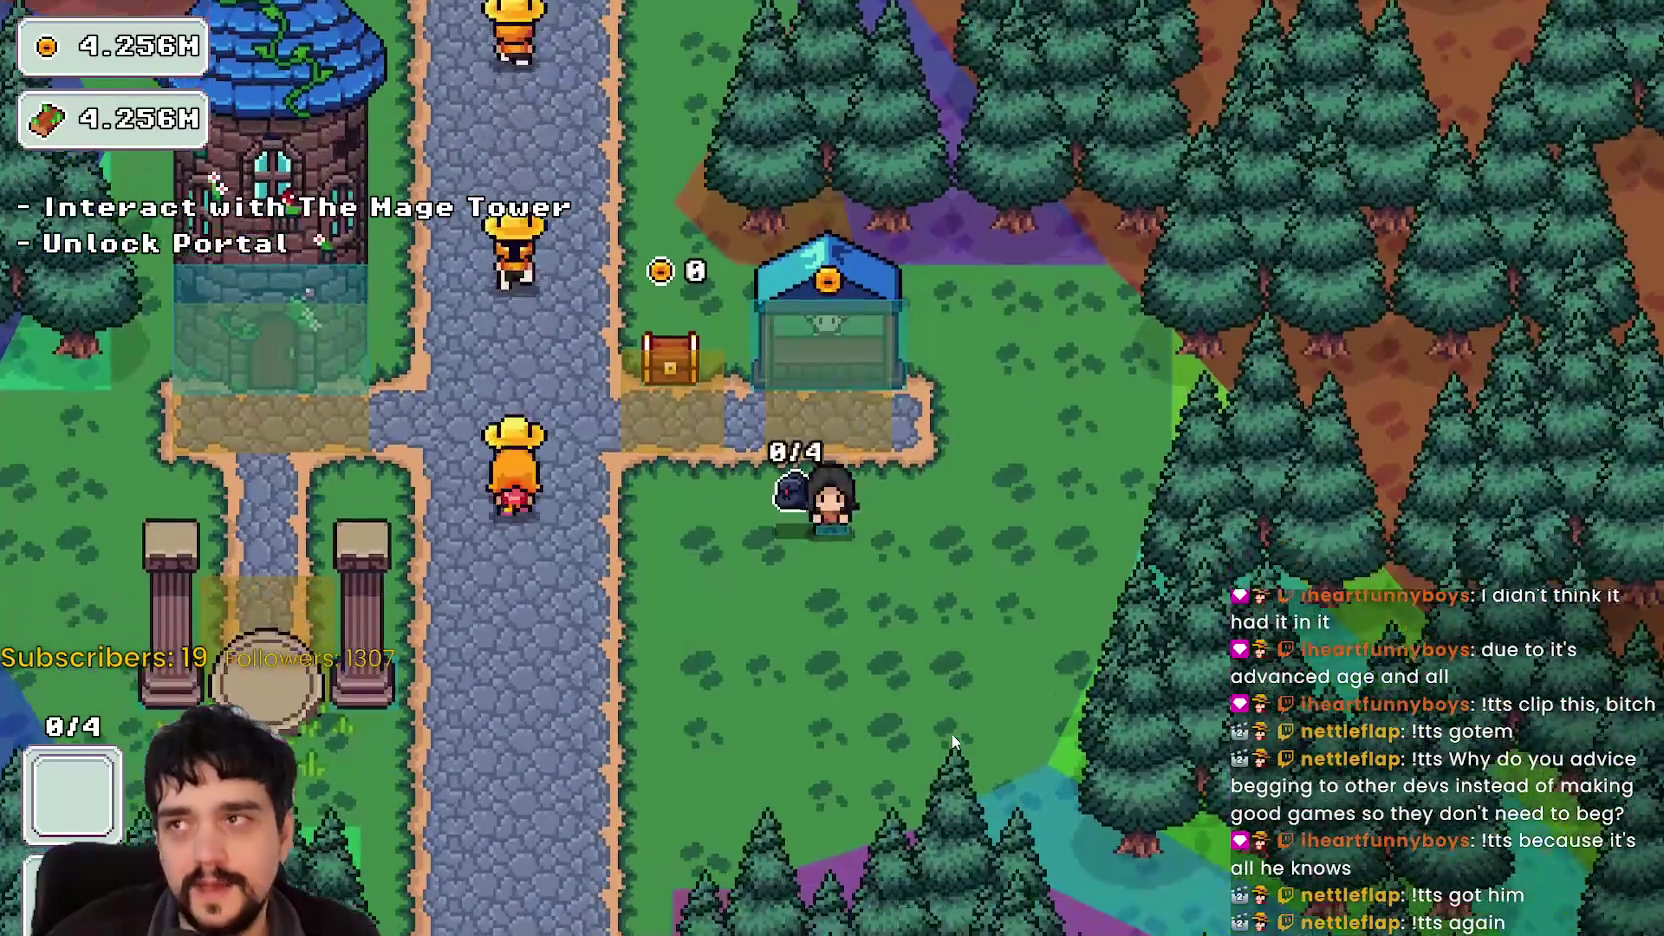
pyautogui.press('w')
pyautogui.press('a')
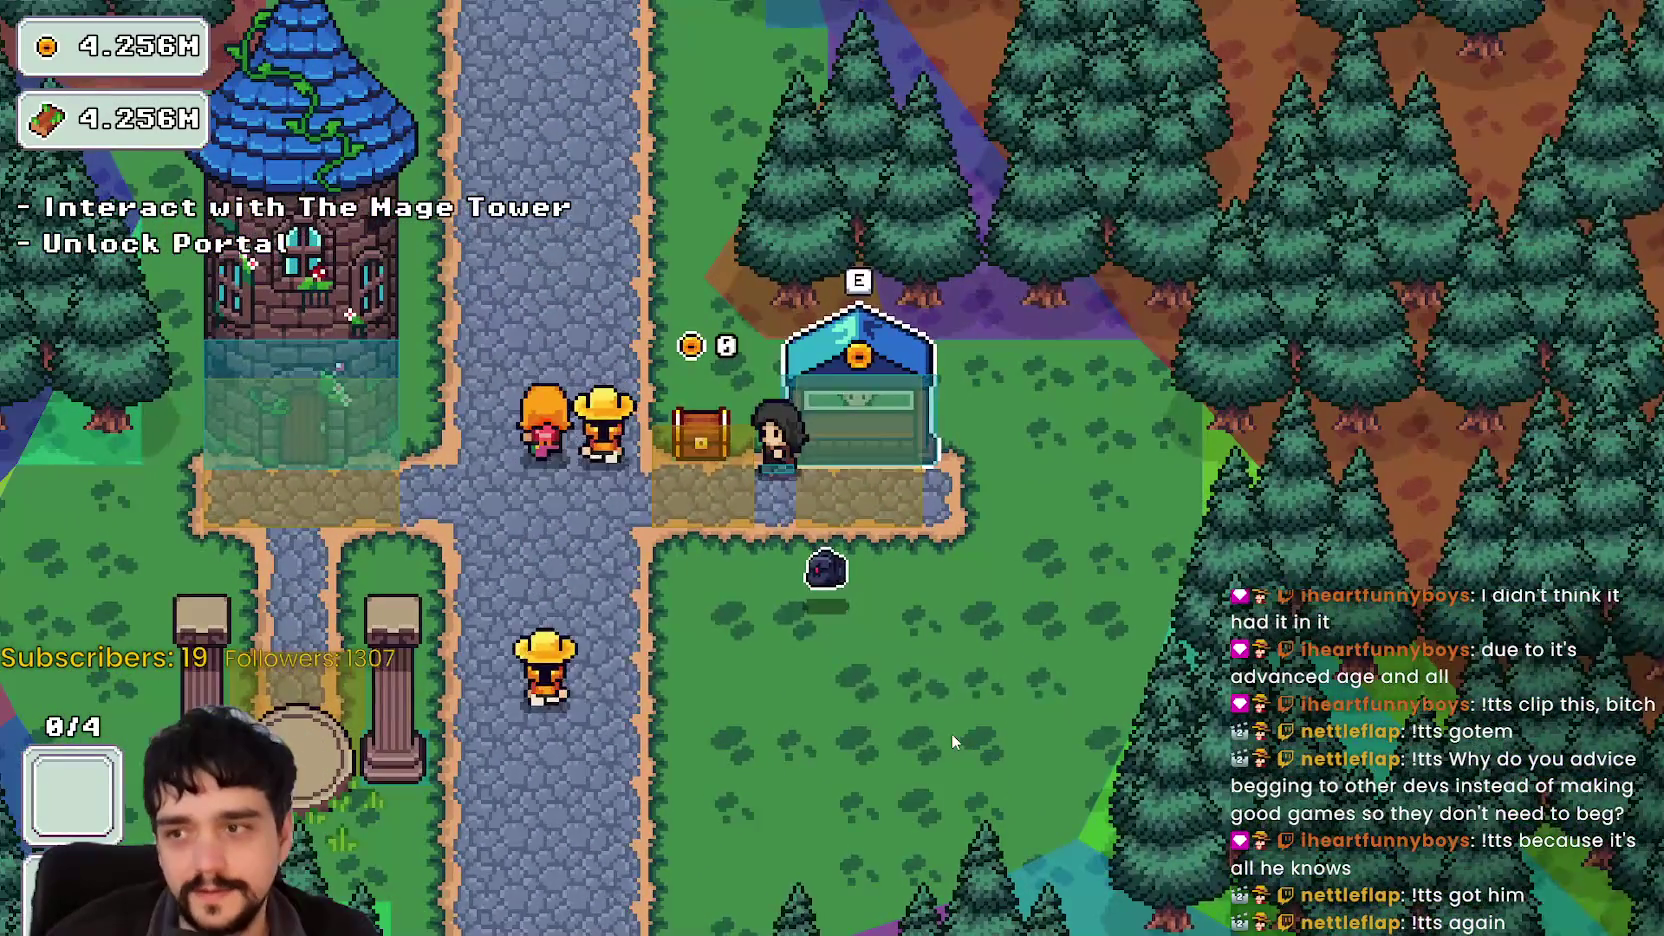
pyautogui.press('a')
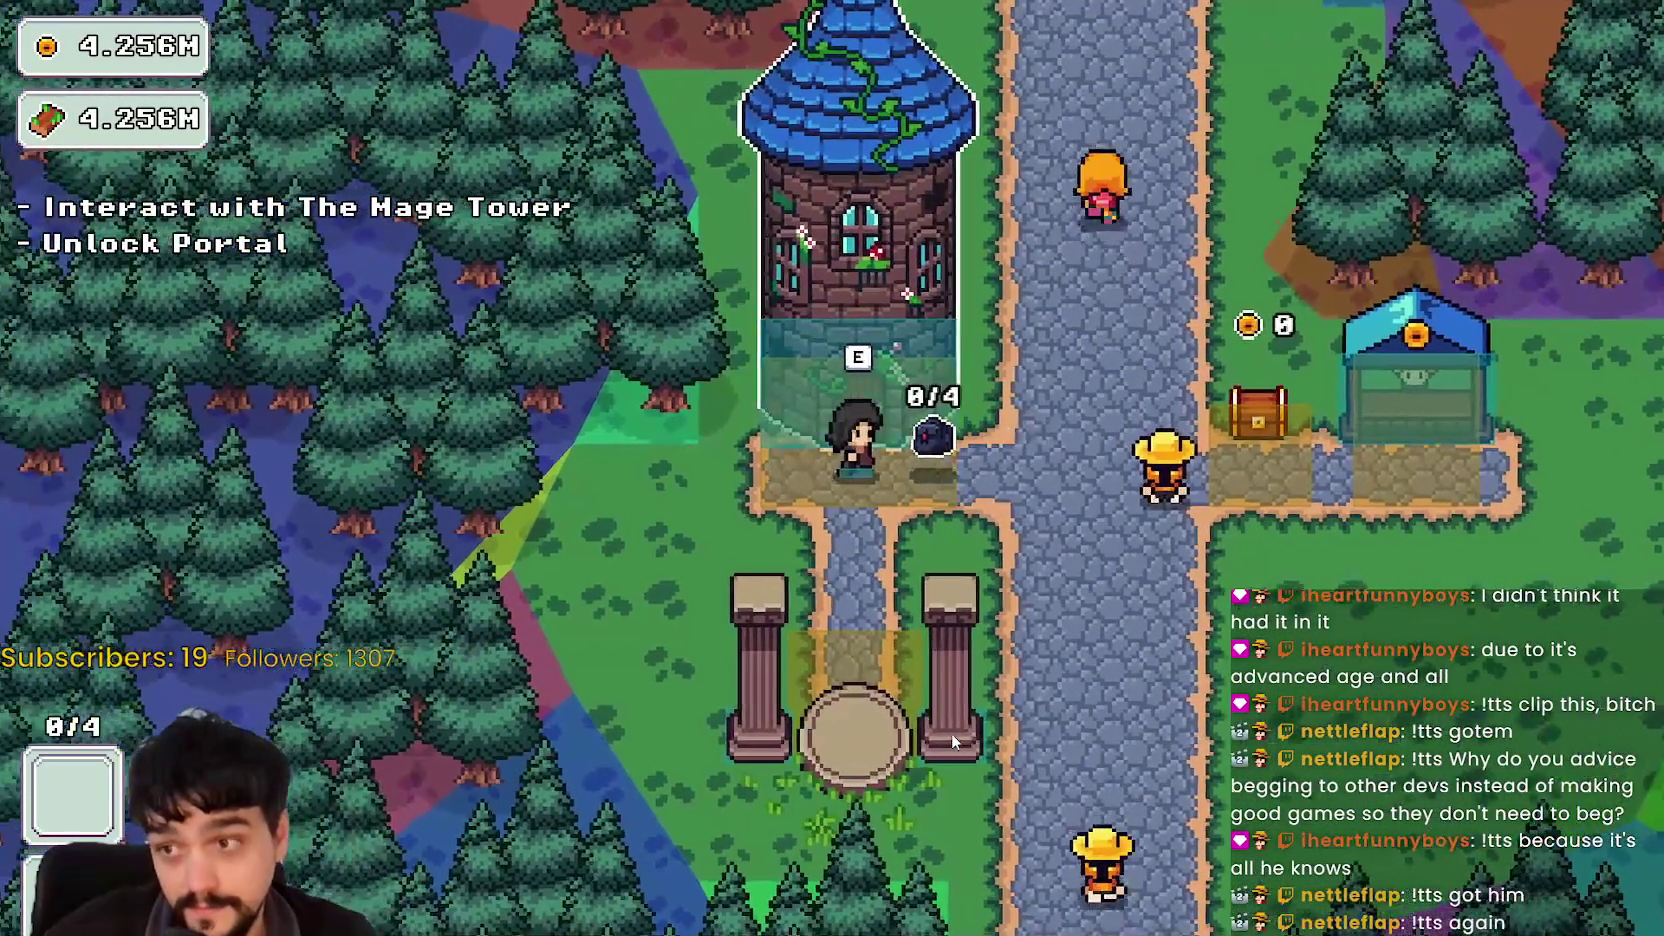
# Step: Open the Mage Tower's Prestige tree, unlock Portal, and travel to the forest stage
pyautogui.press('s')
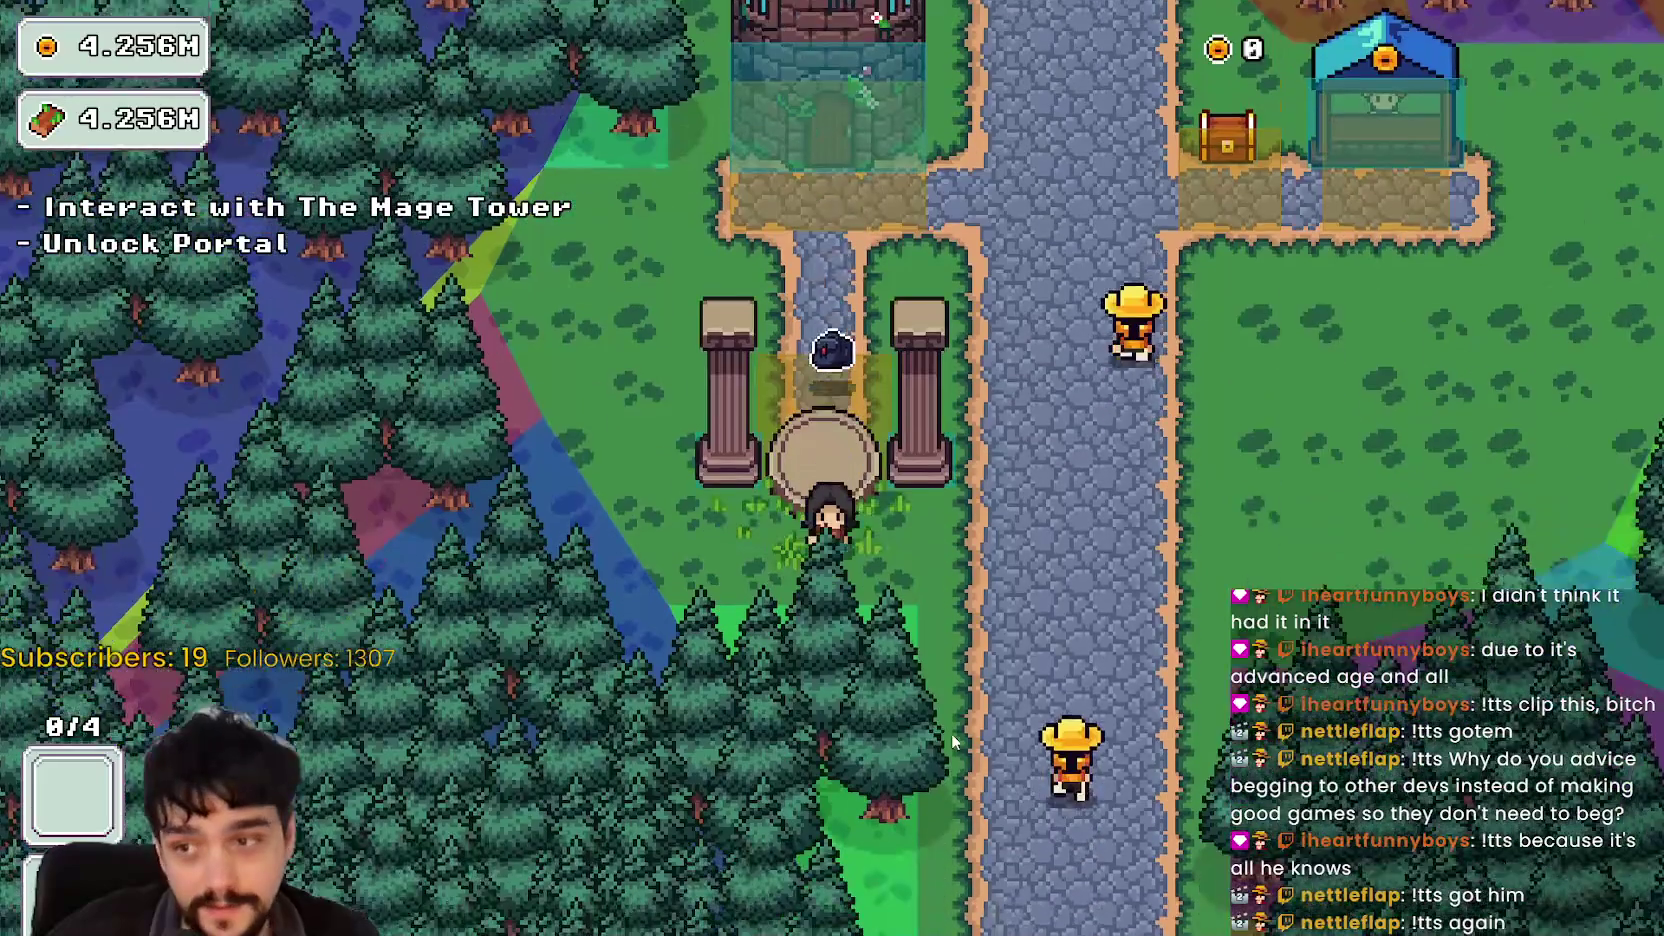
pyautogui.press('w')
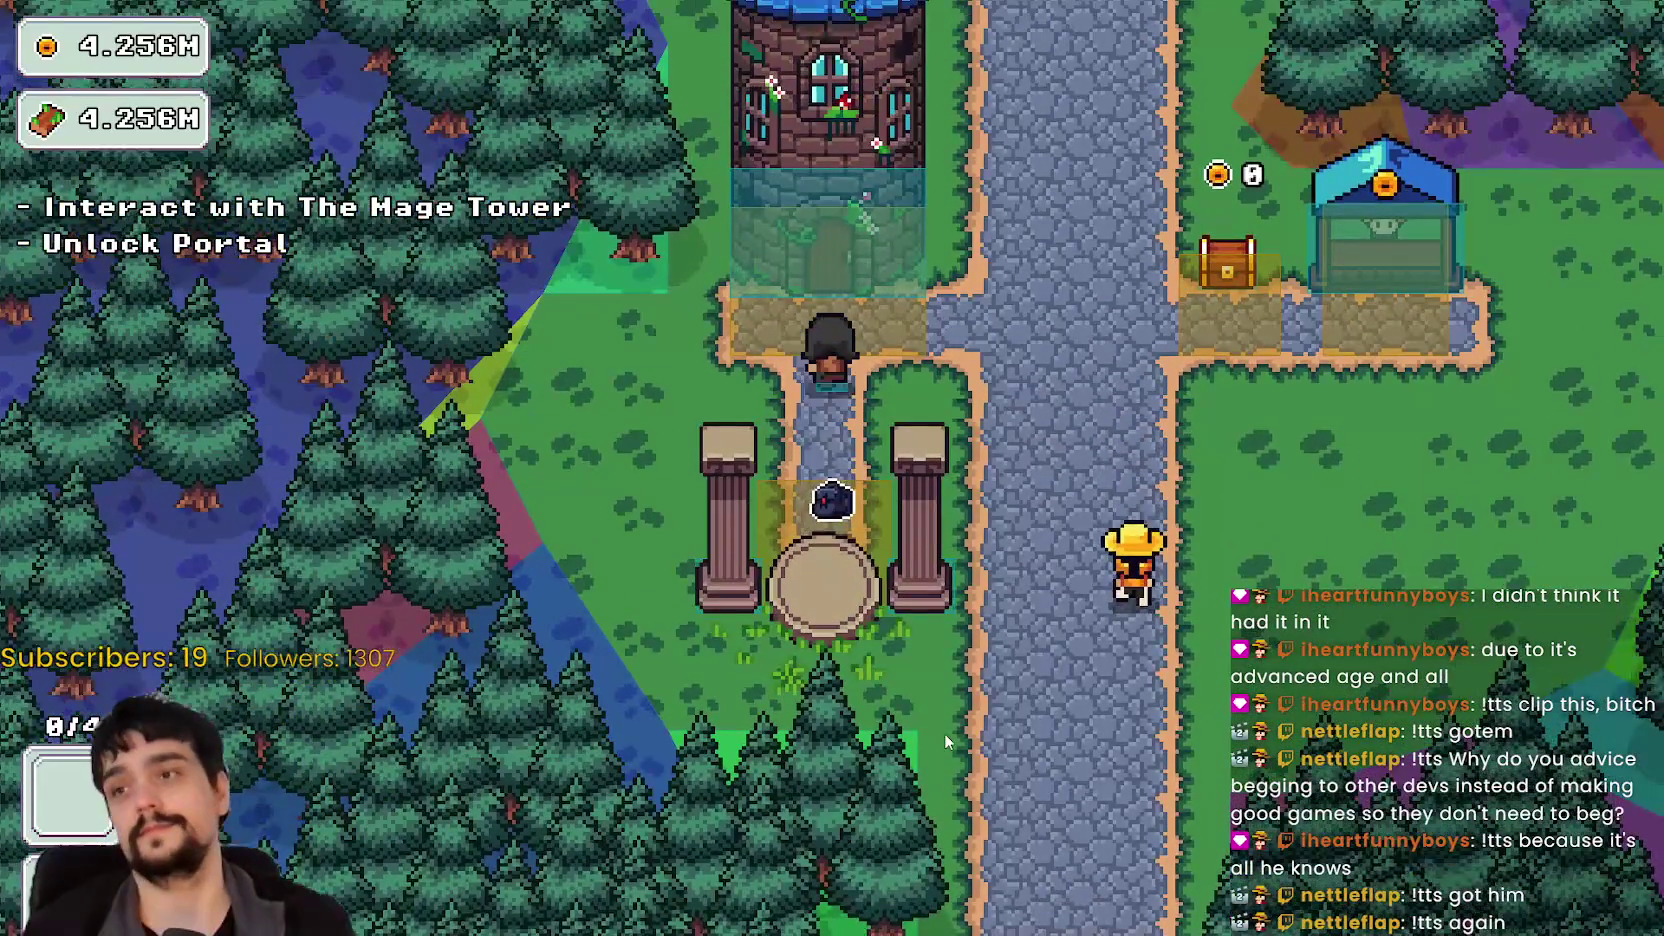
pyautogui.press('e')
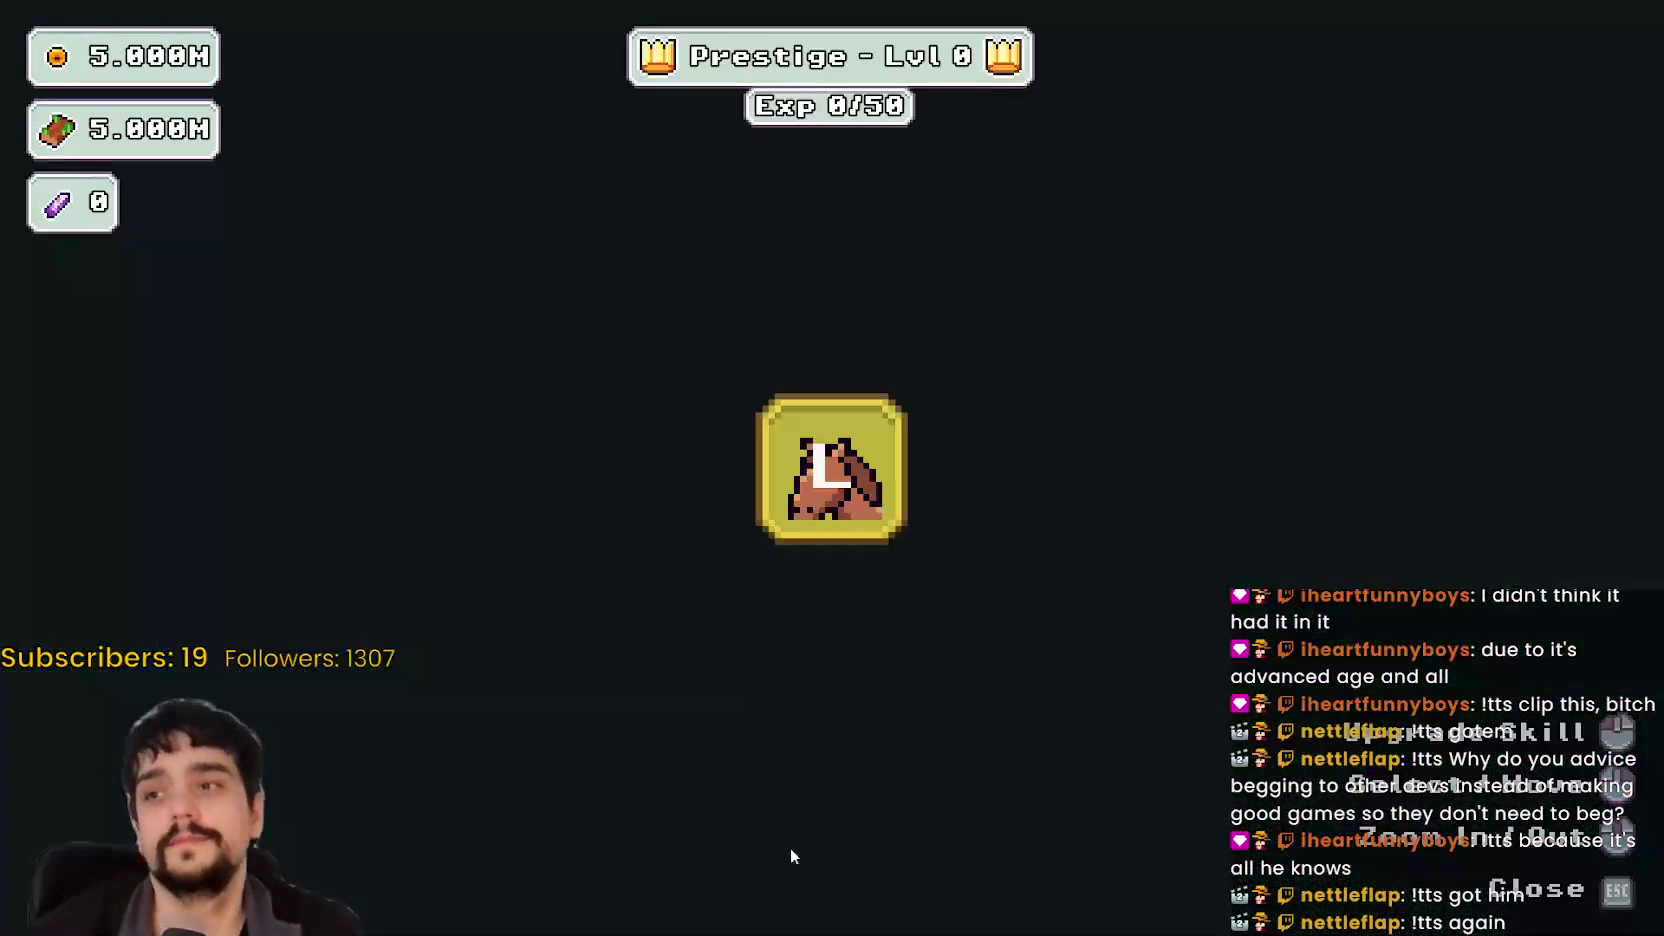
pyautogui.click(779, 446)
pyautogui.press('Escape')
pyautogui.press('e')
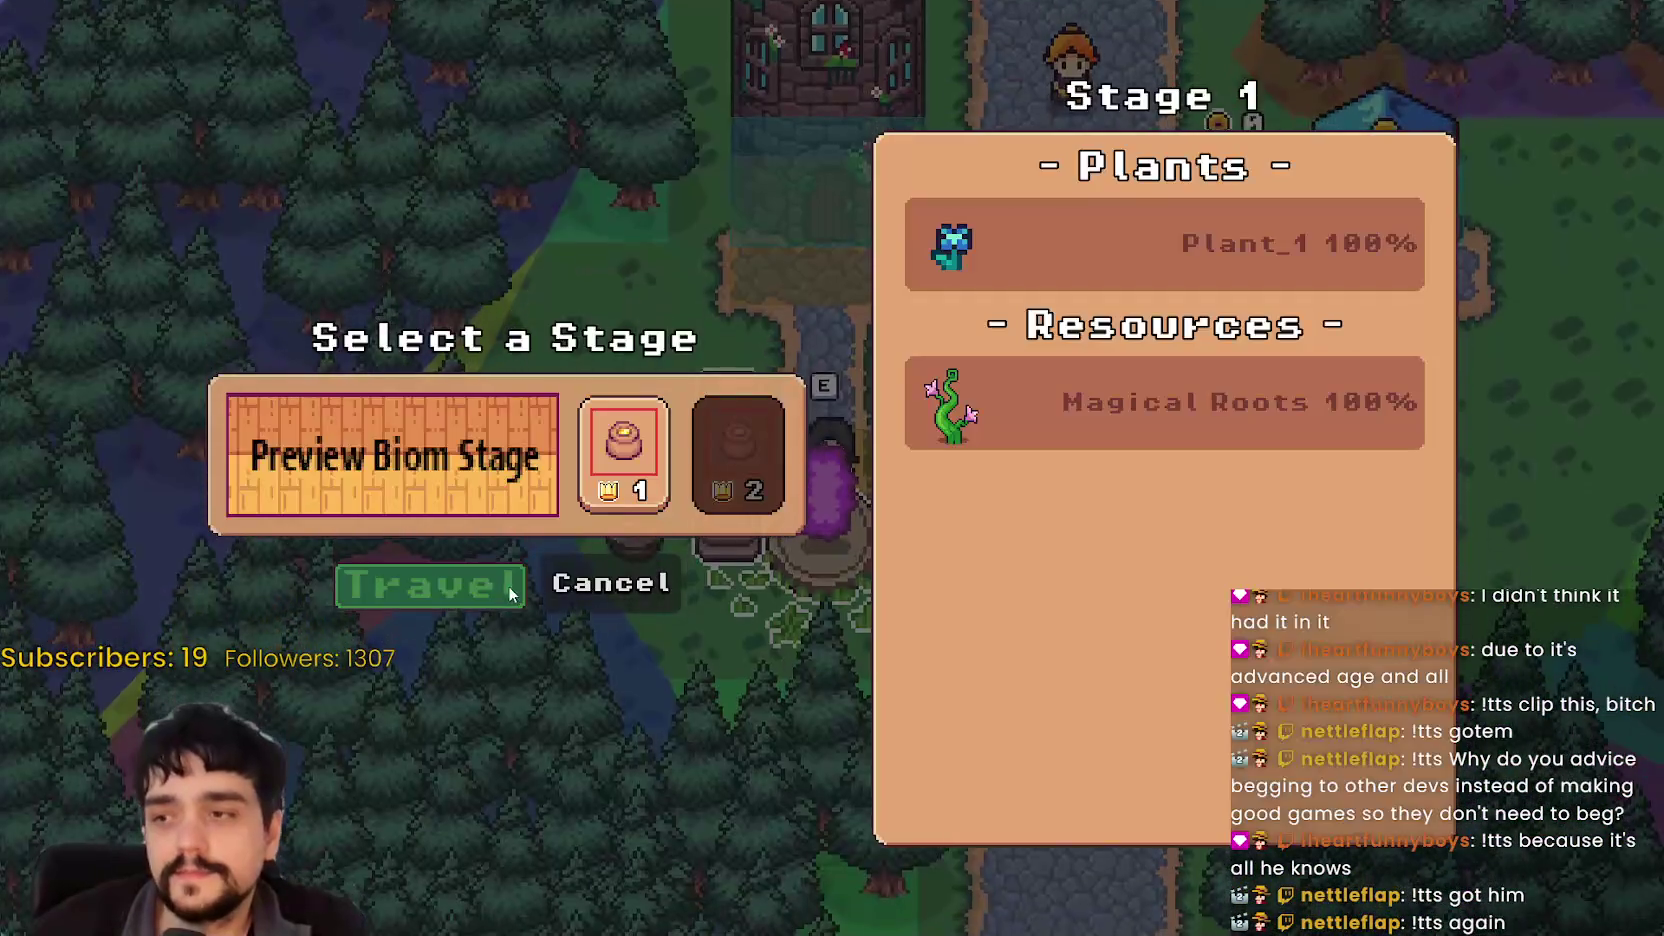
pyautogui.press('e')
# Step: Walk around the forest among the Magical Roots plants as the barrier drains
pyautogui.press('d')
pyautogui.press('s')
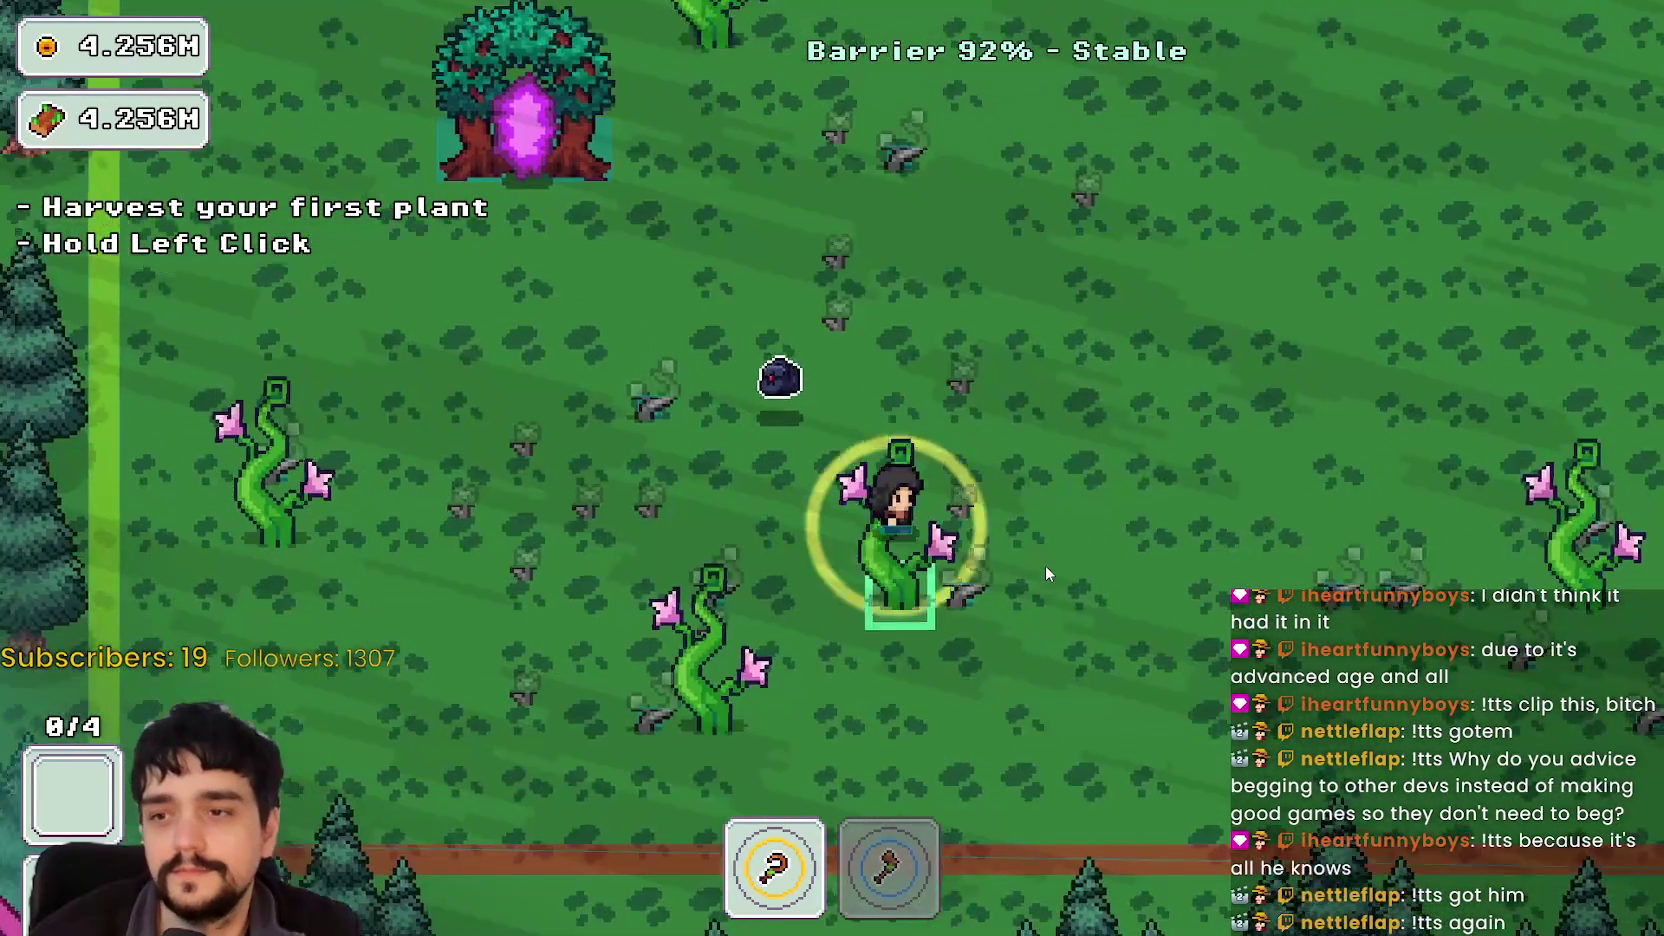
pyautogui.press('s')
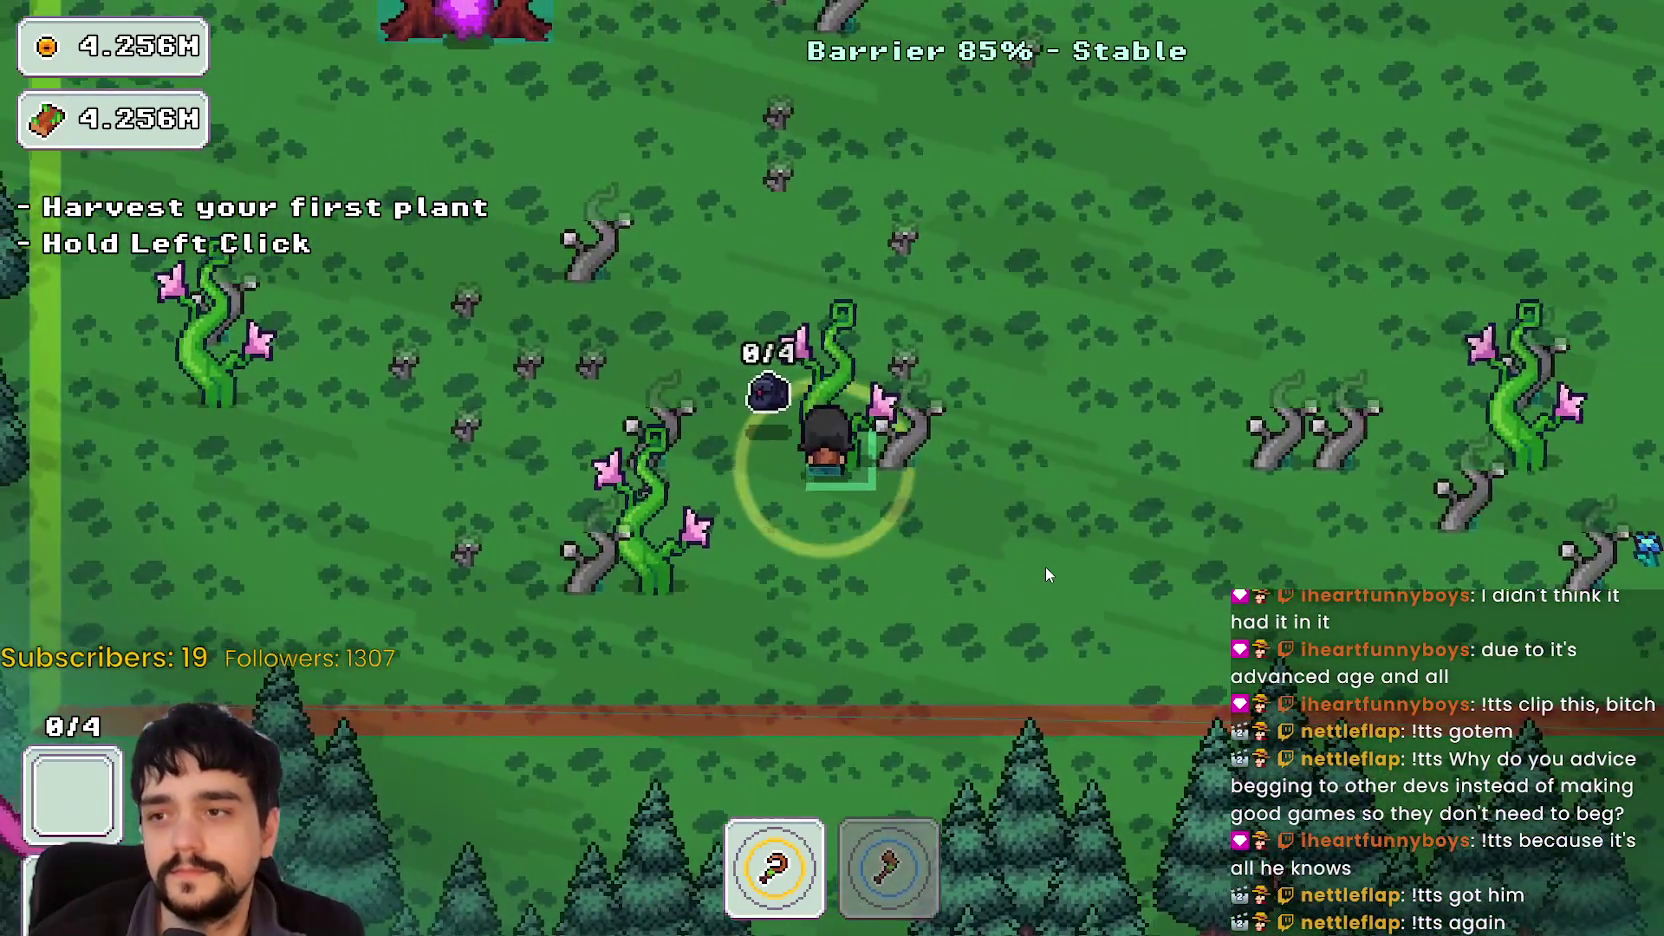
pyautogui.press('w')
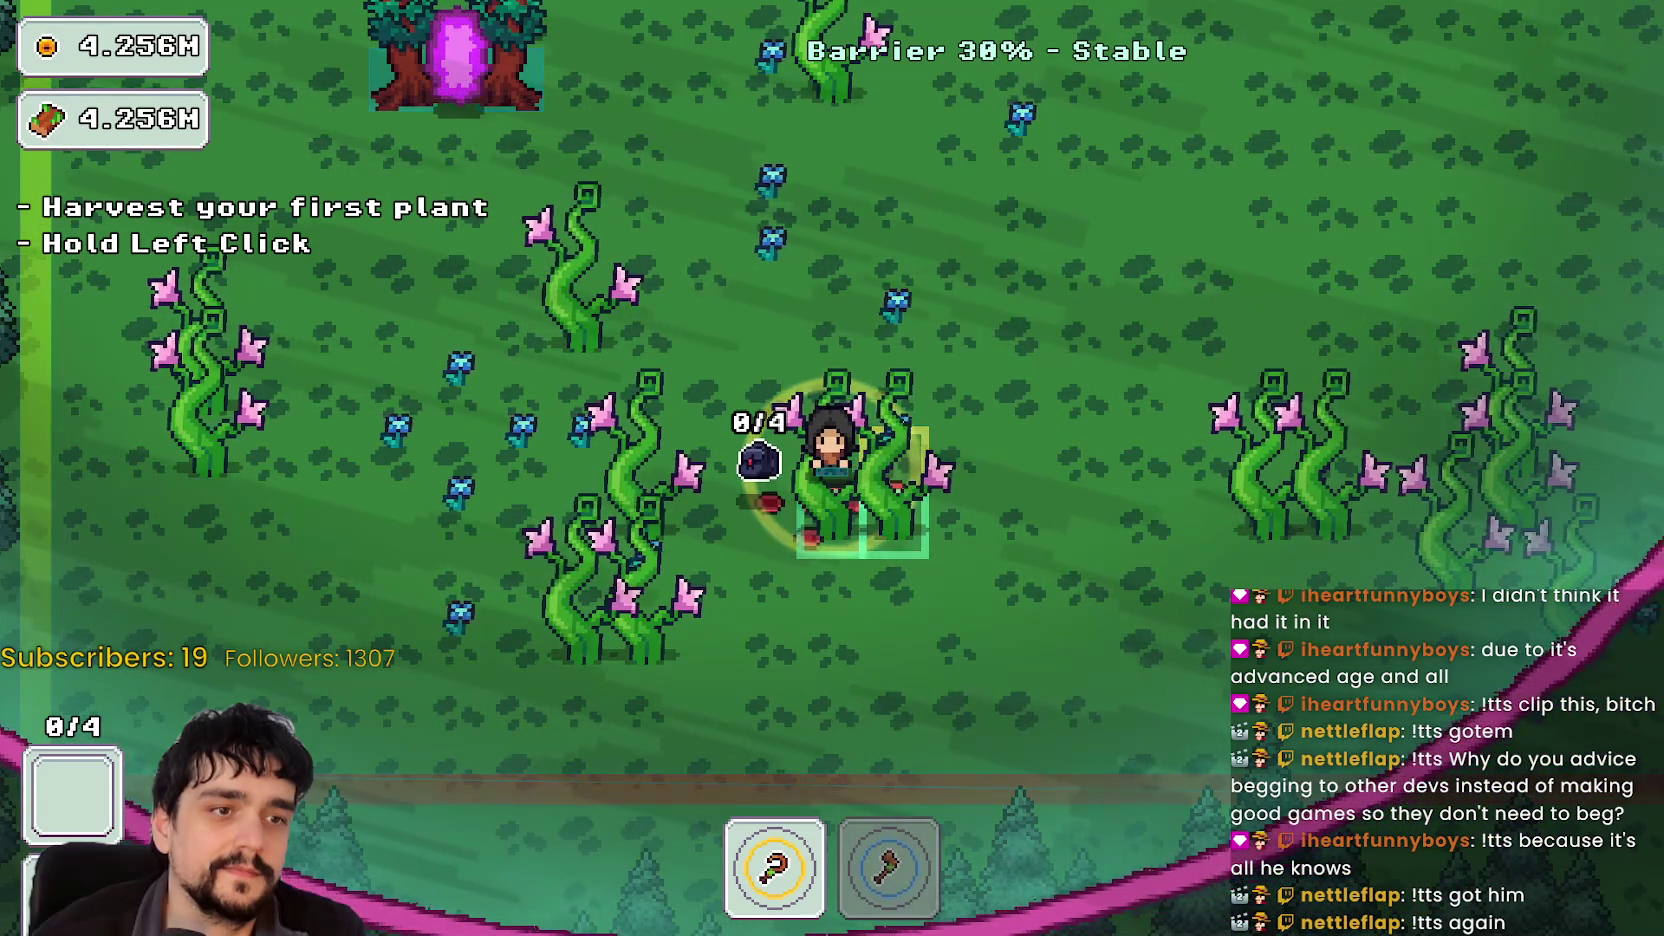
pyautogui.press('w')
pyautogui.press('s')
pyautogui.press('s')
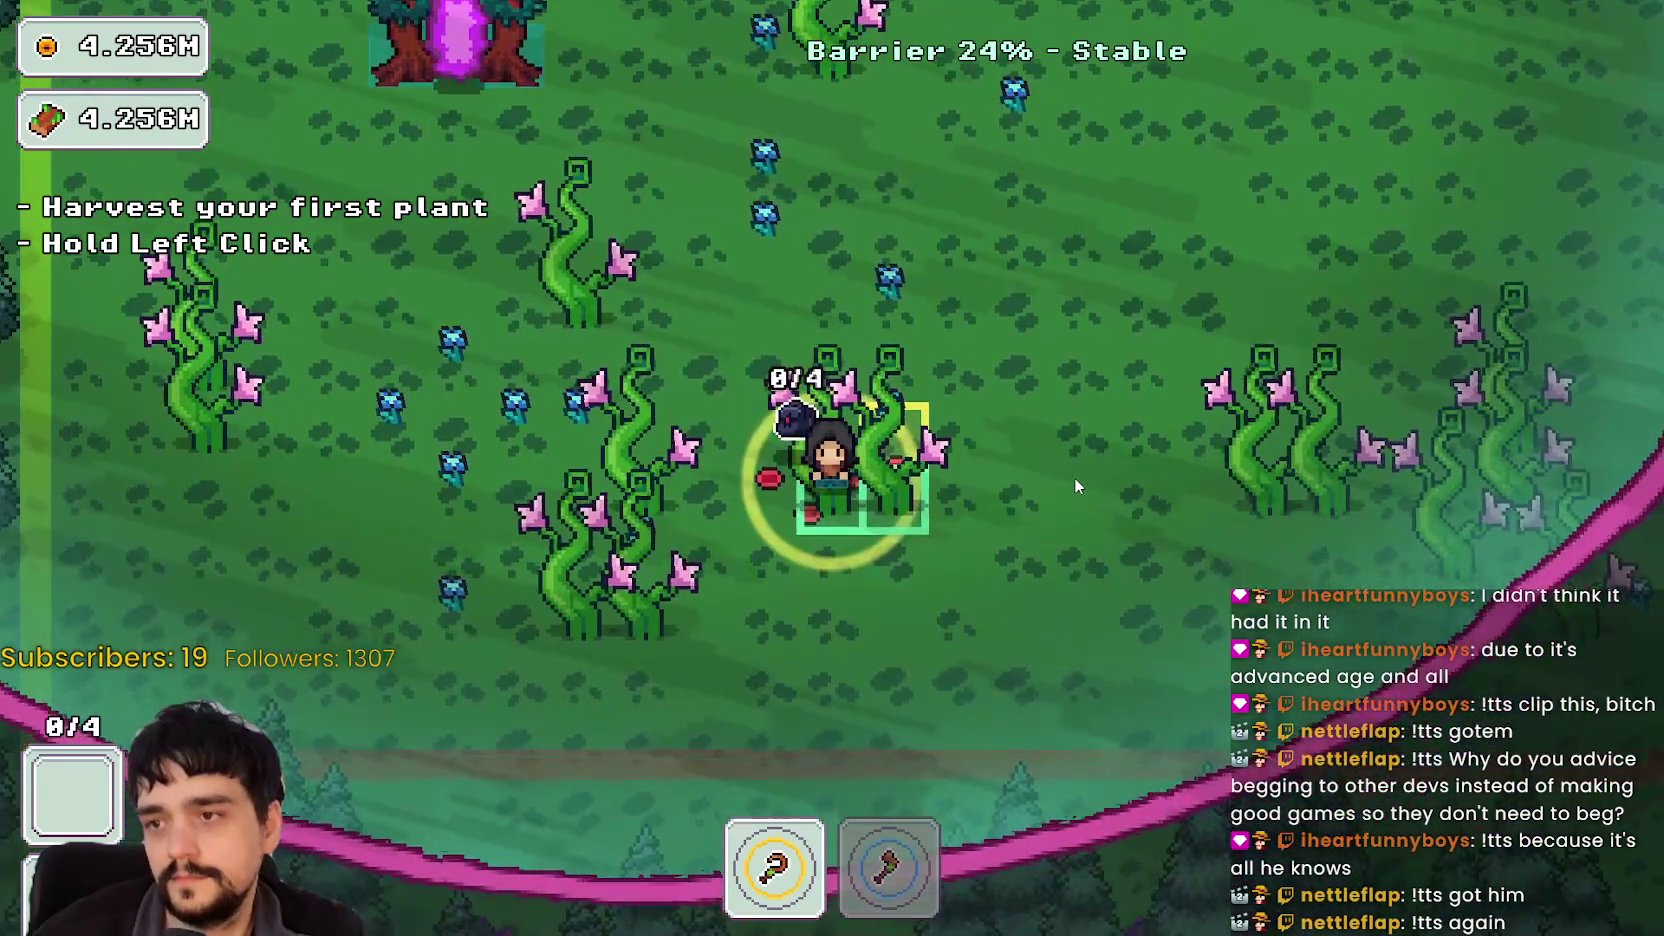
pyautogui.press('d')
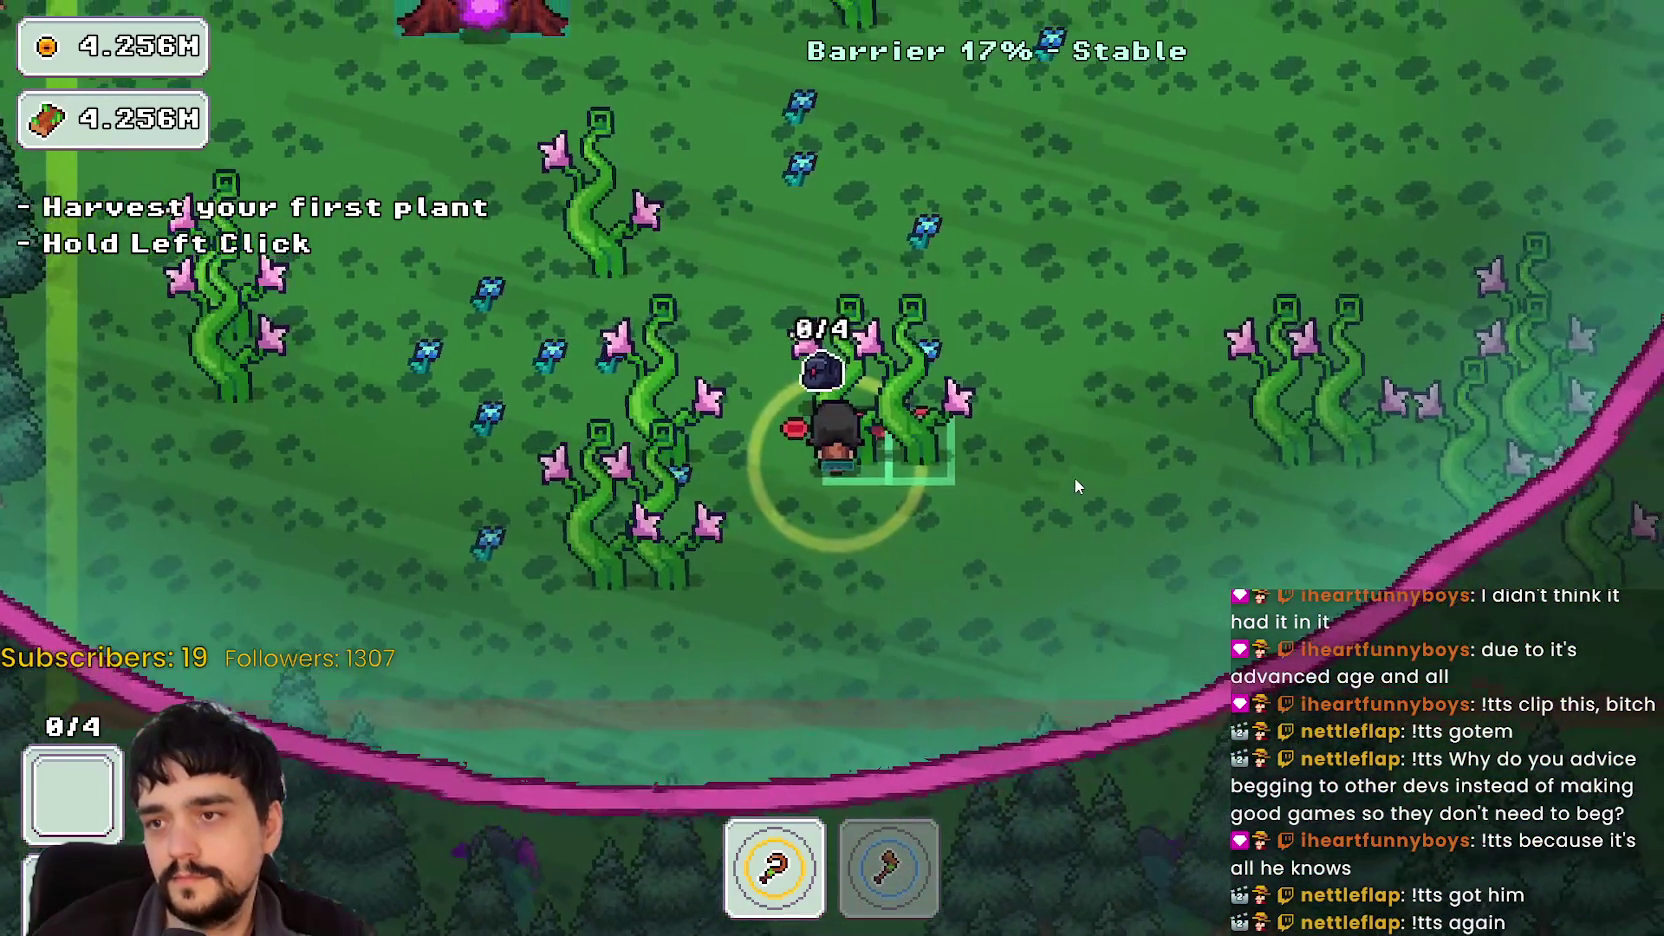
pyautogui.press('a')
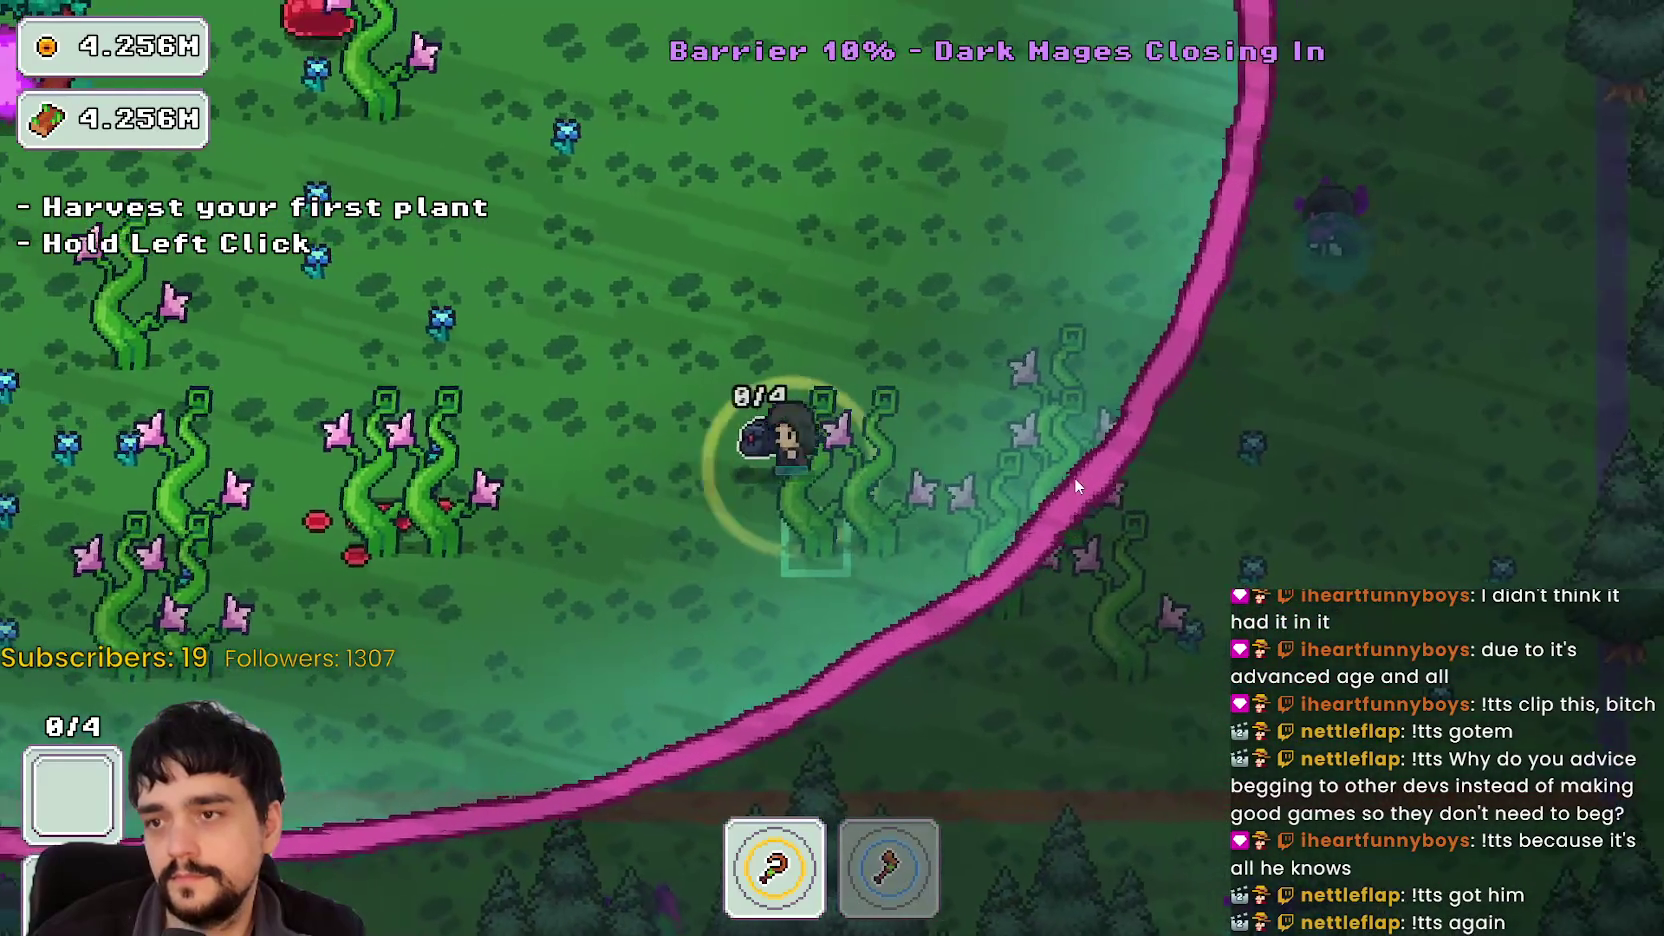
pyautogui.press('w')
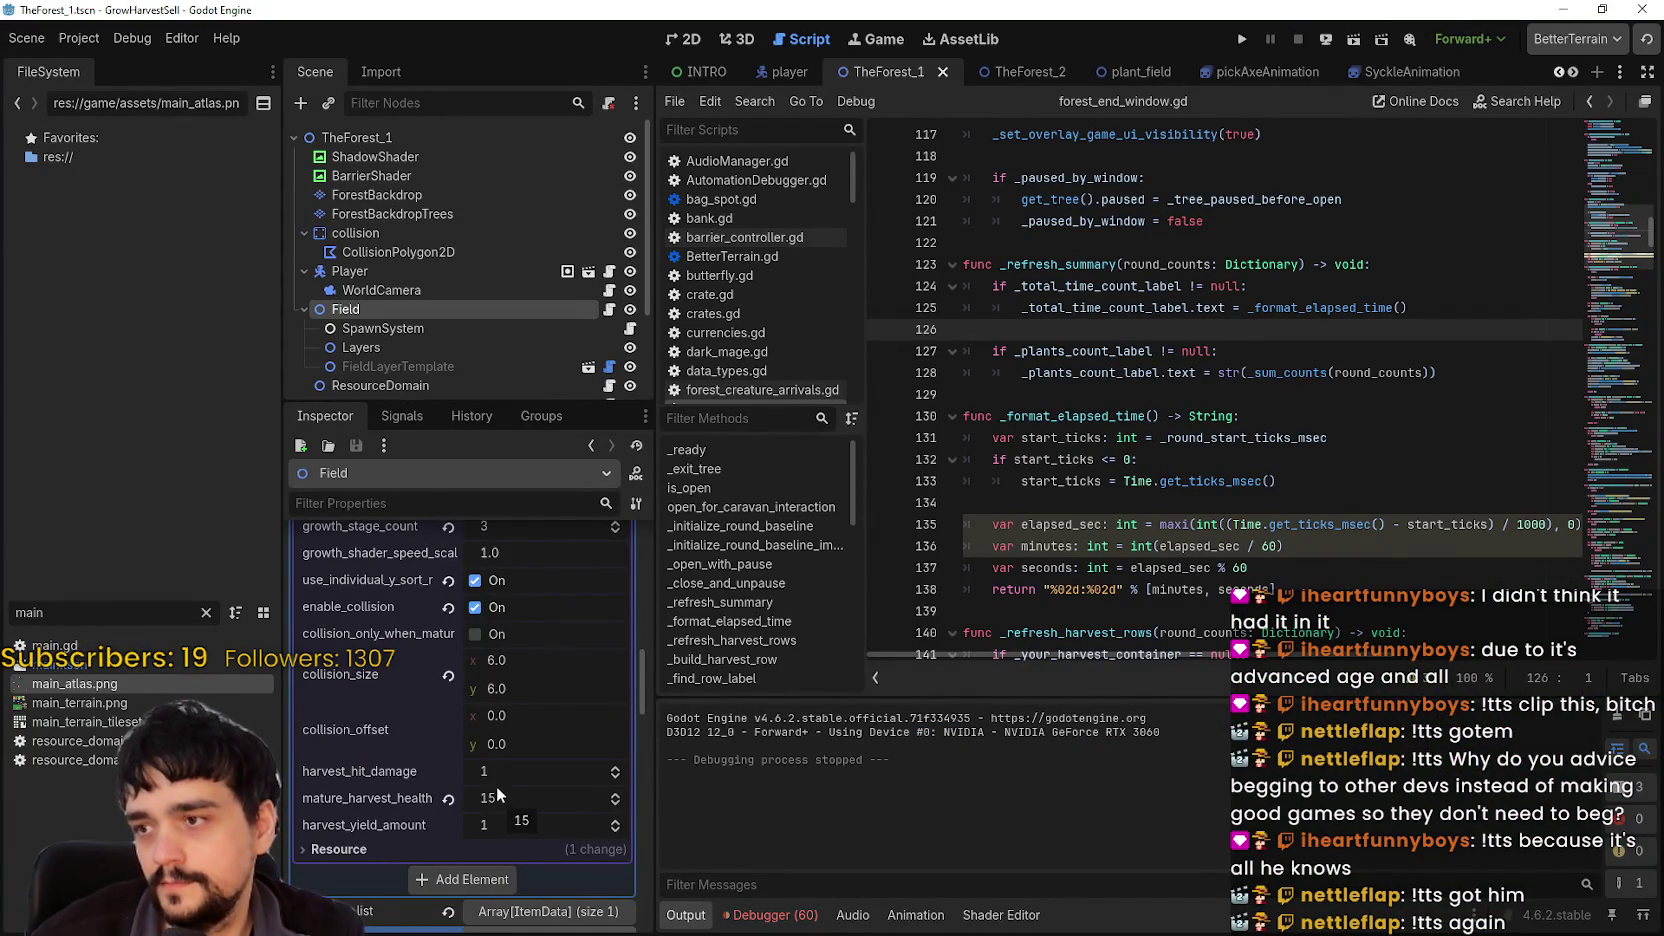
# Step: Revert the Field's texture_offset to (0, 0) and relaunch the game
pyautogui.scroll(2, 497, 786)
pyautogui.scroll(-3, 502, 770)
pyautogui.scroll(5, 507, 760)
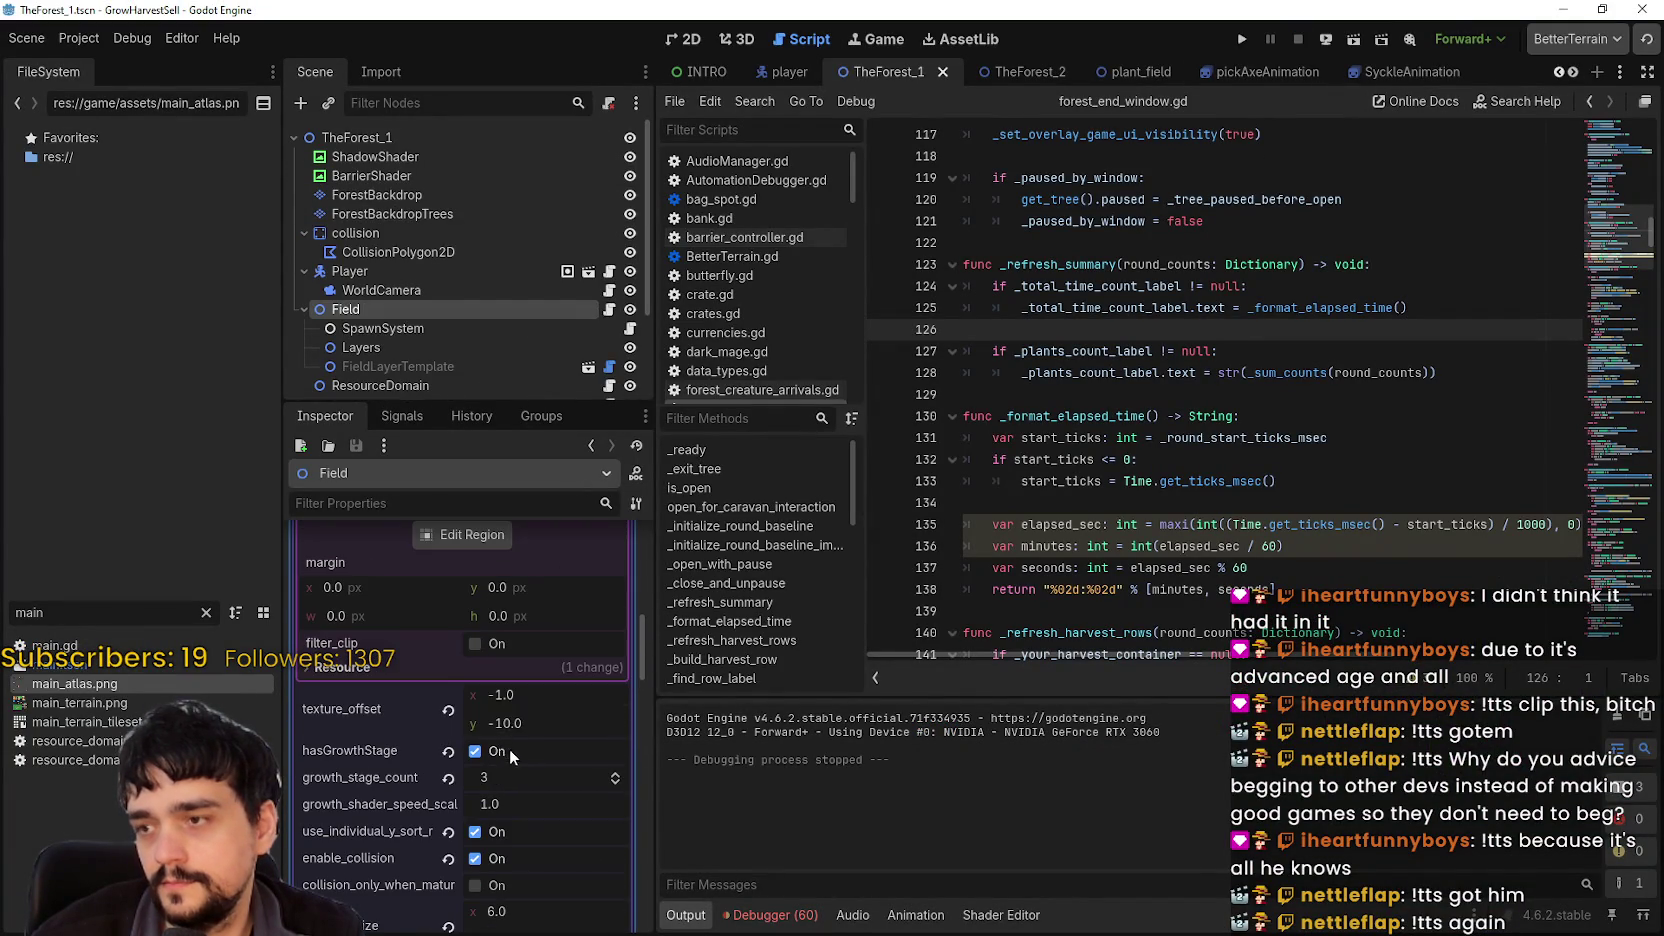
pyautogui.click(443, 713)
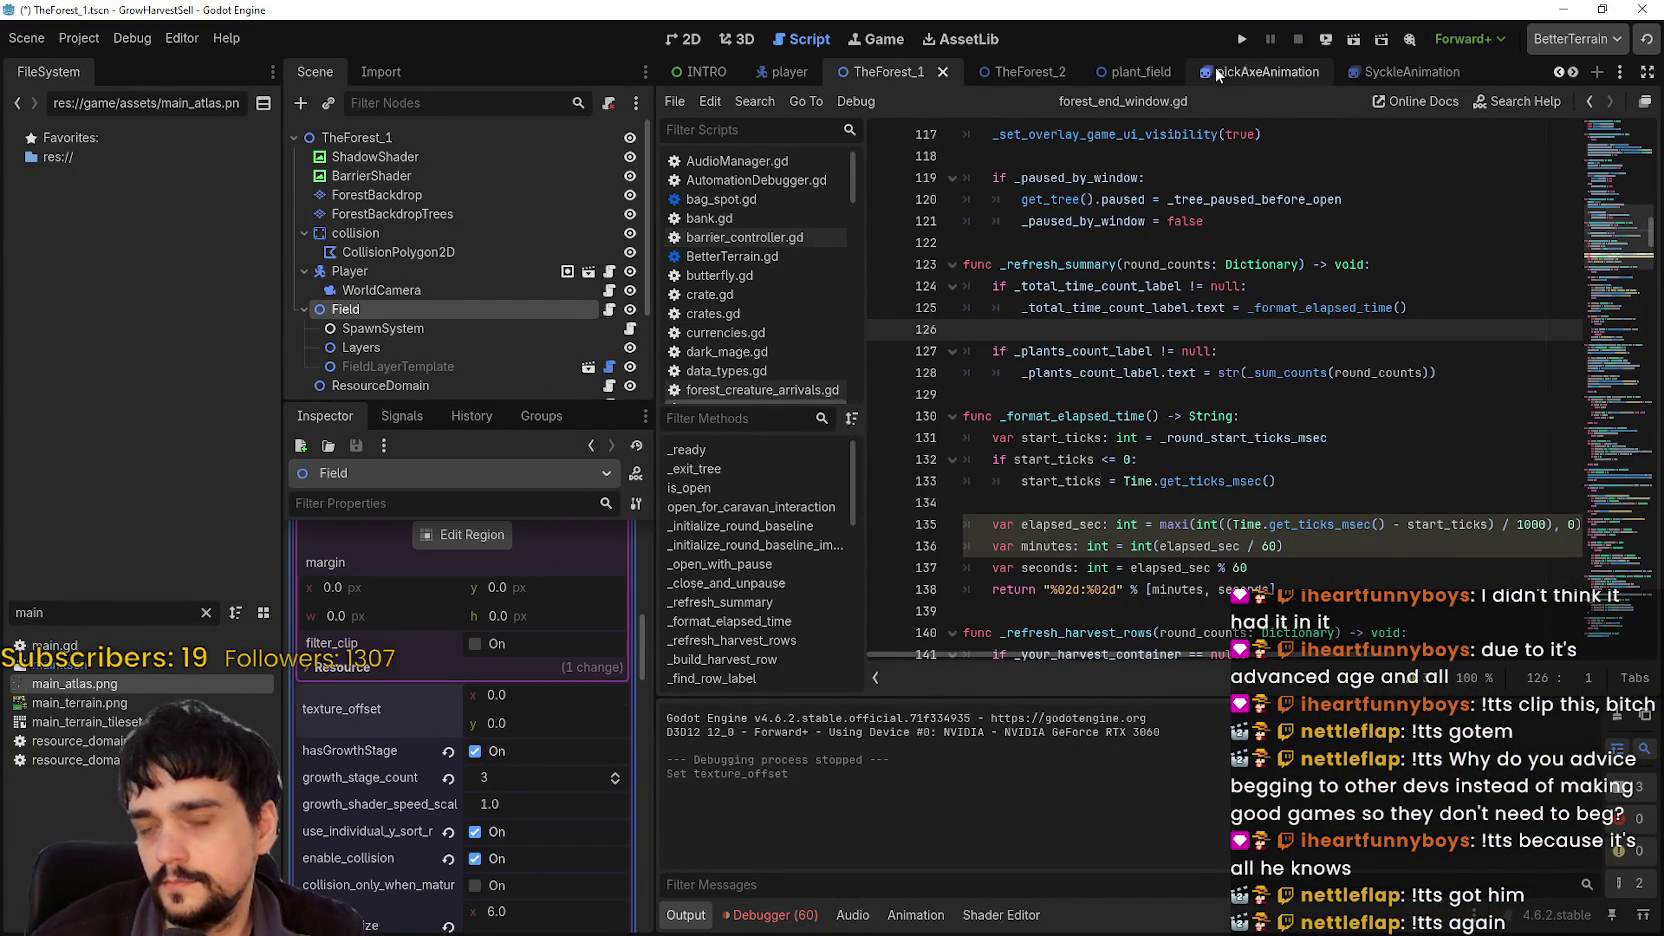
pyautogui.click(1240, 40)
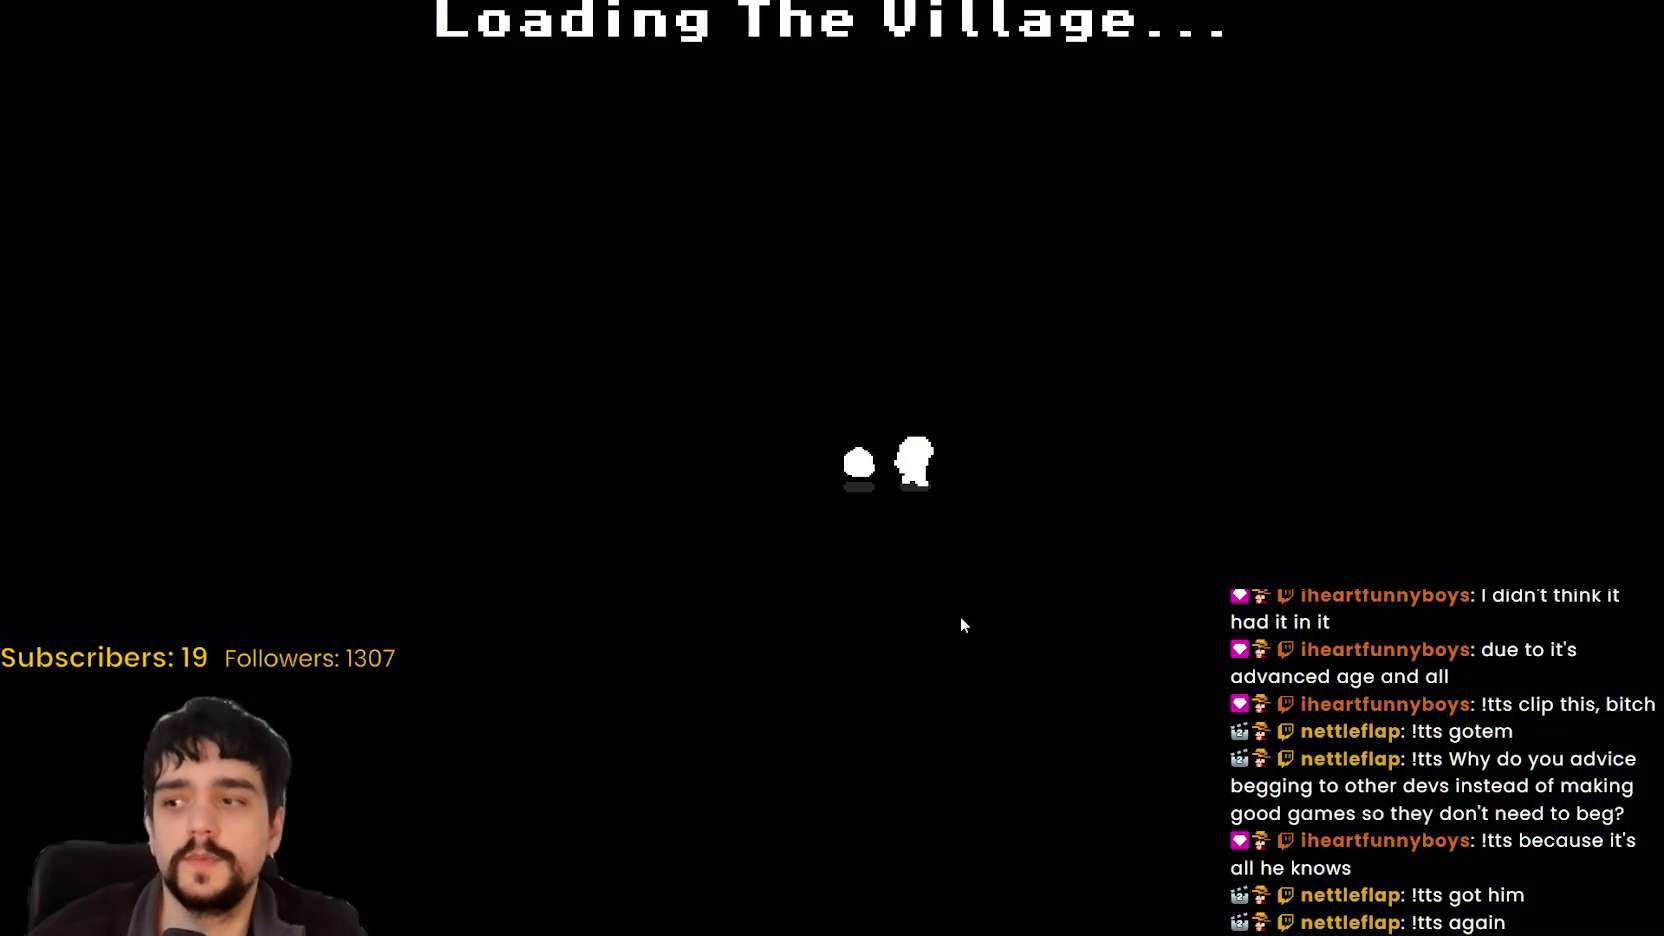
# Step: Walk to the Mage Tower, unlock Portal, and travel to Stage 1, the forest
pyautogui.press('w')
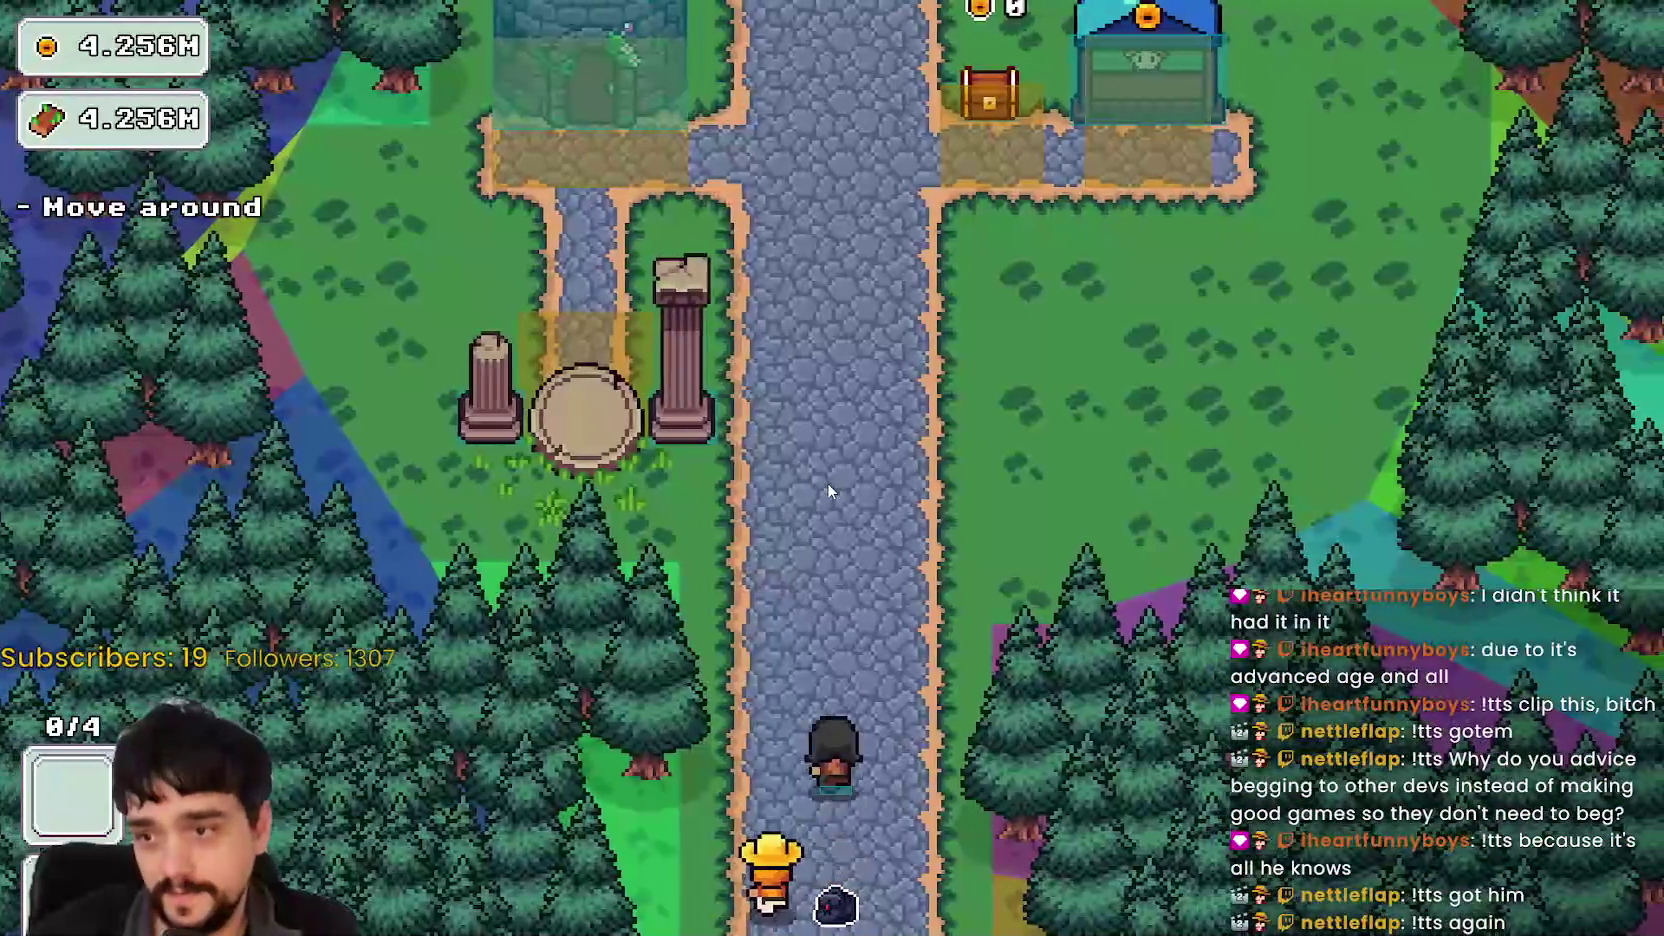
pyautogui.press('w')
pyautogui.press('e')
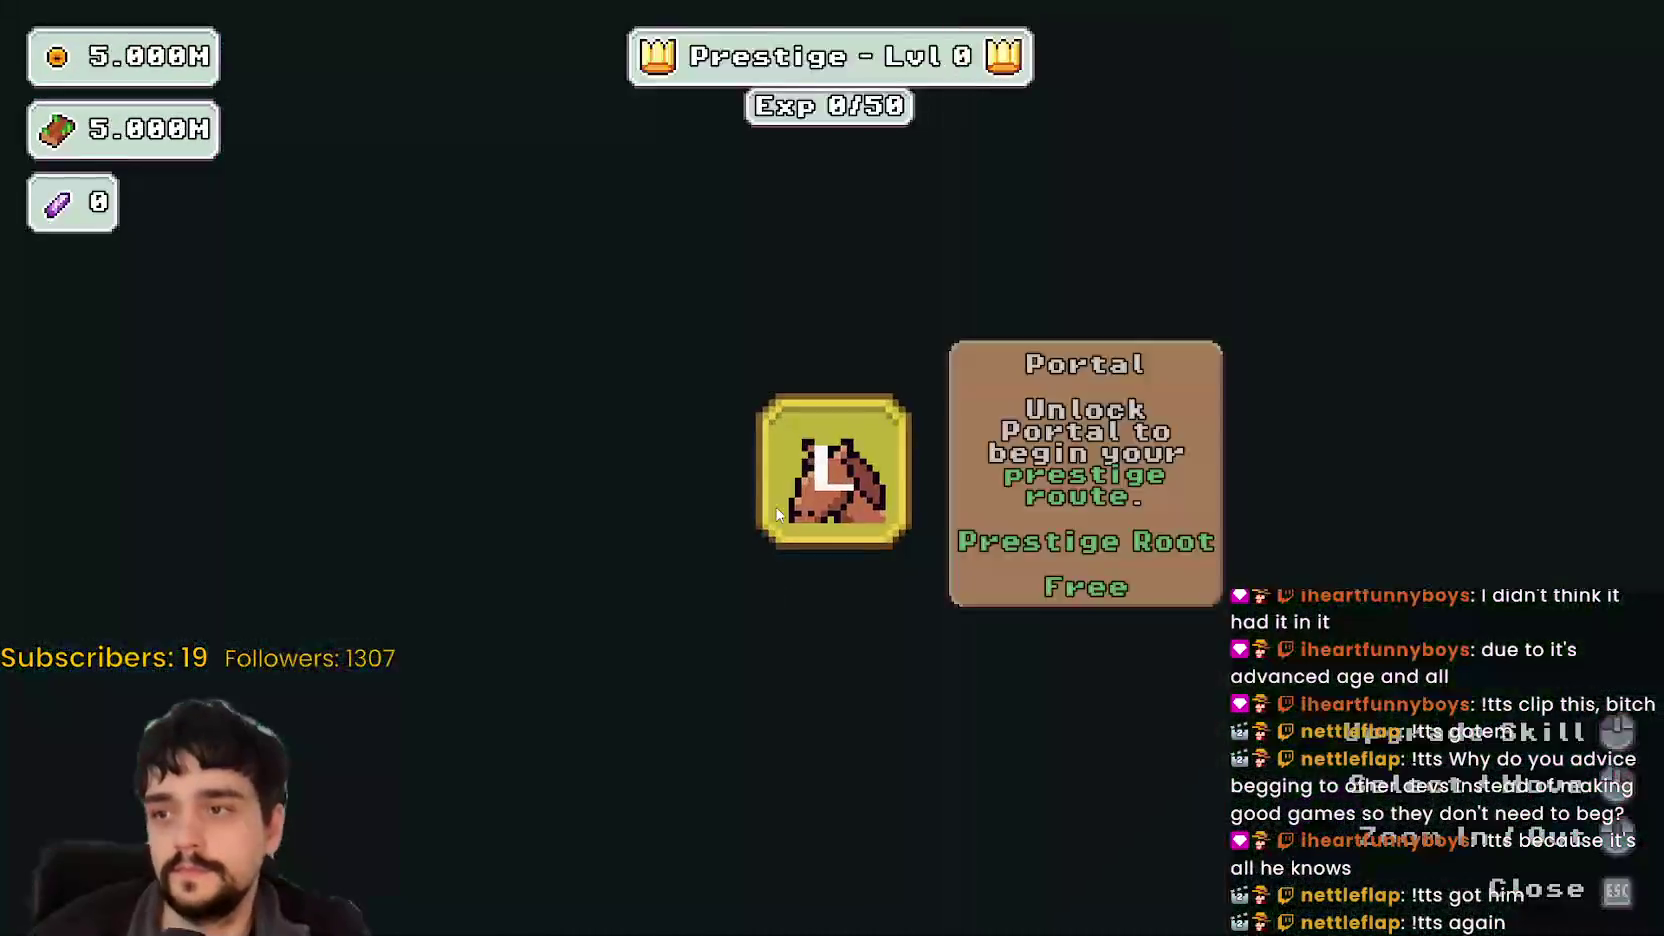
pyautogui.press('Escape')
pyautogui.press('s')
pyautogui.press('e')
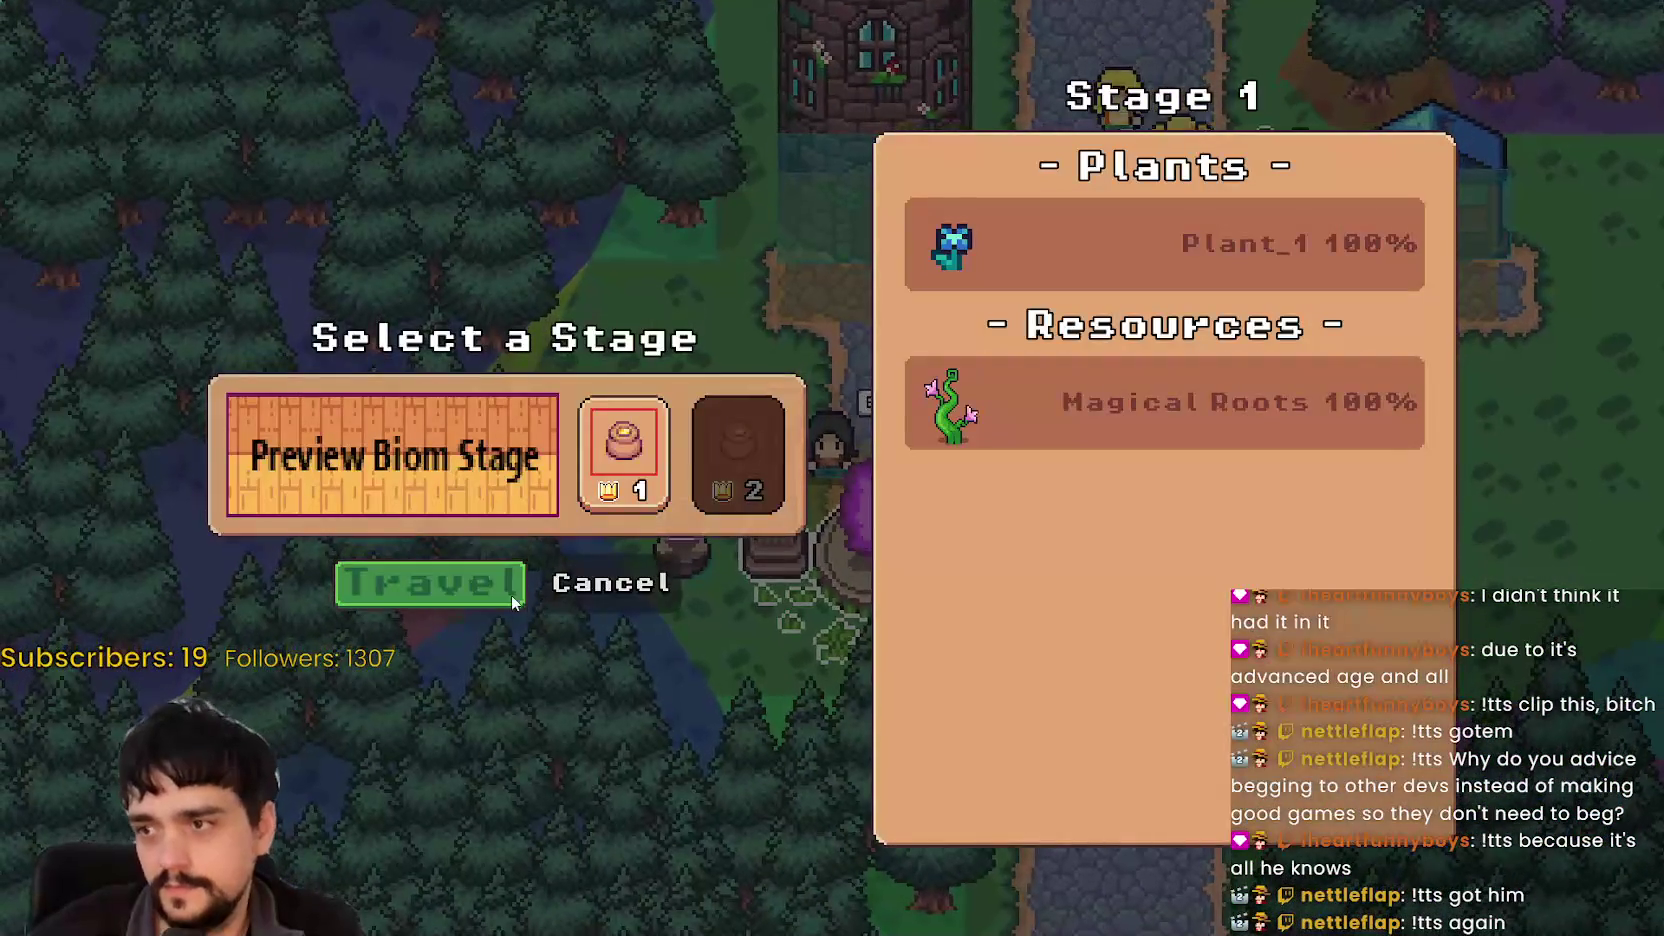
pyautogui.press('Return')
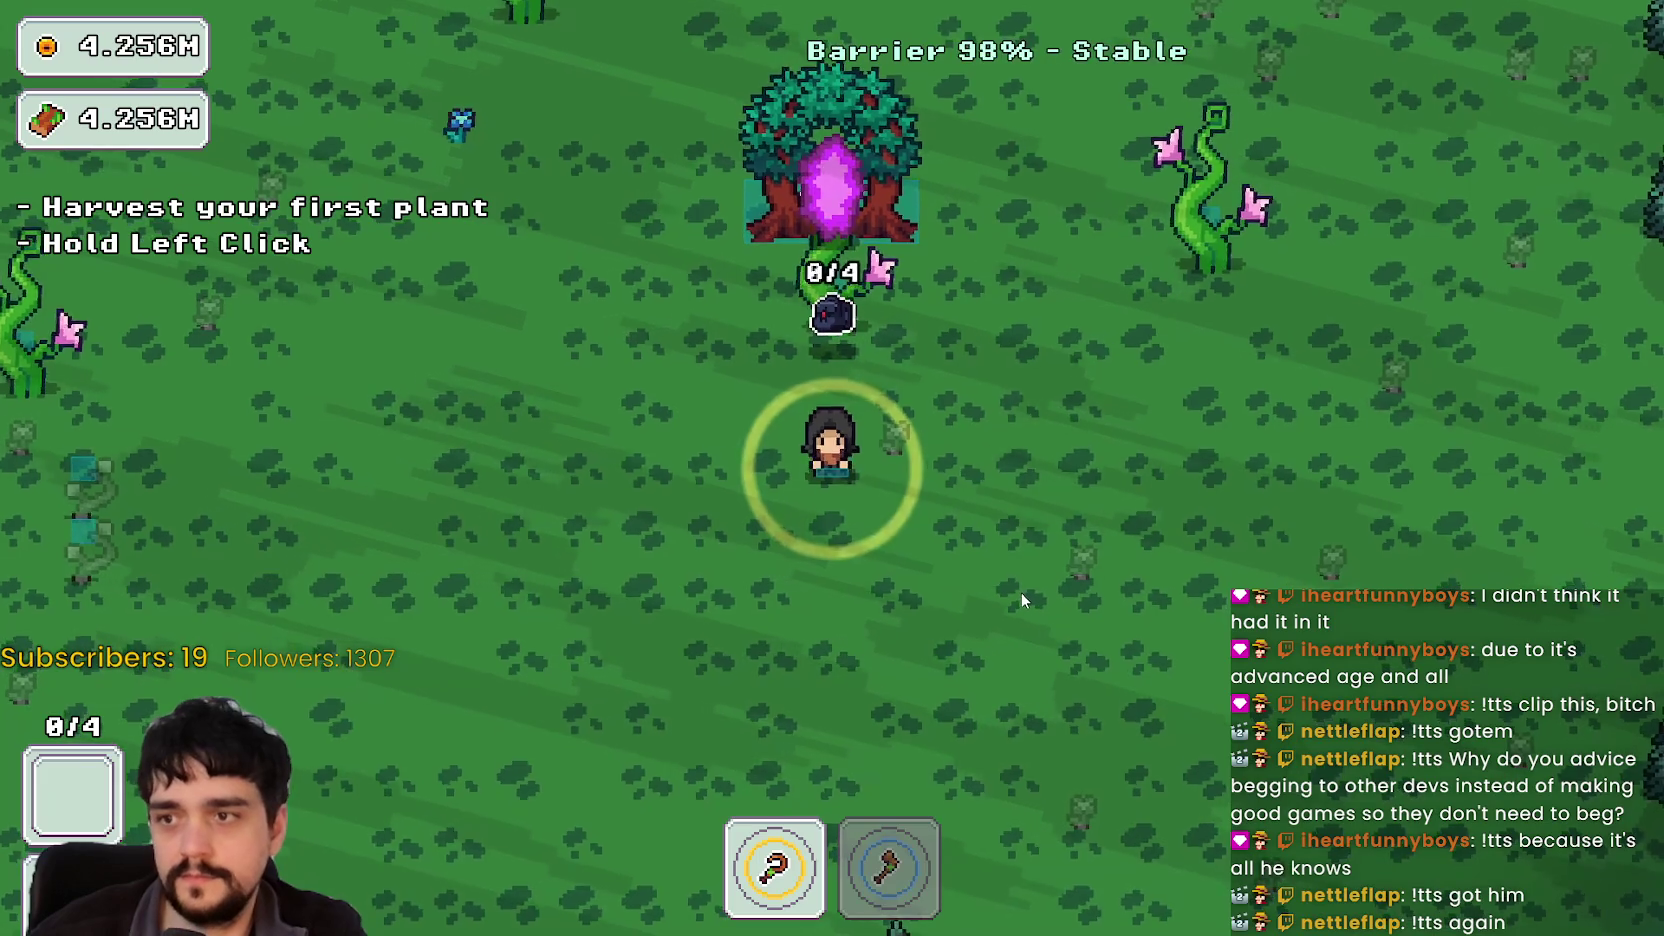
# Step: Walk right, up, then down through the forest field toward the vines
pyautogui.press('d')
pyautogui.press('w')
pyautogui.press('w')
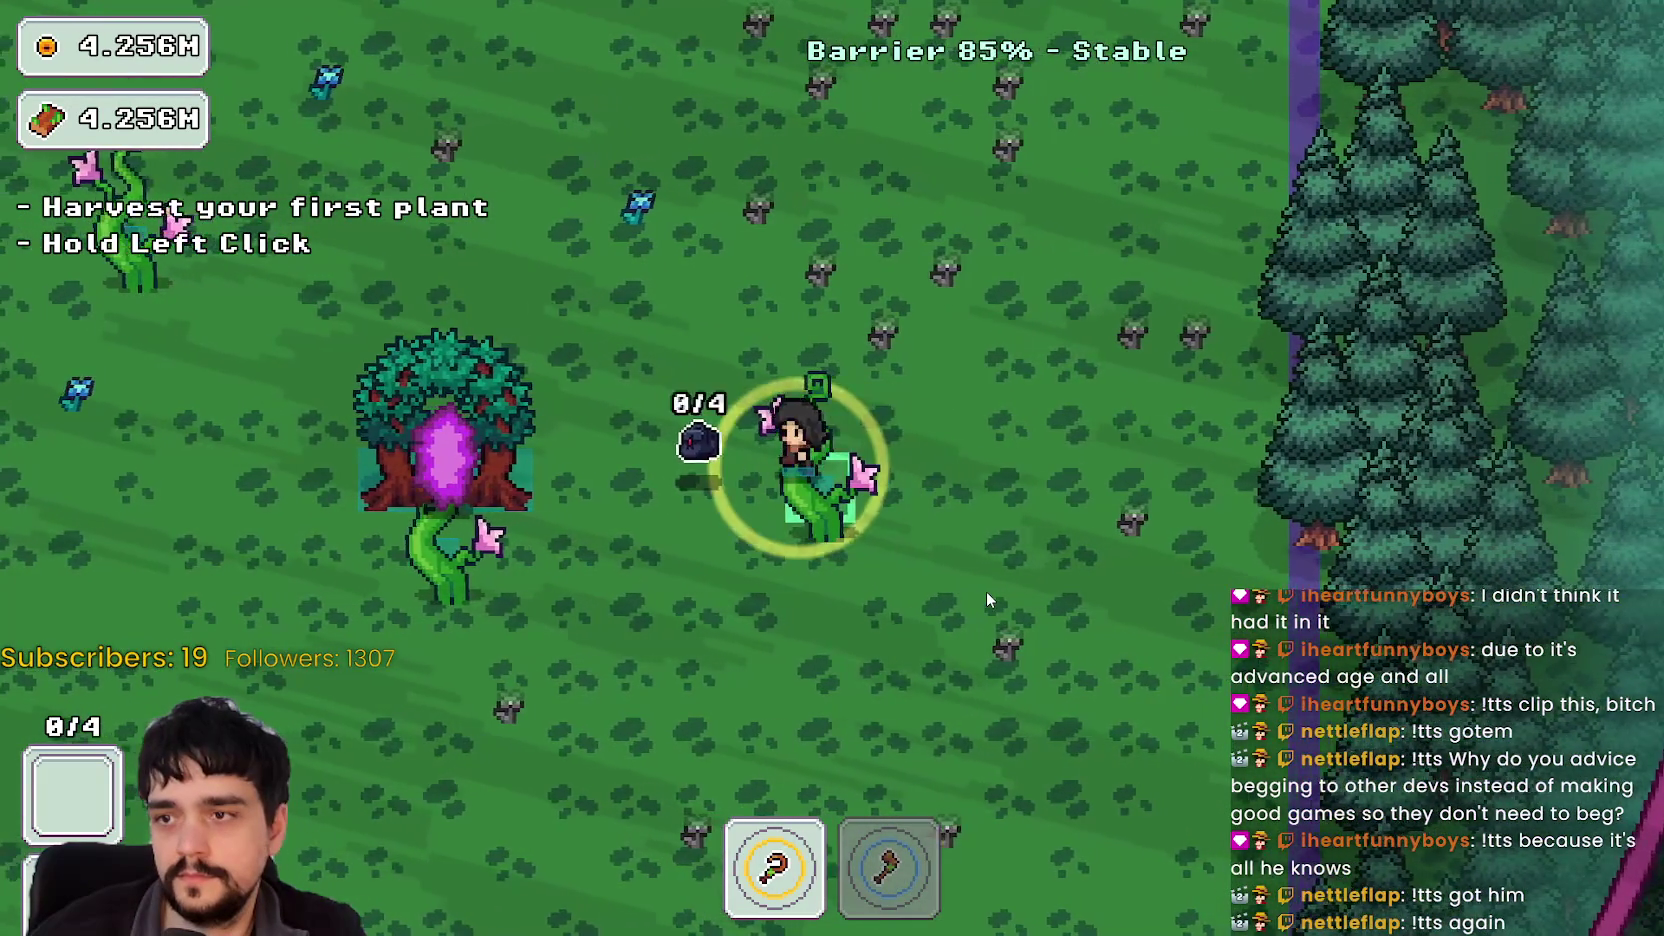
pyautogui.press('s')
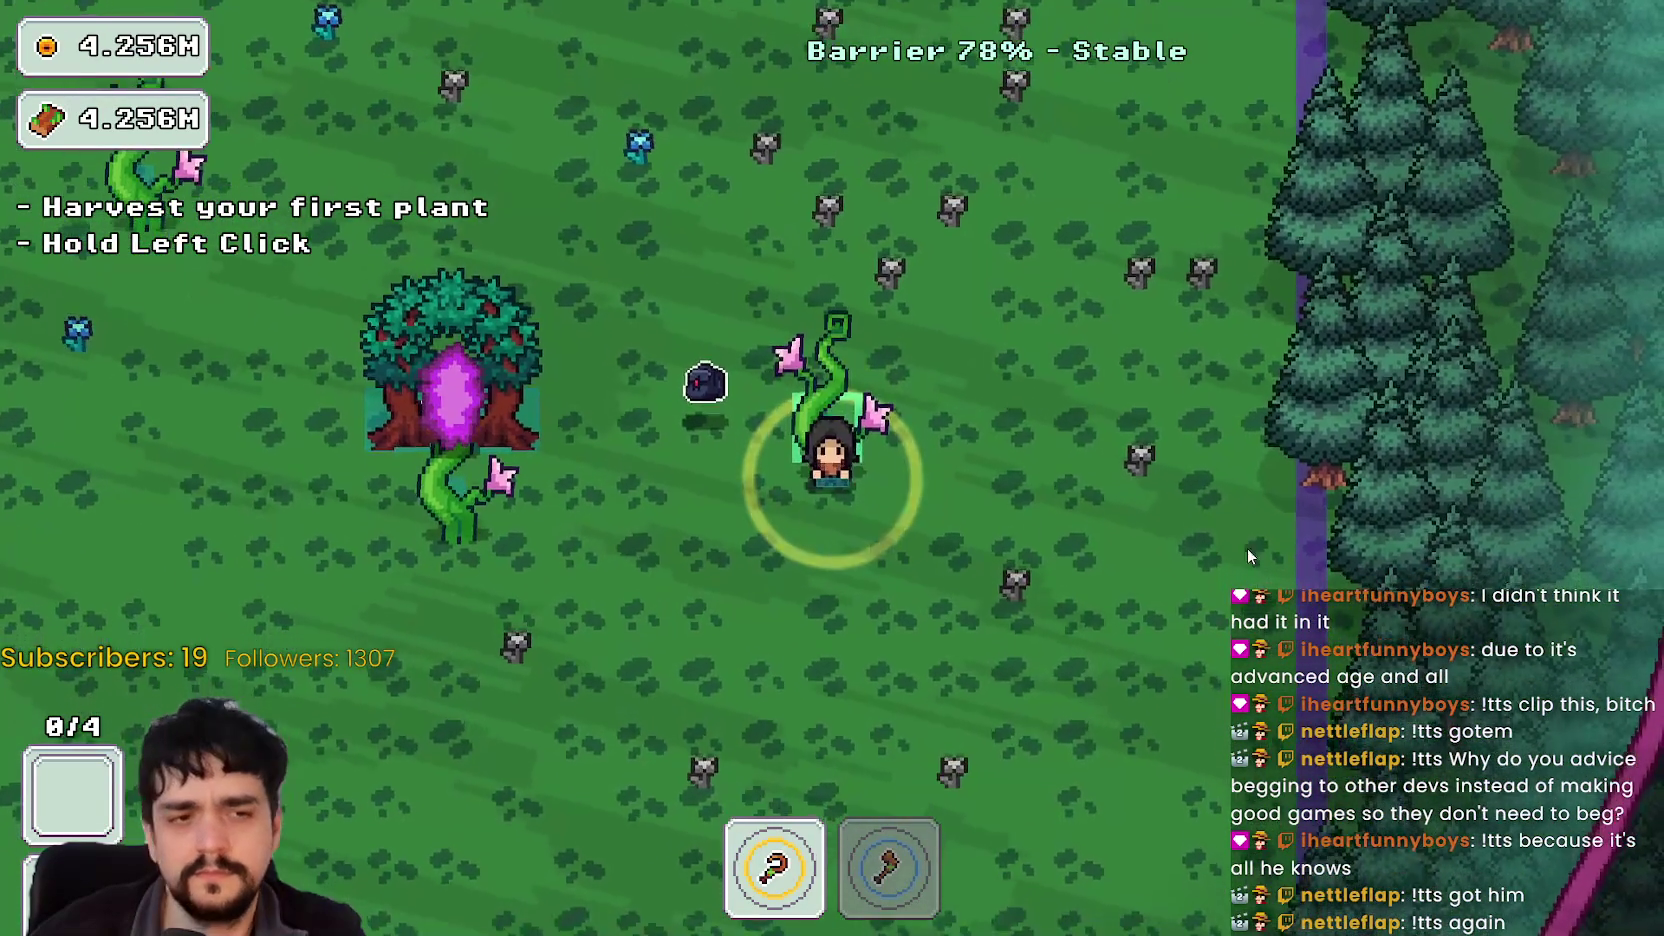
# Step: Stop the run, view the 60 Debugger errors, restore down the editor, and bring the game forward
pyautogui.press('F8')
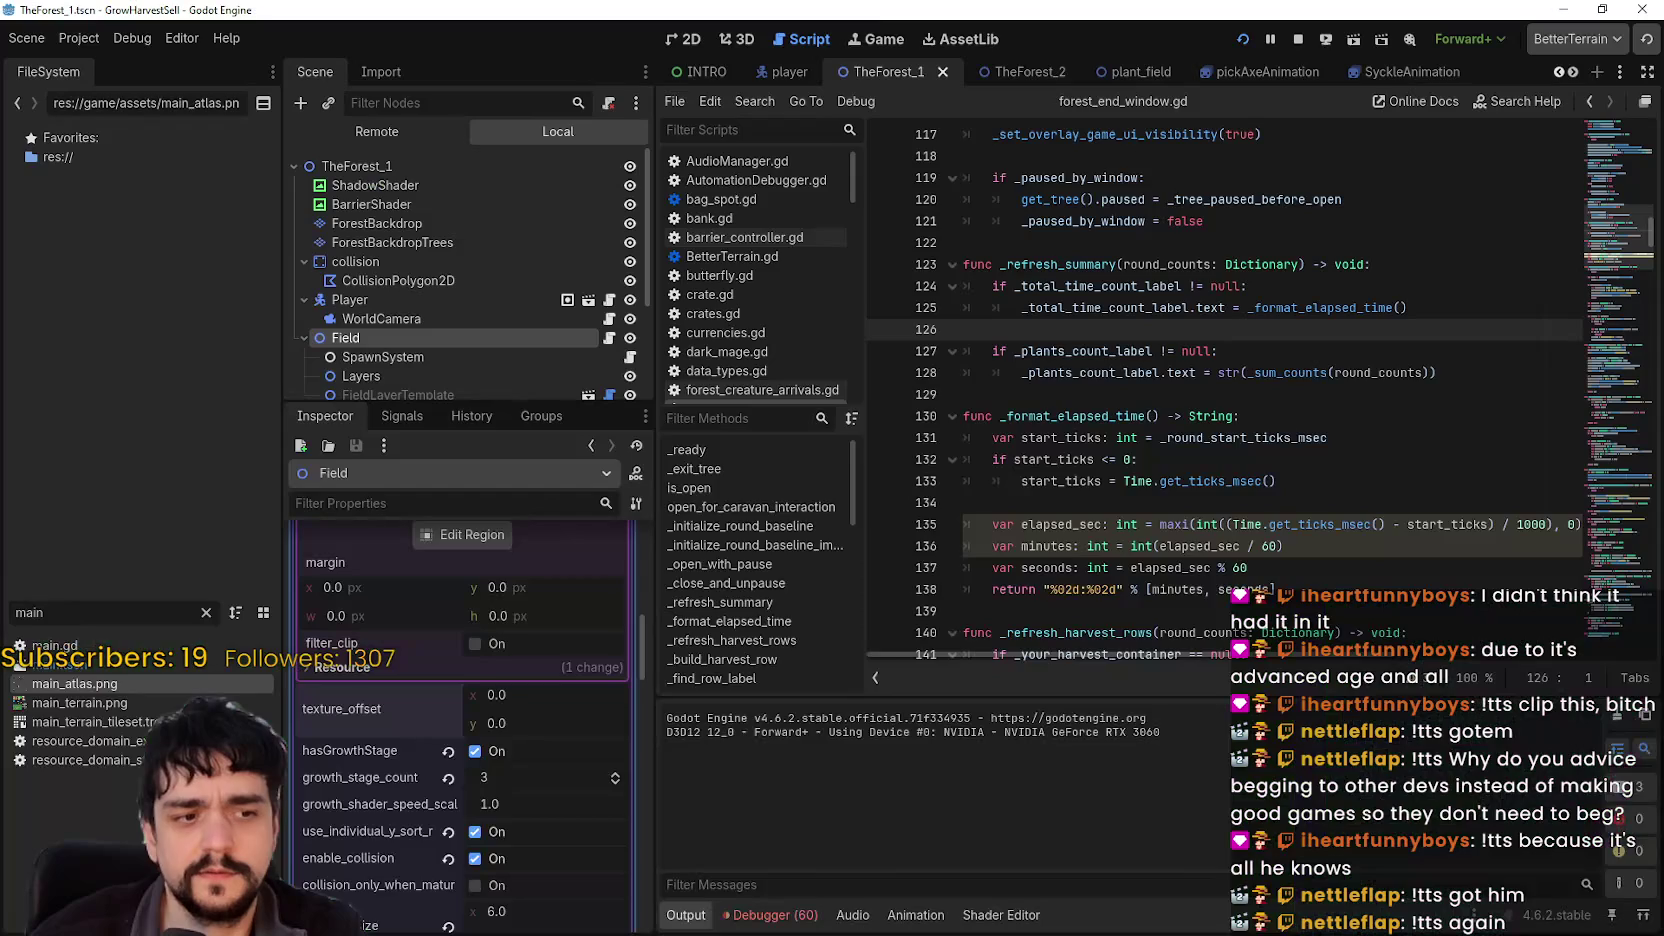
pyautogui.click(1272, 40)
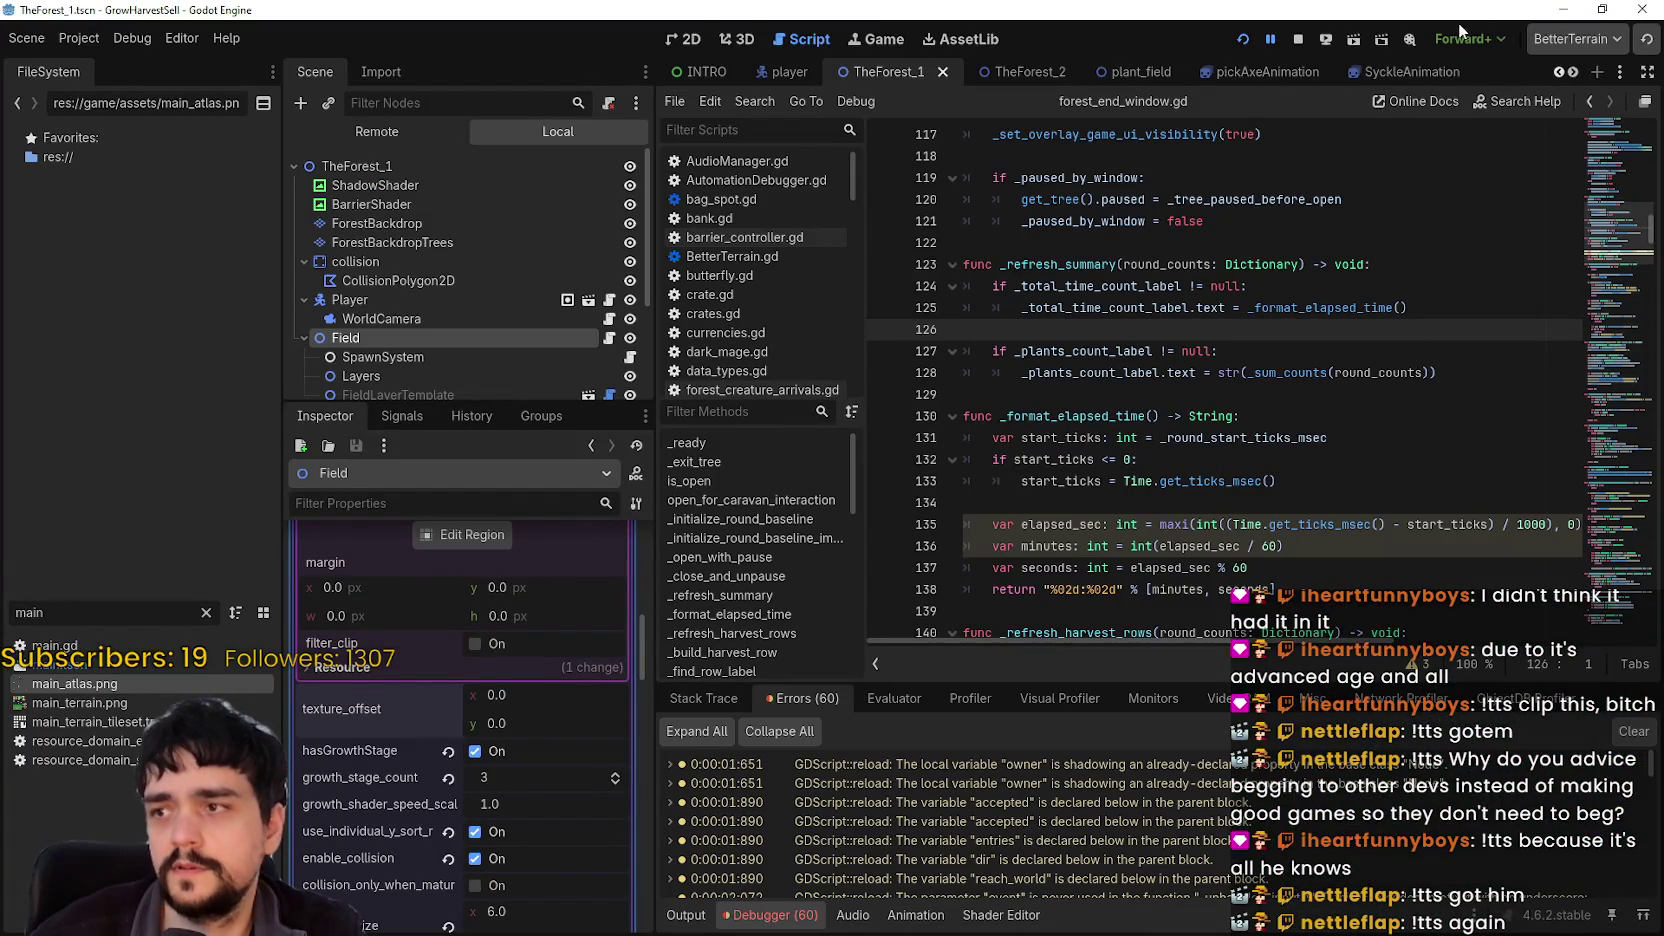
pyautogui.click(1600, 8)
pyautogui.click(1060, 40)
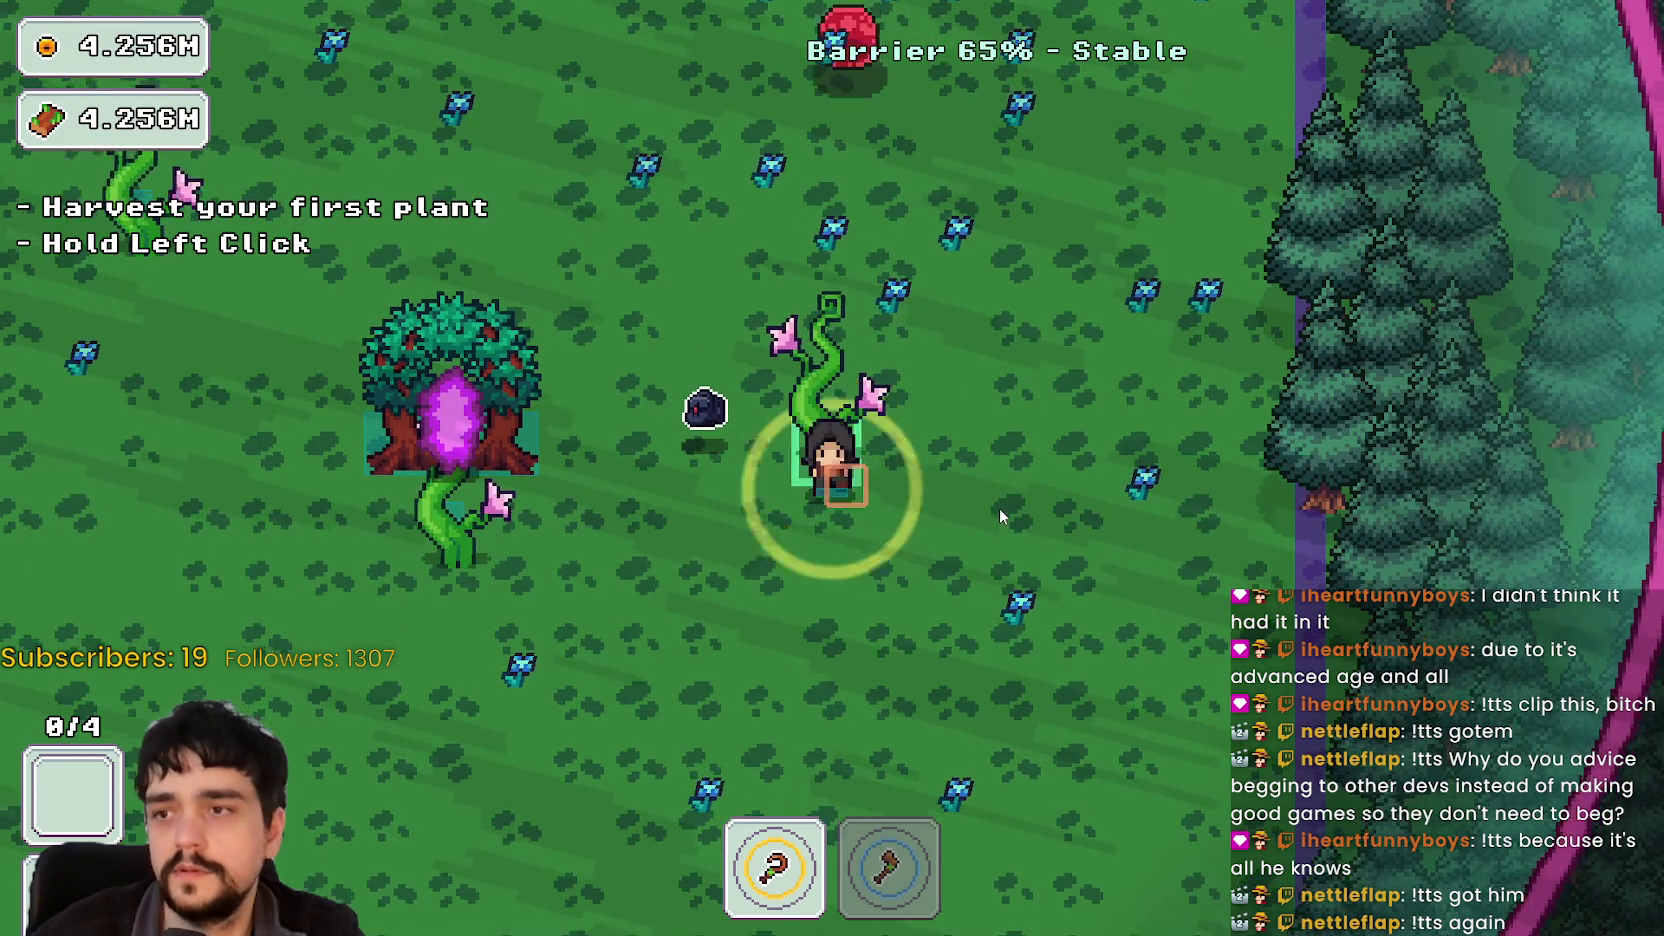
# Step: Walk the mage around the forest, stepping onto vines to harvest them as the barrier drains
pyautogui.press('w')
pyautogui.press('d')
pyautogui.press('a')
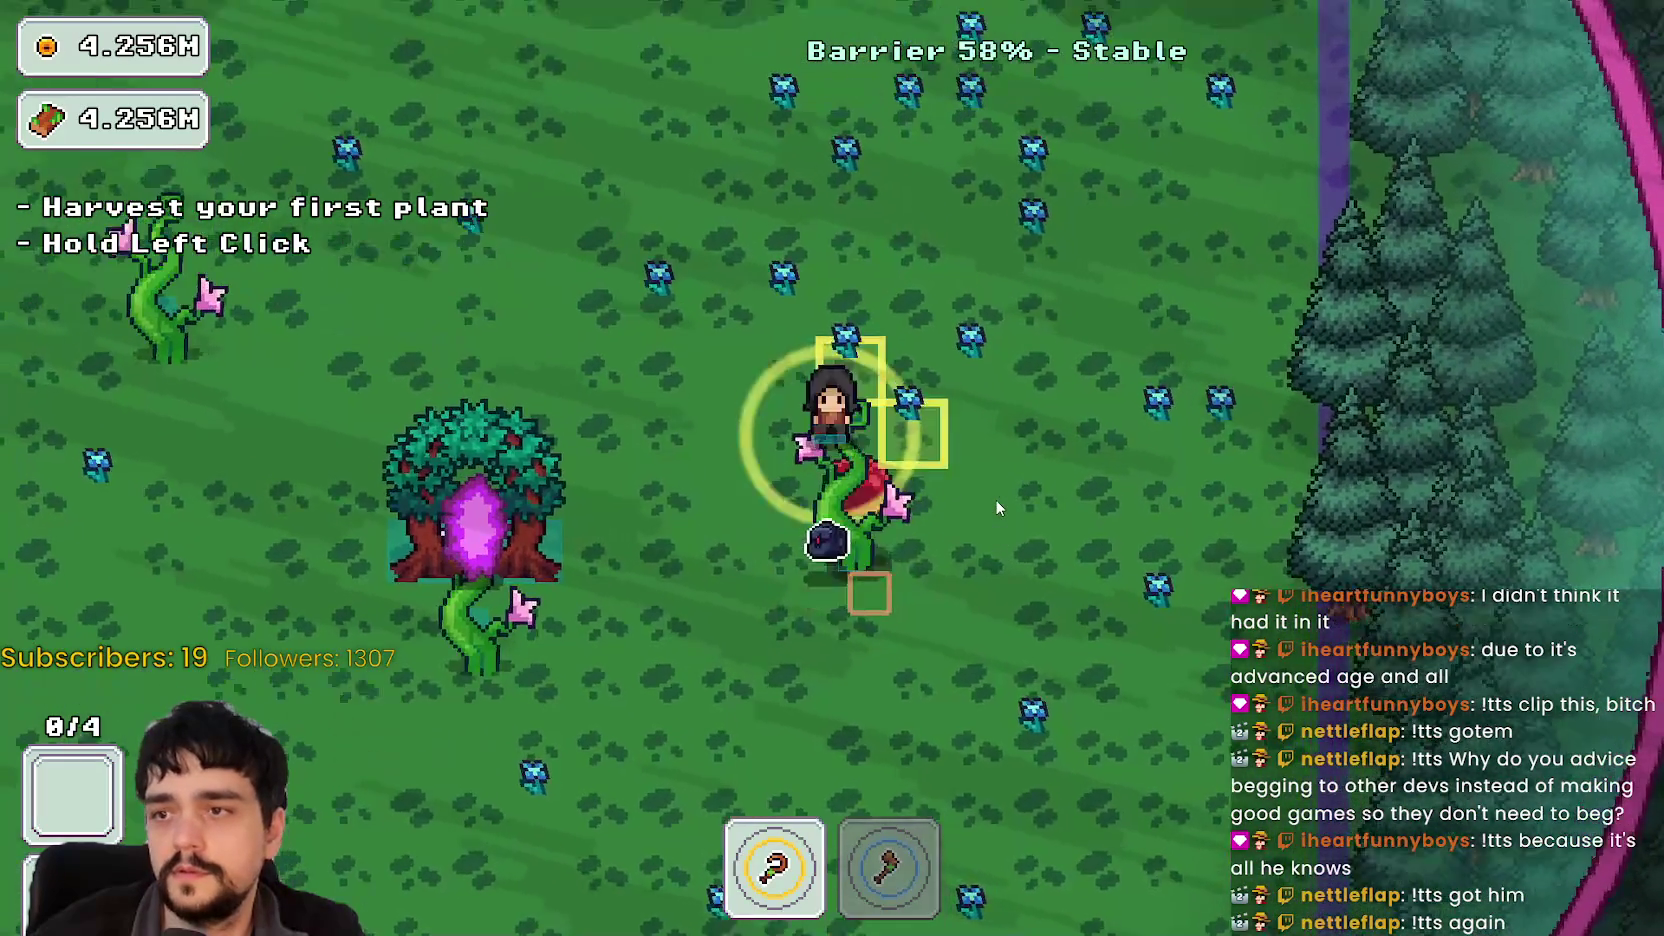
pyautogui.press('s')
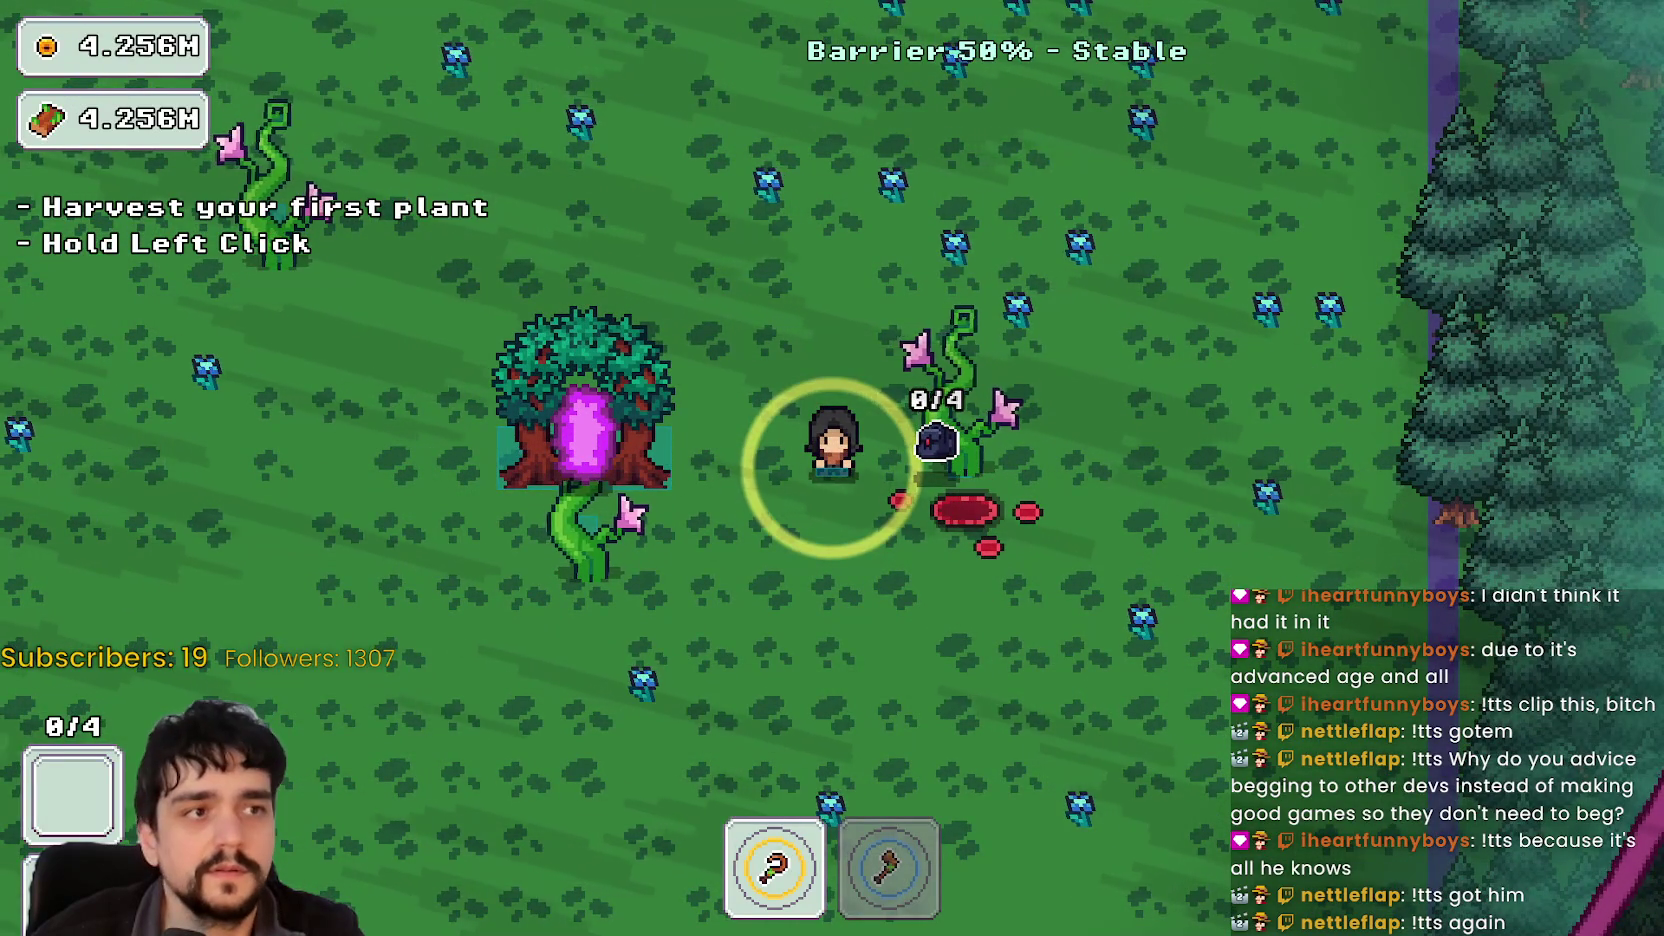
pyautogui.press('w')
pyautogui.press('d')
pyautogui.press('d')
pyautogui.press('s')
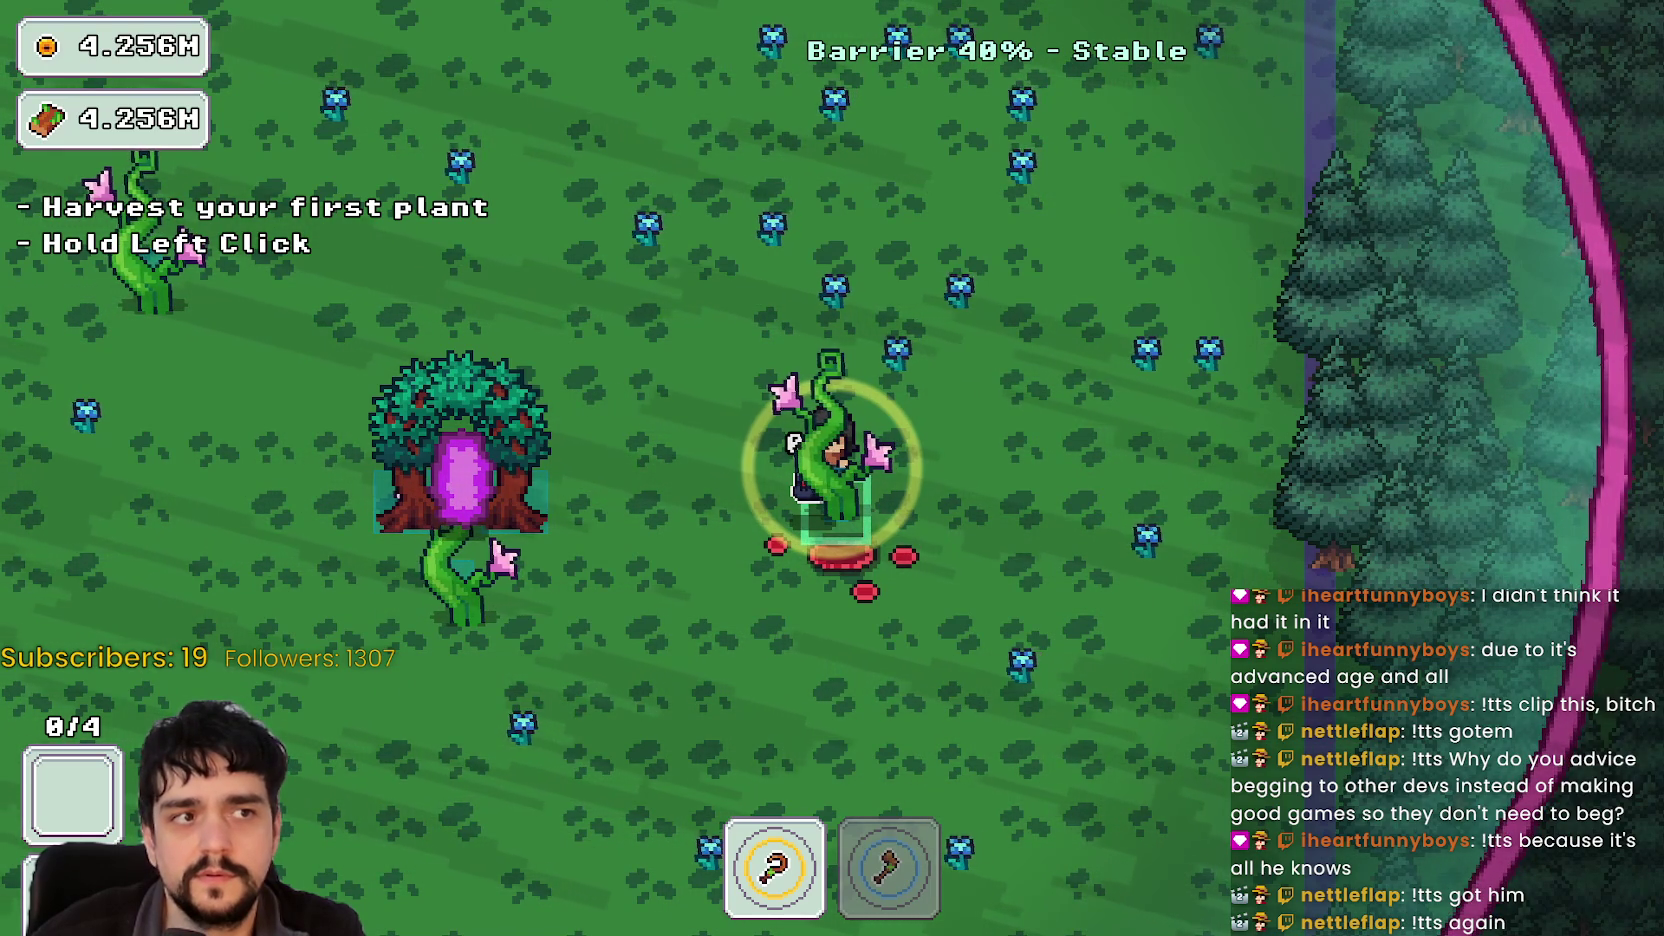
pyautogui.press('s')
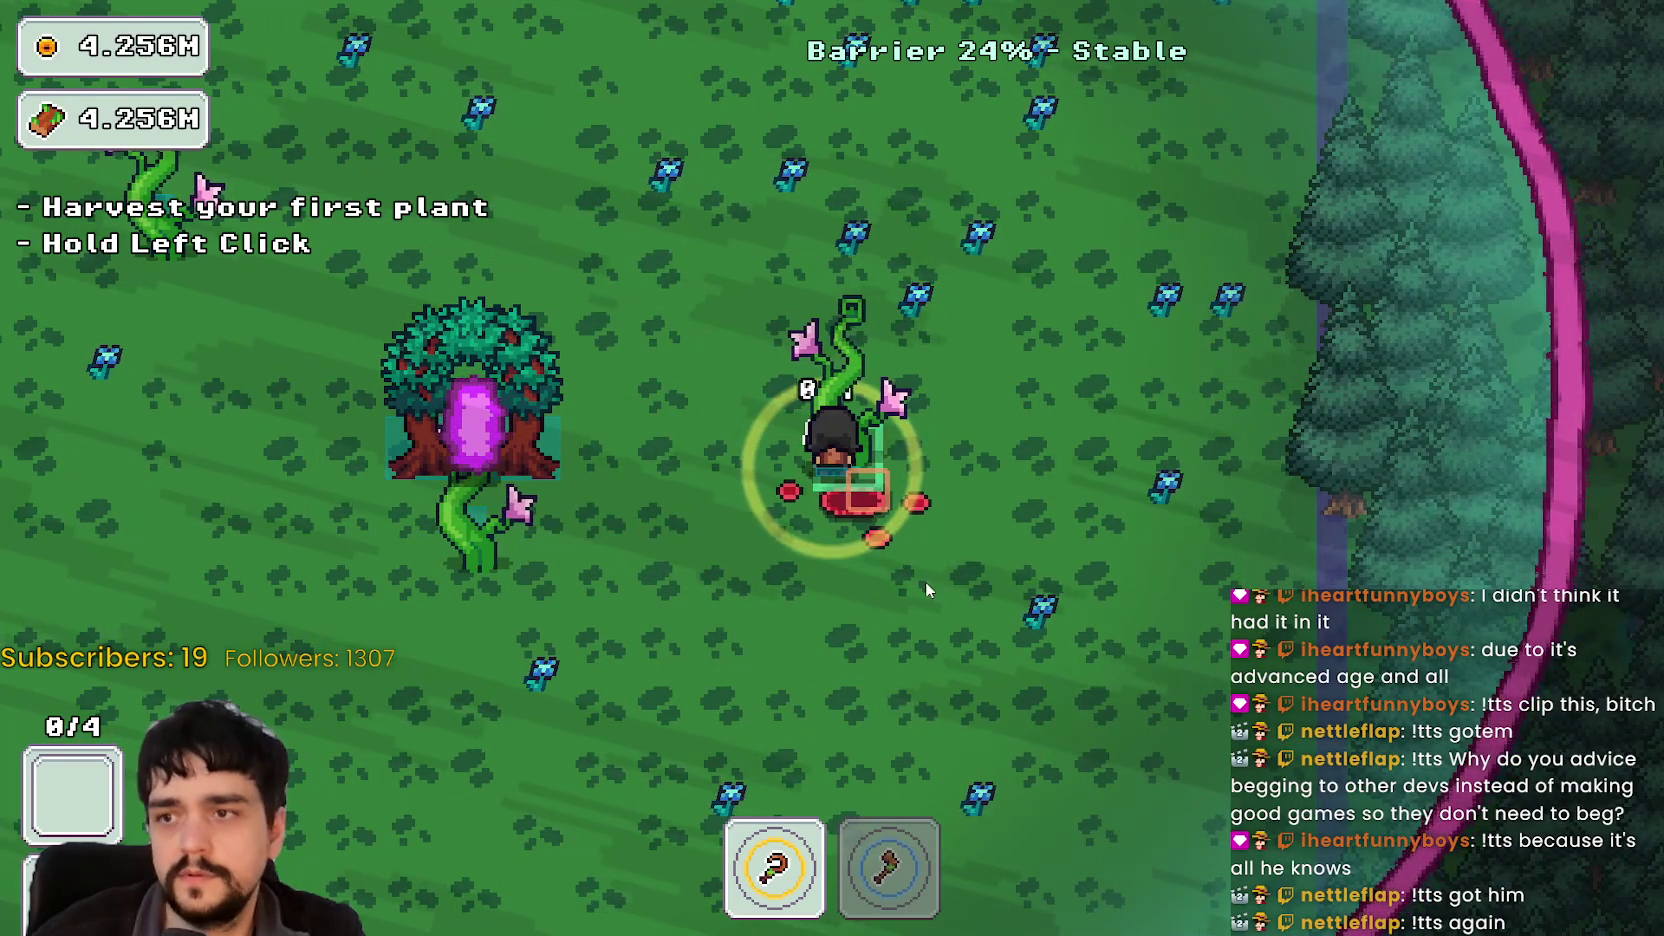
pyautogui.press('w')
pyautogui.press('d')
pyautogui.press('s')
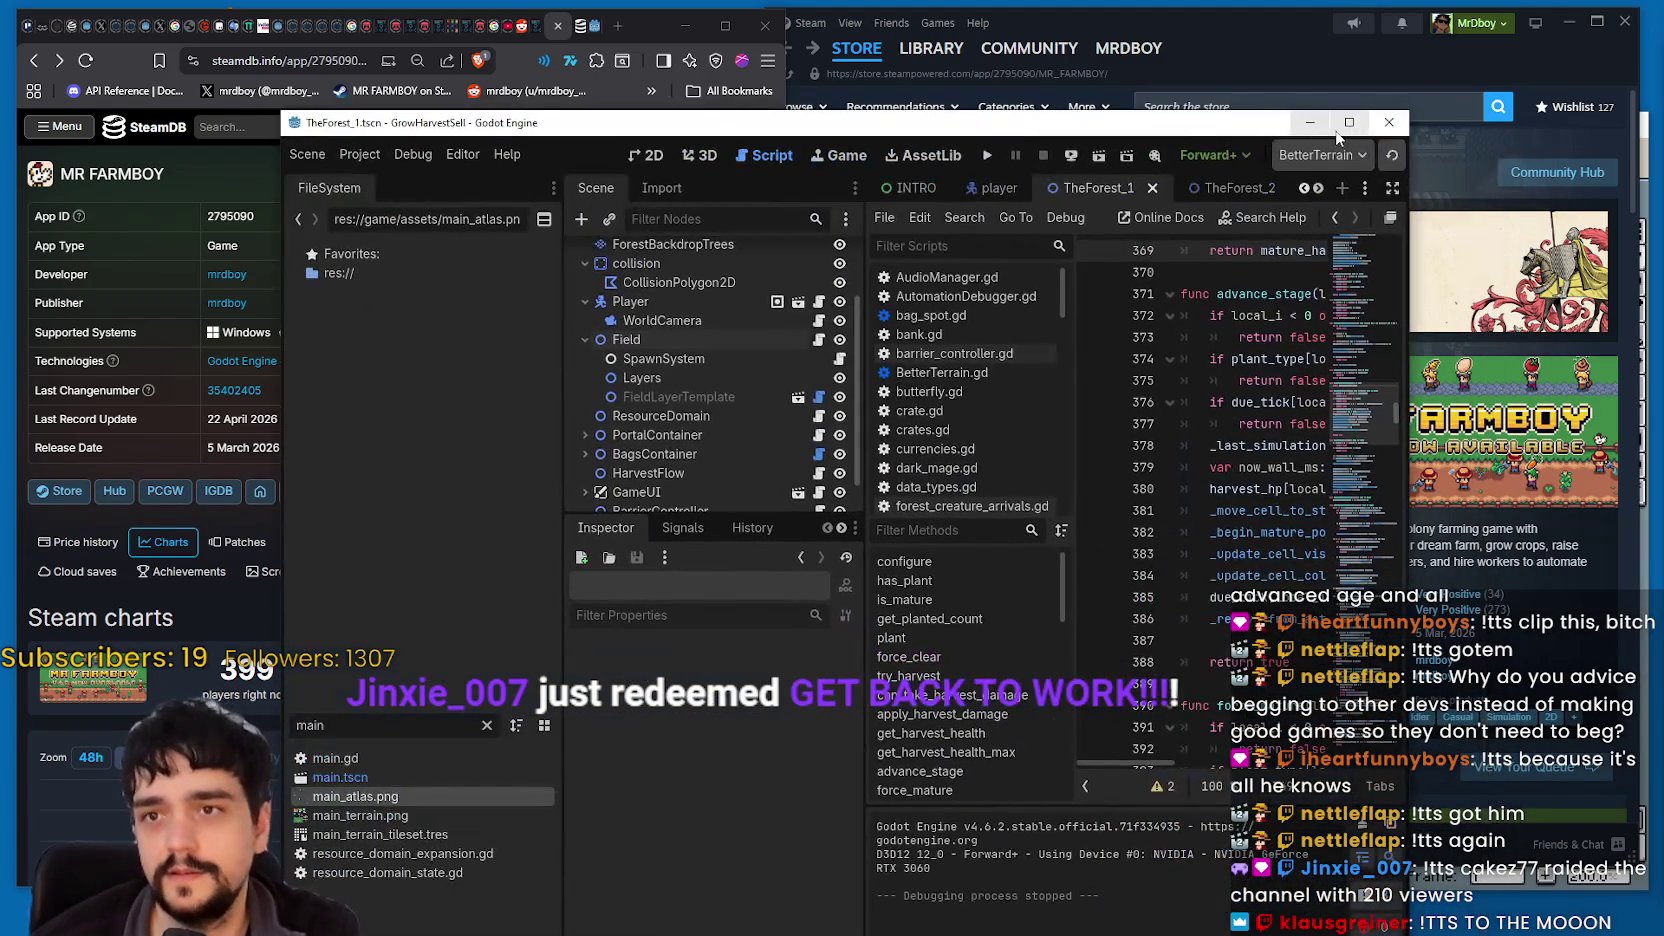
# Step: Maximize the editor and select lines 376–385 of advance_stage in plant_chunk.gd, then go to line 383
pyautogui.click(1340, 124)
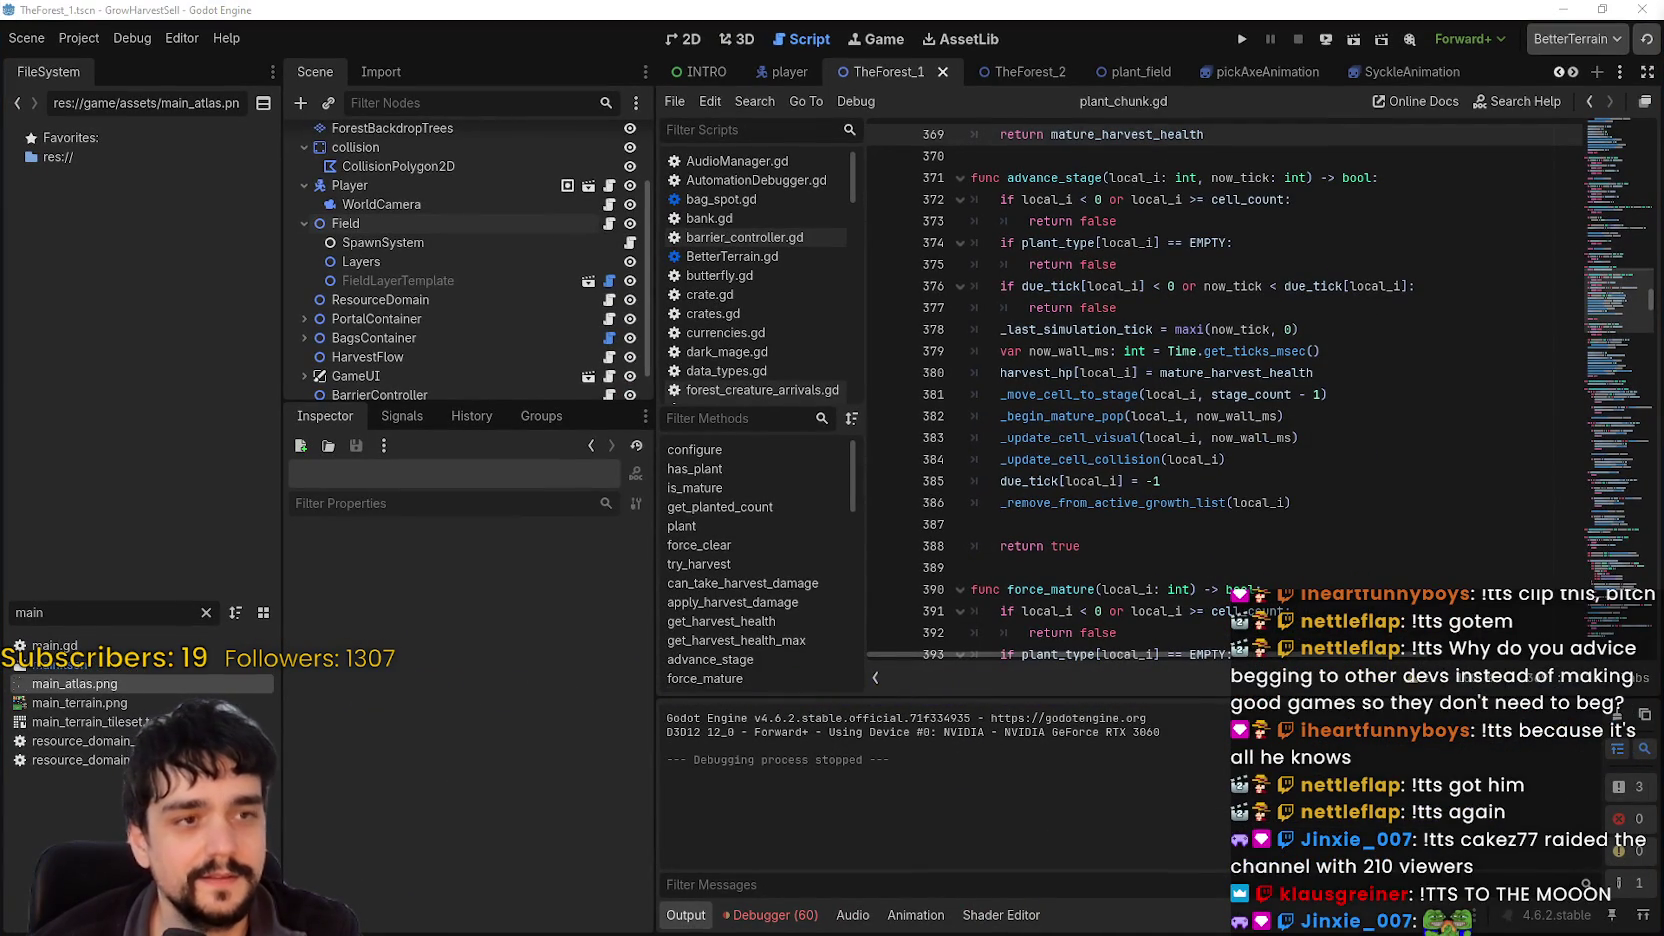
pyautogui.click(1221, 383)
pyautogui.moveTo(1200, 481); pyautogui.dragTo(634, 297)
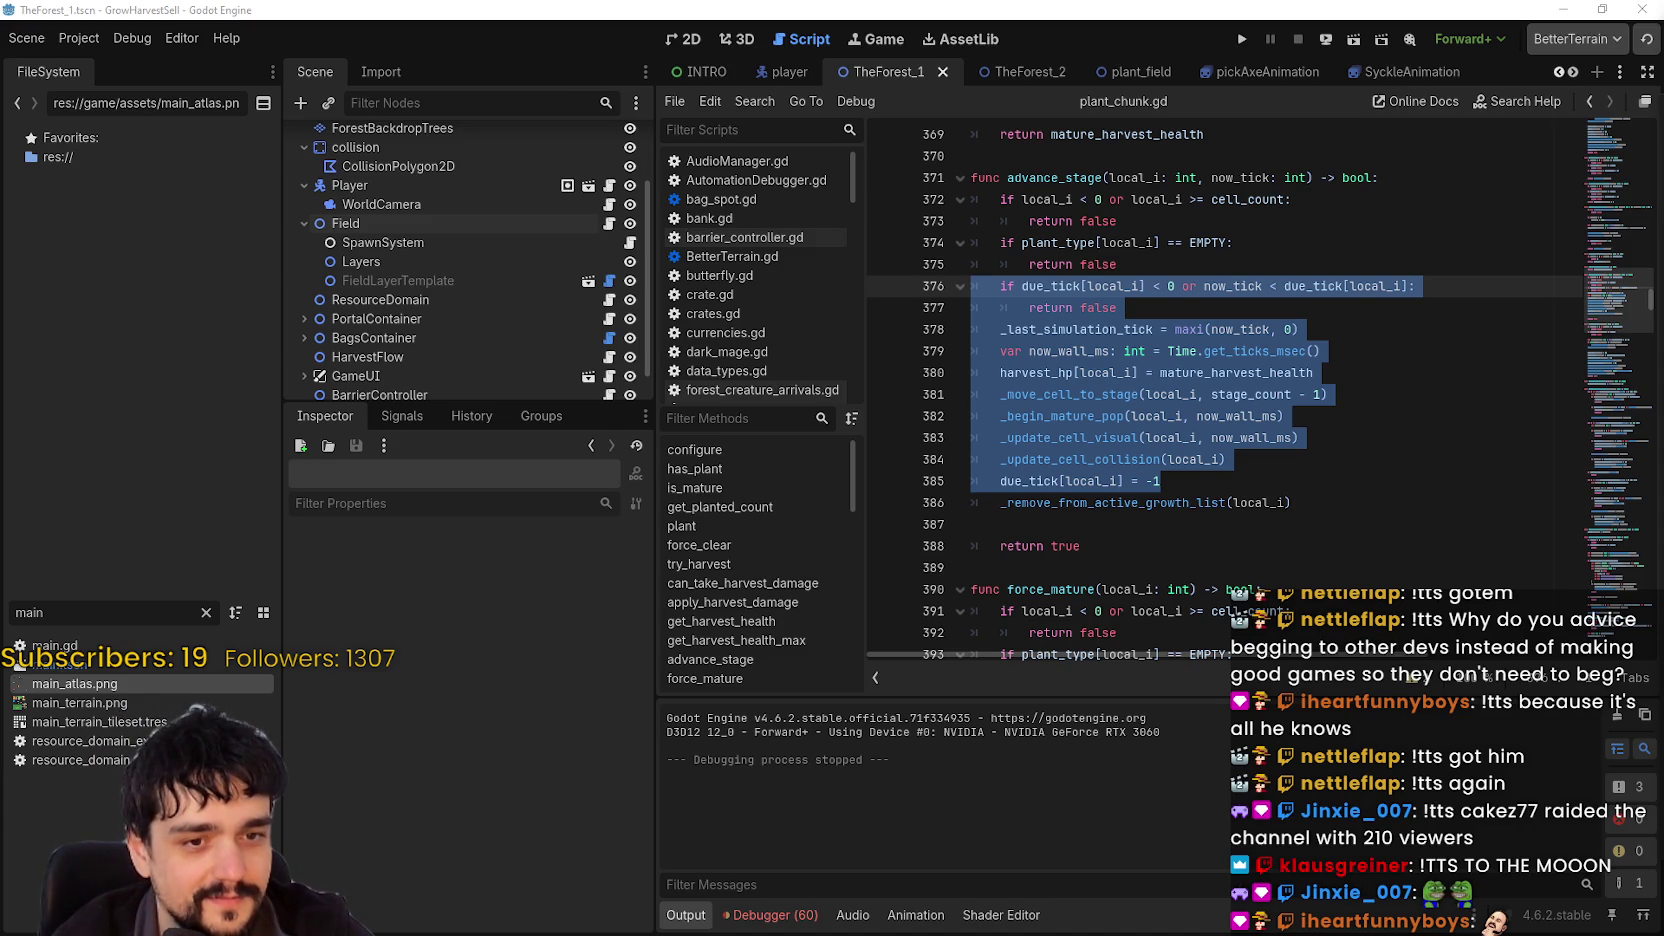
pyautogui.click(1110, 437)
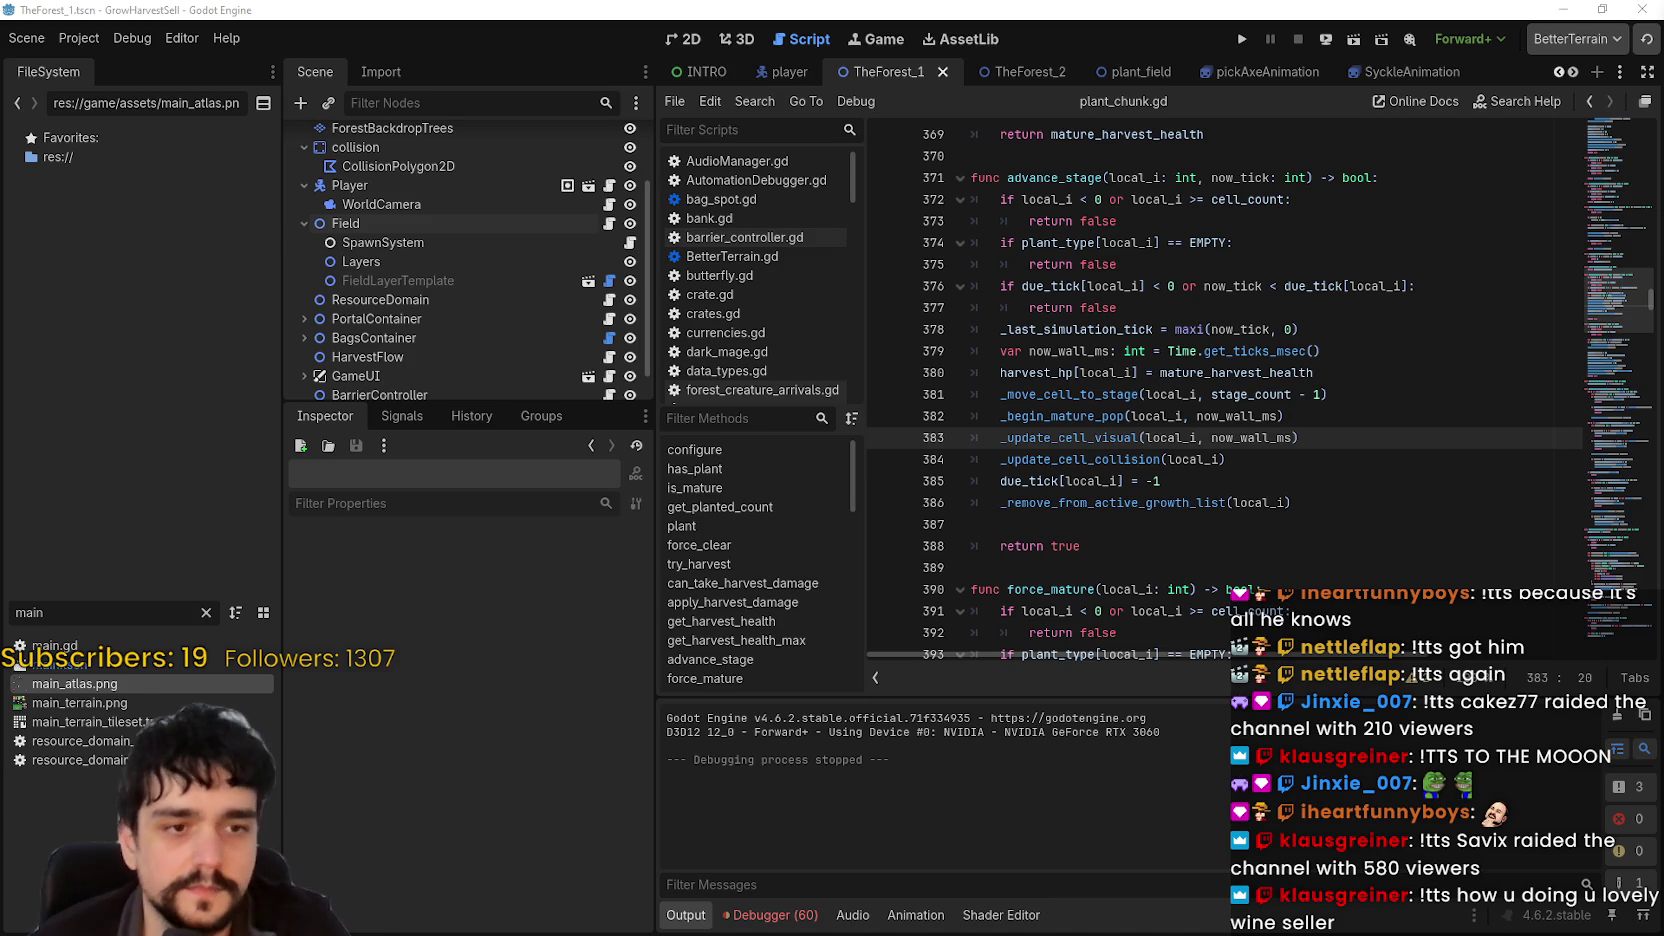
# Step: Filter FileSystem to plant_c, open plant_chunk.gd, and search for 'anchor = Node2'
pyautogui.write('plant_c')
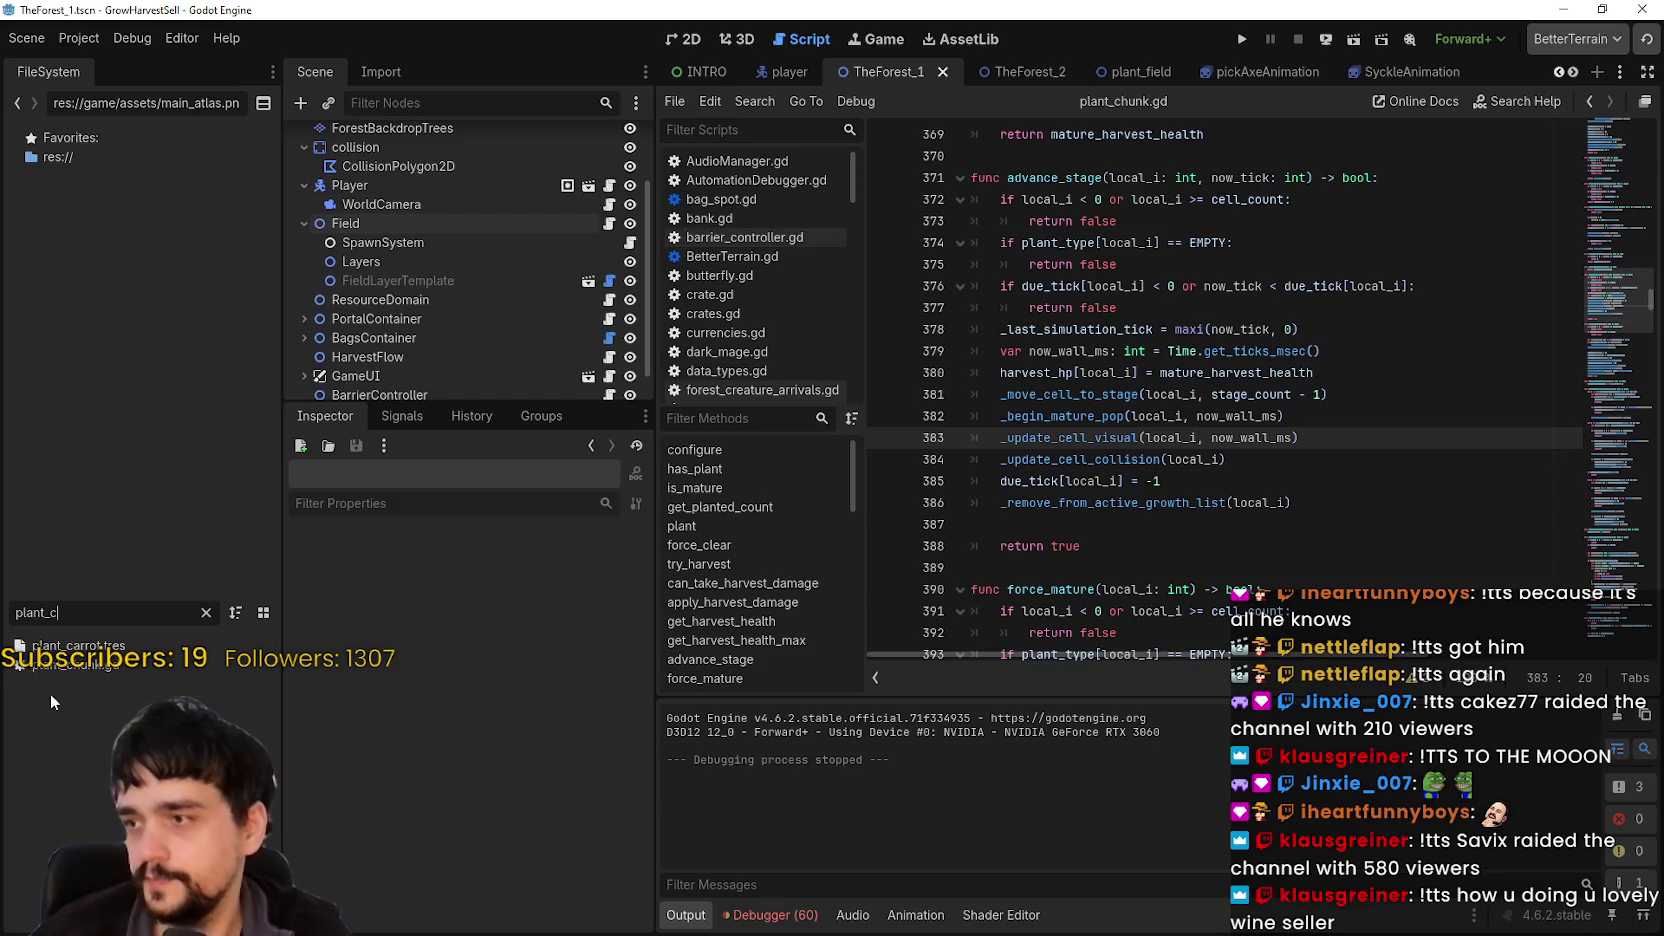
pyautogui.click(84, 664)
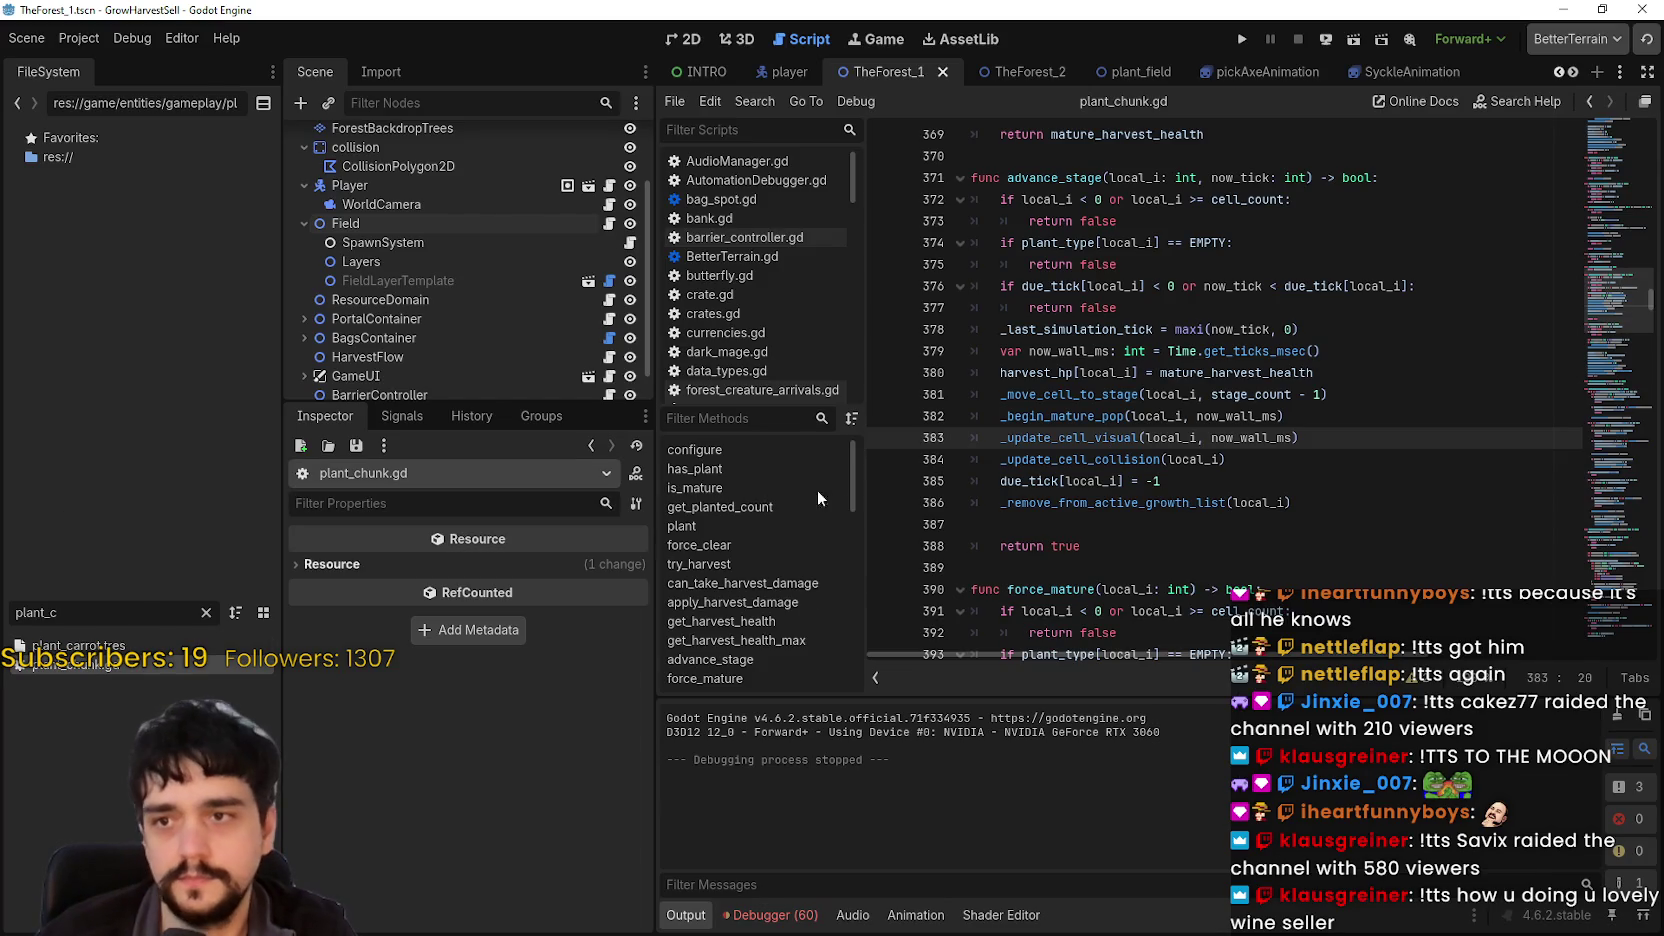
pyautogui.doubleClick(112, 667)
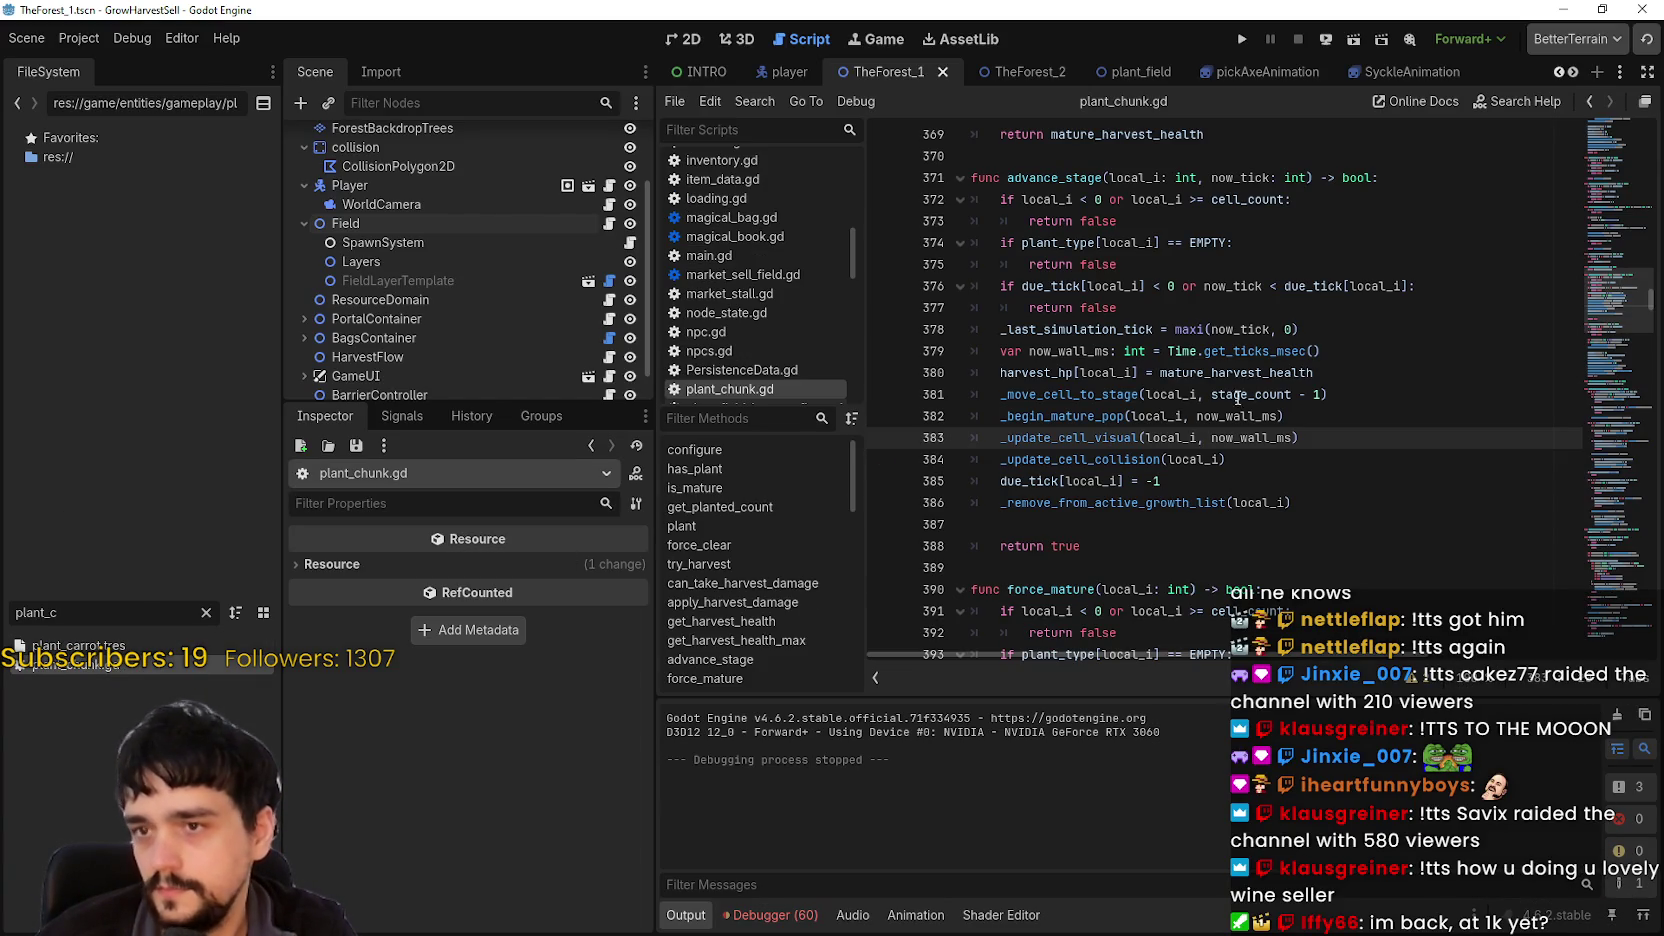
pyautogui.click(1270, 398)
pyautogui.hotkey('ctrl', 'f')
pyautogui.write('anchor_')
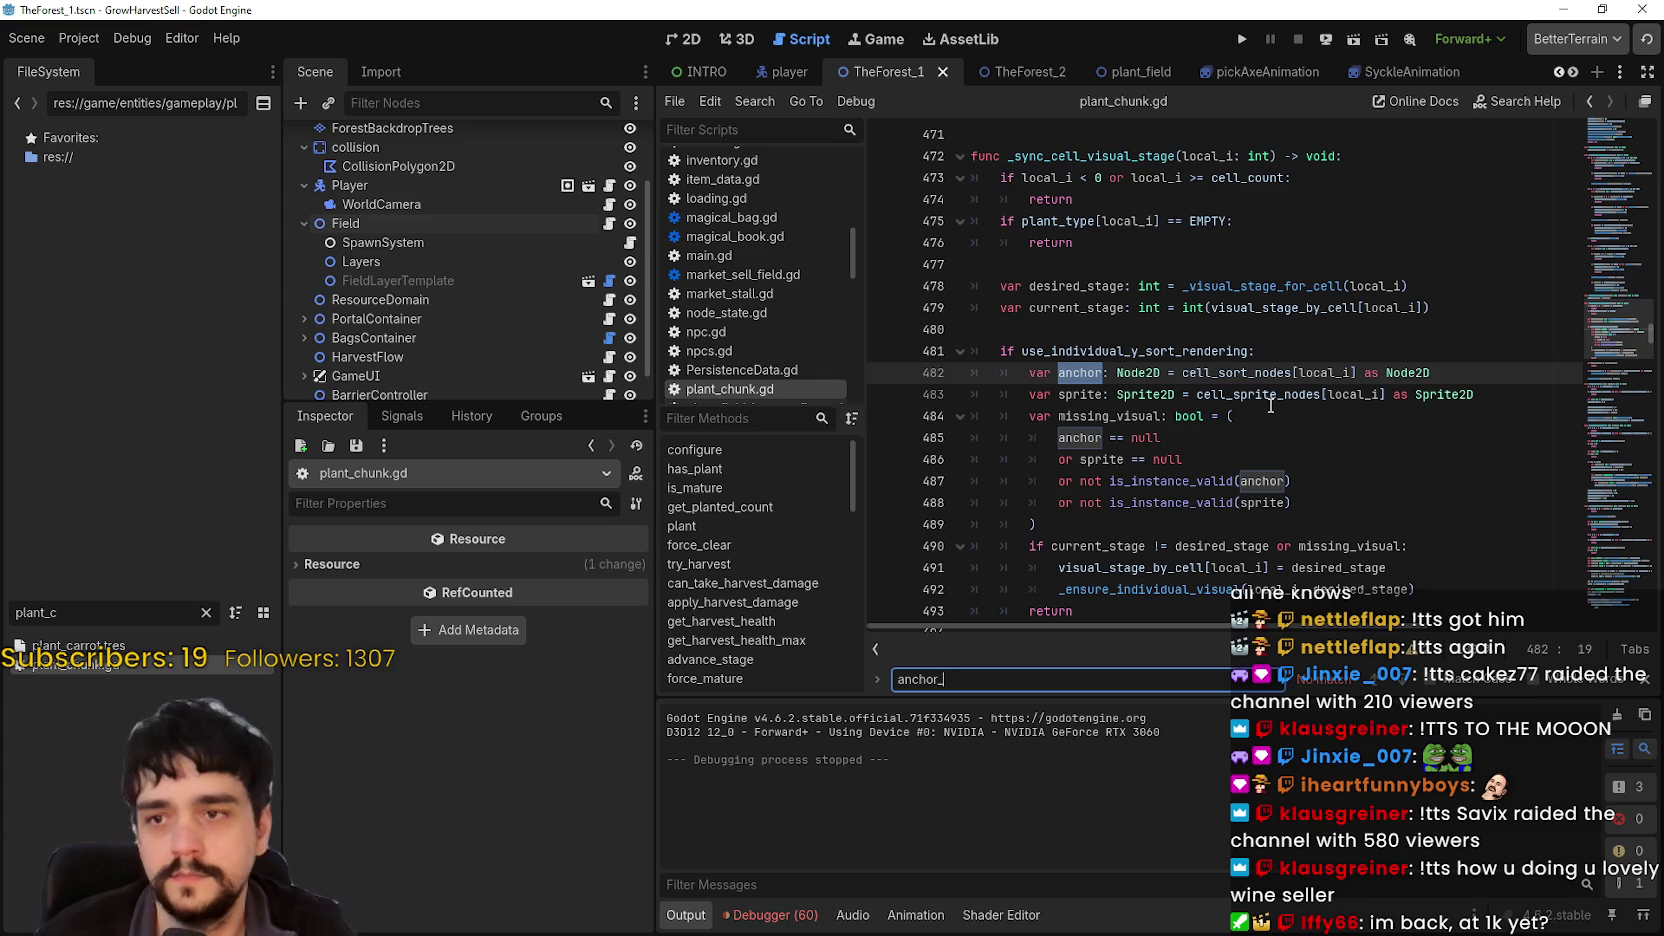
pyautogui.moveTo(1270, 403)
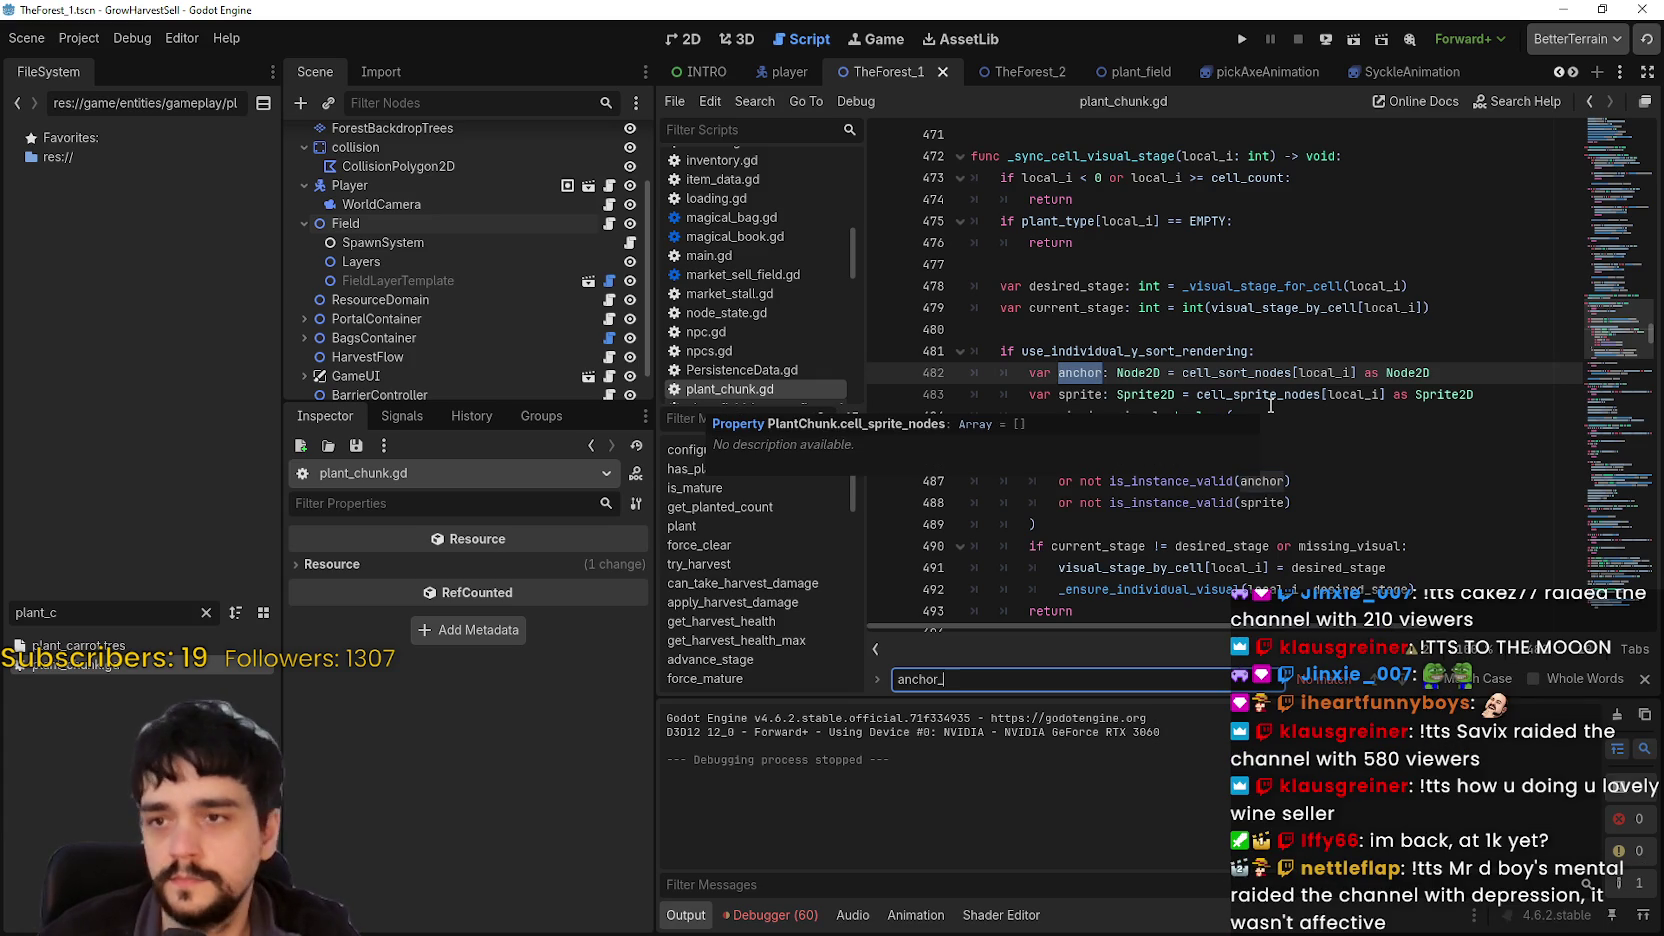
pyautogui.write(' =')
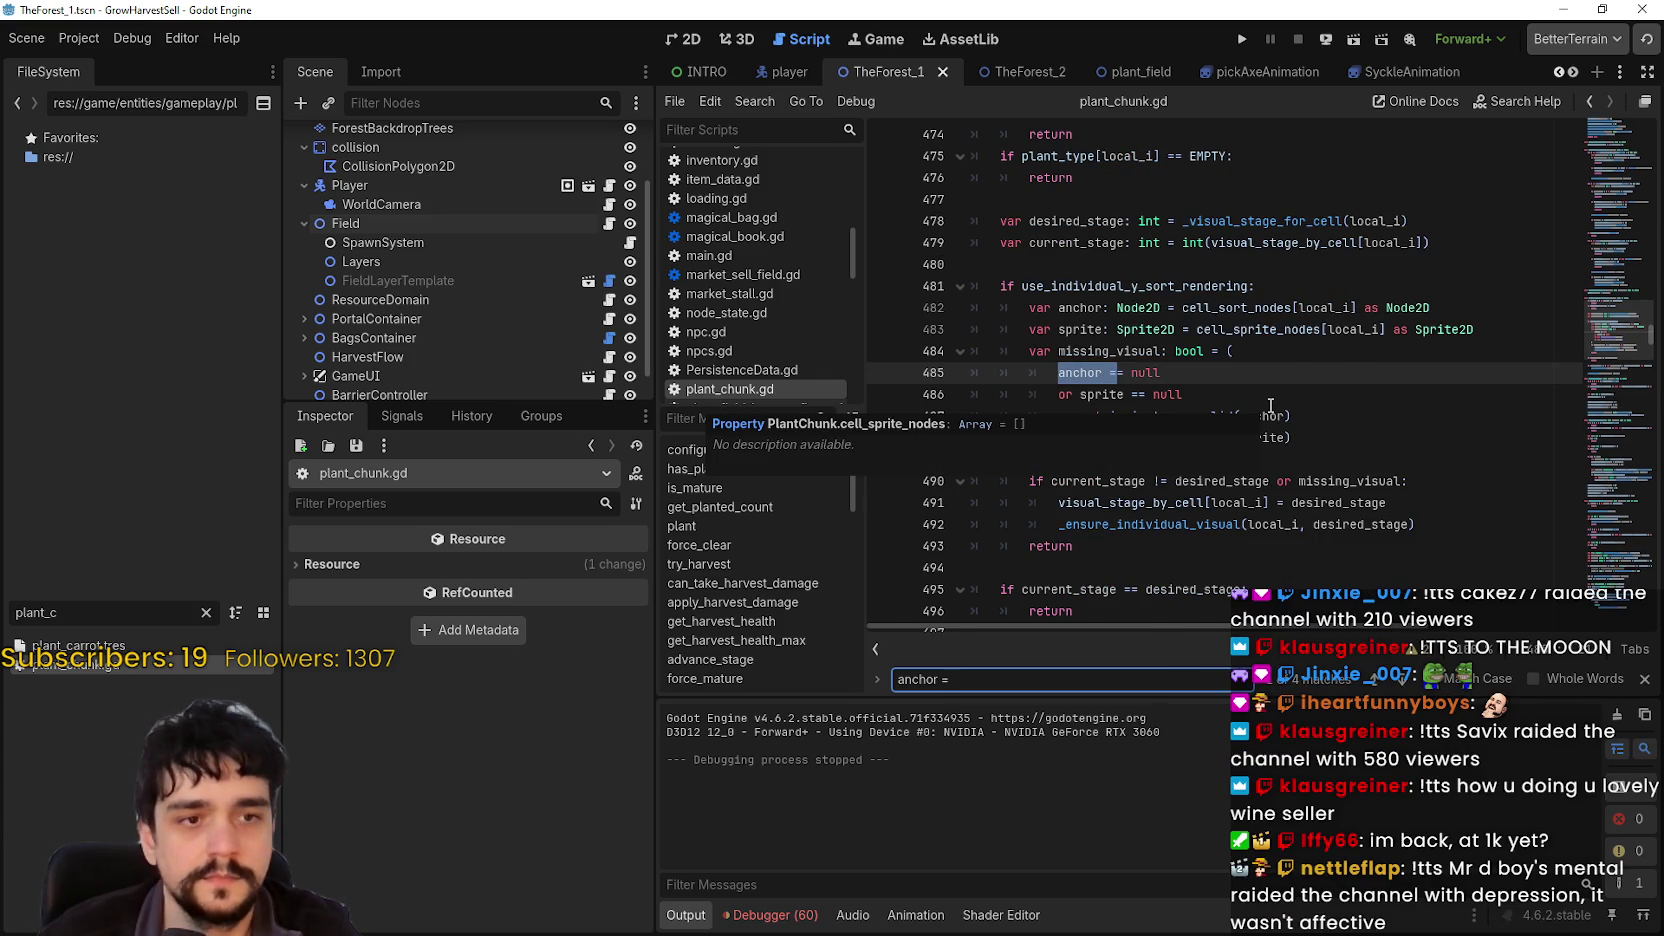
pyautogui.write(' Node2')
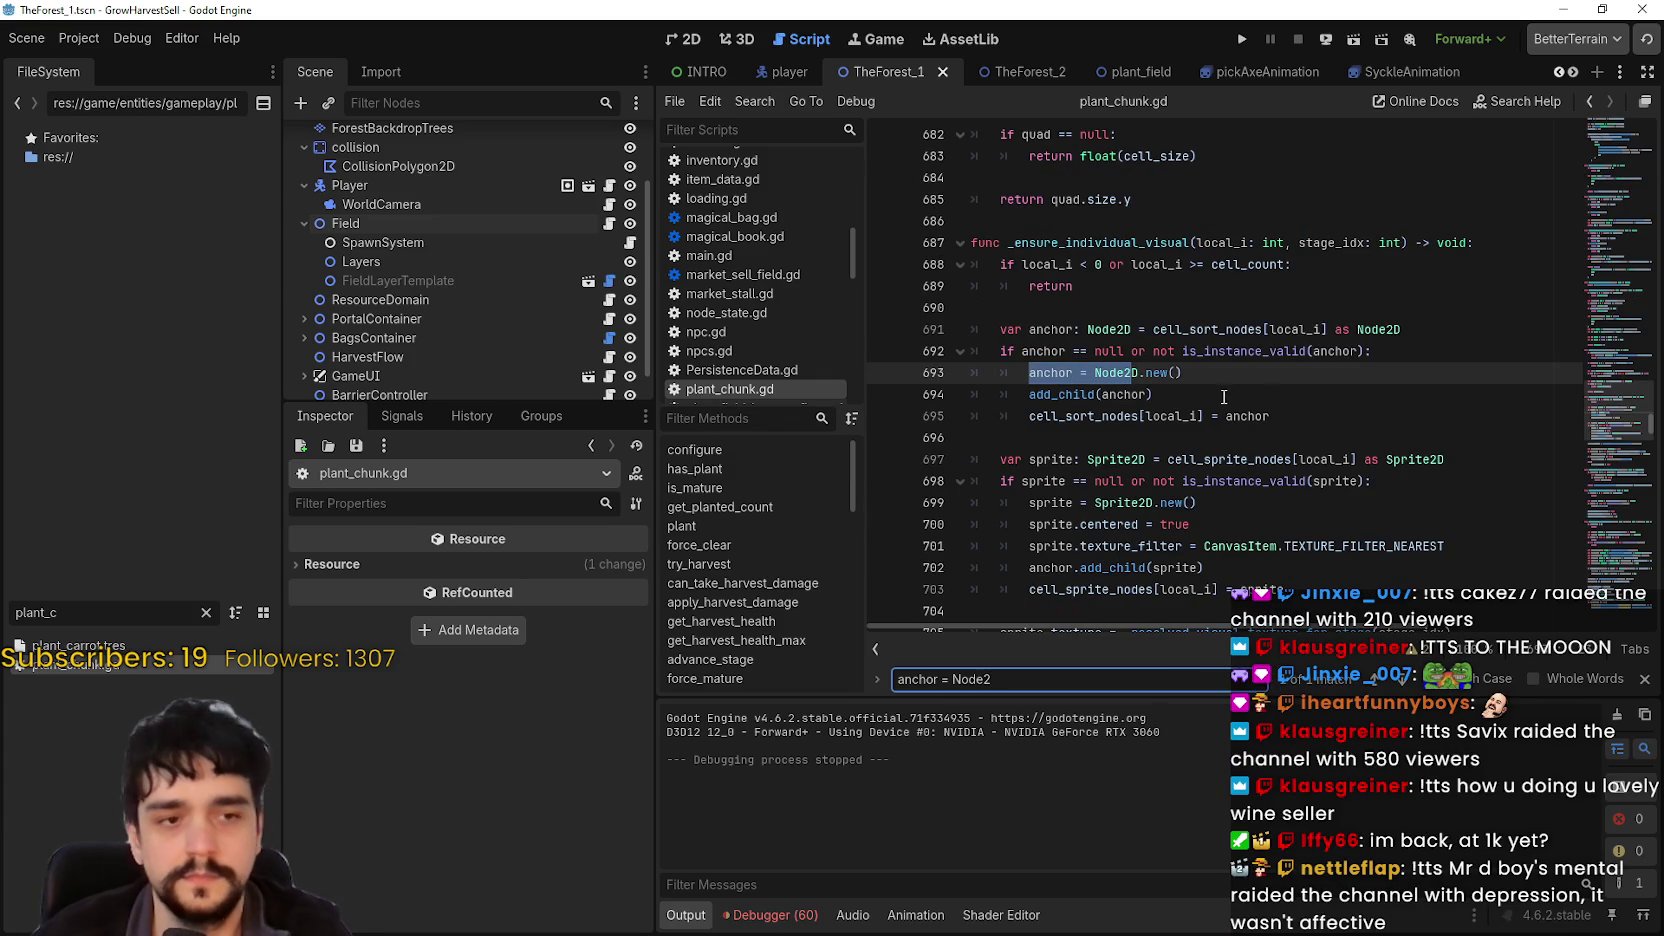
pyautogui.click(1397, 396)
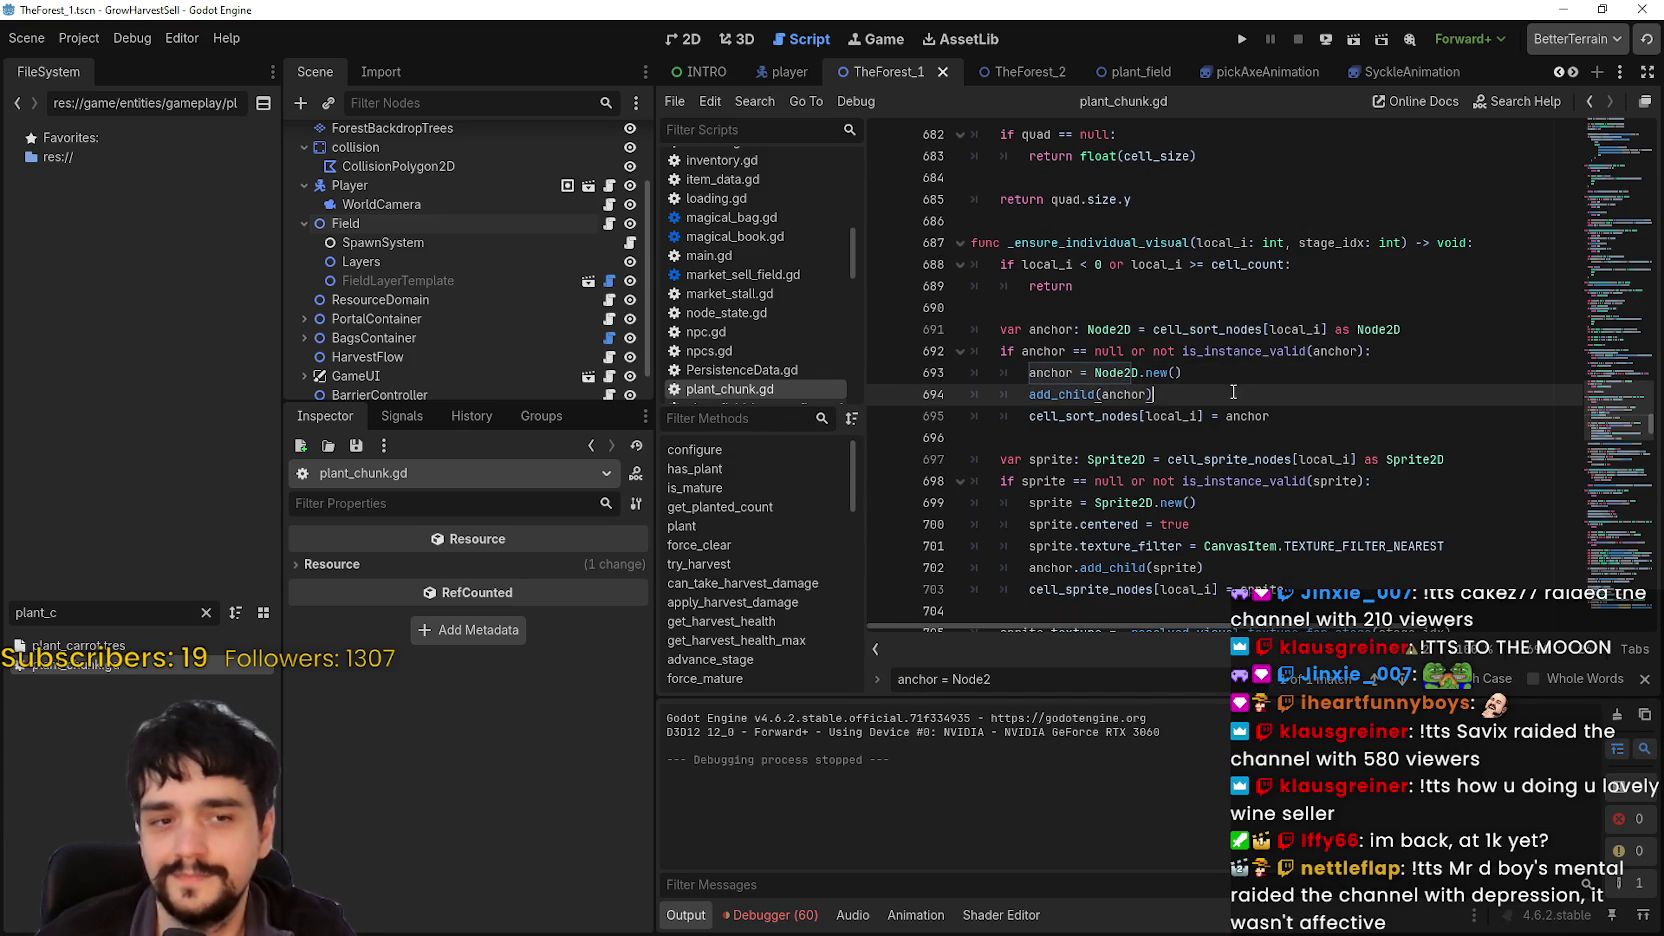
# Step: Add 'anchor.z_index = 1' after the Node2D.new() line, save, and run the game
pyautogui.click(1212, 374)
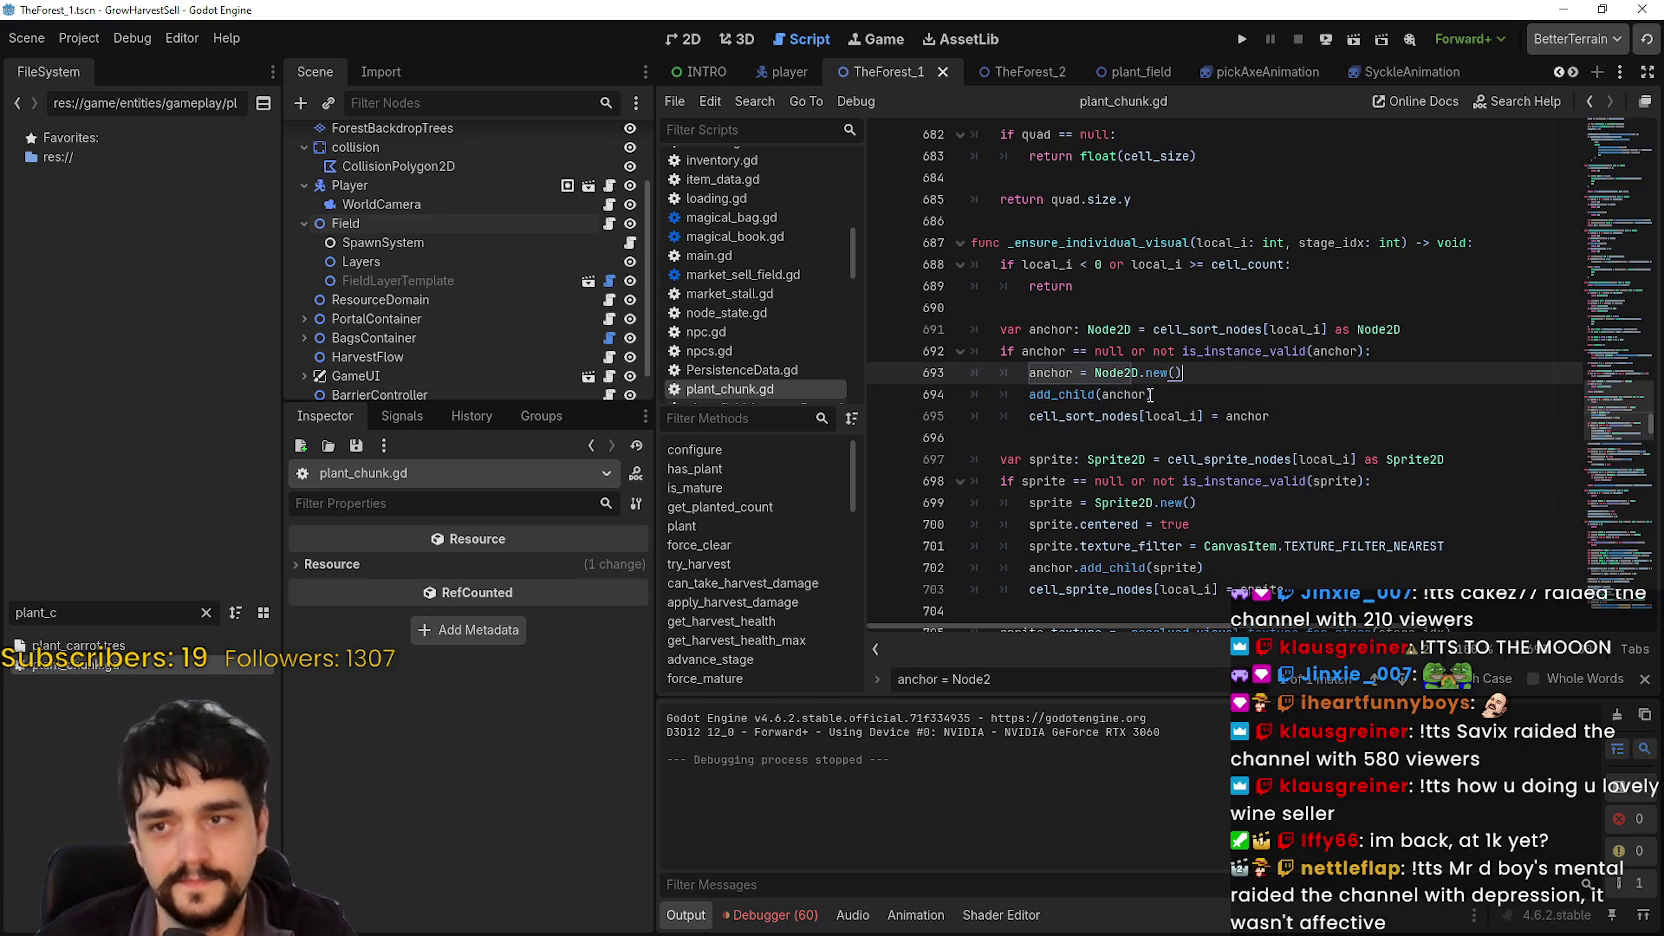
pyautogui.press('Return')
pyautogui.write('an')
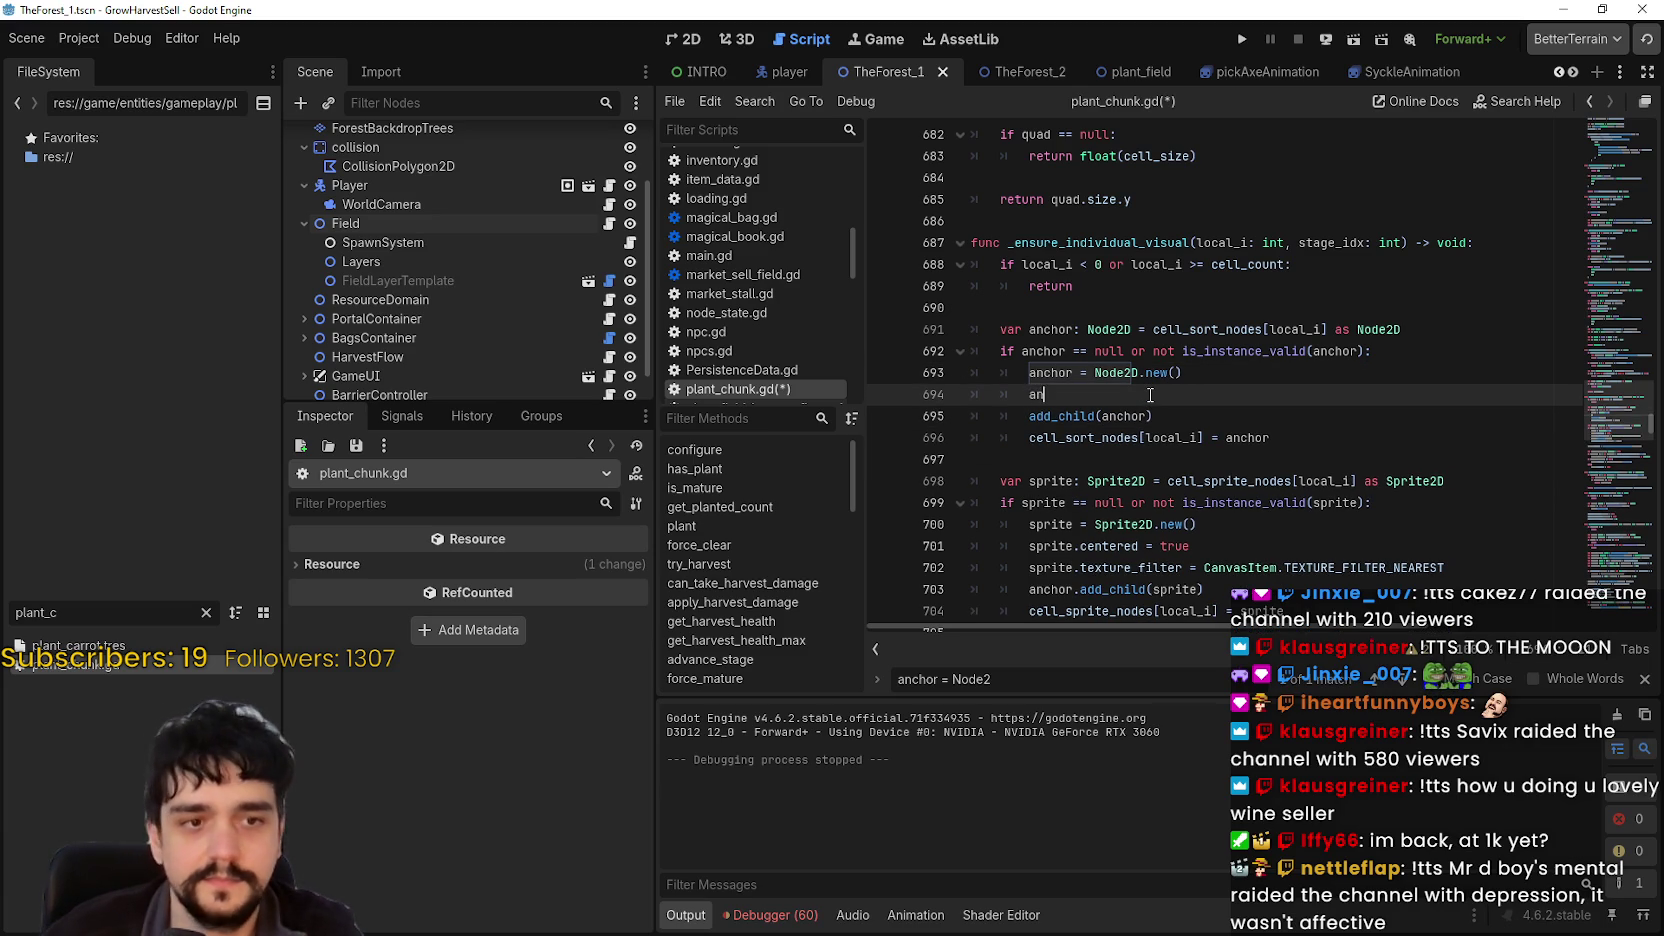
pyautogui.write('chor.')
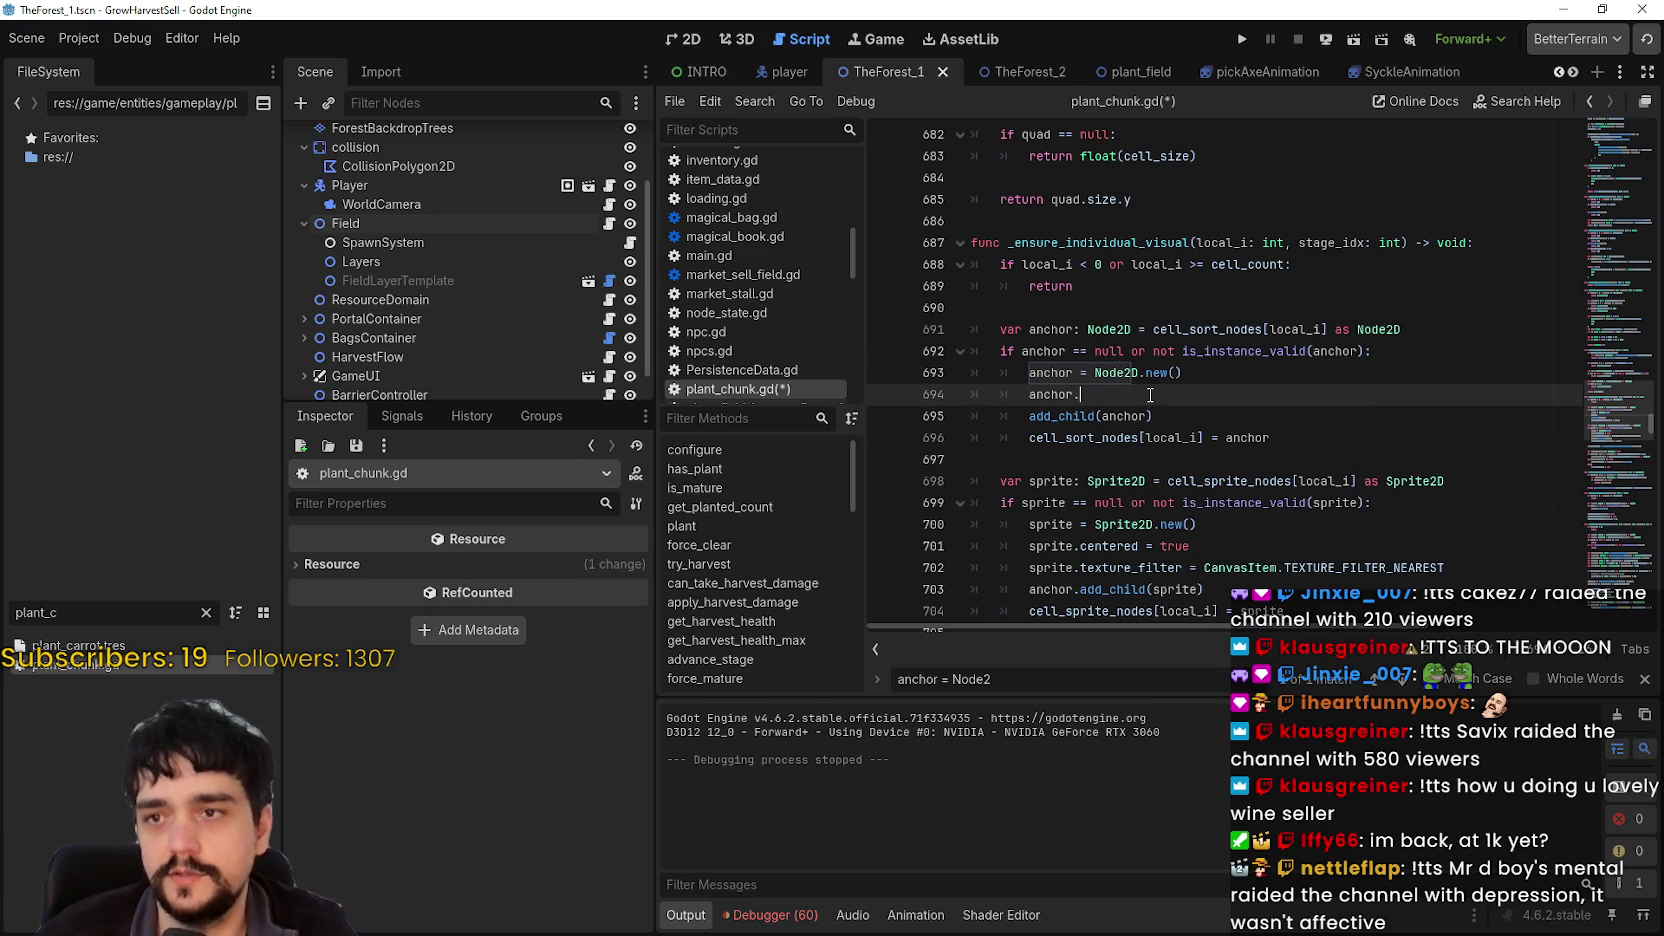
pyautogui.write('z_')
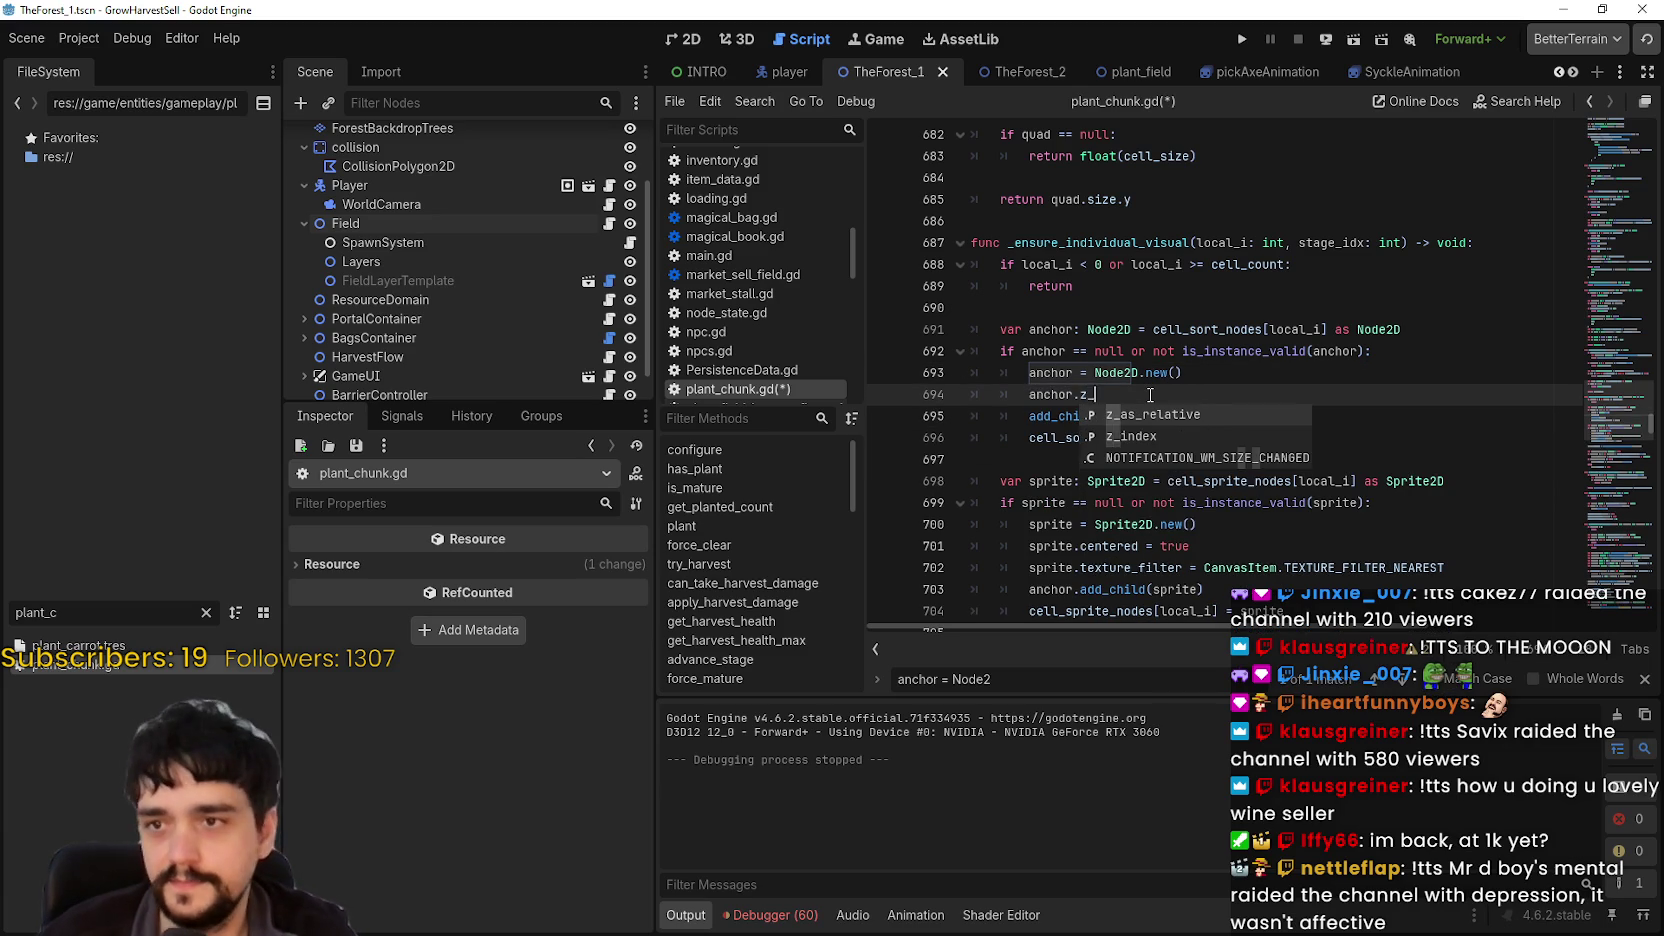
pyautogui.write('index = -1')
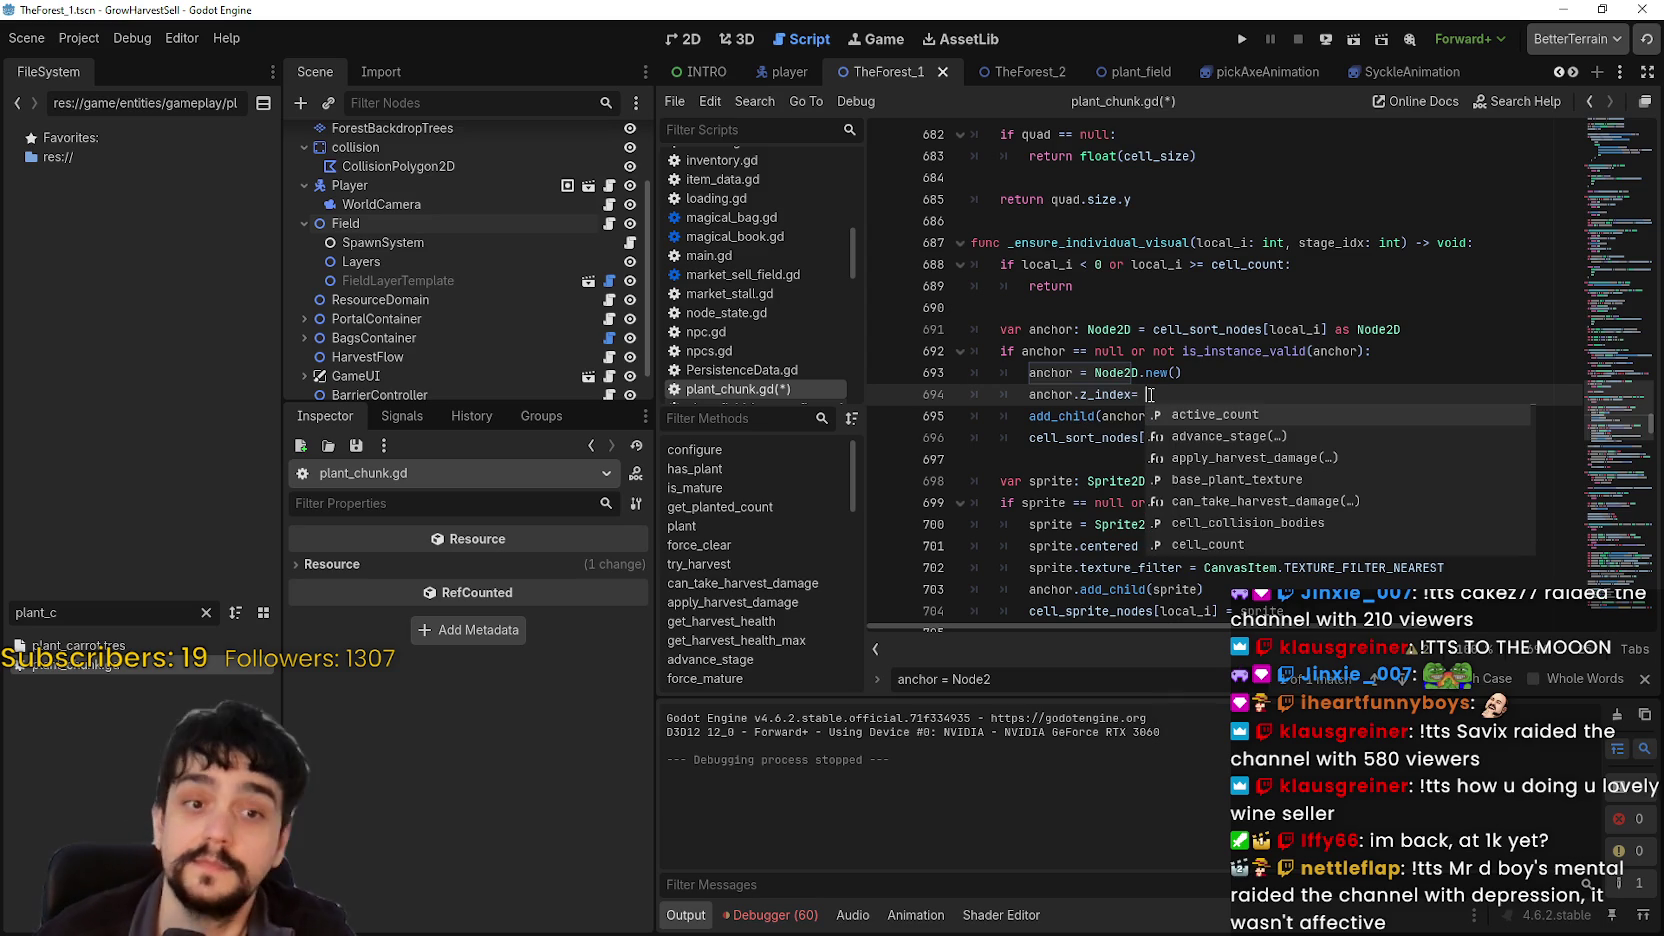
pyautogui.press('BackSpace')
pyautogui.press('BackSpace')
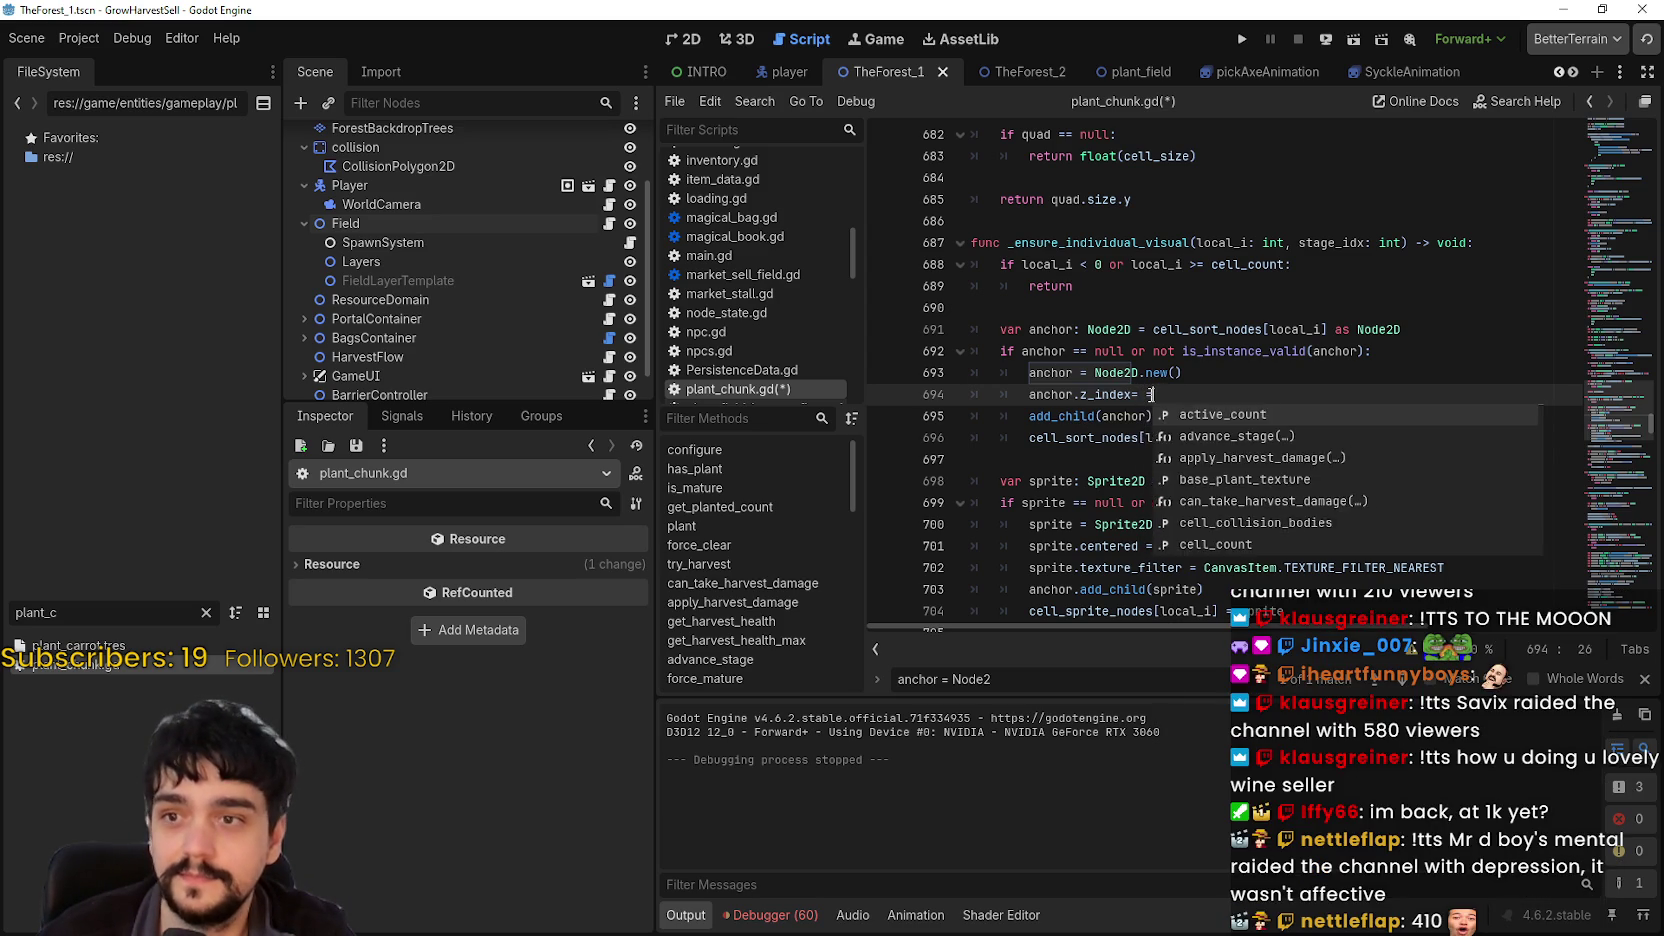
pyautogui.hotkey('ctrl', 's')
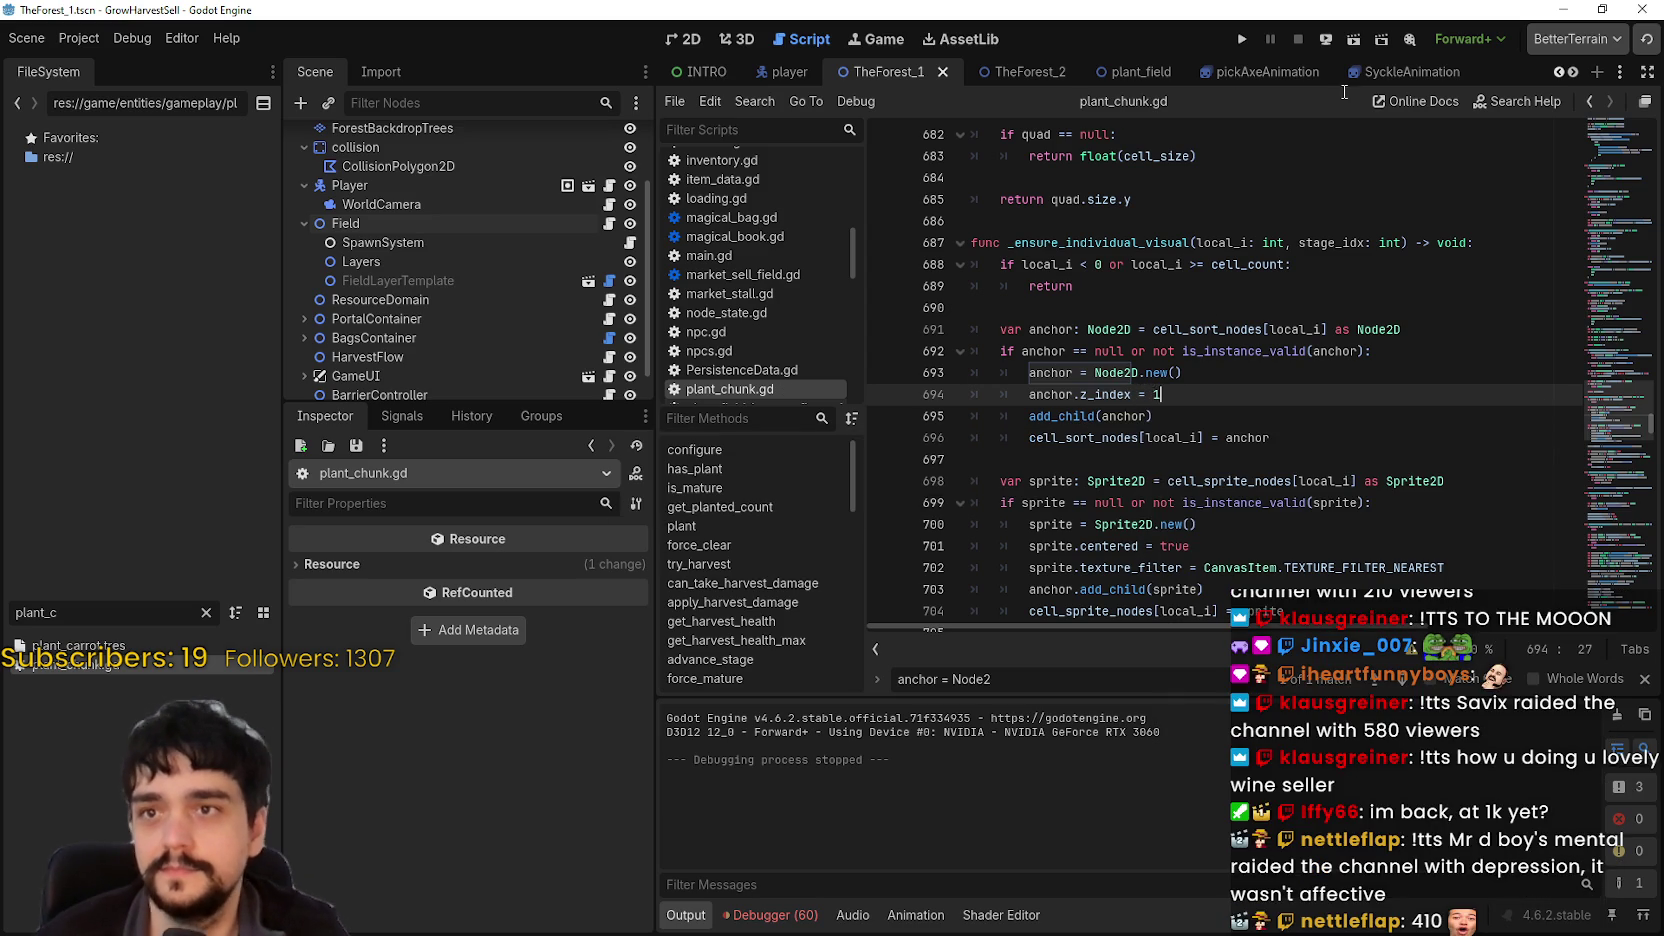
pyautogui.click(1243, 40)
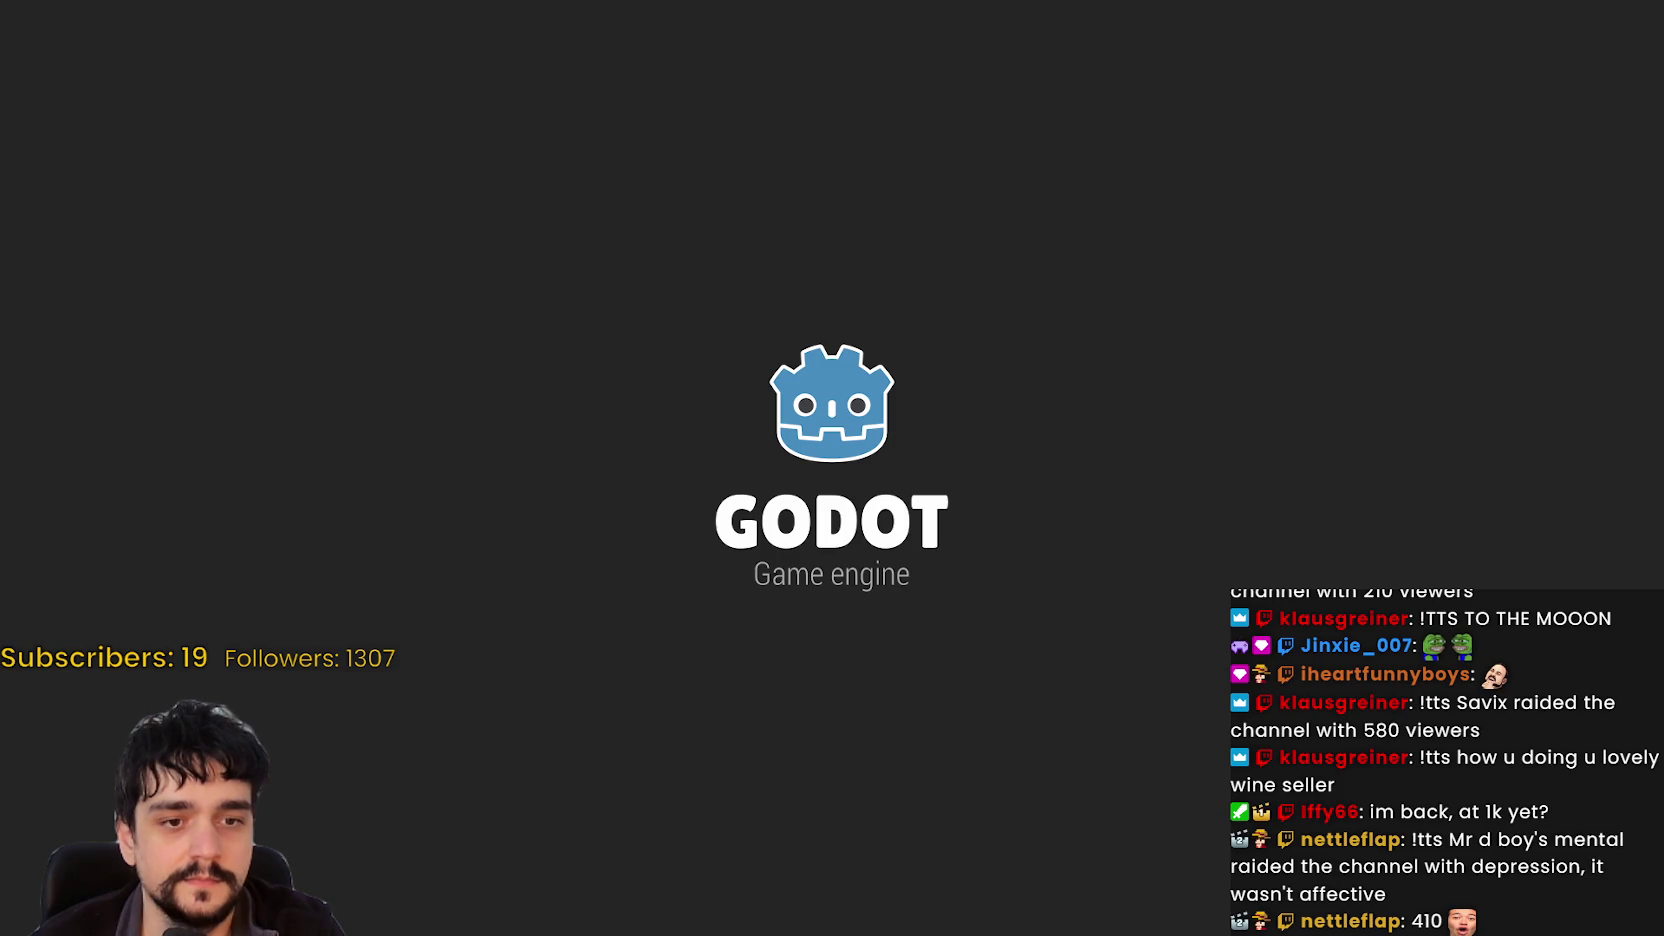
# Step: Switch to the game's SteamDB page, then to the MR FARMBOY Steam store page
pyautogui.hotkey('alt', 'Tab')
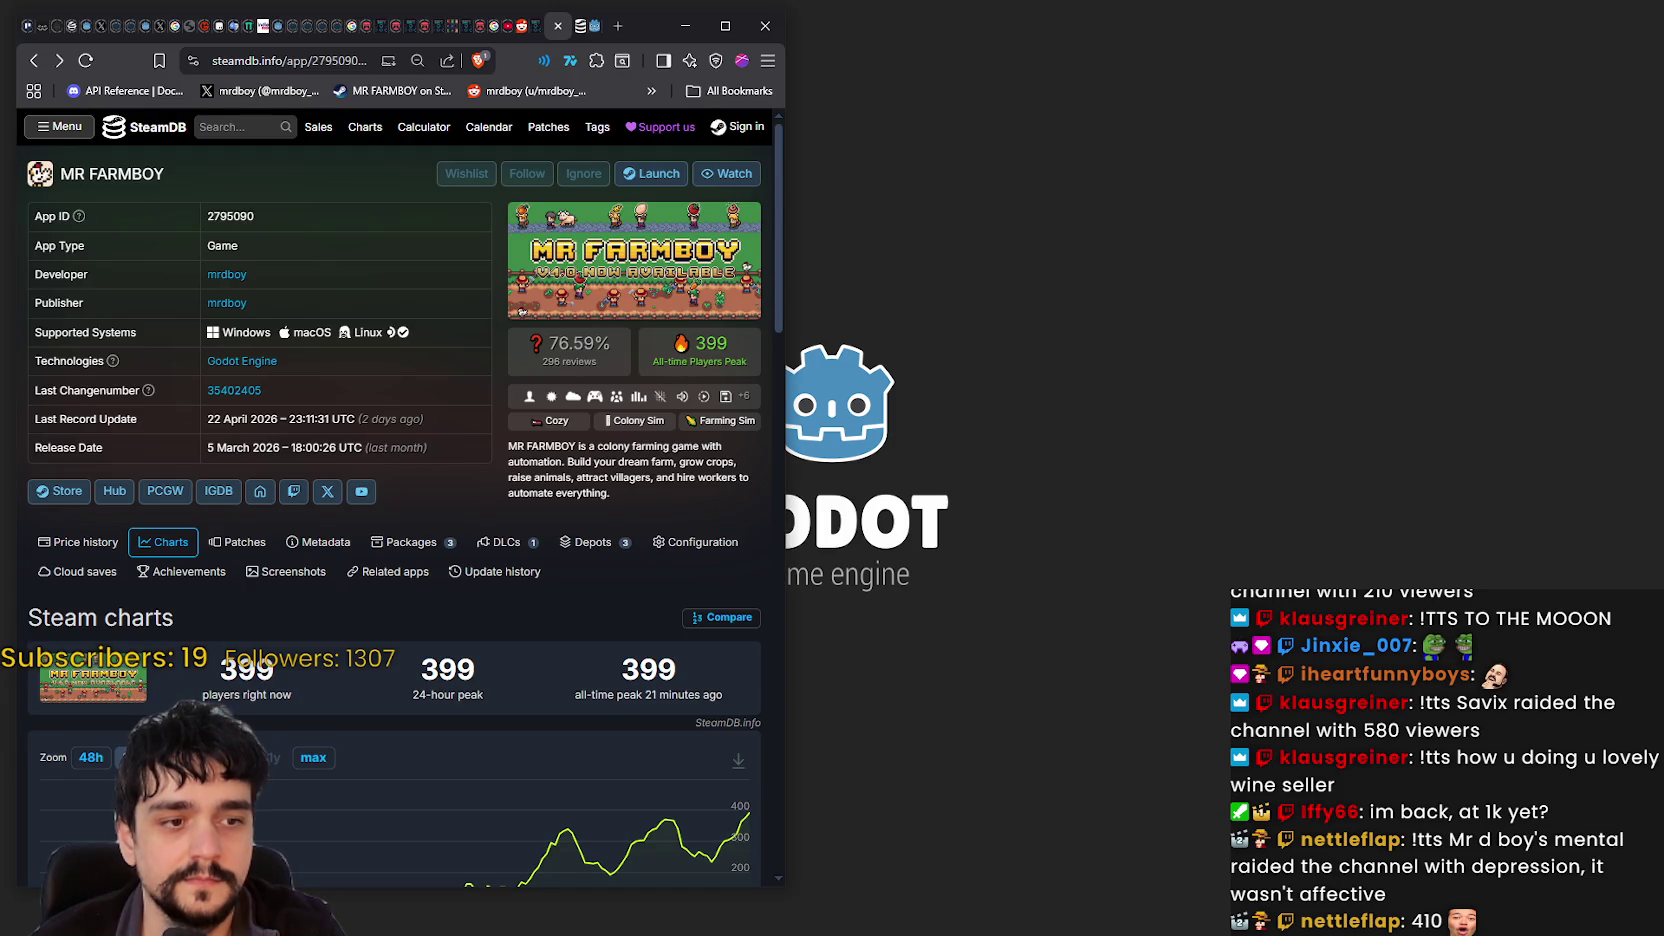
pyautogui.hotkey('alt', 'Tab')
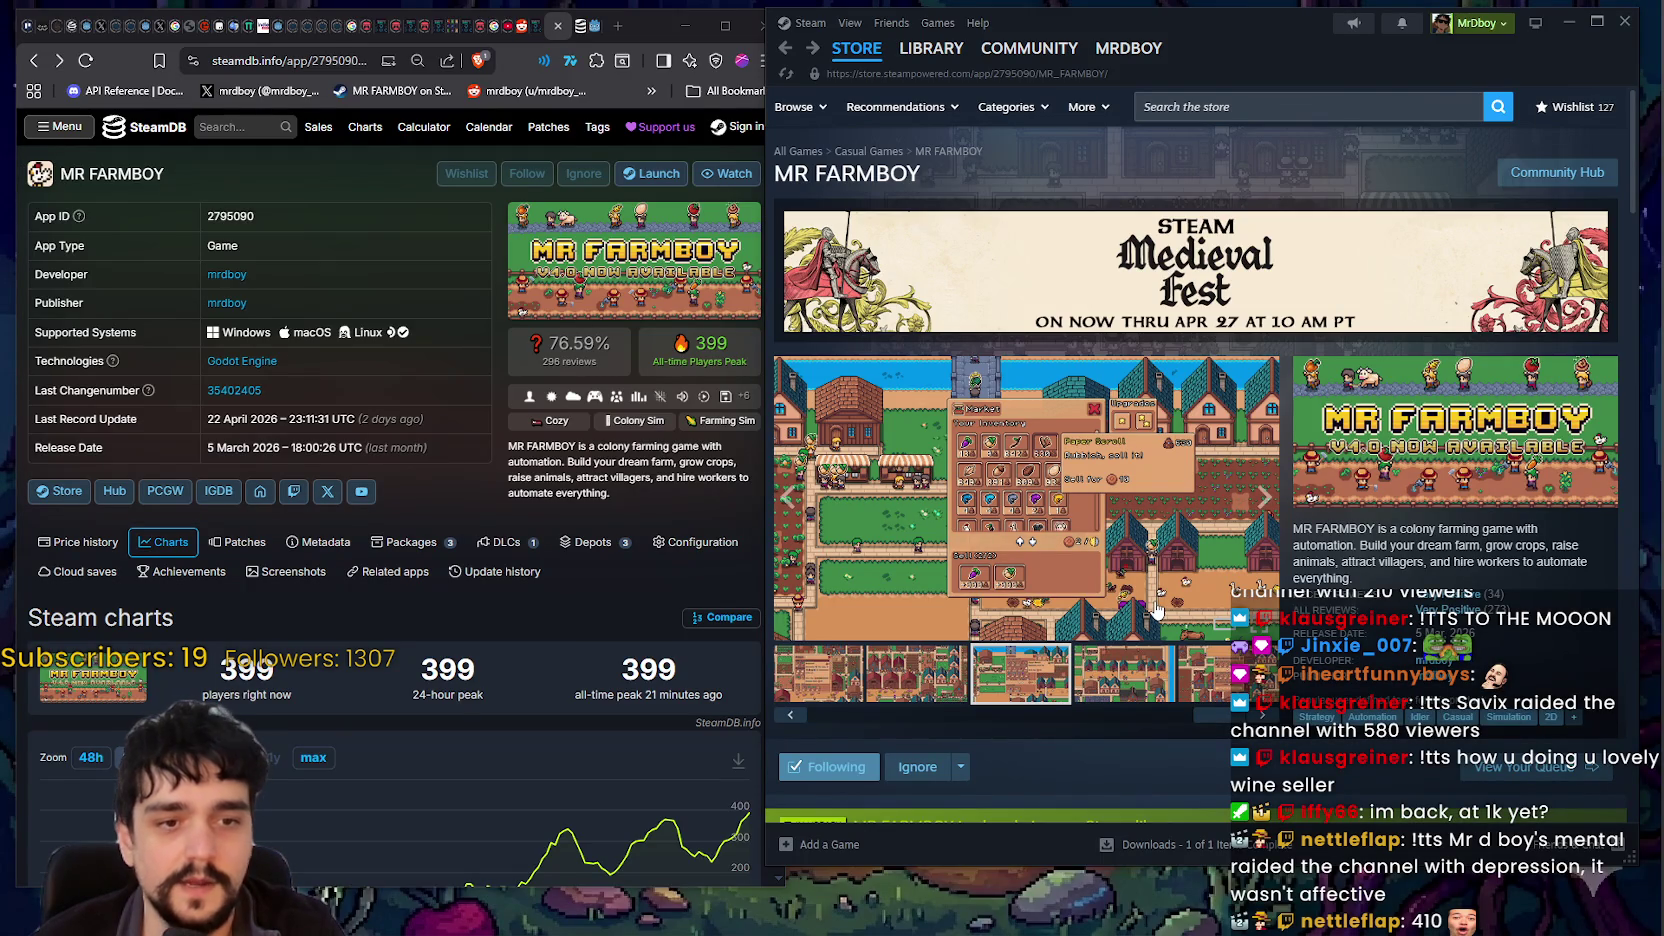
pyautogui.moveTo(542, 375)
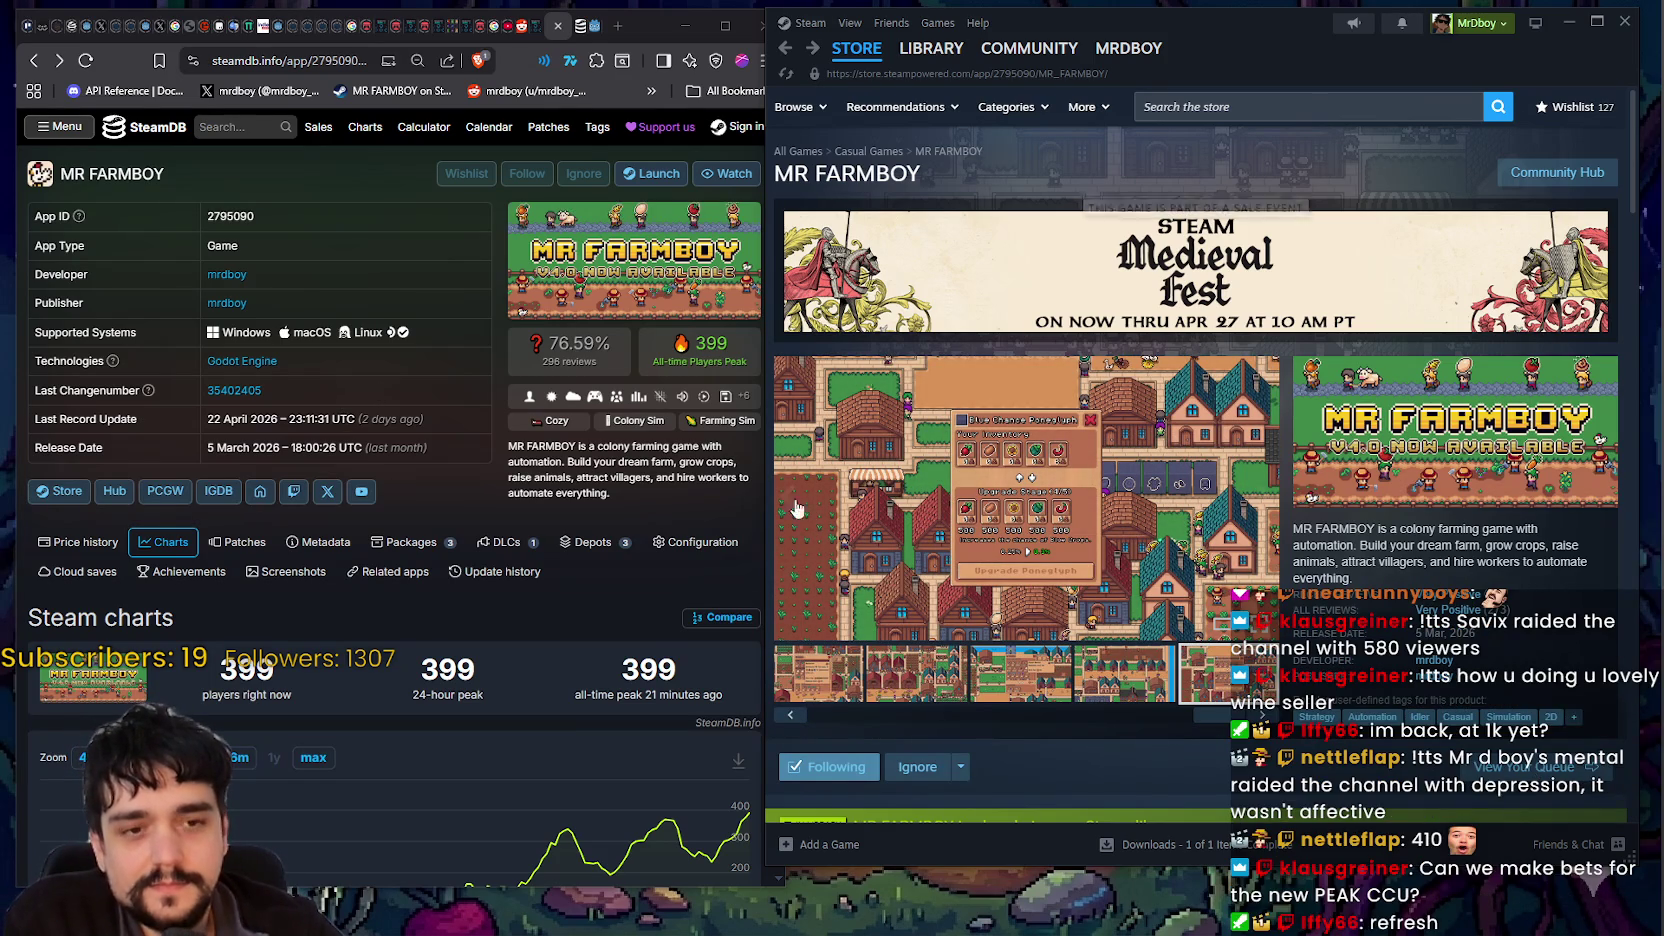
# Step: Reload the SteamDB MR FARMBOY page so its player counts and peaks show 410
pyautogui.rightClick(608, 617)
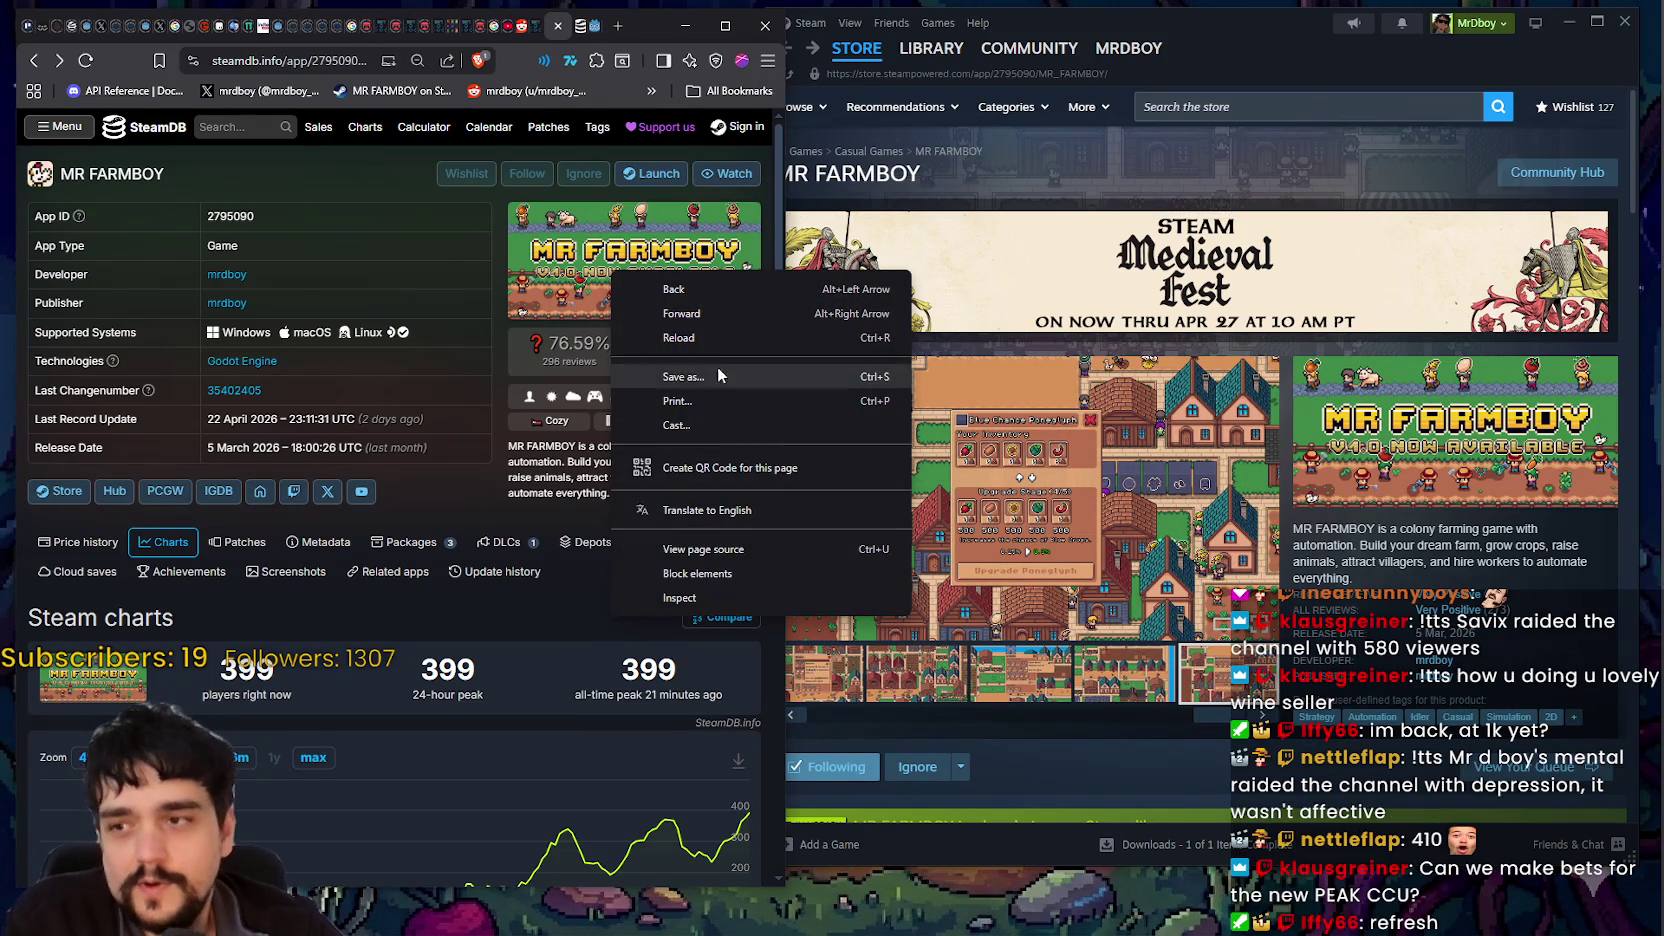
pyautogui.click(710, 337)
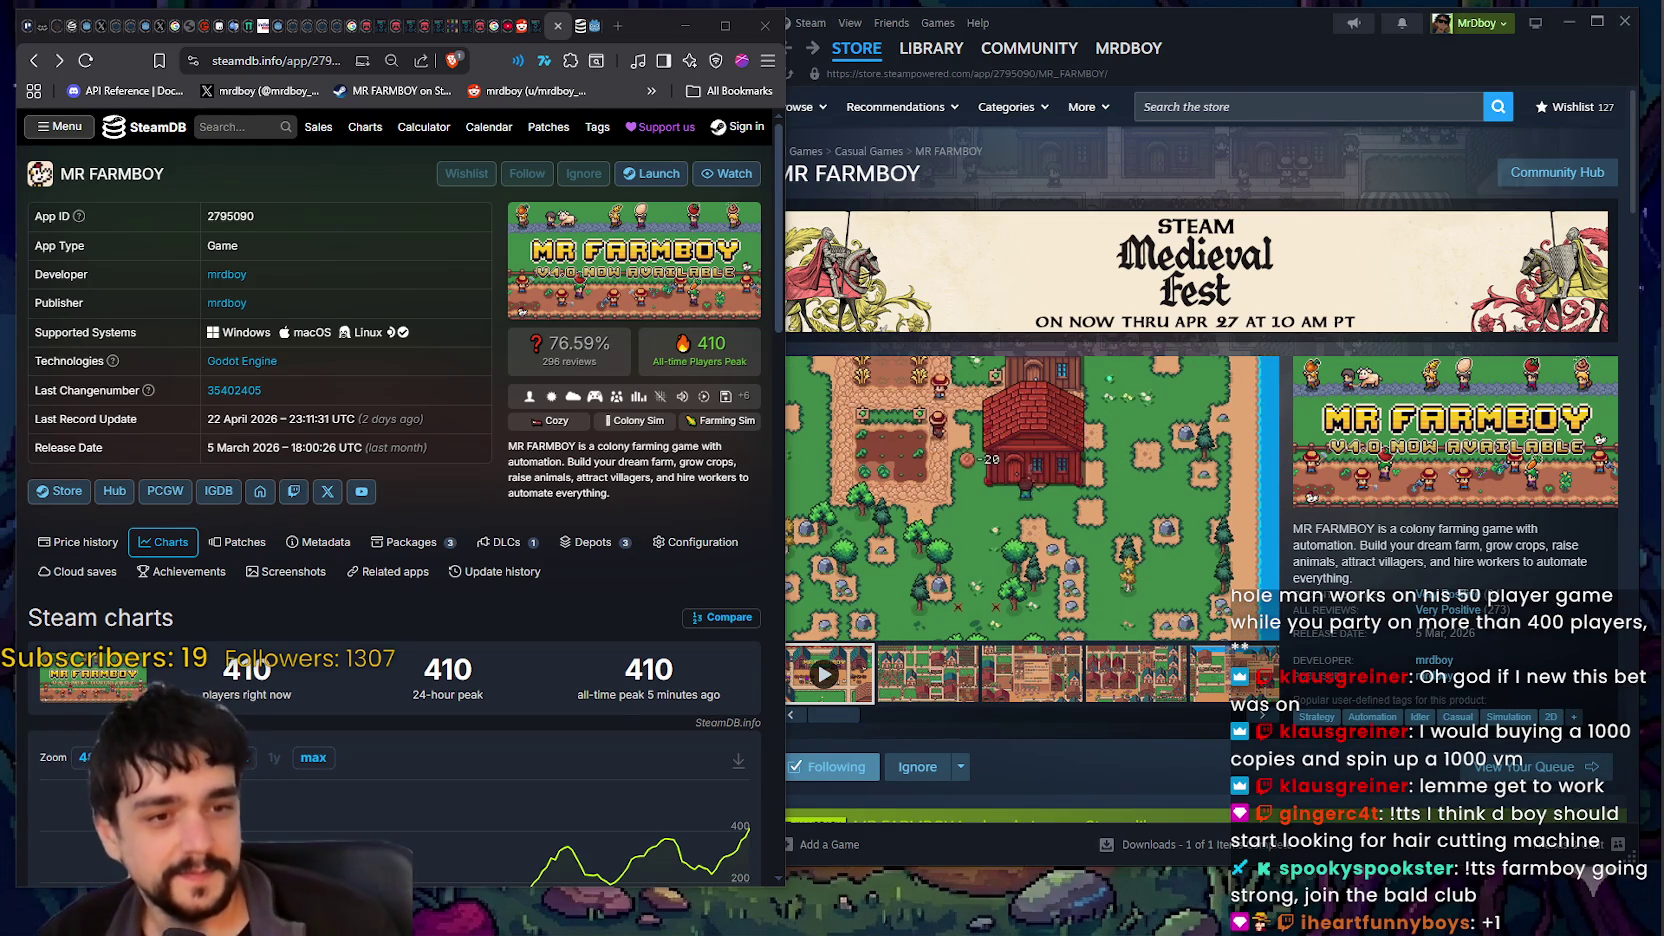
# Step: Move a blank note to the top and type heading BALD PEOPLE IN DBOY'S CHAT with a chat viewer's username
pyautogui.hotkey('alt', 'Tab')
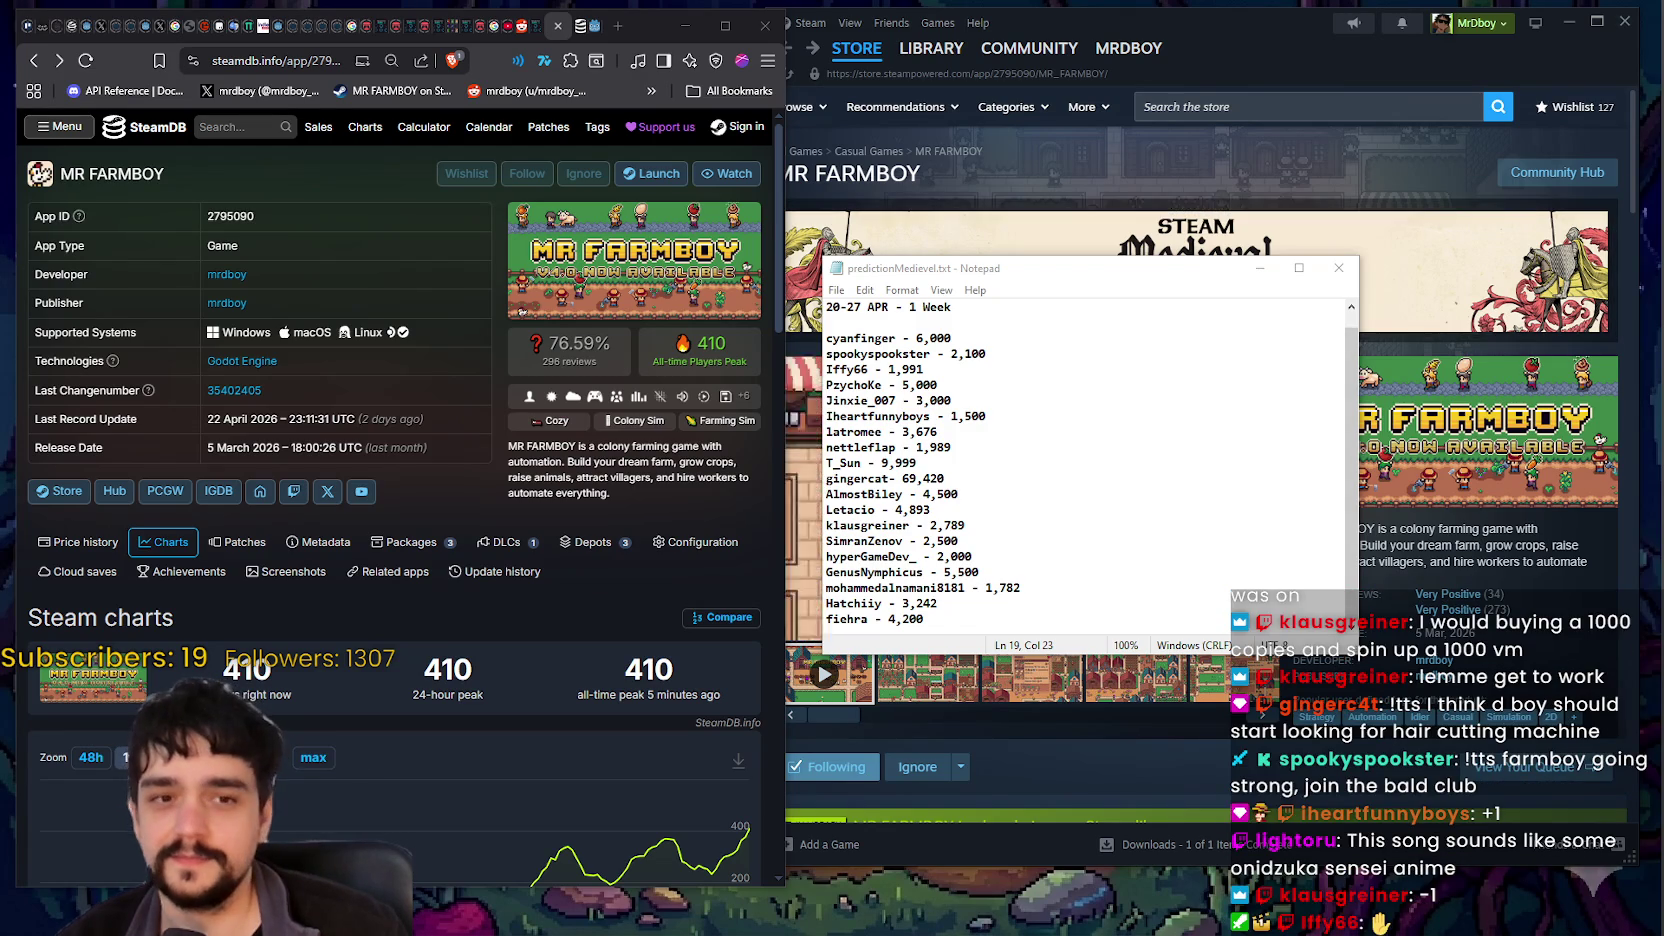
pyautogui.moveTo(1663, 259)
pyautogui.mouseDown()
pyautogui.moveTo(1109, 259)
pyautogui.moveTo(1162, 70)
pyautogui.mouseUp()
pyautogui.write('BA')
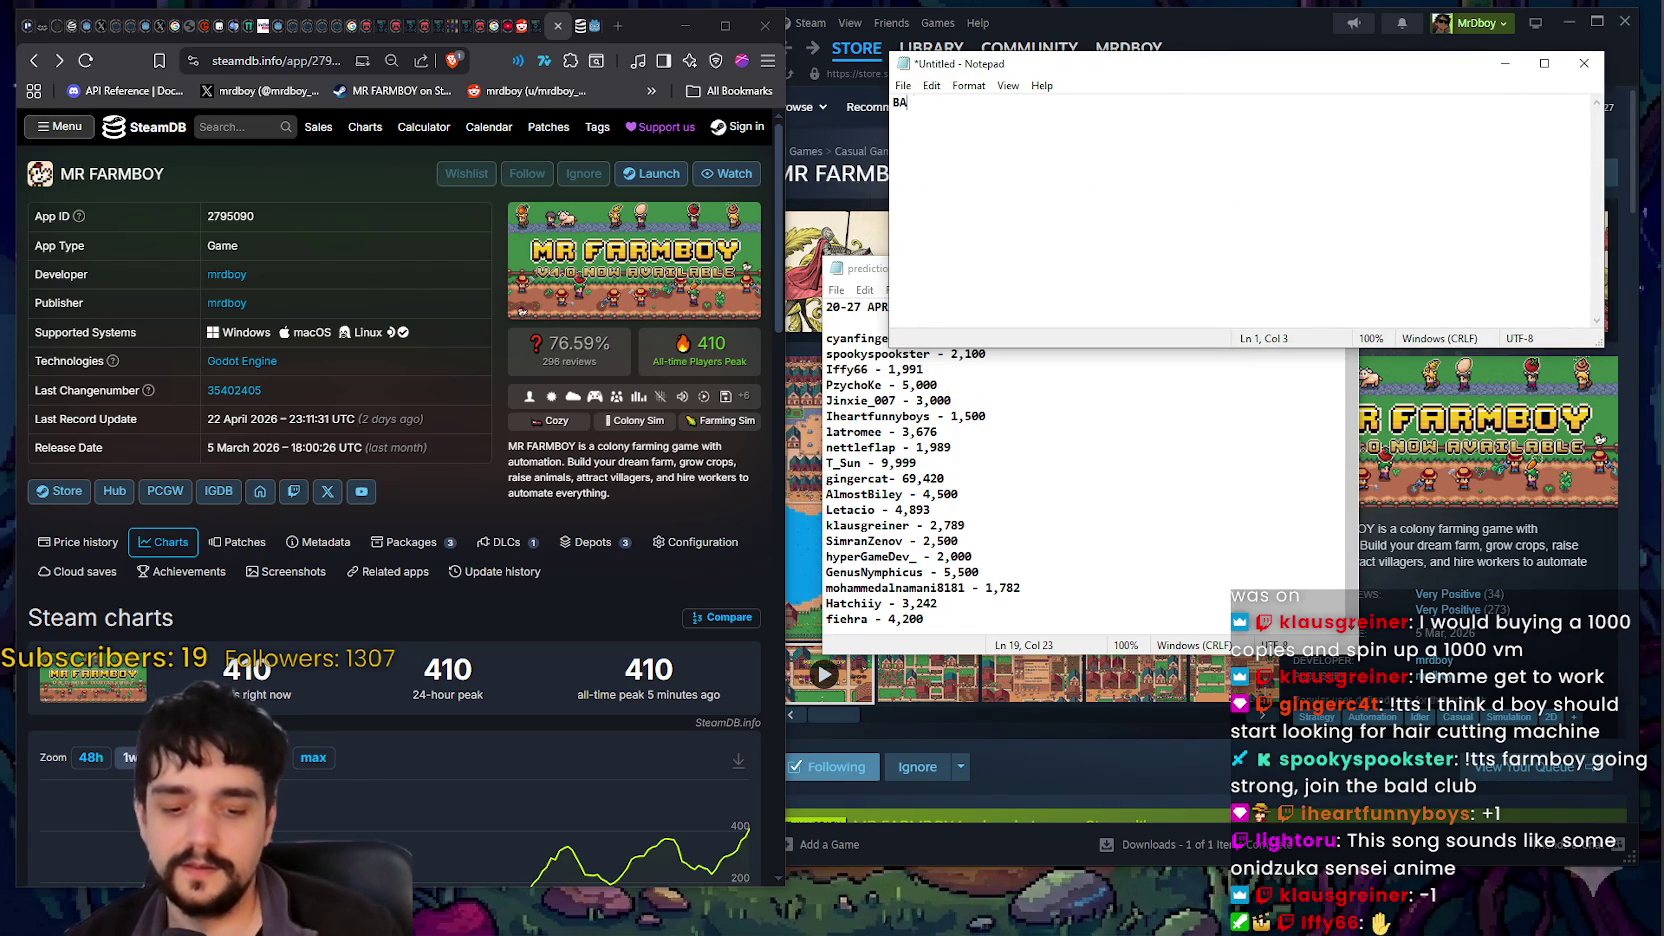
pyautogui.write('LD PEO')
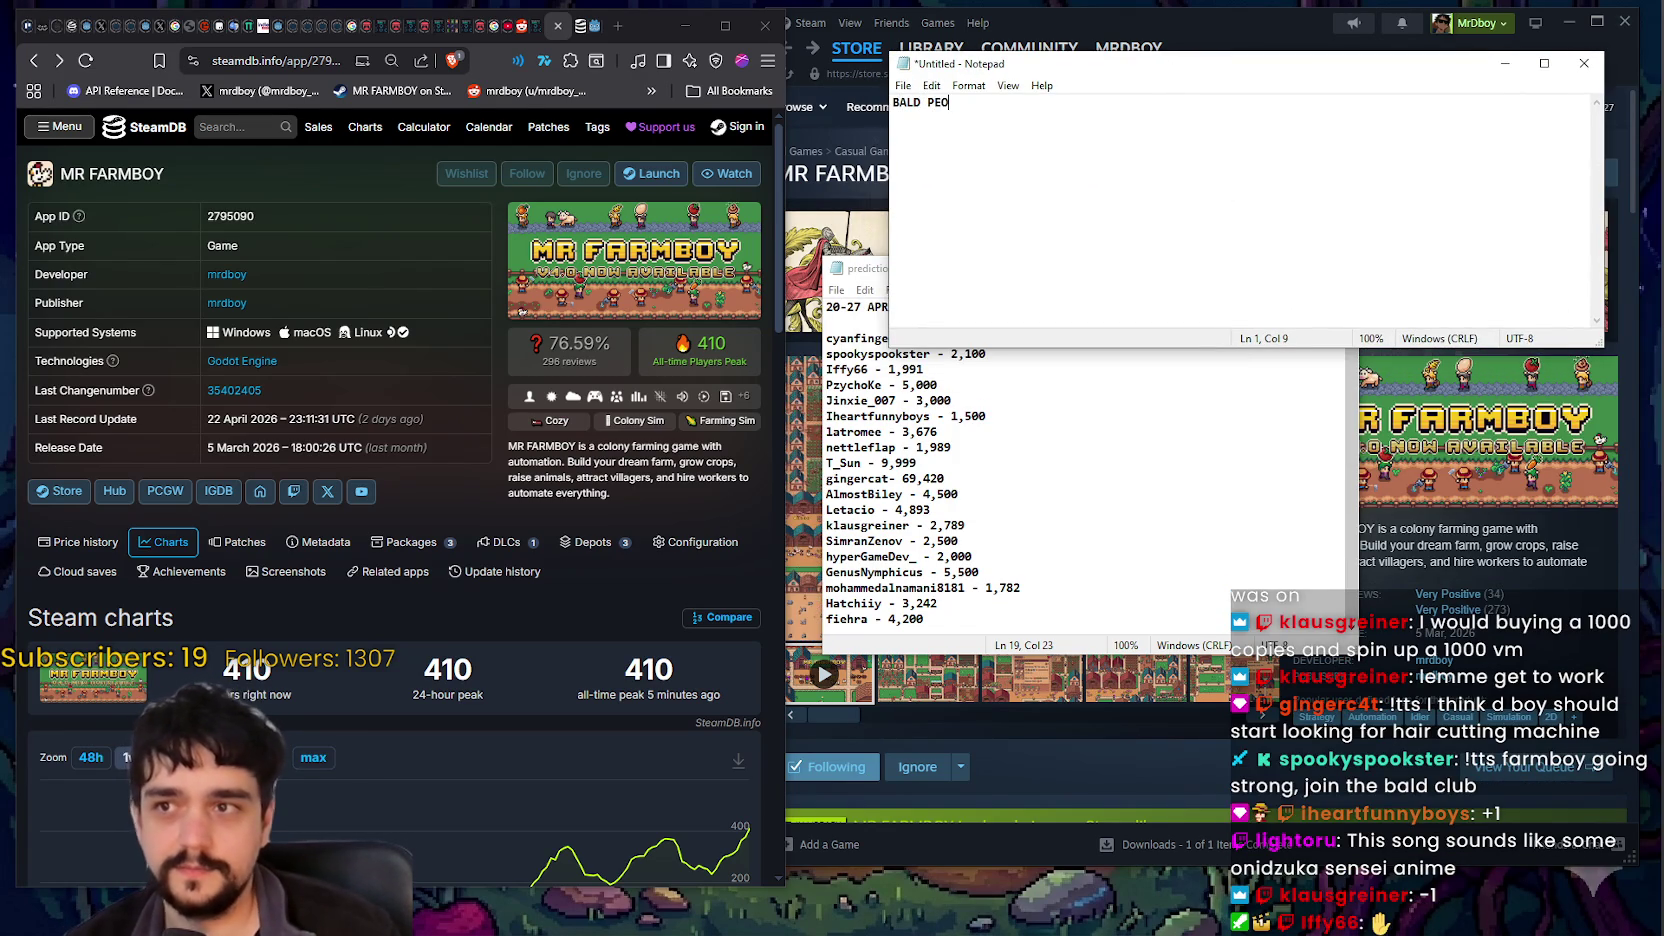
pyautogui.write('PLE IN DBOY')
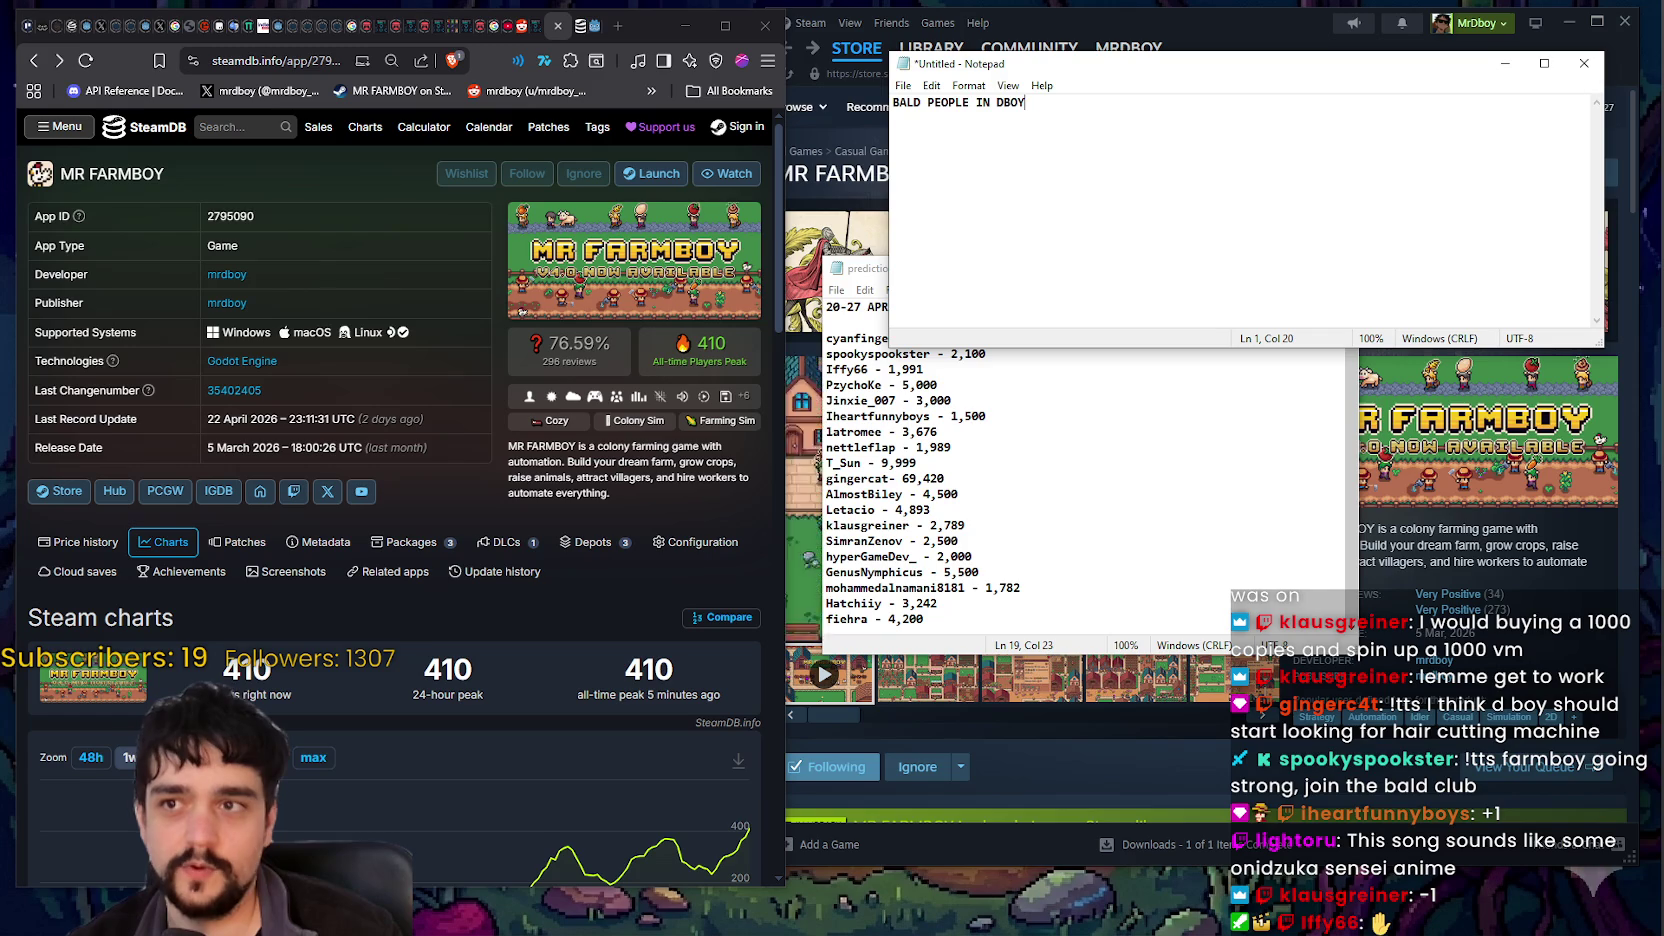
pyautogui.write("'S CHAT")
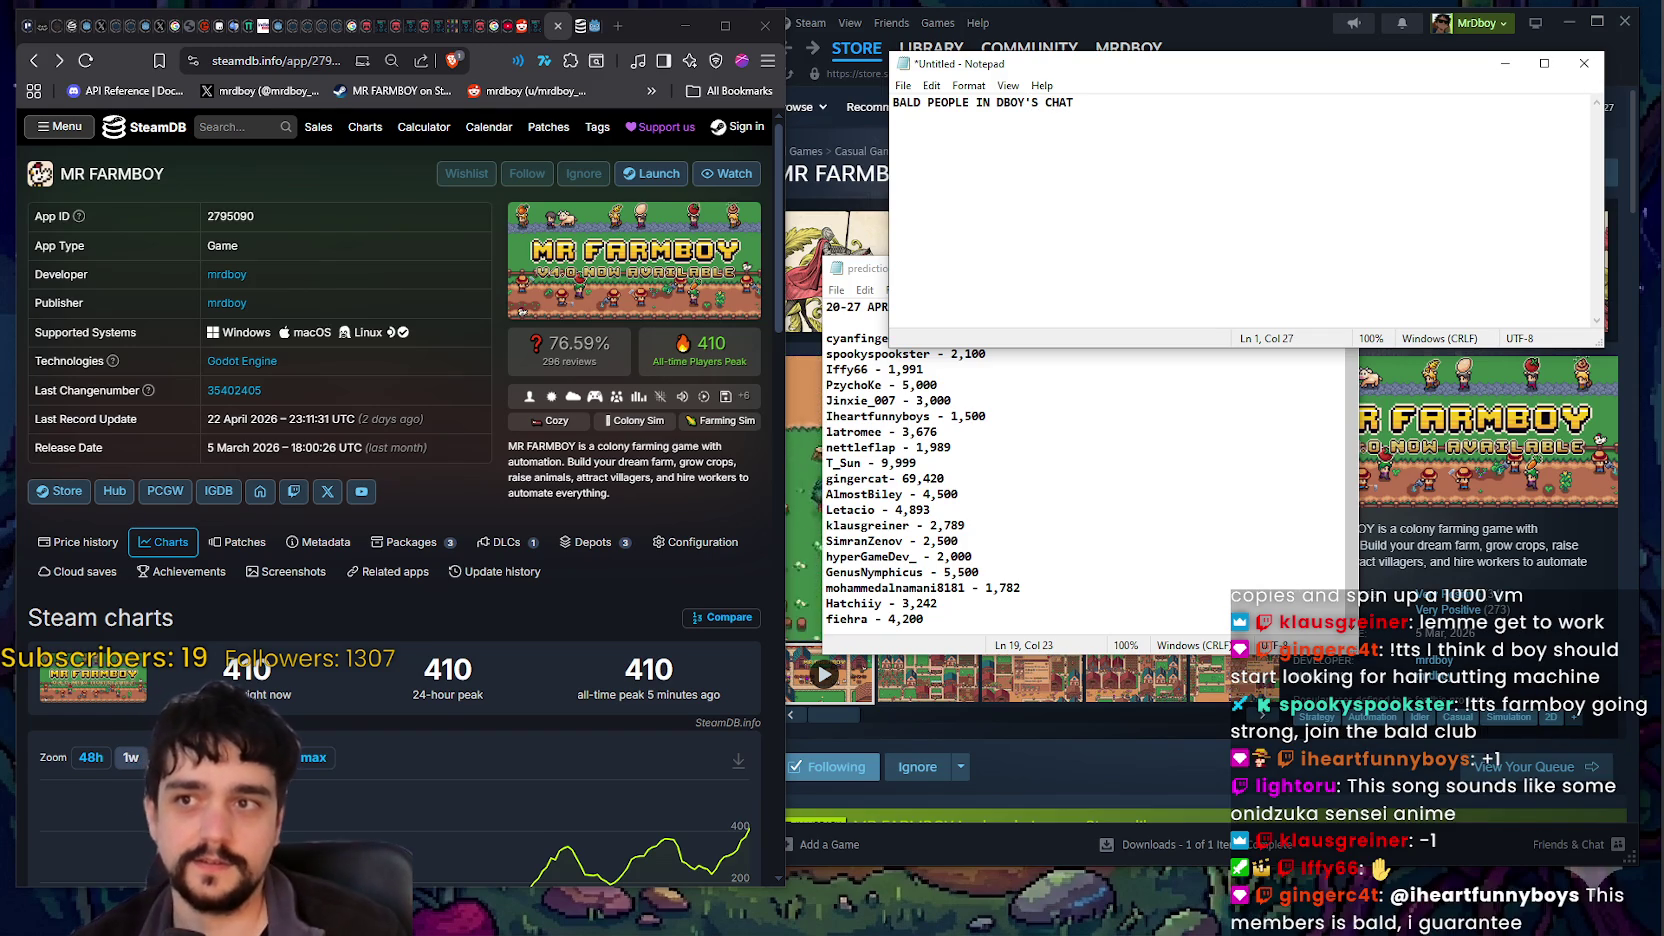
pyautogui.press('Return')
pyautogui.write('+')
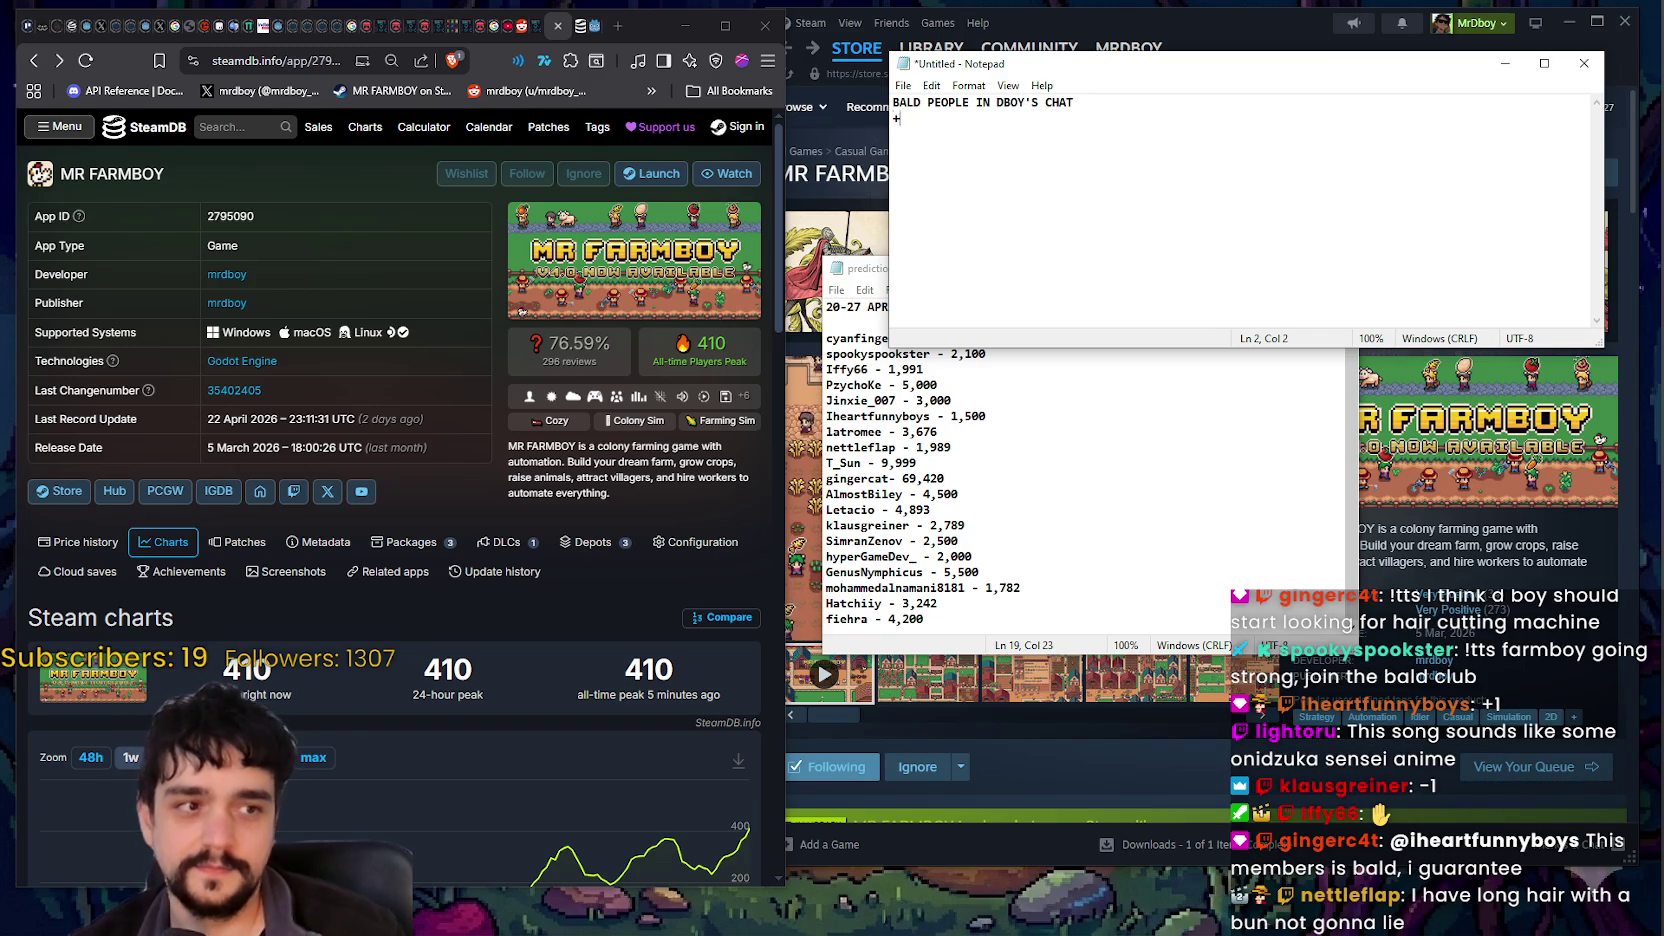
pyautogui.write('heartfunnyboys')
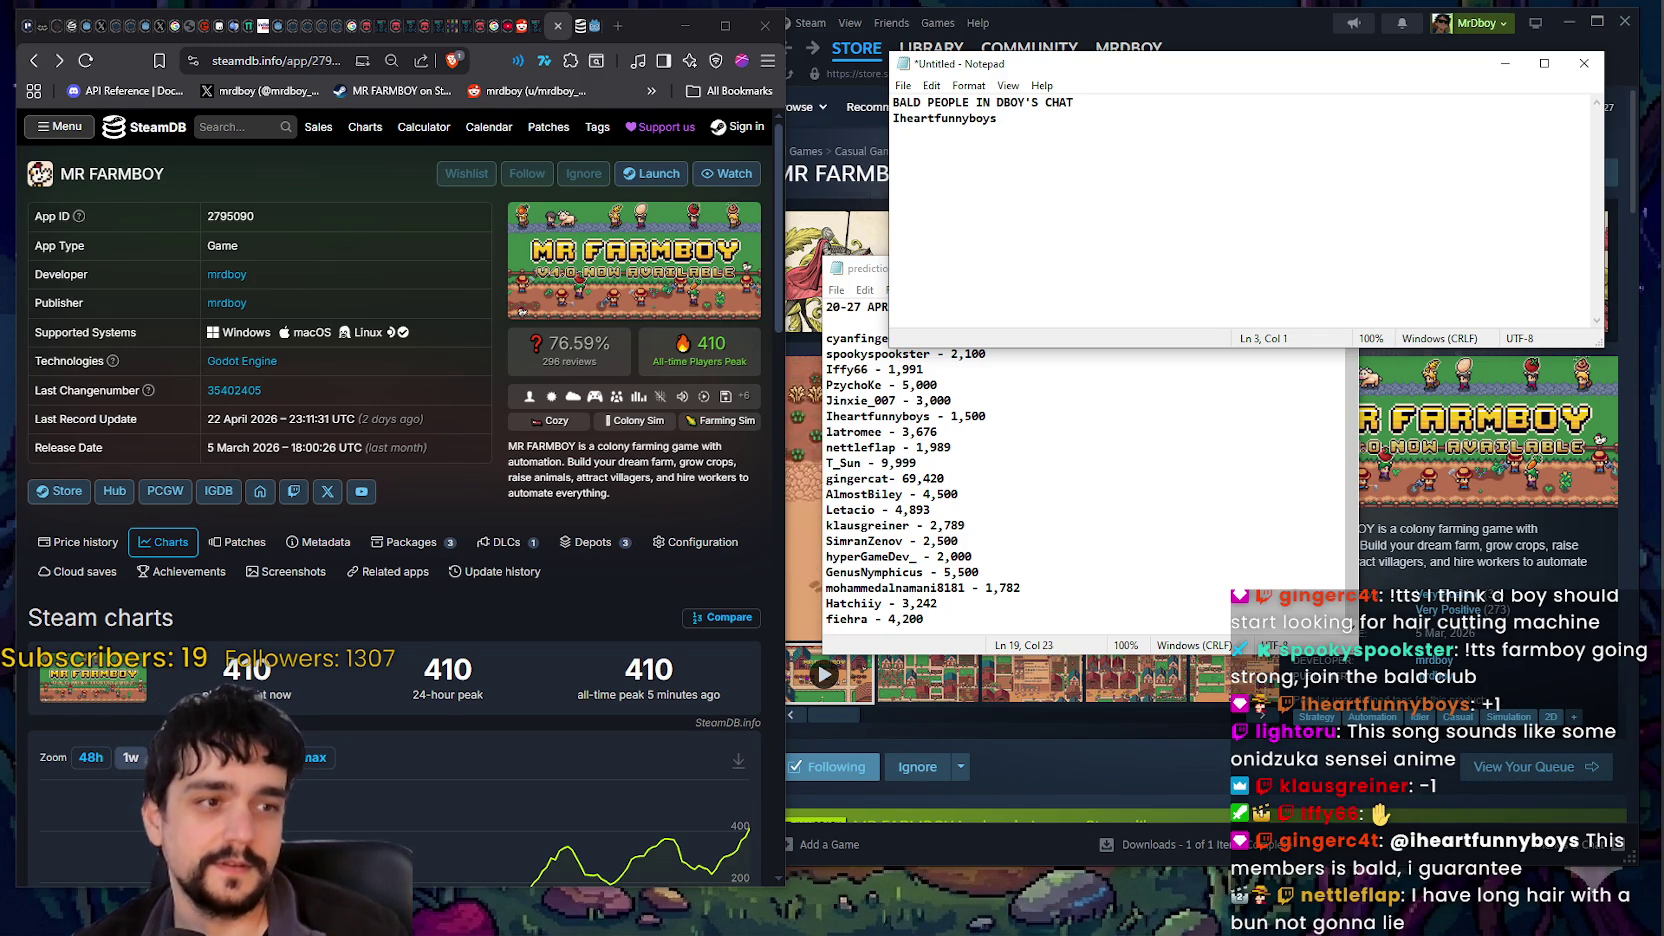
pyautogui.write('Iffy66')
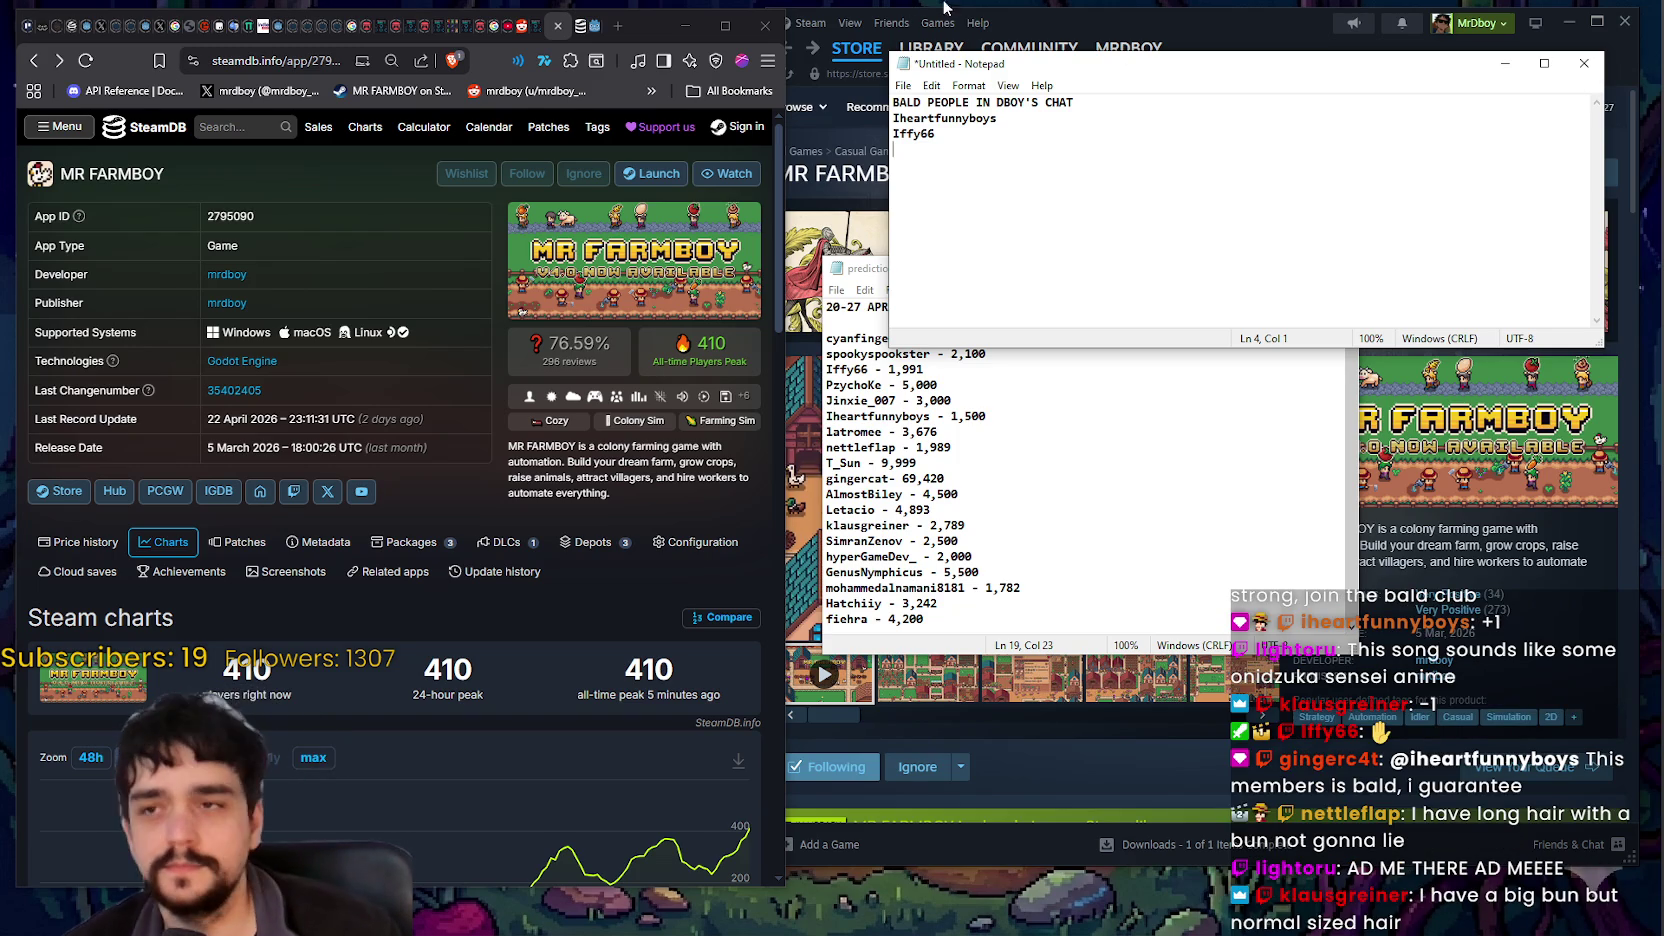
pyautogui.scroll(2, 1016, 199)
pyautogui.scroll(4, 1016, 199)
# Step: Add a third chat viewer's username on the note's last line, correcting its typos
pyautogui.click(1270, 108)
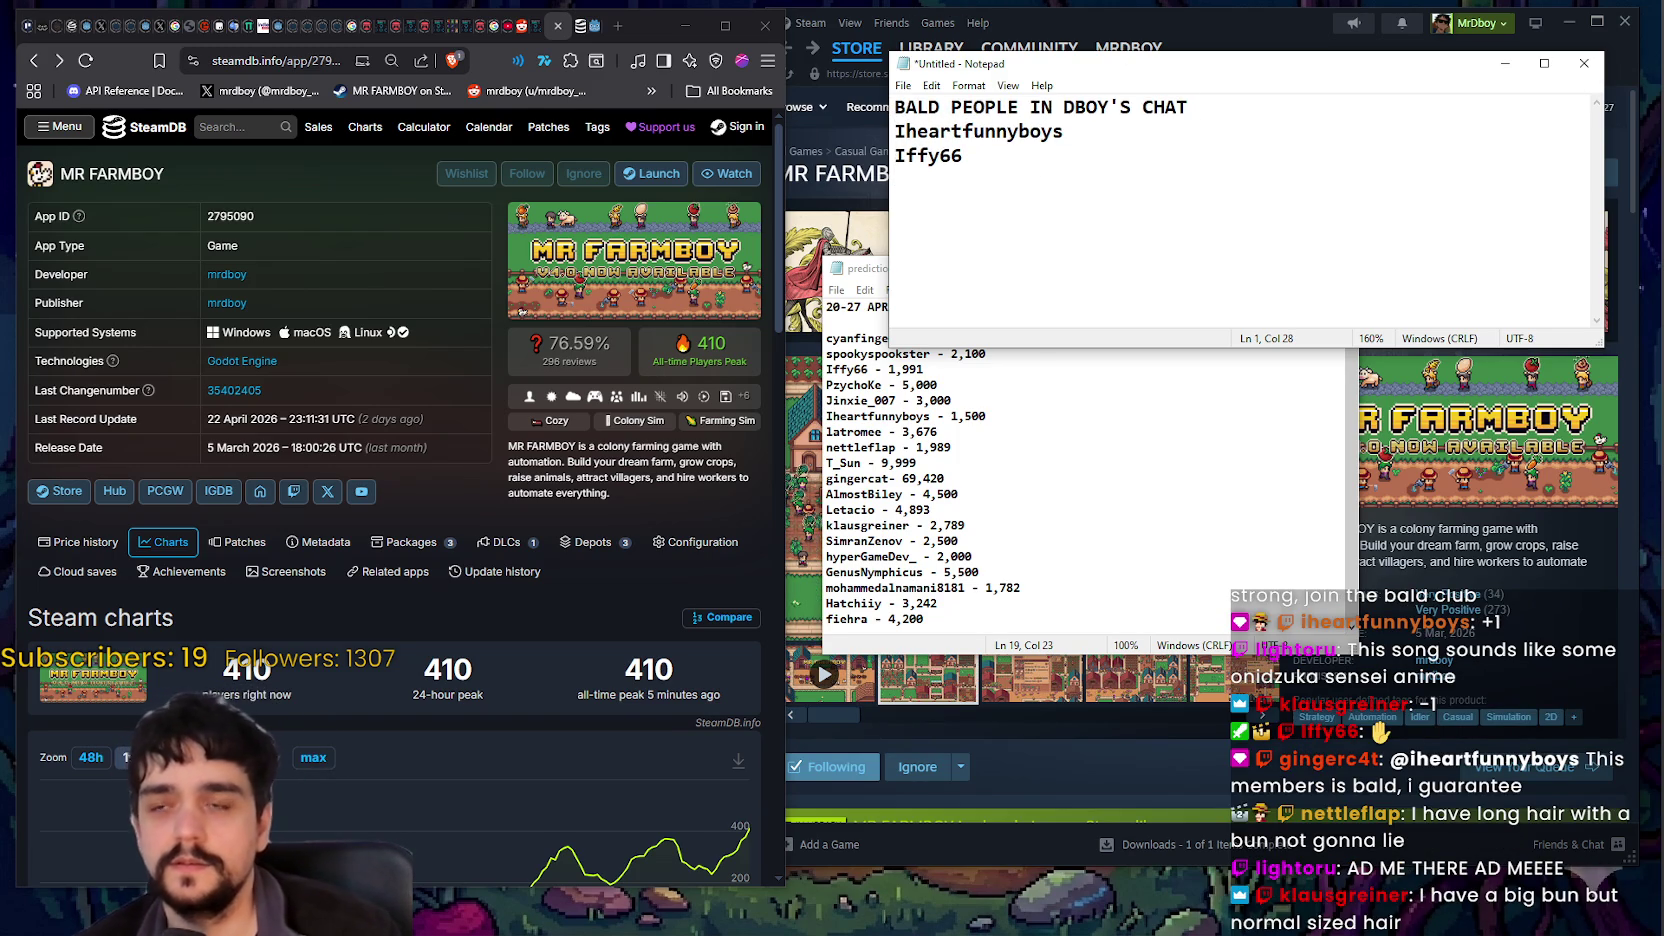
pyautogui.hotkey('ctrl', 'End')
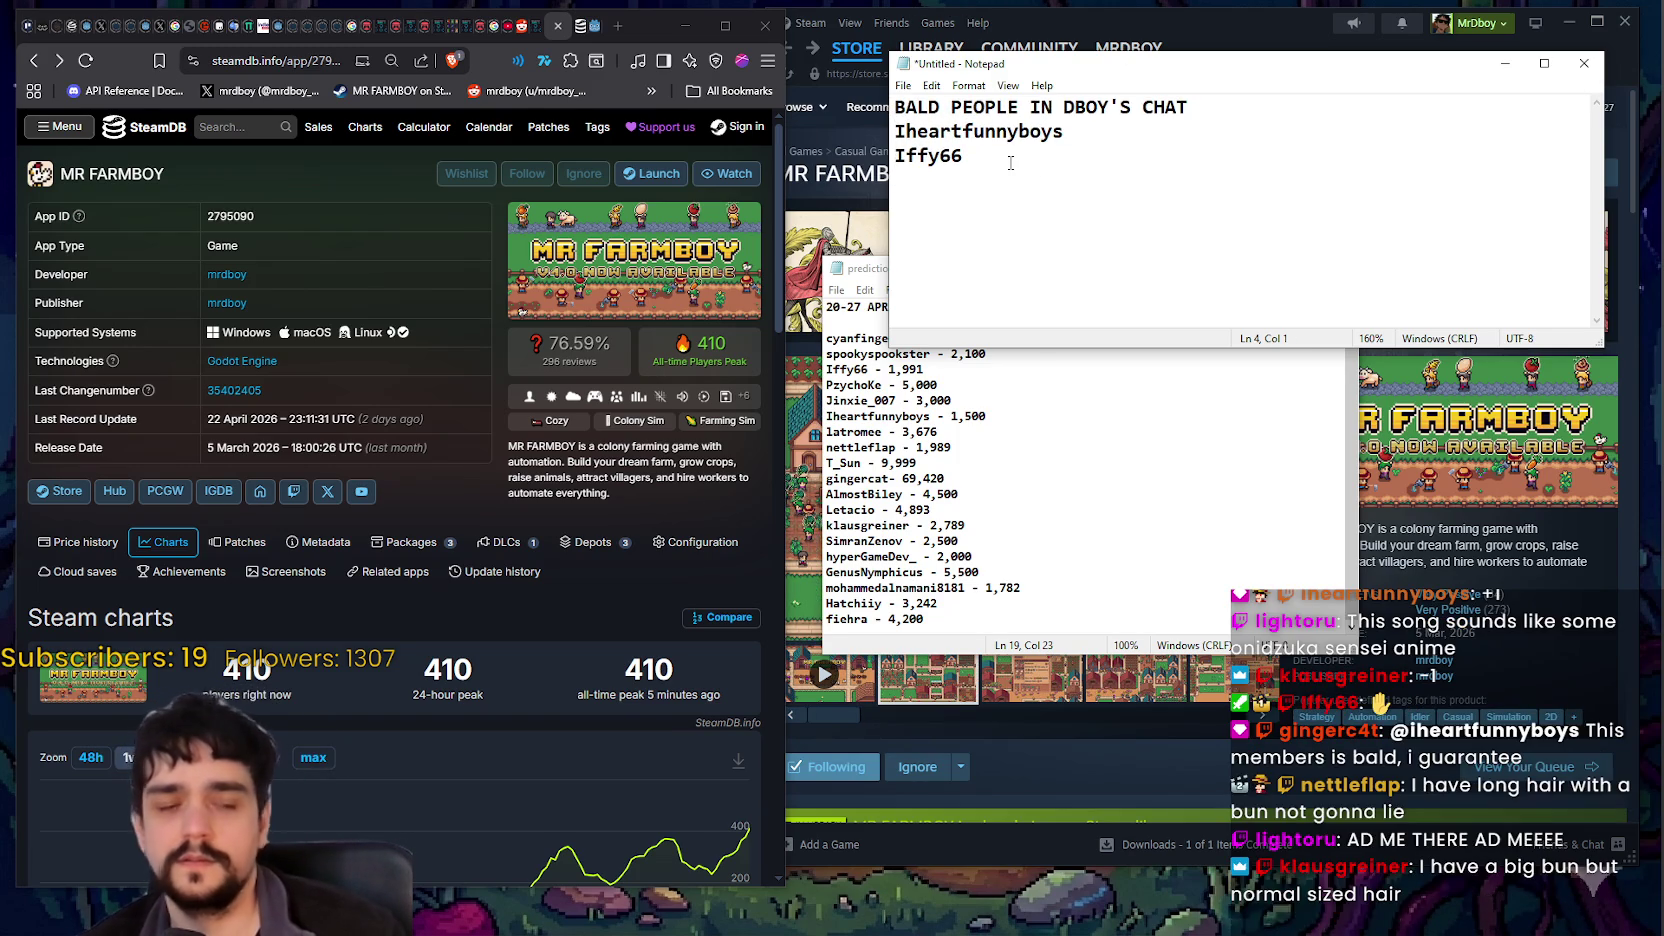
pyautogui.write('lig')
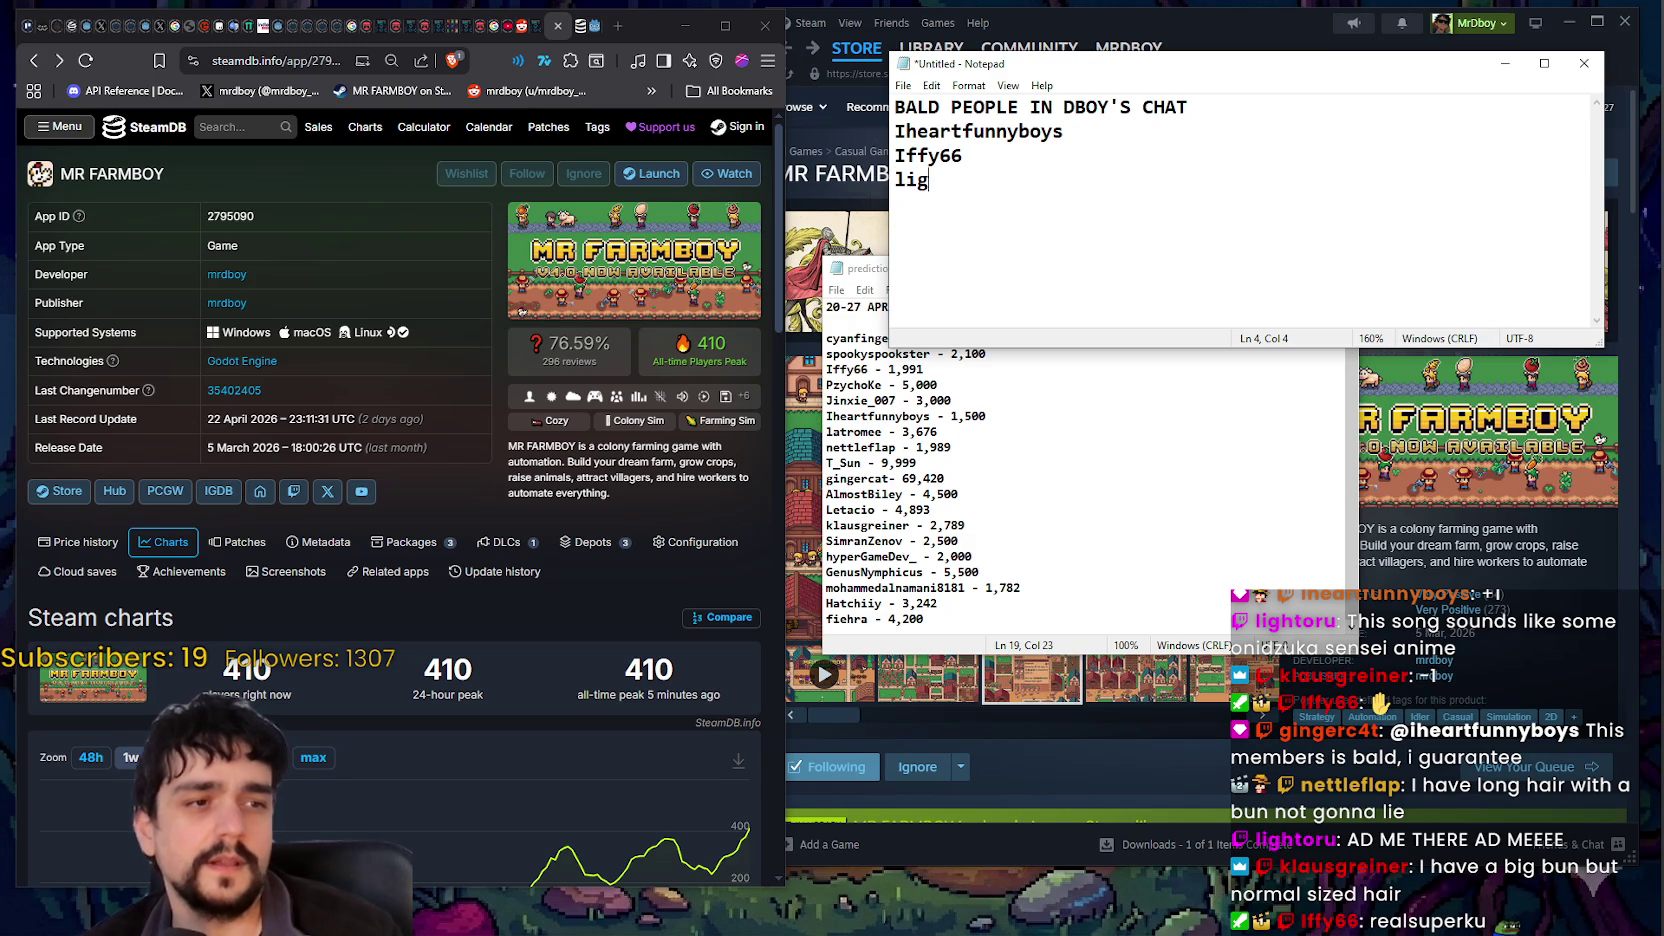
pyautogui.write('htour')
pyautogui.press('BackSpace')
pyautogui.press('BackSpace')
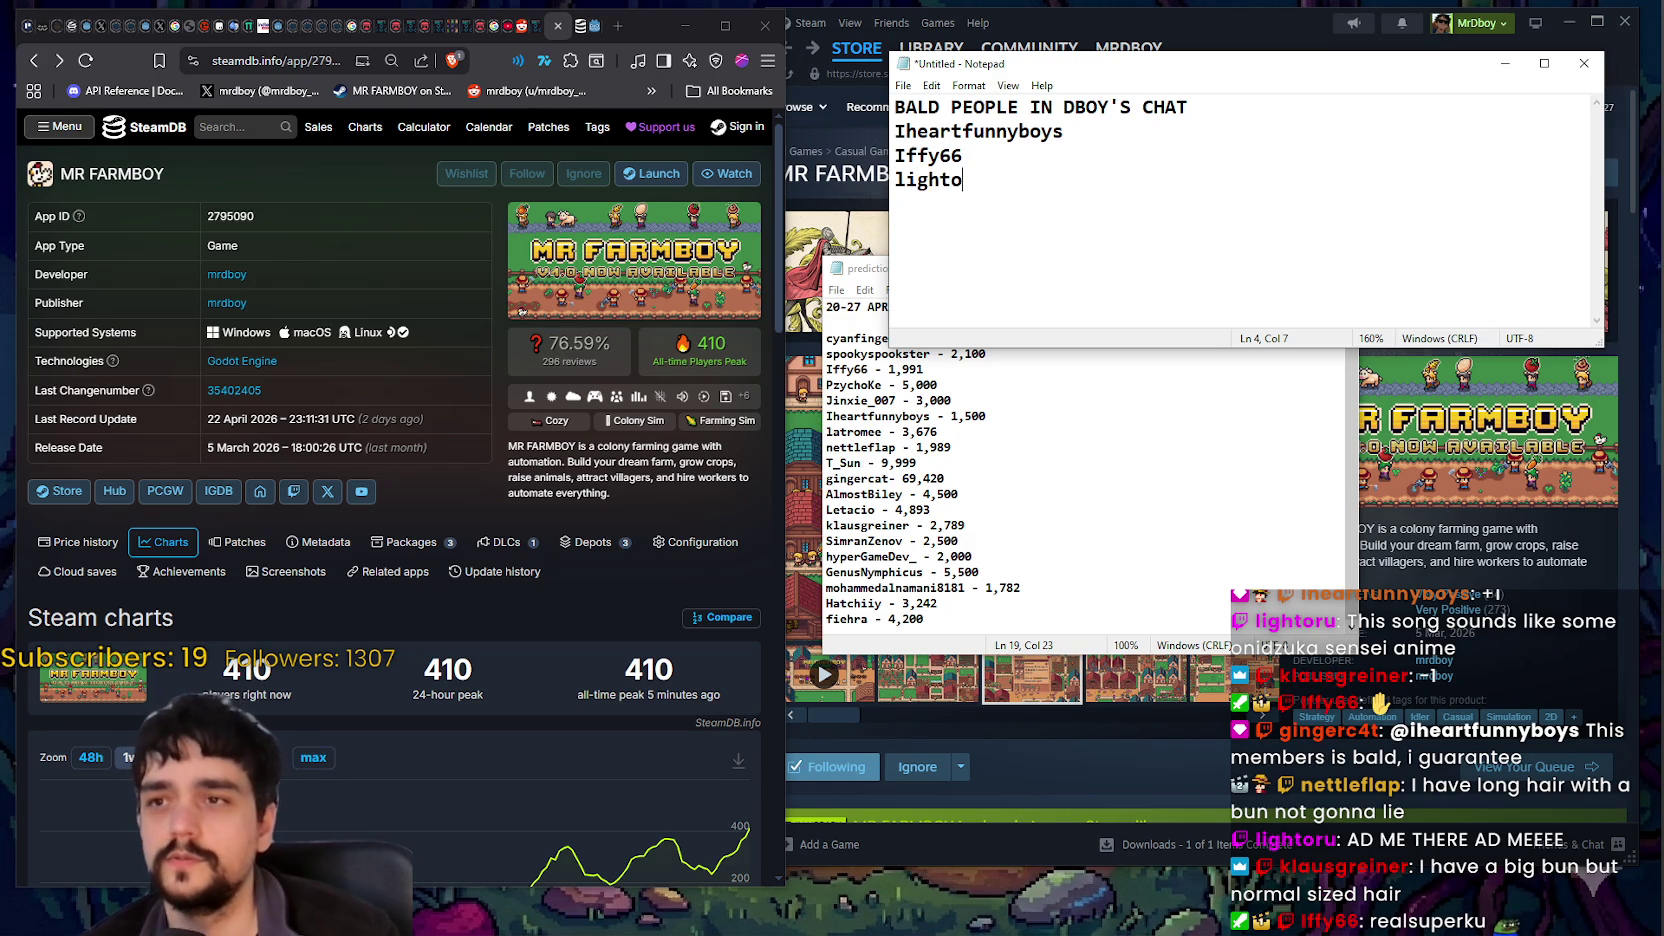
pyautogui.write('ur')
pyautogui.press('BackSpace')
pyautogui.press('BackSpace')
pyautogui.write('ru')
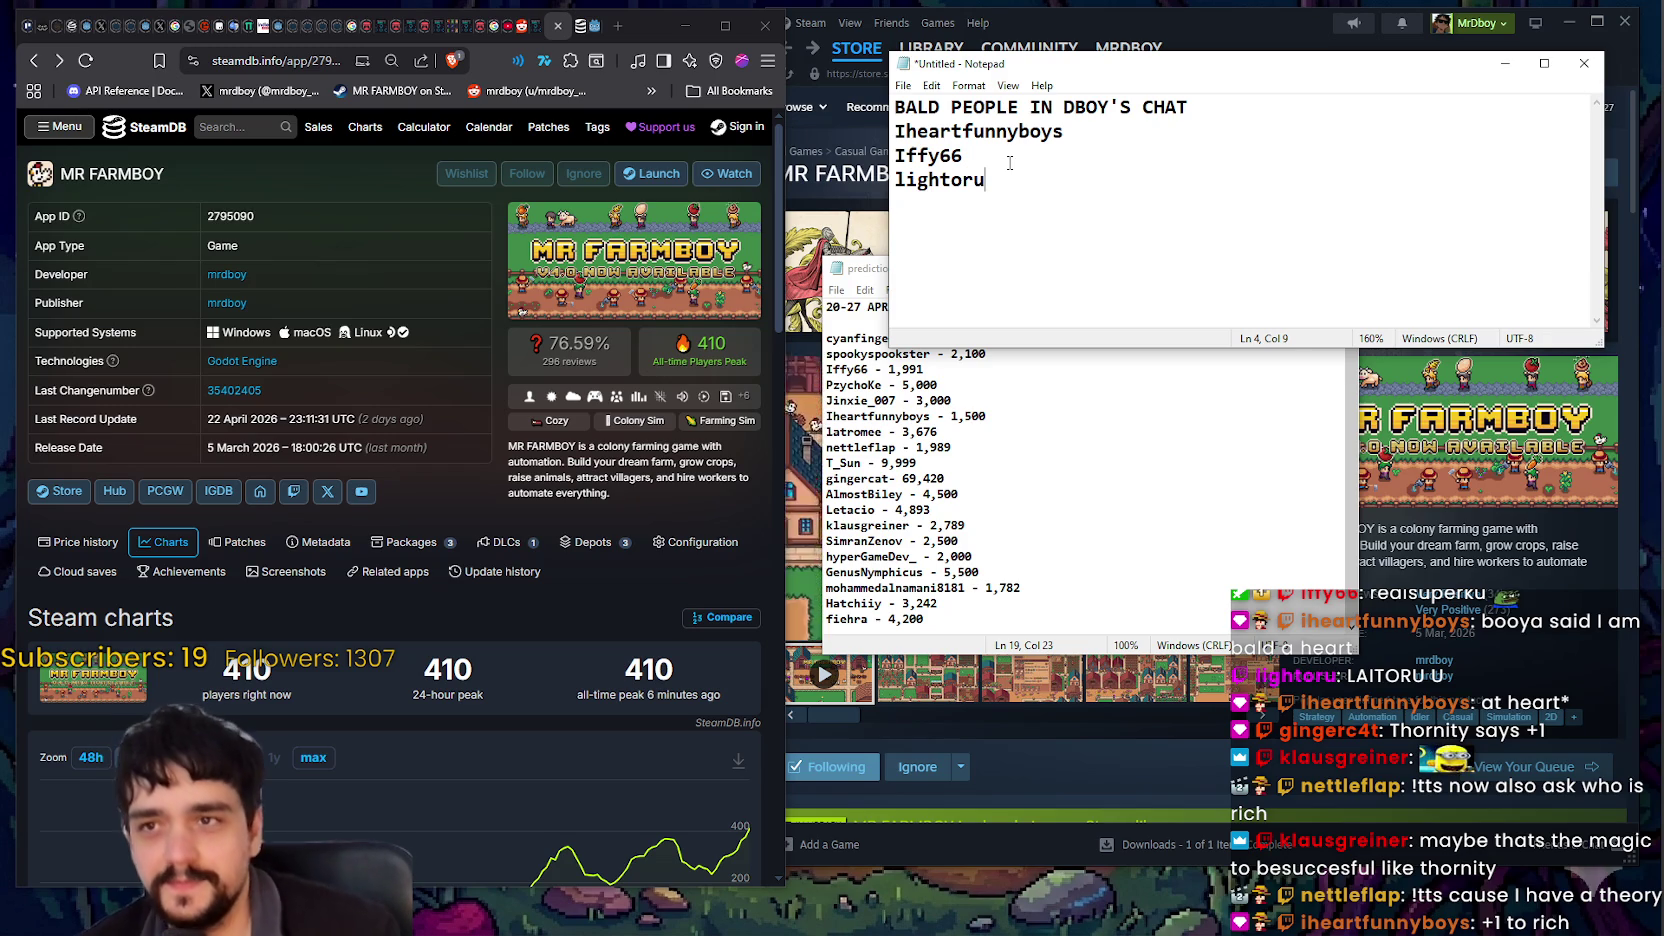
# Step: Type the heading RICH PEOPLE IN DBOY's CHAT and list two chat viewers' usernames beneath it
pyautogui.write('RICH ')
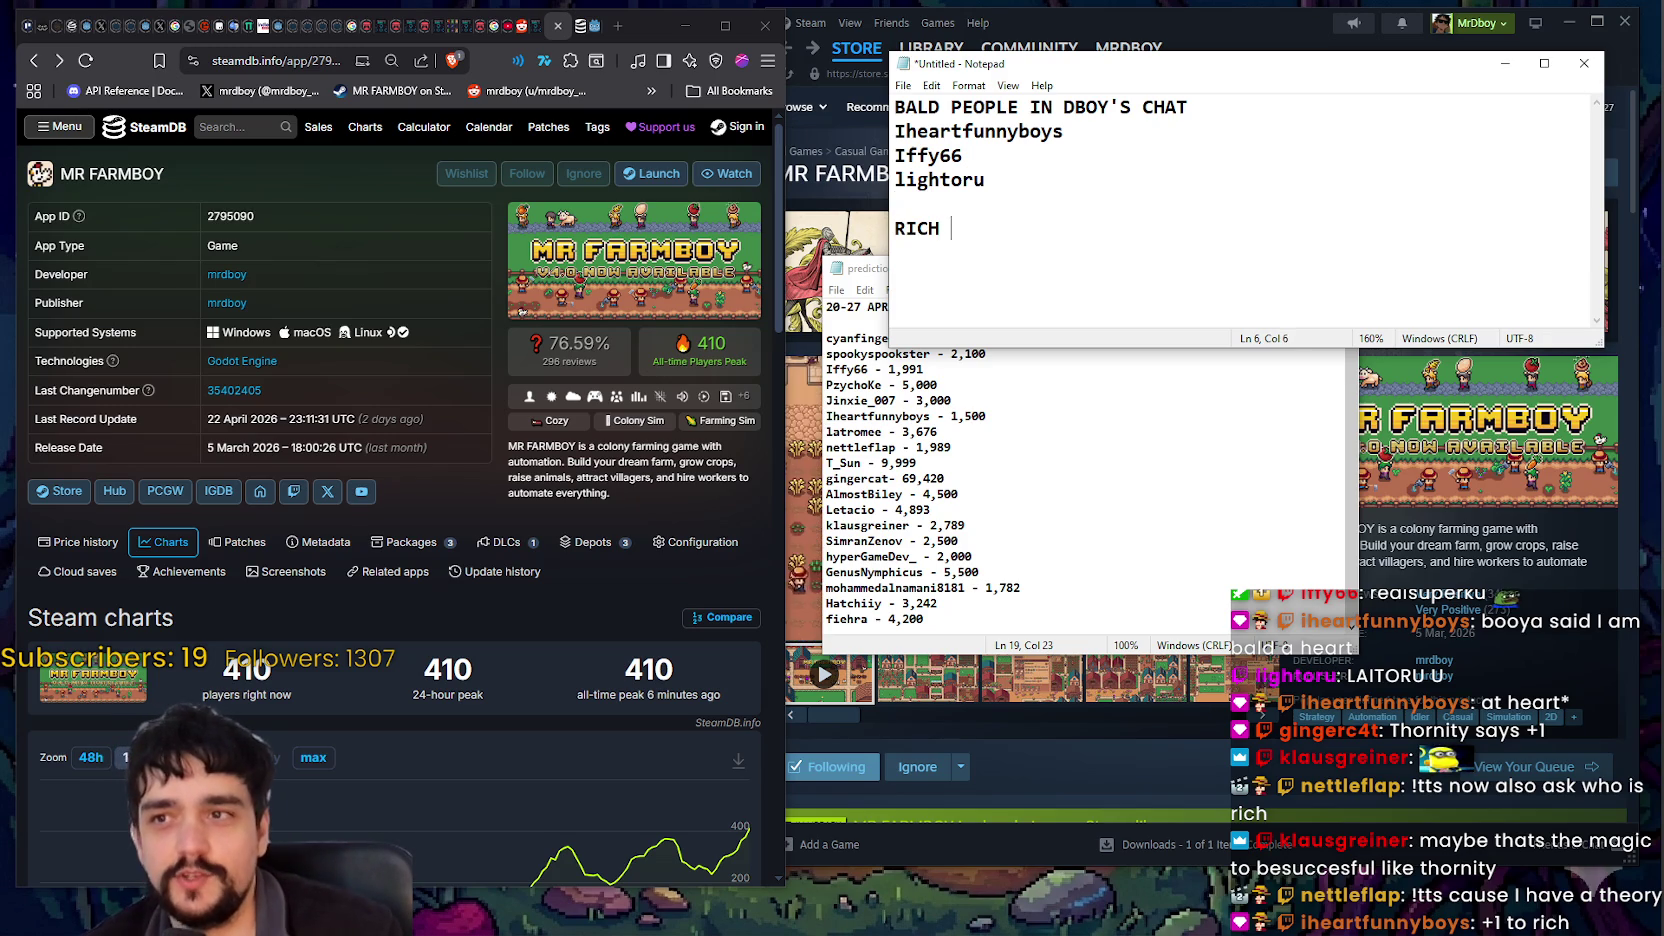
pyautogui.write('PEOPLE IN D')
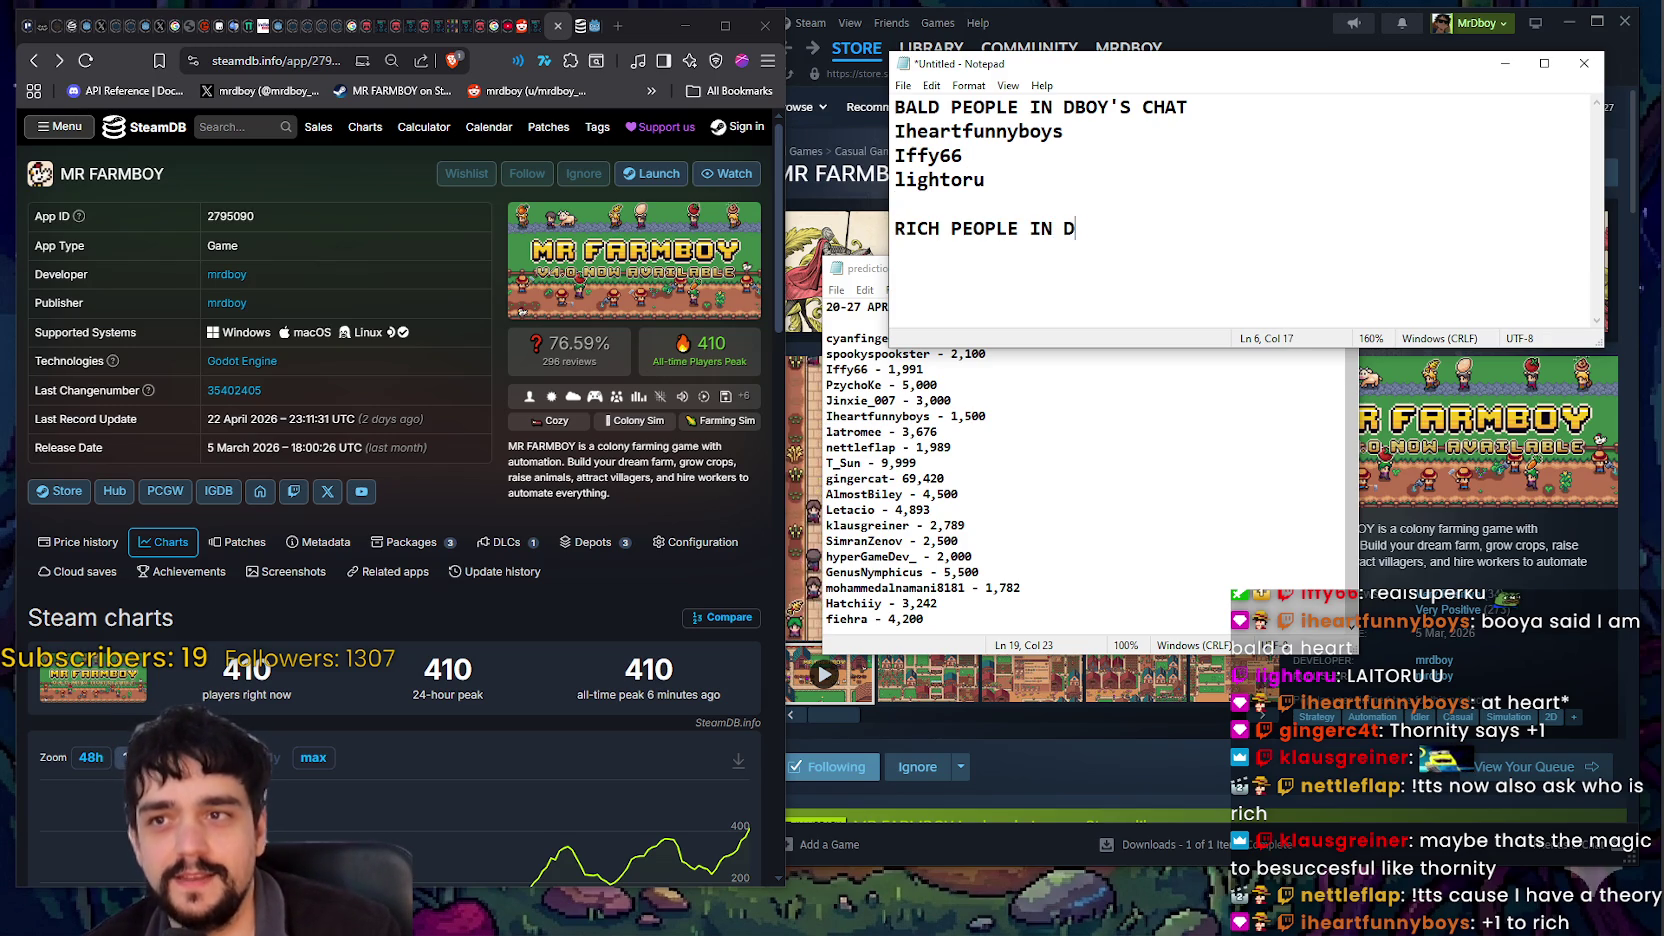
pyautogui.write("BOY's CHAT")
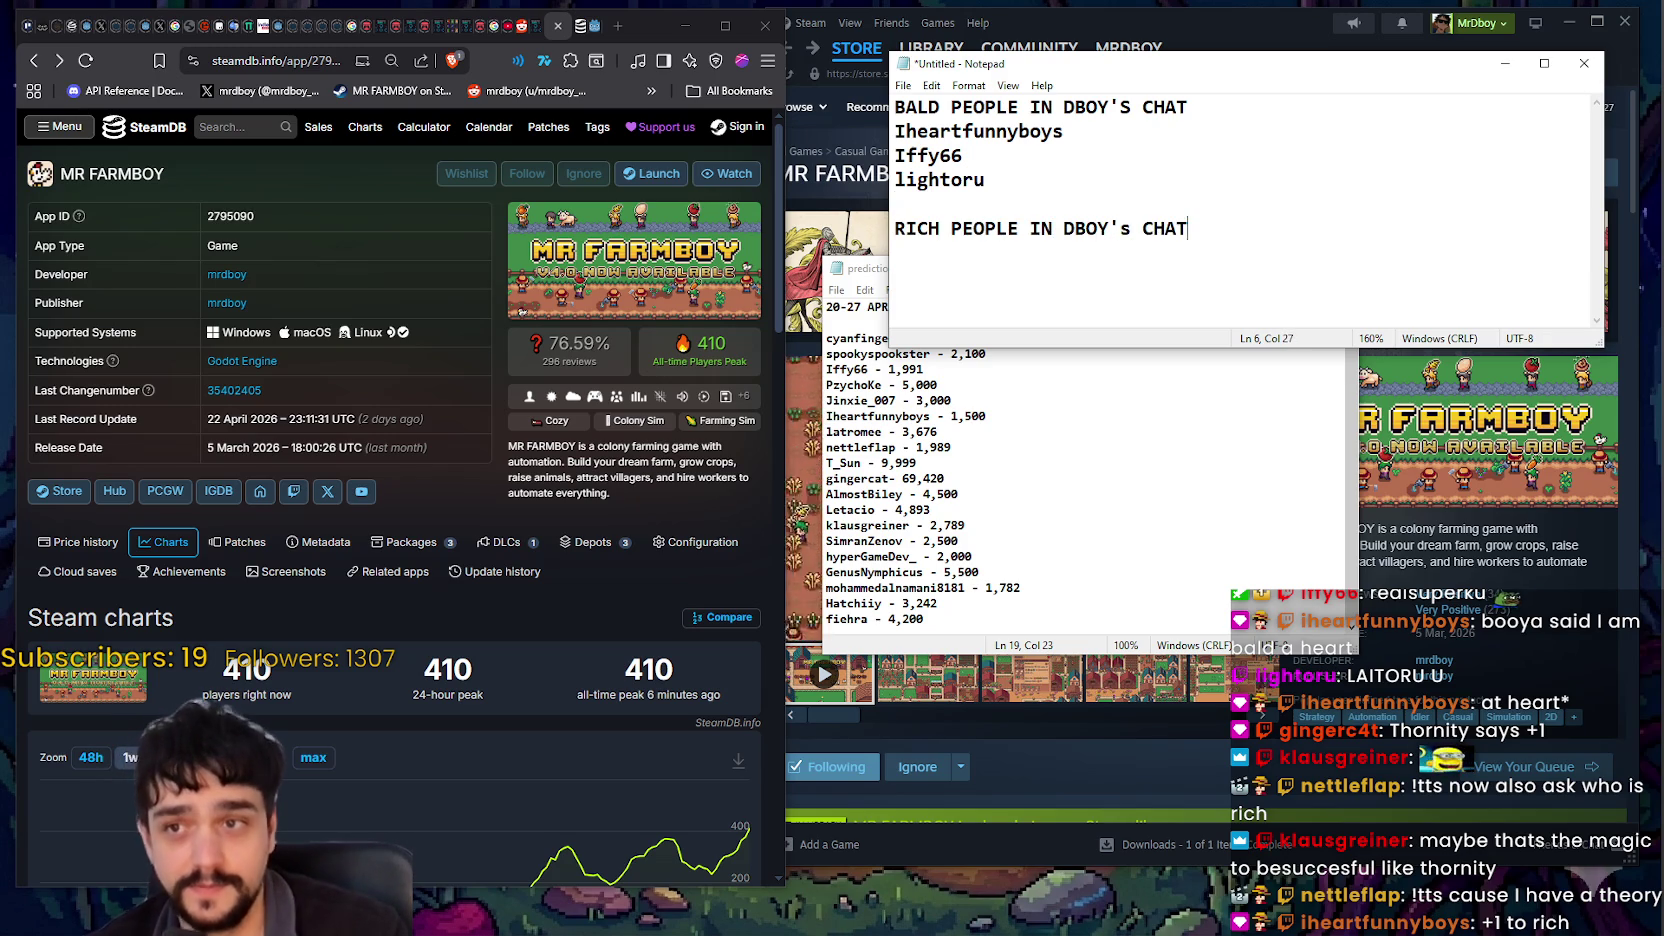
pyautogui.press('Return')
pyautogui.write('i')
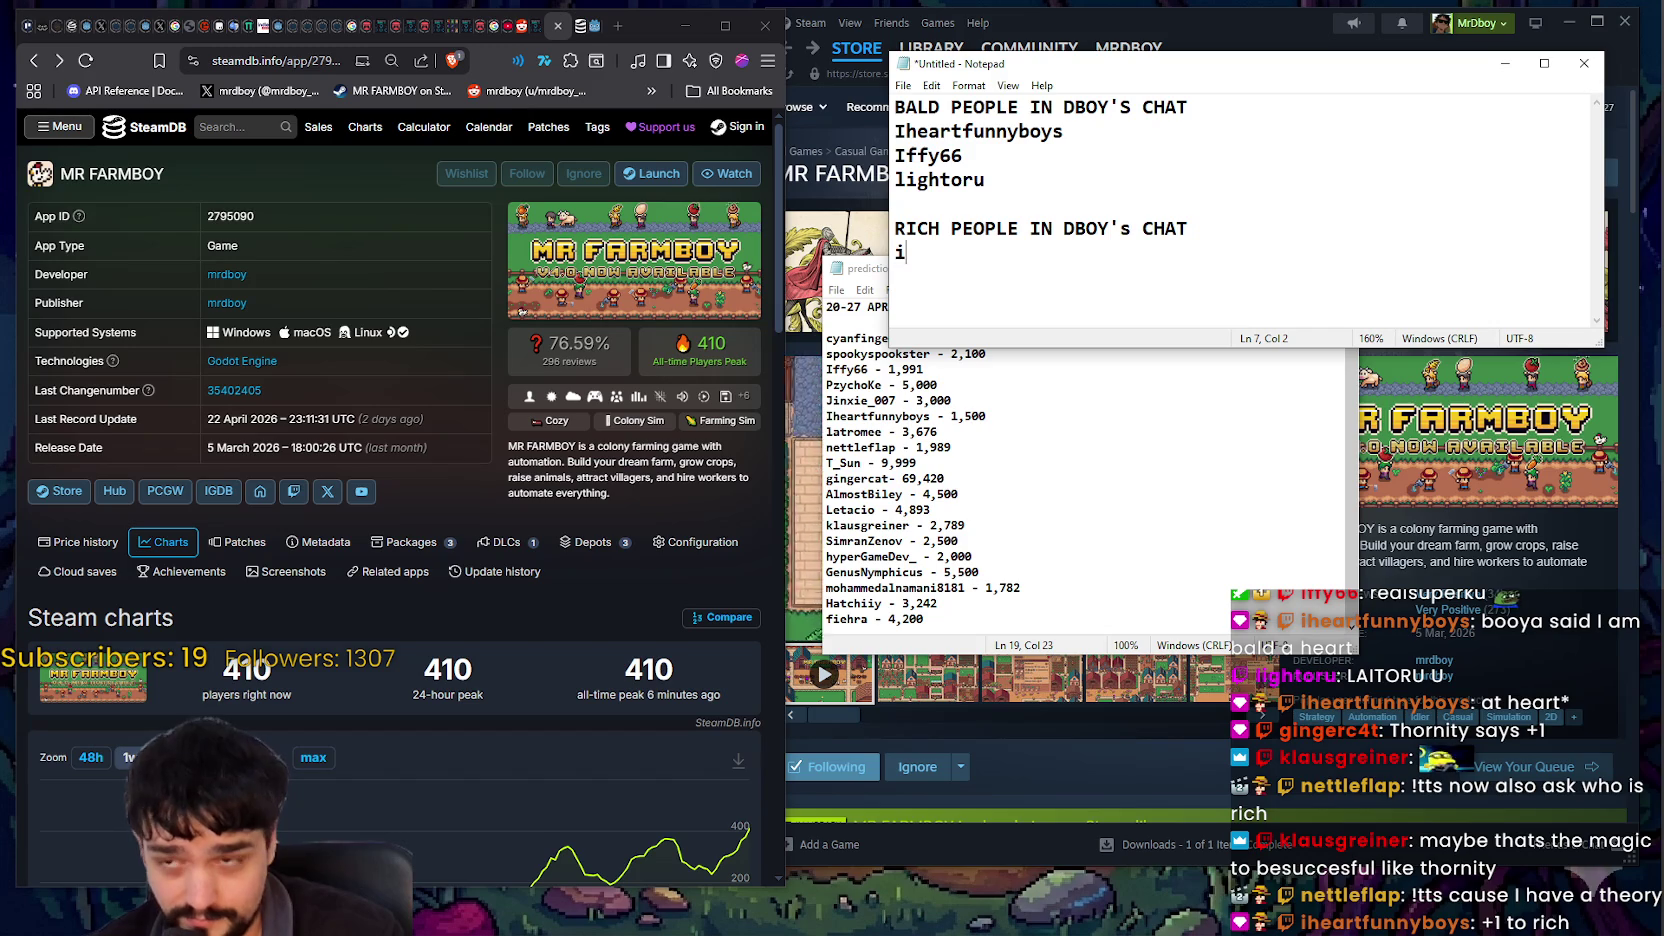
pyautogui.write('heartfunny')
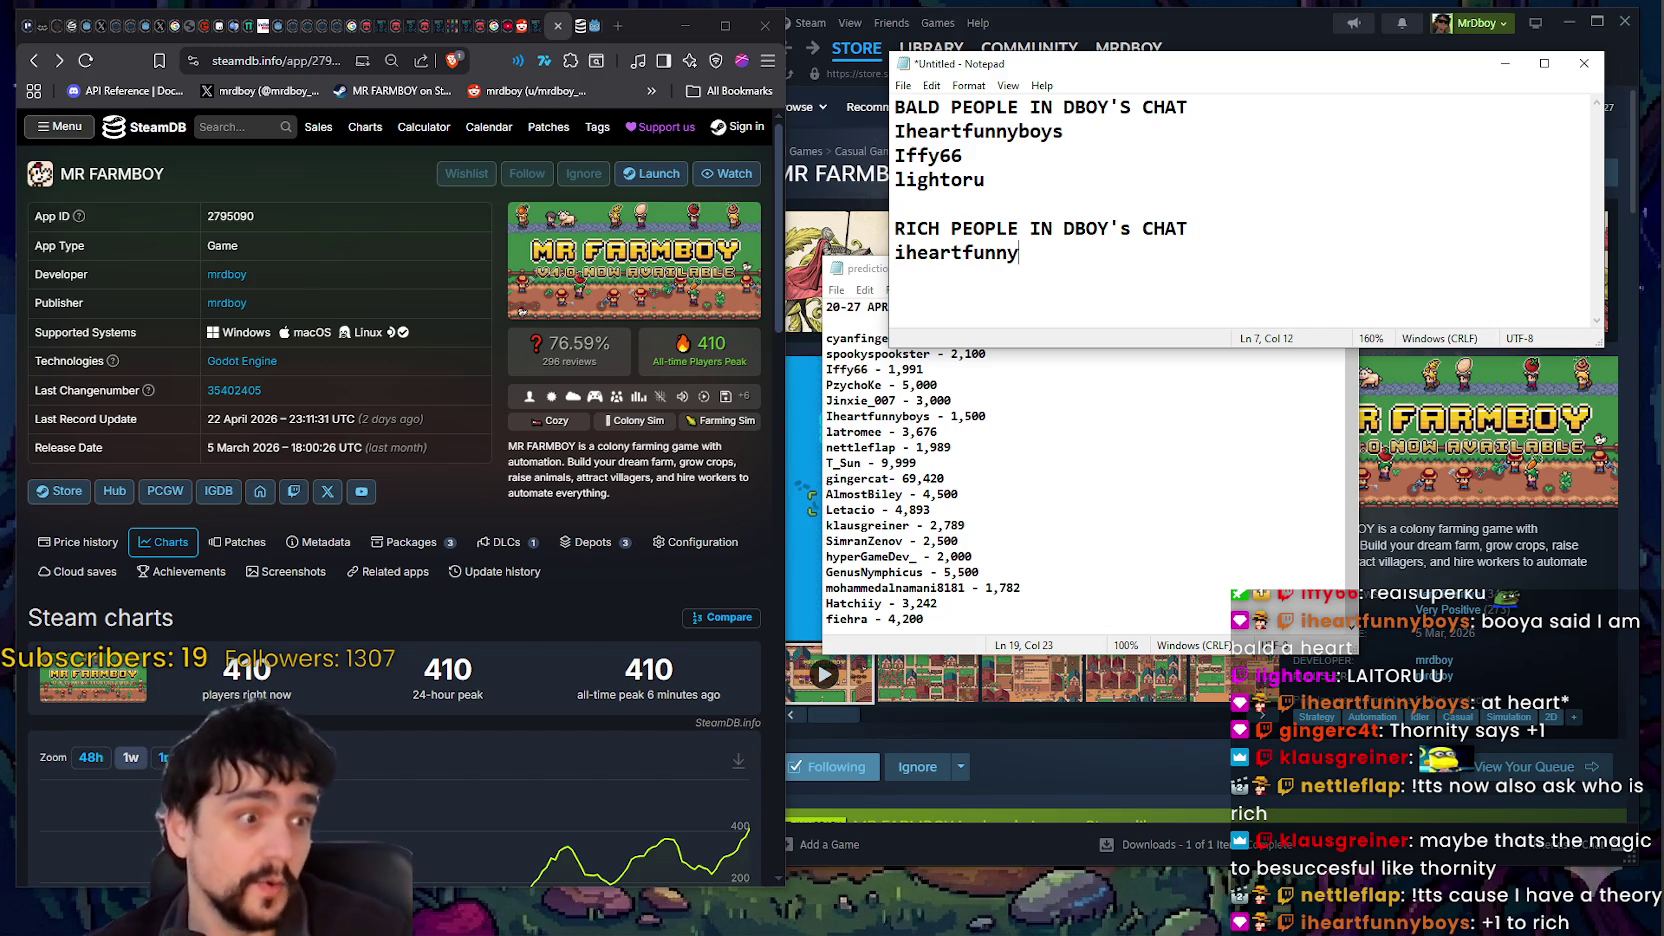
pyautogui.write('boys')
pyautogui.press('Return')
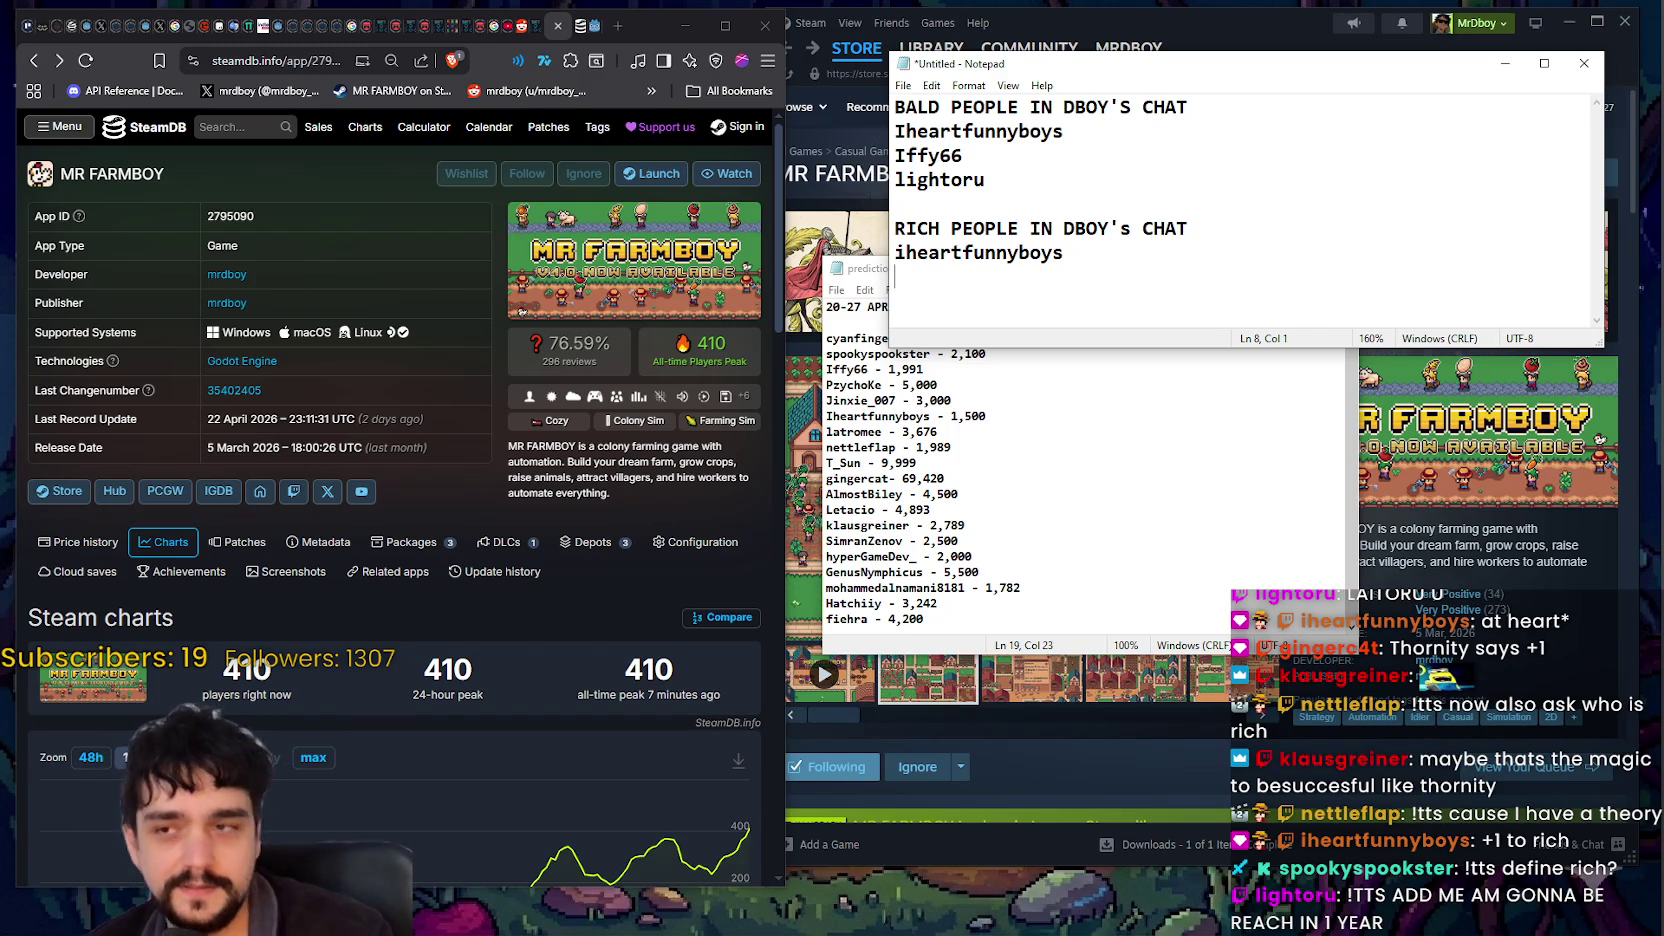
pyautogui.write('lightoru')
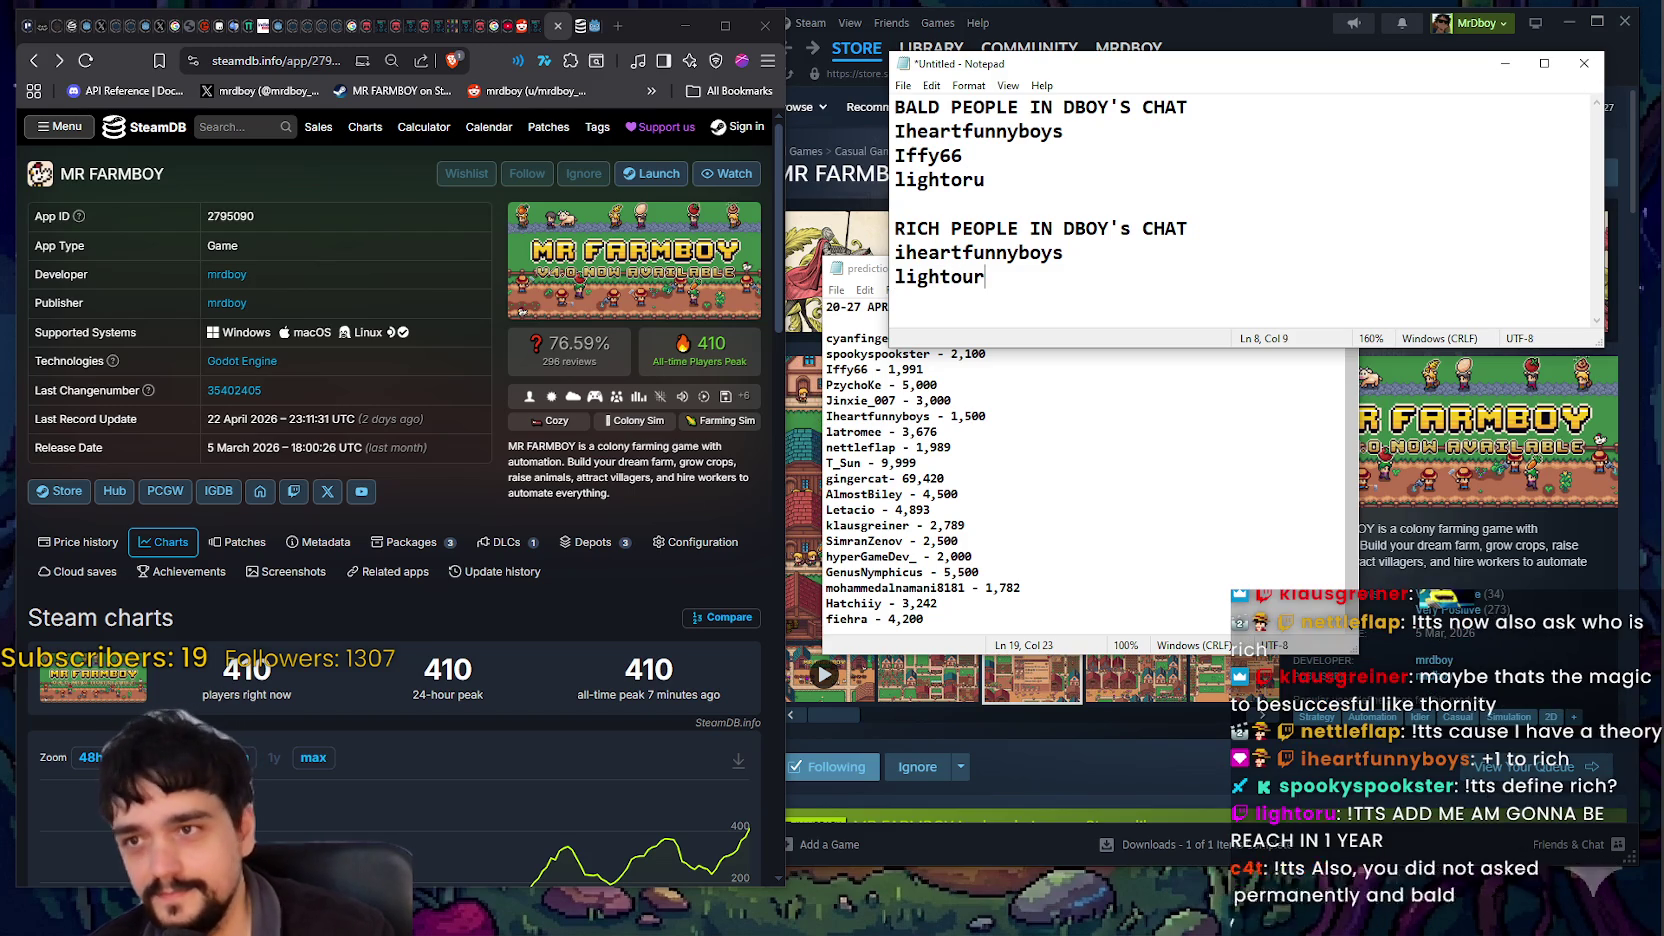
pyautogui.press('Return')
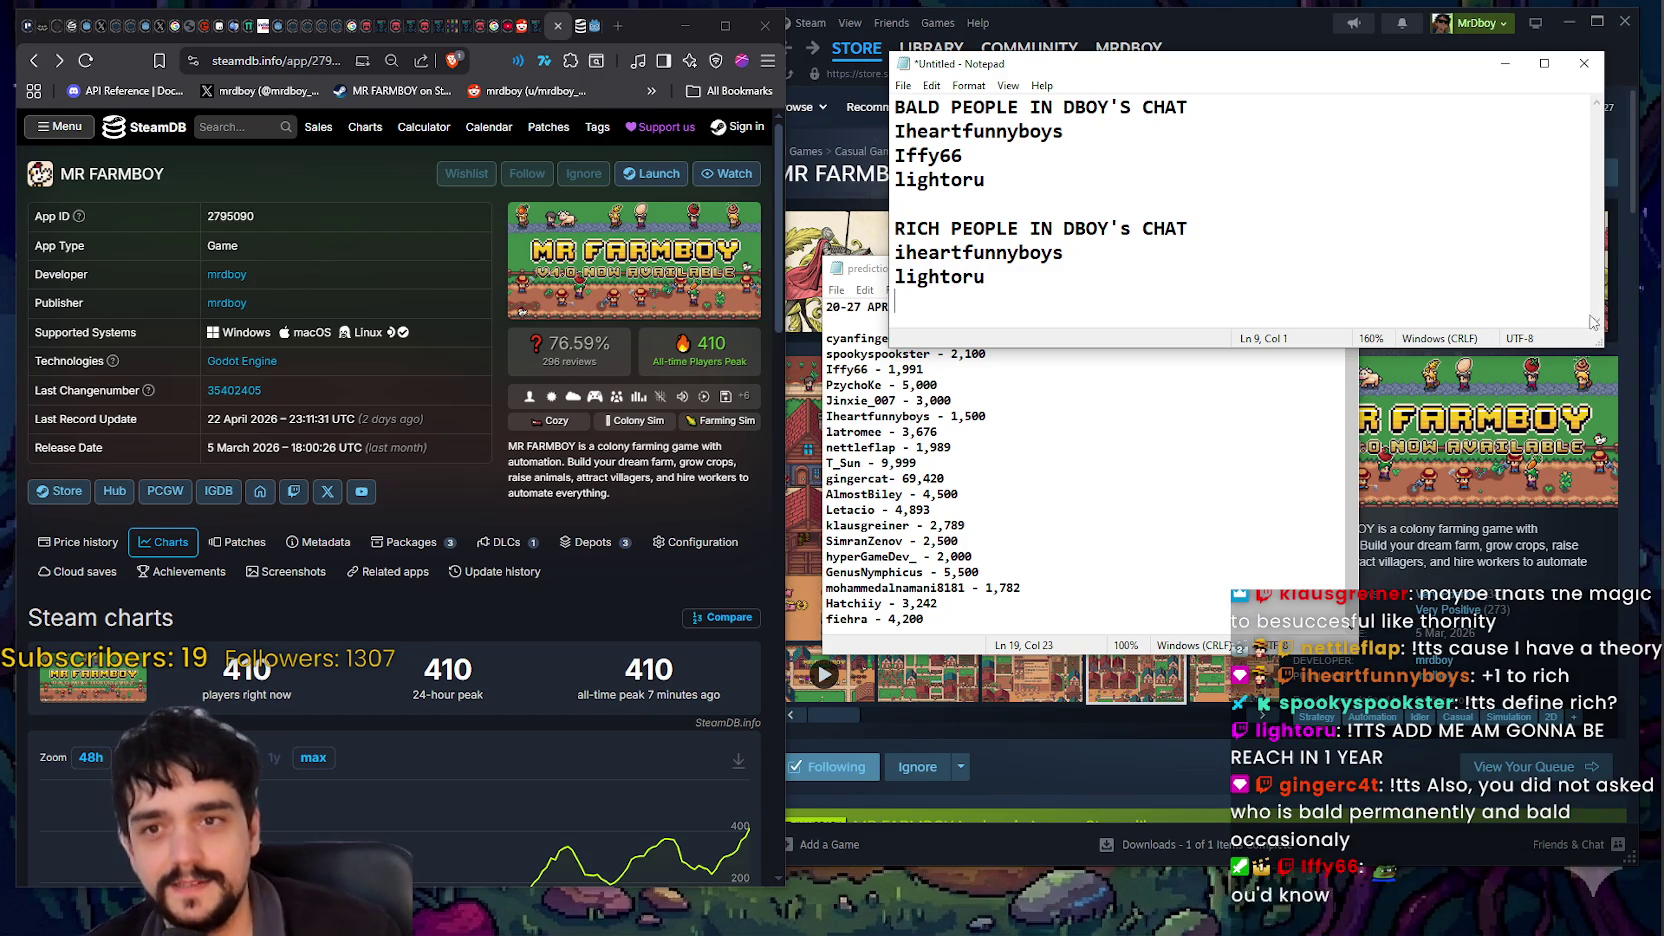
# Step: Stretch the Notepad window taller, select the heading words, and place the cursor on the empty line below
pyautogui.moveTo(1589, 346); pyautogui.dragTo(1569, 494)
pyautogui.hotkey('ctrl', 'shift', 'Home')
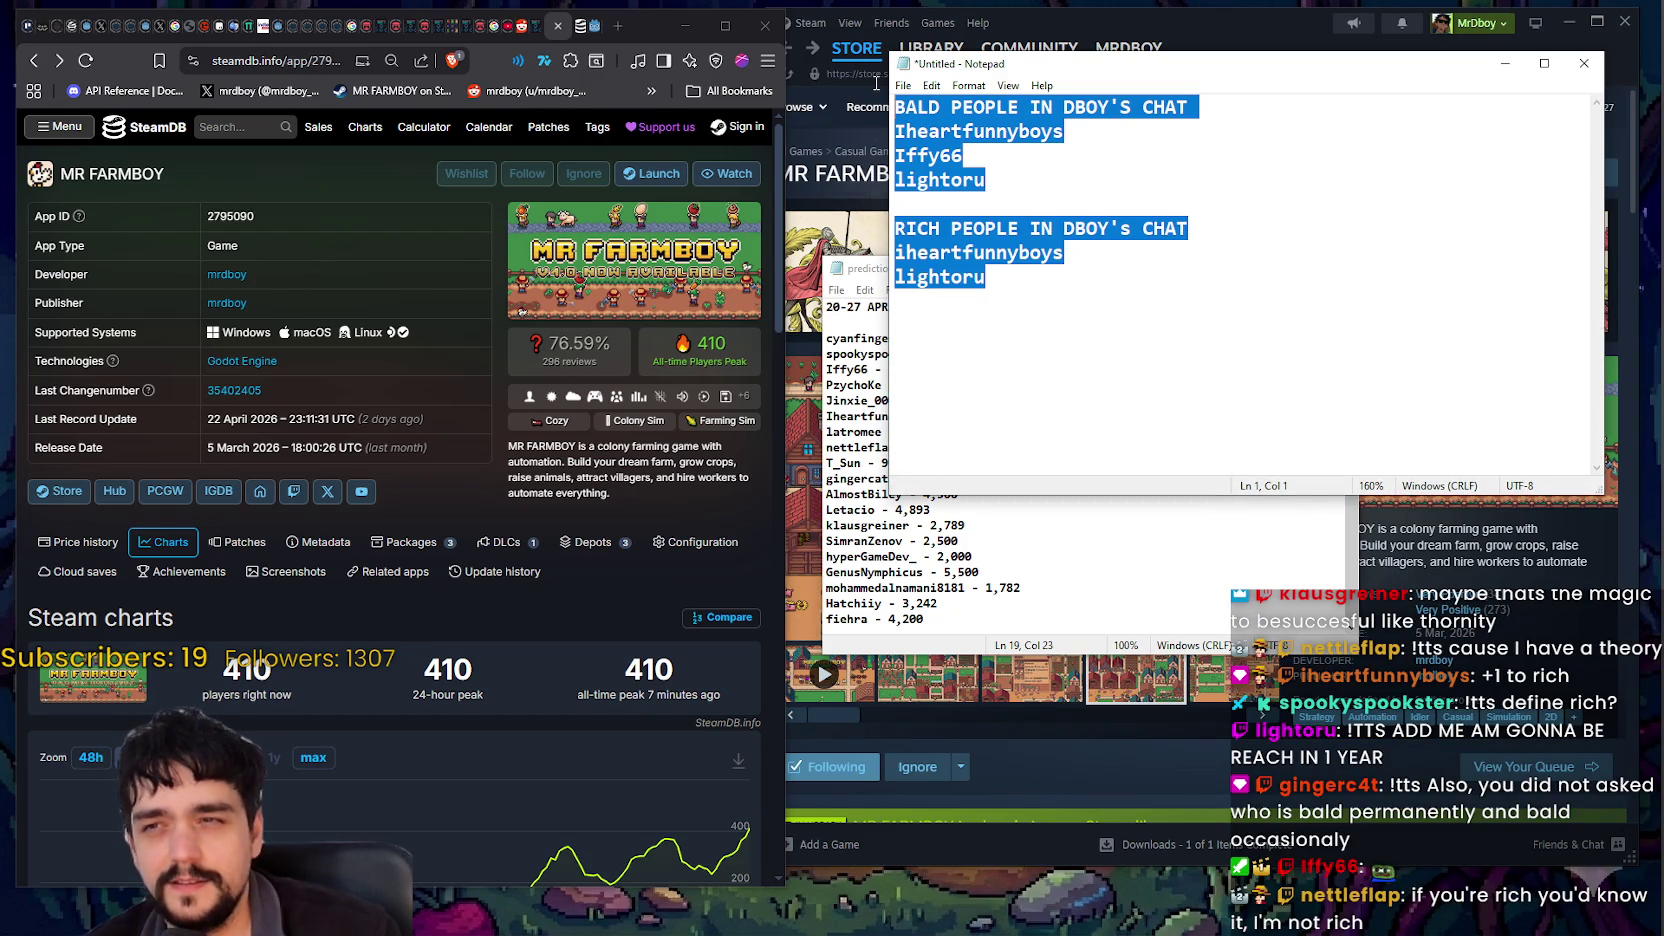
pyautogui.click(1105, 323)
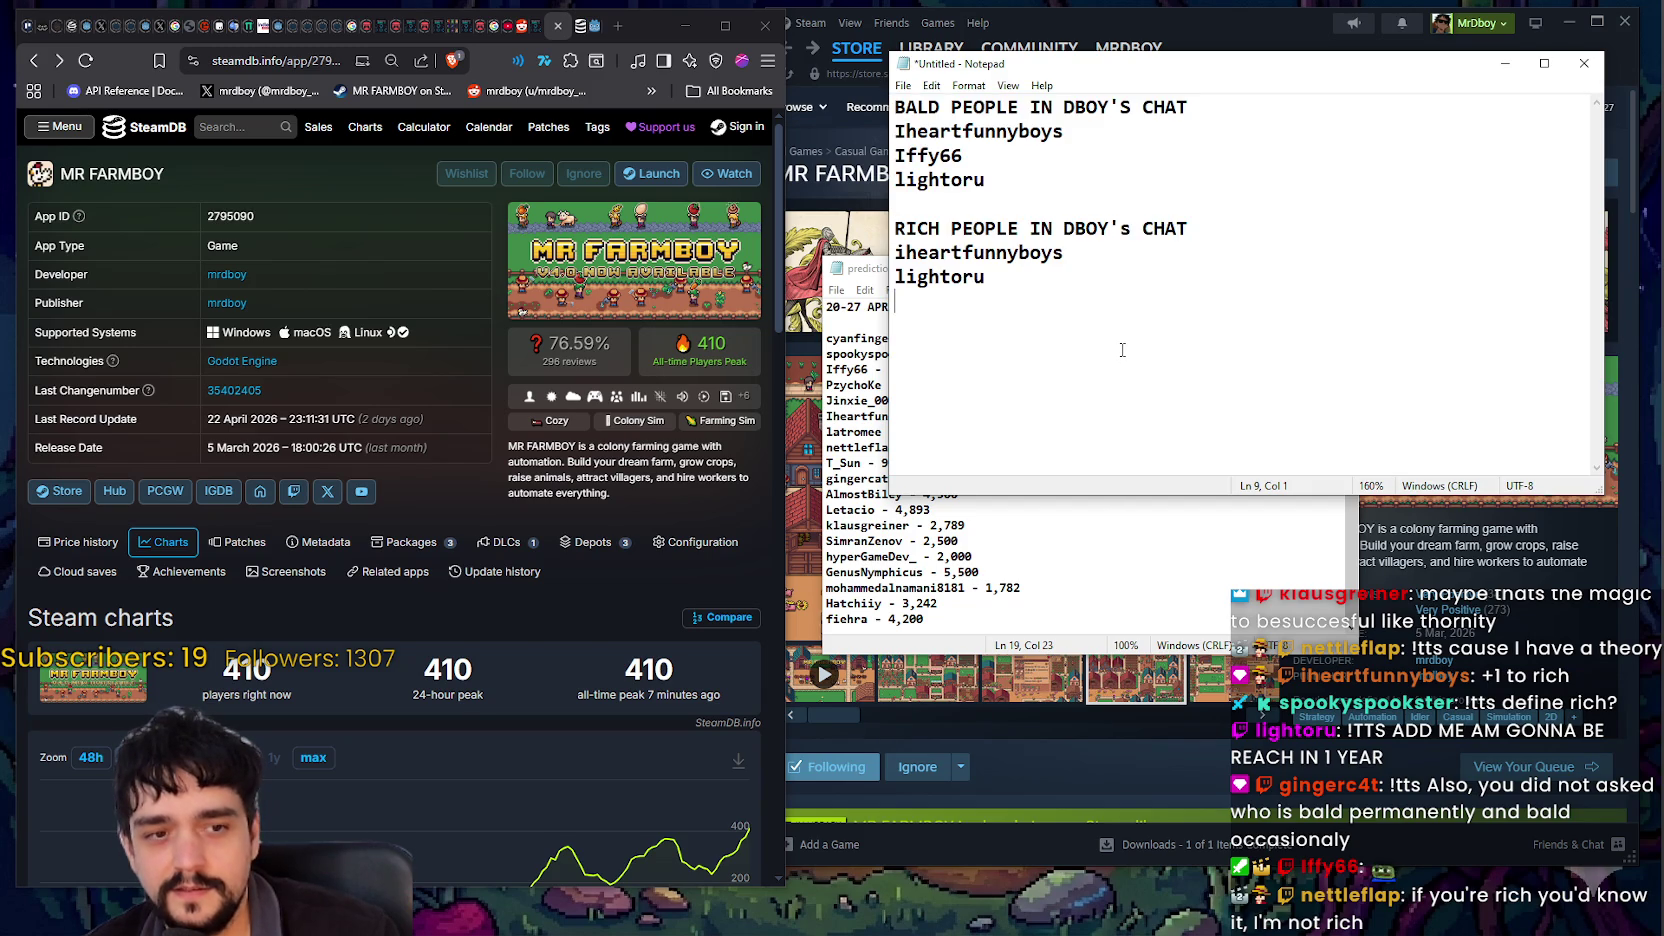
pyautogui.moveTo(962, 110); pyautogui.dragTo(1068, 303)
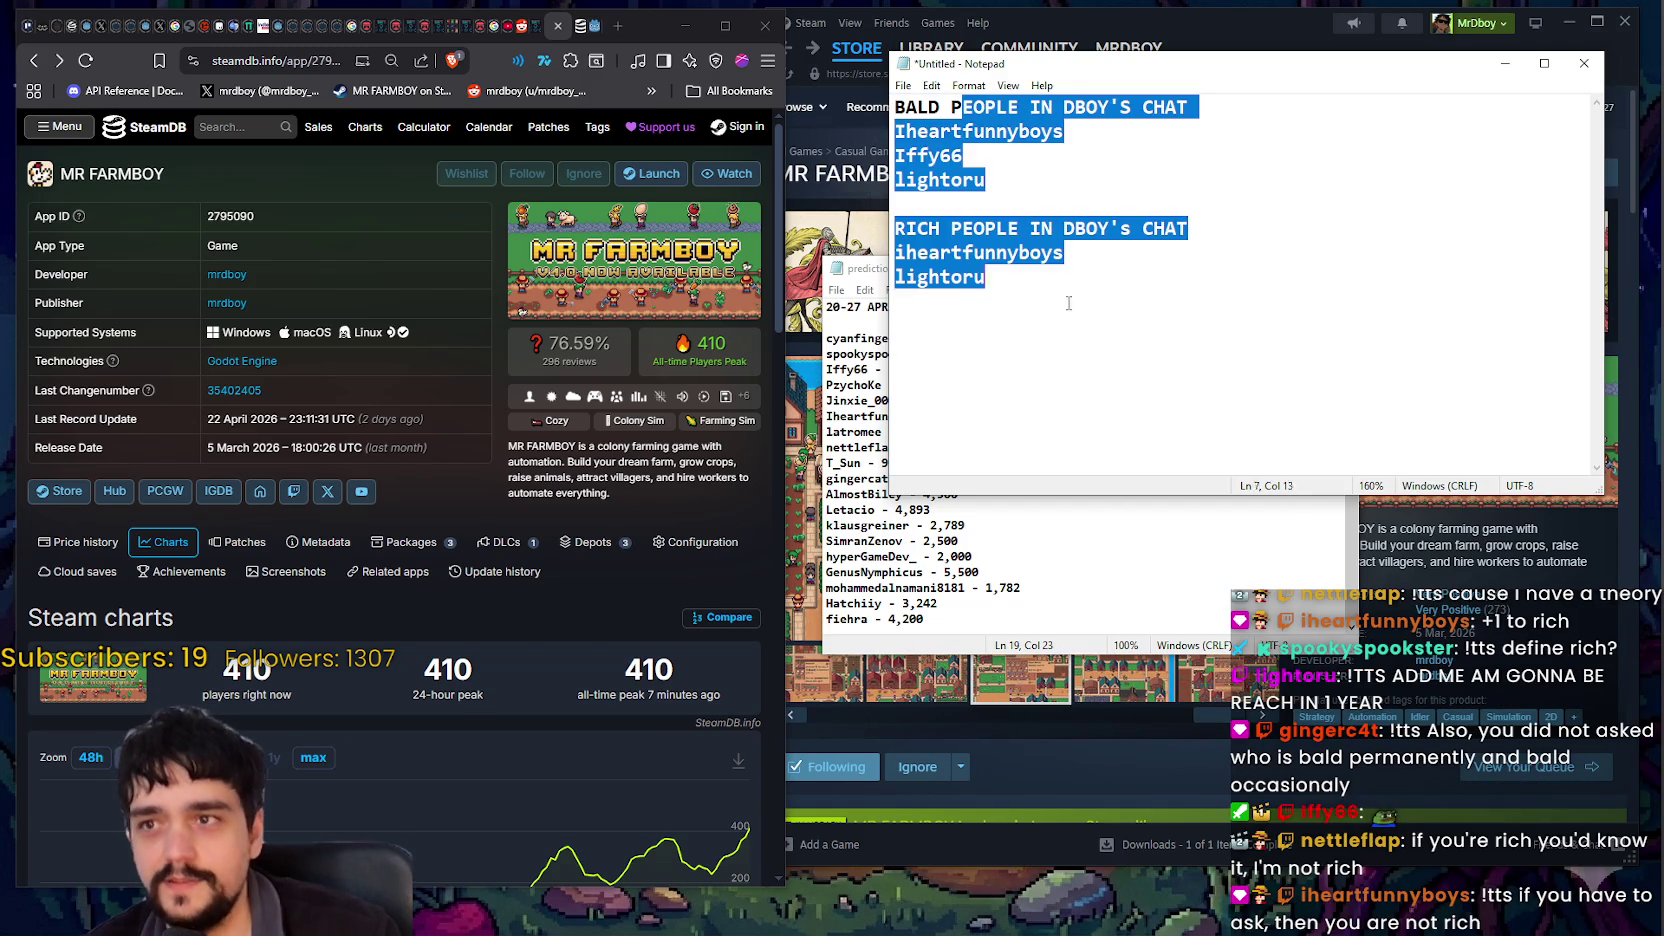
pyautogui.click(1190, 350)
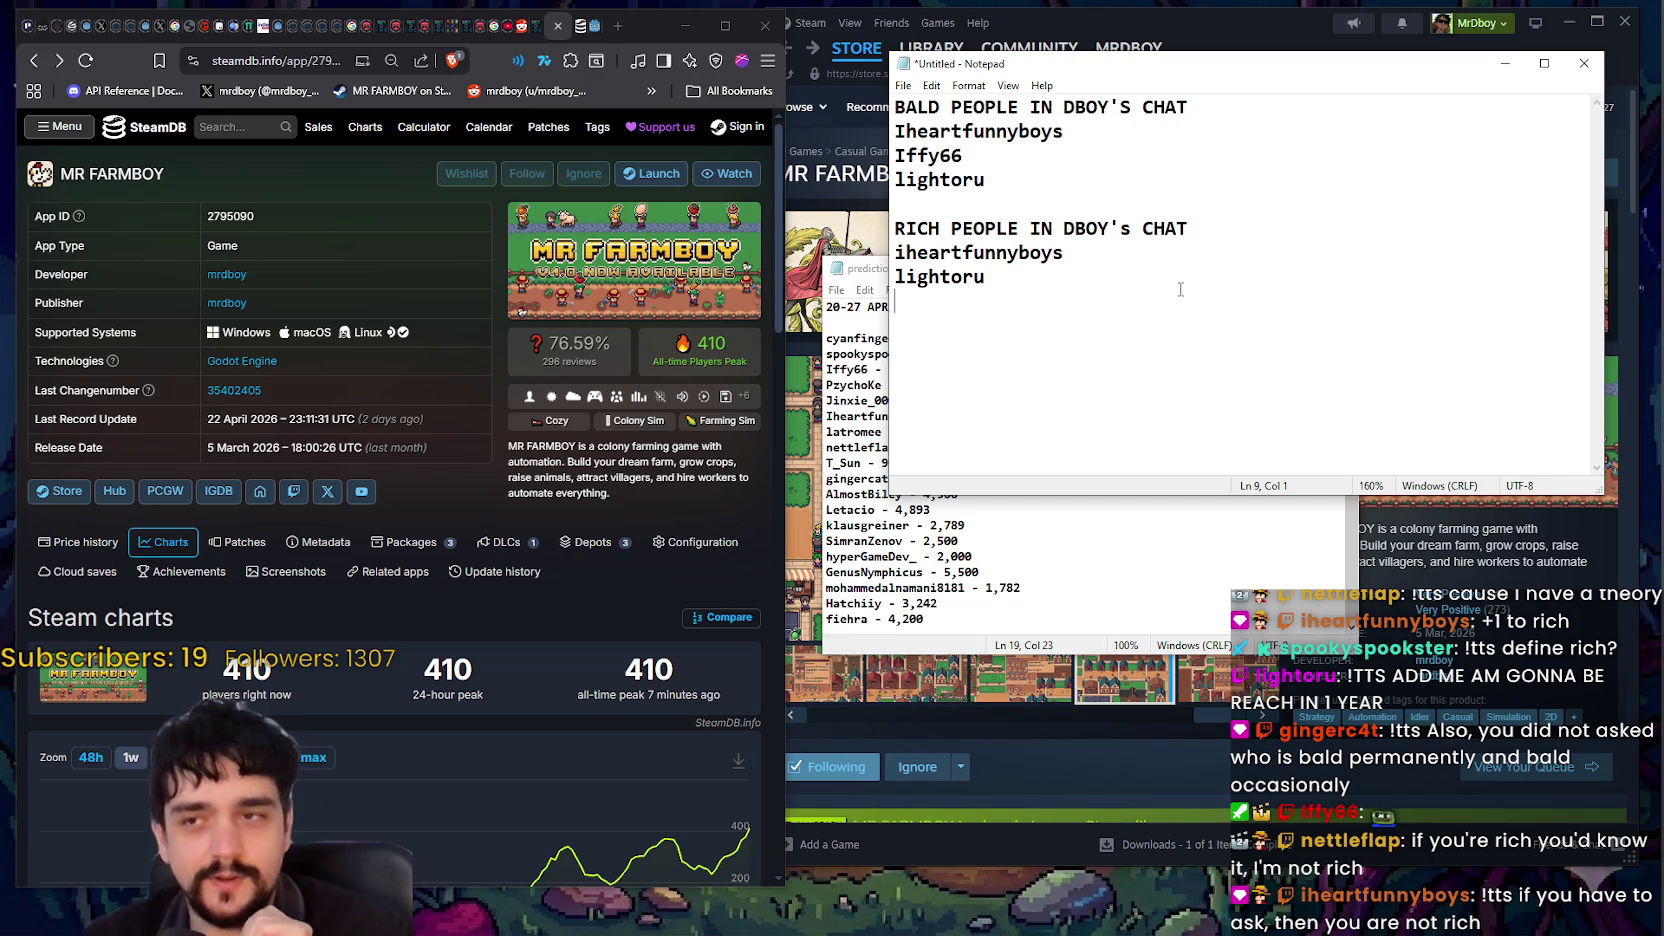
pyautogui.moveTo(896, 110); pyautogui.dragTo(1019, 110)
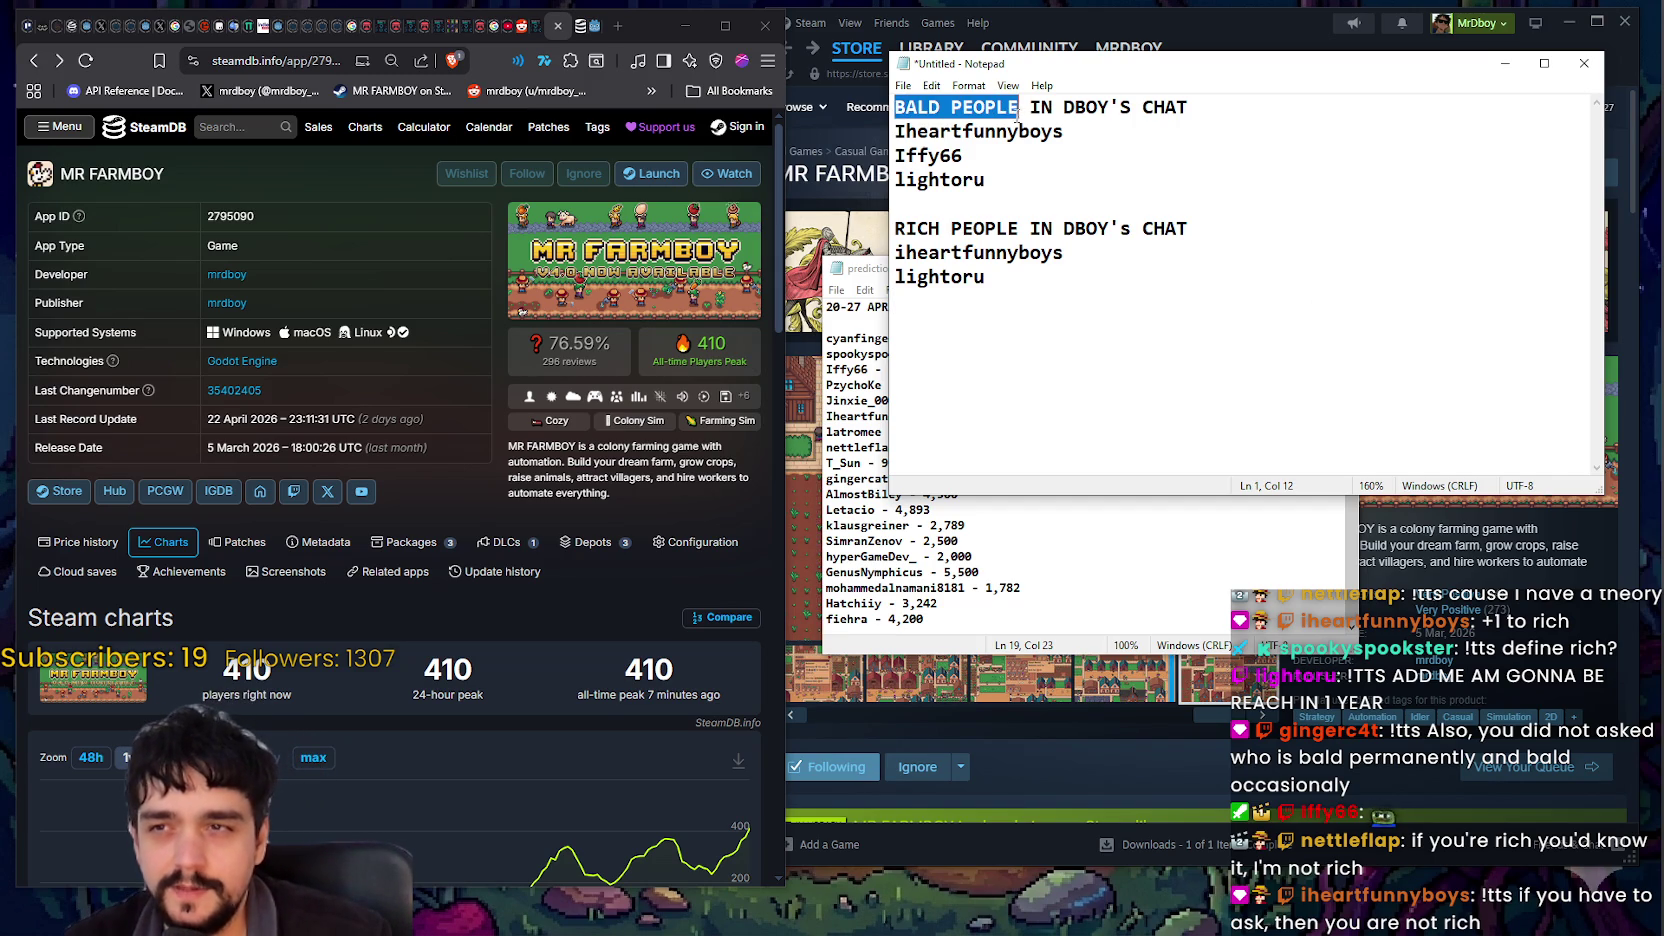
pyautogui.moveTo(896, 228); pyautogui.dragTo(1021, 228)
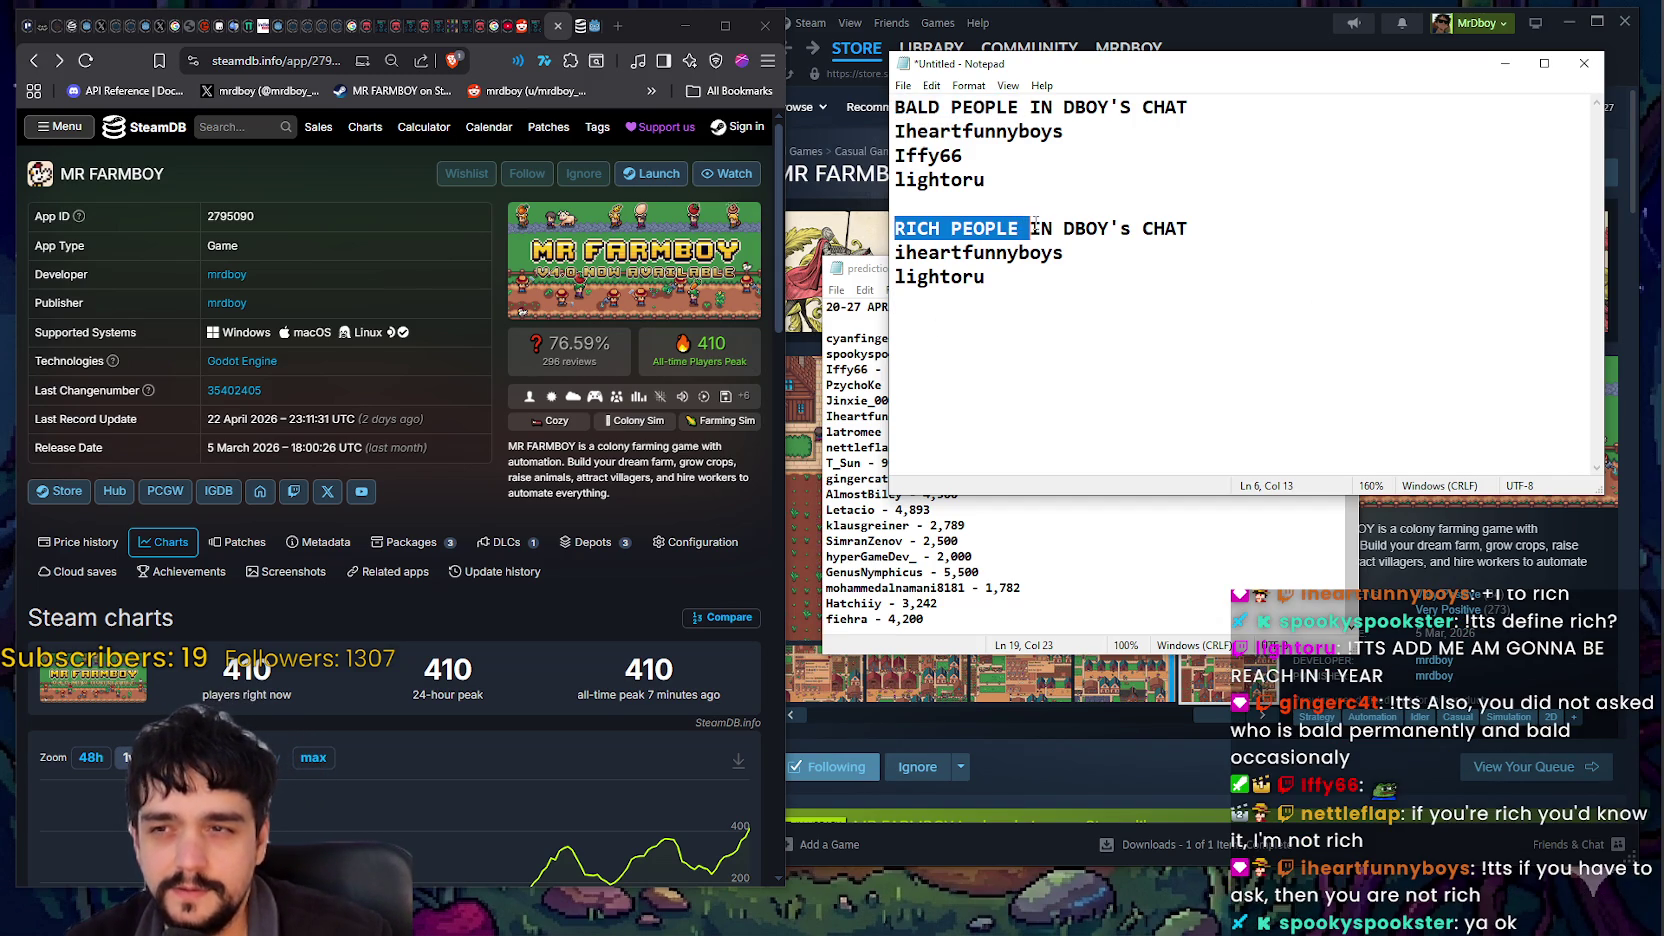
pyautogui.click(1009, 397)
# Step: Type the closing line 'BALD PEOPLE + RICH PEOPLE GOGAMERRS' below the two lists
pyautogui.write('BALD PEOPLE +')
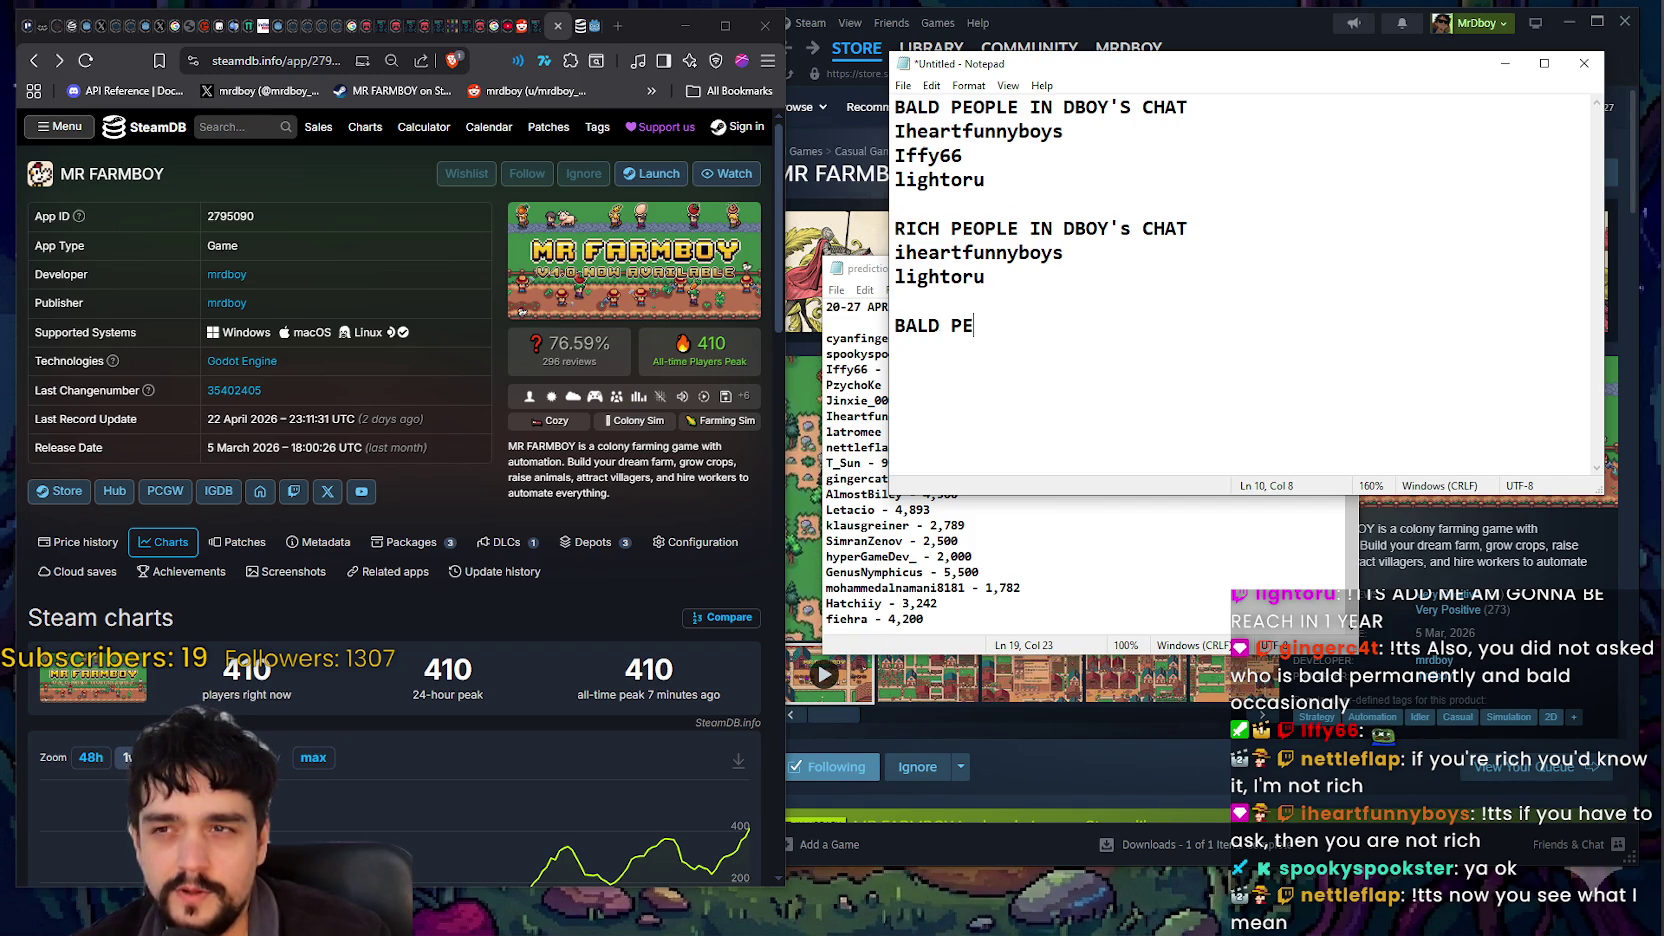
pyautogui.write(' RIC')
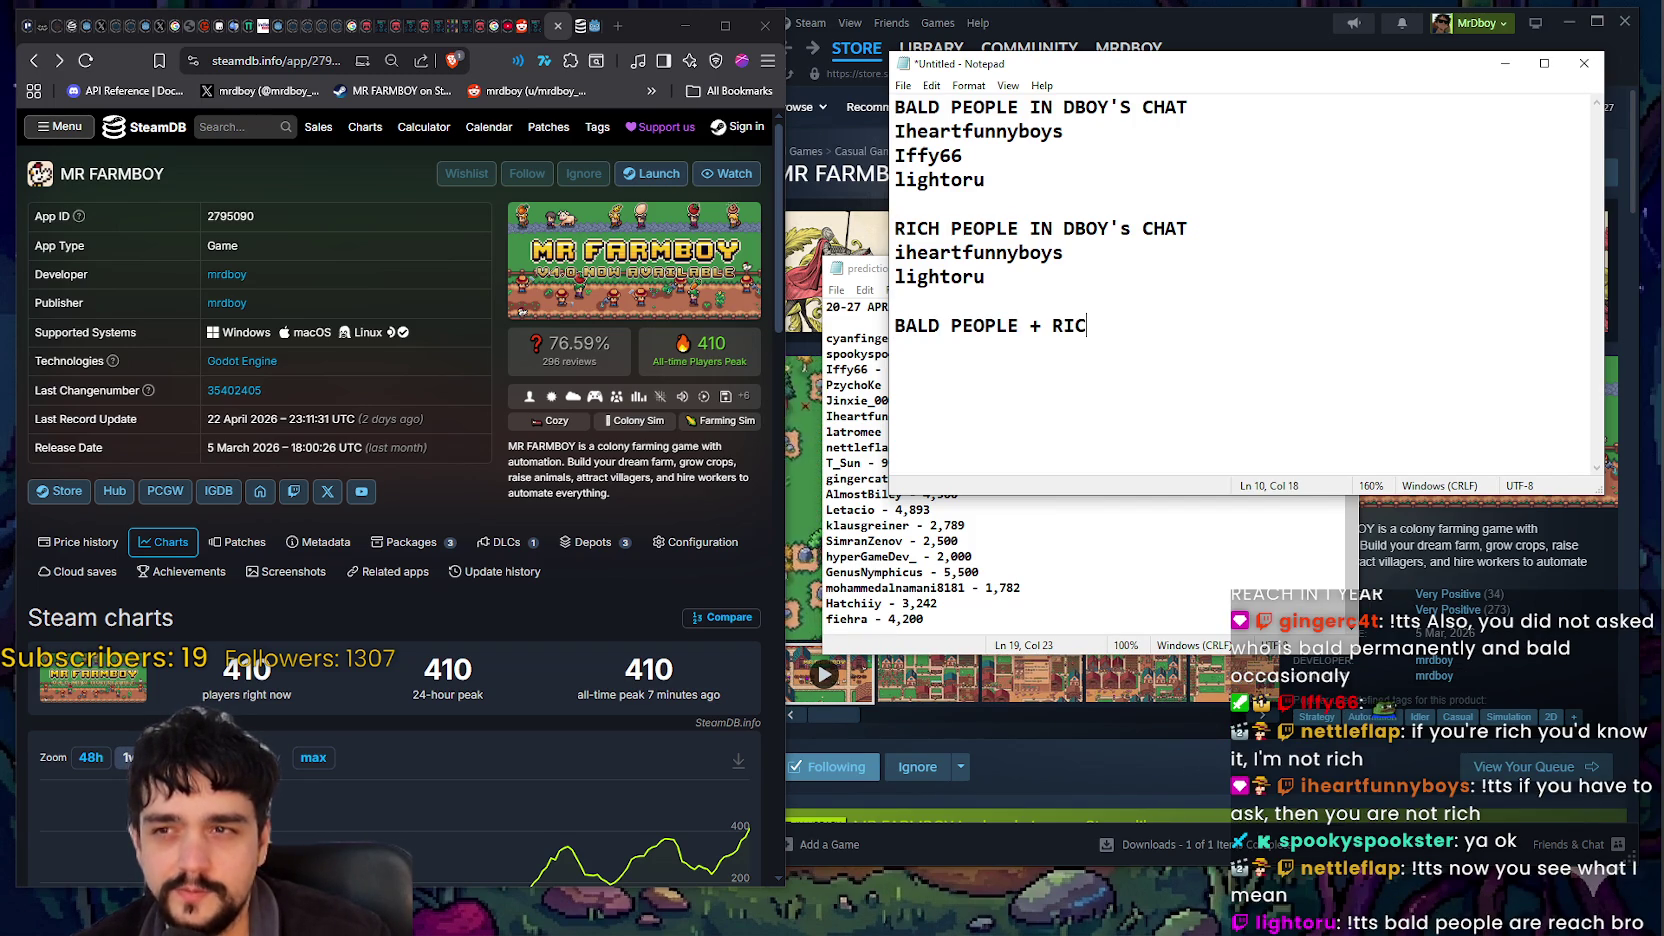
pyautogui.write('H PEOPLE ')
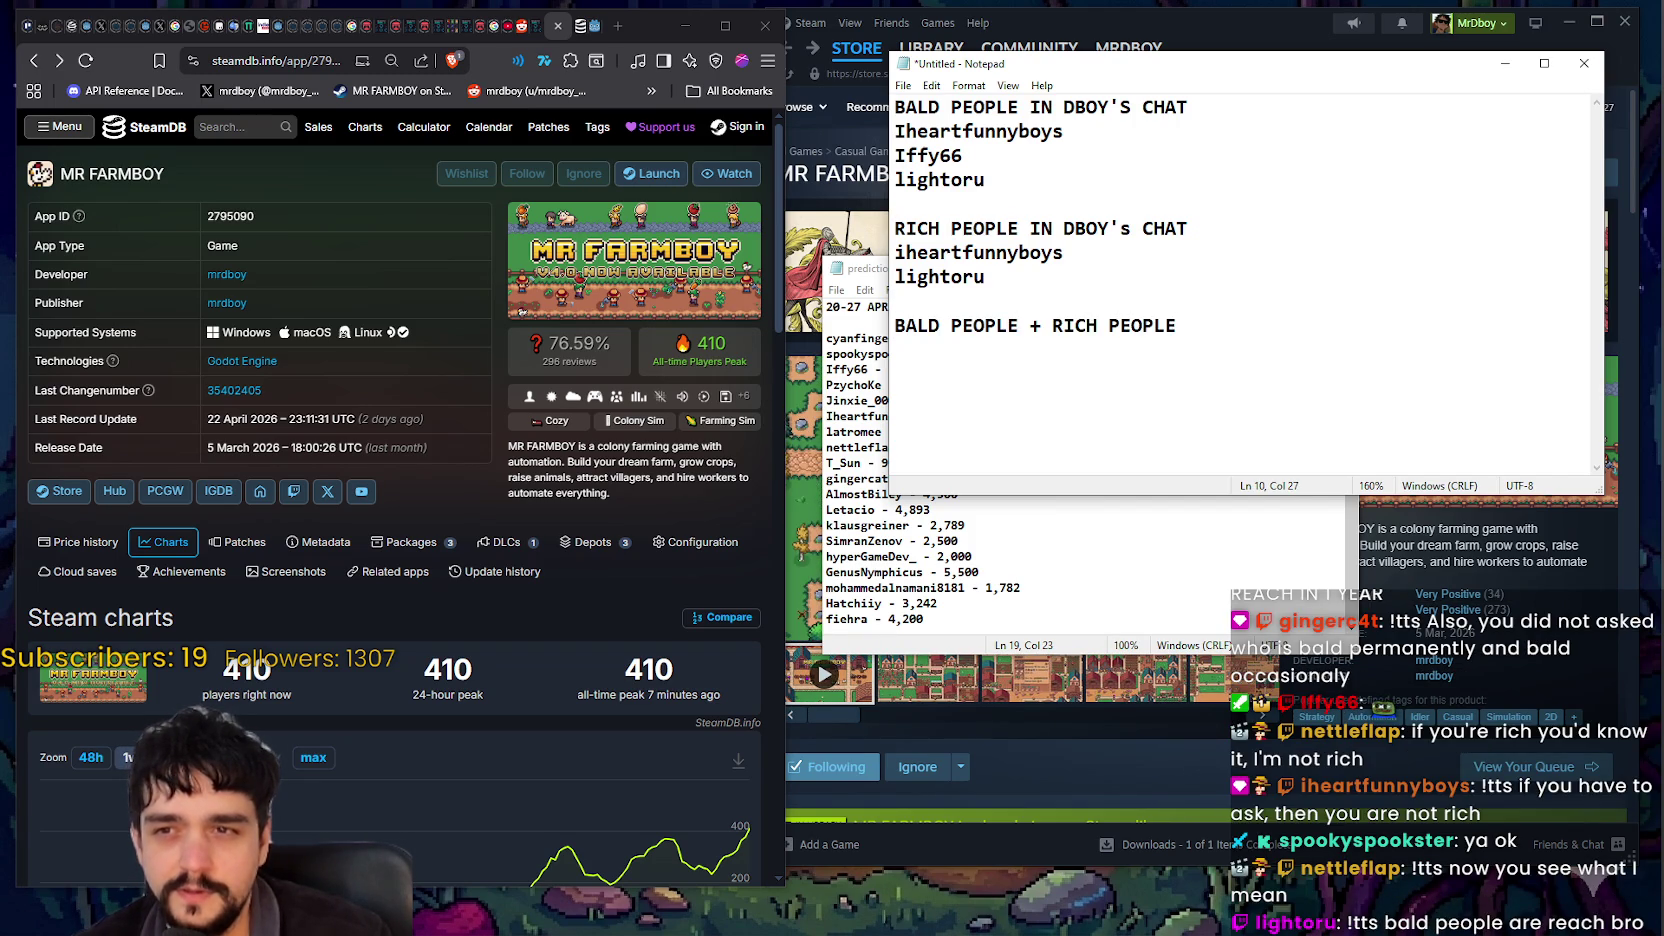
pyautogui.write('= GOD')
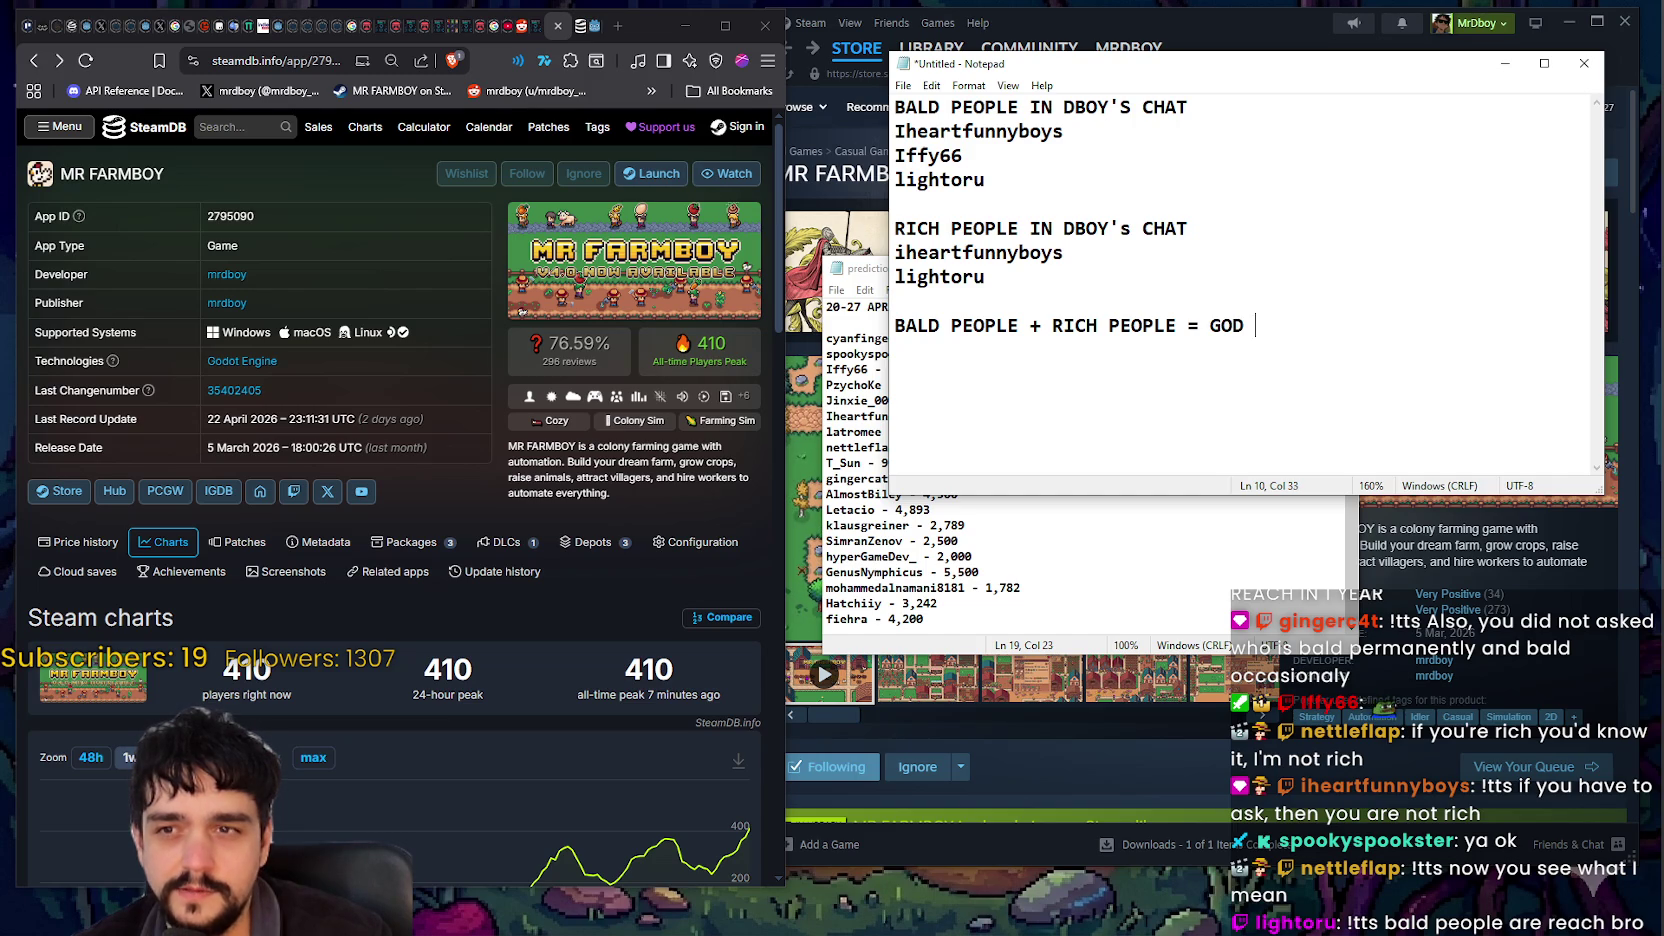
pyautogui.write('GAMERRS')
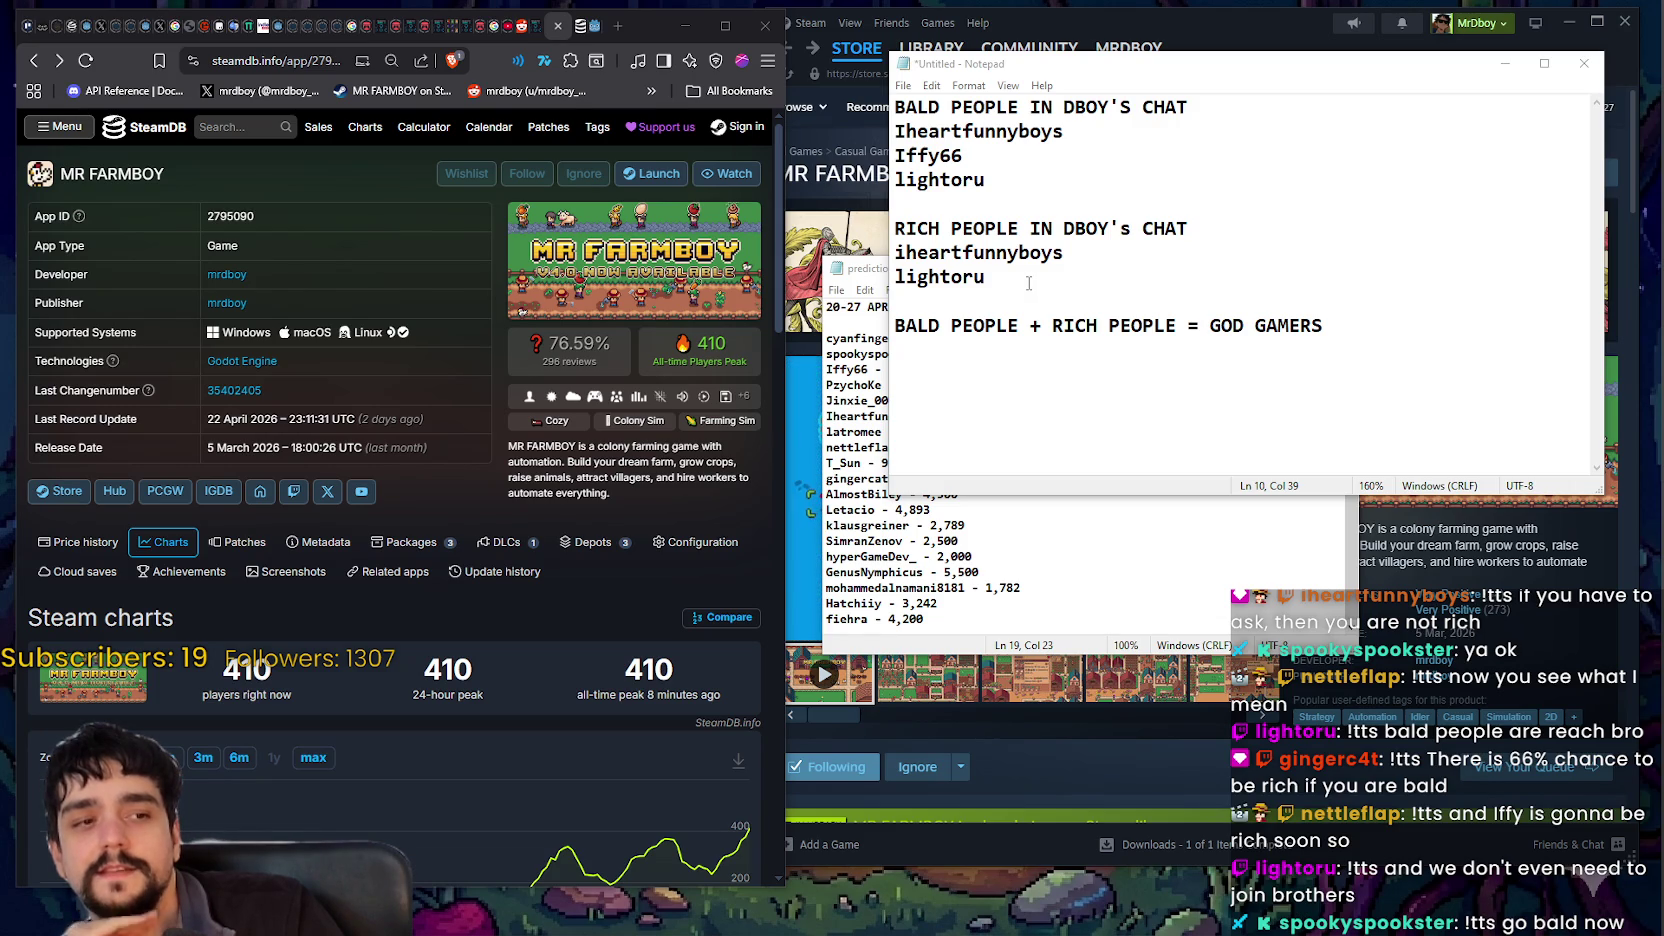
pyautogui.moveTo(1030, 326)
pyautogui.mouseDown()
pyautogui.moveTo(960, 107)
pyautogui.moveTo(905, 107)
pyautogui.mouseUp()
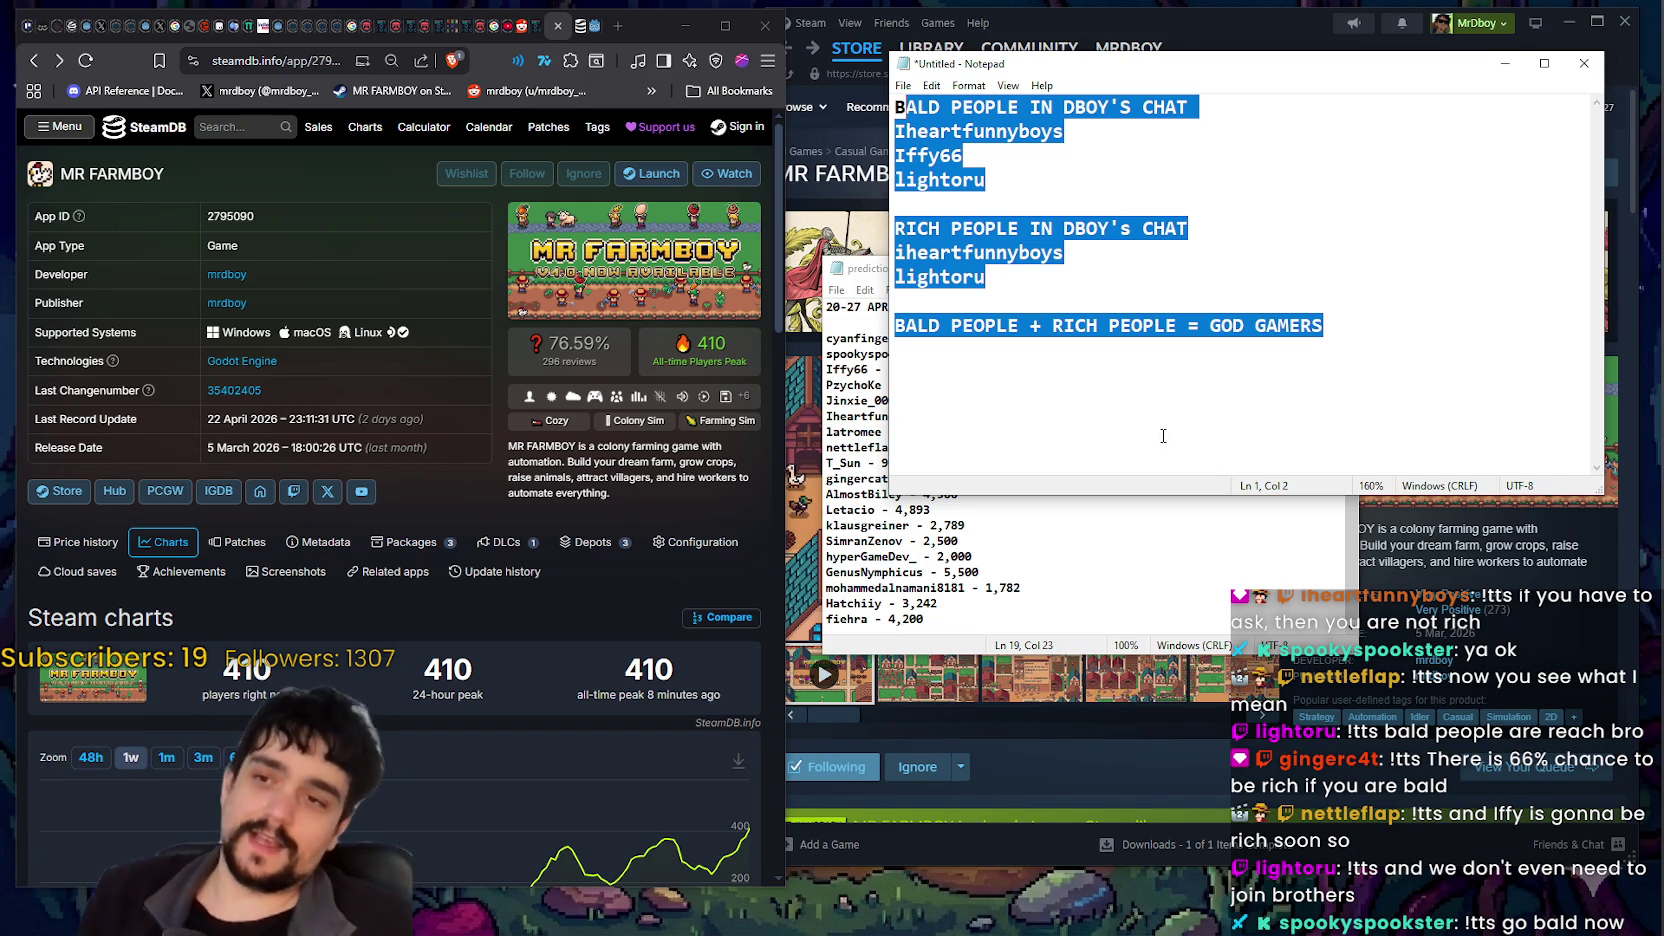
pyautogui.click(1130, 301)
pyautogui.moveTo(1025, 176)
pyautogui.mouseDown()
pyautogui.moveTo(856, 132)
pyautogui.moveTo(1017, 167)
pyautogui.mouseUp()
pyautogui.click(1008, 162)
pyautogui.hotkey('shift', 'Left')
pyautogui.hotkey('shift', 'Left')
pyautogui.hotkey('shift', 'Left')
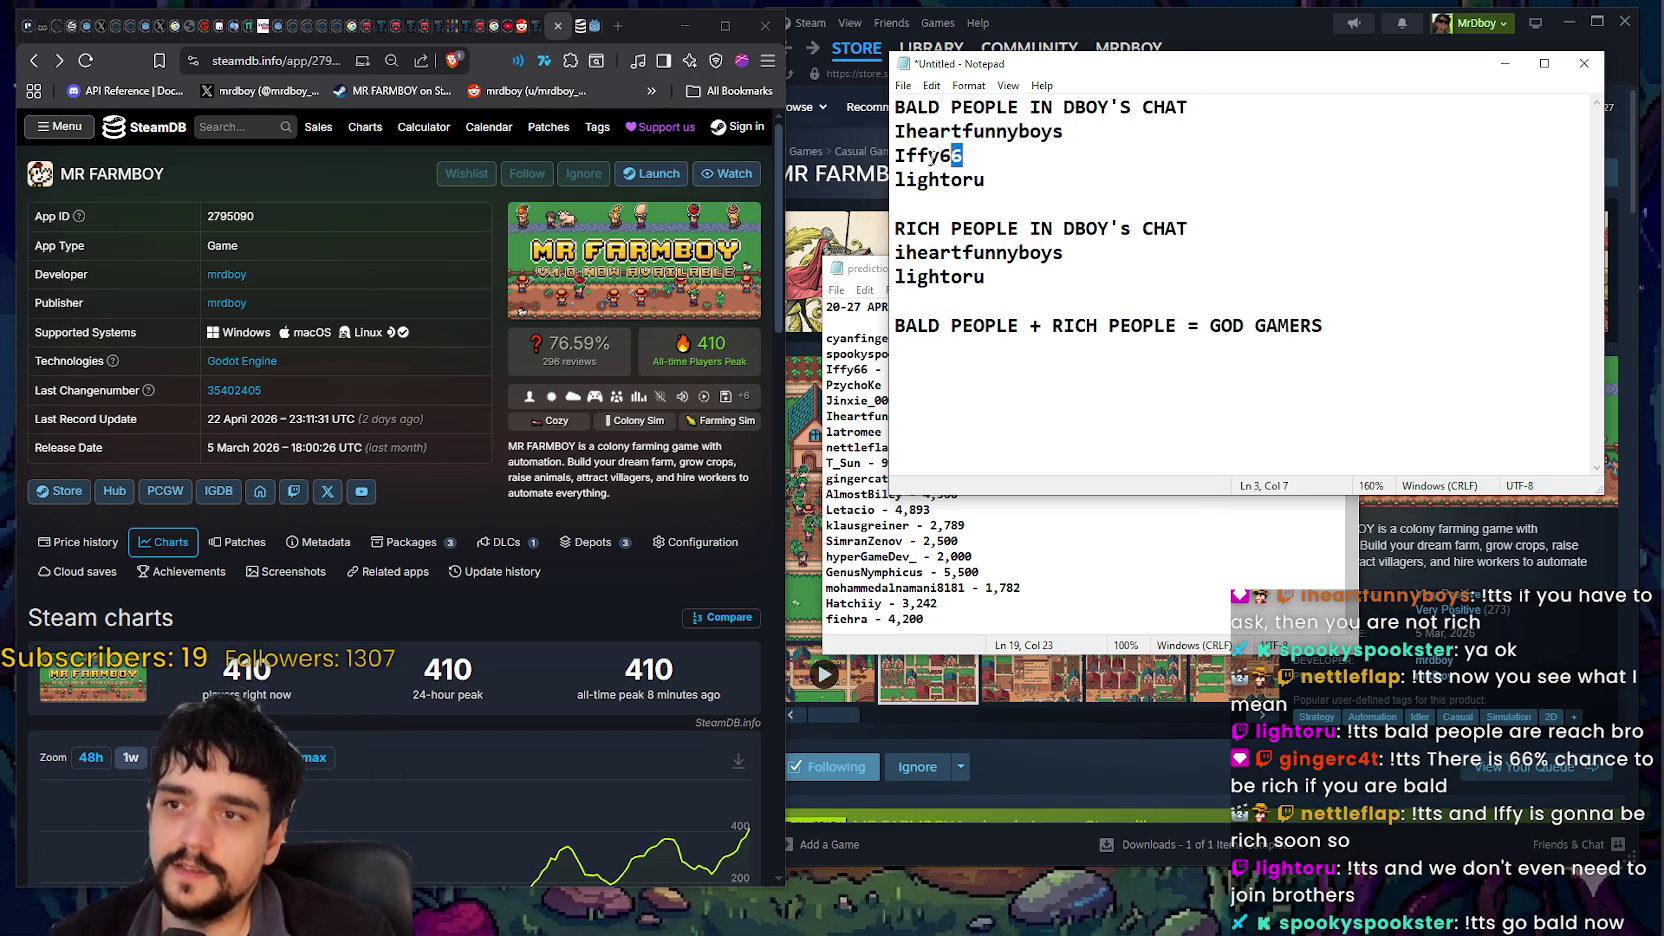
pyautogui.click(1010, 178)
pyautogui.hotkey('shift', 'Home')
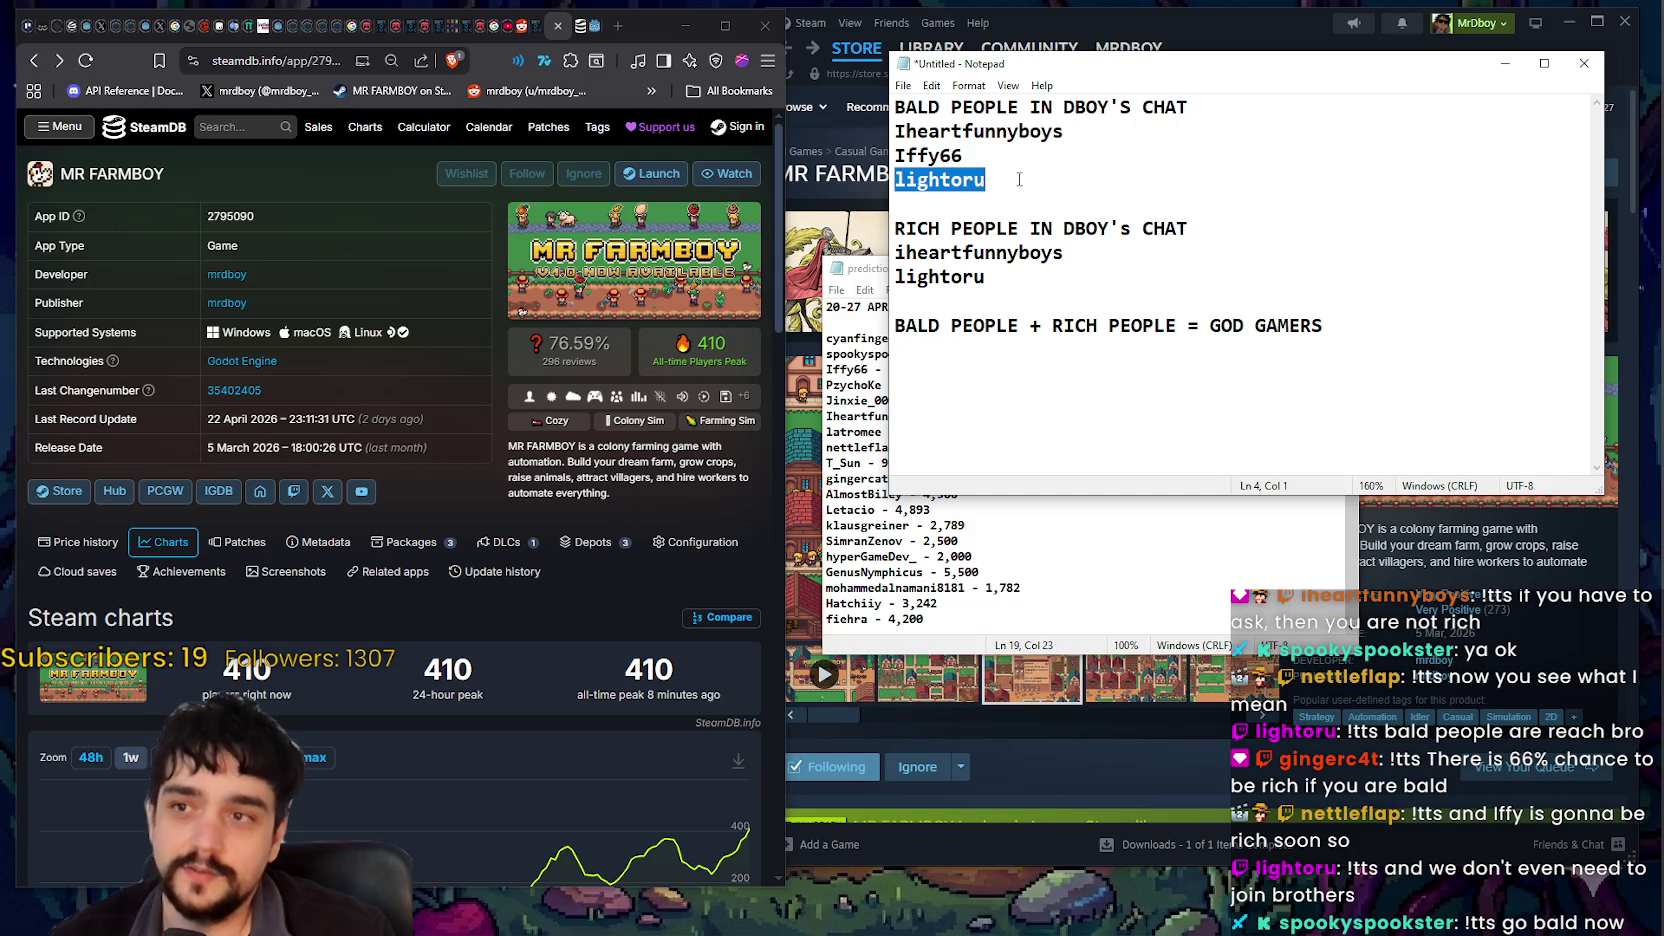
pyautogui.click(1019, 179)
pyautogui.moveTo(1015, 178); pyautogui.dragTo(856, 135)
pyautogui.click(963, 178)
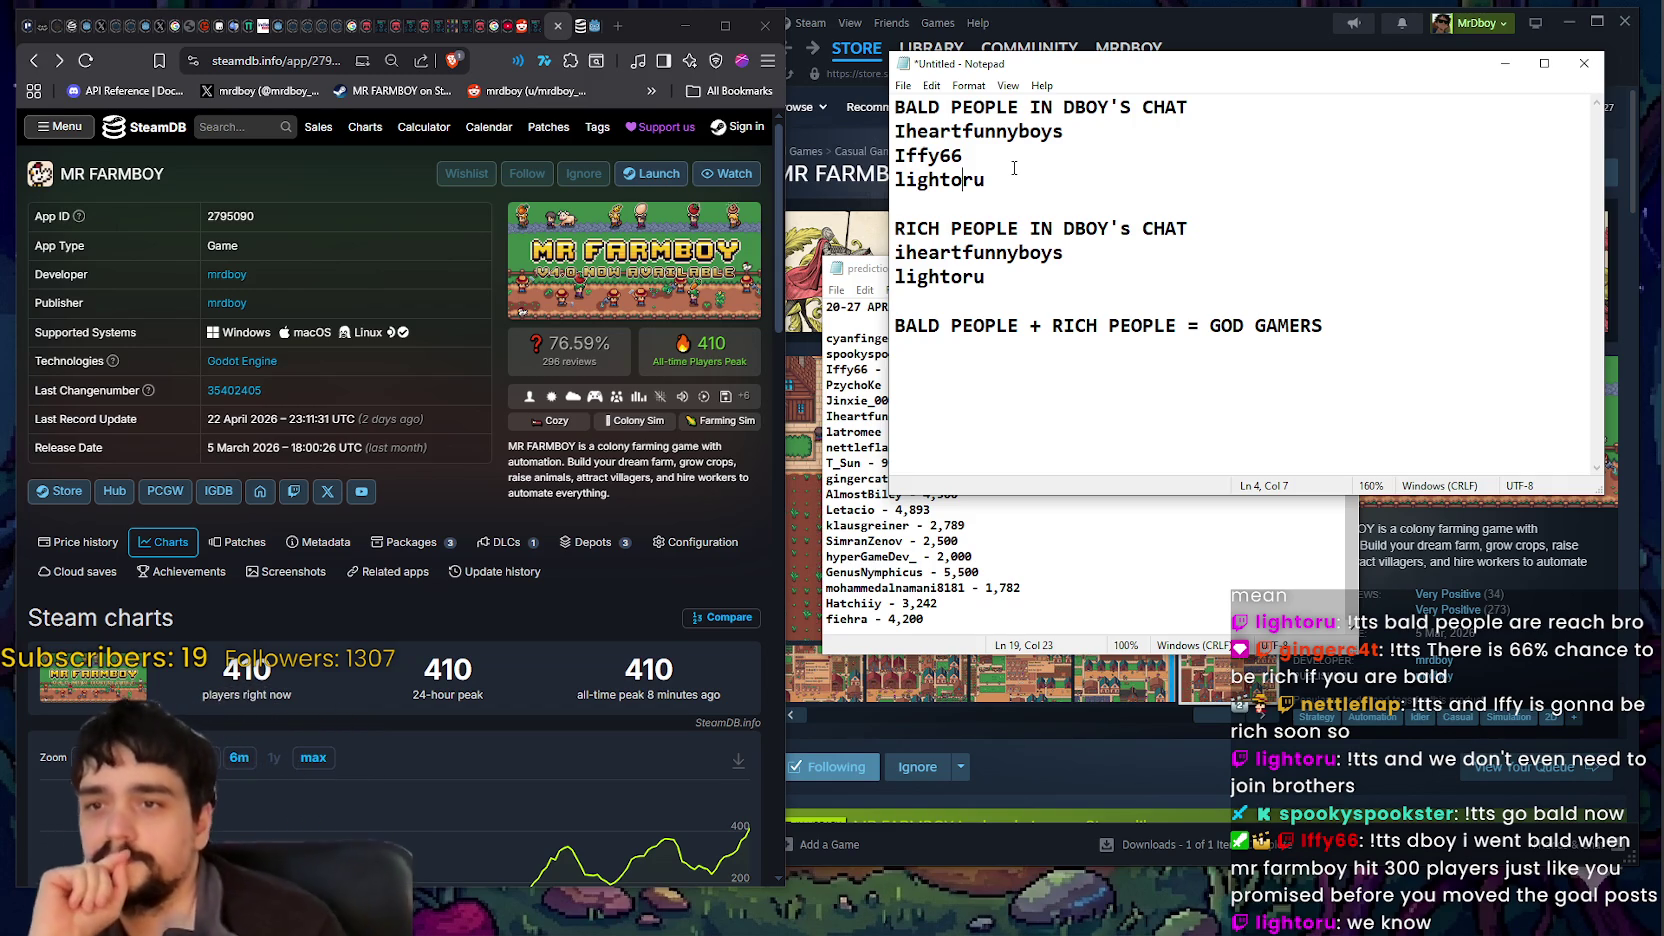
# Step: Hide the untitled note, then move and enlarge the Medieval Fest prediction file window
pyautogui.click(1505, 63)
pyautogui.moveTo(916, 278)
pyautogui.mouseDown()
pyautogui.moveTo(956, 192)
pyautogui.moveTo(1002, 172)
pyautogui.mouseUp()
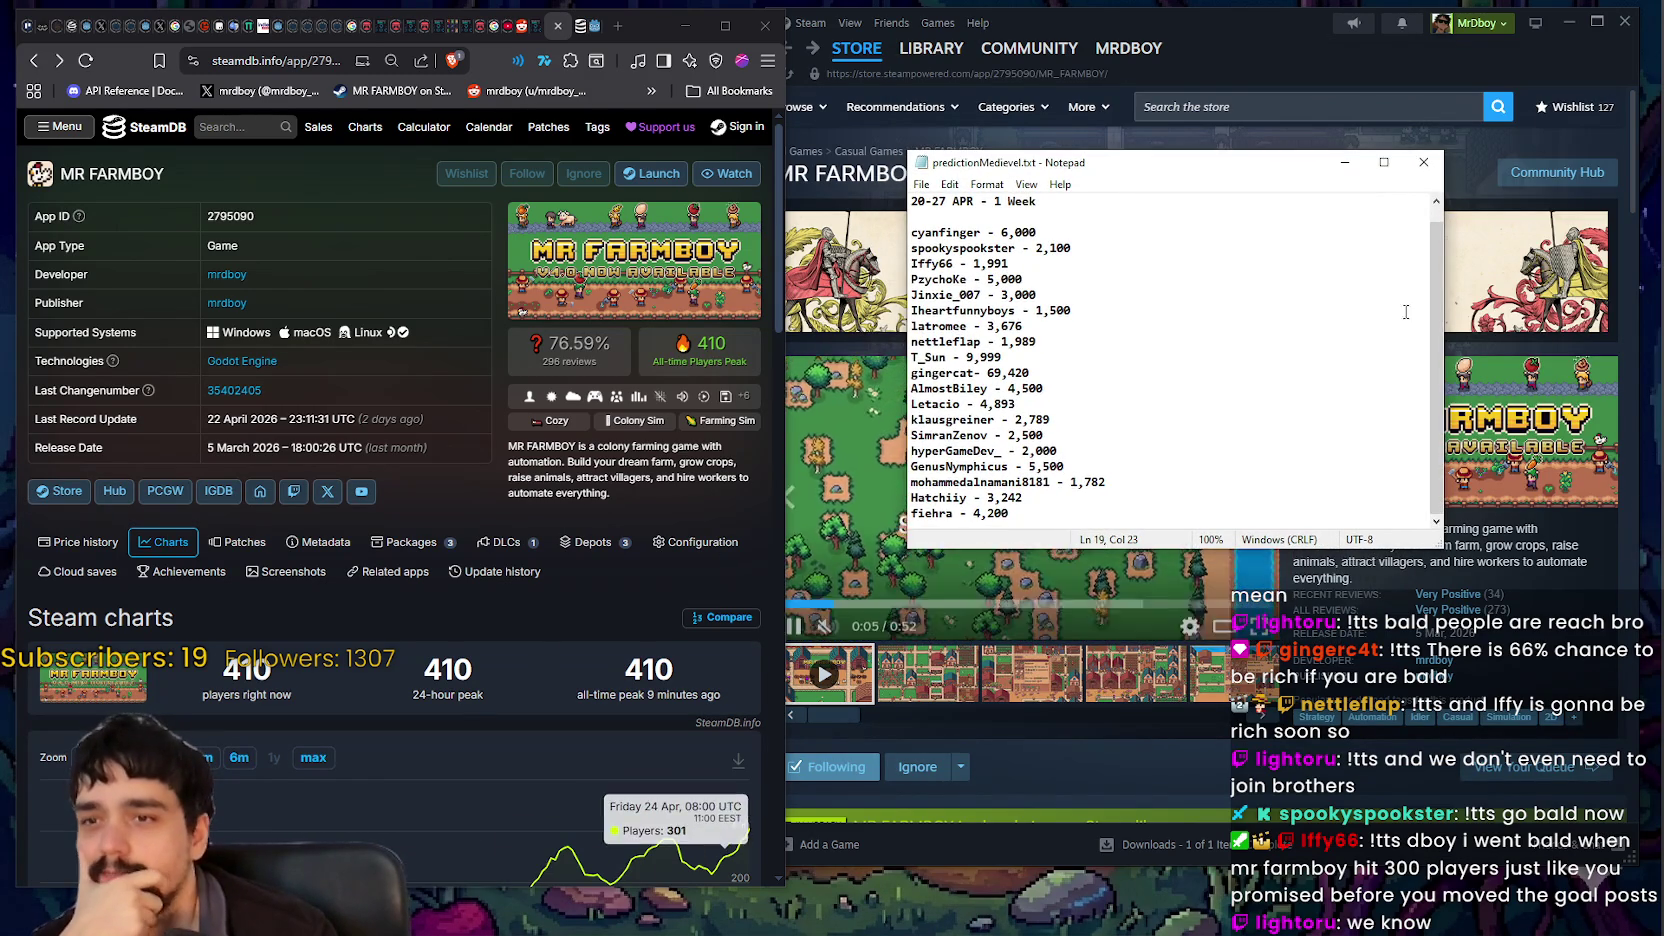
pyautogui.scroll(1, 1205, 465)
pyautogui.scroll(-1, 1191, 479)
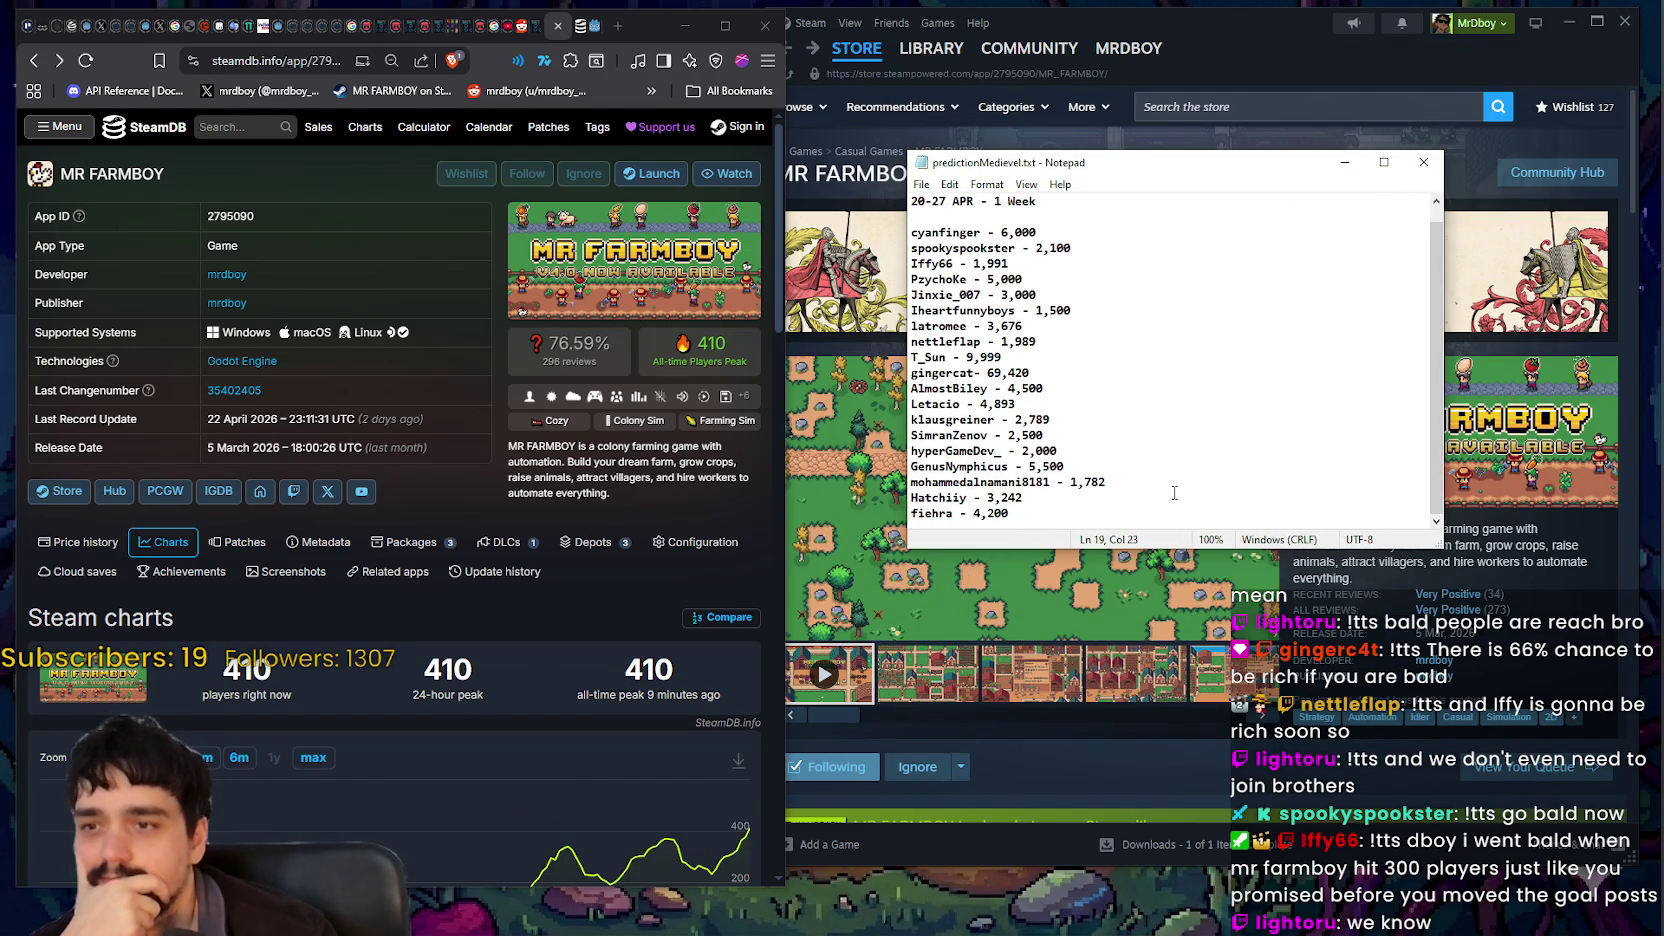
pyautogui.scroll(1, 1174, 492)
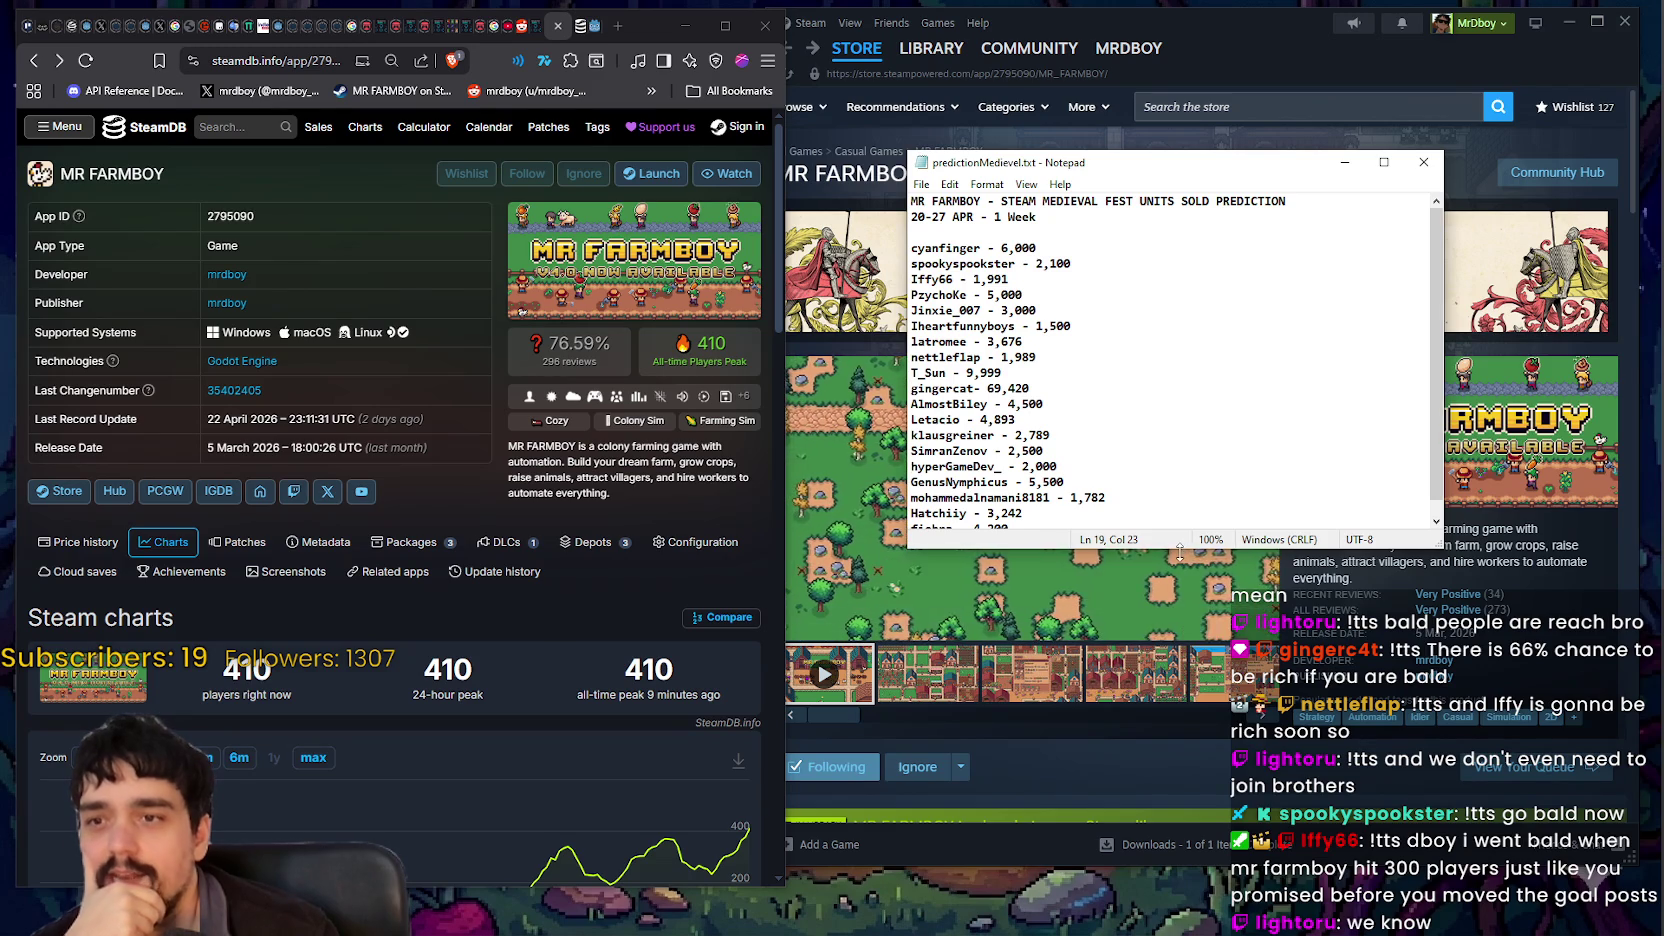
pyautogui.moveTo(1180, 551)
pyautogui.mouseDown()
pyautogui.moveTo(1180, 846)
pyautogui.moveTo(1180, 730)
pyautogui.mouseUp()
# Step: Add a '1k' prediction line at the end, save the file, and switch to Steam
pyautogui.moveTo(1037, 217); pyautogui.dragTo(1237, 201)
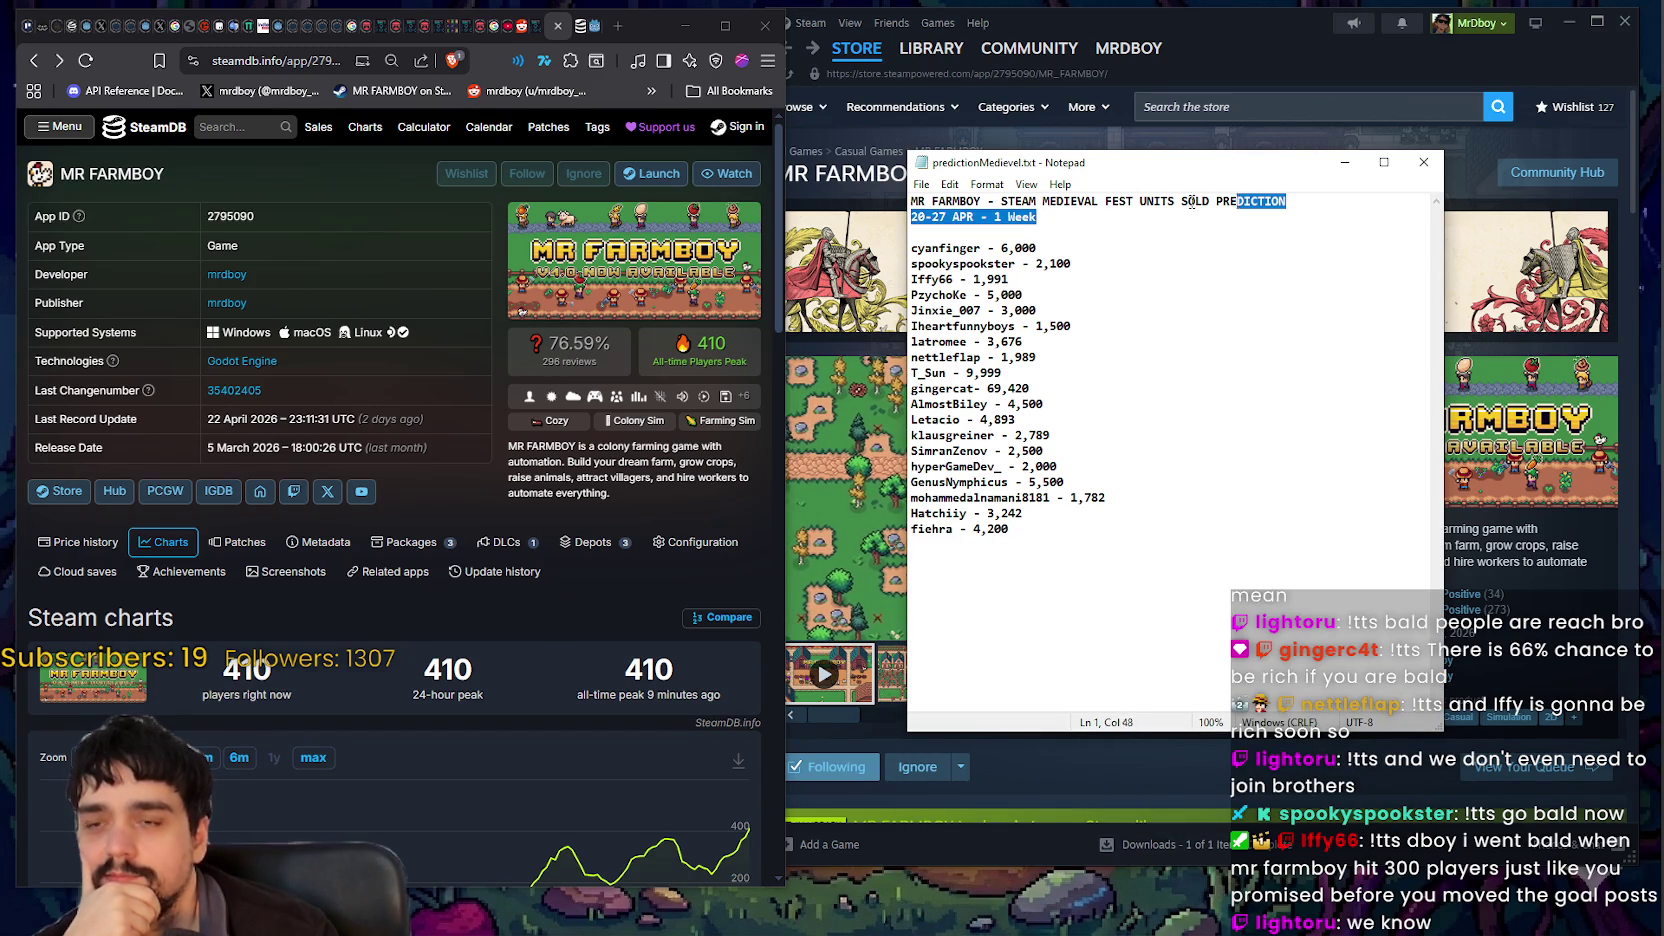
pyautogui.click(1016, 420)
pyautogui.moveTo(1099, 231); pyautogui.dragTo(845, 196)
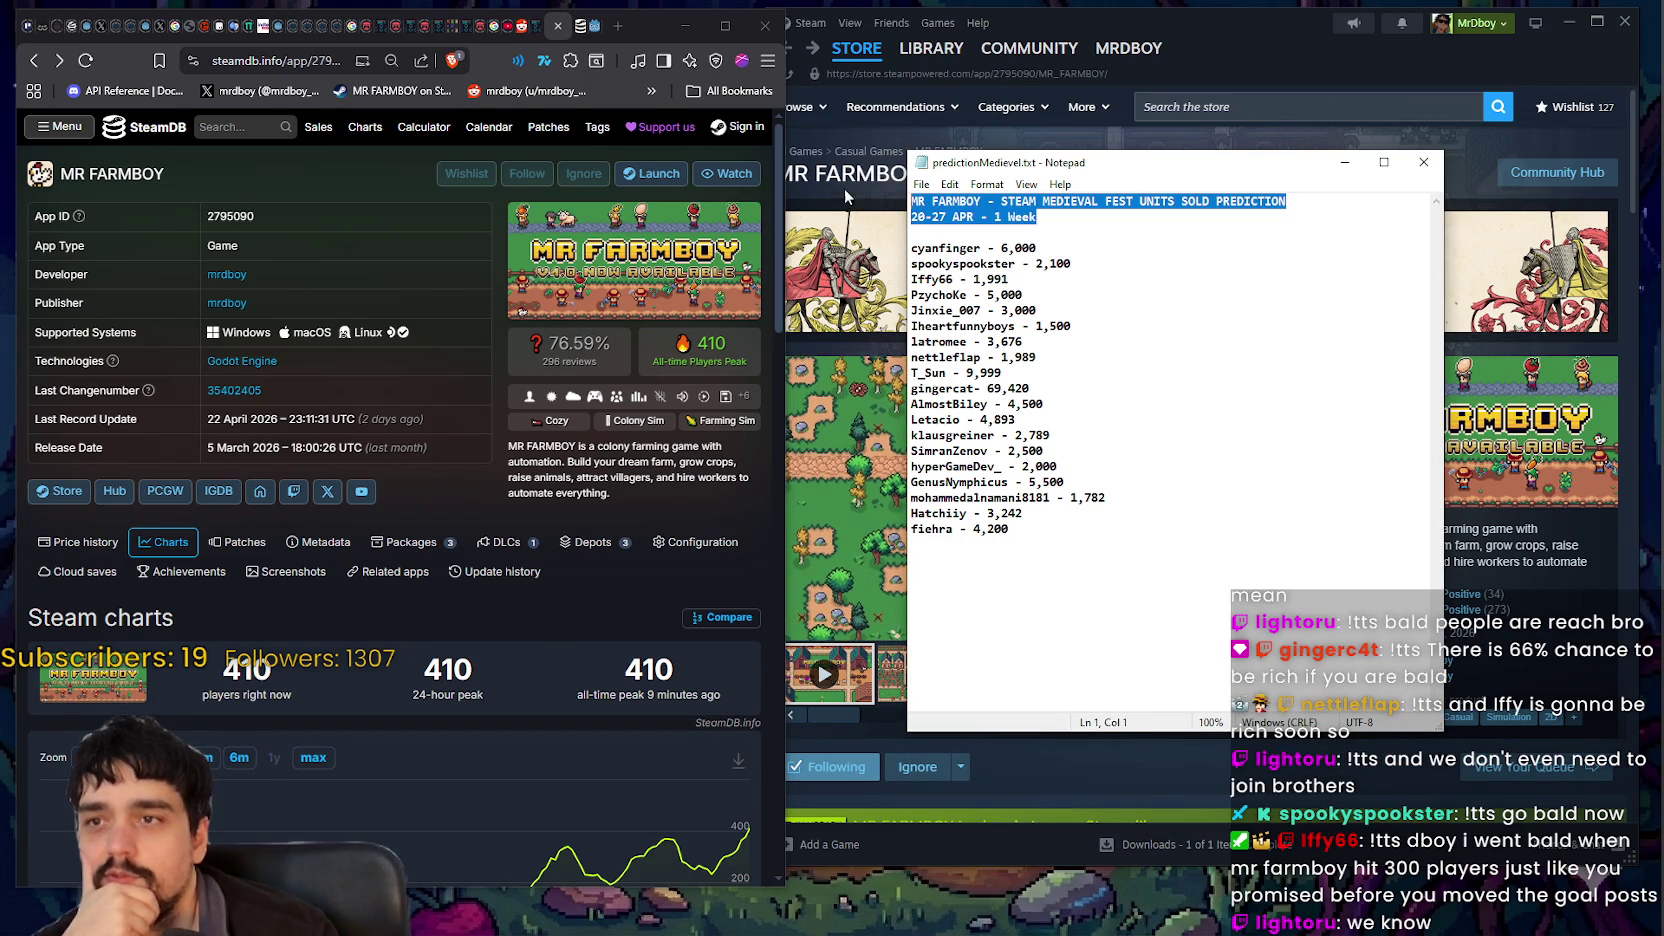
pyautogui.click(1029, 538)
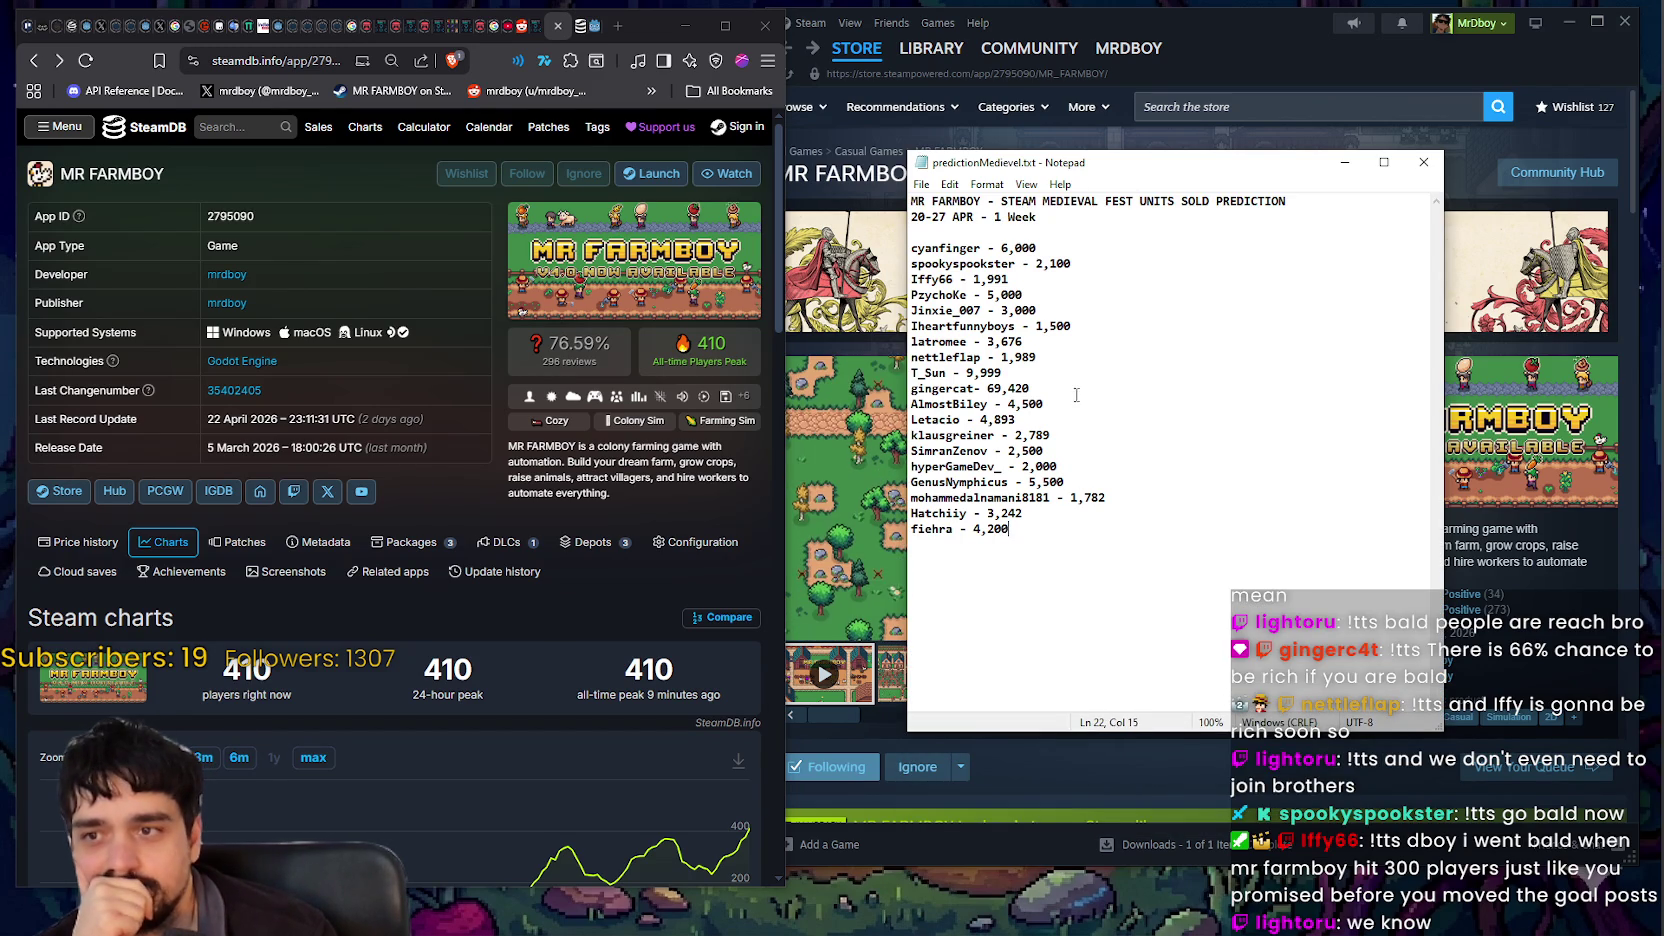
pyautogui.press('Return')
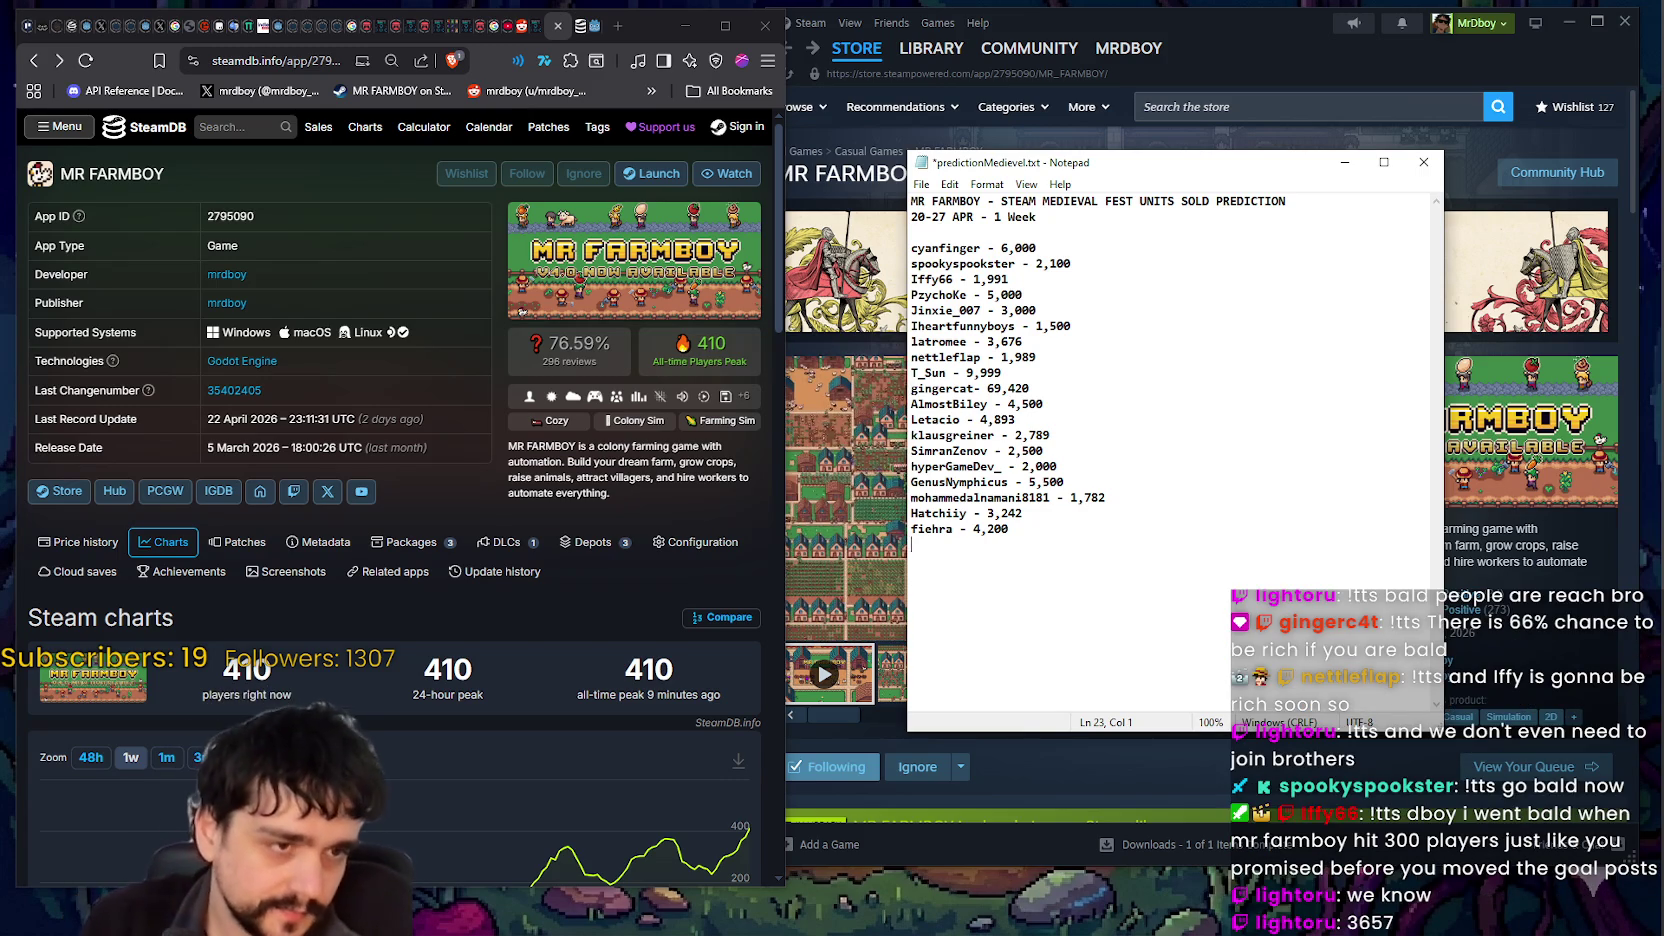
pyautogui.write('1k')
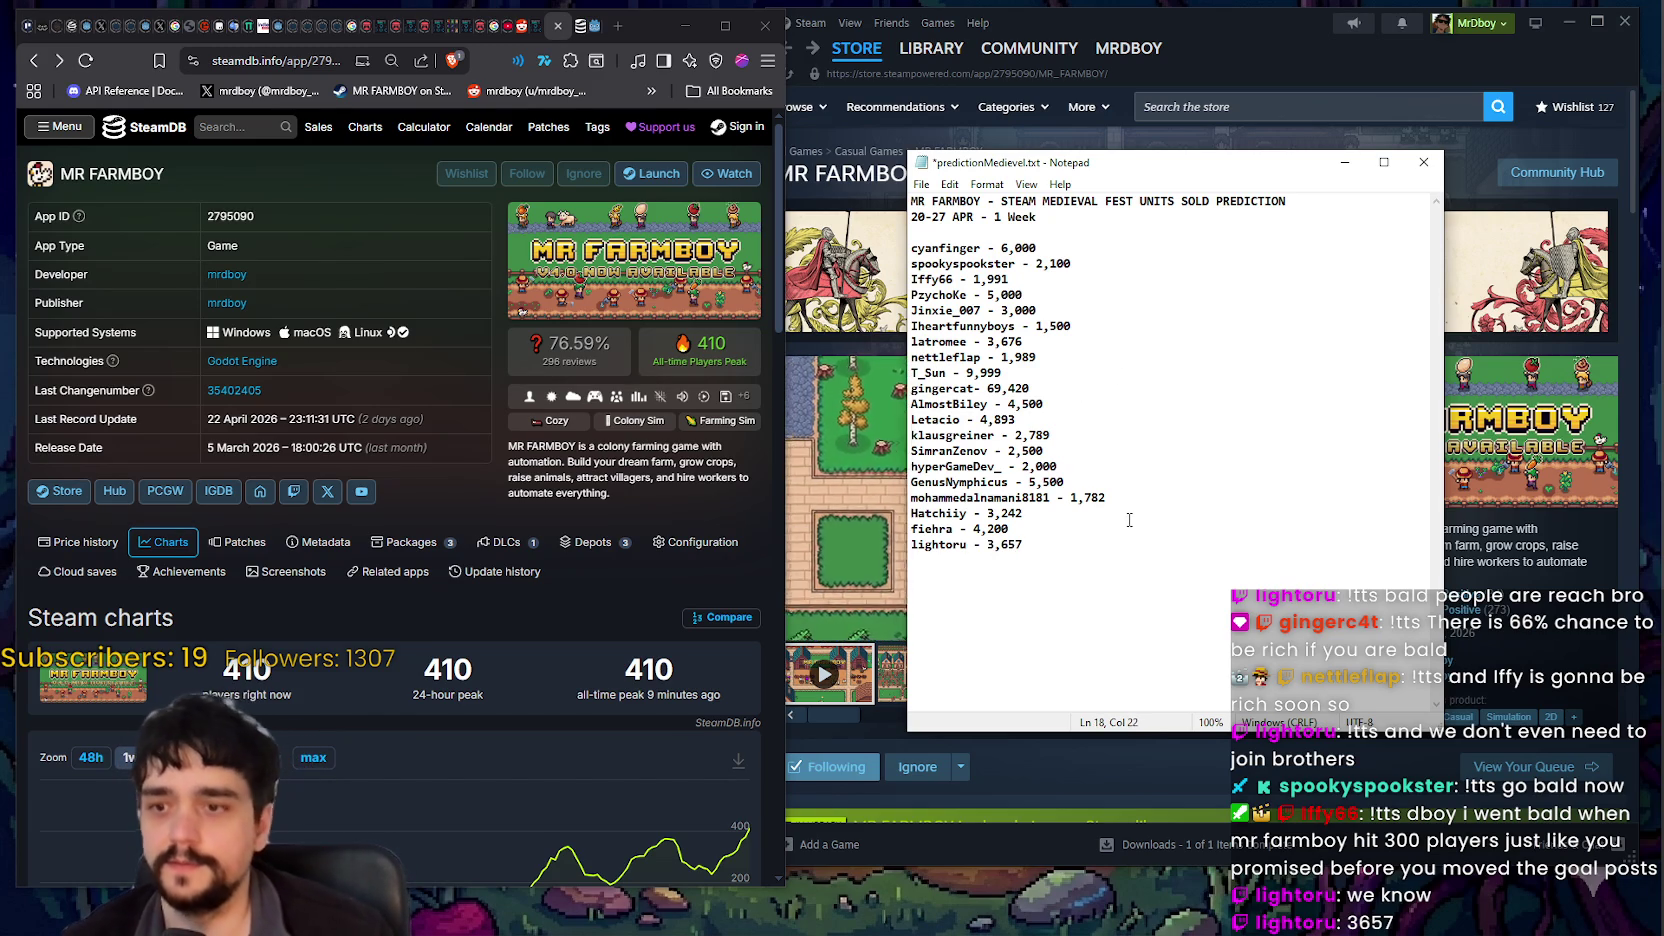
pyautogui.hotkey('ctrl', 's')
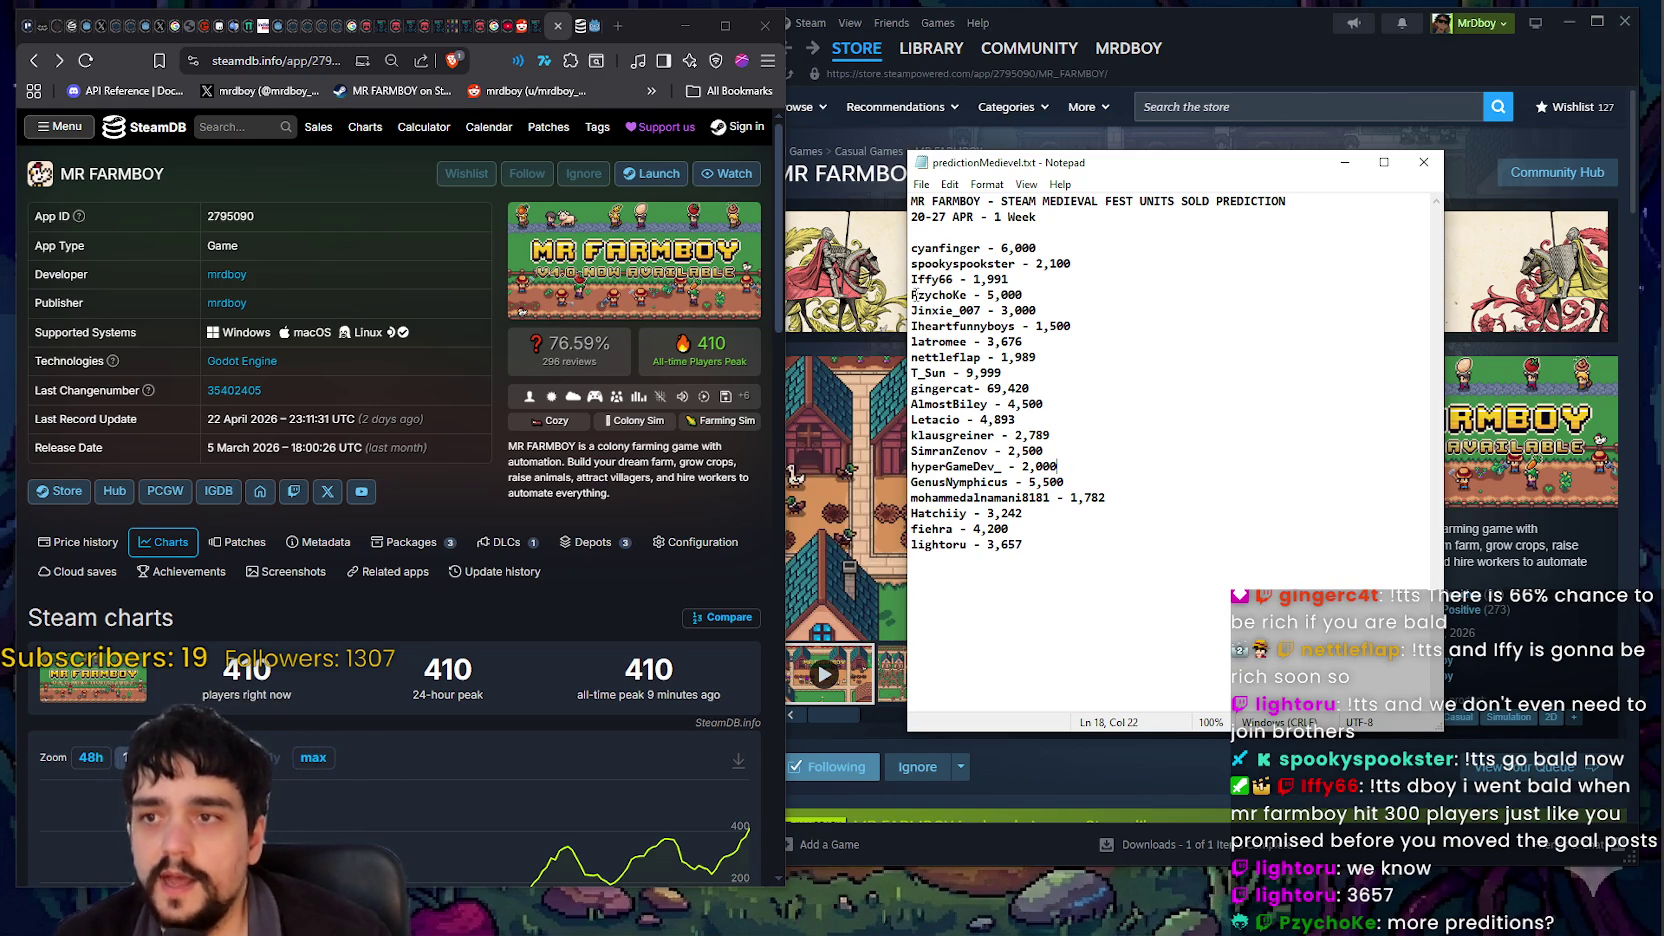
pyautogui.moveTo(915, 295); pyautogui.dragTo(1055, 297)
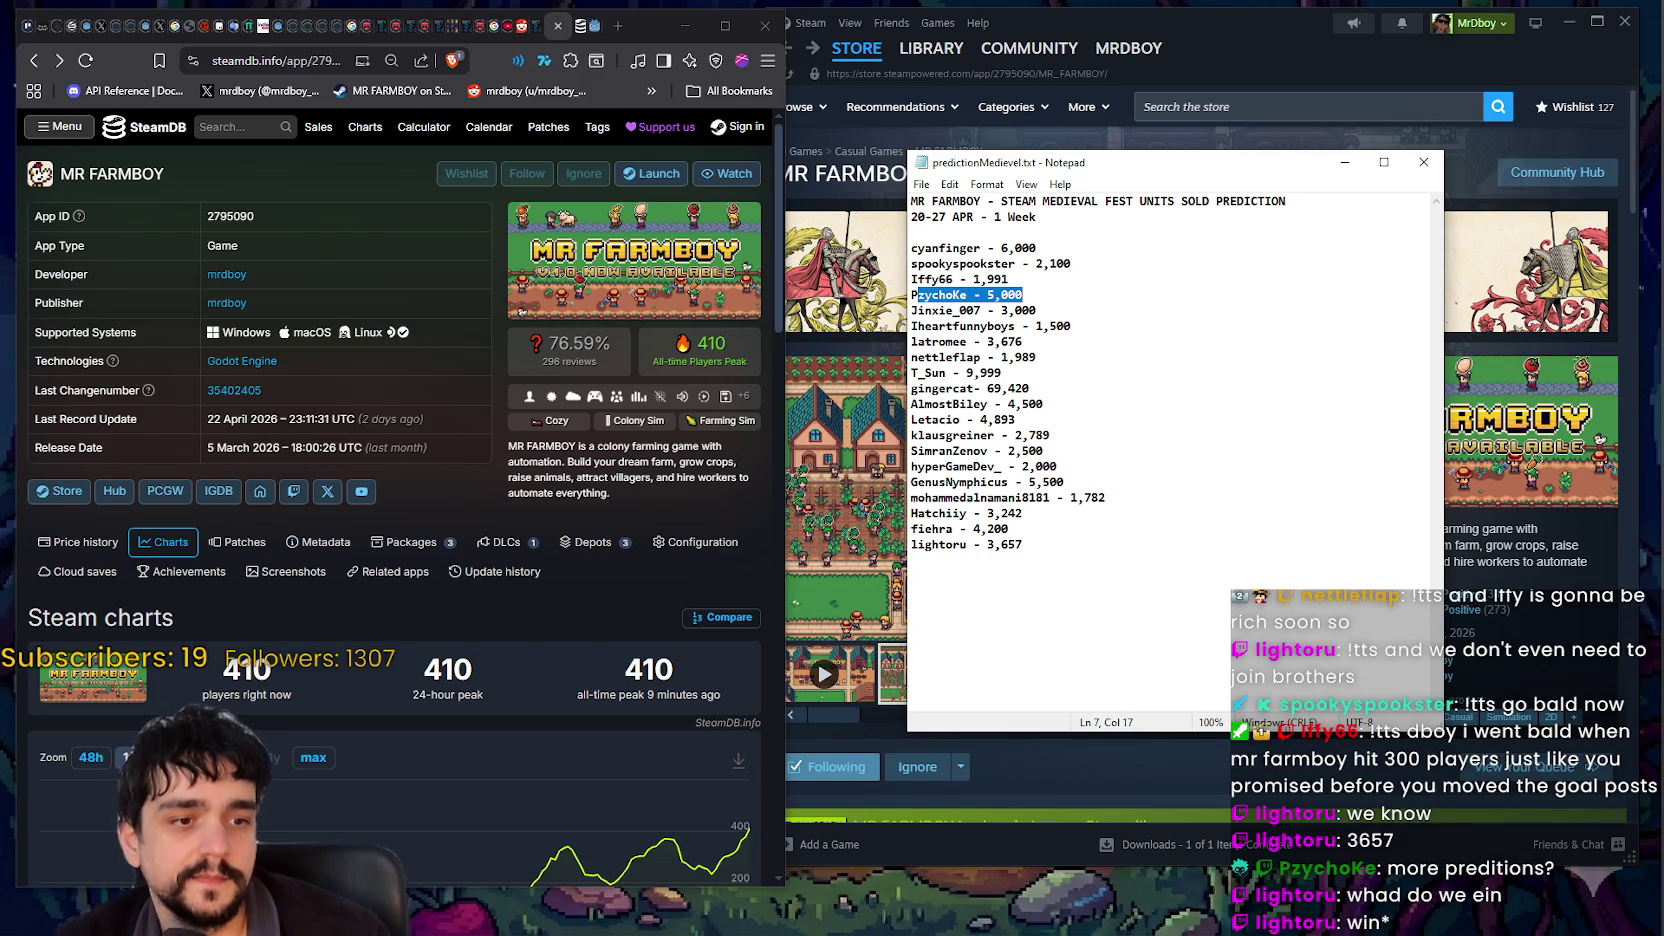
pyautogui.hotkey('alt', 'Tab')
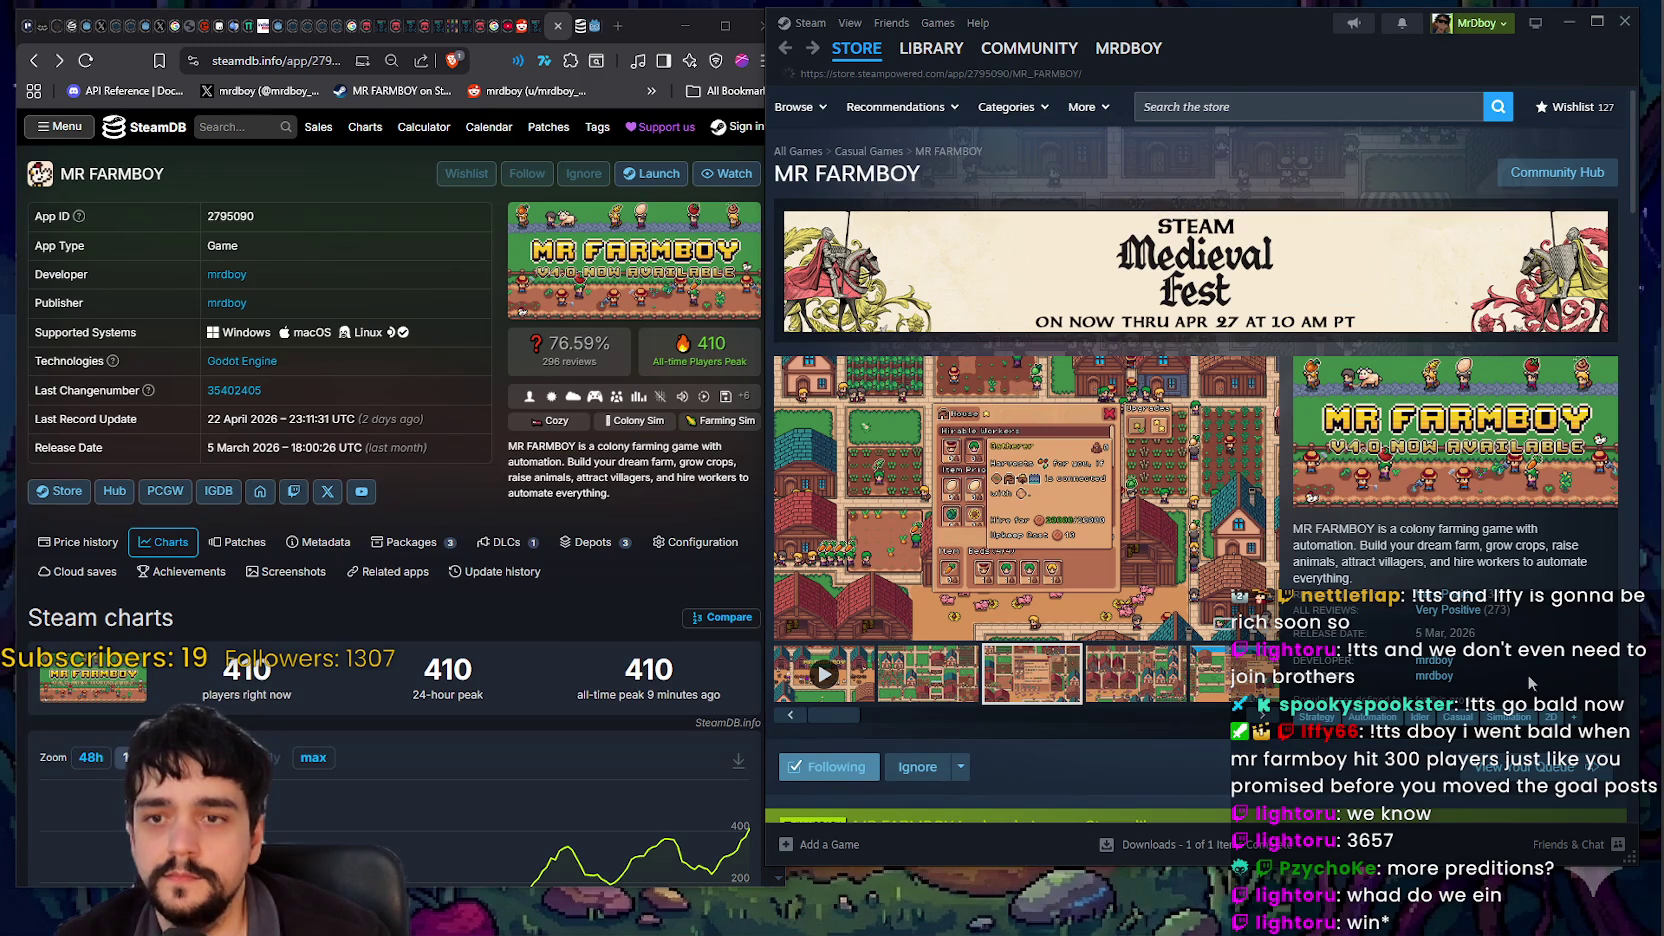
# Step: Refresh the MR FARMBOY store page, view the v1.0.6-Hotfix1 announcement, and go to the reviews page
pyautogui.press('F5')
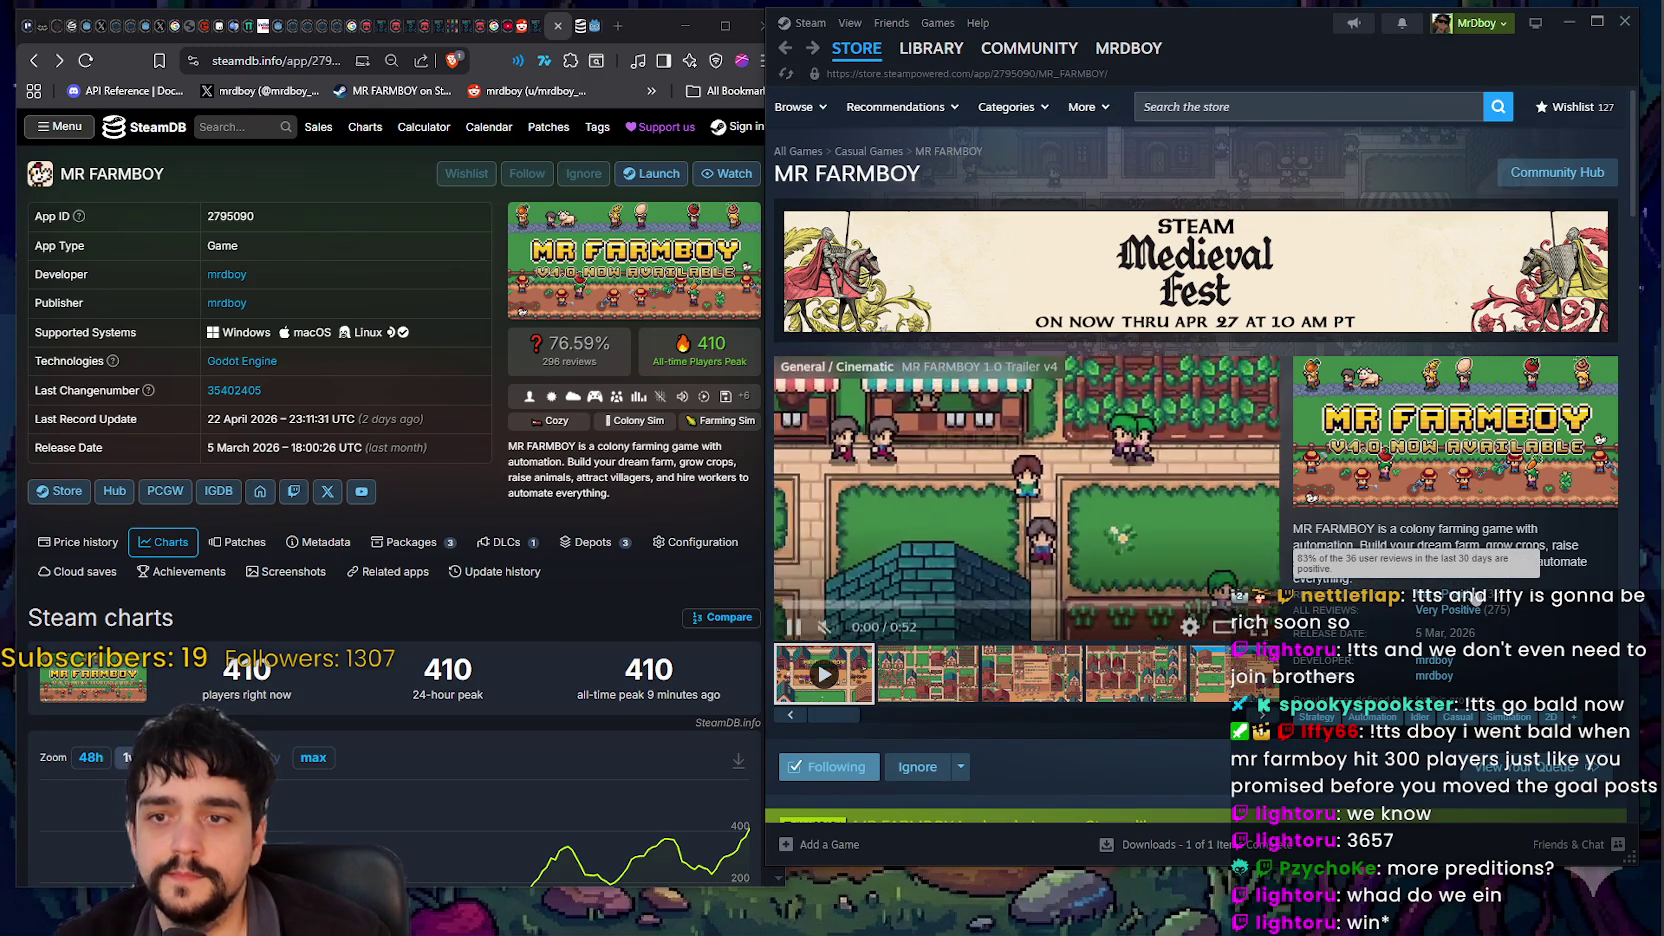
pyautogui.scroll(-8, 1037, 597)
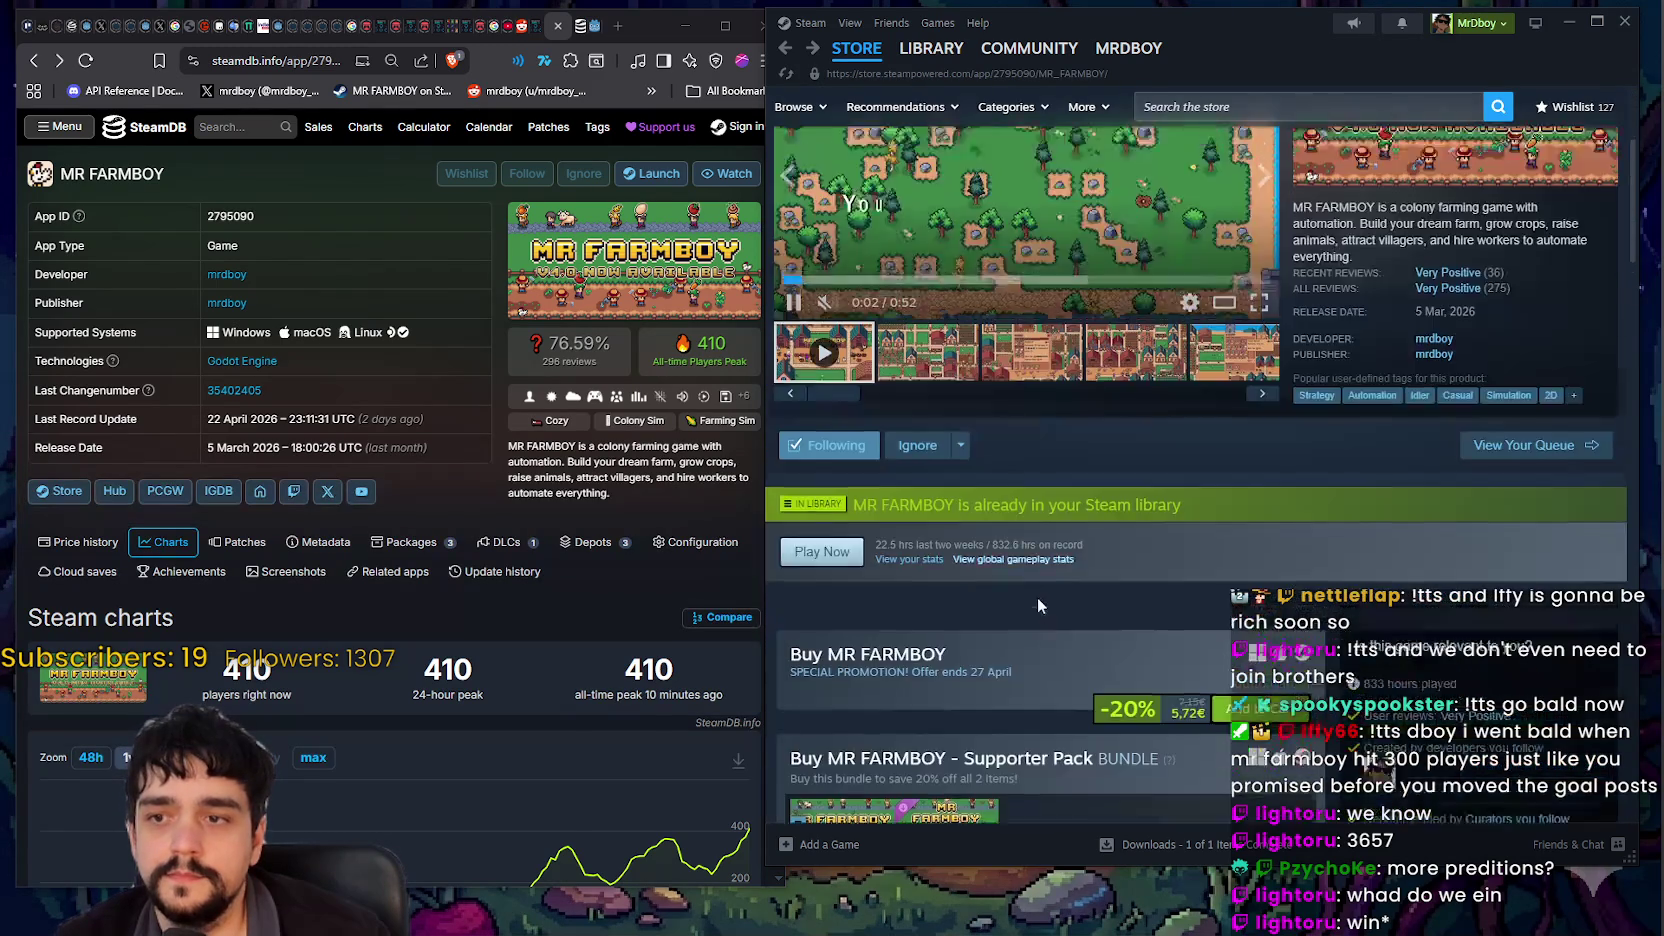
pyautogui.scroll(-4, 1041, 583)
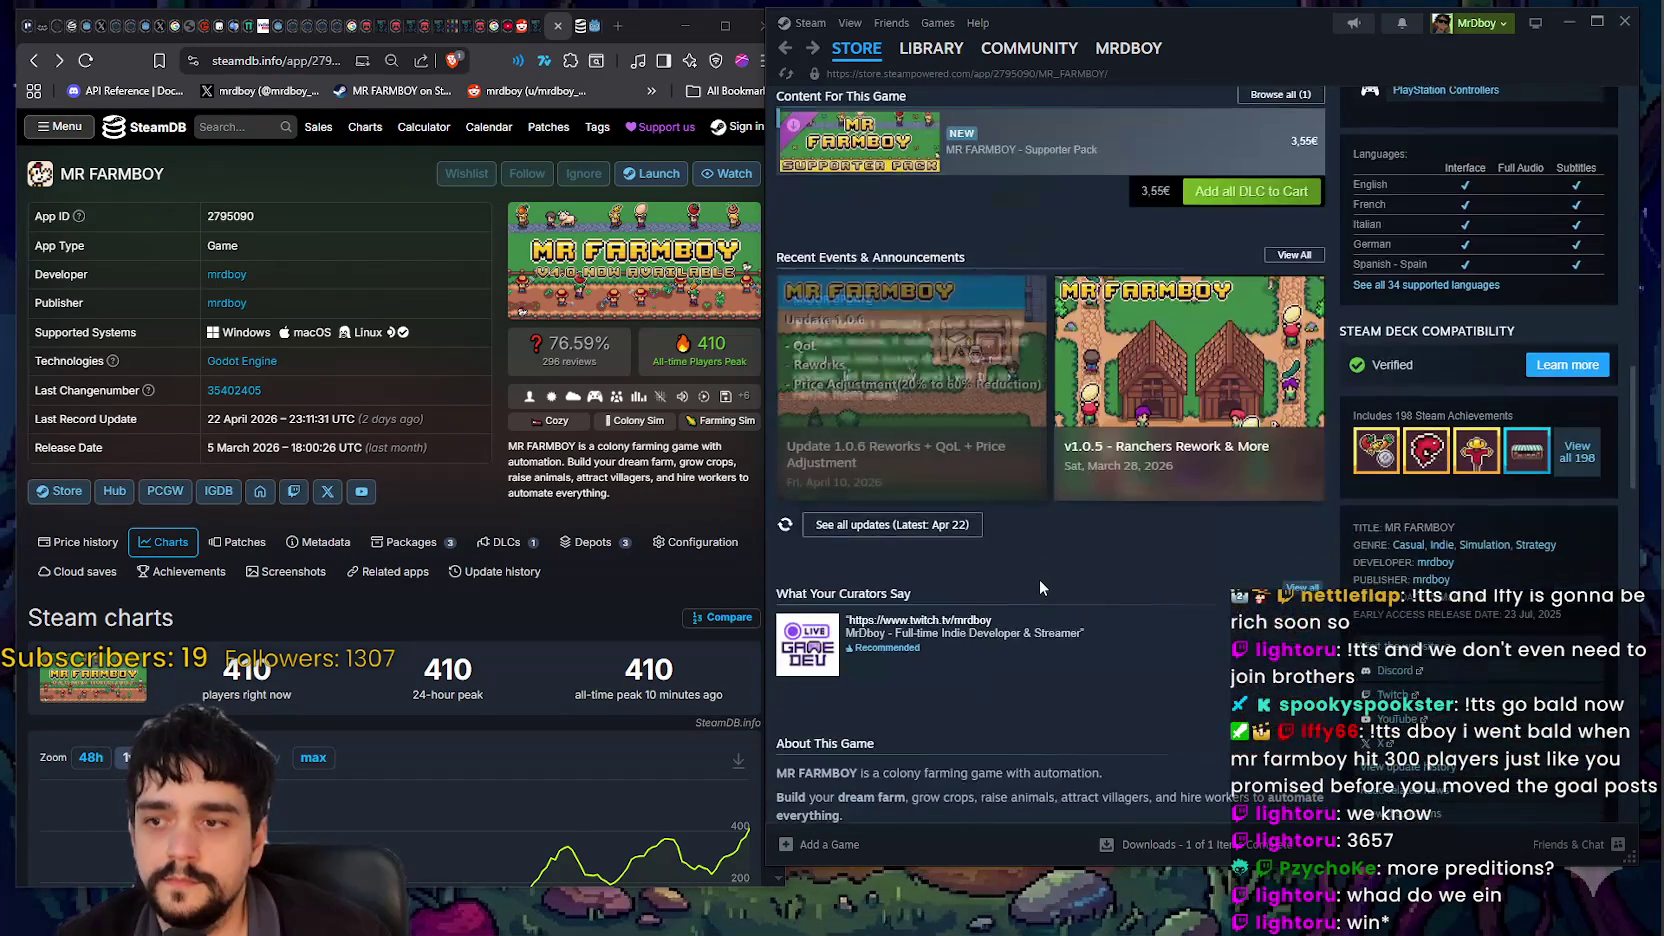
pyautogui.click(870, 526)
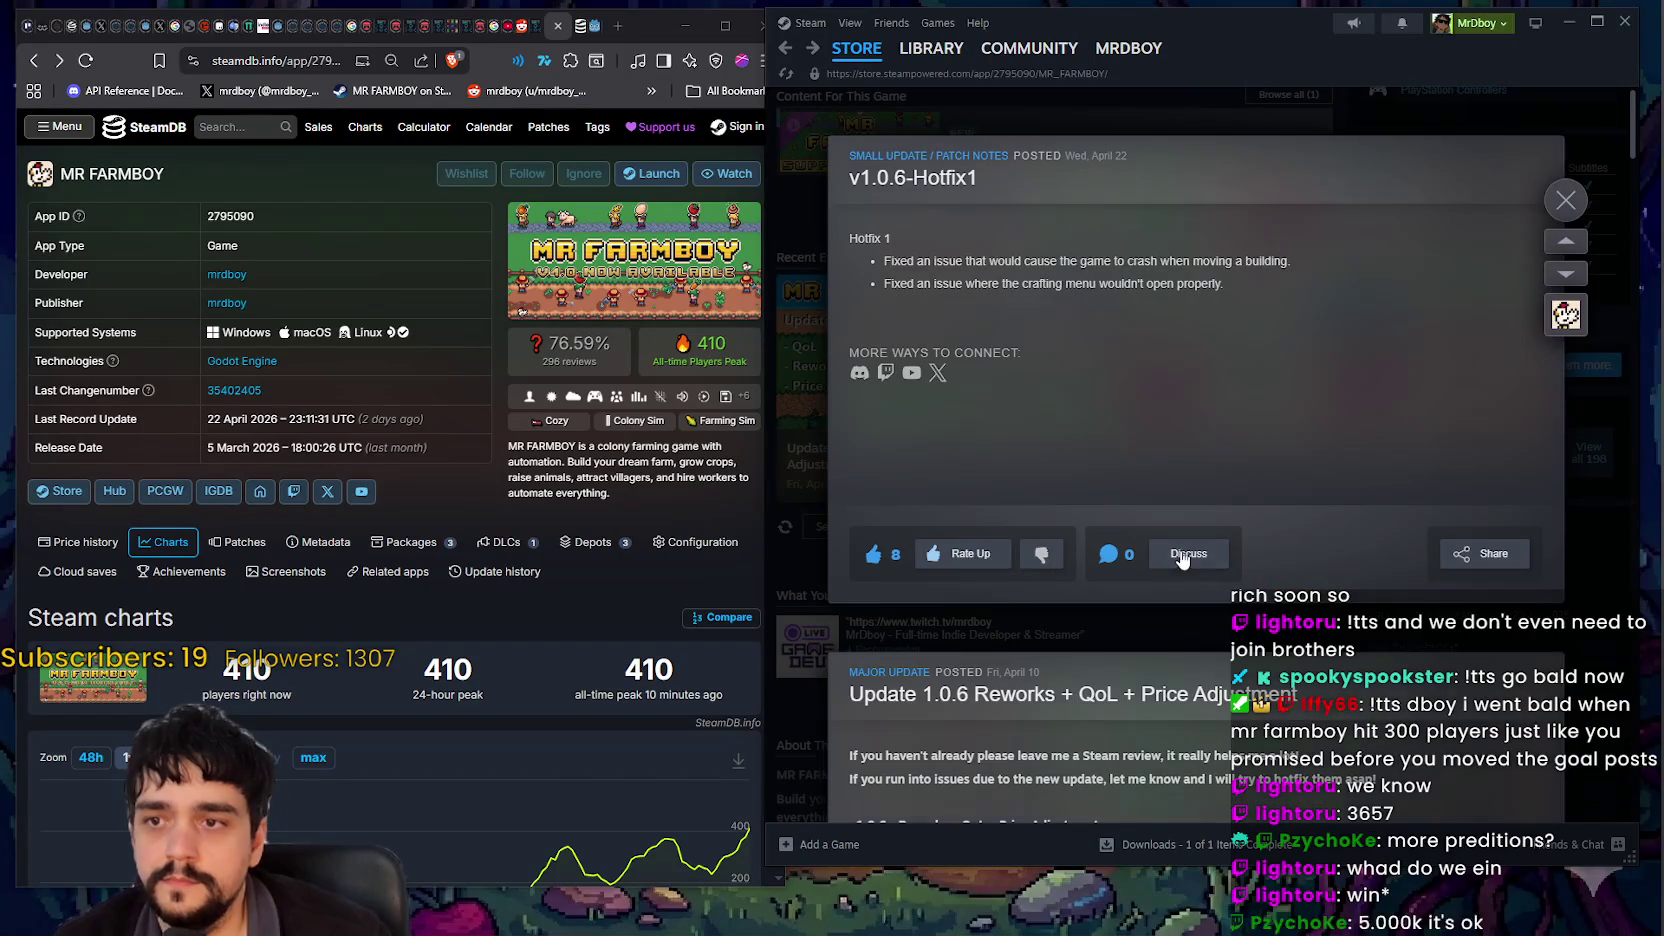
pyautogui.click(1185, 553)
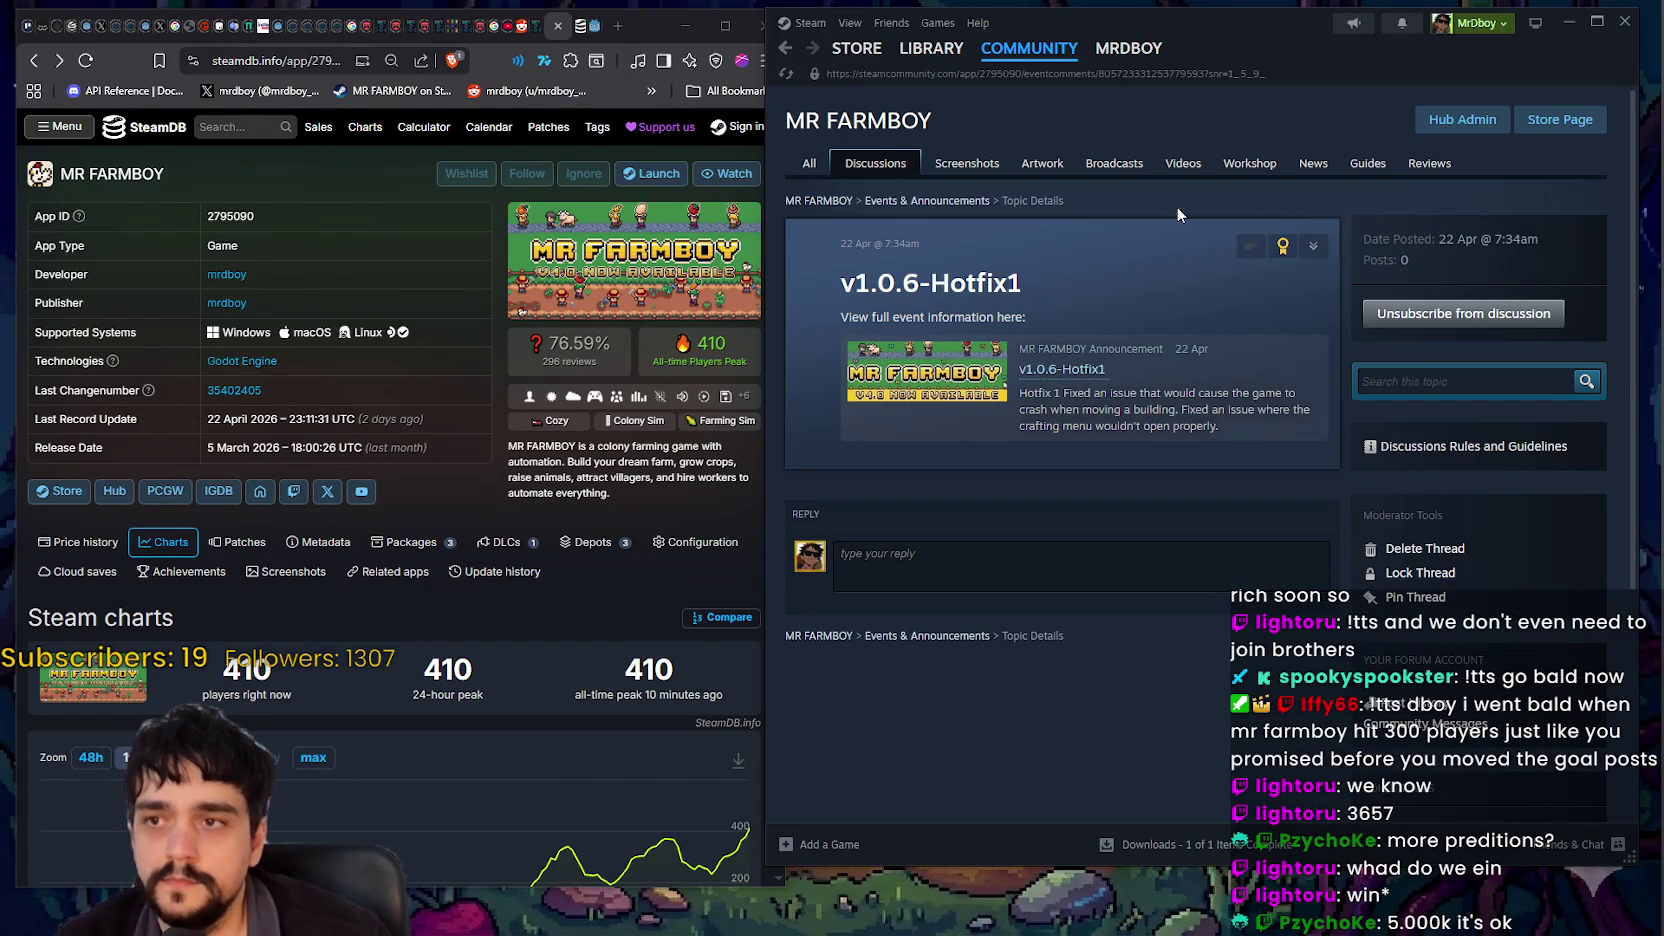
pyautogui.click(1438, 168)
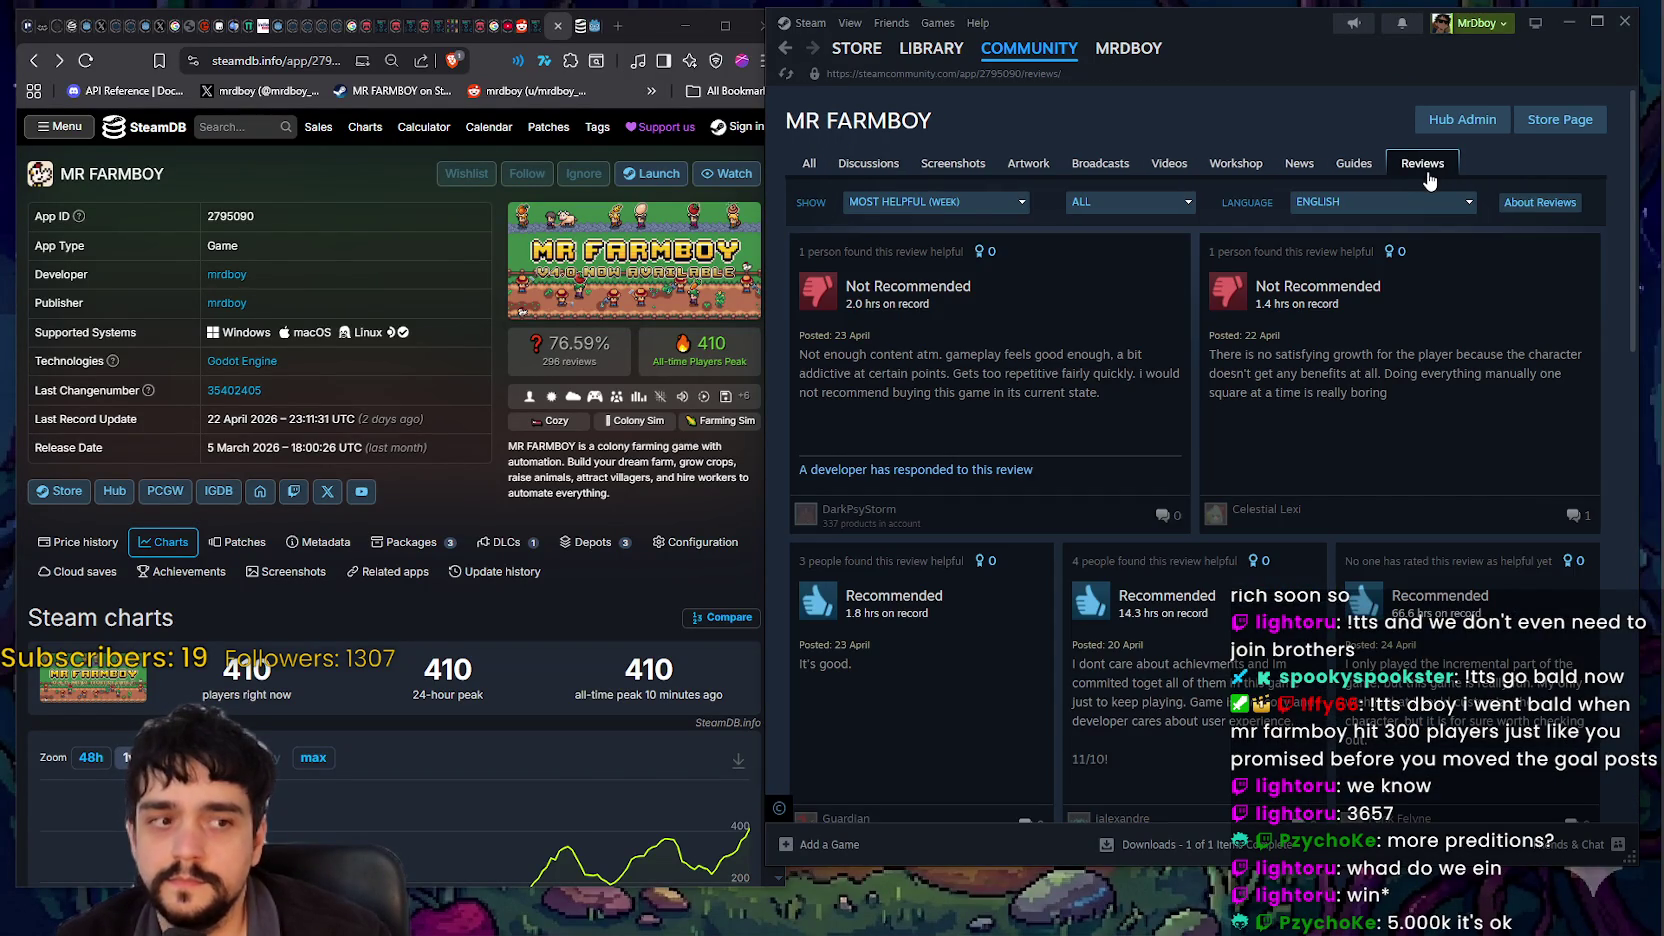
# Step: Sort reviews by Most Recent in All Languages and open the newest recommended review
pyautogui.click(938, 201)
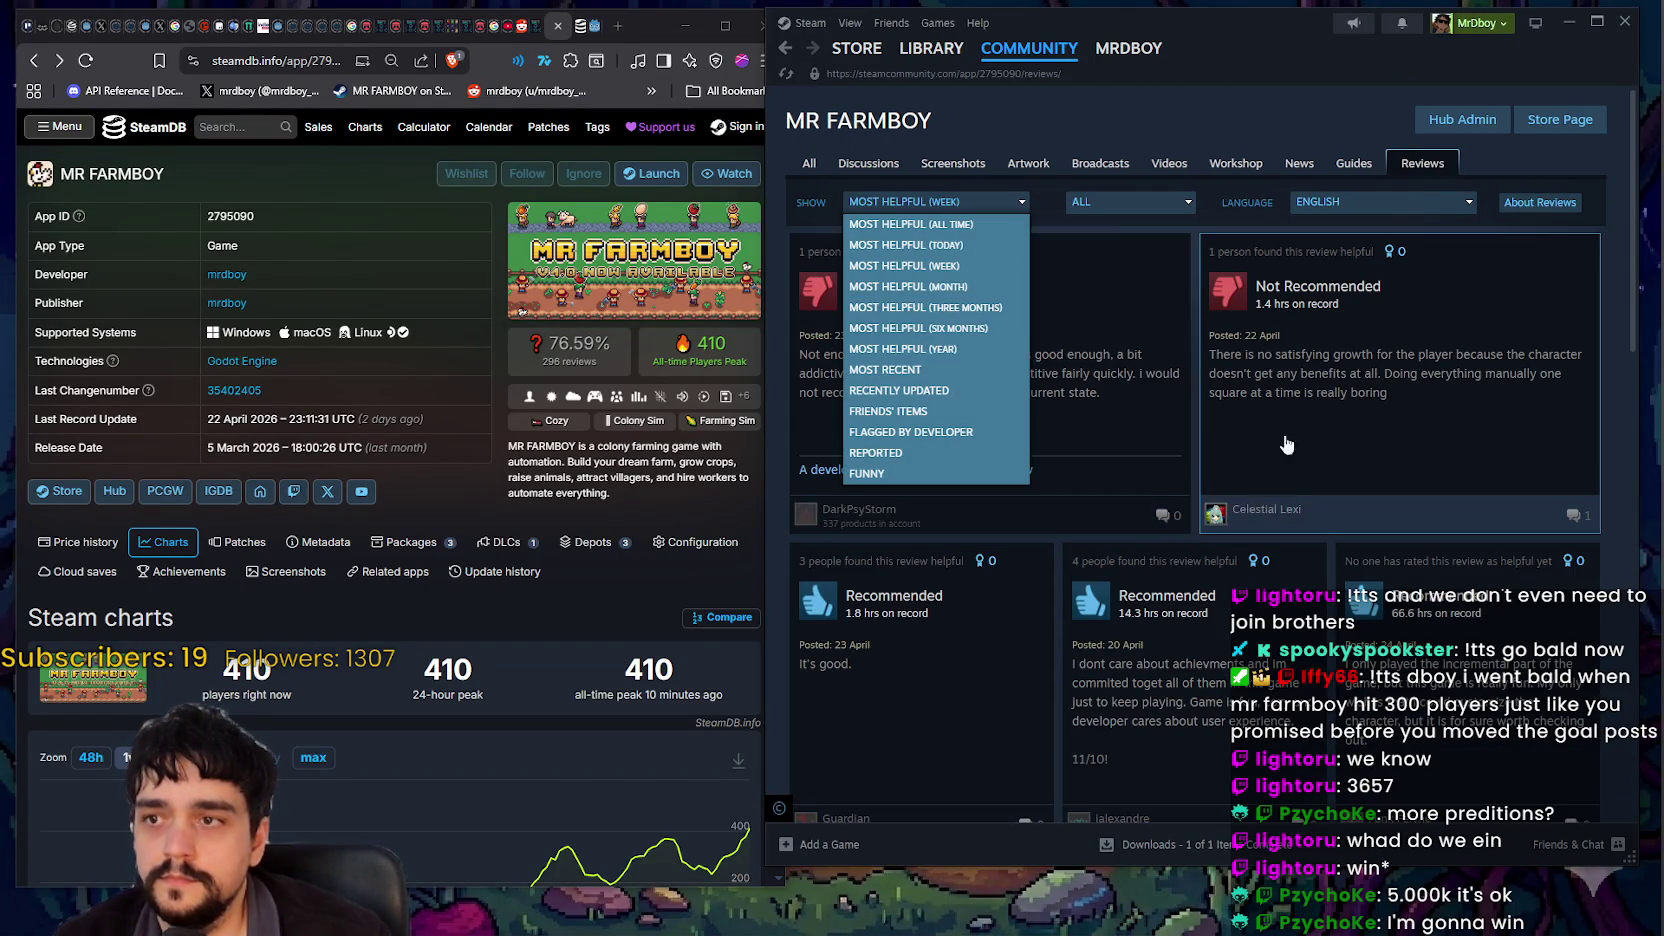
pyautogui.click(882, 369)
pyautogui.click(1152, 202)
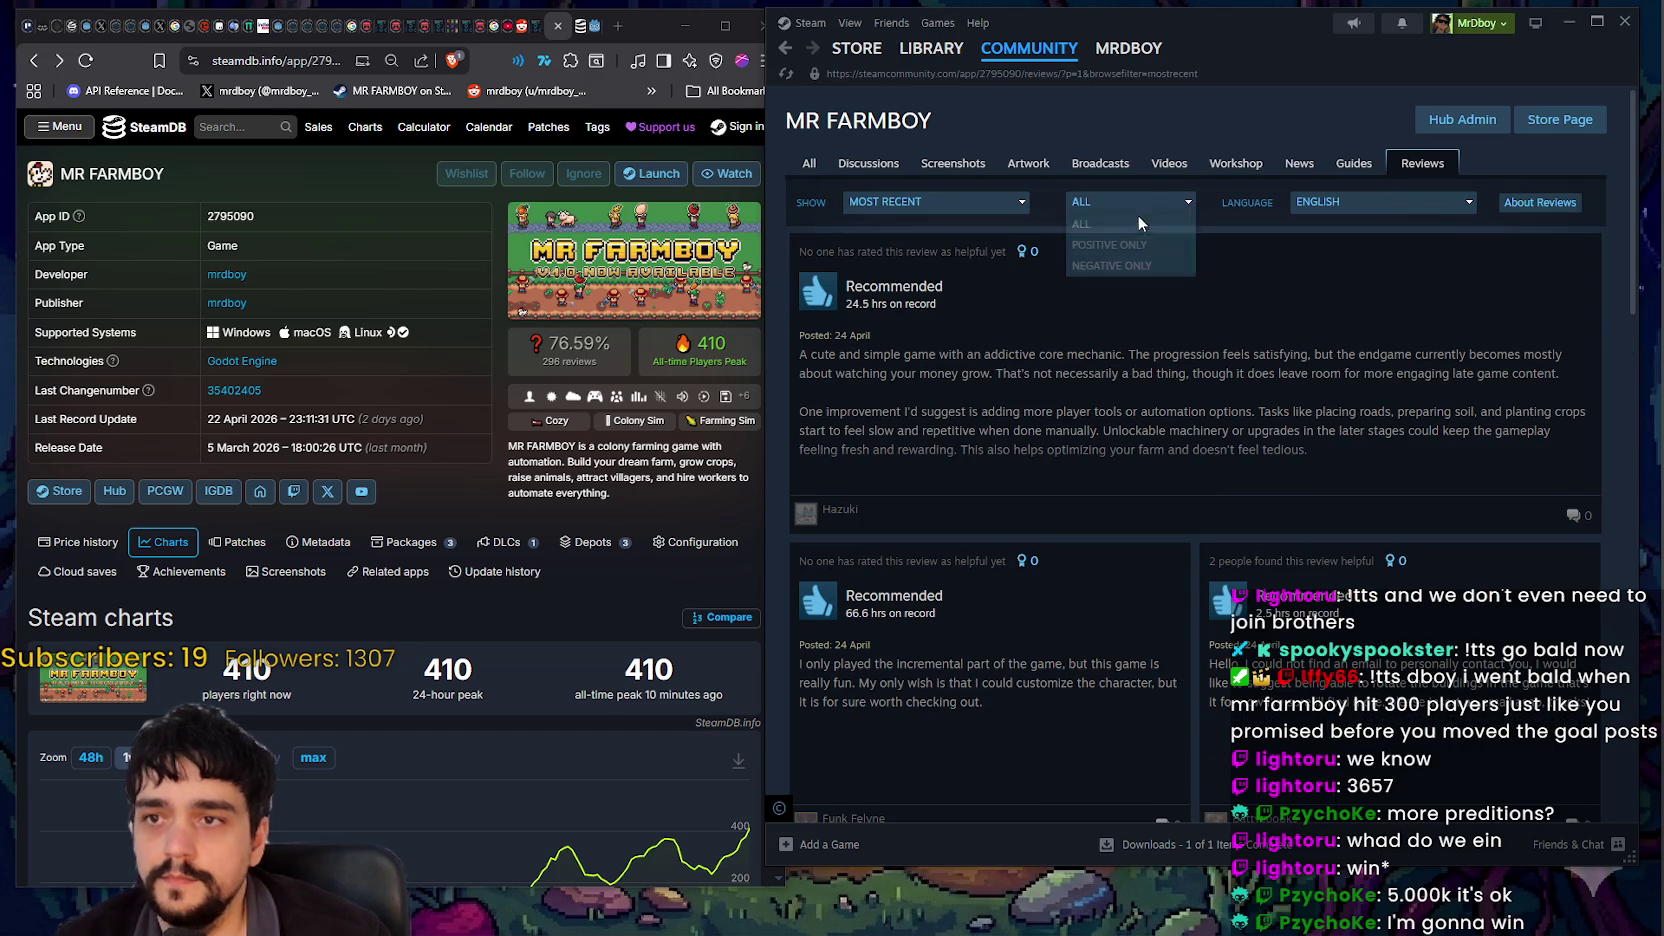
pyautogui.click(1372, 209)
pyautogui.click(1350, 224)
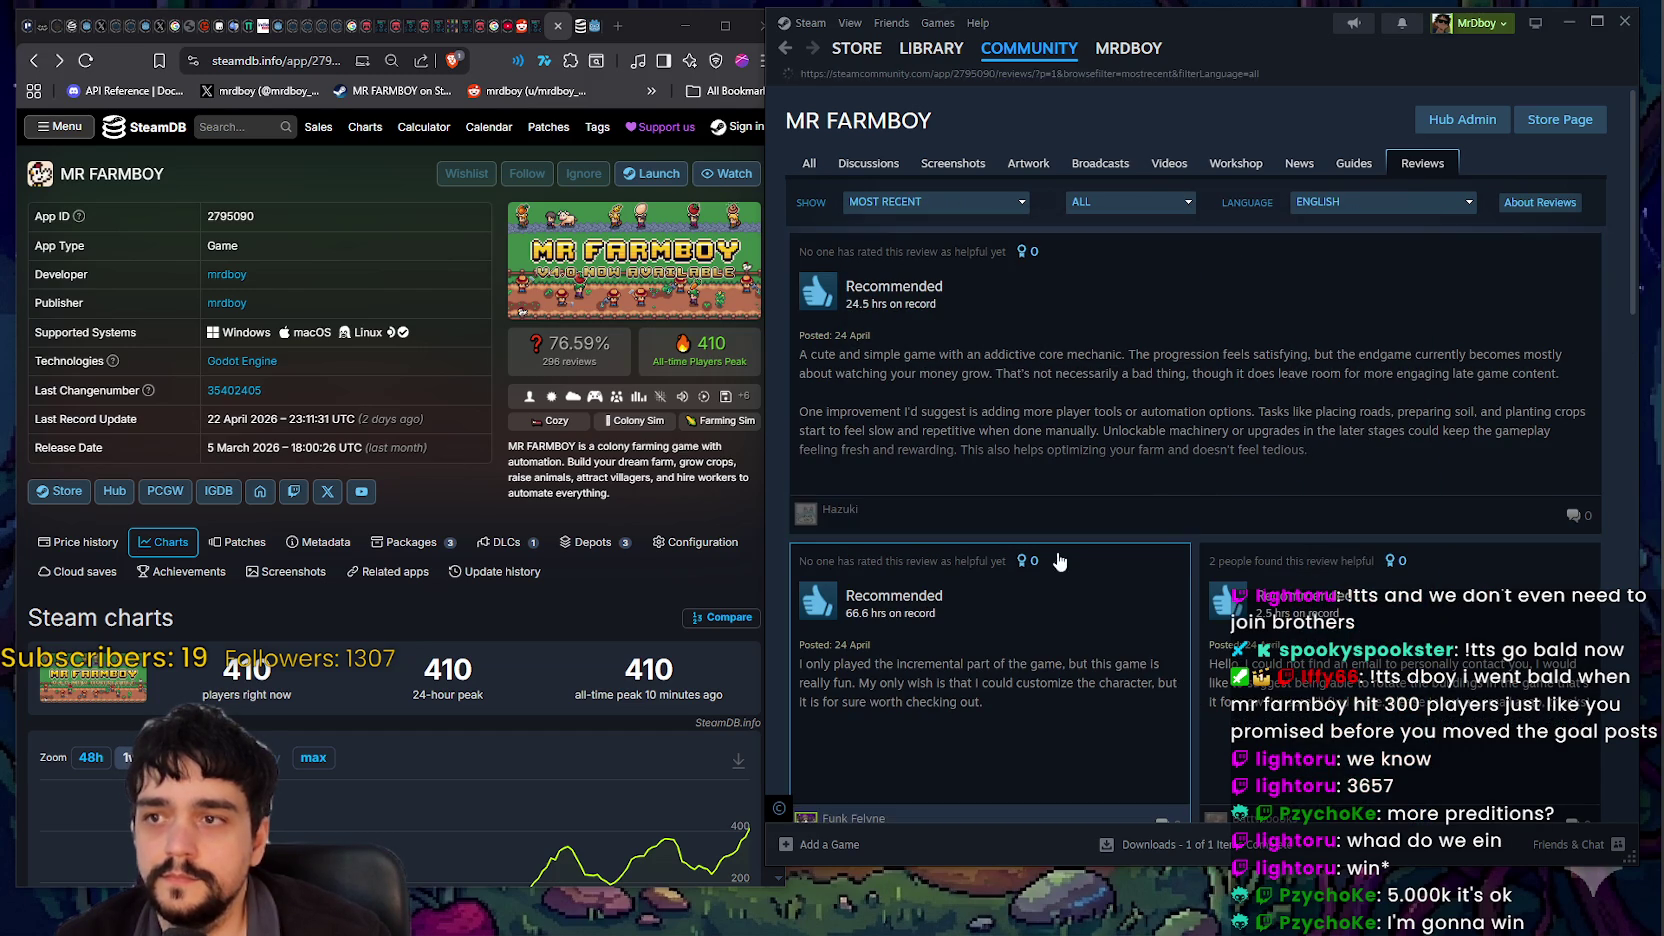
pyautogui.scroll(-5, 1116, 405)
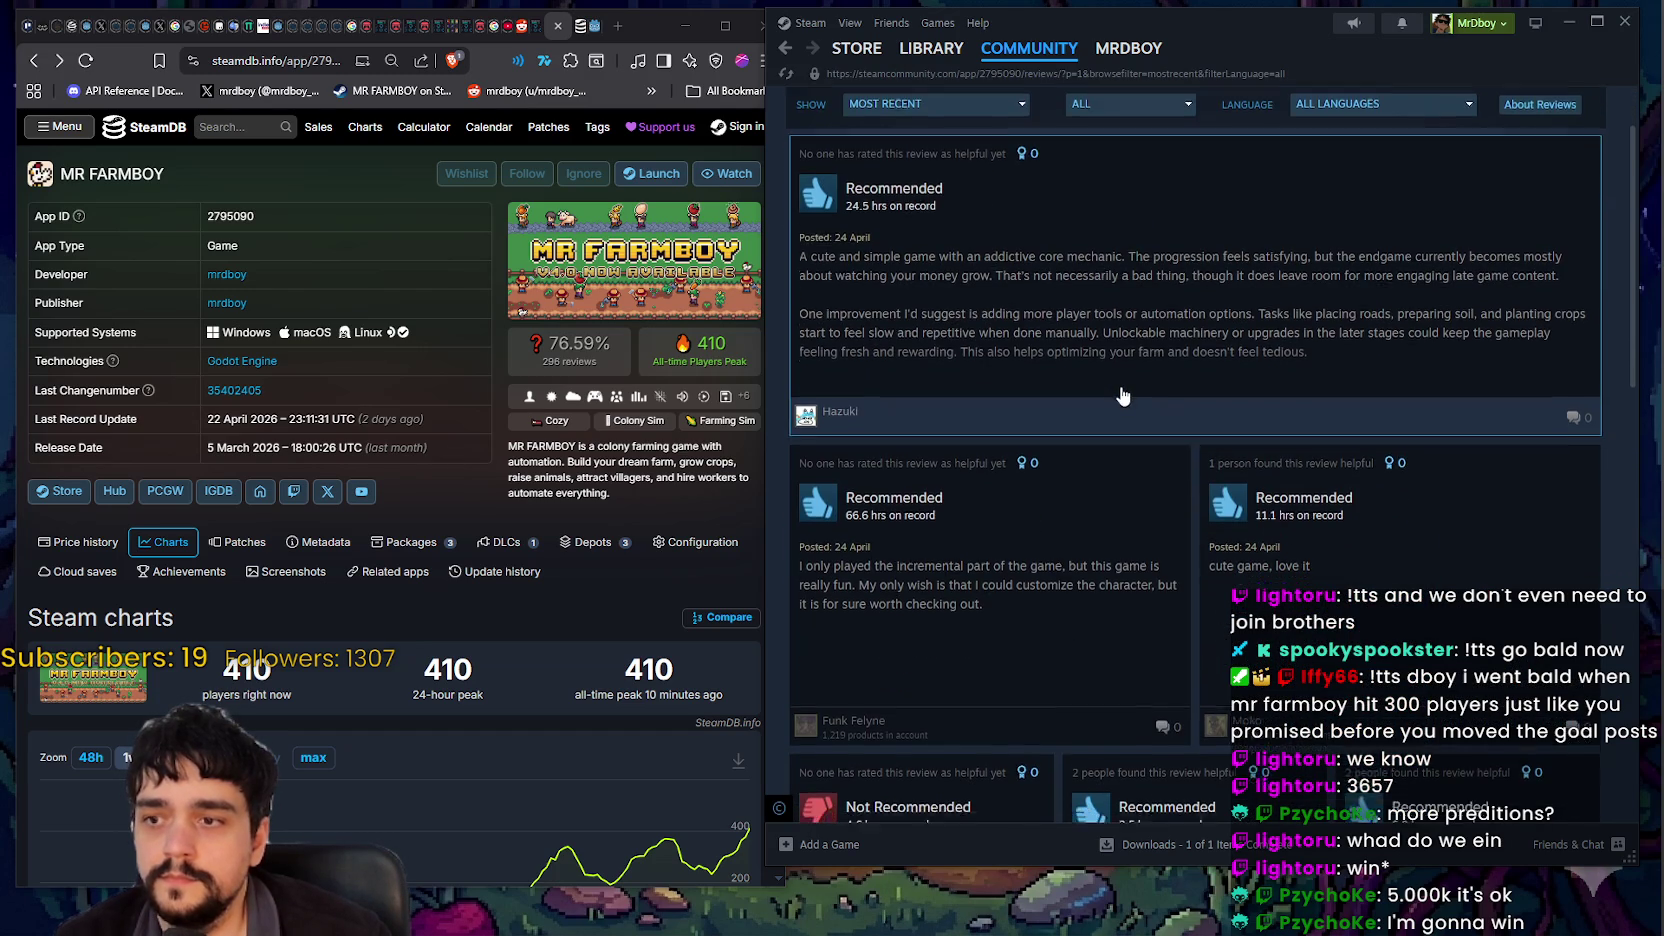
pyautogui.scroll(5, 1116, 395)
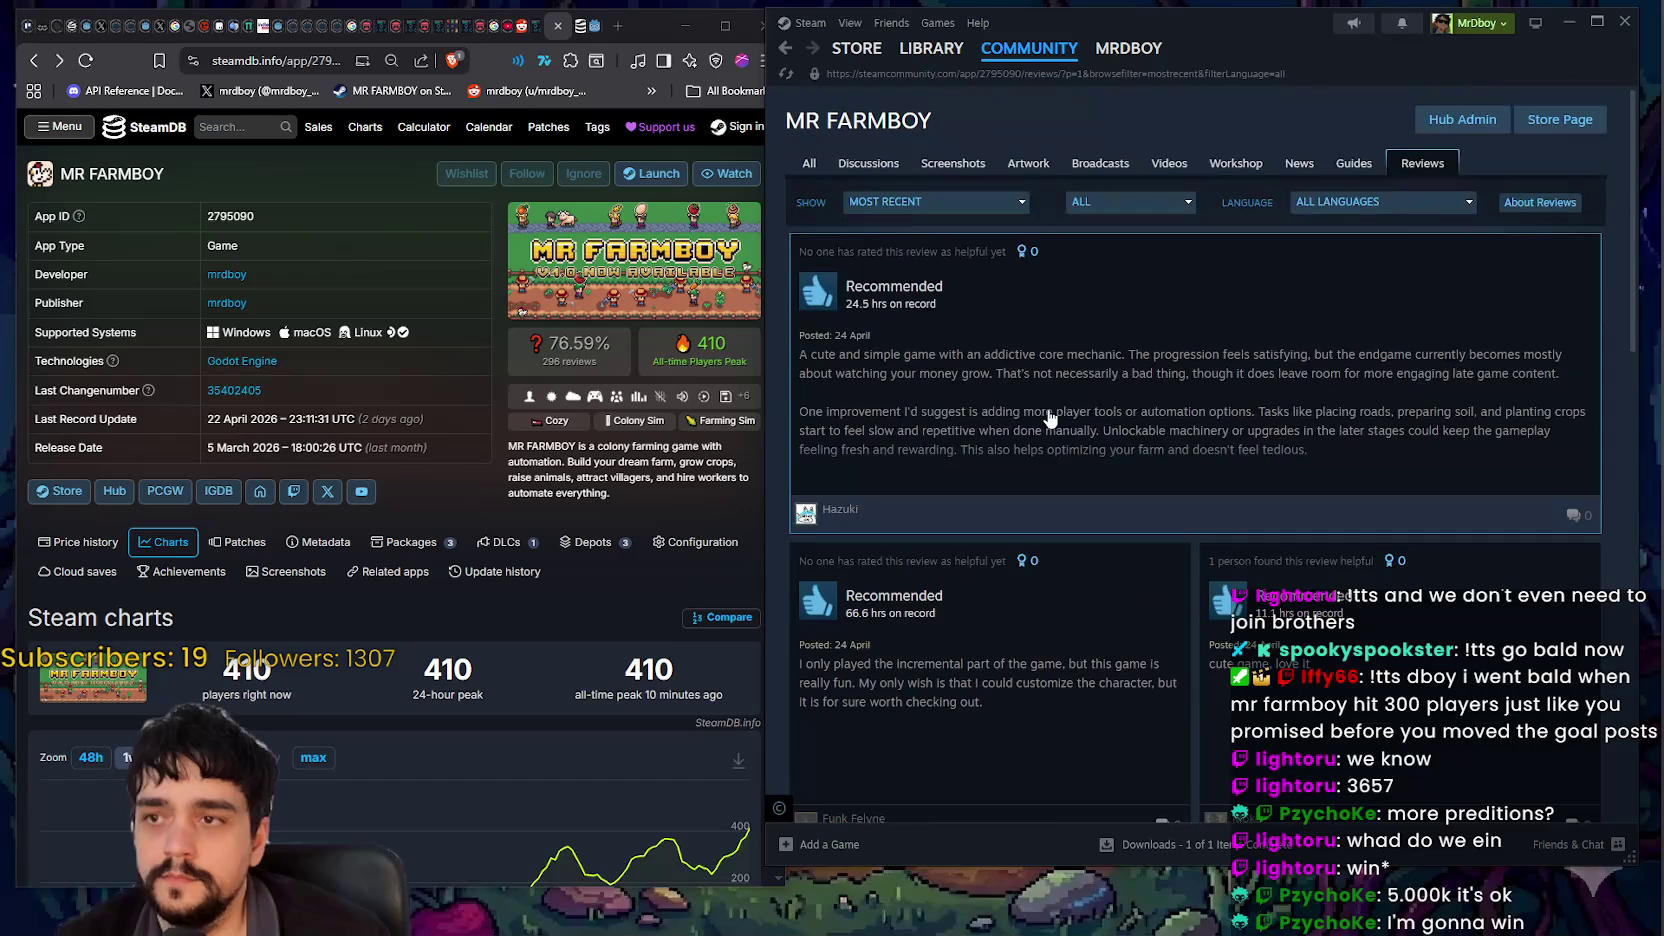
pyautogui.click(1044, 430)
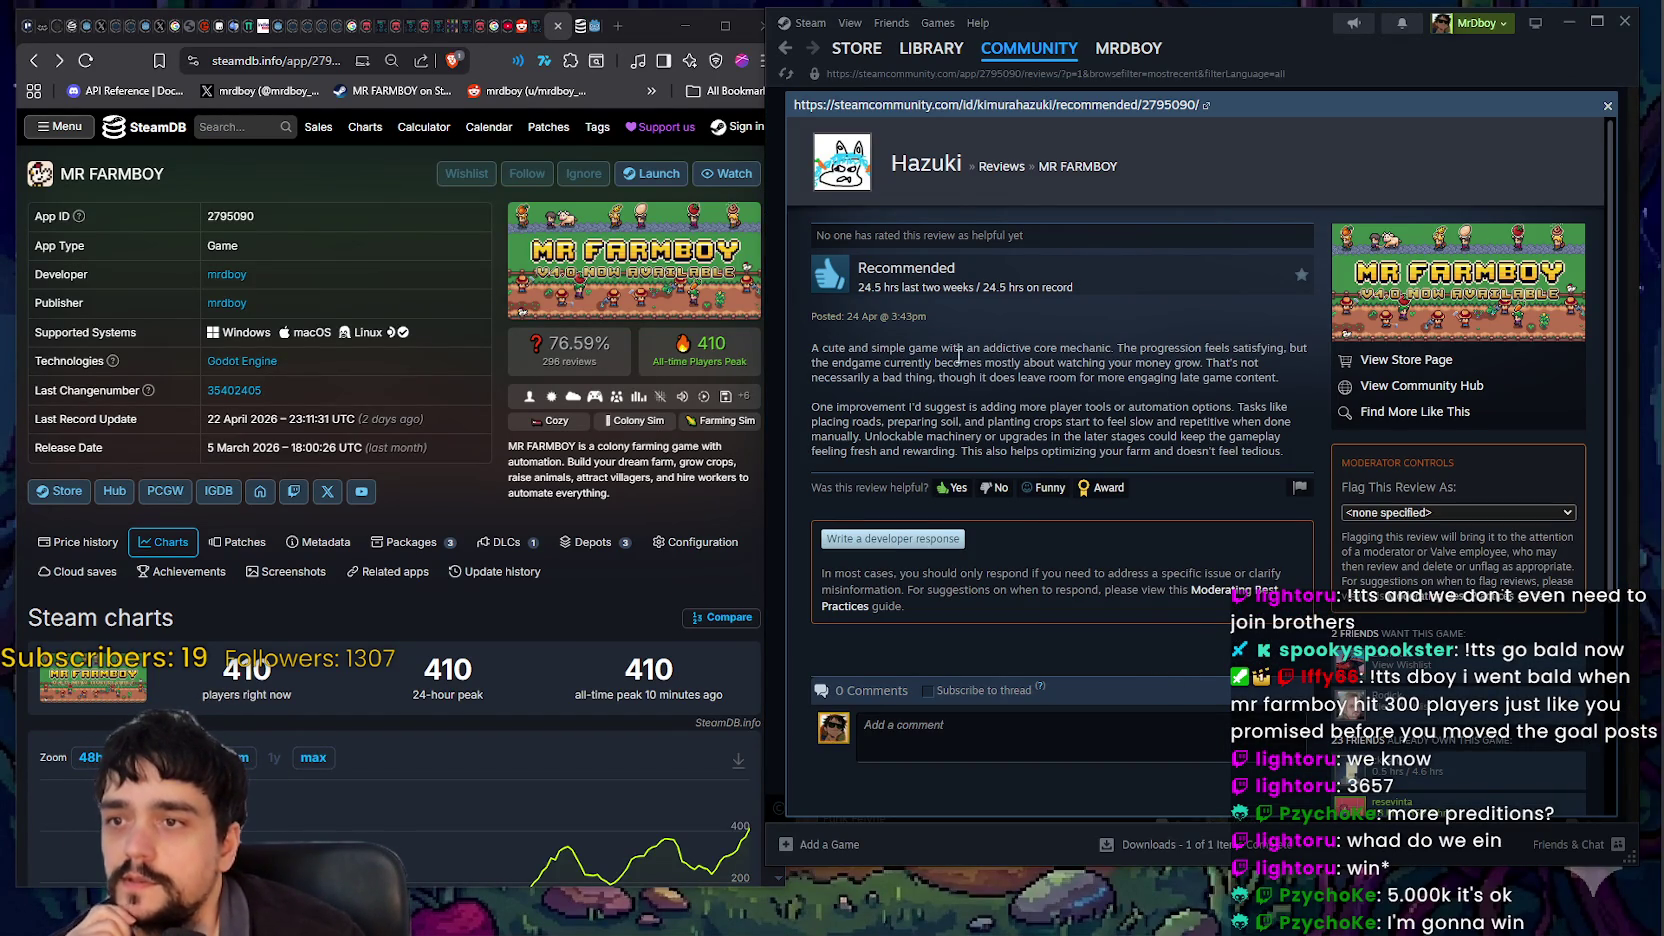
pyautogui.moveTo(981, 349)
pyautogui.mouseDown()
pyautogui.moveTo(1258, 347)
pyautogui.moveTo(880, 363)
pyautogui.moveTo(1134, 362)
pyautogui.mouseUp()
pyautogui.click(1083, 362)
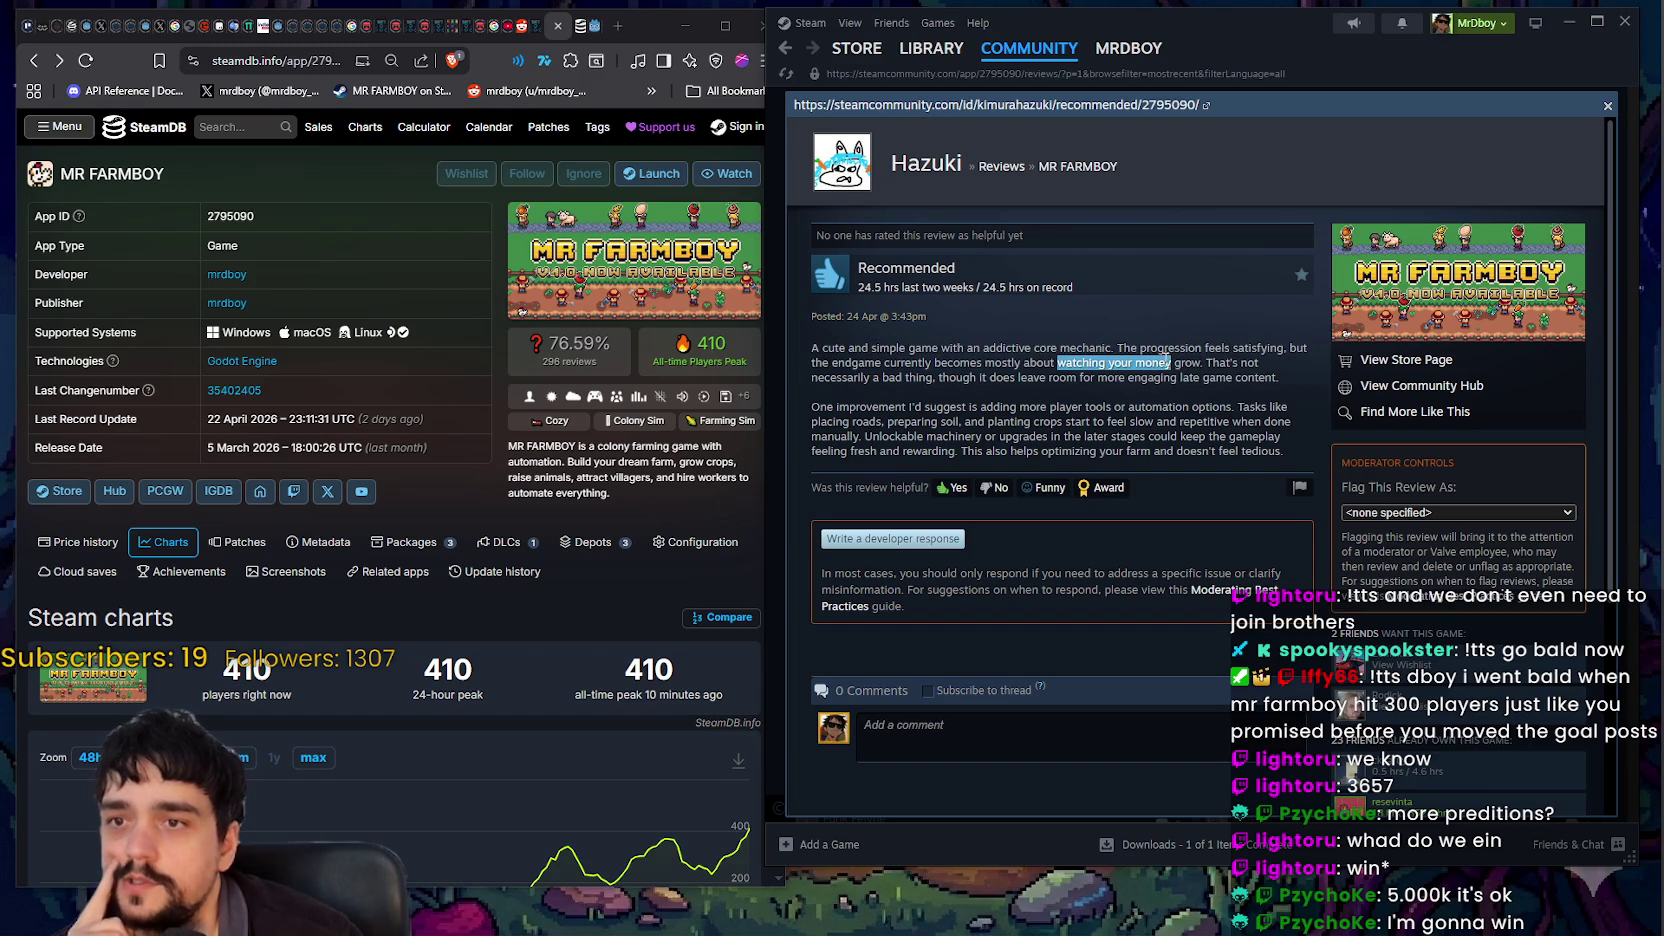
pyautogui.moveTo(1245, 363); pyautogui.dragTo(900, 390)
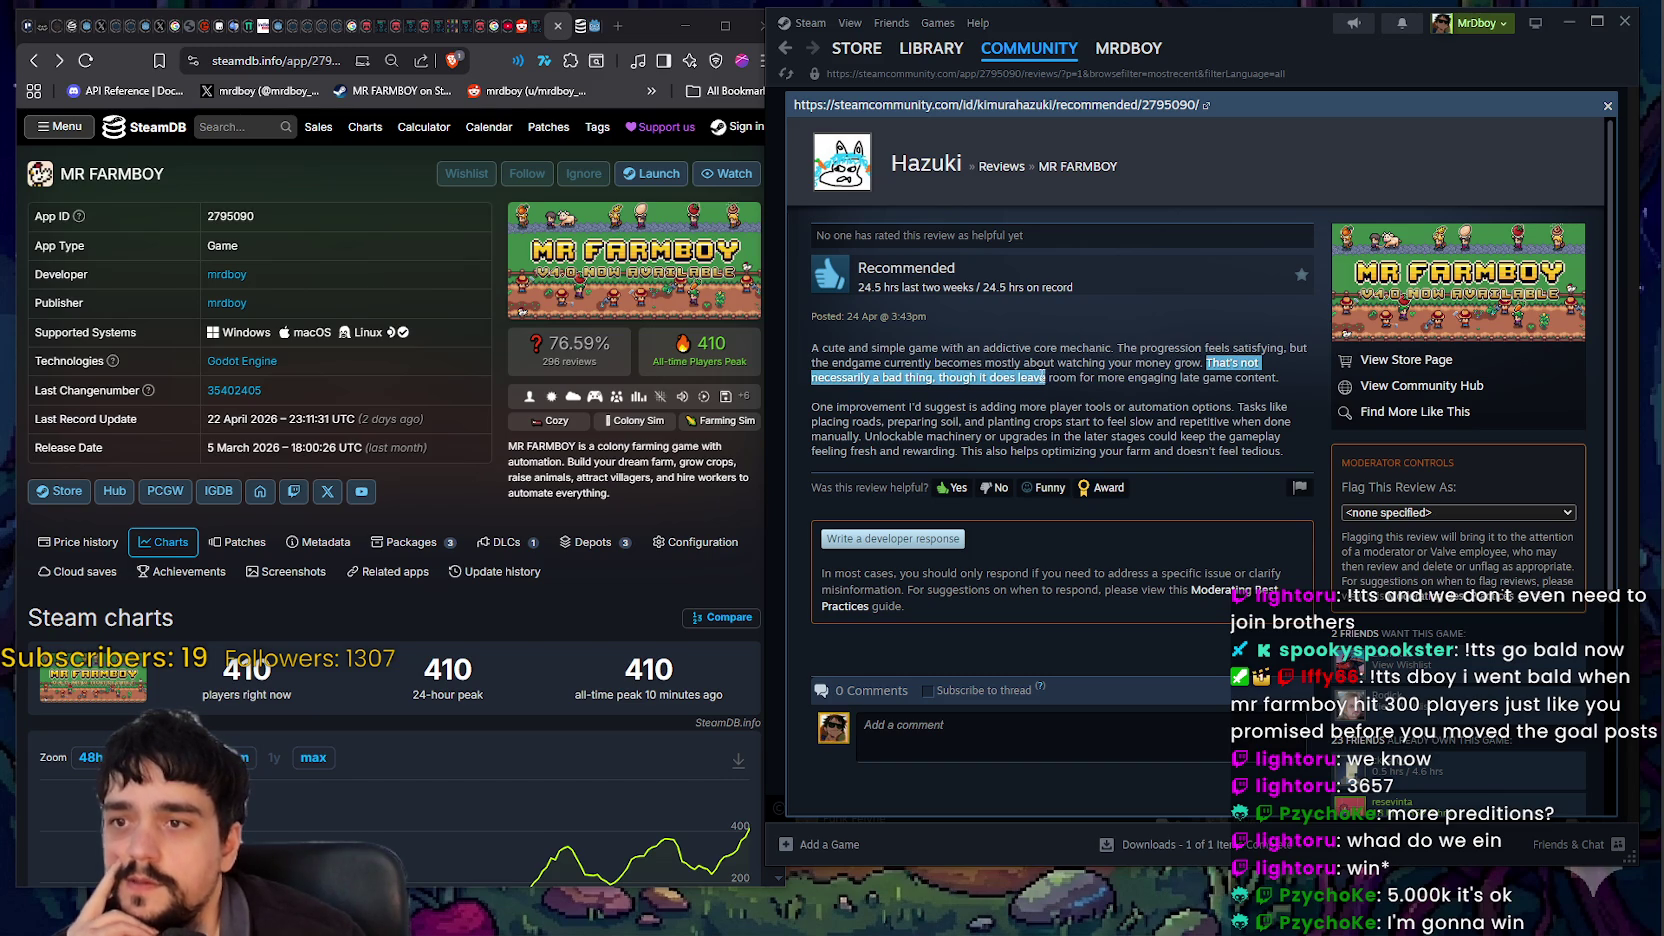
pyautogui.moveTo(1104, 385); pyautogui.dragTo(1209, 395)
pyautogui.click(1251, 394)
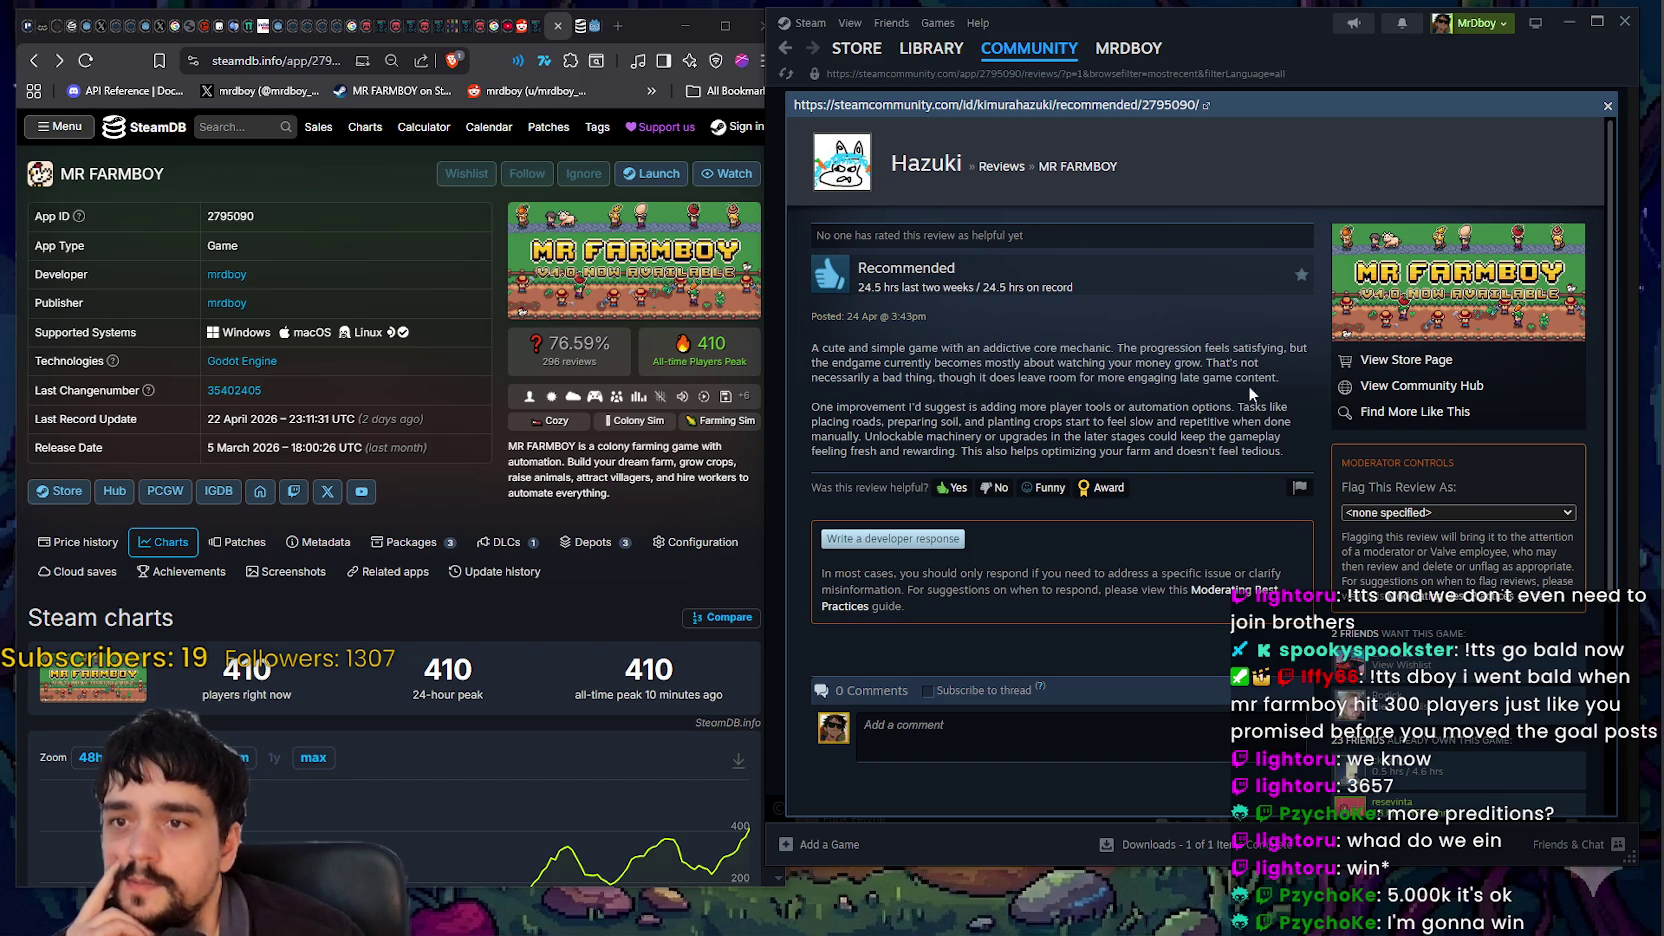
pyautogui.moveTo(827, 405); pyautogui.dragTo(1009, 406)
pyautogui.click(1040, 409)
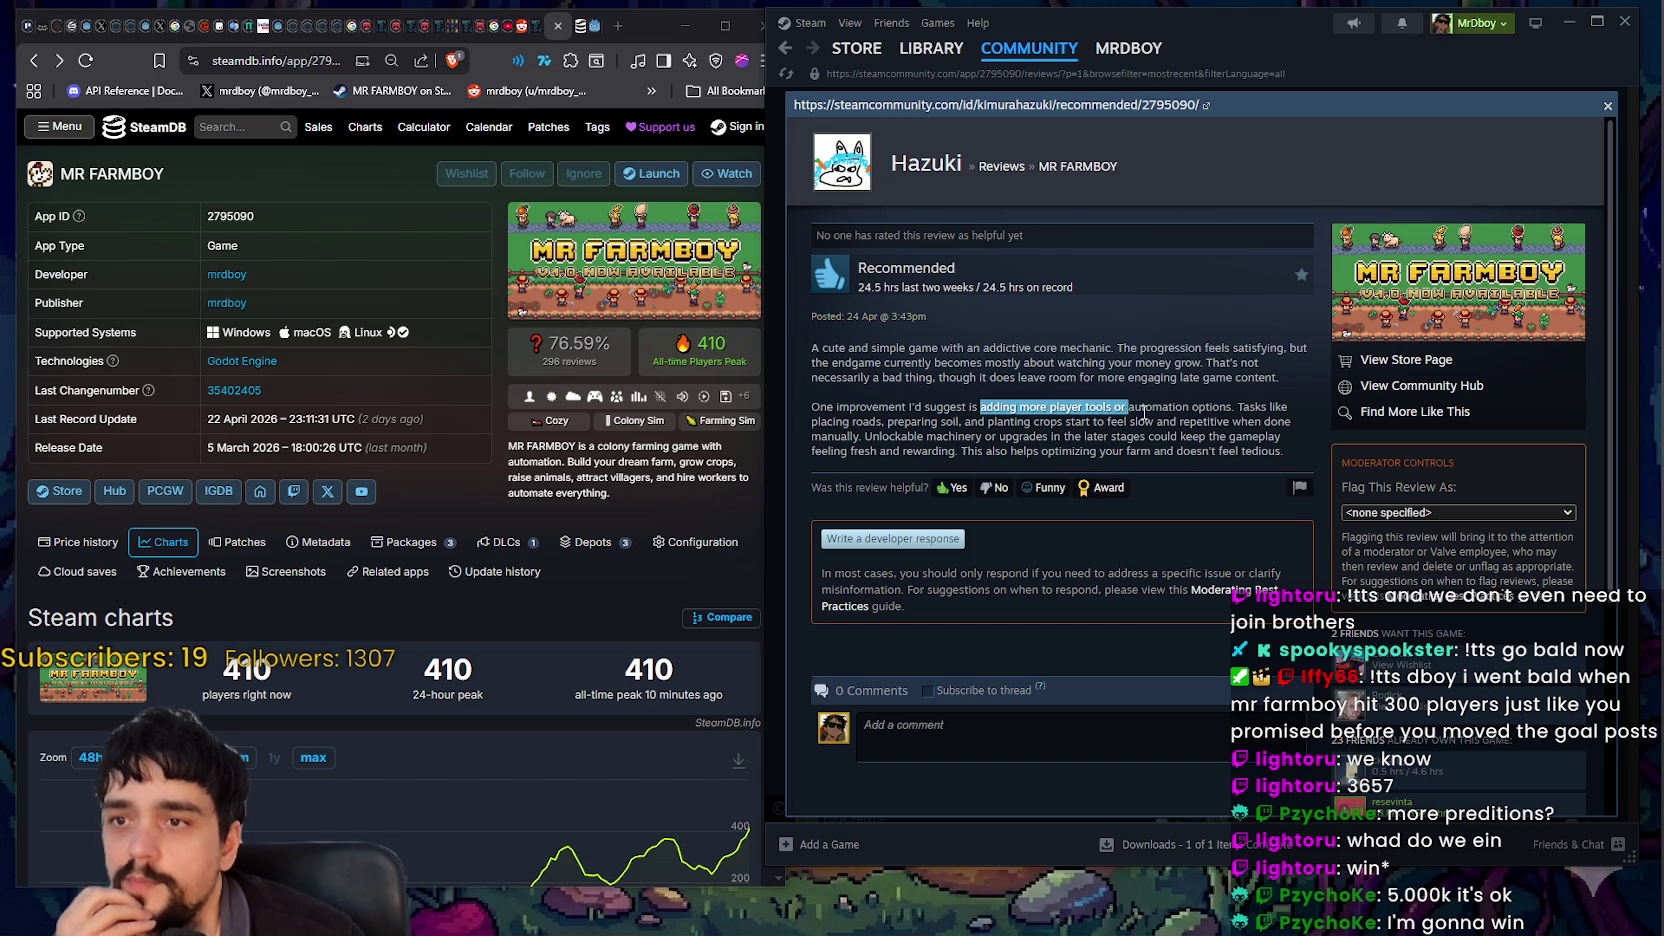
pyautogui.moveTo(1144, 413); pyautogui.dragTo(1188, 407)
pyautogui.doubleClick(1160, 406)
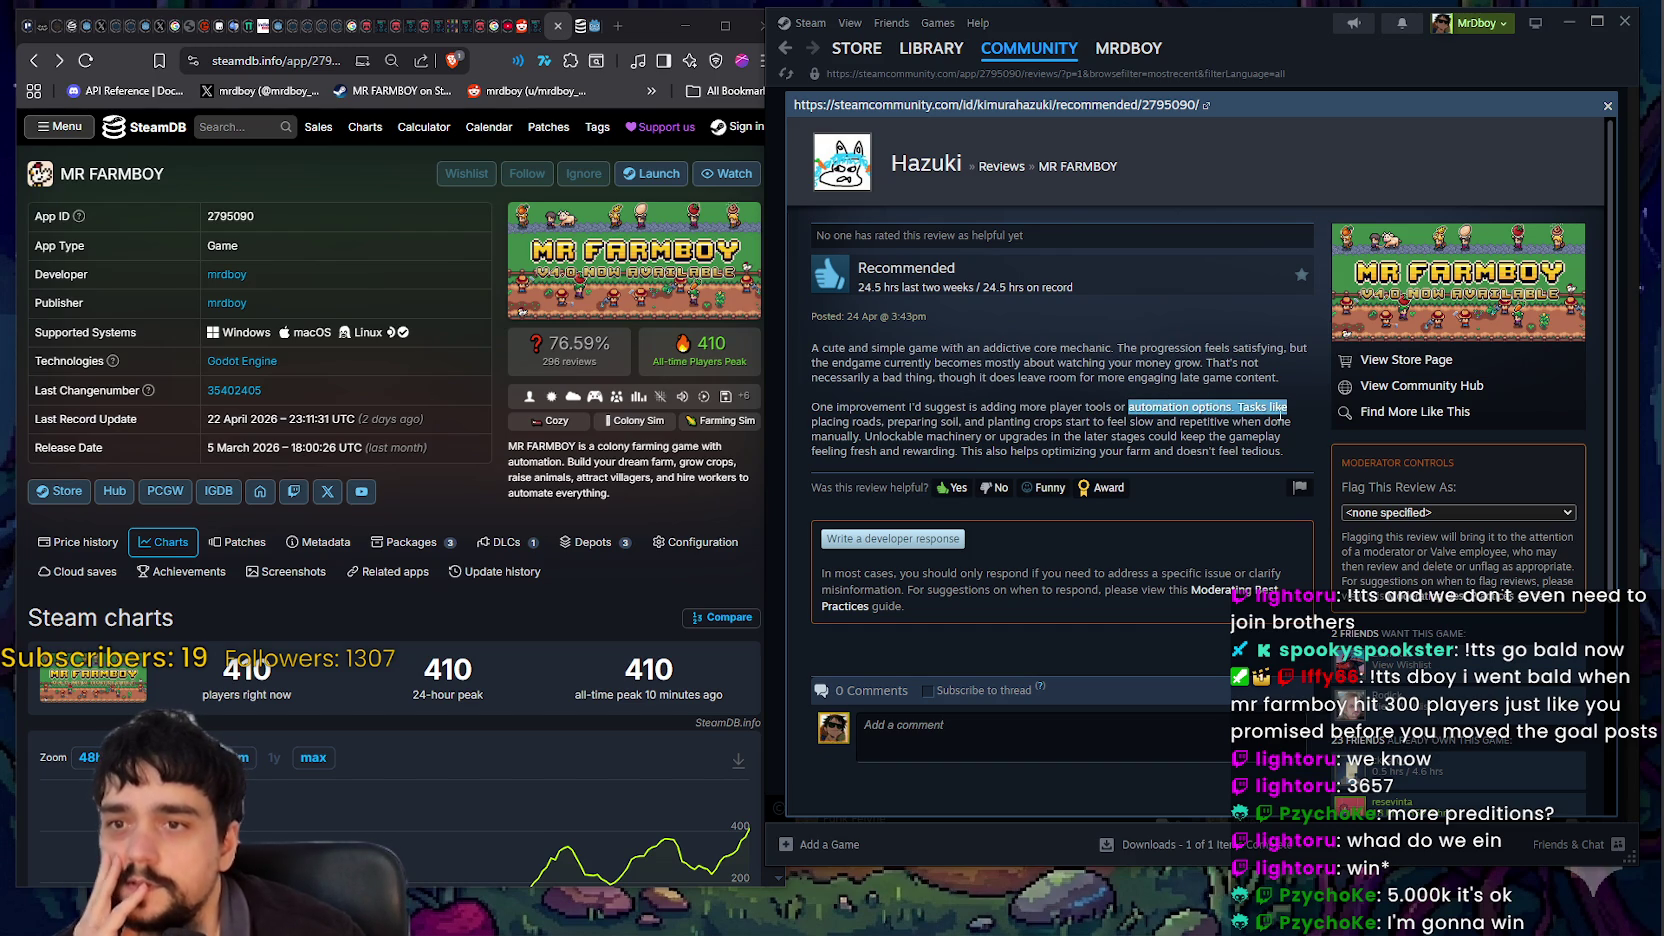
pyautogui.doubleClick(1252, 407)
pyautogui.moveTo(1252, 407); pyautogui.dragTo(902, 417)
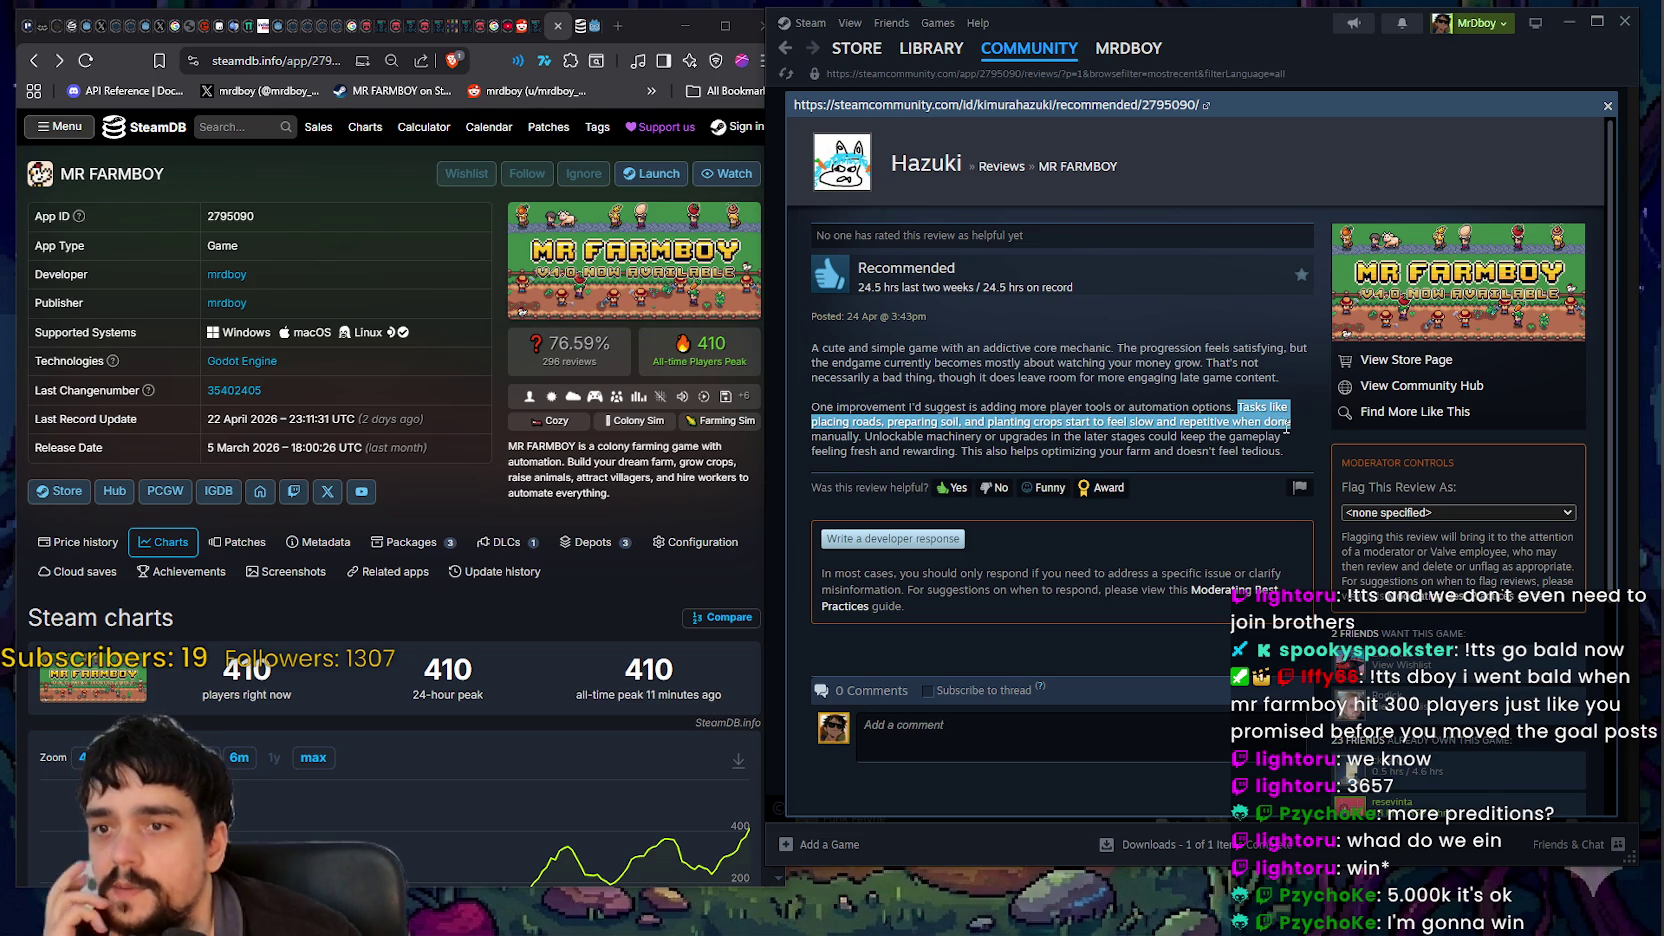
pyautogui.moveTo(1287, 428); pyautogui.dragTo(862, 437)
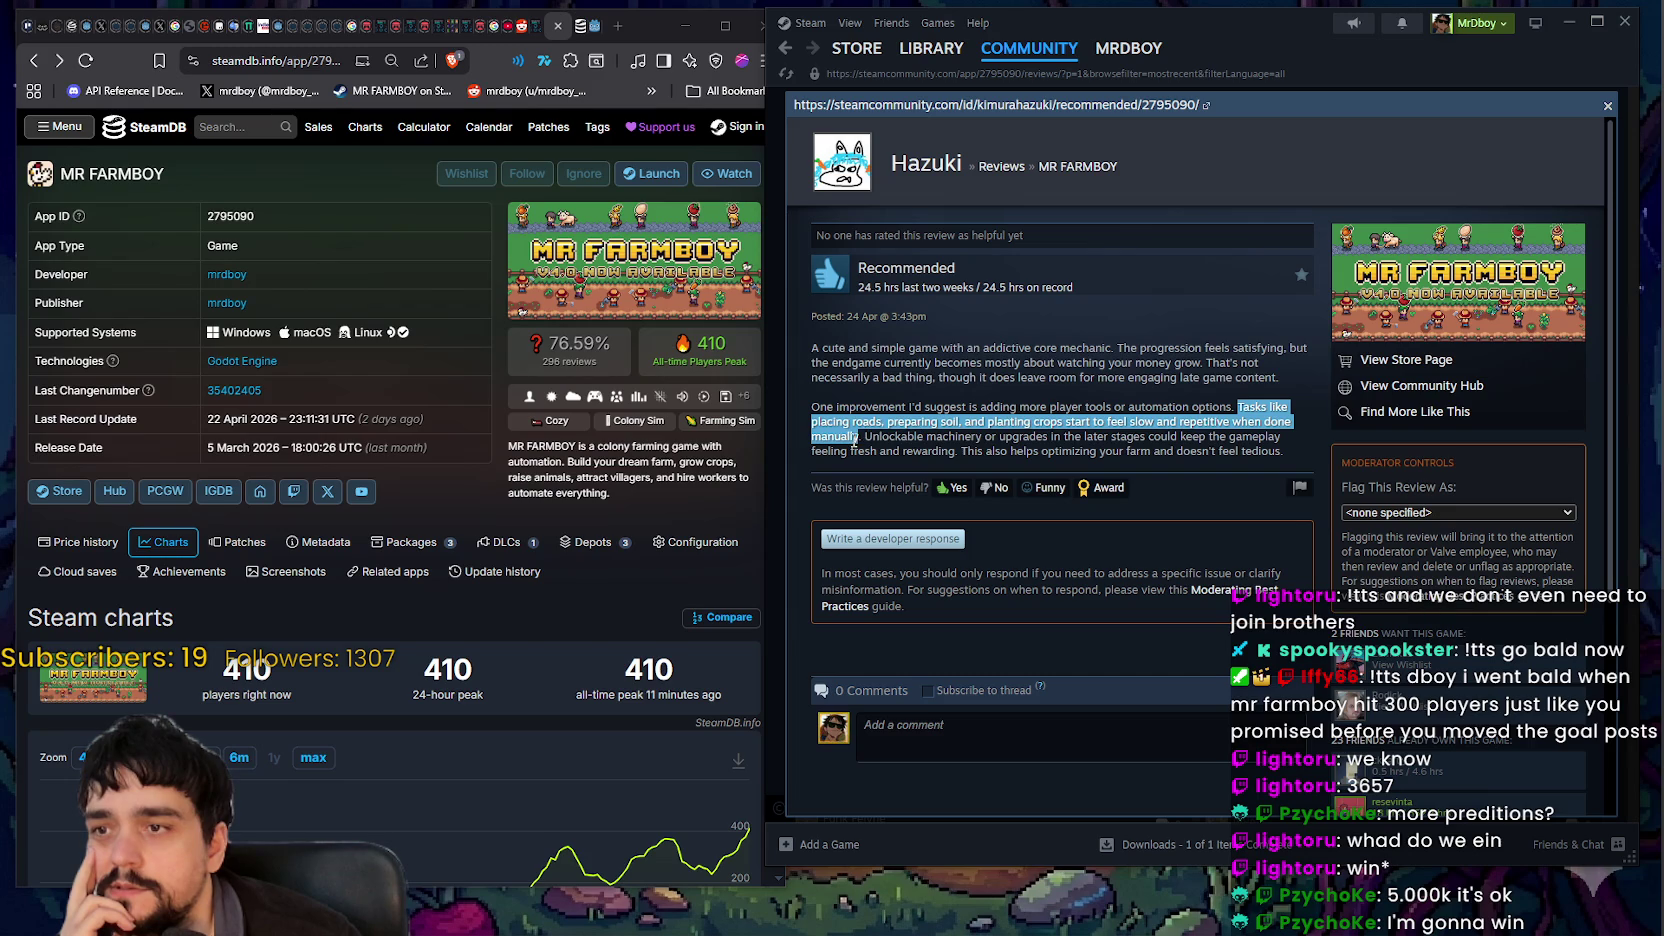
pyautogui.moveTo(865, 437); pyautogui.dragTo(990, 430)
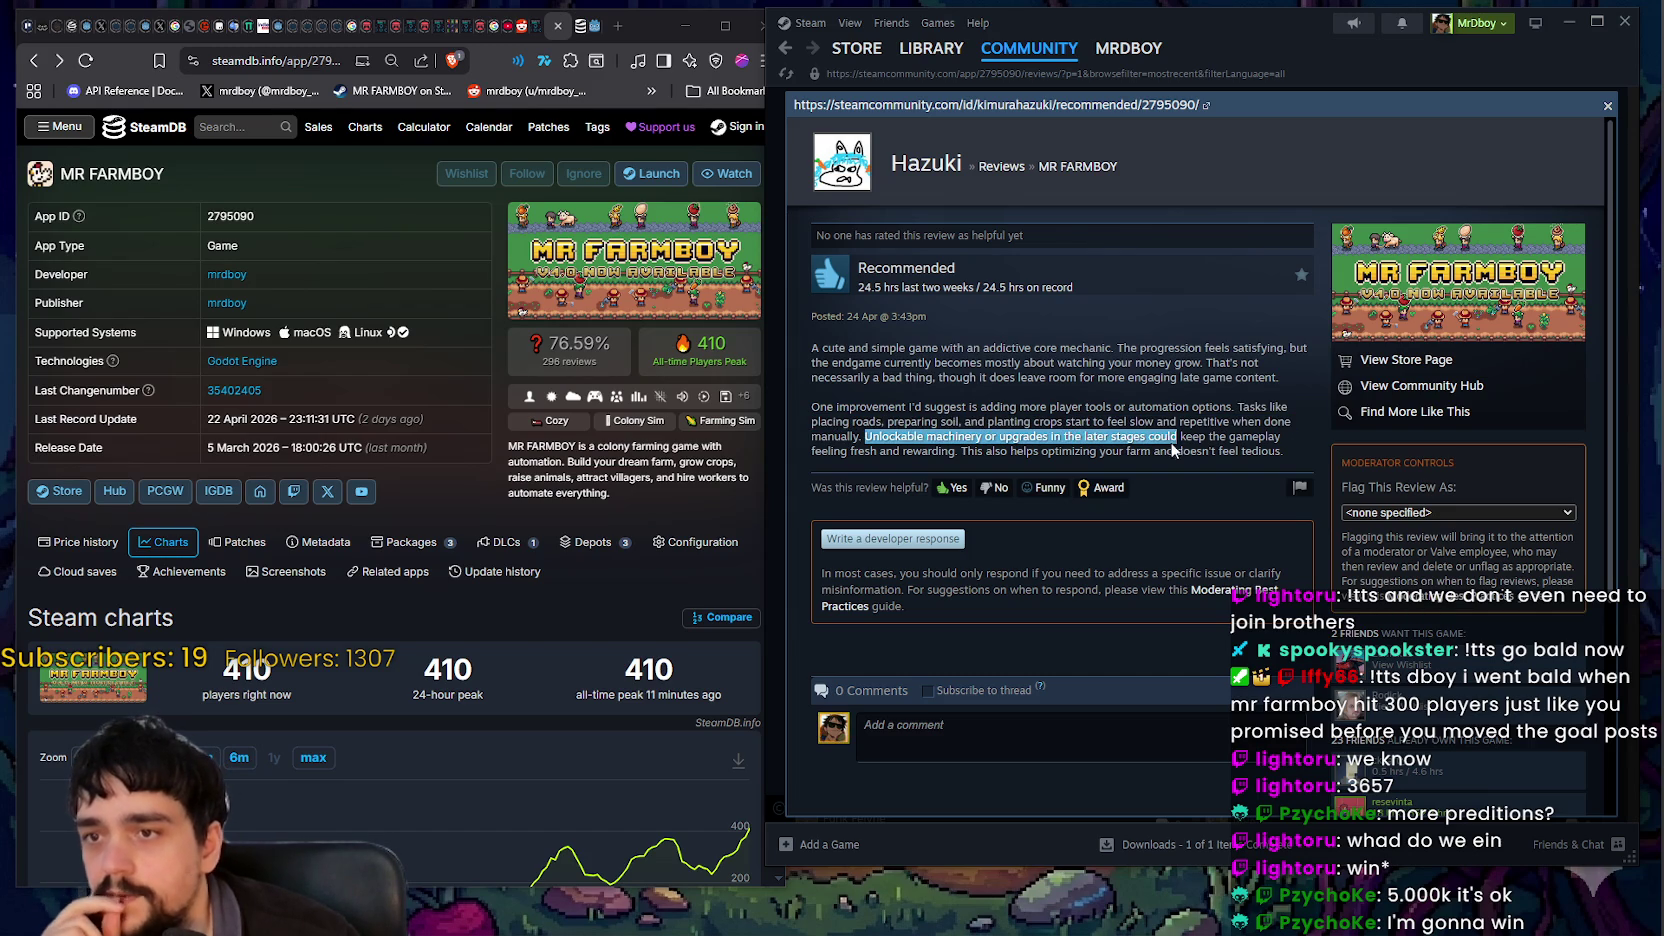
pyautogui.moveTo(1254, 440); pyautogui.dragTo(893, 451)
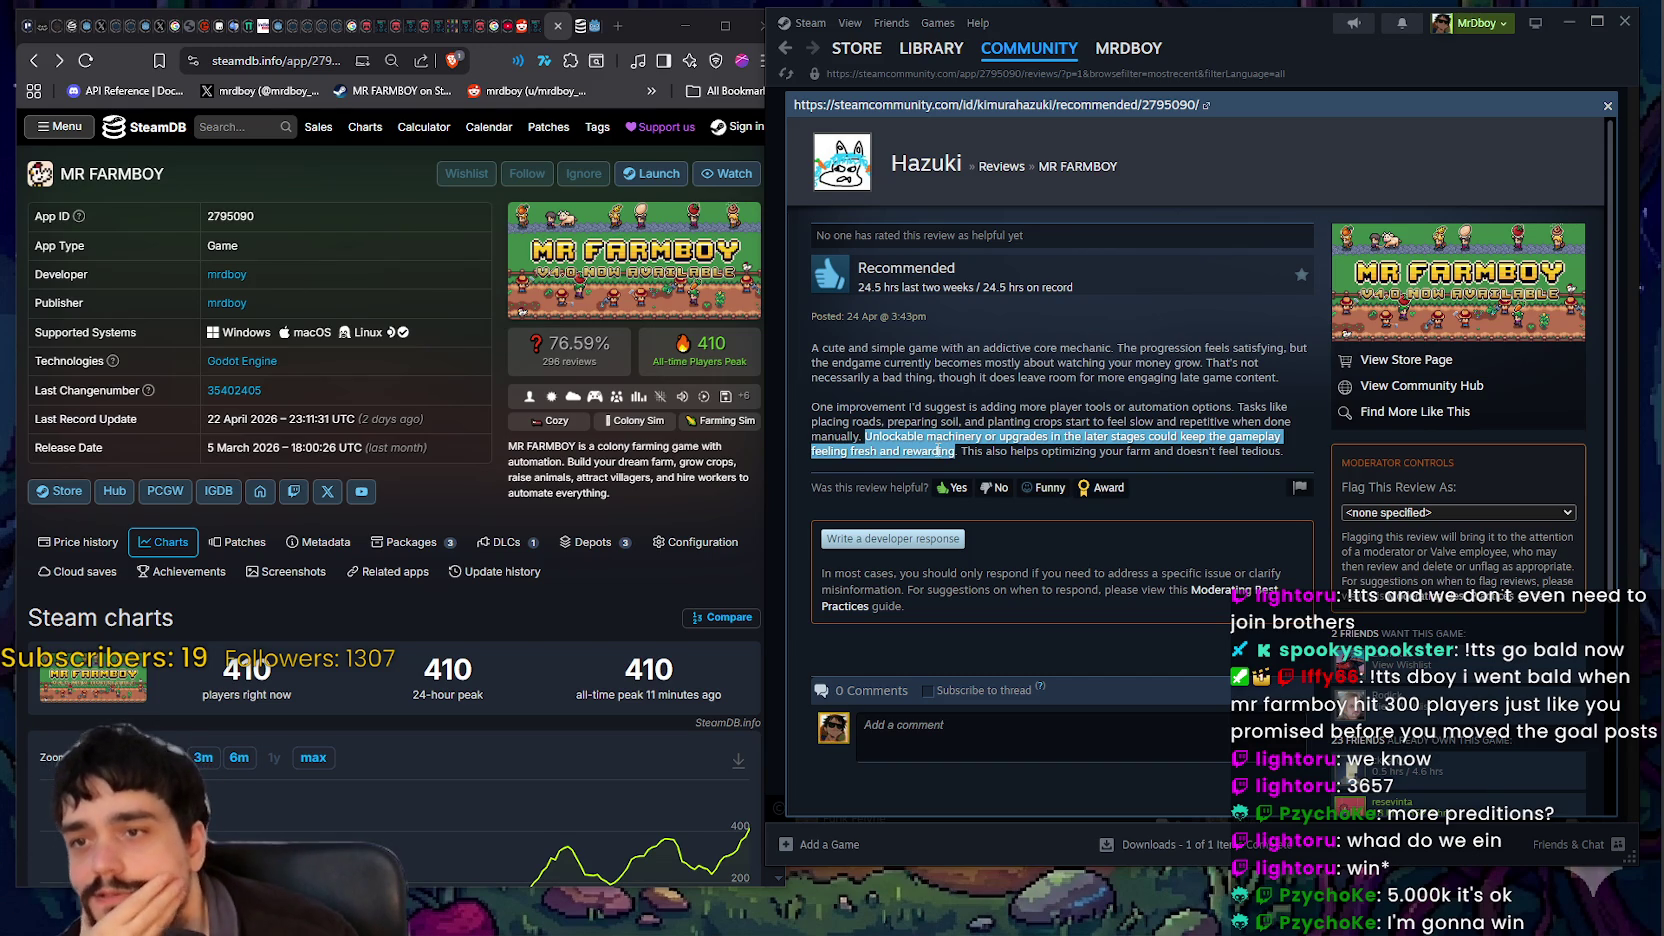
pyautogui.moveTo(952, 452)
pyautogui.mouseDown()
pyautogui.moveTo(1268, 453)
pyautogui.moveTo(860, 430)
pyautogui.moveTo(850, 403)
pyautogui.mouseUp()
pyautogui.doubleClick(1250, 456)
pyautogui.click(882, 245)
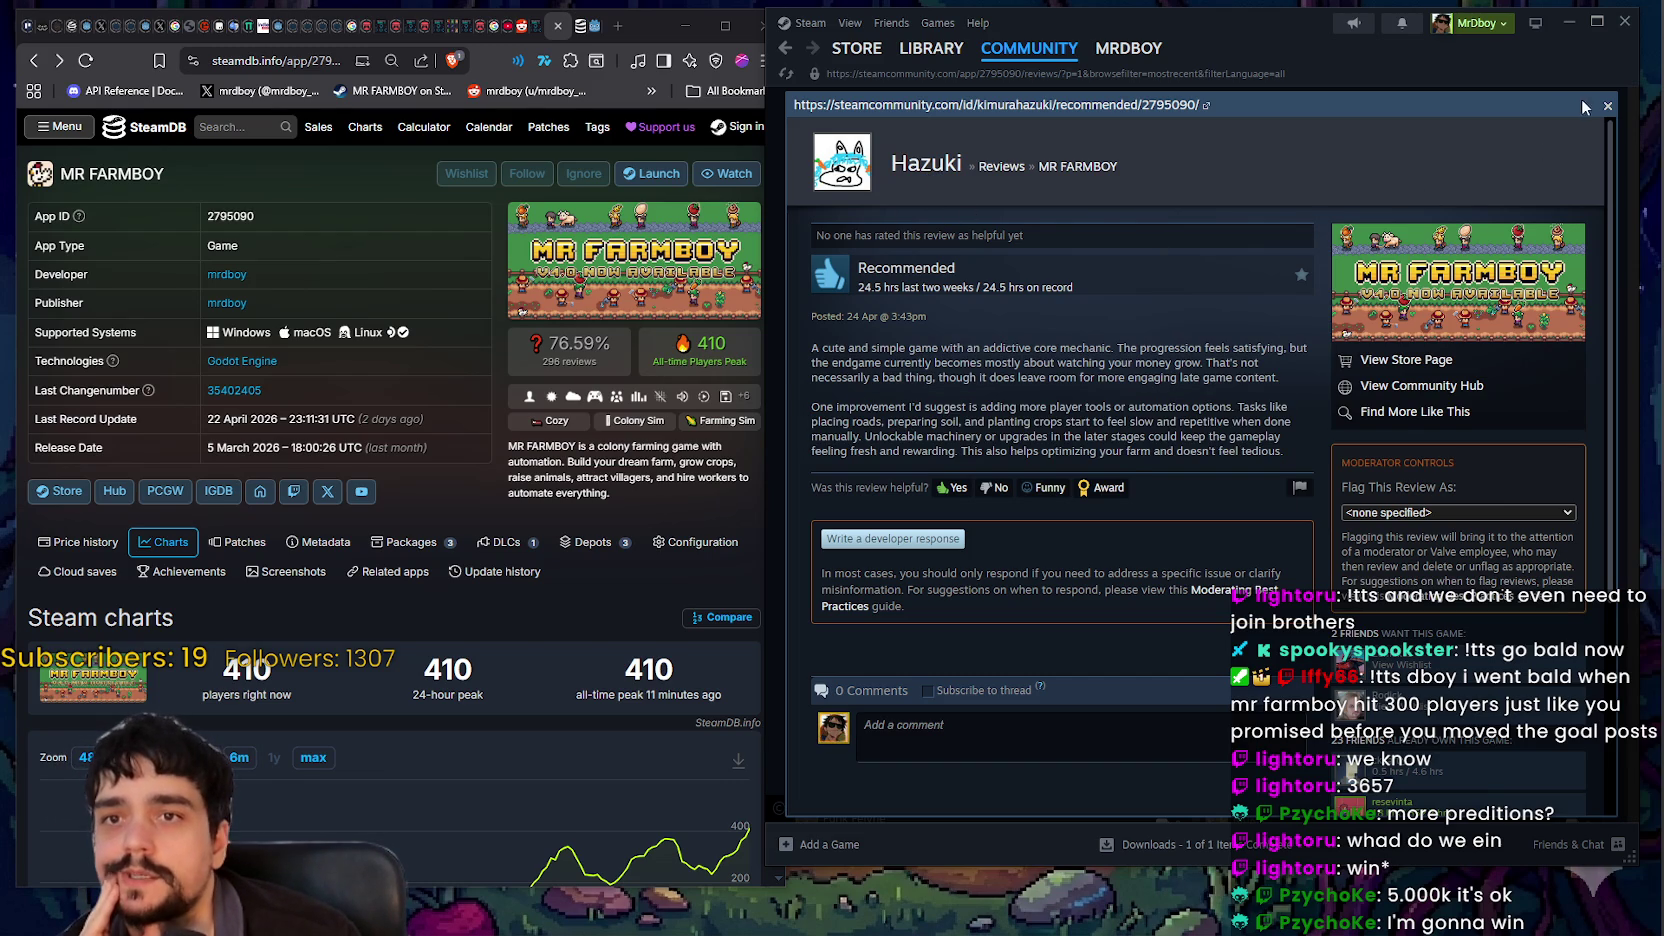
# Step: Close the 24.5-hour review, skim the recent reviews list, and head back to the store page
pyautogui.click(1608, 106)
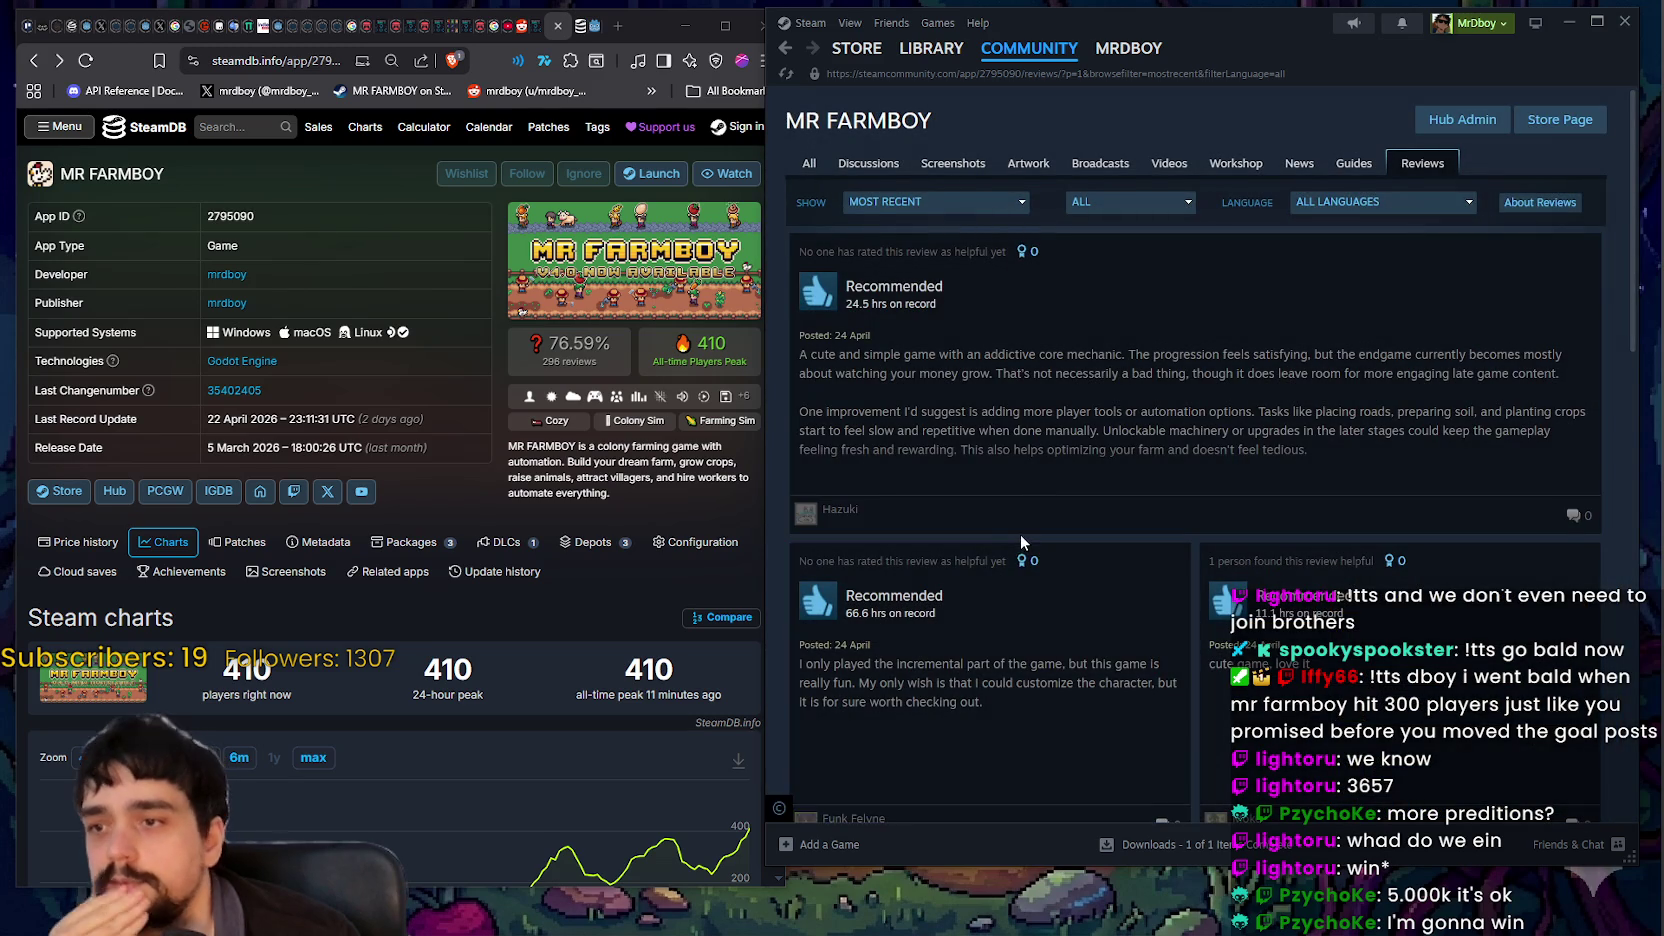
pyautogui.scroll(-3, 1021, 540)
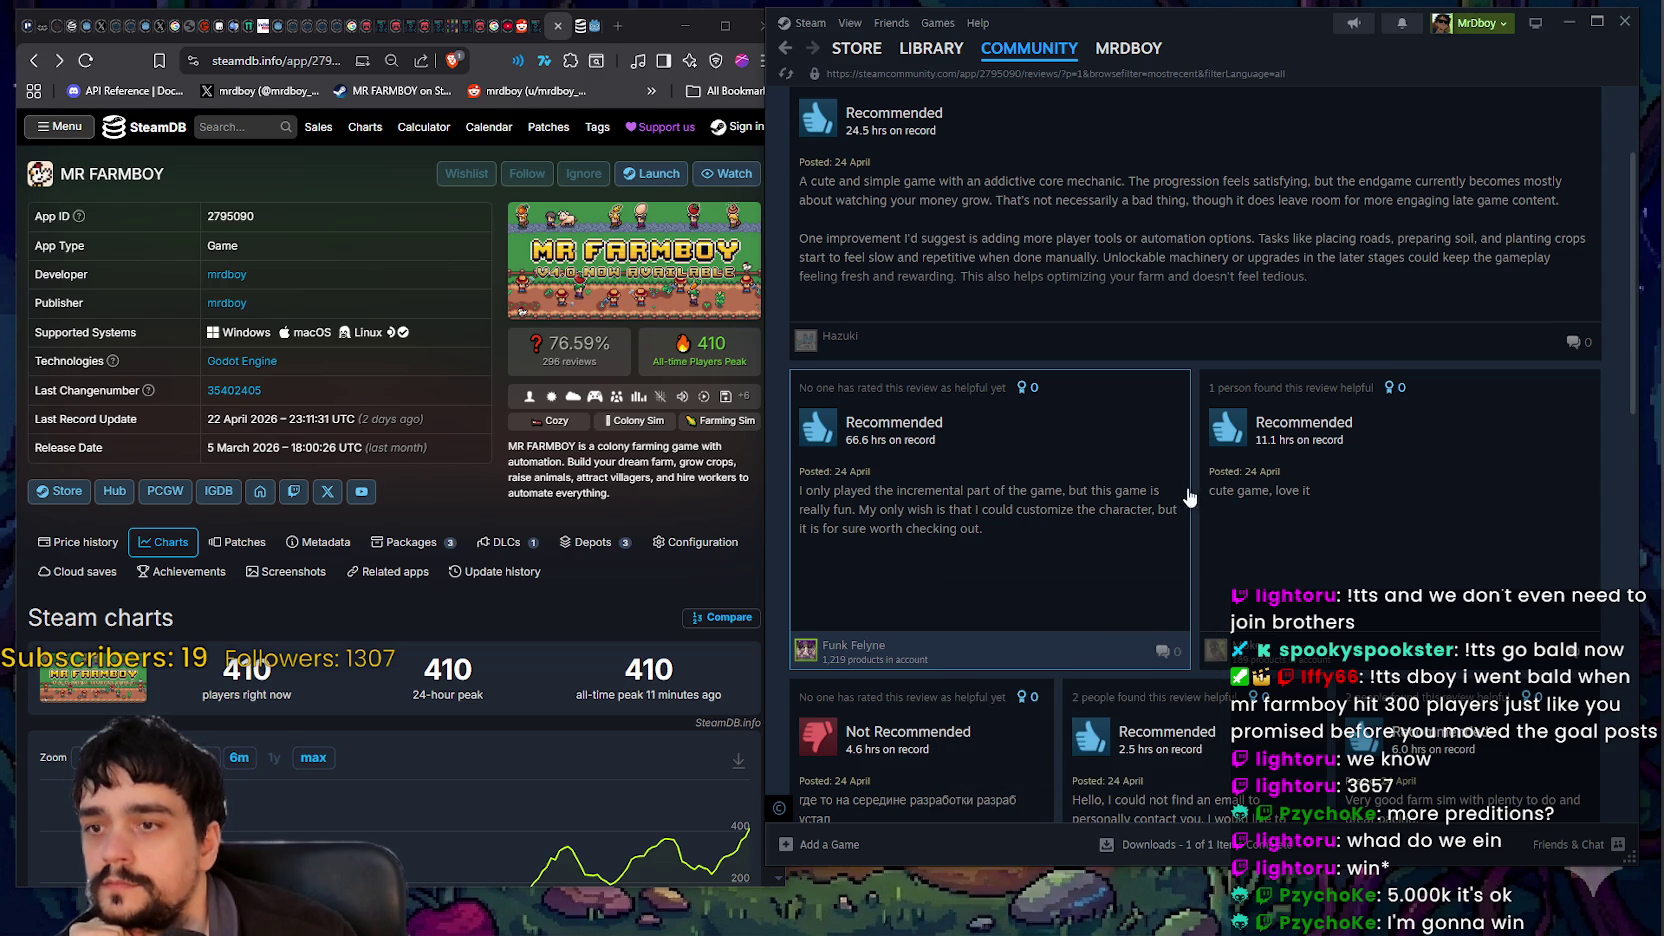
pyautogui.scroll(-2, 1365, 416)
pyautogui.scroll(-5, 1365, 416)
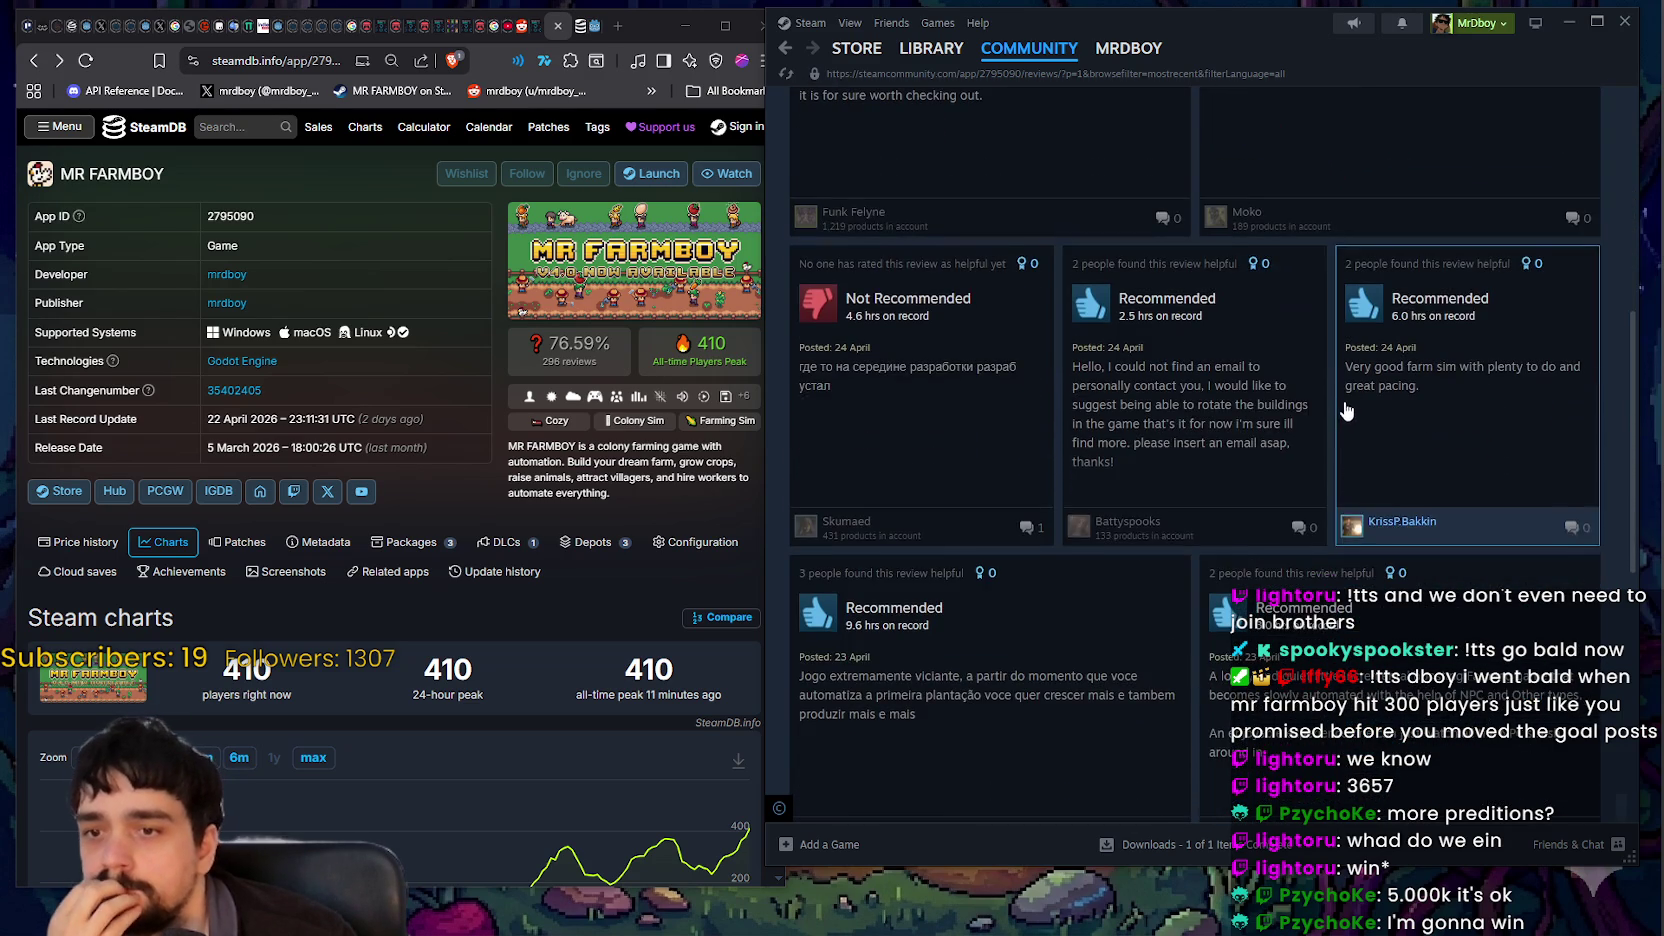
pyautogui.scroll(8, 1452, 180)
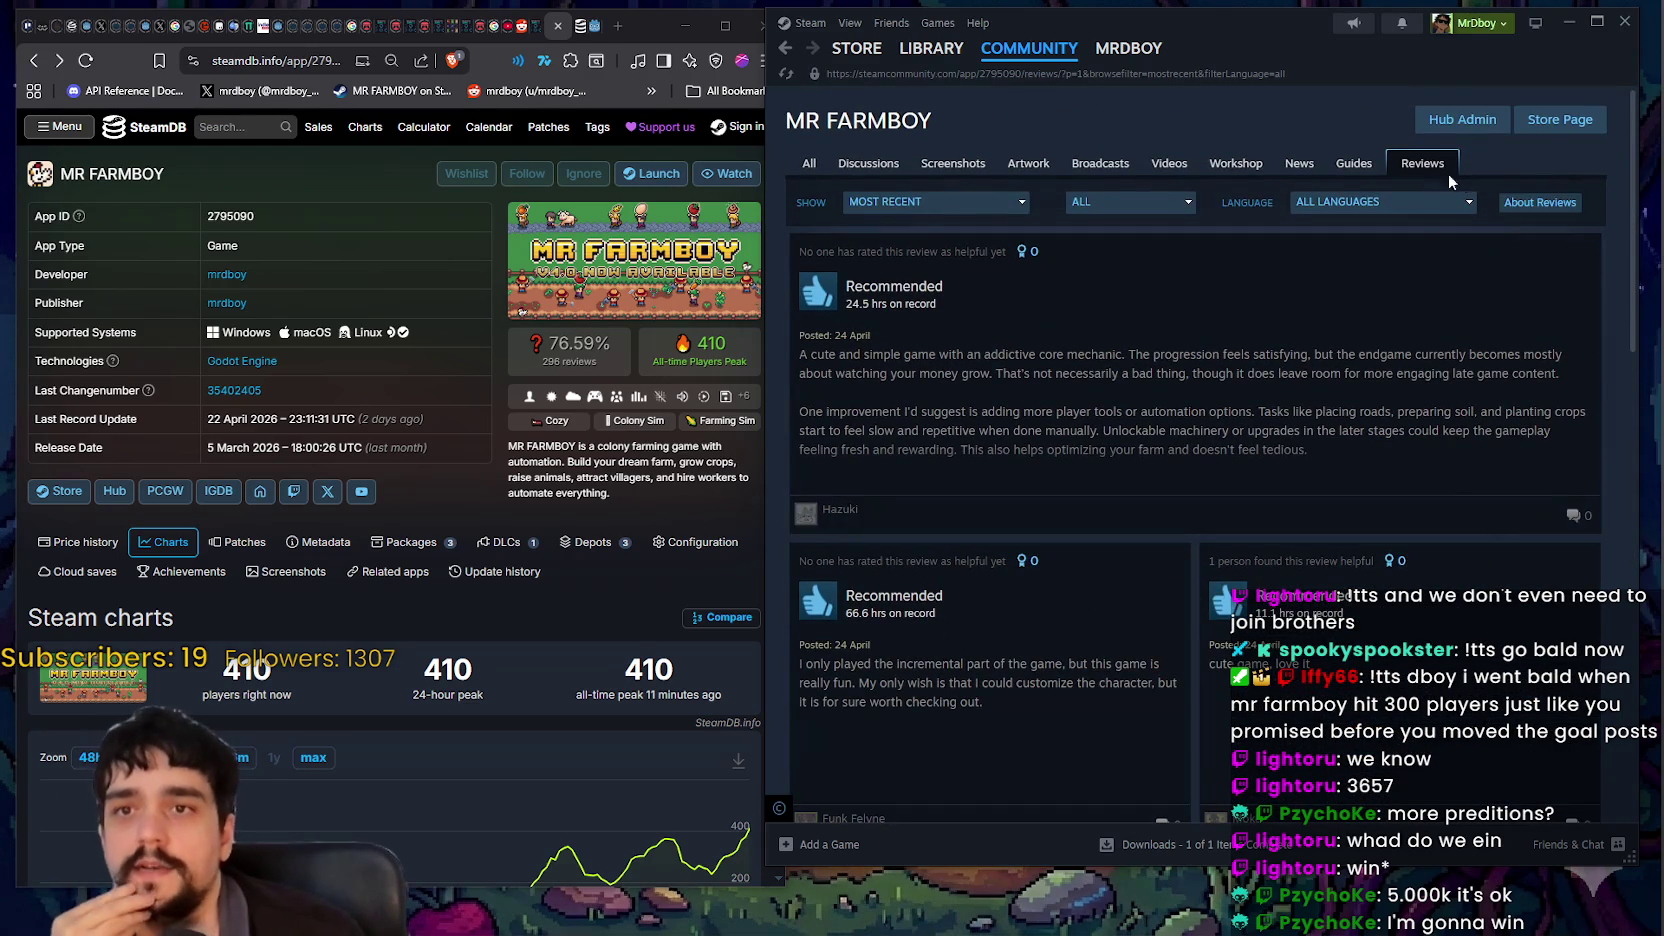
pyautogui.click(1545, 125)
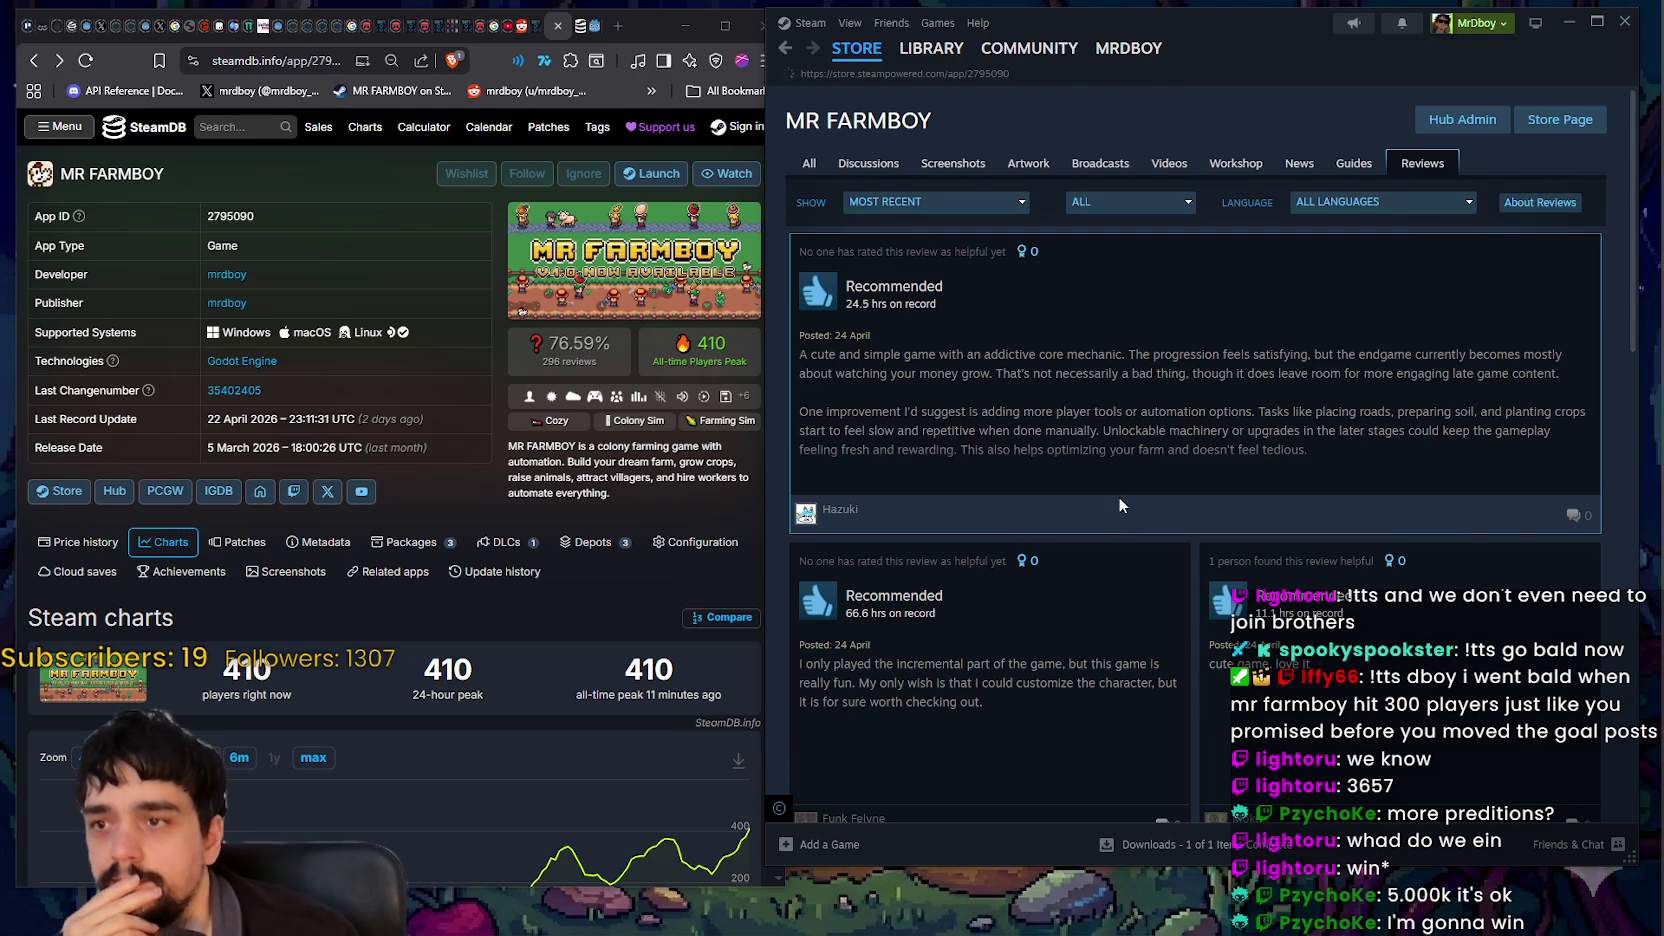
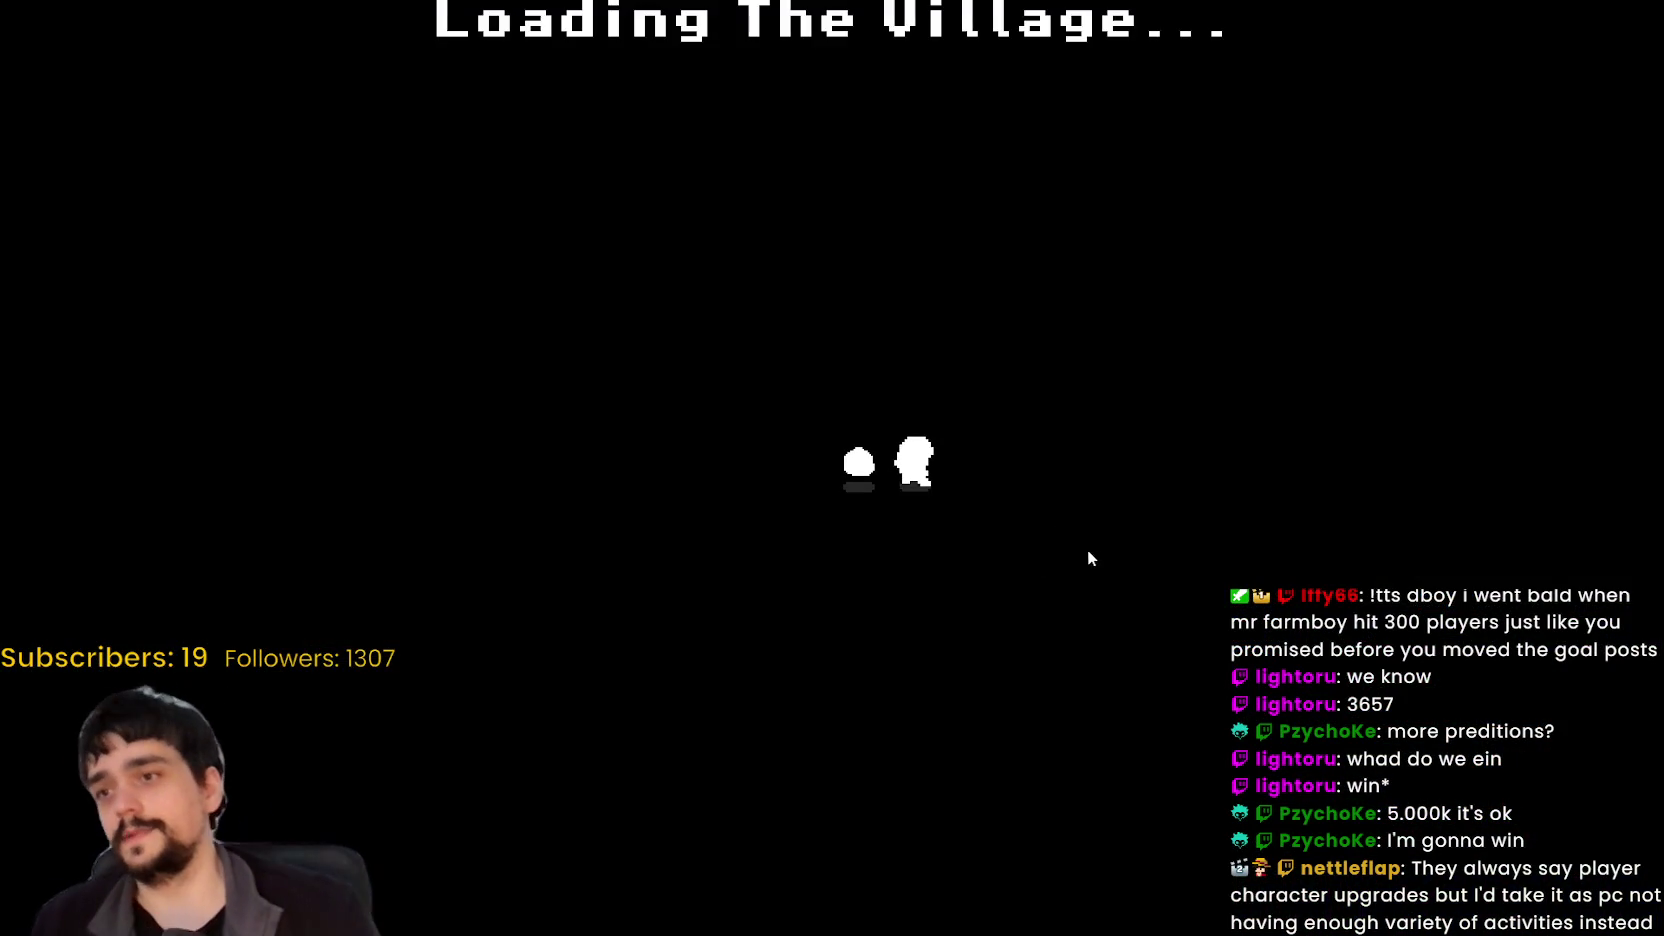
# Step: Walk up the village road to the portal and travel to the forest stage
pyautogui.press('w')
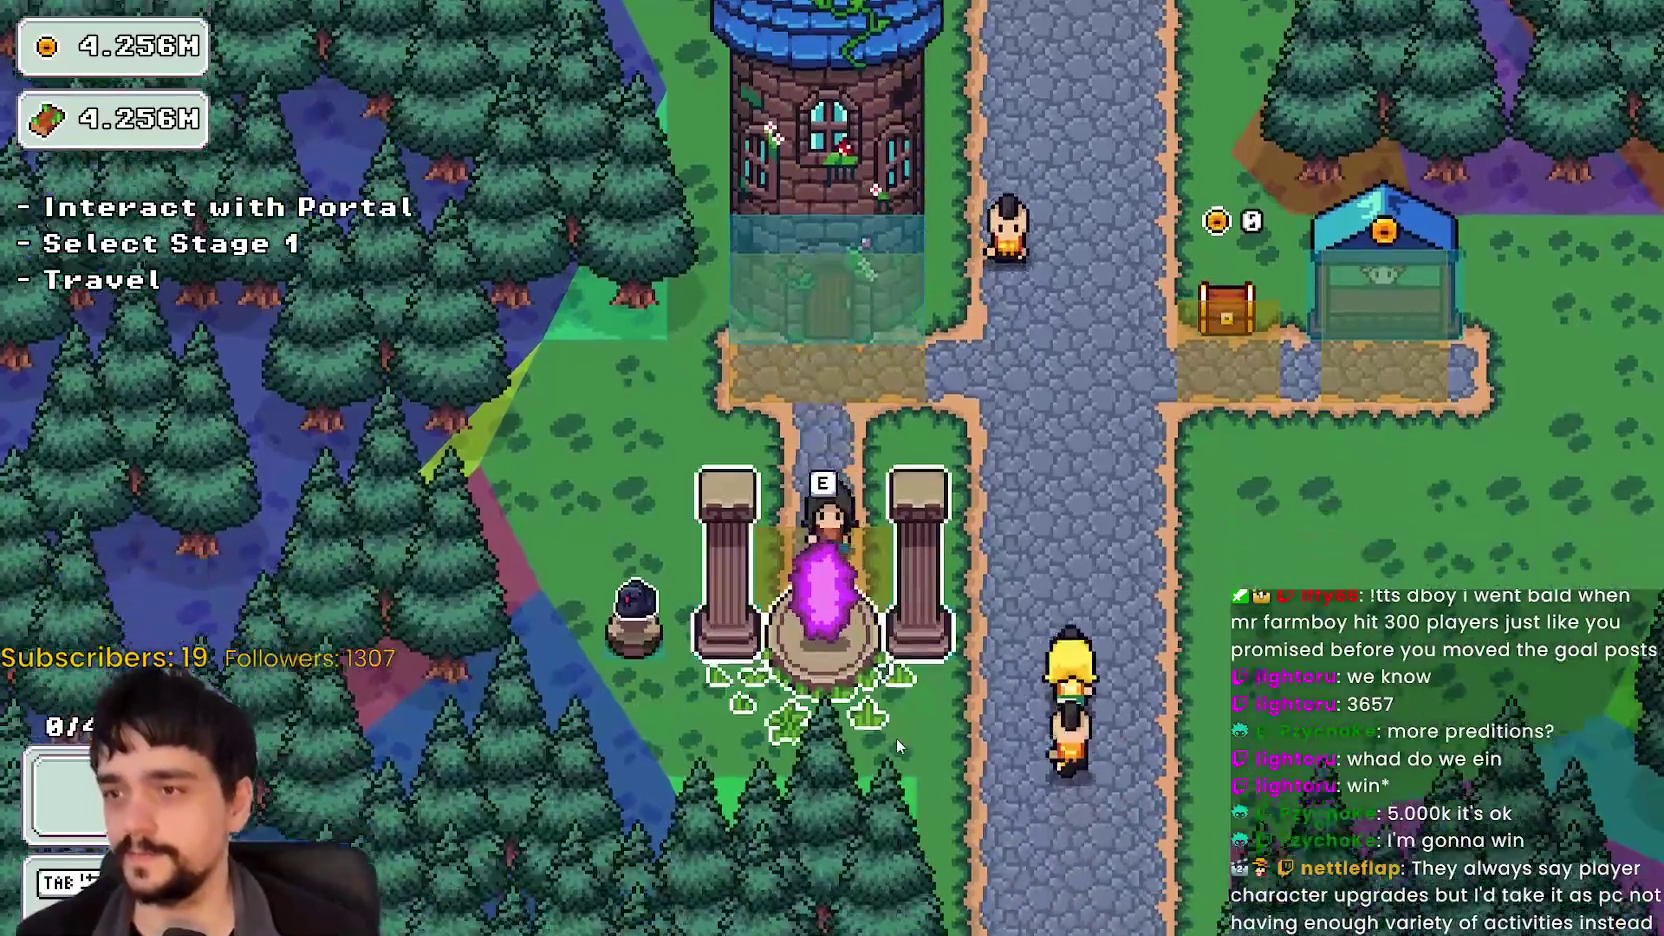
pyautogui.press('e')
pyautogui.click(420, 580)
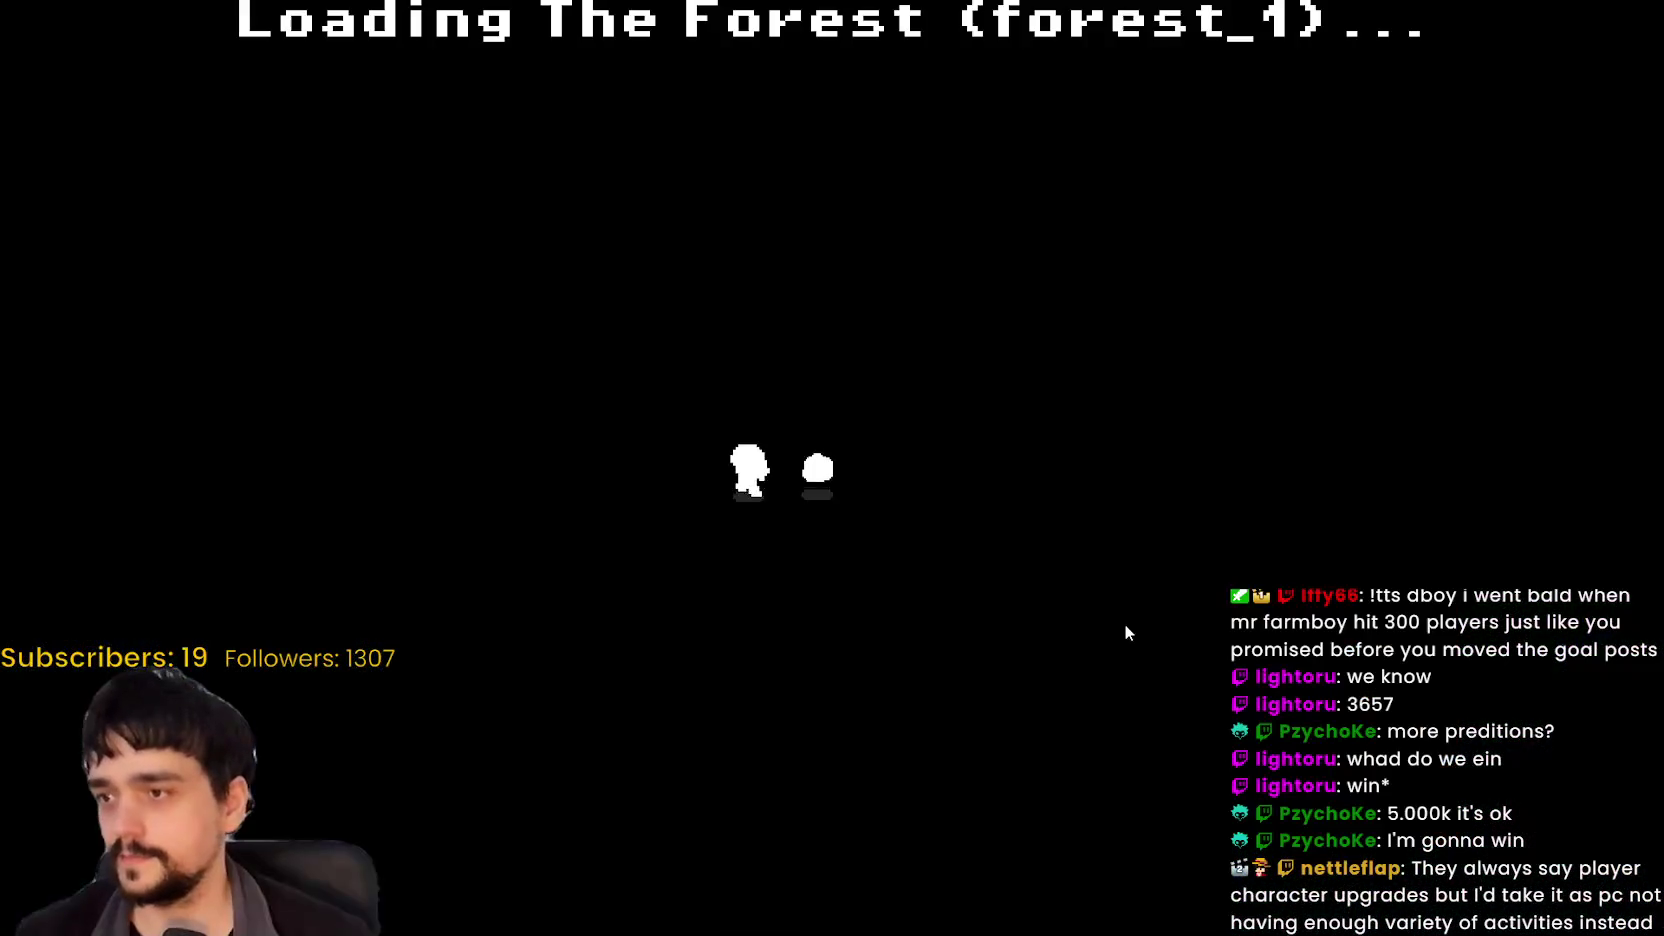
# Step: Walk the character among and past the vine plants, then stop the game with F8
pyautogui.press('w')
pyautogui.press('a')
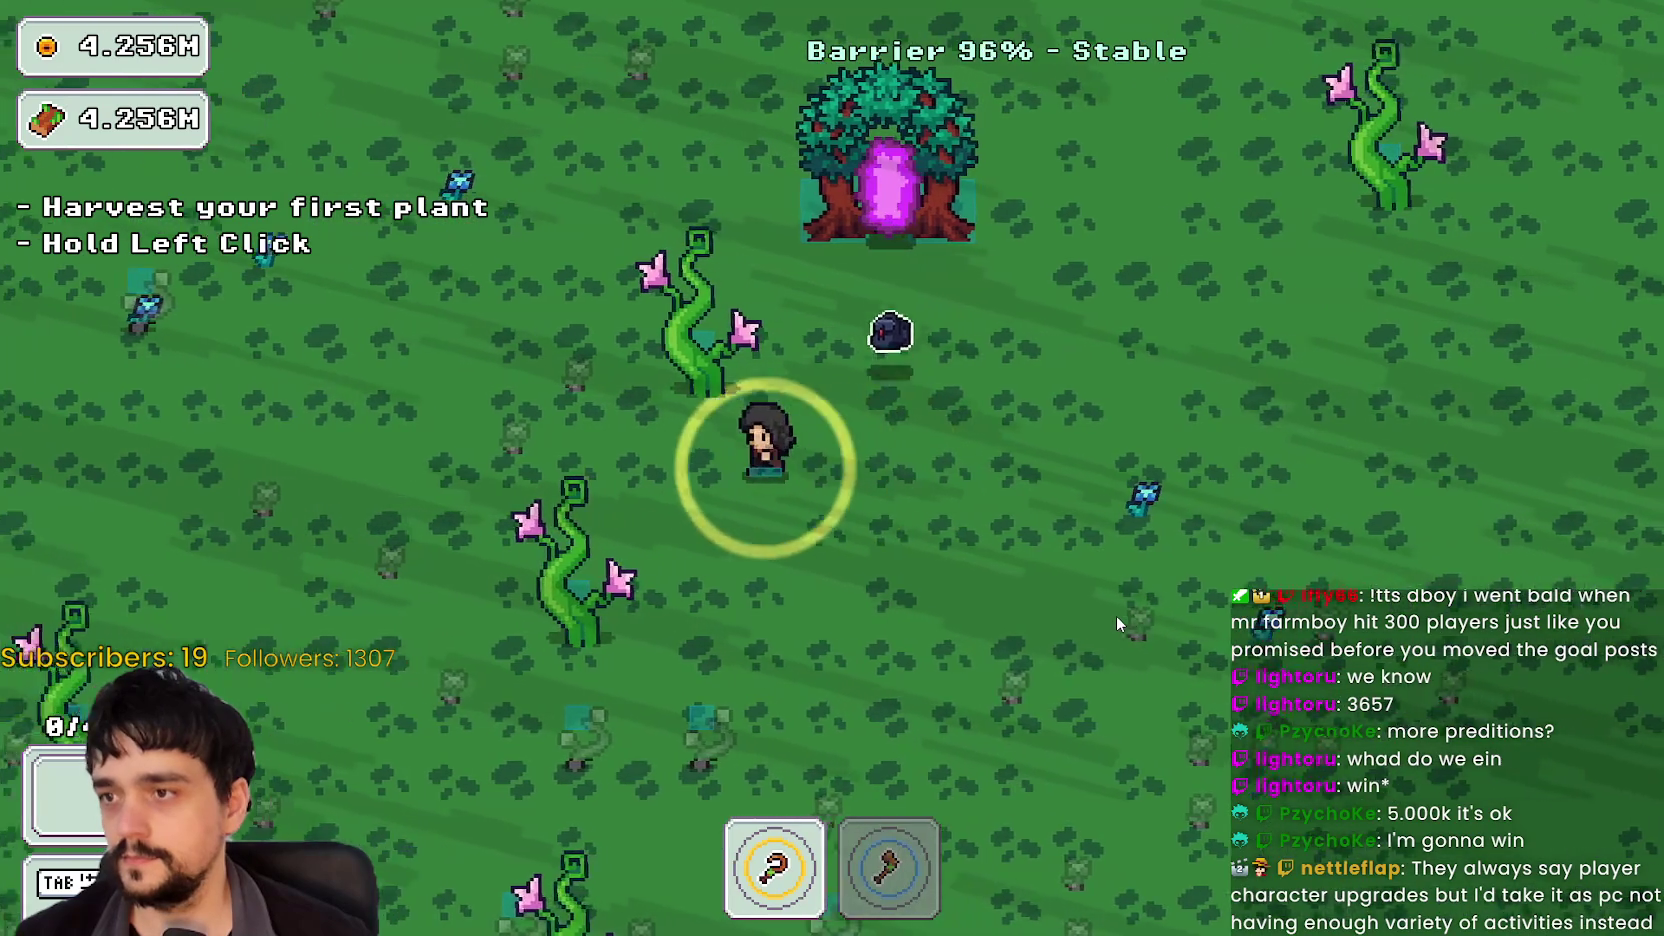
pyautogui.press('s')
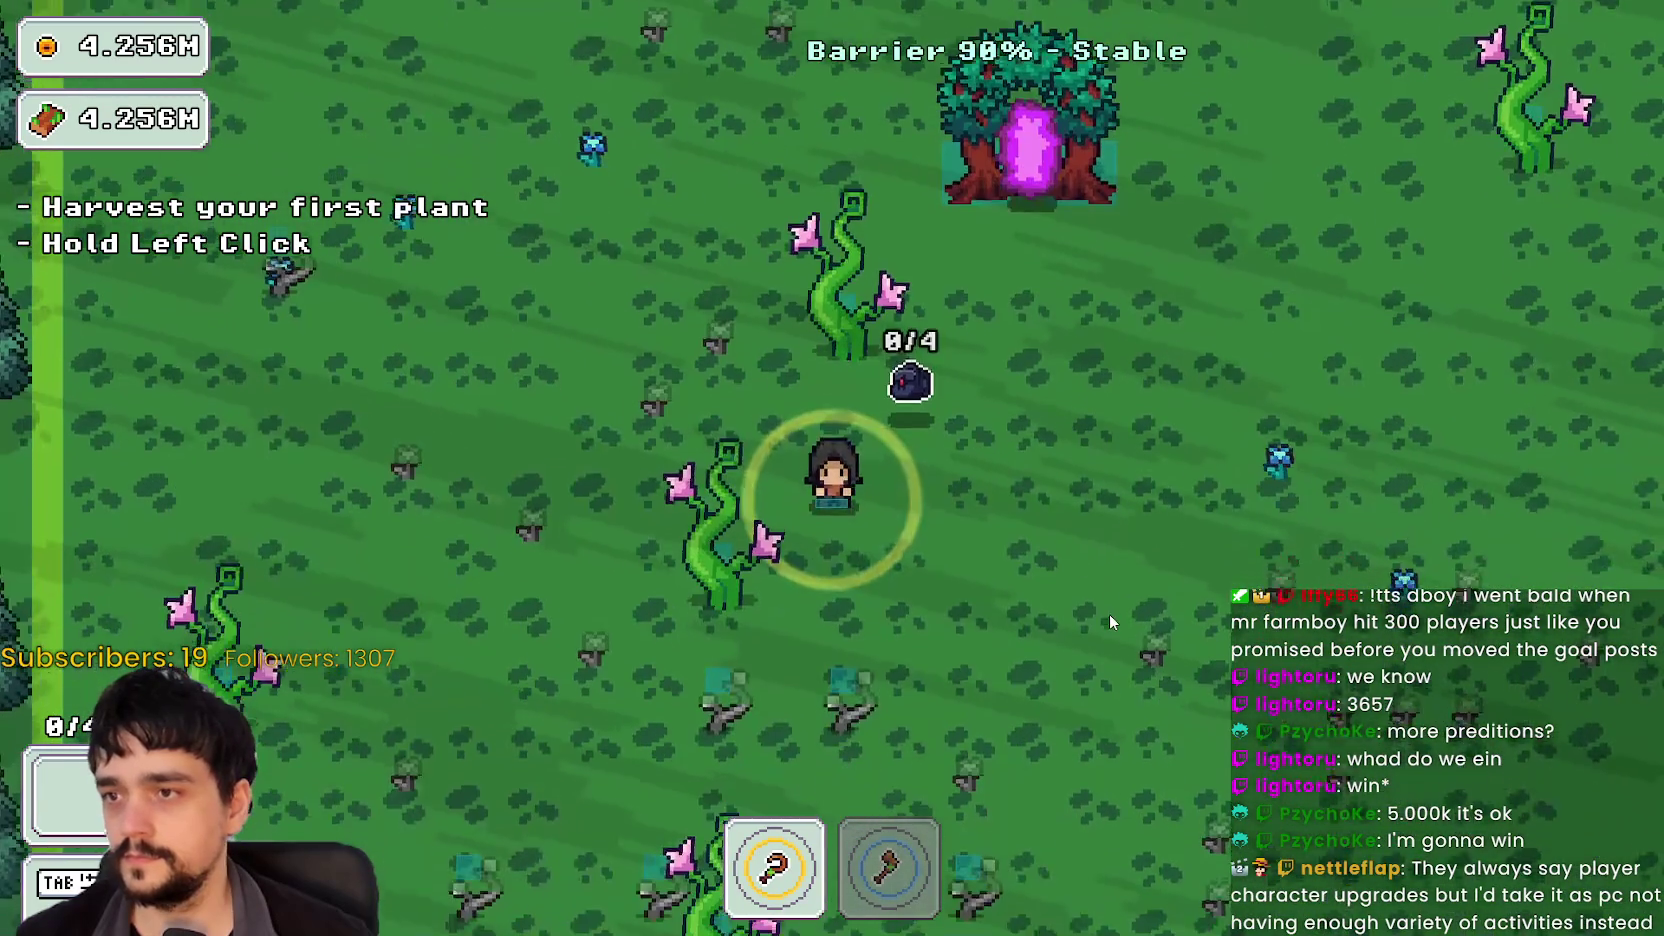
pyautogui.press('w')
pyautogui.press('w')
pyautogui.press('s')
pyautogui.press('d')
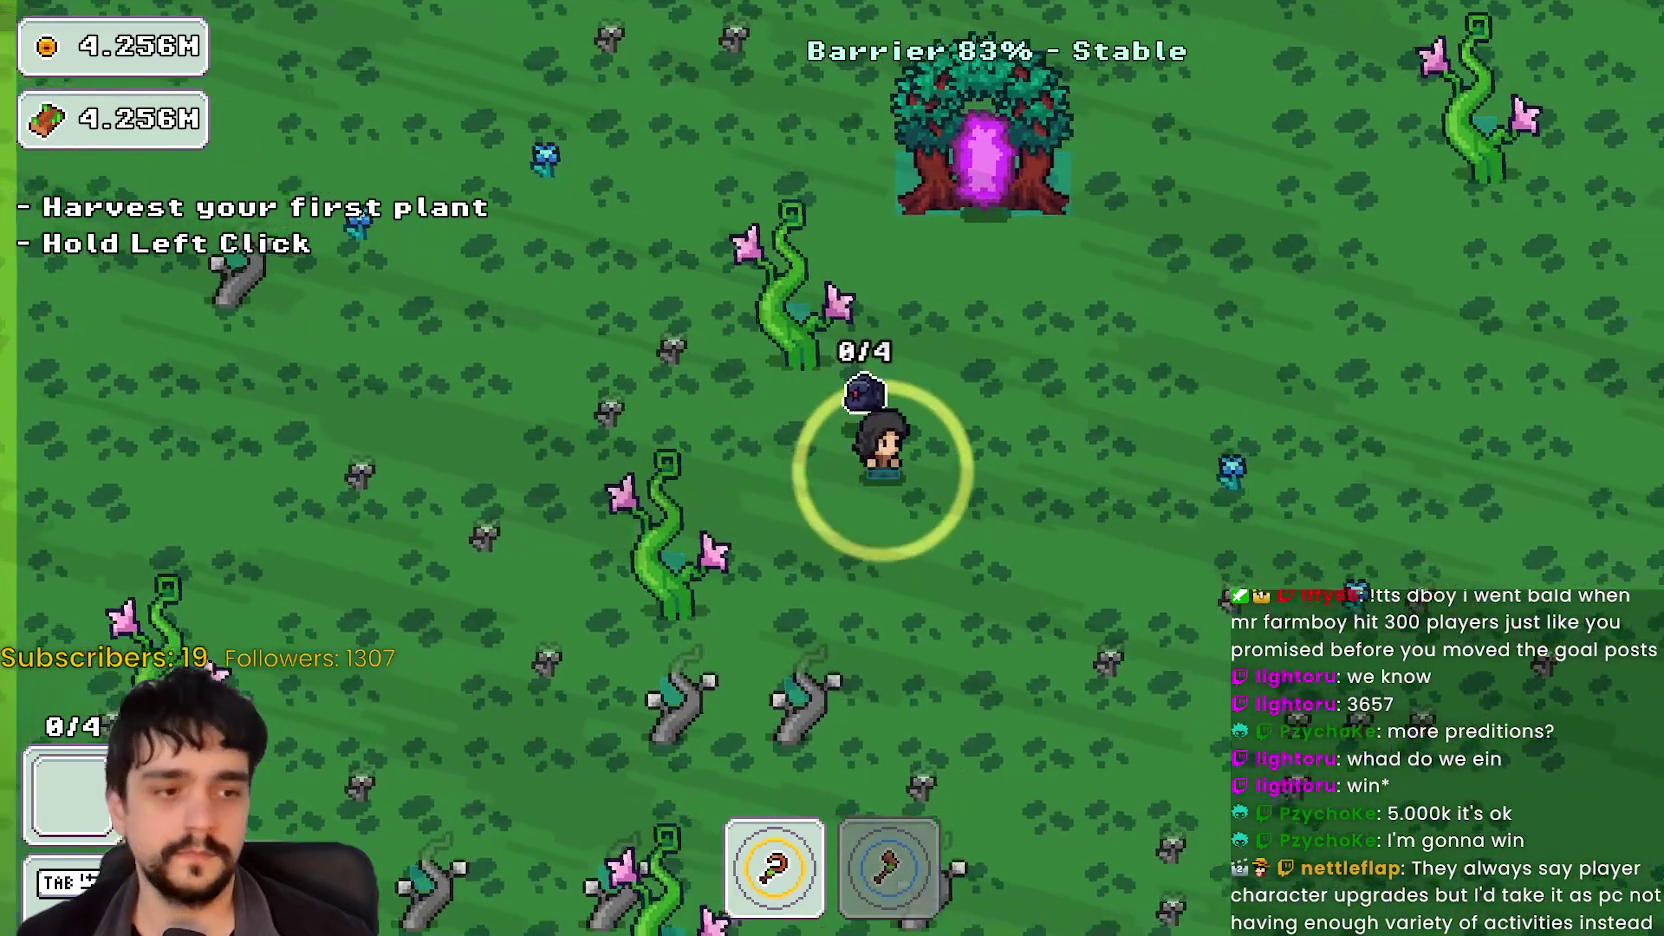
pyautogui.press('F8')
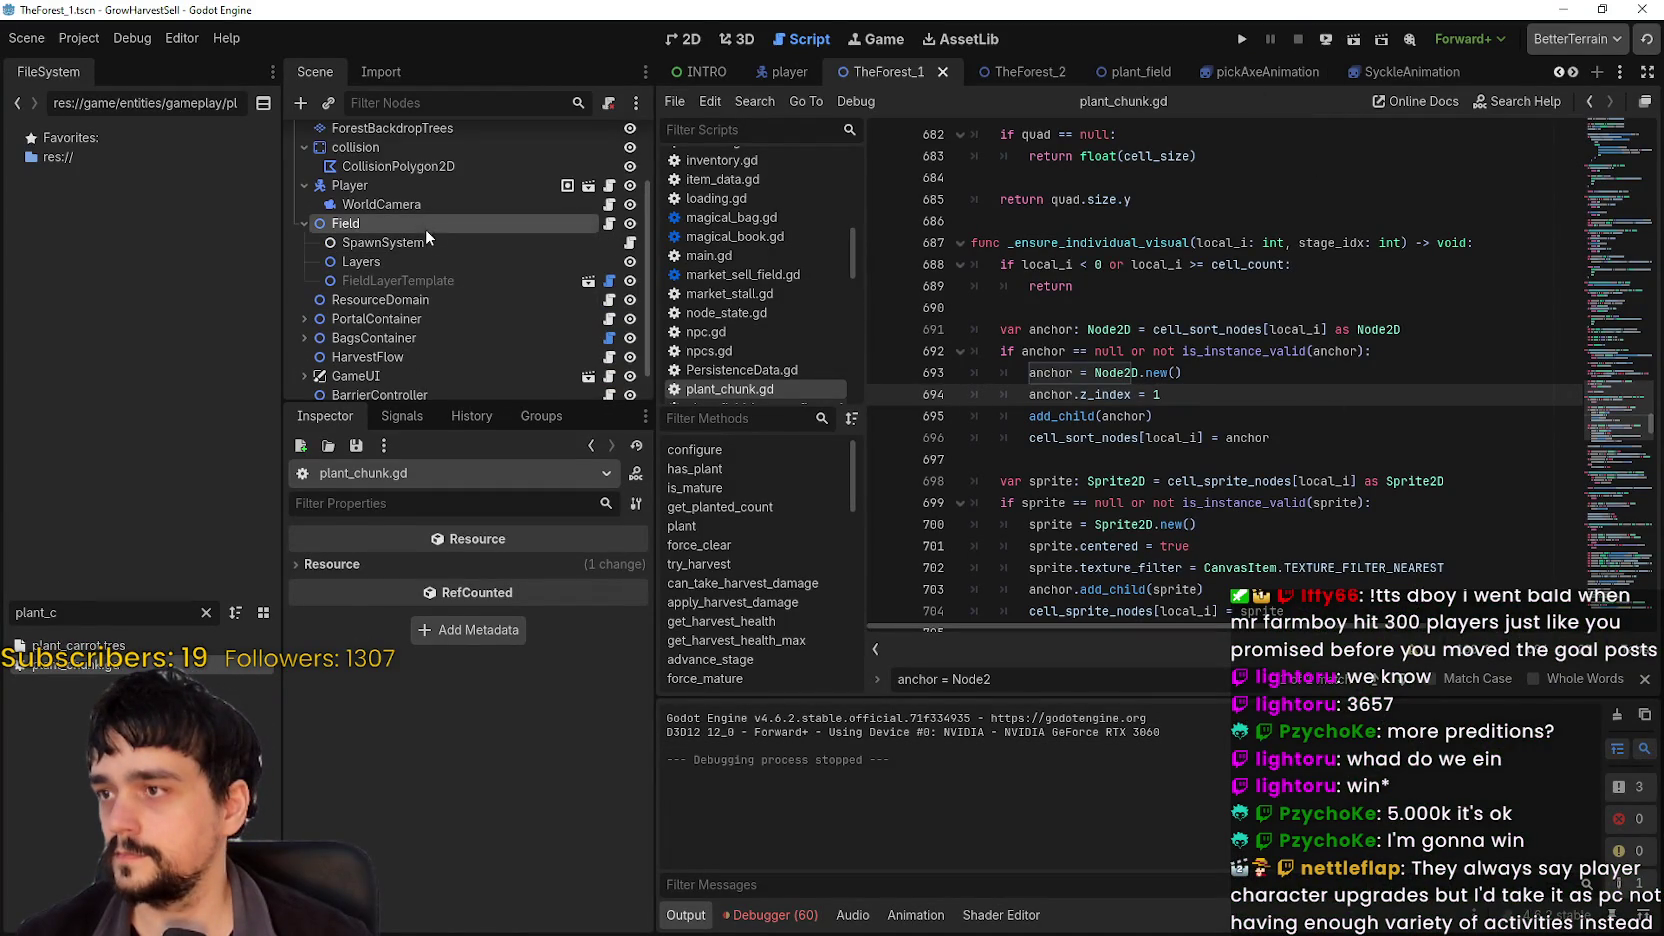
# Step: Select the Field node and expand its plant spawn weights list and first plant entry
pyautogui.click(424, 224)
pyautogui.scroll(-10, 486, 660)
pyautogui.click(493, 654)
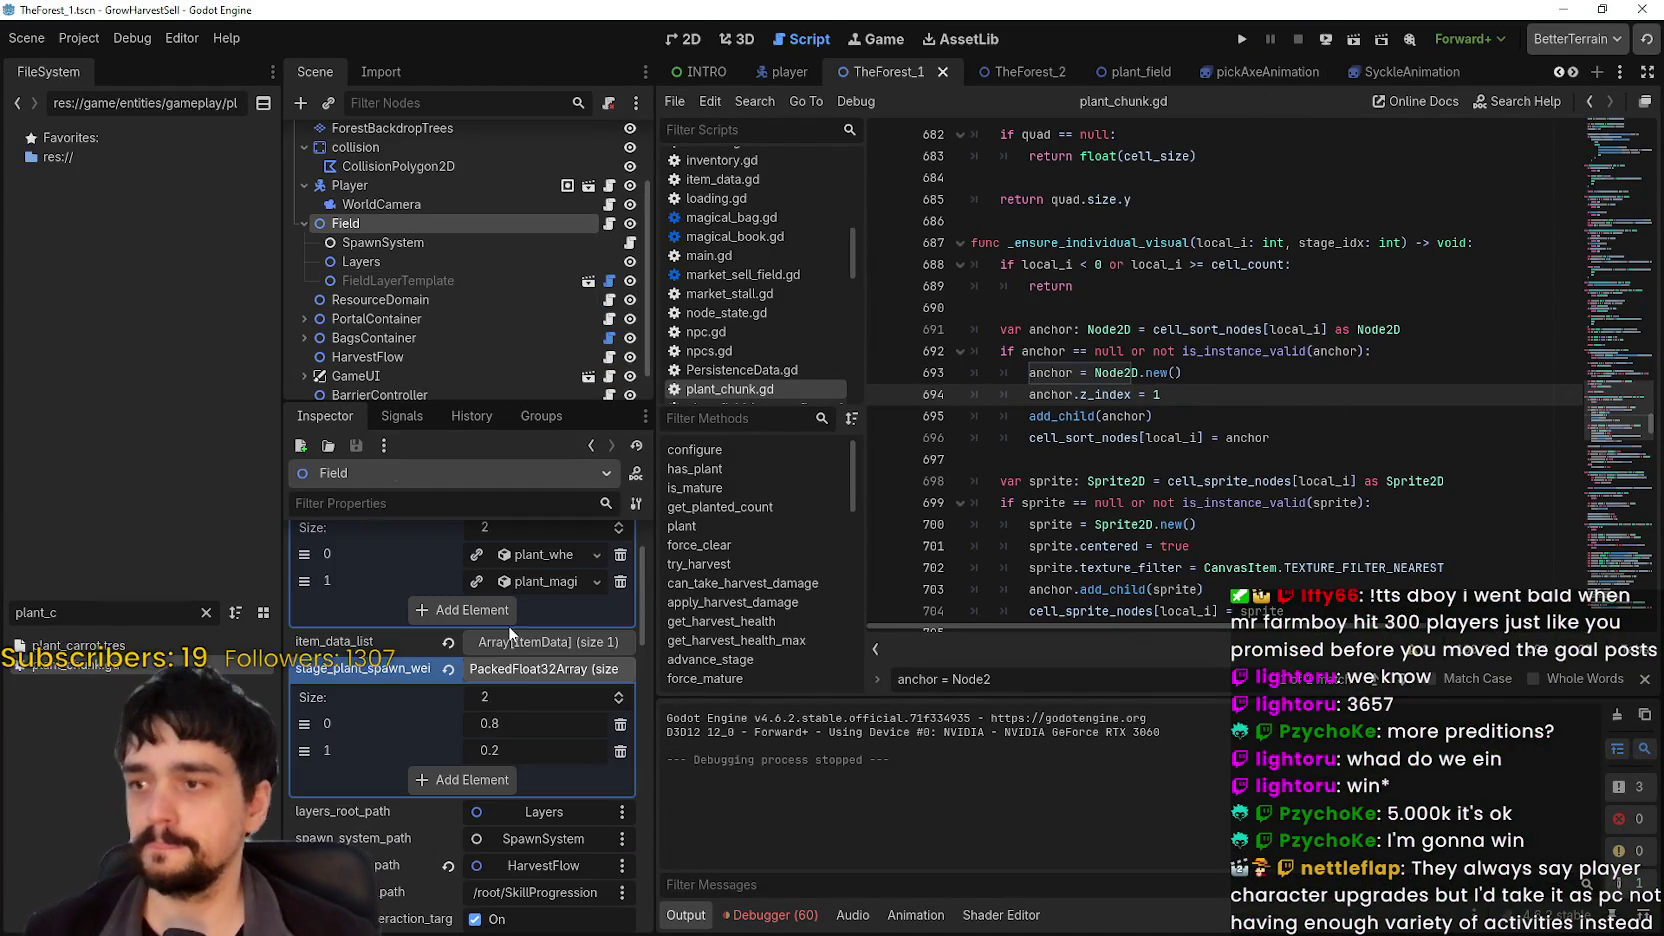
pyautogui.scroll(2, 510, 715)
pyautogui.click(536, 653)
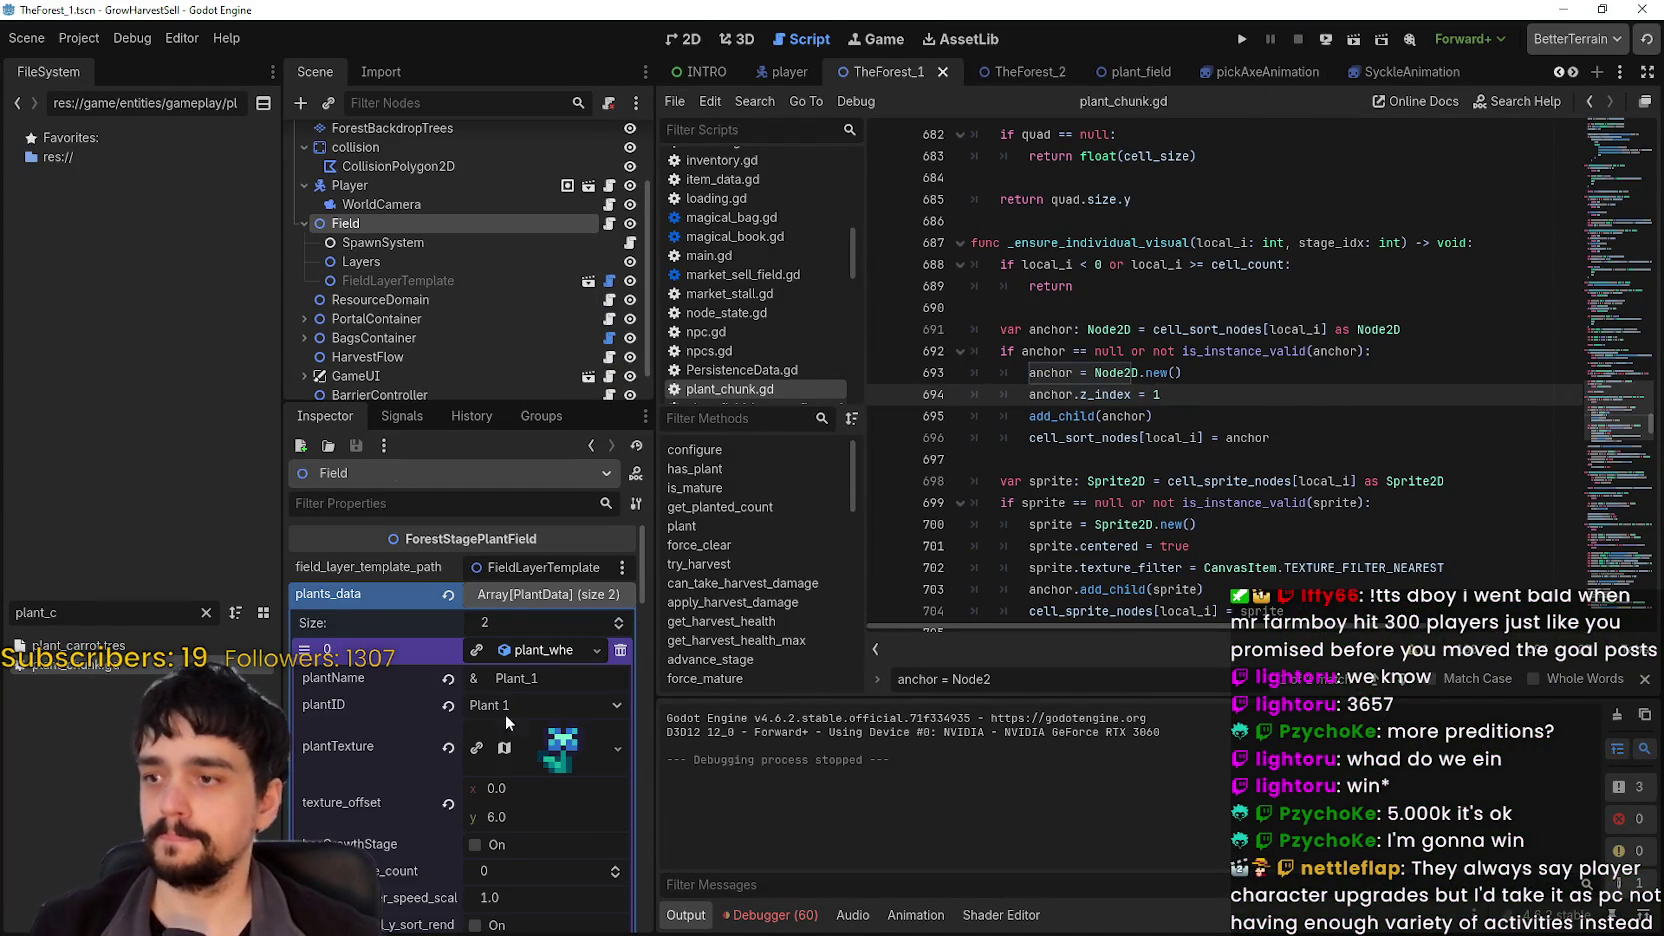
pyautogui.scroll(-2, 504, 714)
pyautogui.scroll(3, 503, 690)
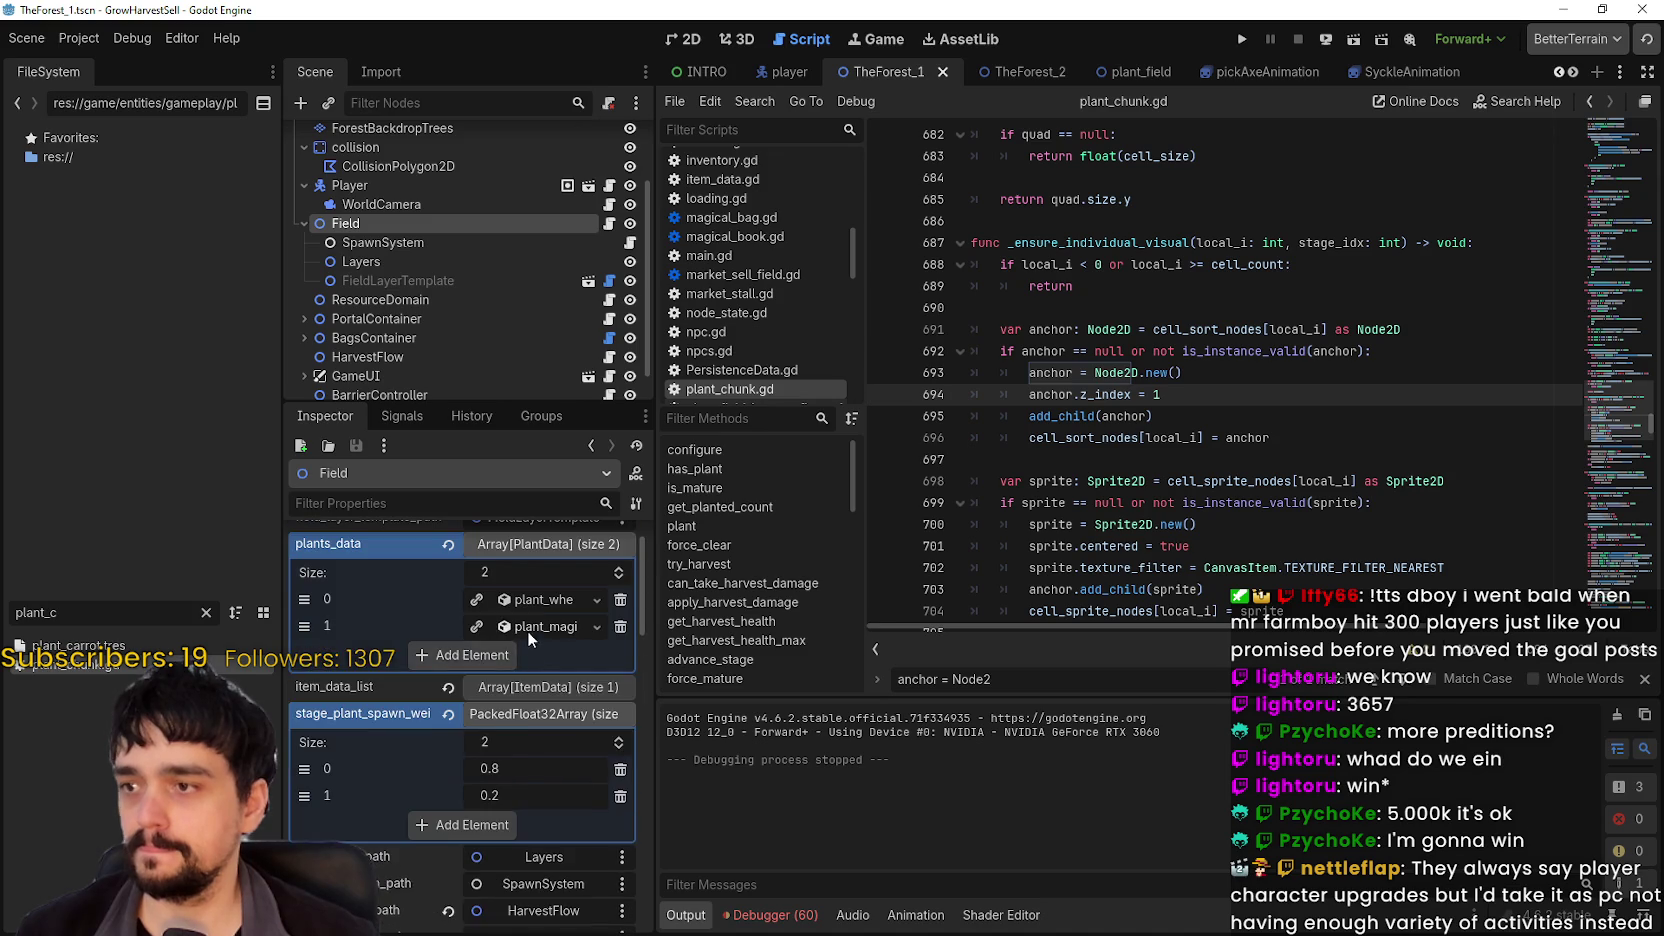
# Step: Set the Magical Roots texture_offset y to -11, save the scene, and run the project
pyautogui.click(526, 628)
pyautogui.scroll(-6, 529, 867)
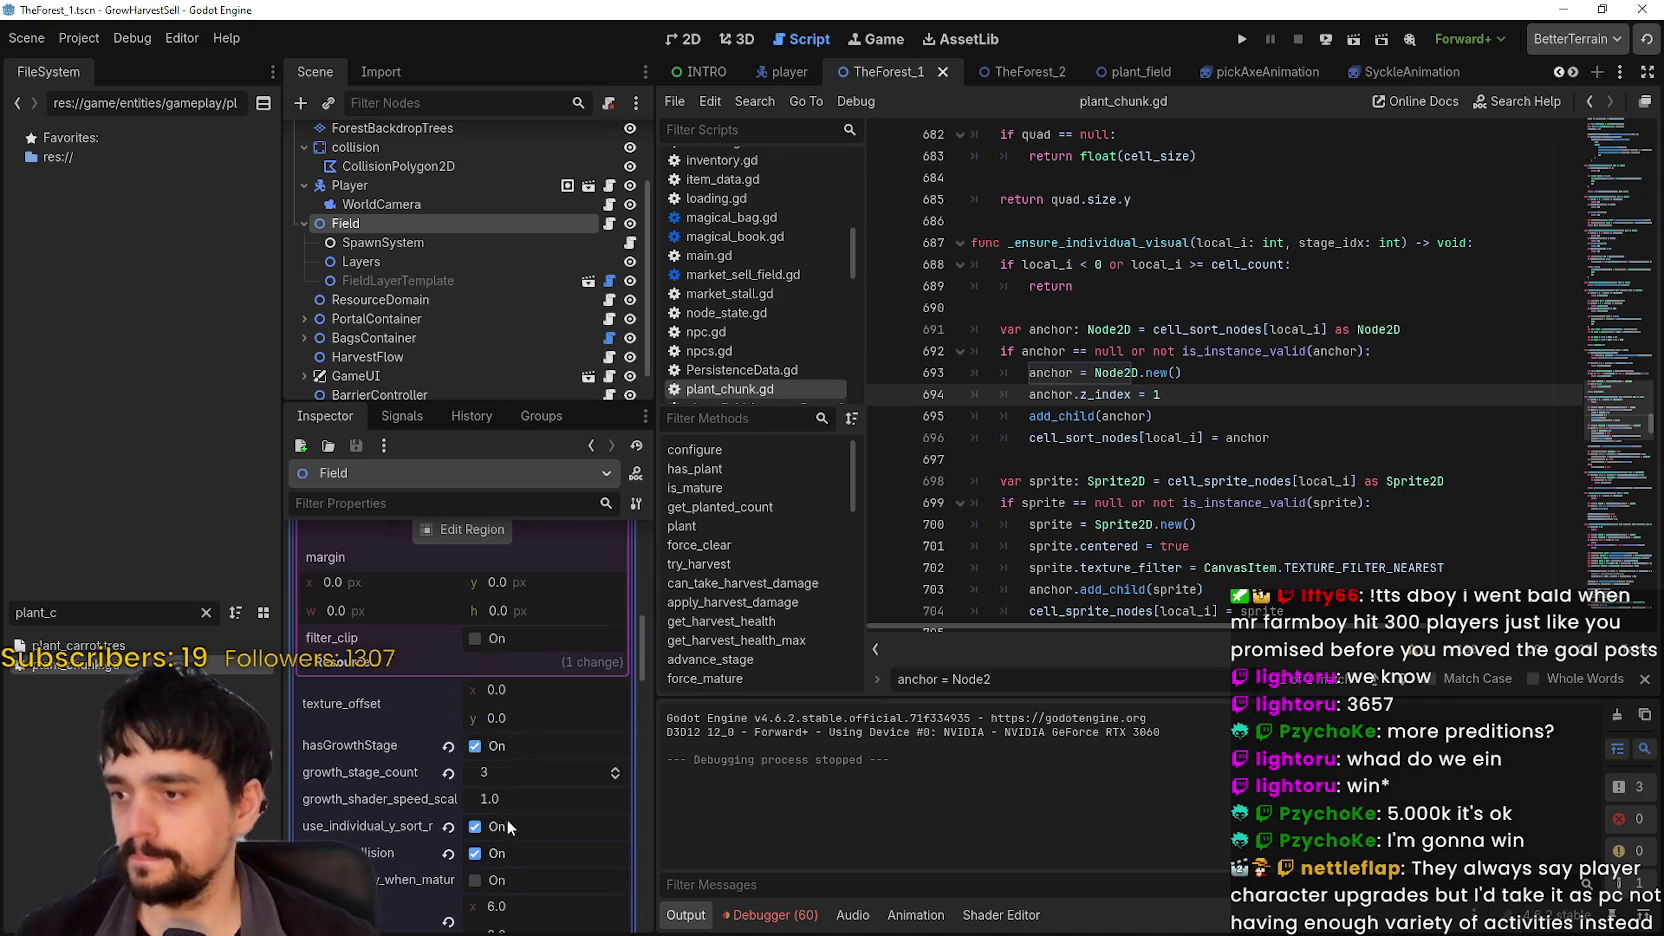
pyautogui.click(567, 719)
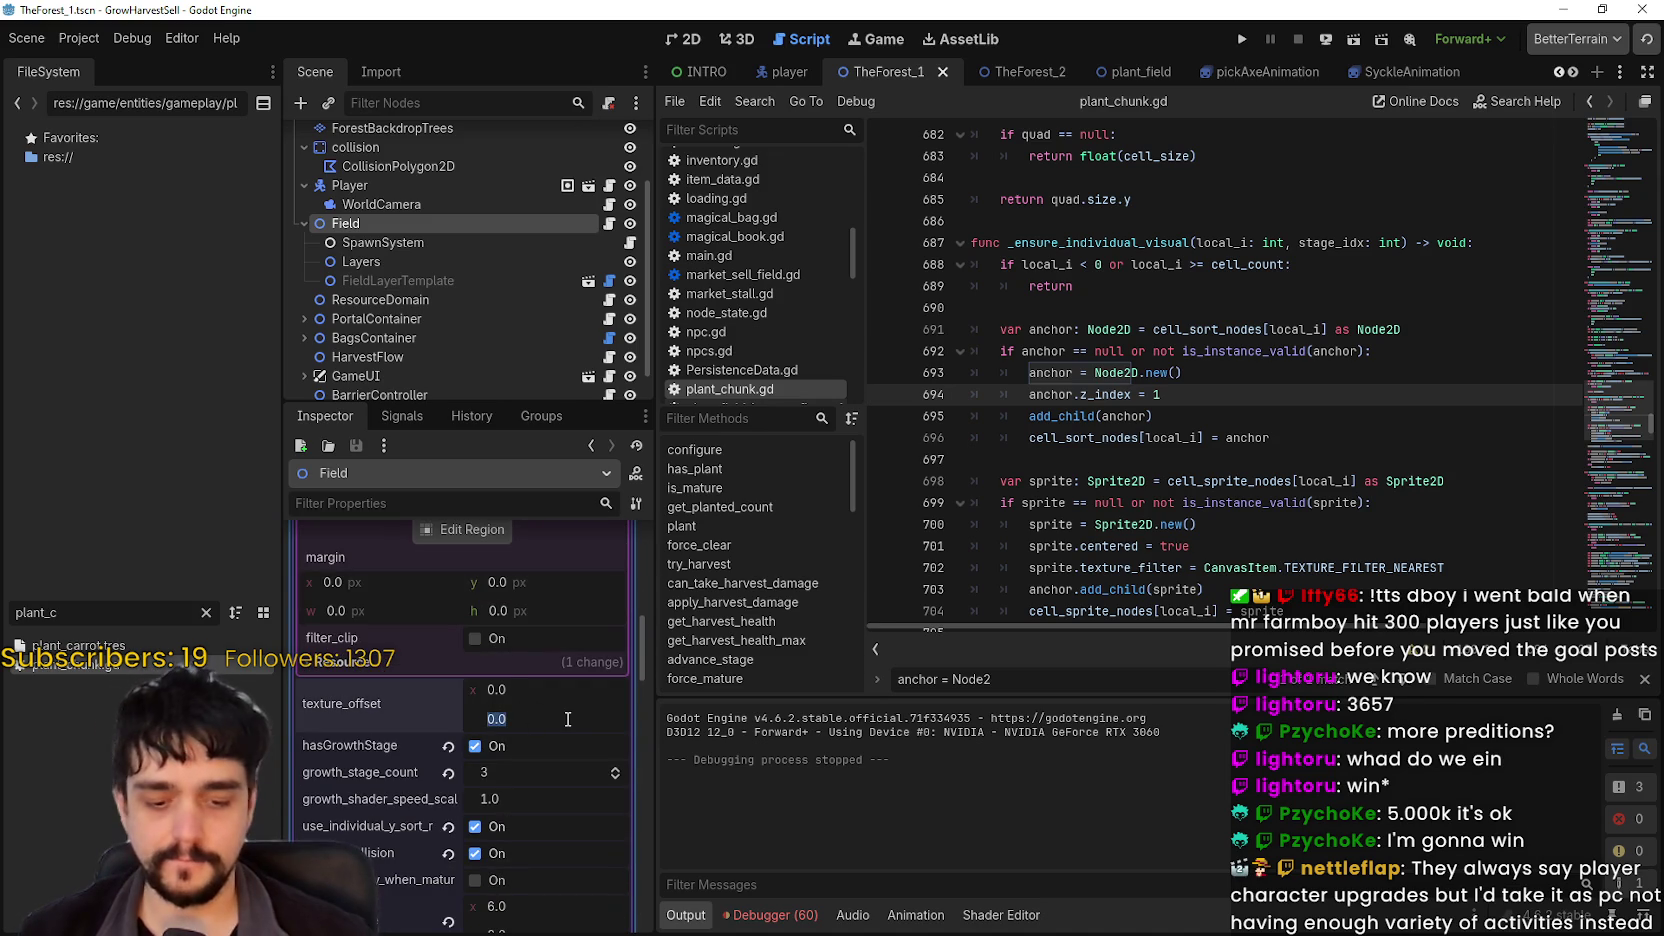
pyautogui.write('-11')
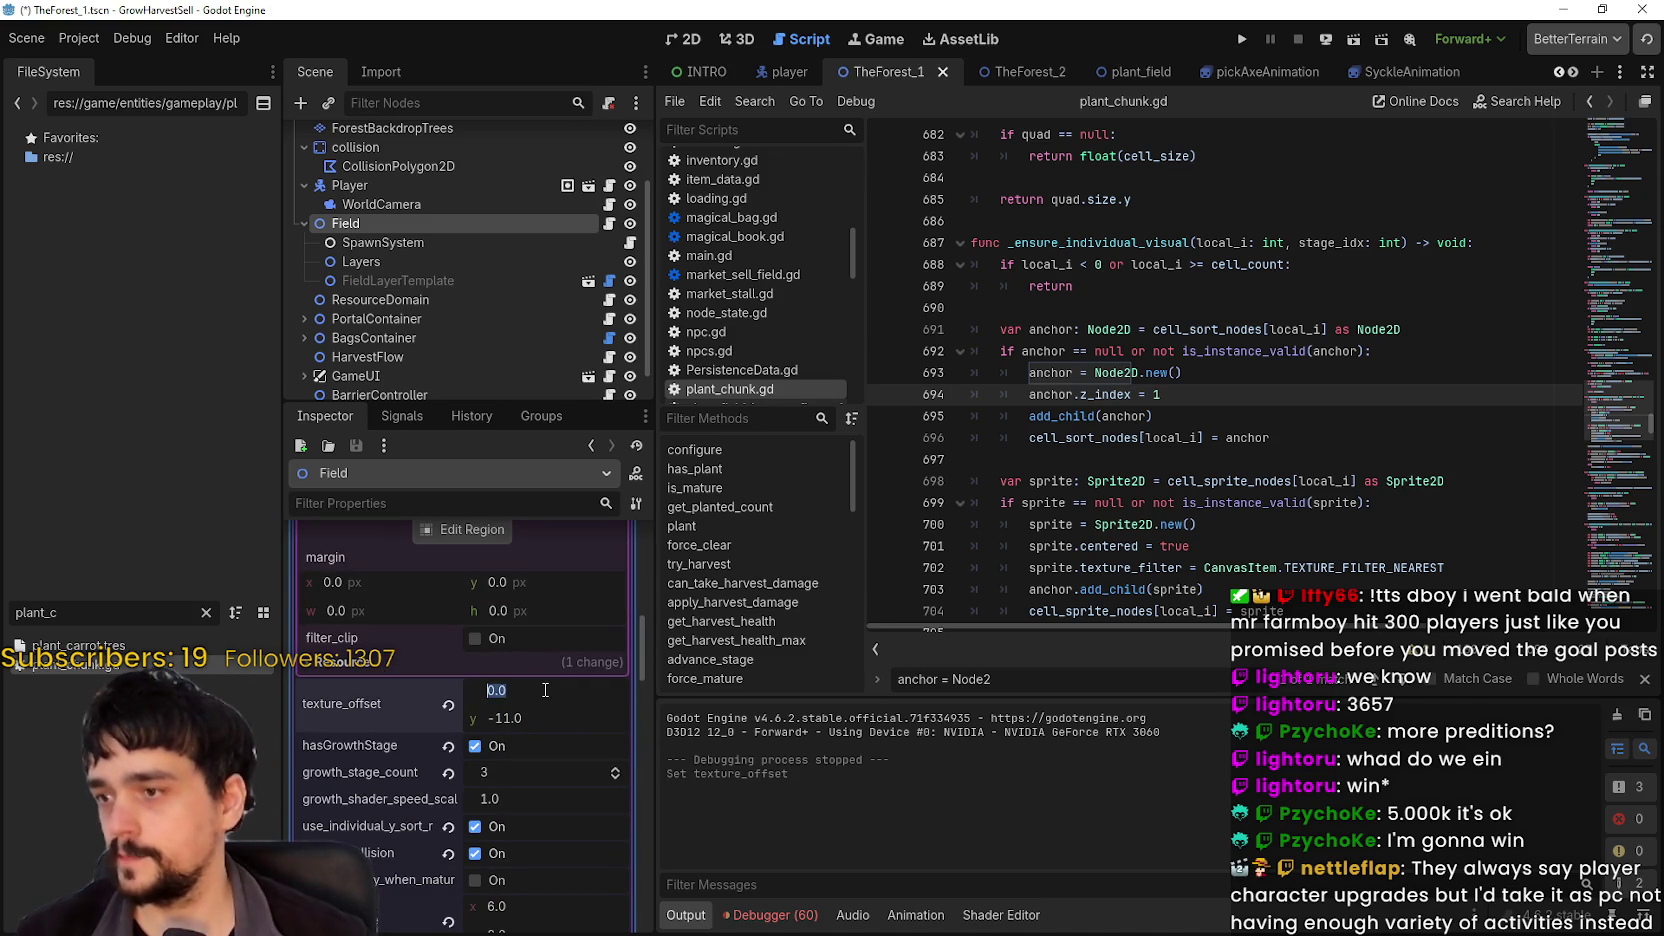
pyautogui.hotkey('ctrl', 's')
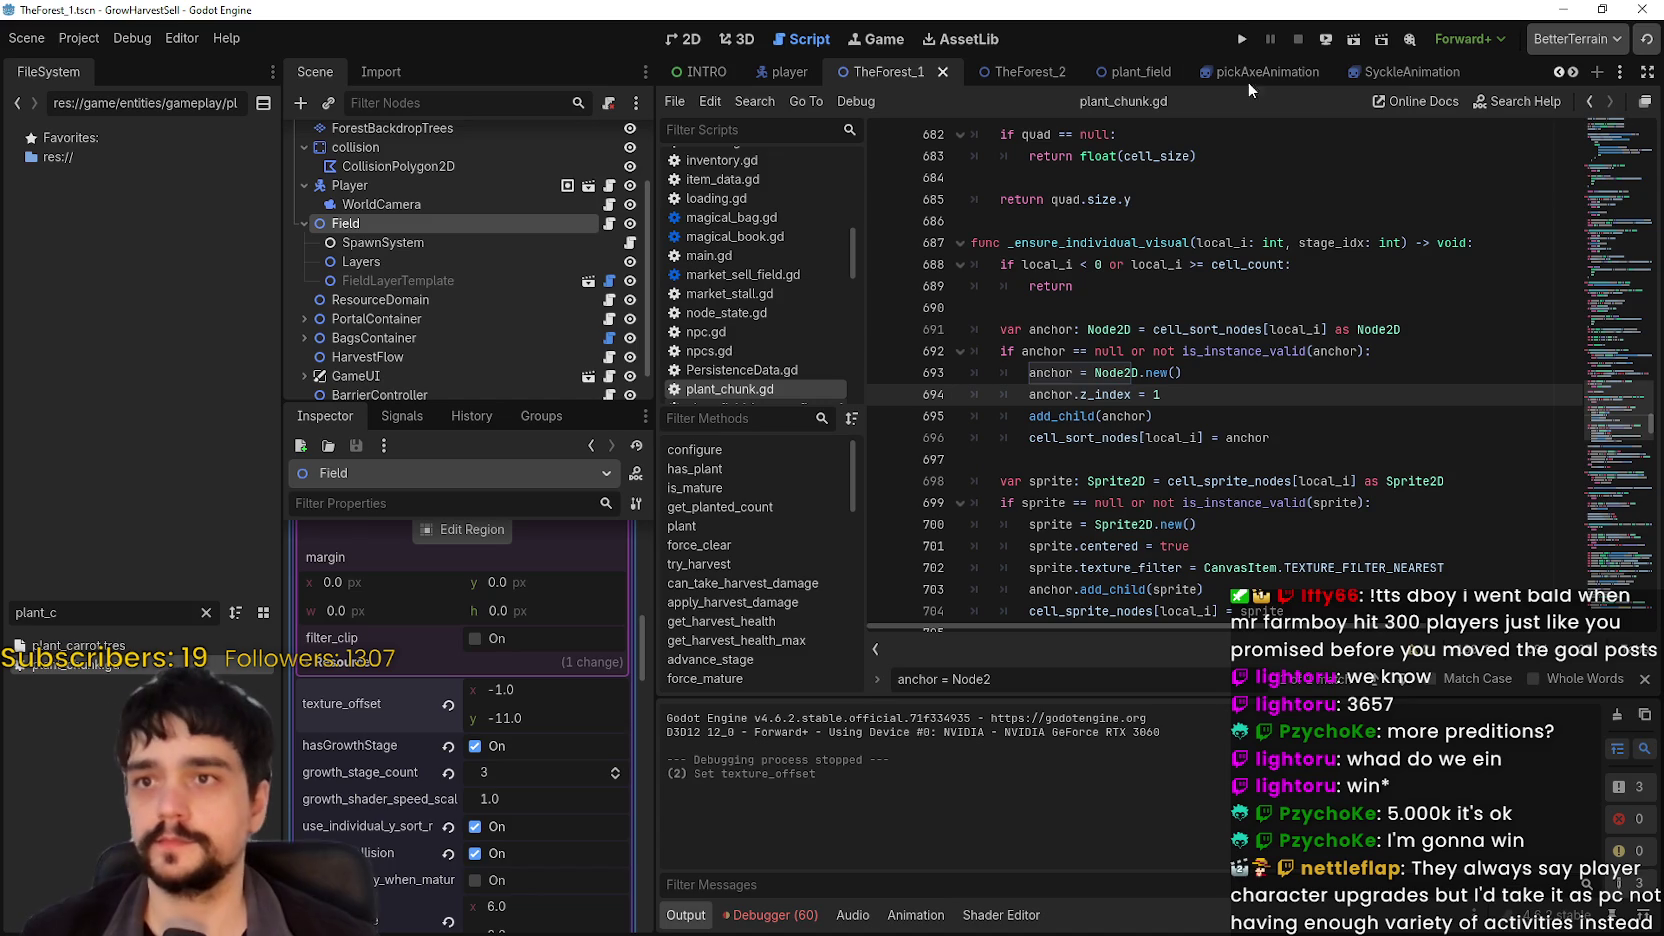
pyautogui.click(1242, 40)
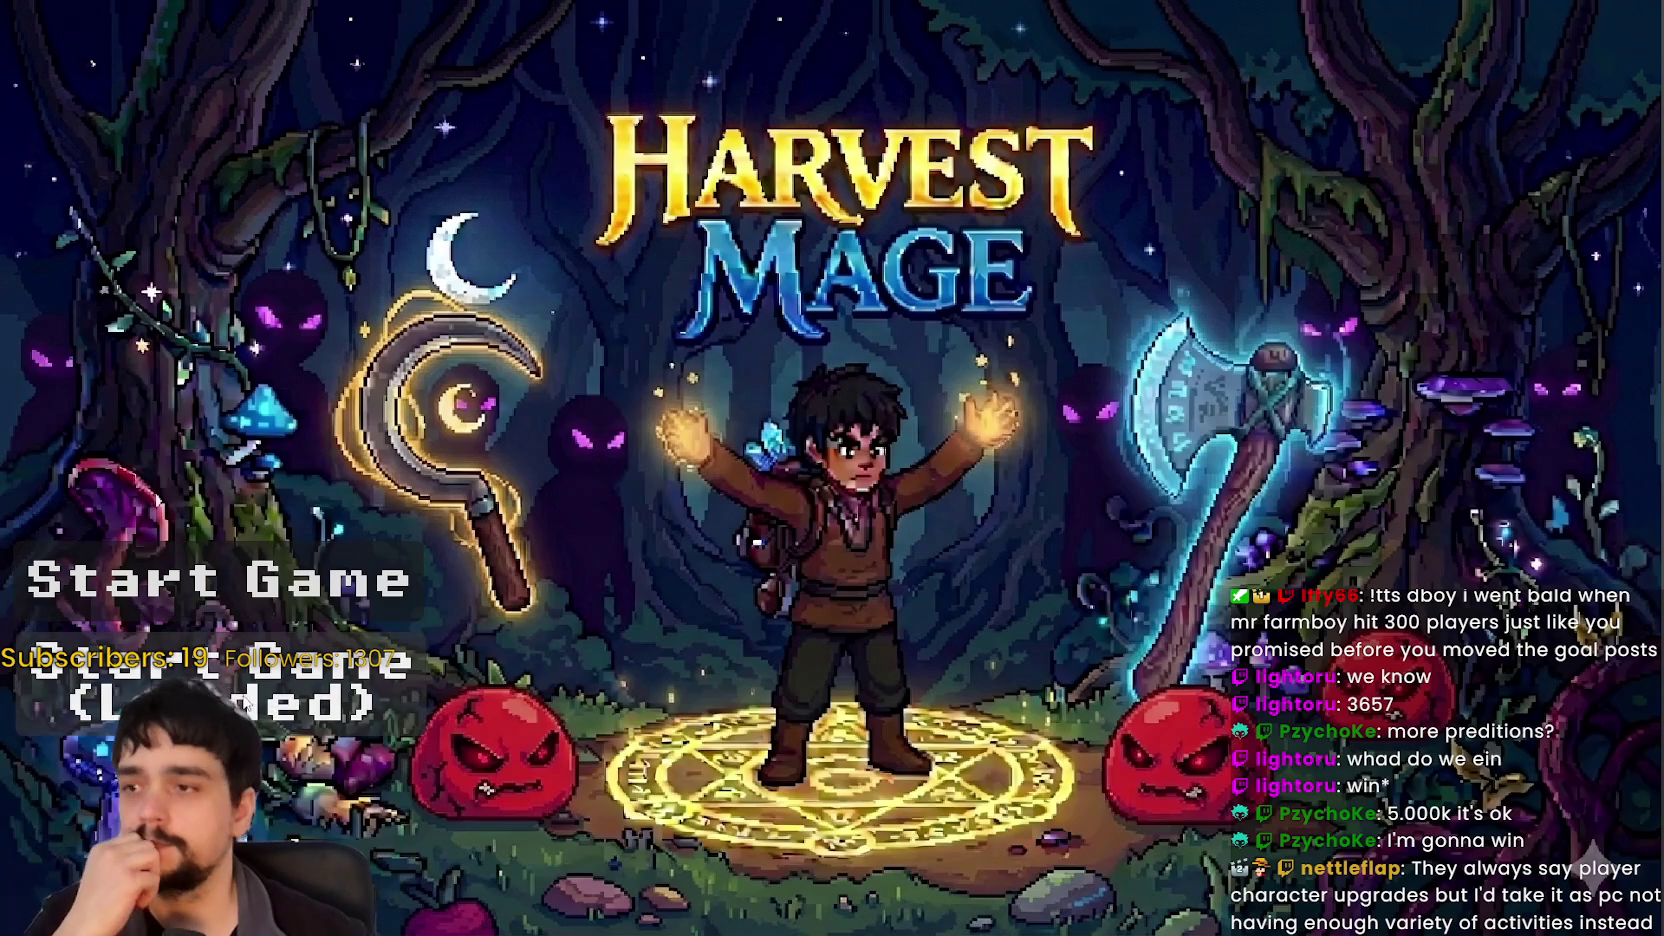
# Step: Start the game, stop by the Mage Tower, then travel through the portal to forest Stage 1
pyautogui.press('Return')
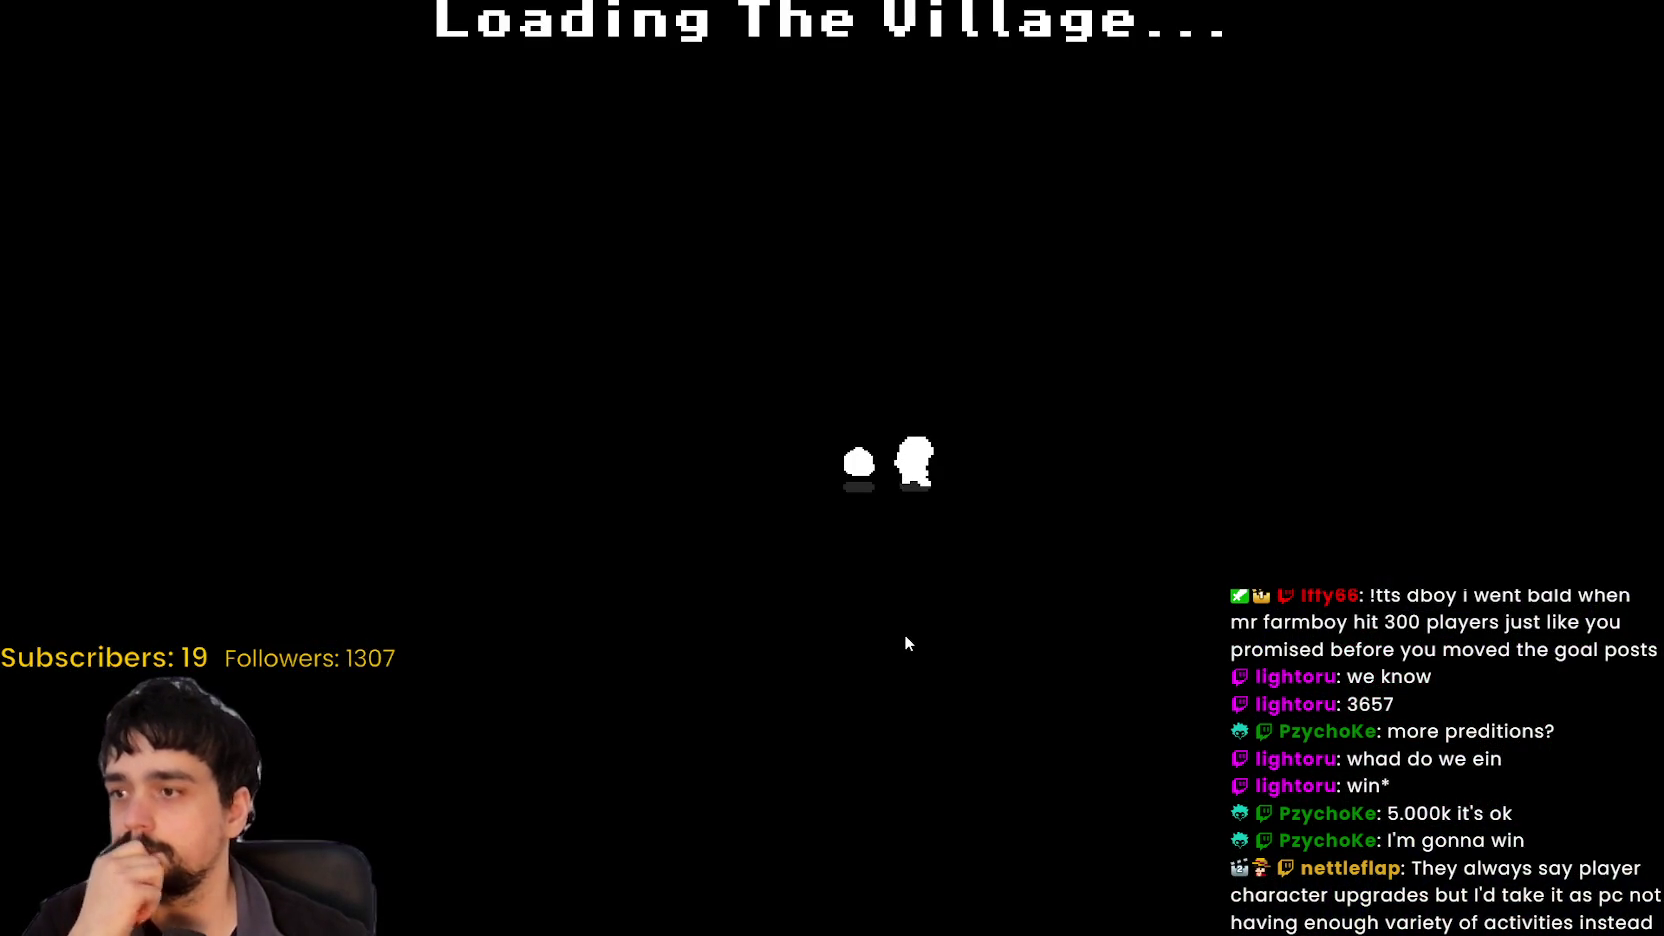
pyautogui.press('w')
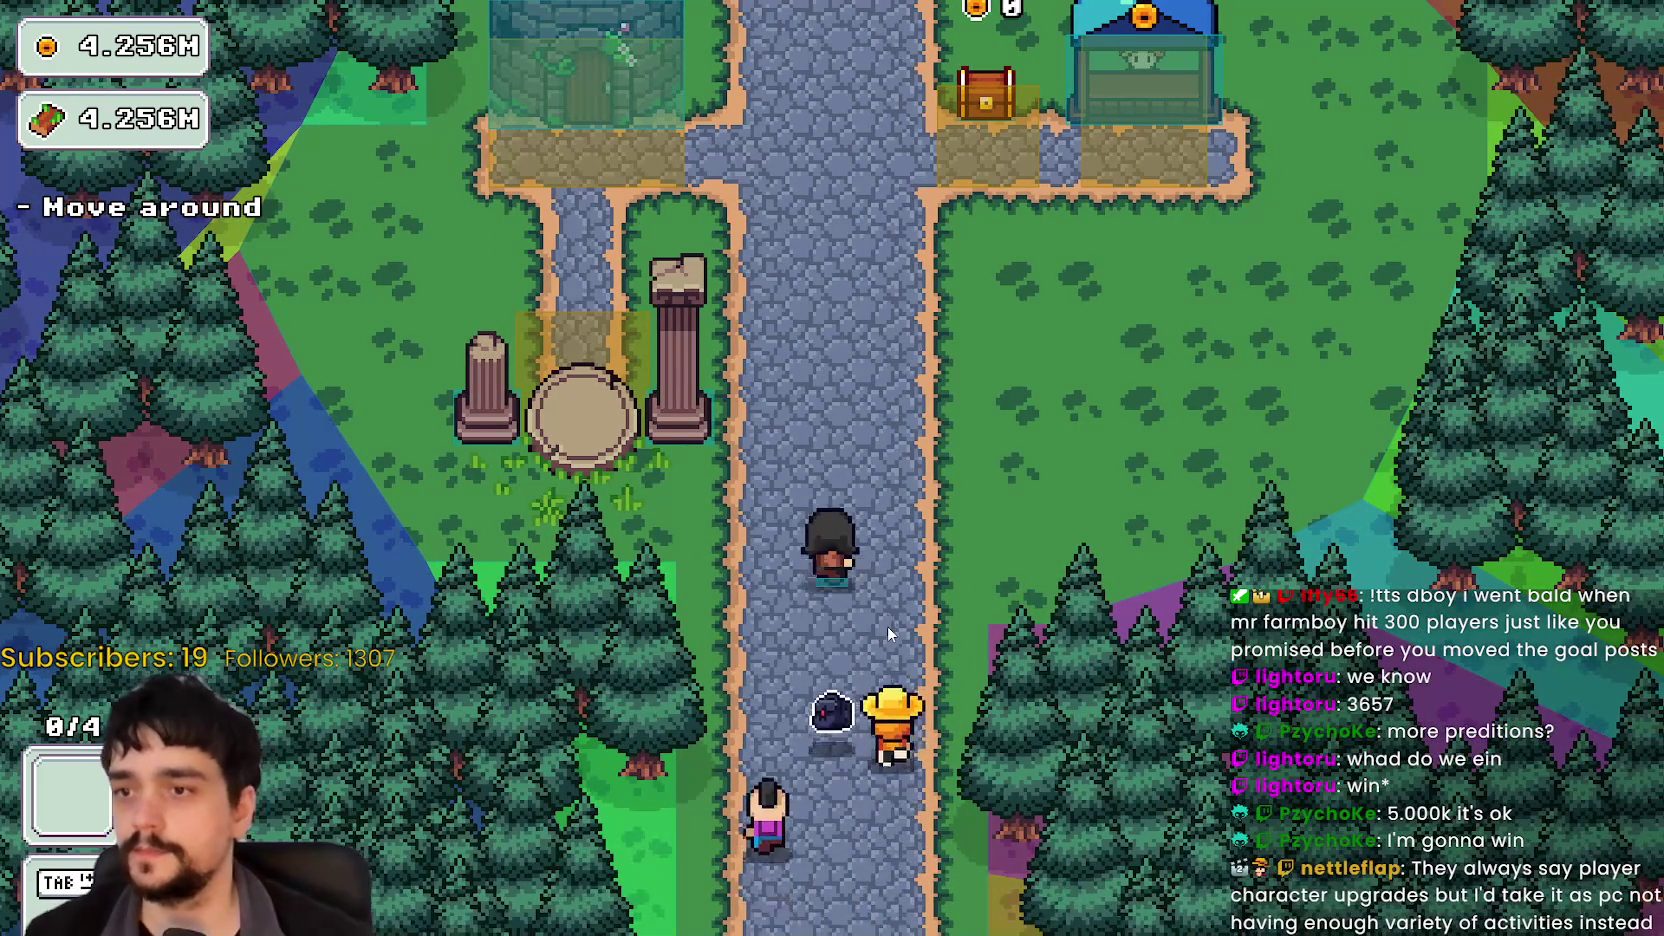
pyautogui.press('a')
pyautogui.press('e')
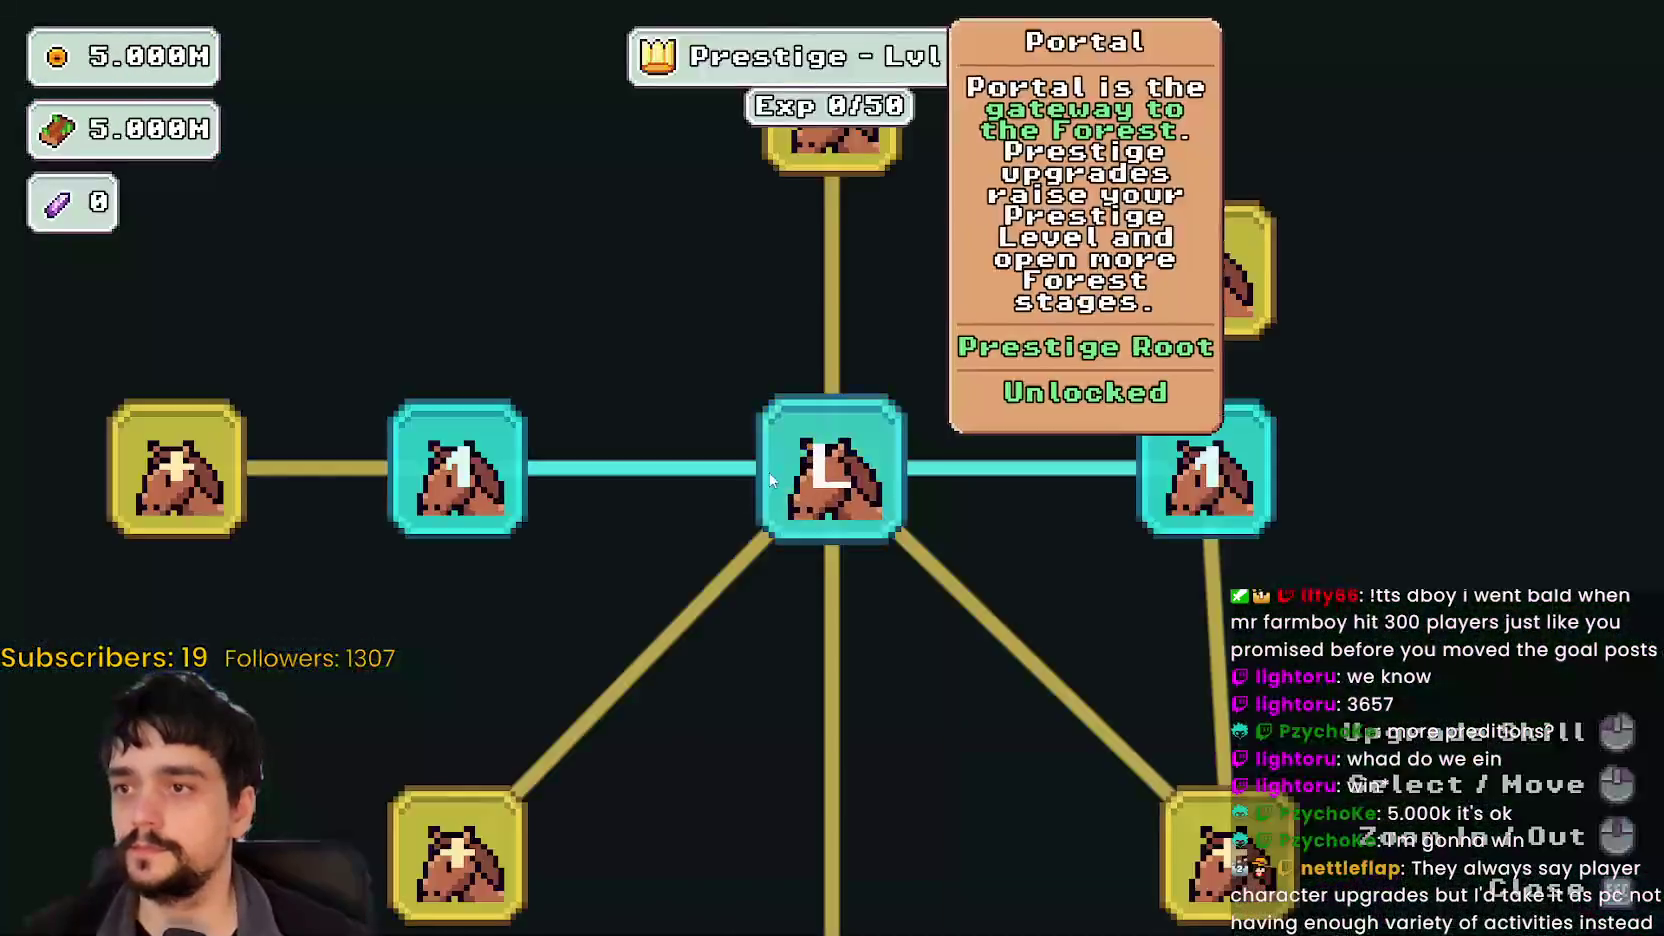
pyautogui.press('Escape')
pyautogui.press('s')
pyautogui.press('e')
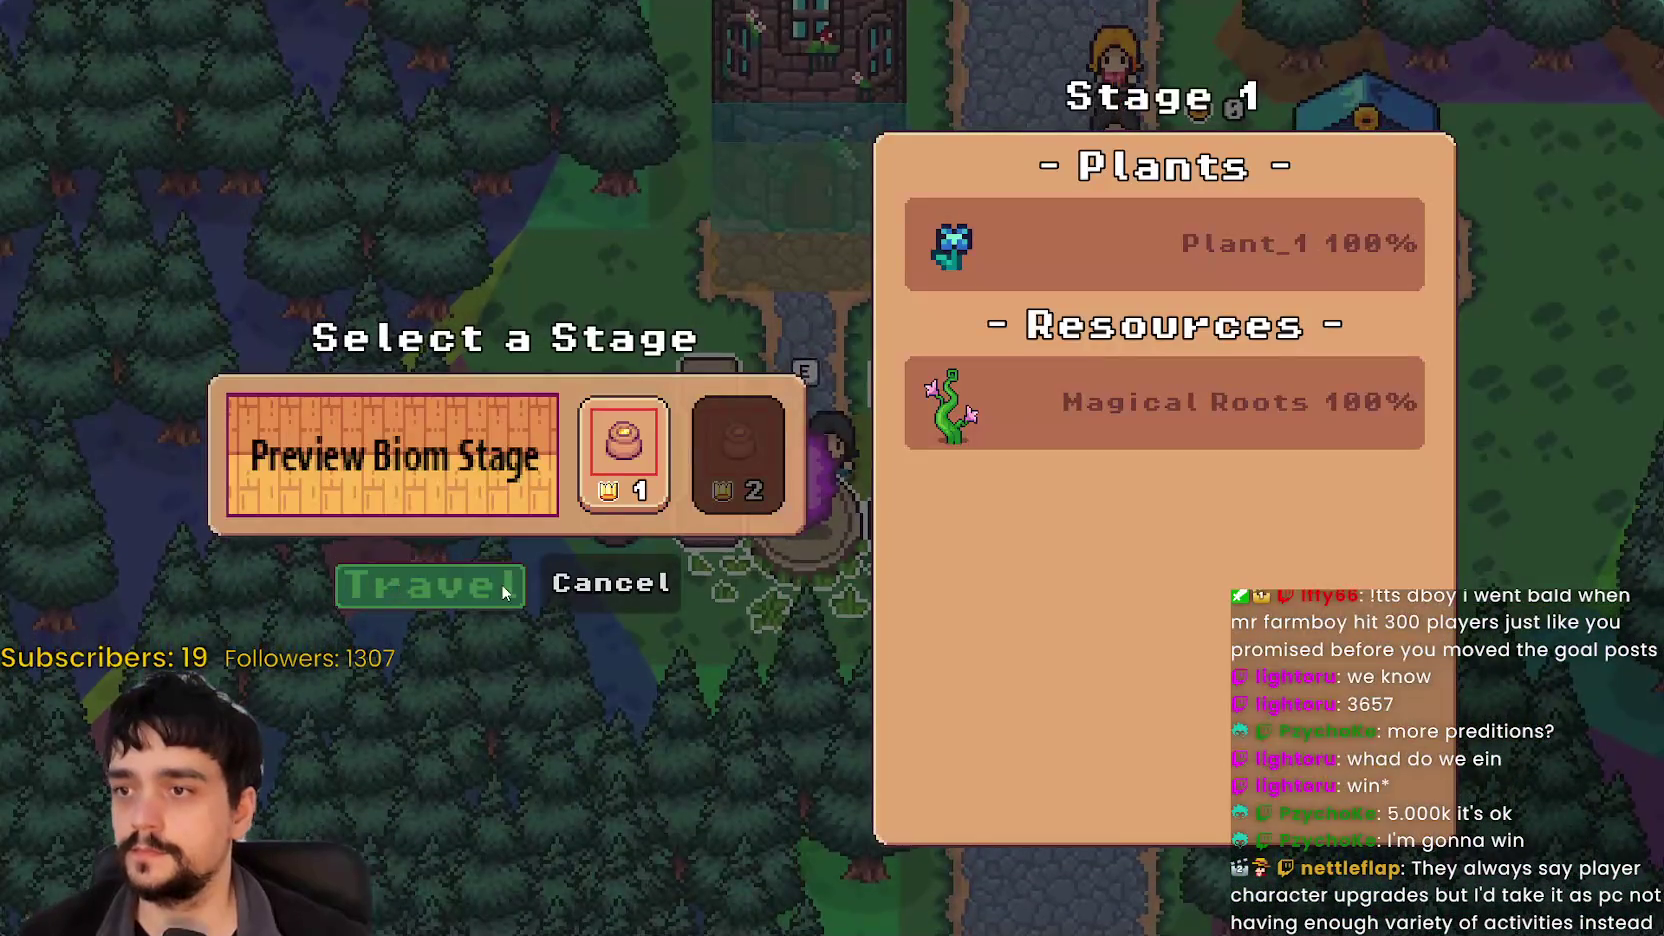
pyautogui.press('e')
# Step: Walk onto, above and below a beanstalk to check its draw order
pyautogui.press('d')
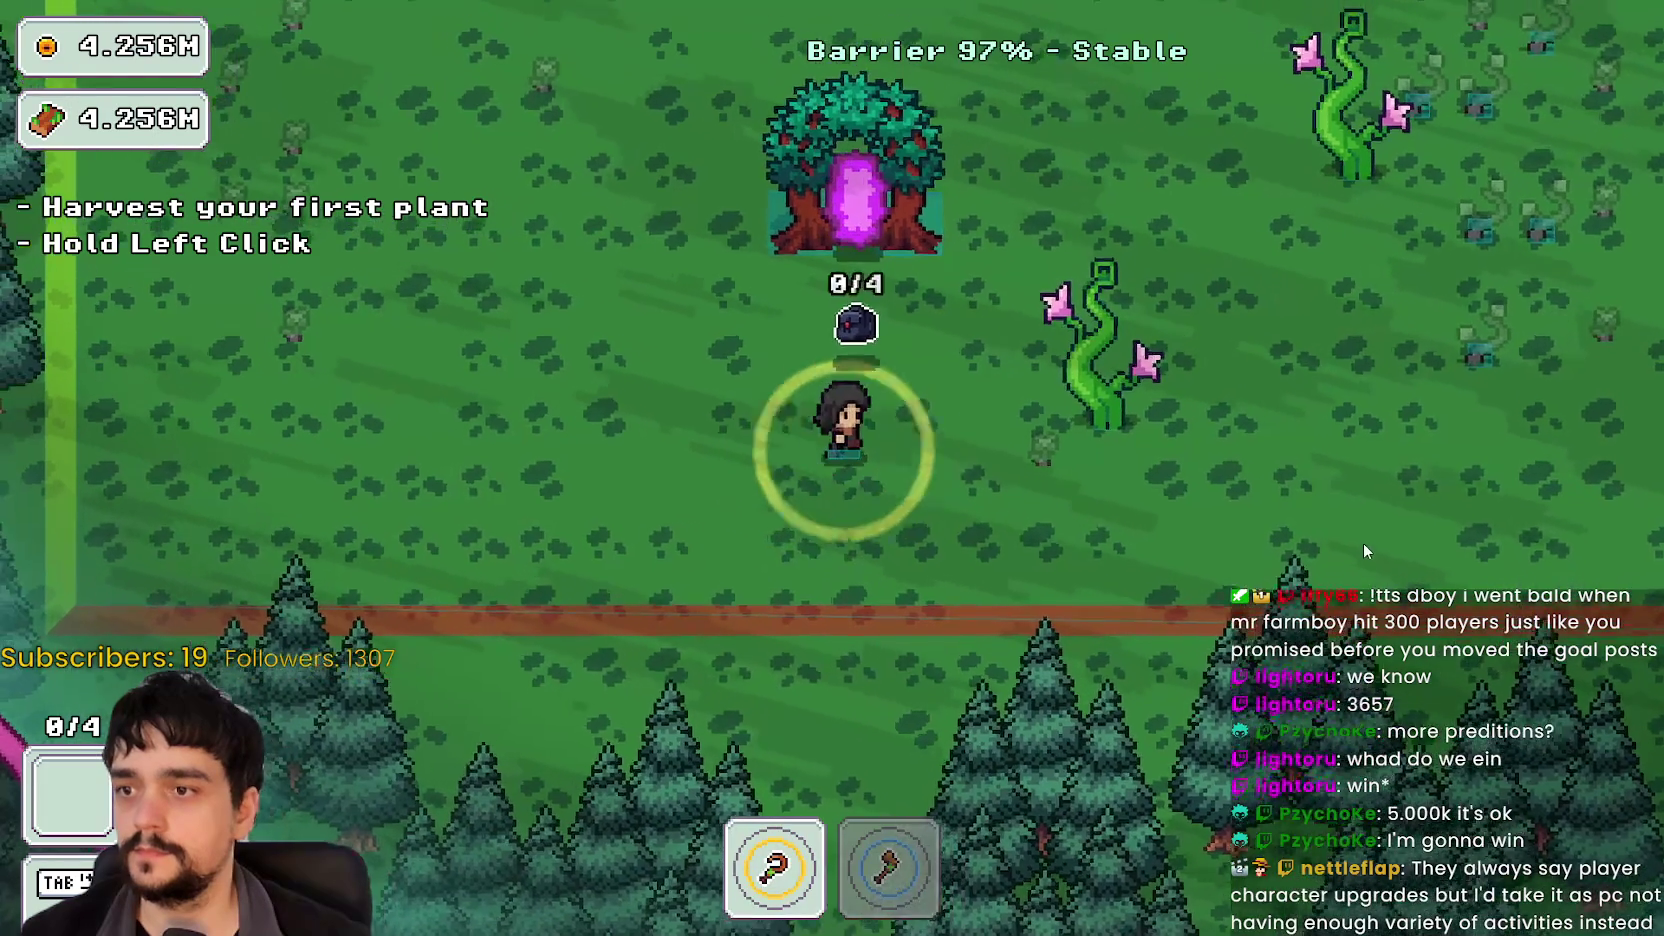
pyautogui.press('w')
pyautogui.press('w')
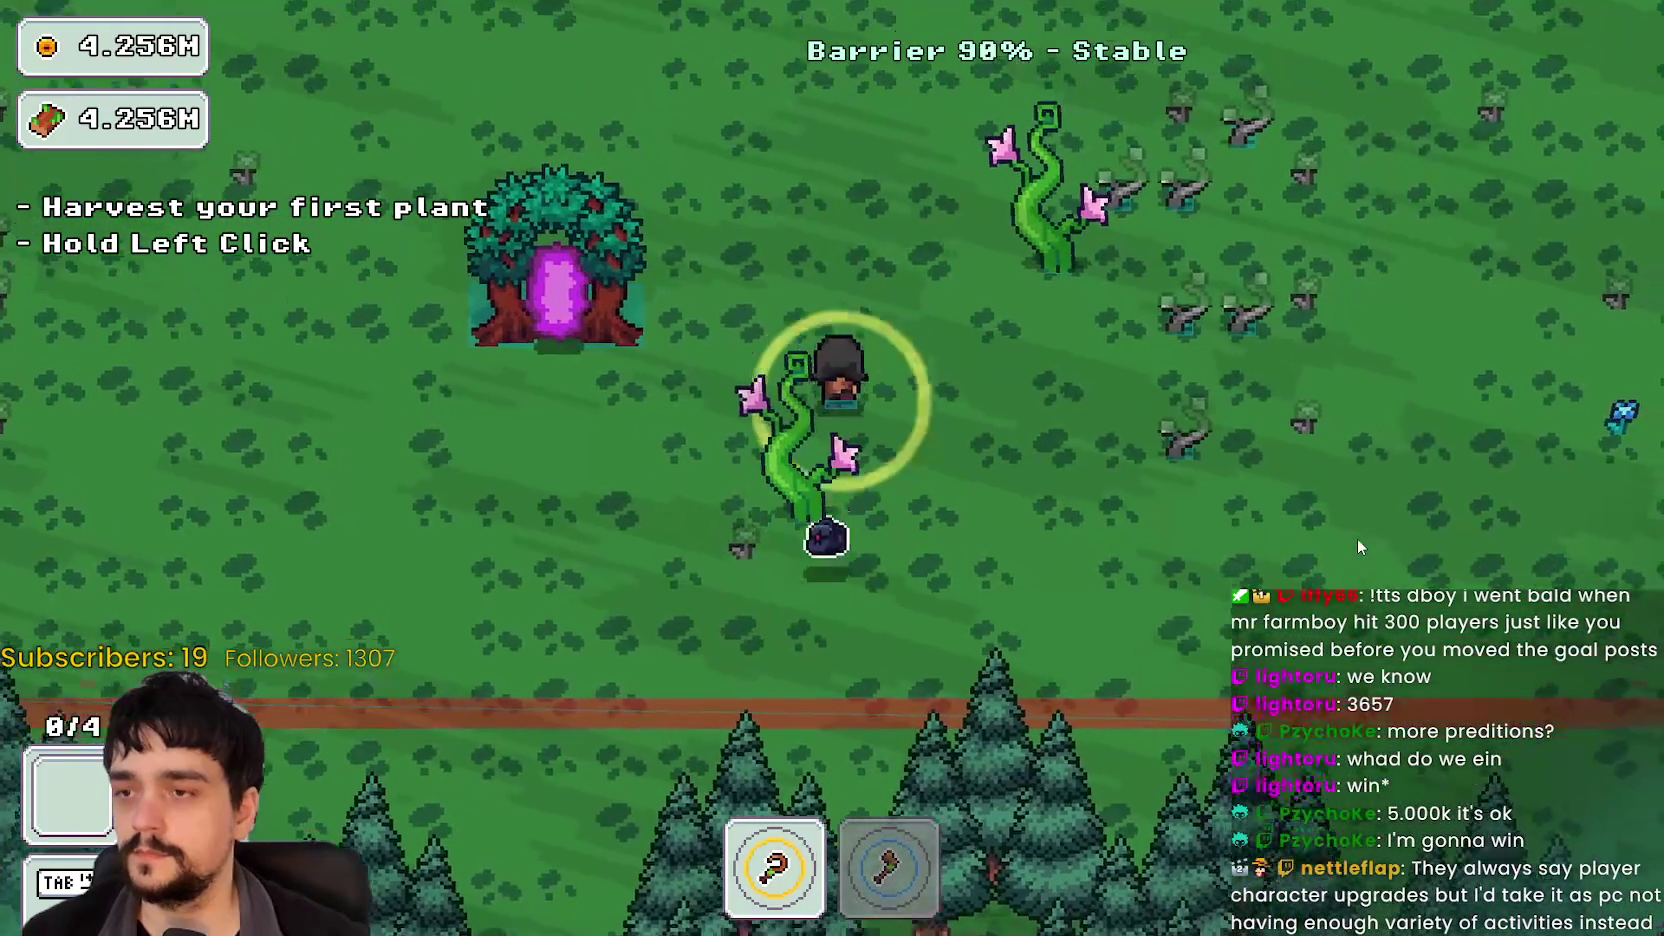
pyautogui.press('d')
pyautogui.press('s')
pyautogui.press('a')
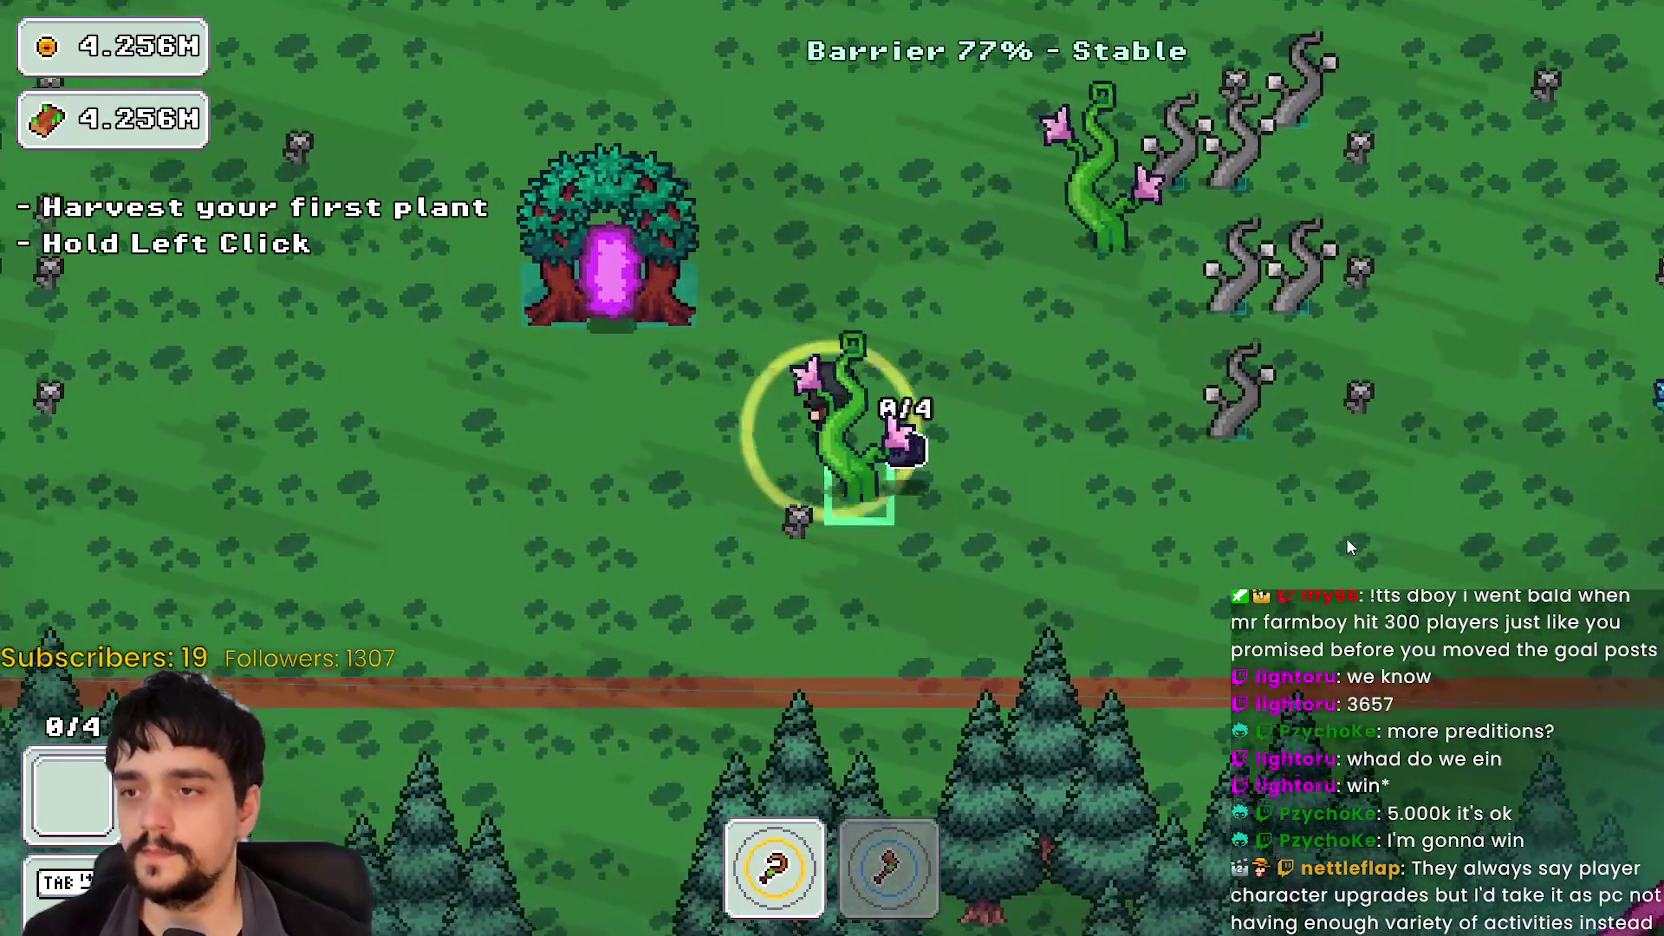
pyautogui.press('w')
pyautogui.press('s')
pyautogui.press('w')
pyautogui.press('d')
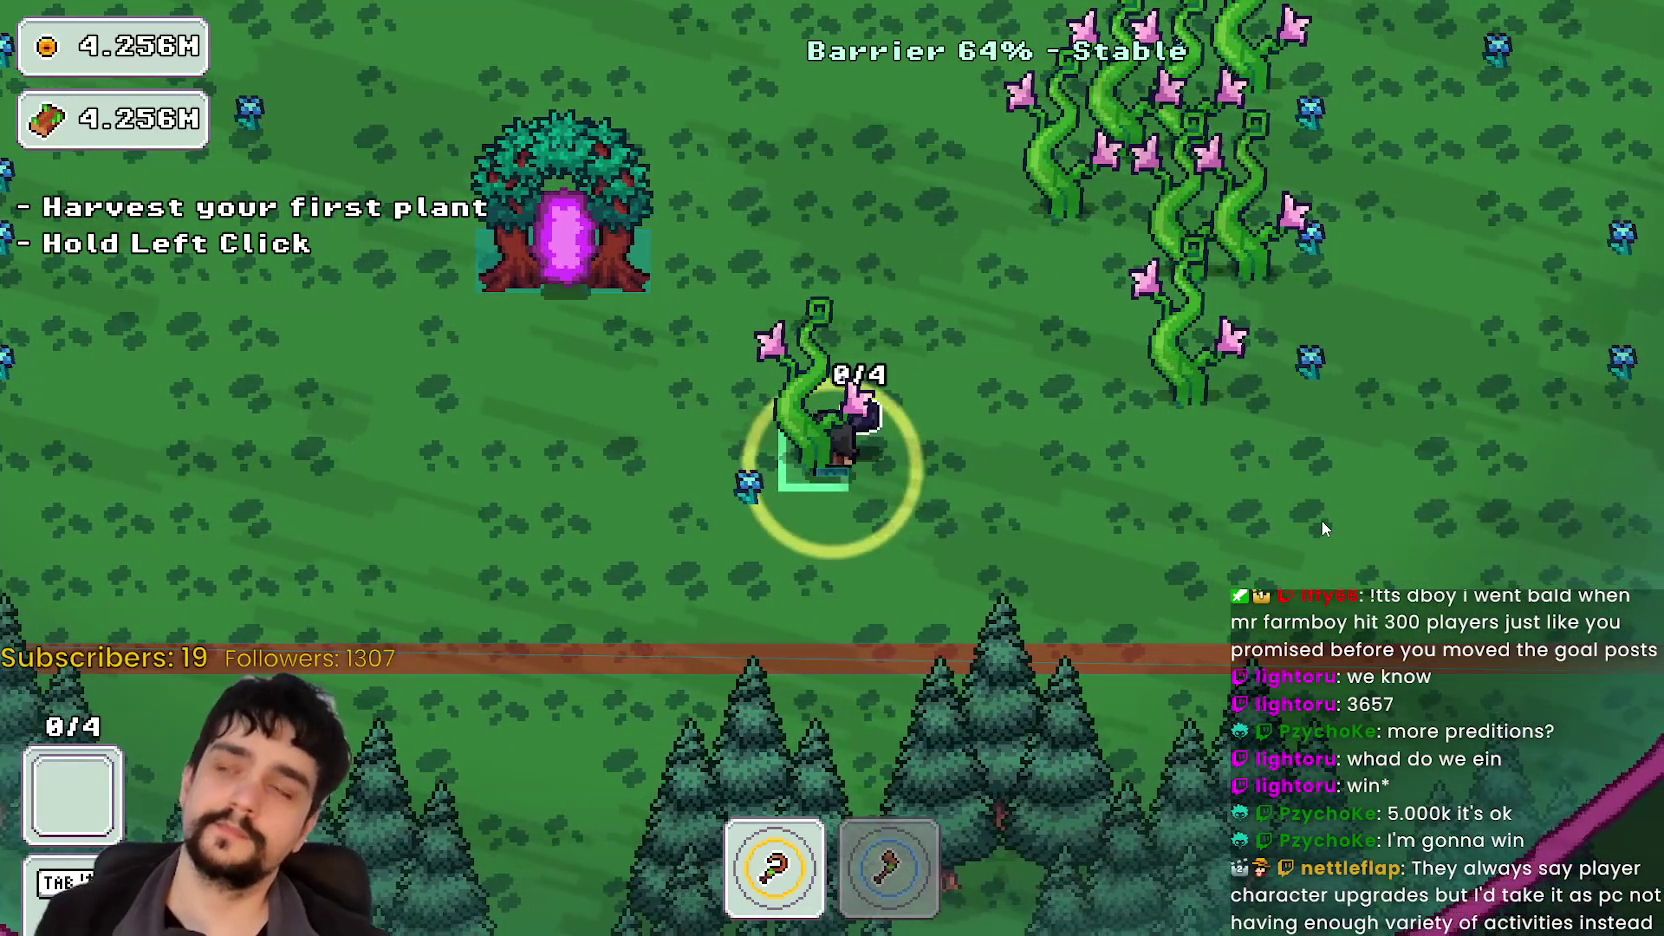
# Step: Circle the vine plants repeatedly to test how they sort against the character
pyautogui.press('d')
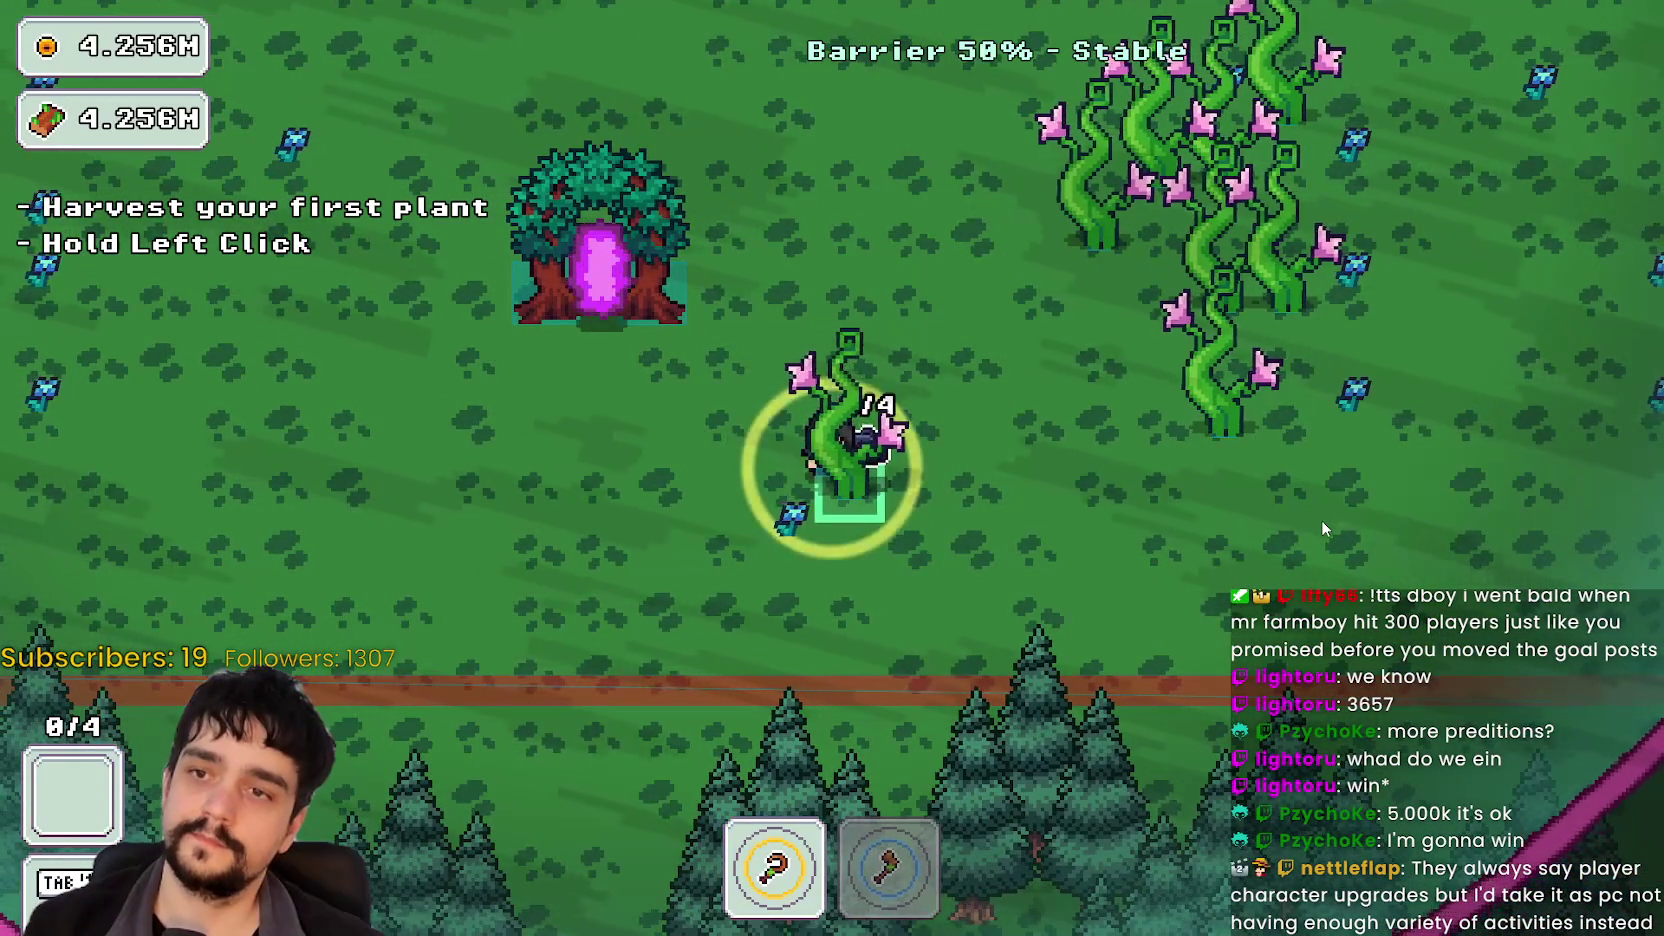
pyautogui.press('d')
pyautogui.press('w')
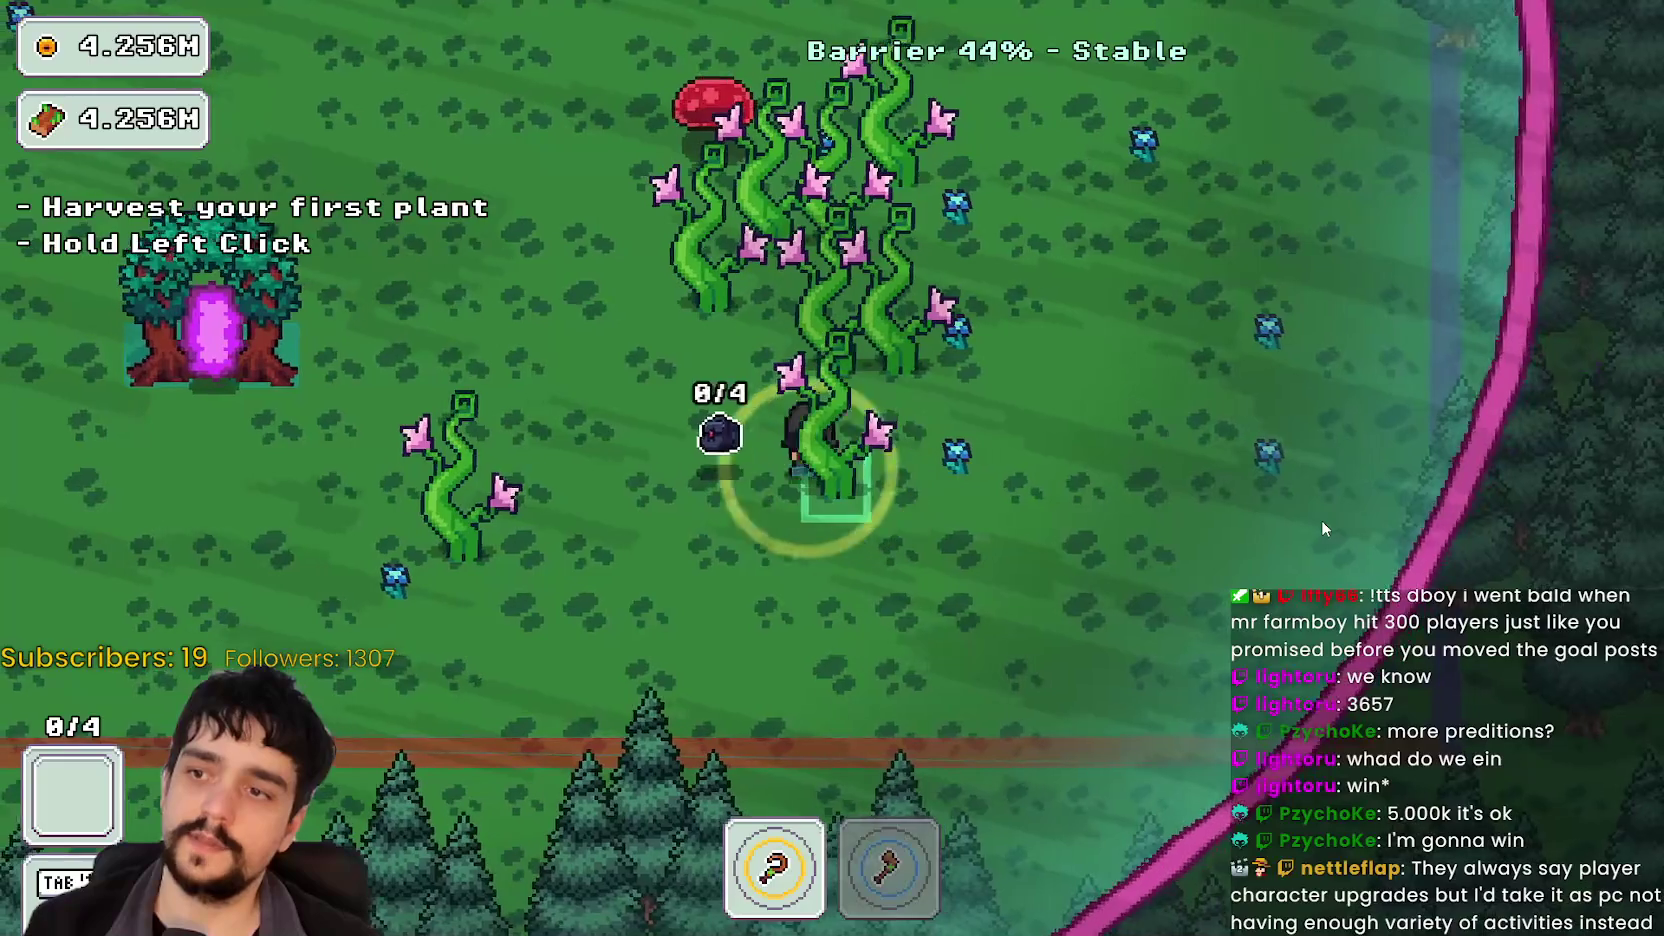
pyautogui.press('a')
pyautogui.press('a')
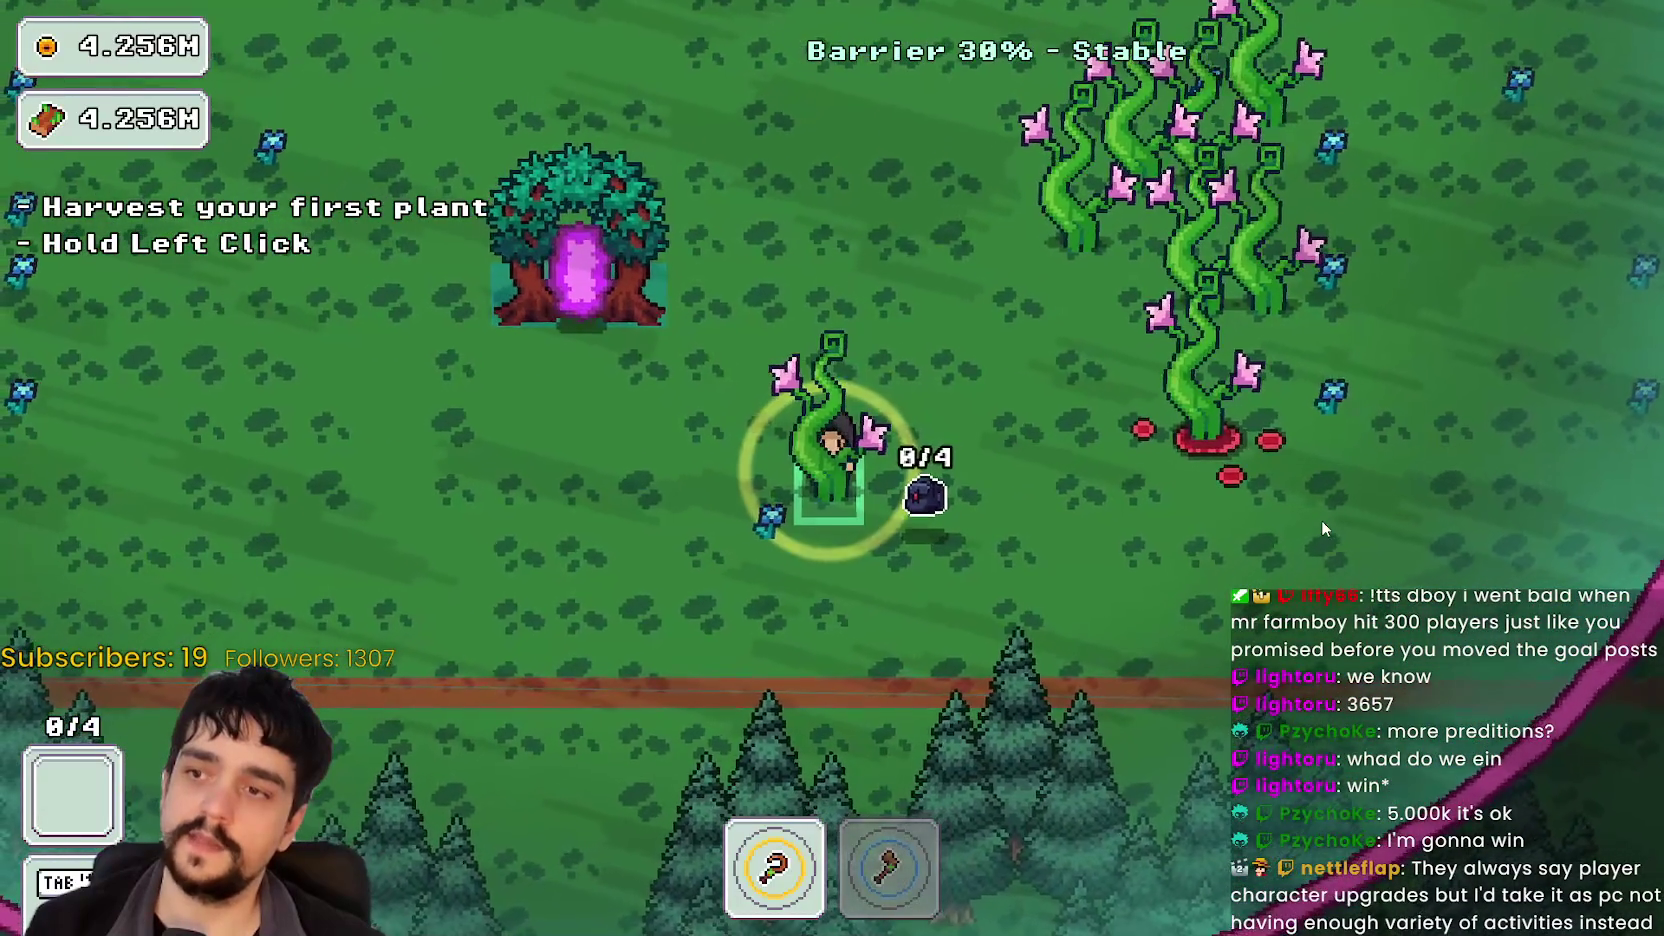
pyautogui.press('a')
pyautogui.press('s')
pyautogui.press('w')
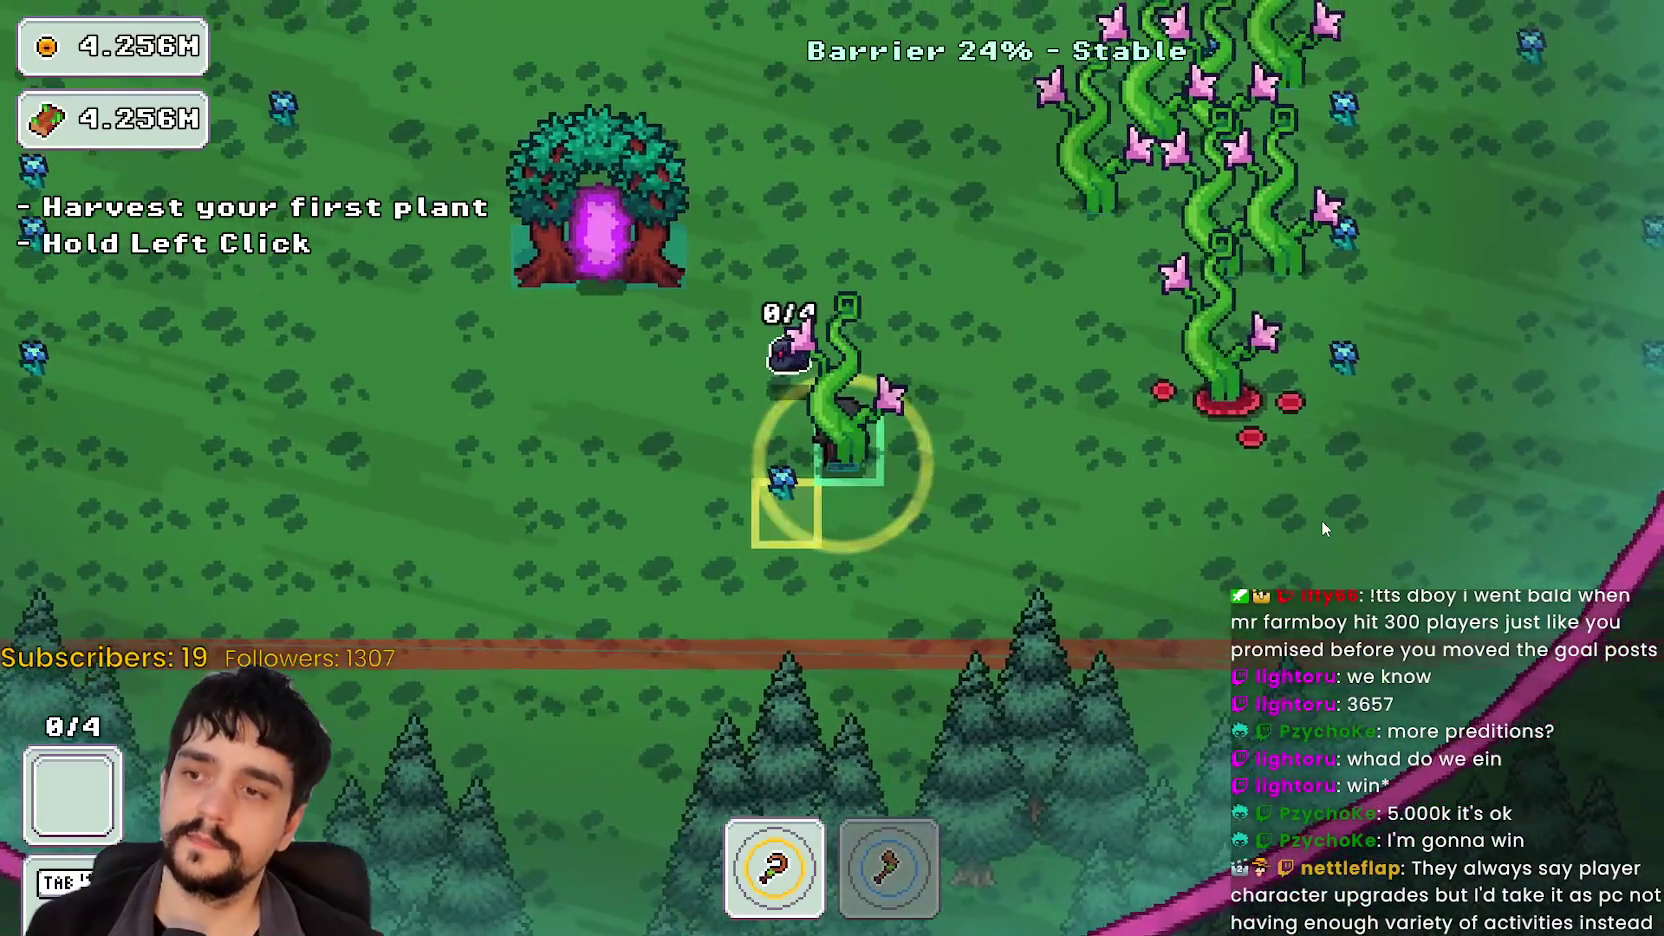
pyautogui.press('a')
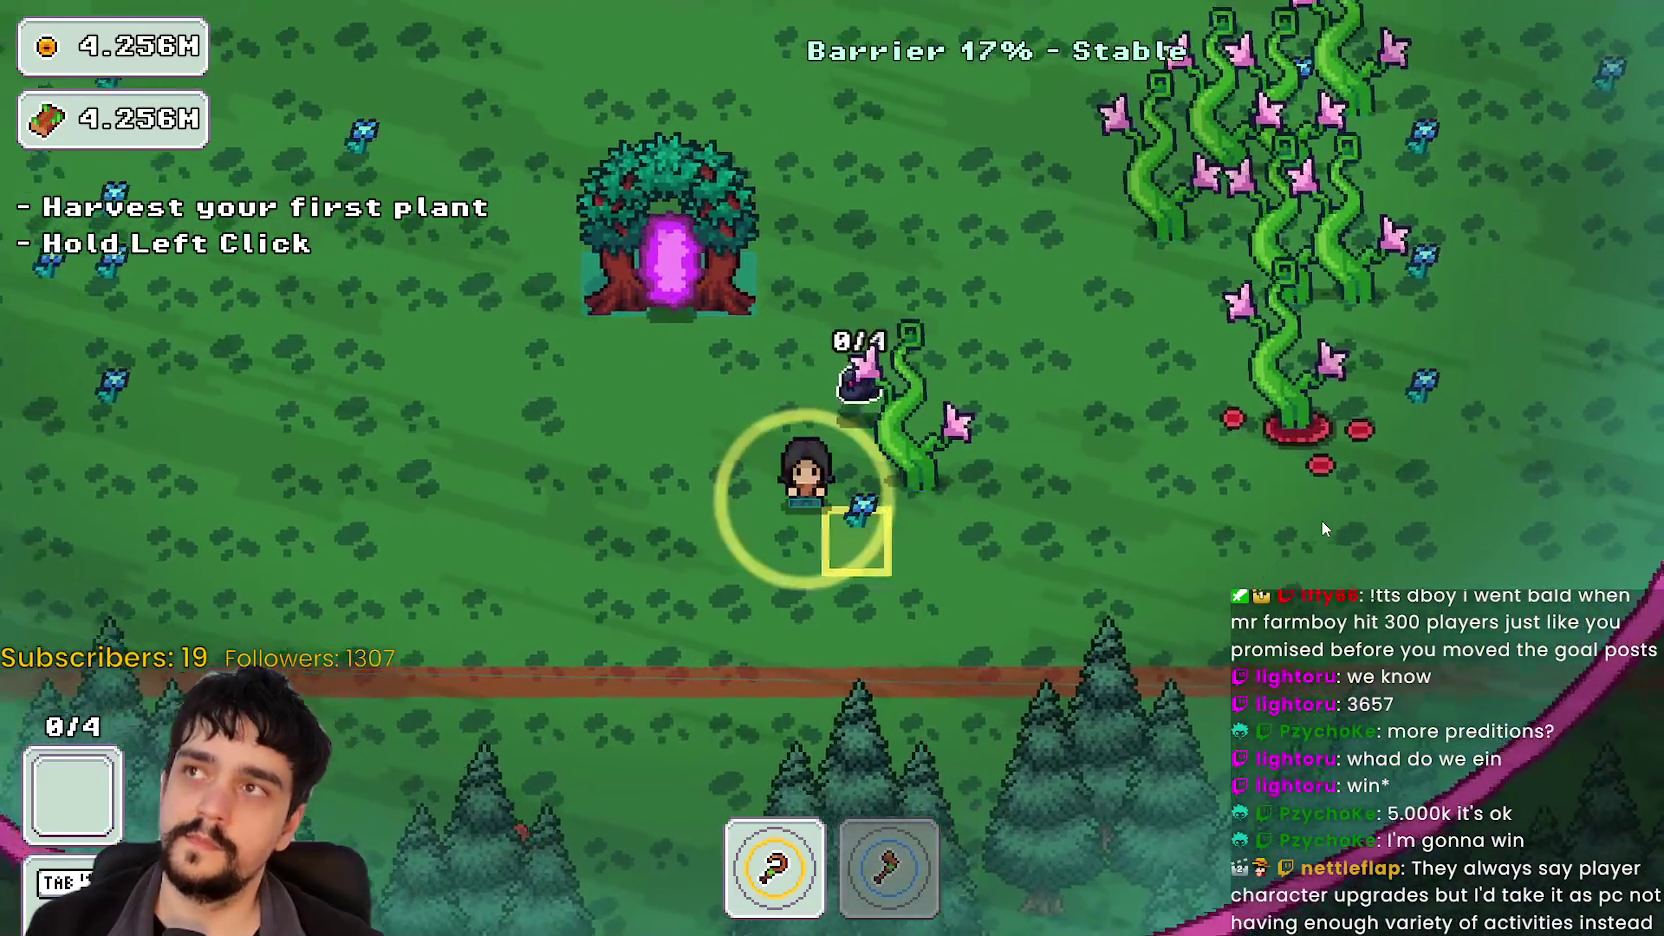
pyautogui.press('d')
pyautogui.press('a')
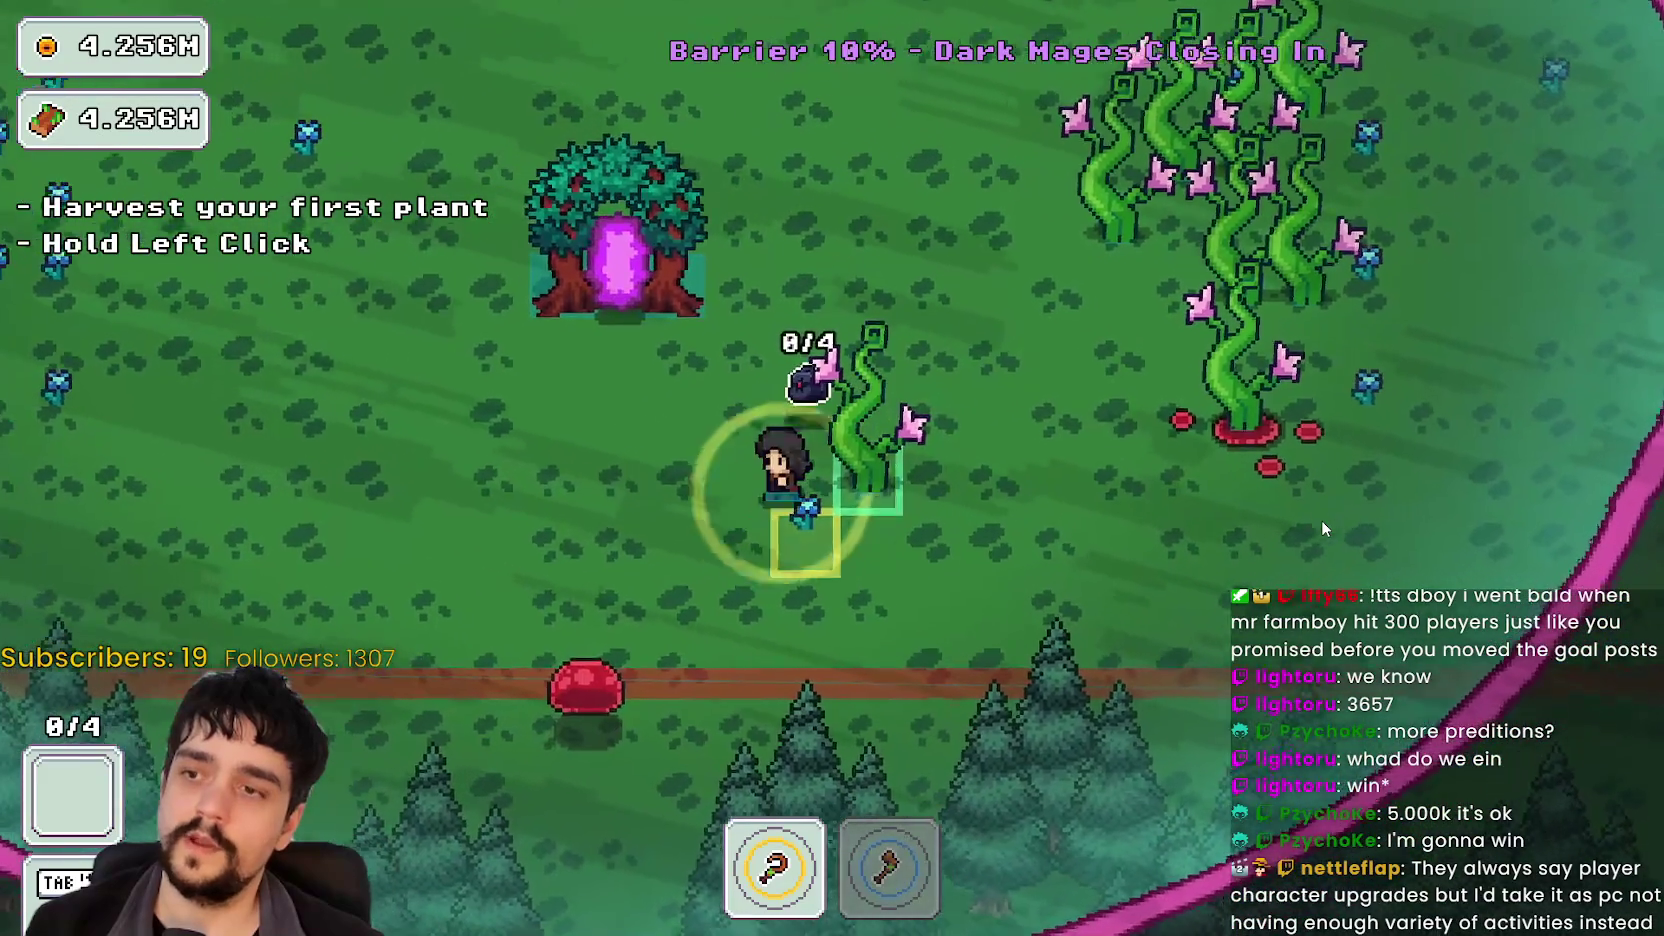
pyautogui.press('s')
pyautogui.press('w')
pyautogui.press('a')
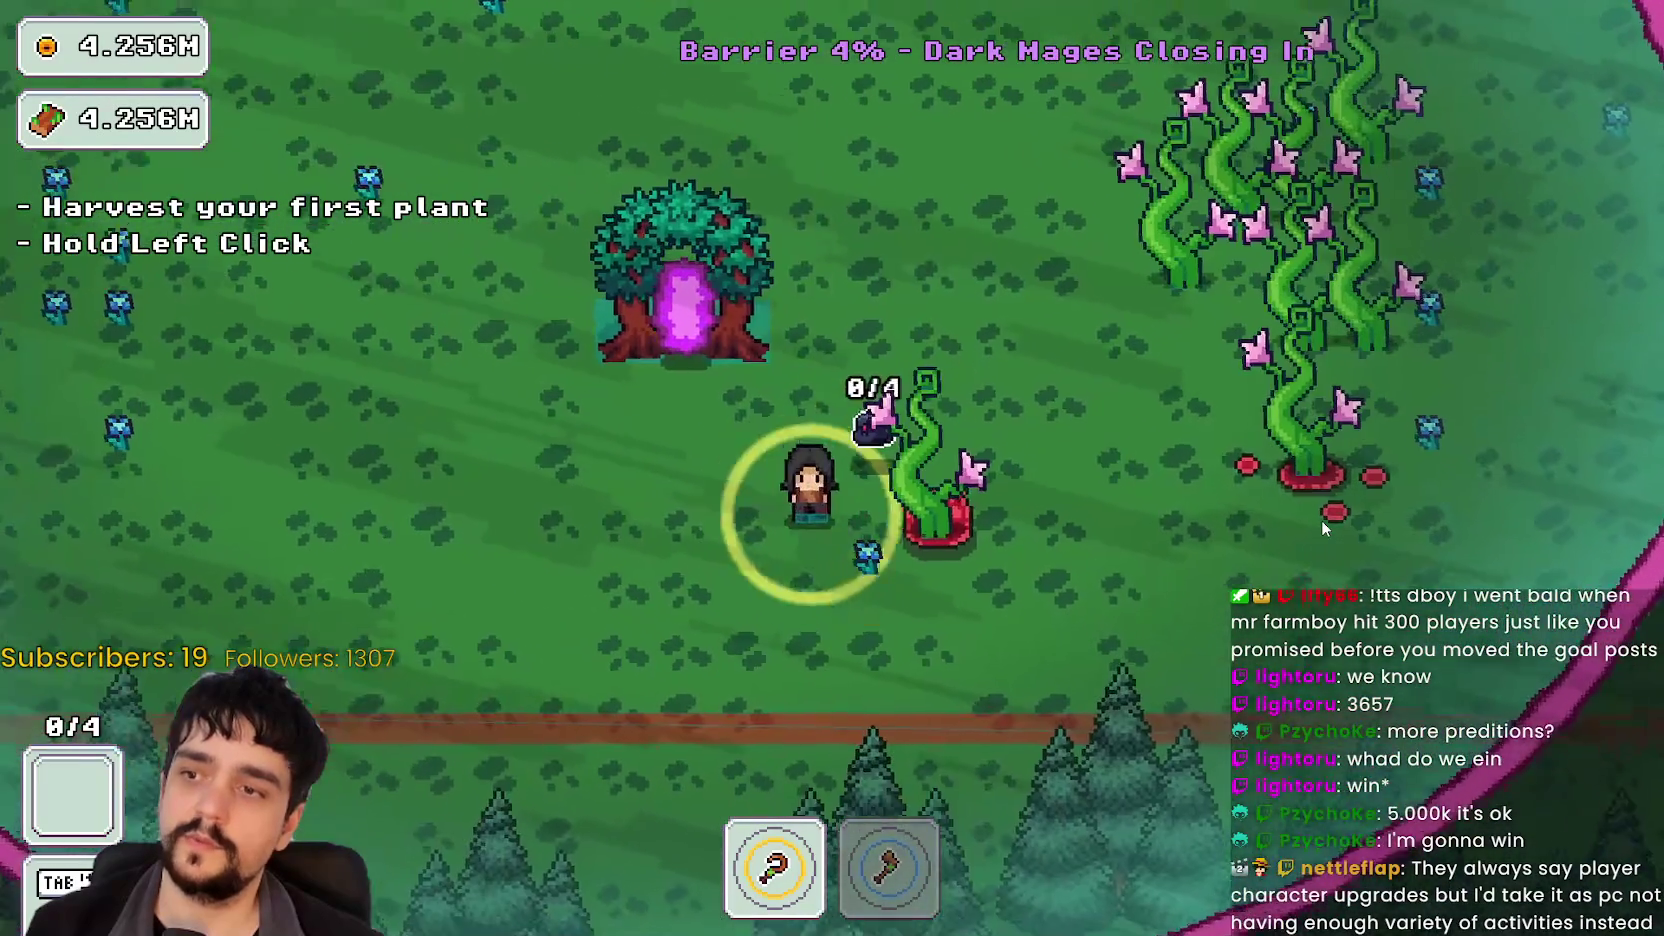
pyautogui.press('s')
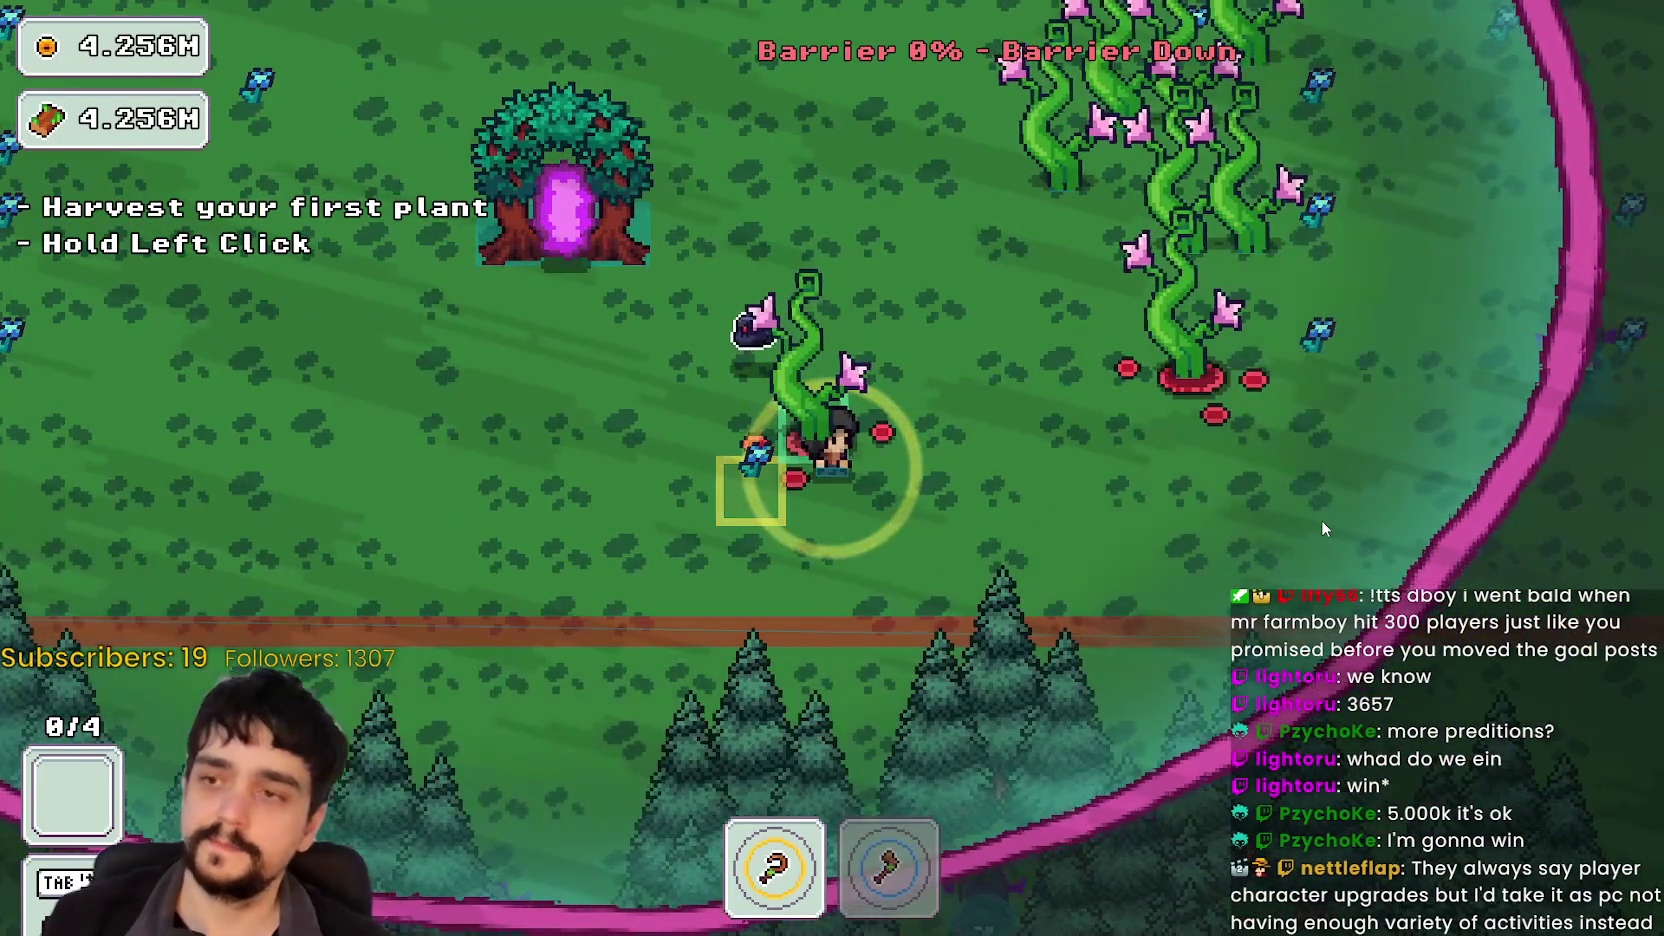
pyautogui.press('a')
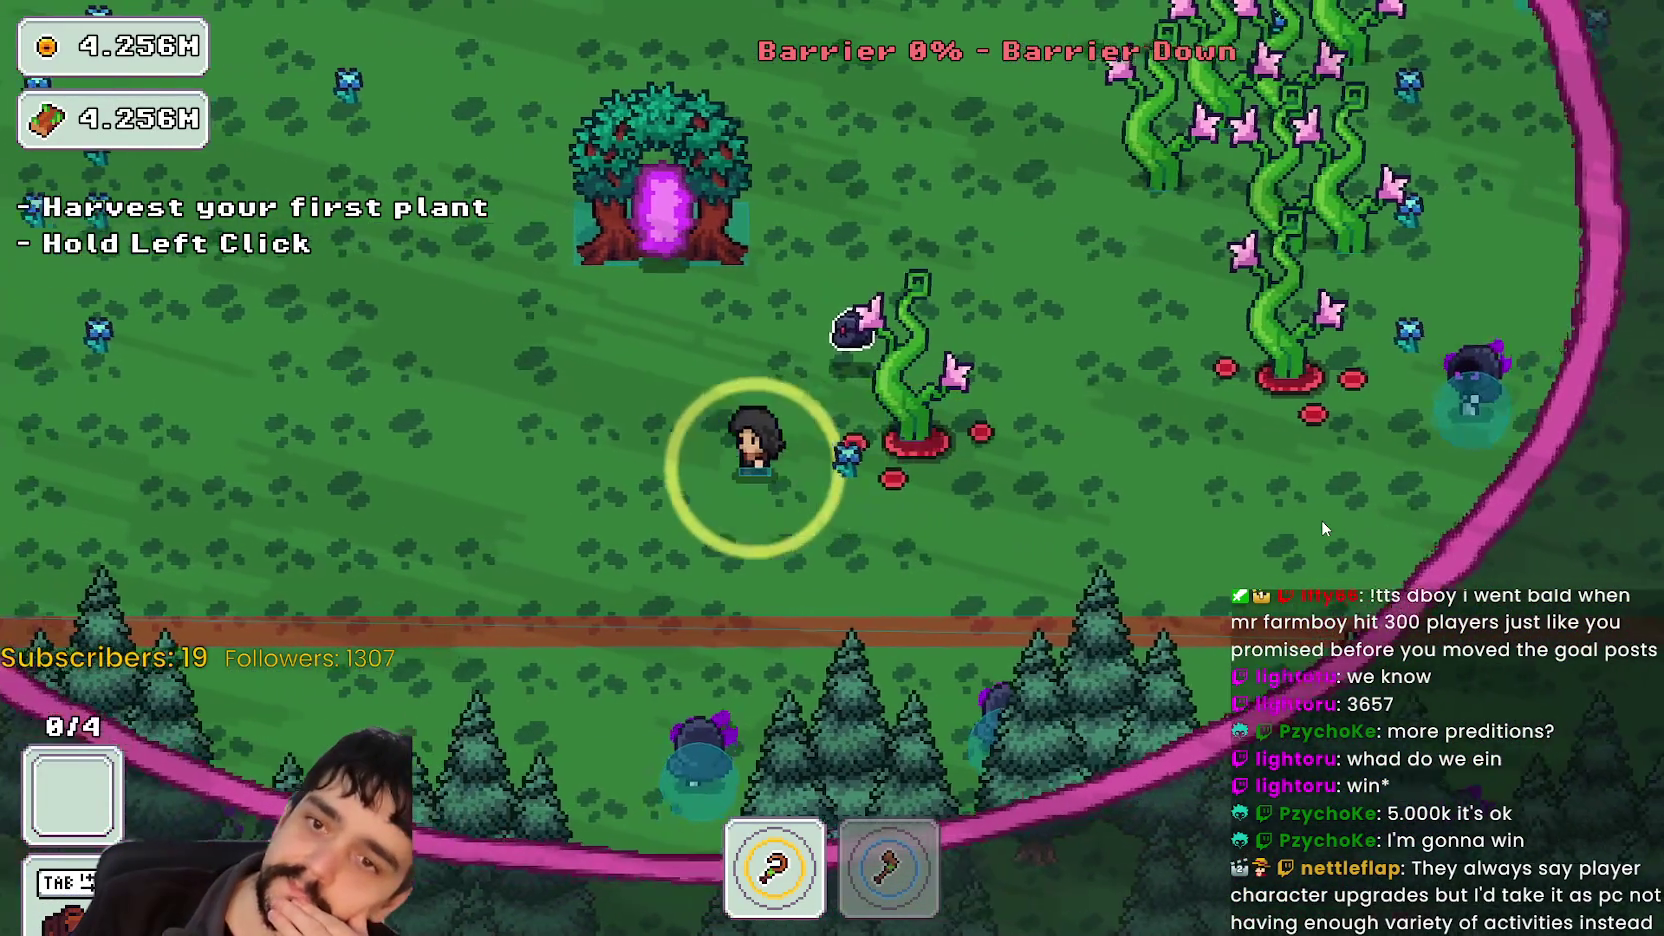
pyautogui.press('w')
pyautogui.press('d')
# Step: Enter the tree portal to end the stage and choose Return Home
pyautogui.press('a')
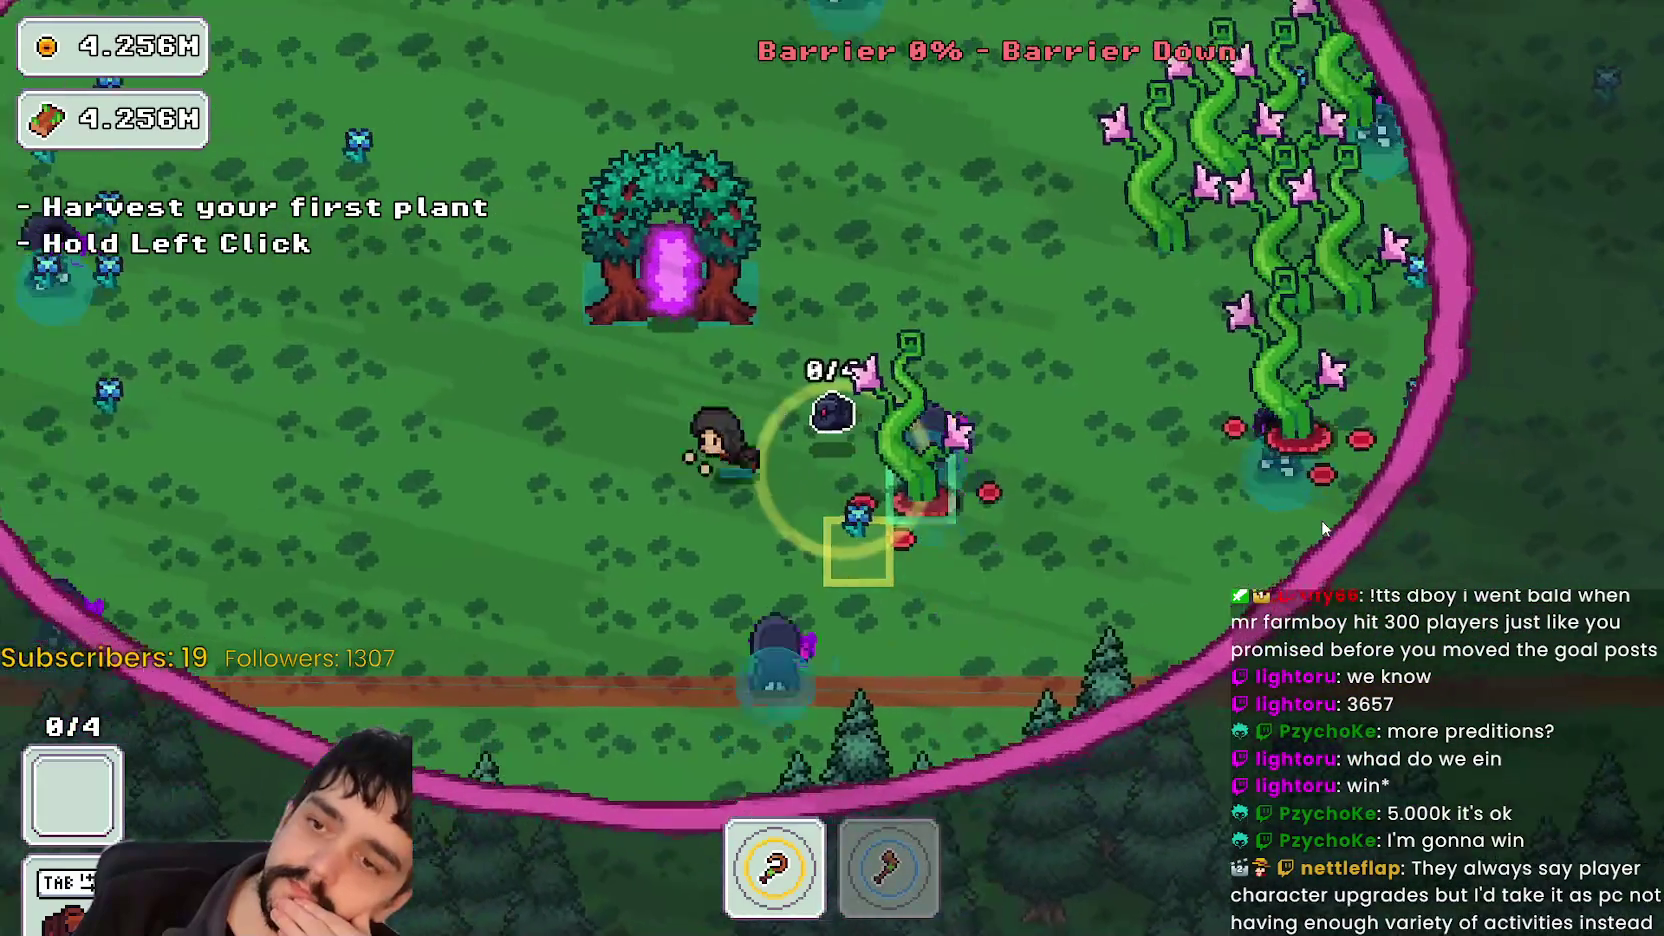
pyautogui.press('w')
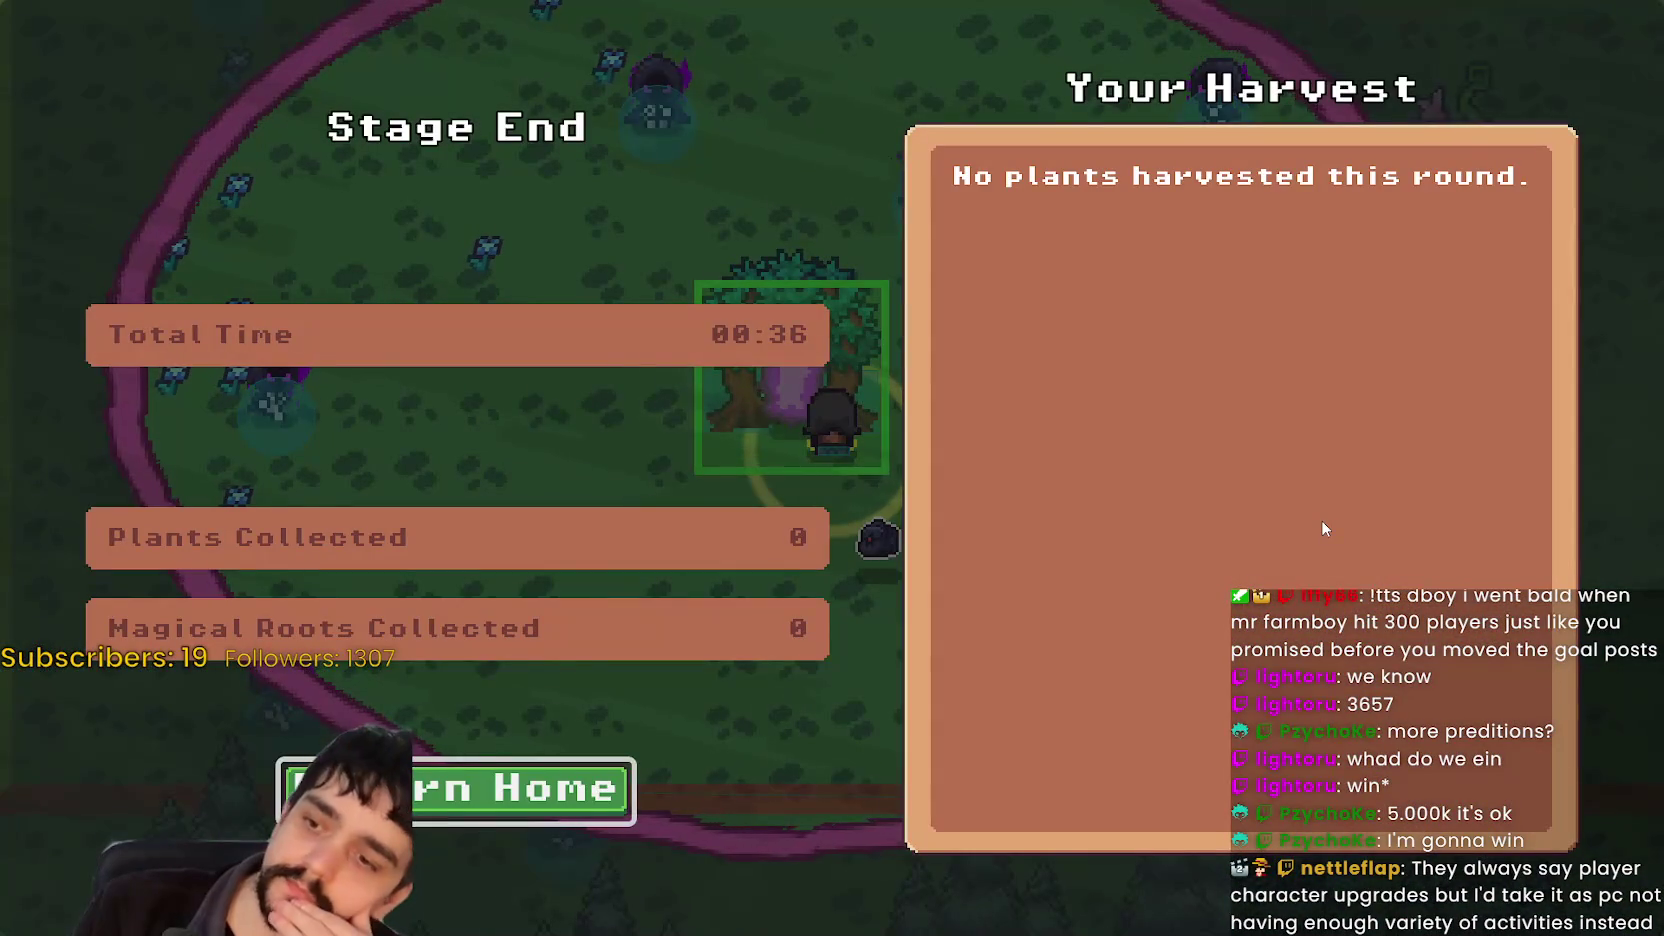
pyautogui.click(632, 765)
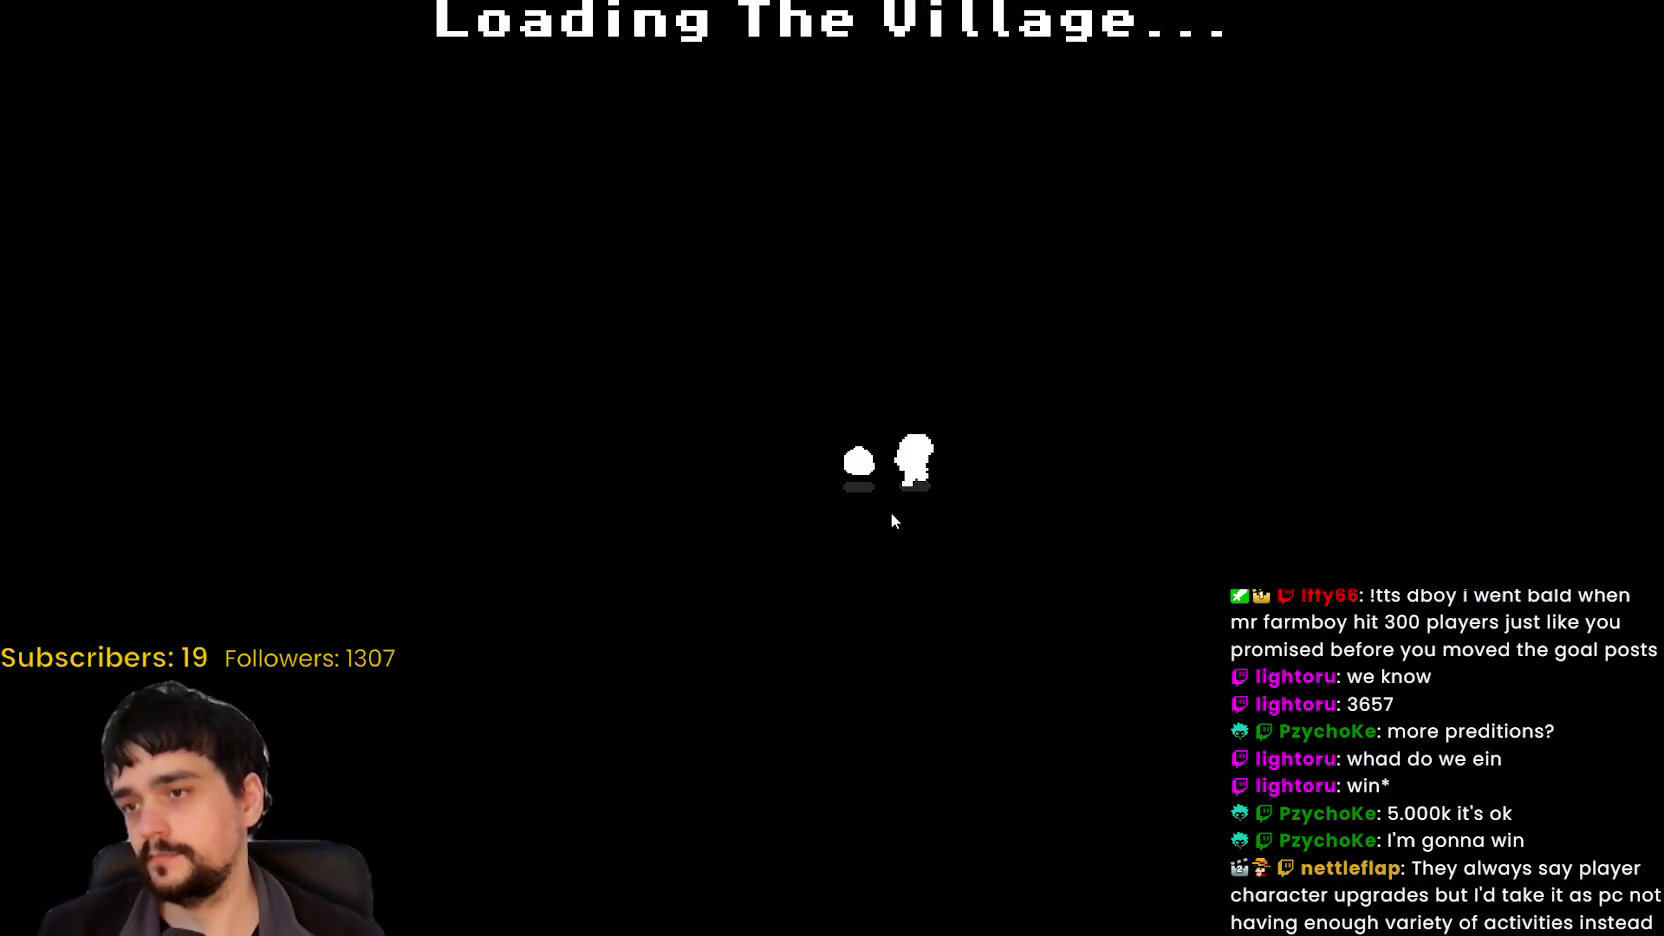
# Step: Walk back to the village portal and load the forest_1 stage
pyautogui.press('d')
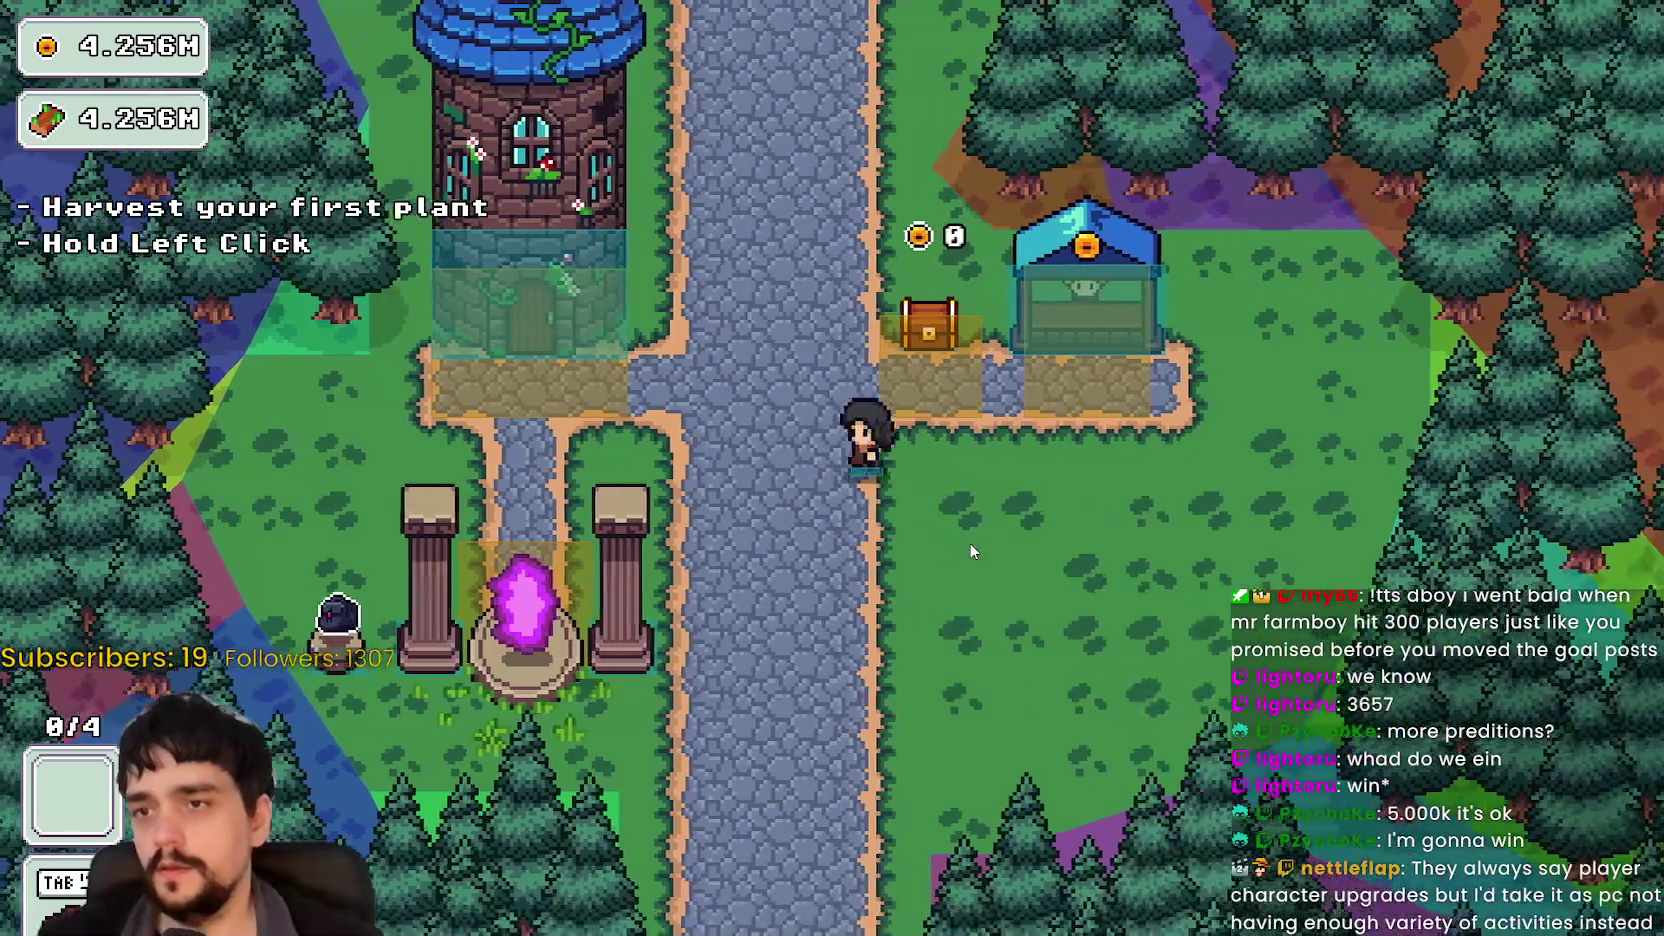
pyautogui.press('a')
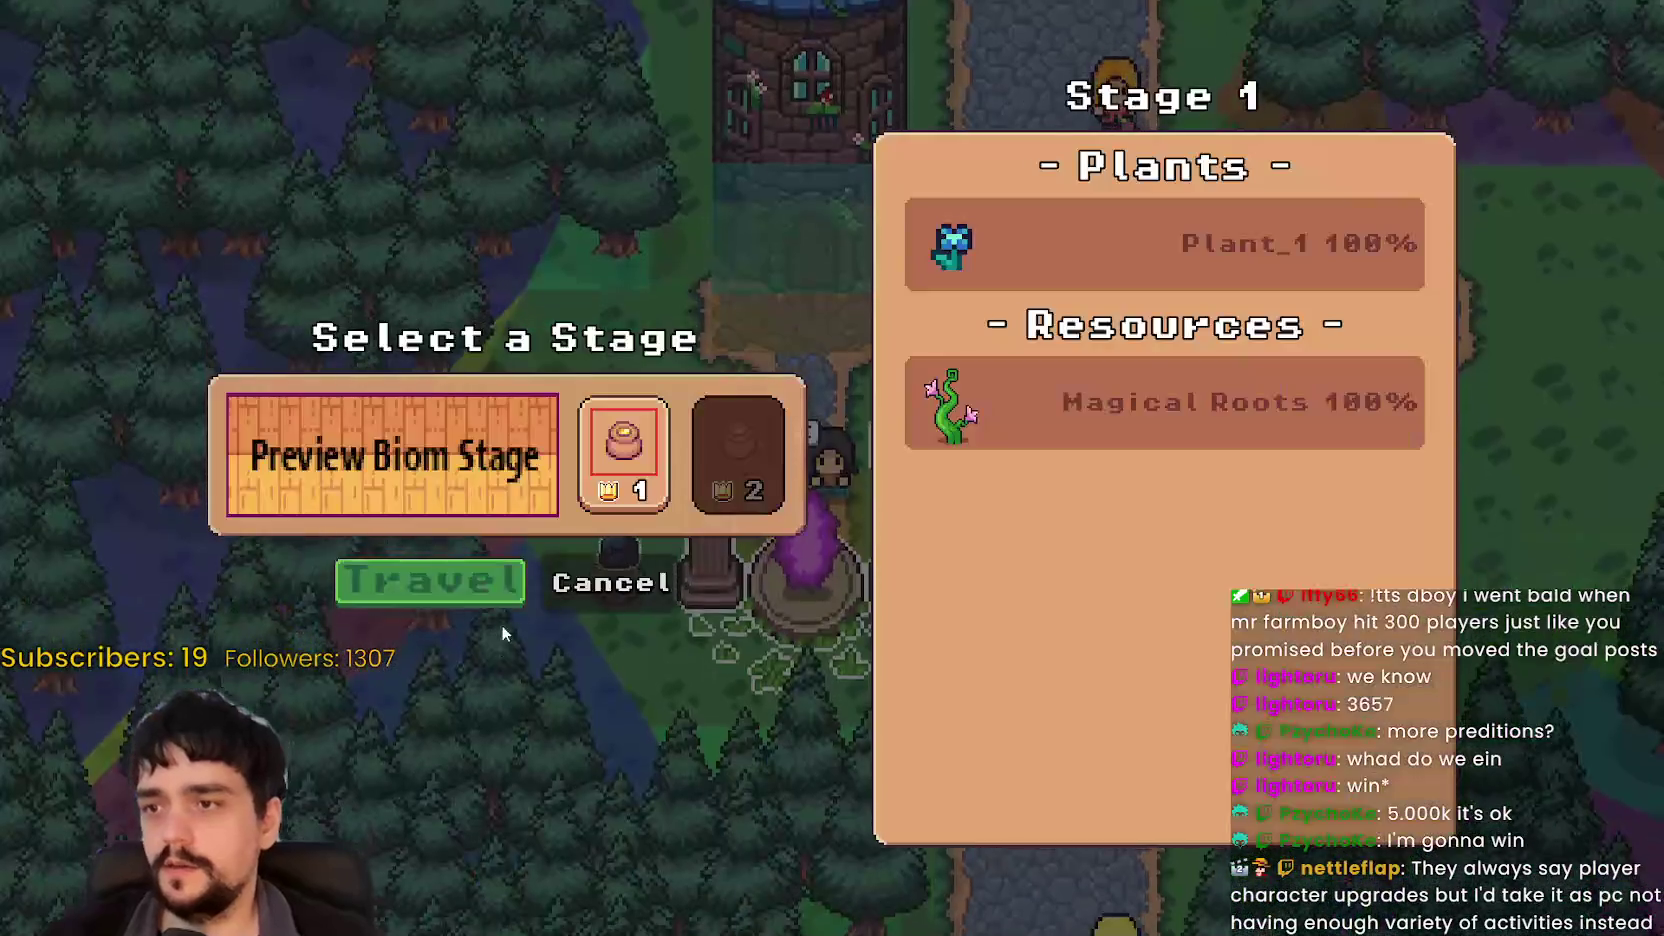
pyautogui.click(480, 590)
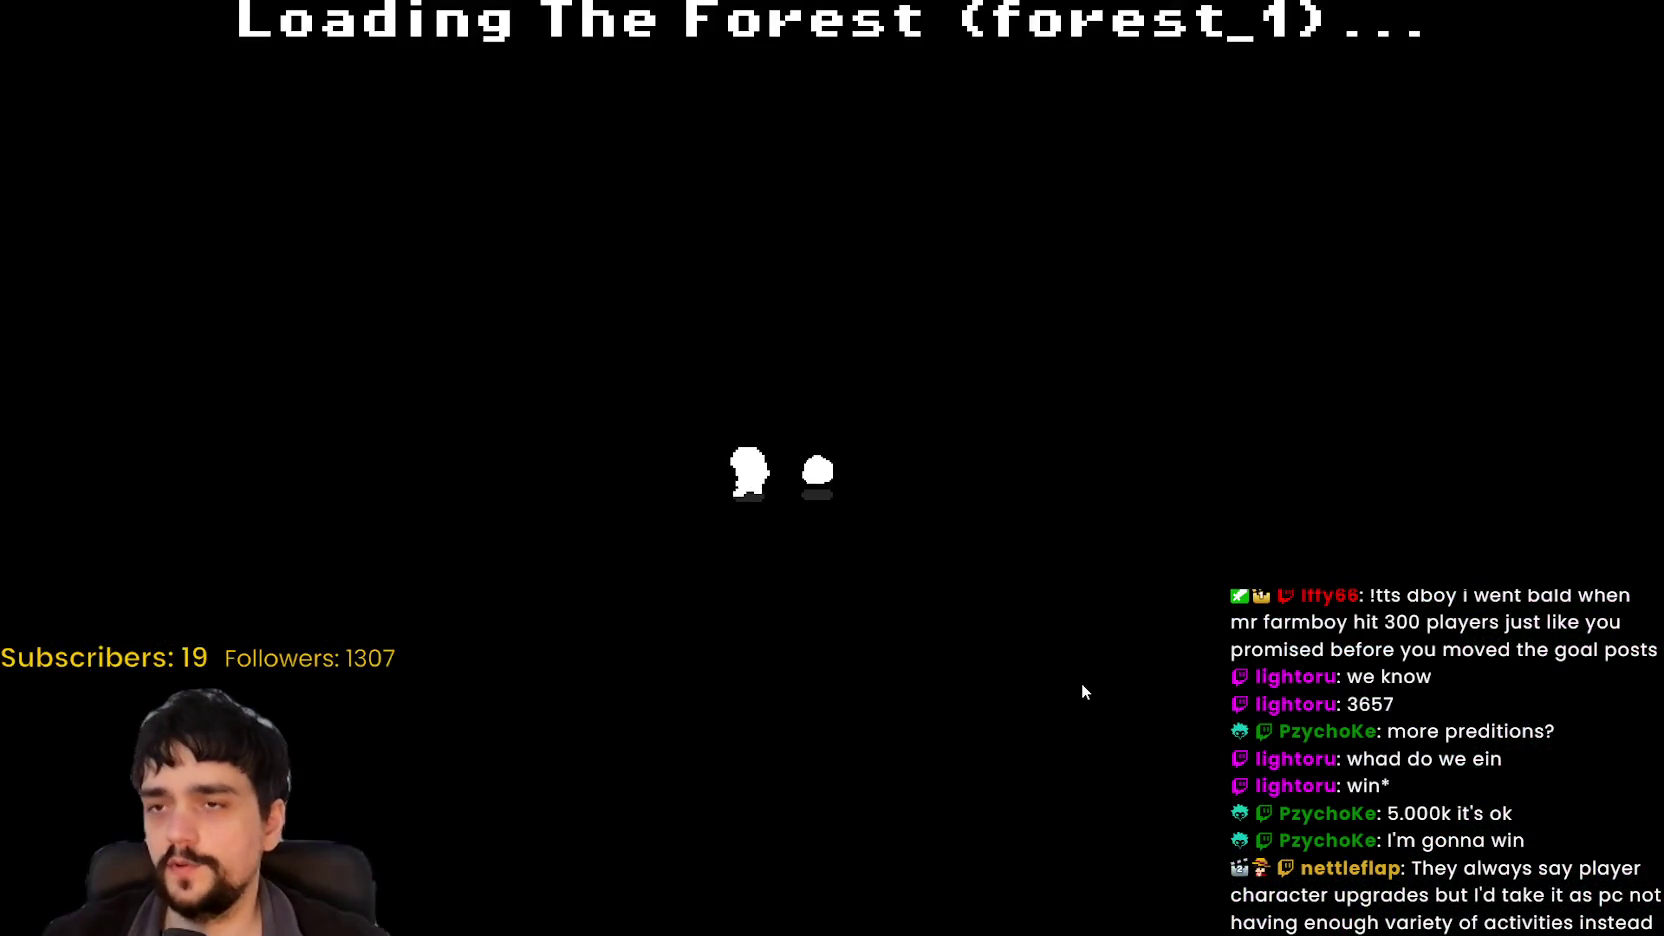
# Step: Step on and off a vine plant to check the overlap, then alt-tab to the editor
pyautogui.press('d')
pyautogui.press('s')
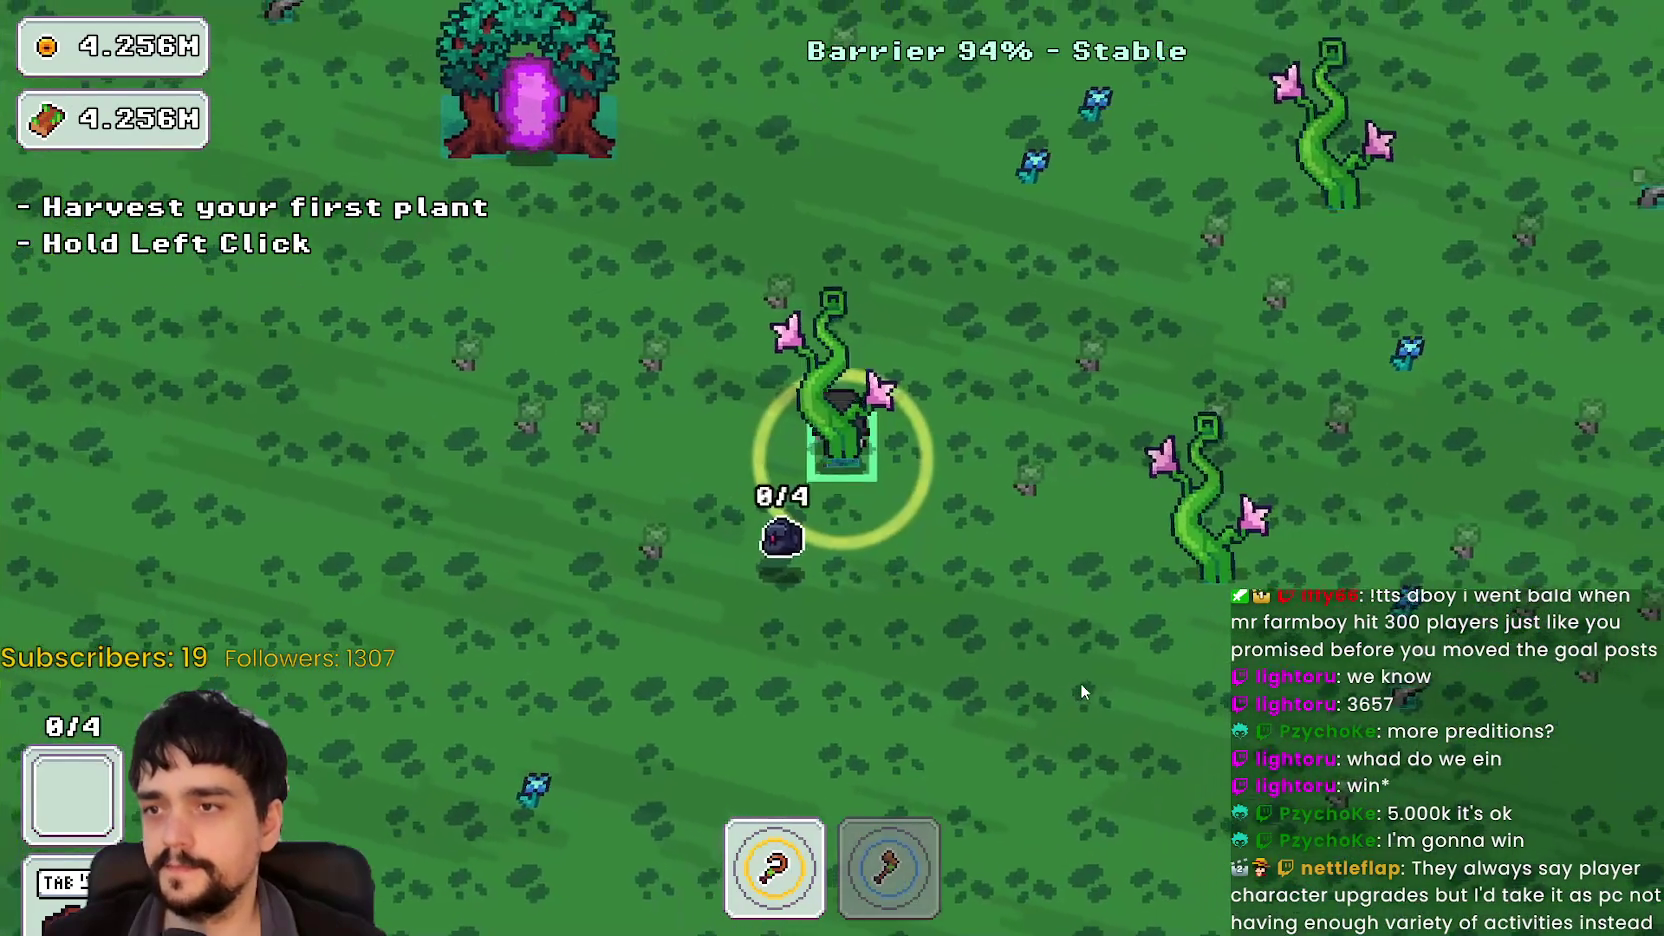
pyautogui.press('w')
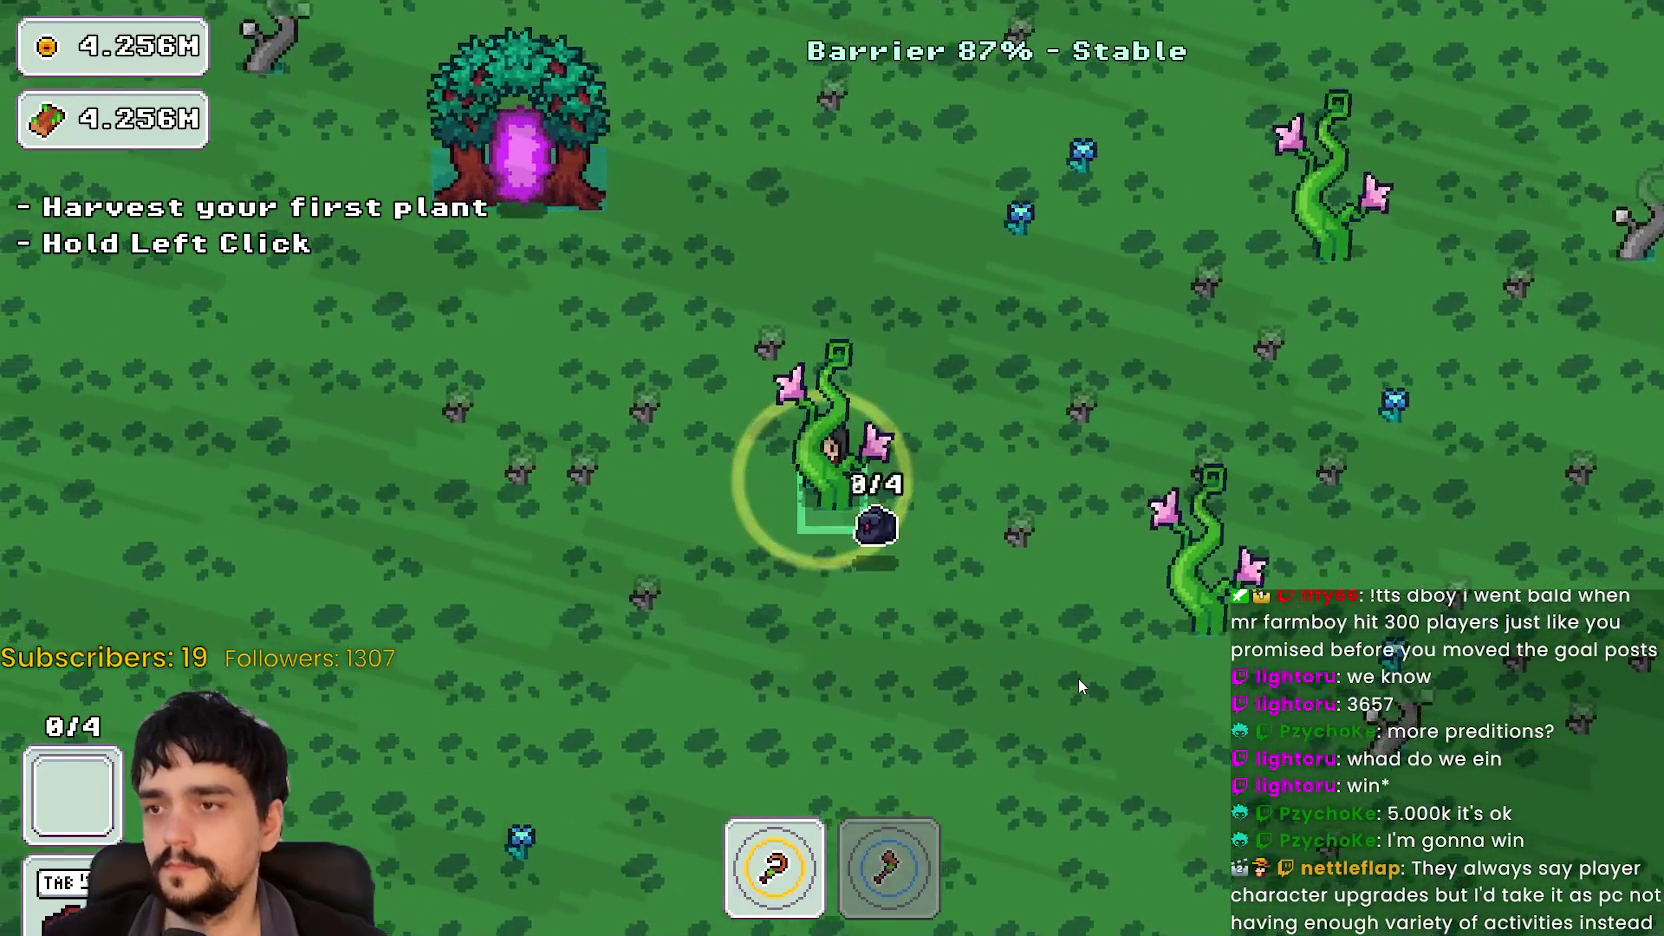
pyautogui.press('a')
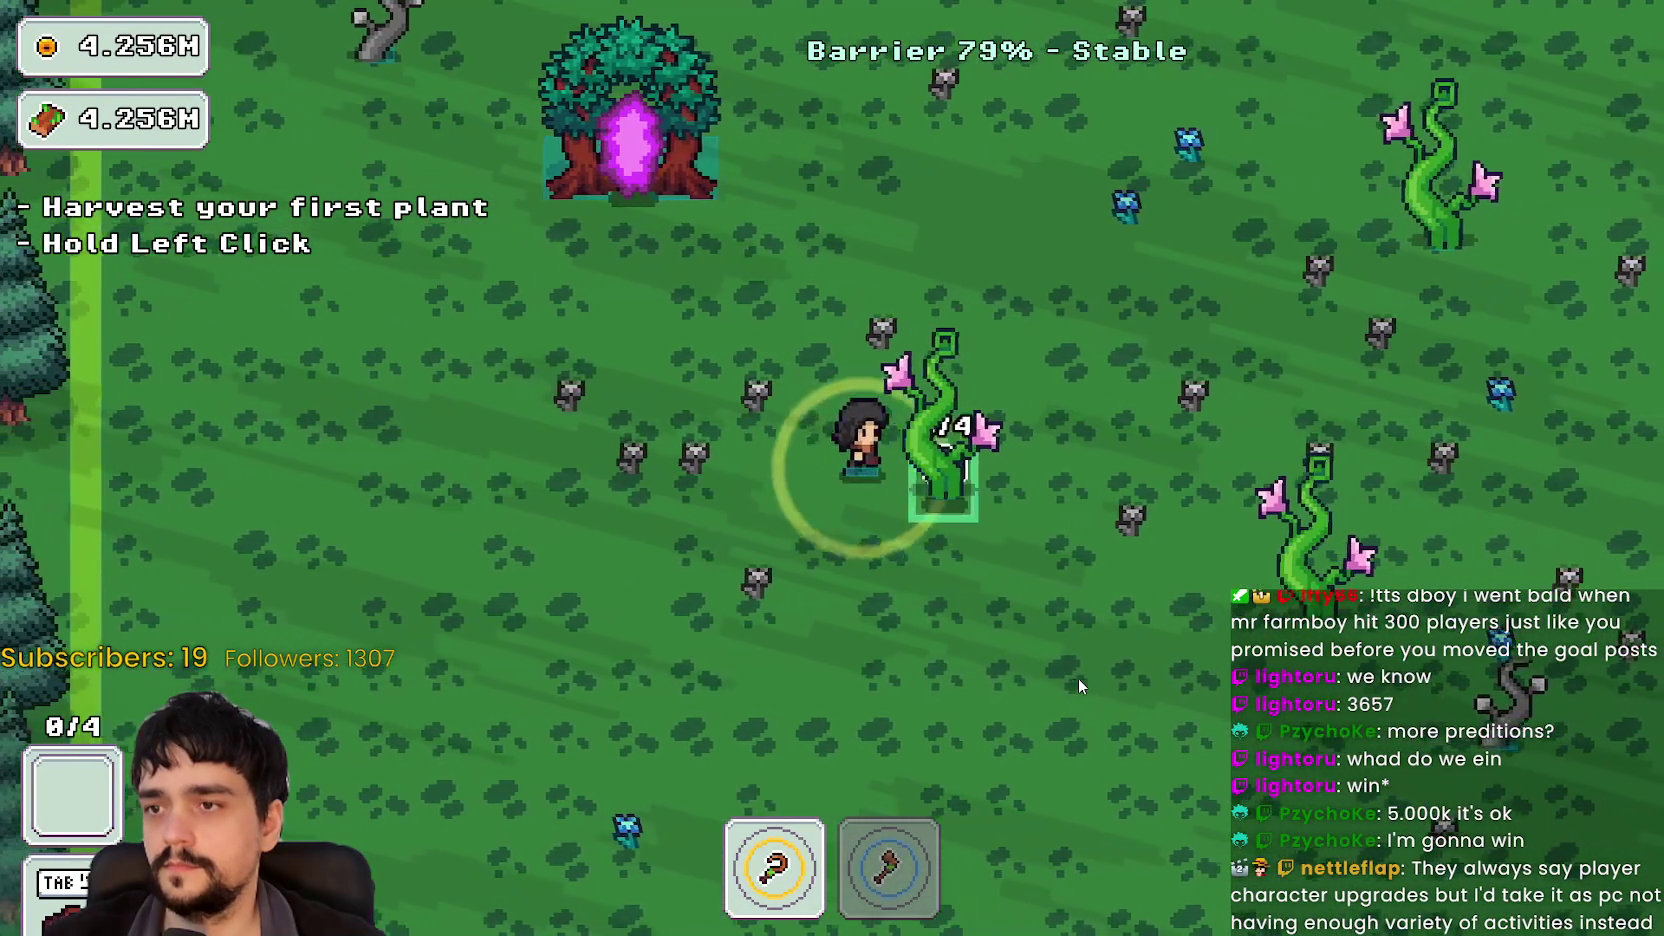
pyautogui.press('d')
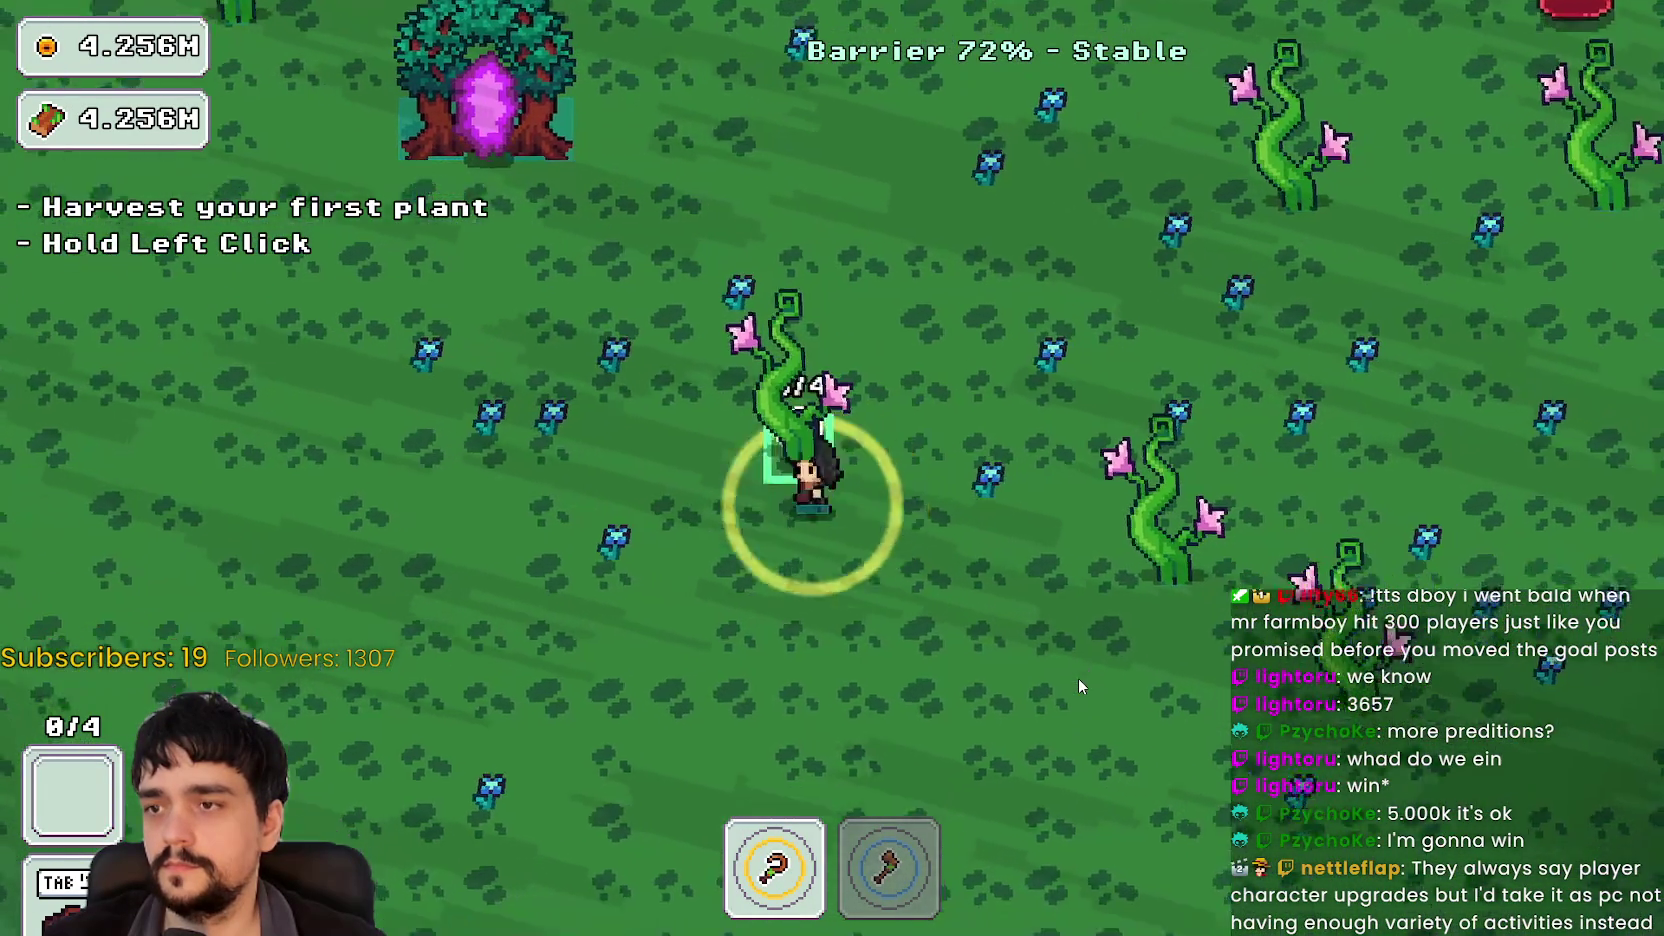
pyautogui.press('a')
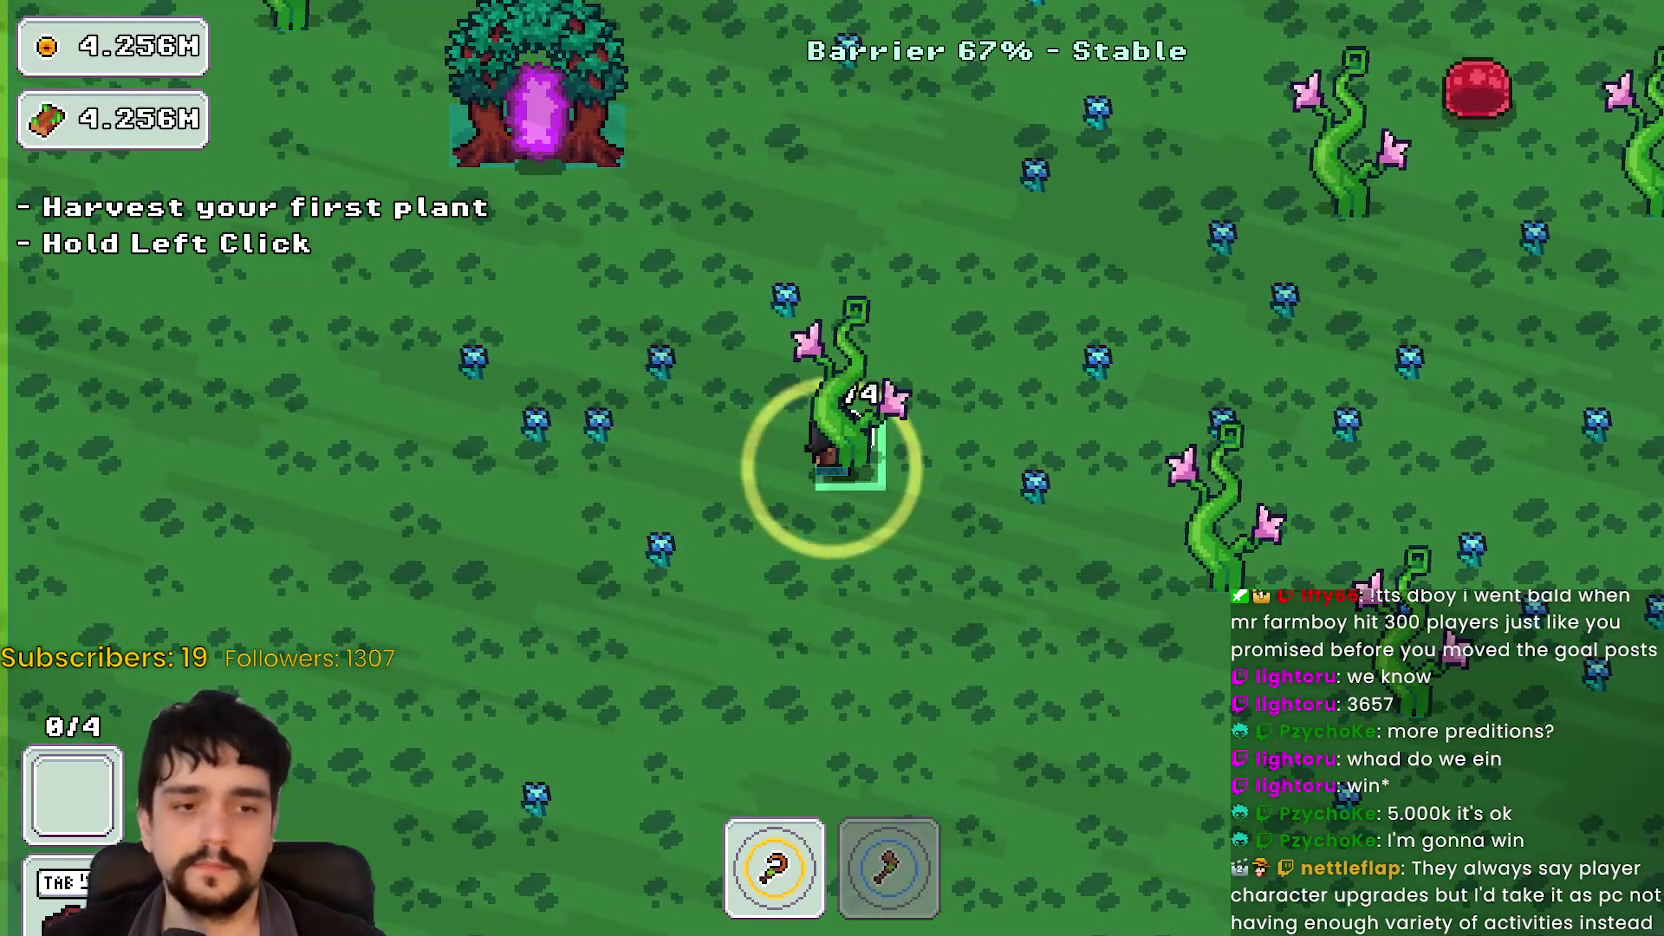
pyautogui.hotkey('alt', 'Tab')
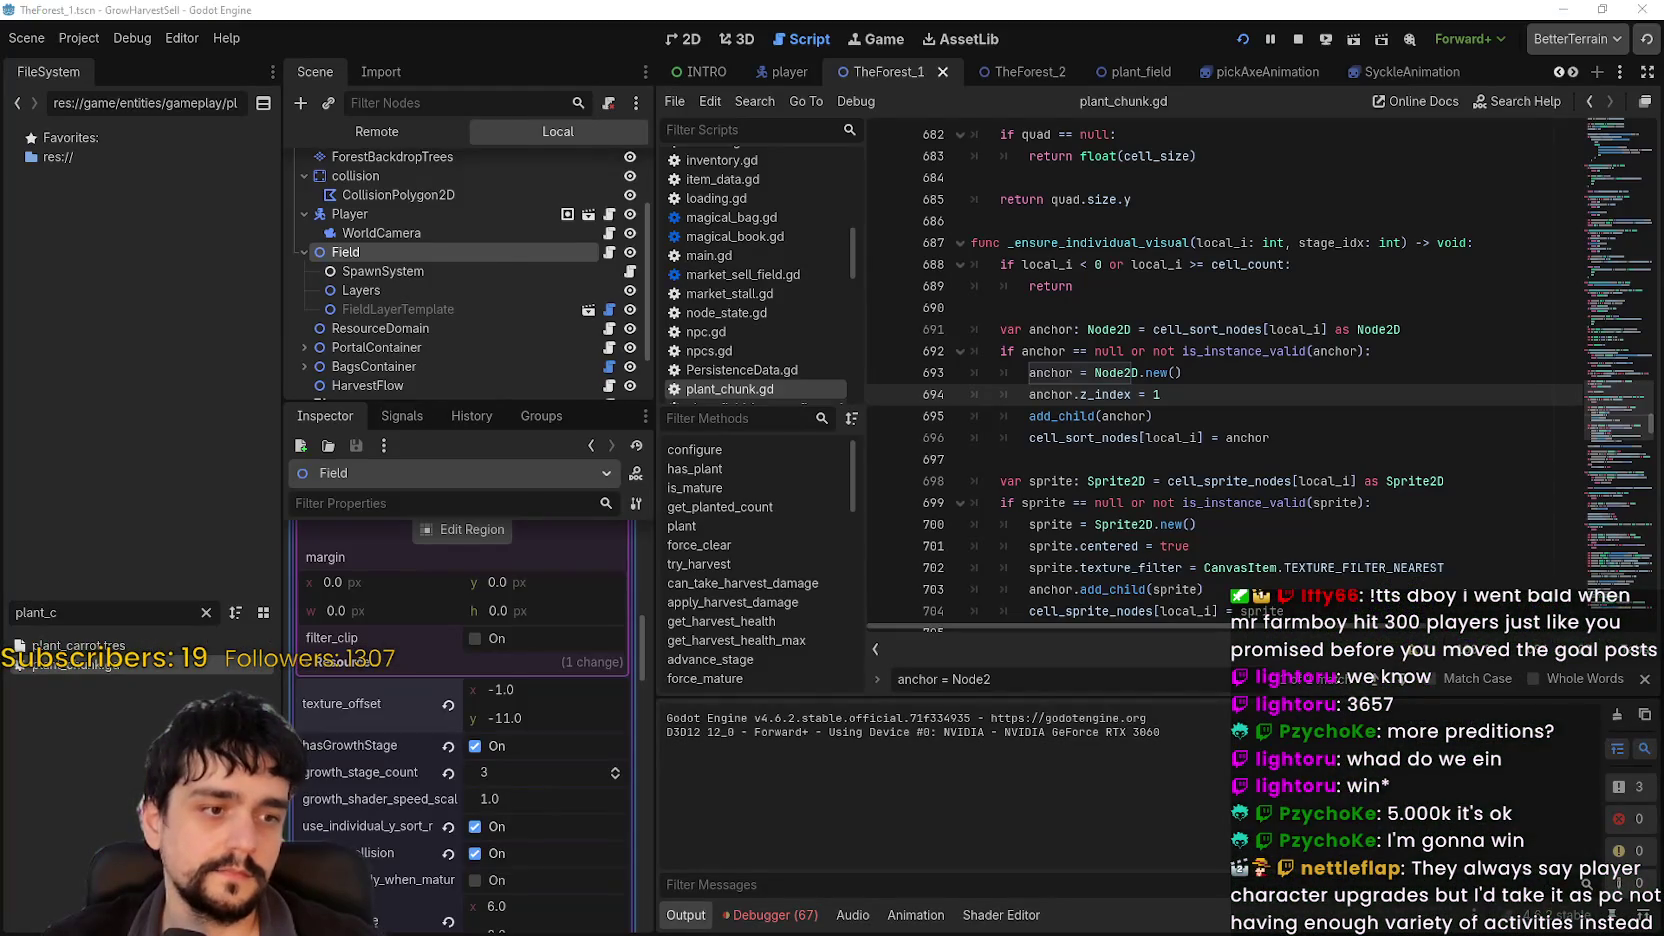
# Step: Return to the Godot editor and pause the running game
pyautogui.hotkey('alt', 'Tab')
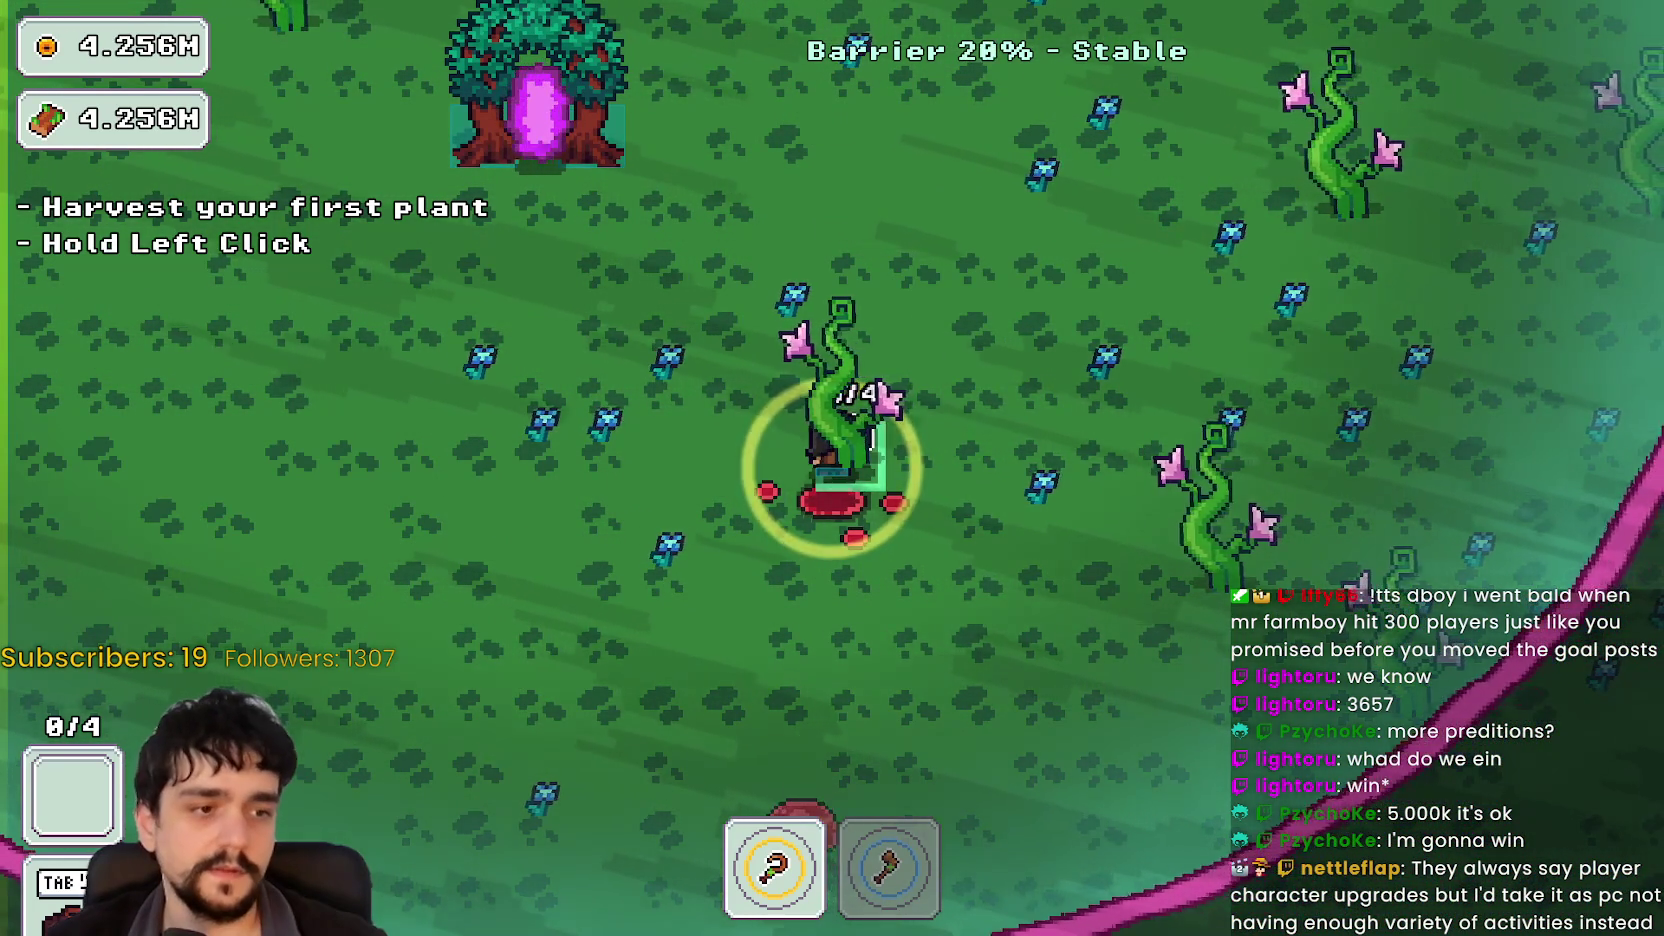
pyautogui.hotkey('alt', 'F4')
pyautogui.click(1266, 42)
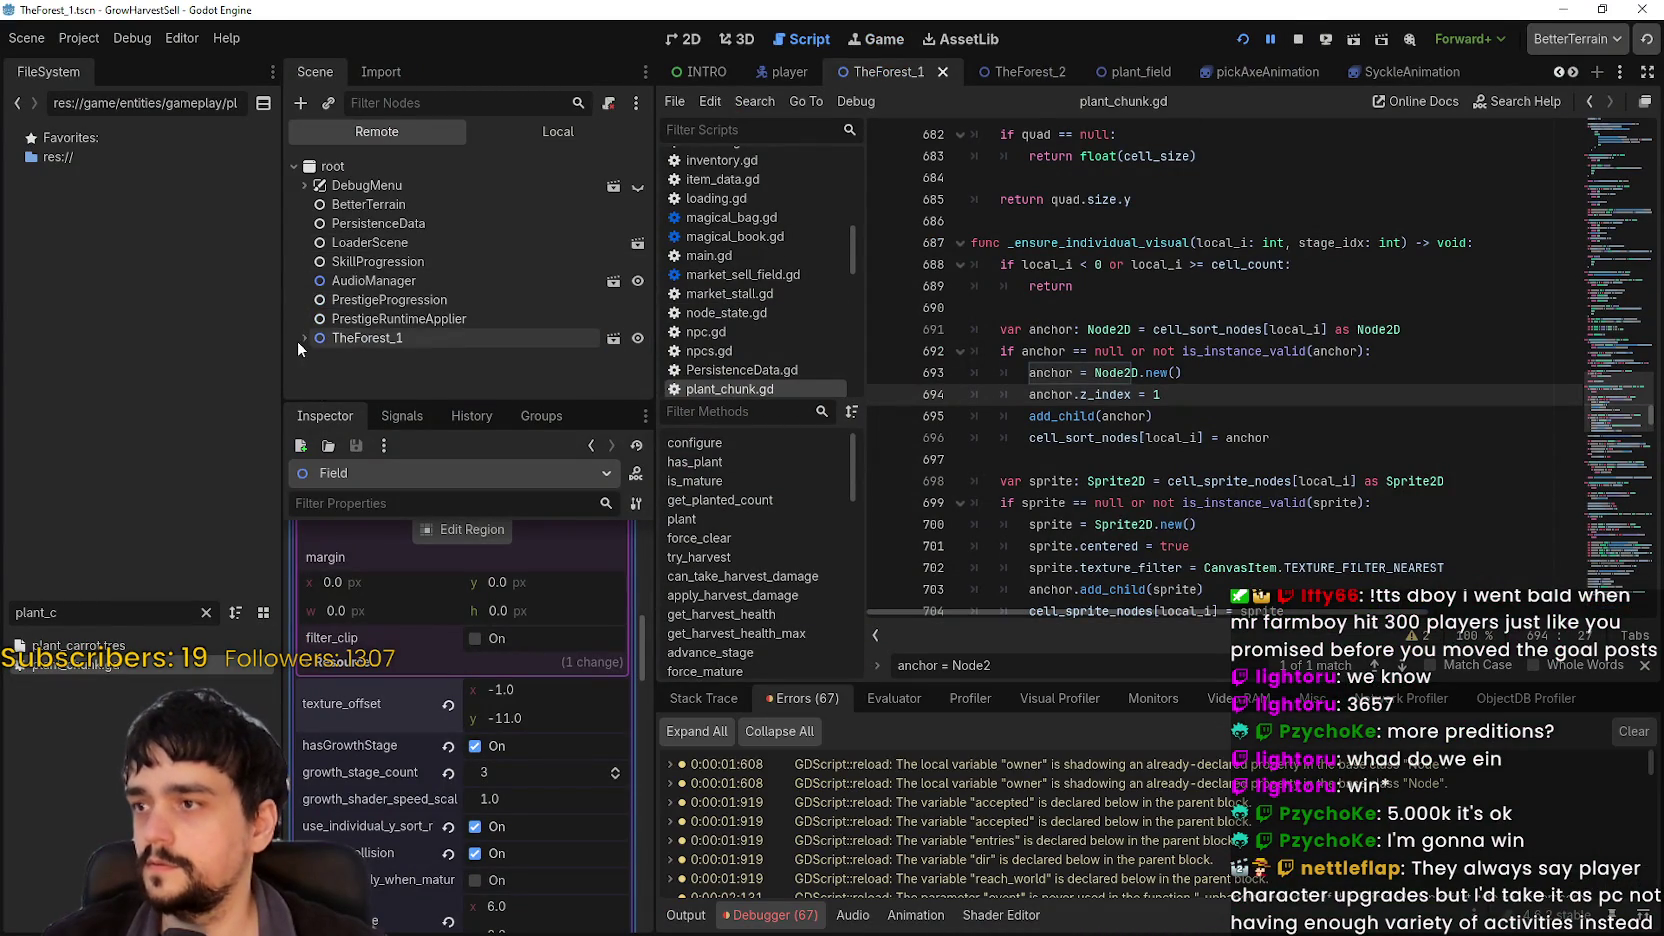
pyautogui.scroll(-1, 307, 339)
pyautogui.click(314, 257)
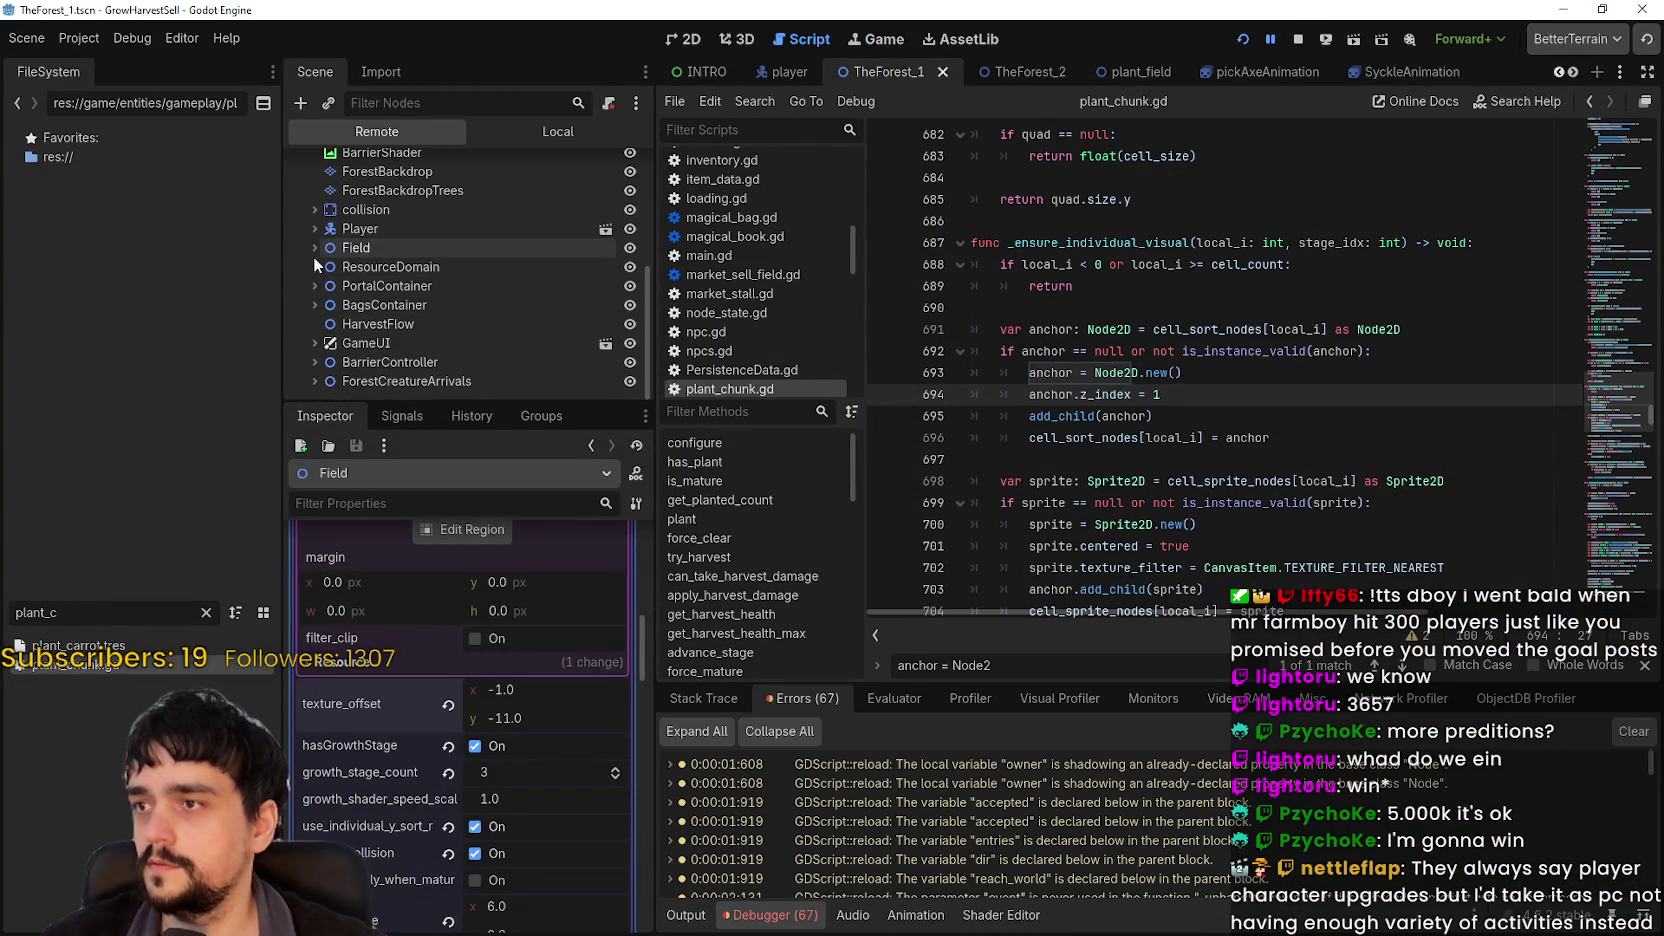
pyautogui.click(325, 286)
pyautogui.click(335, 295)
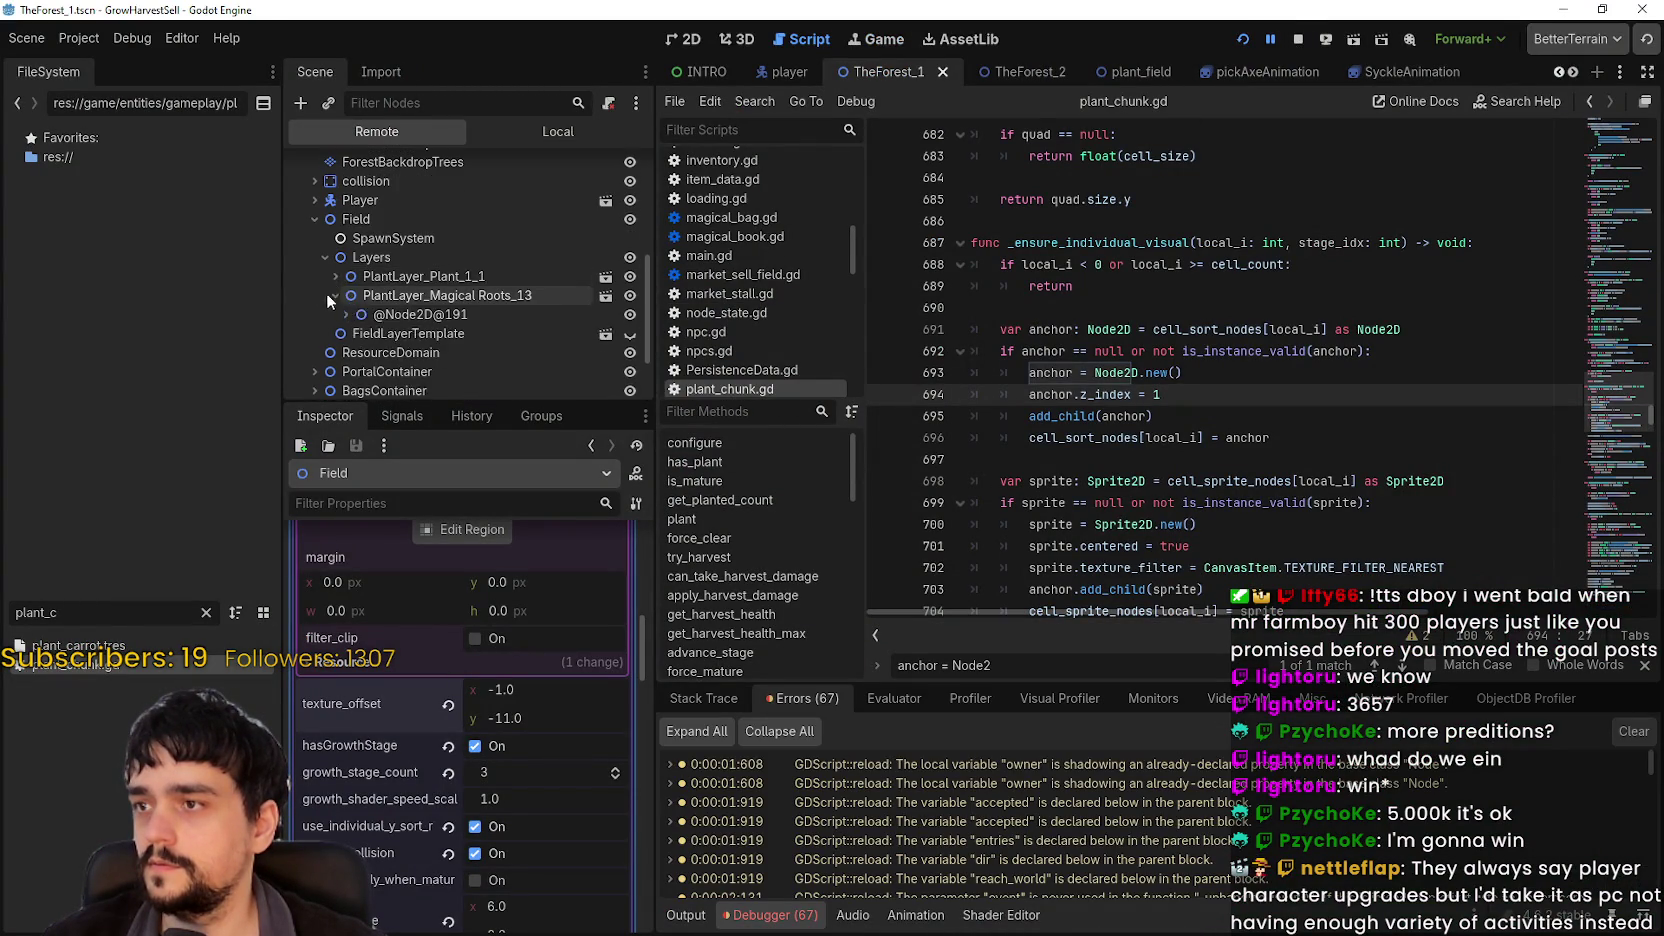
pyautogui.scroll(-3, 330, 292)
pyautogui.click(346, 229)
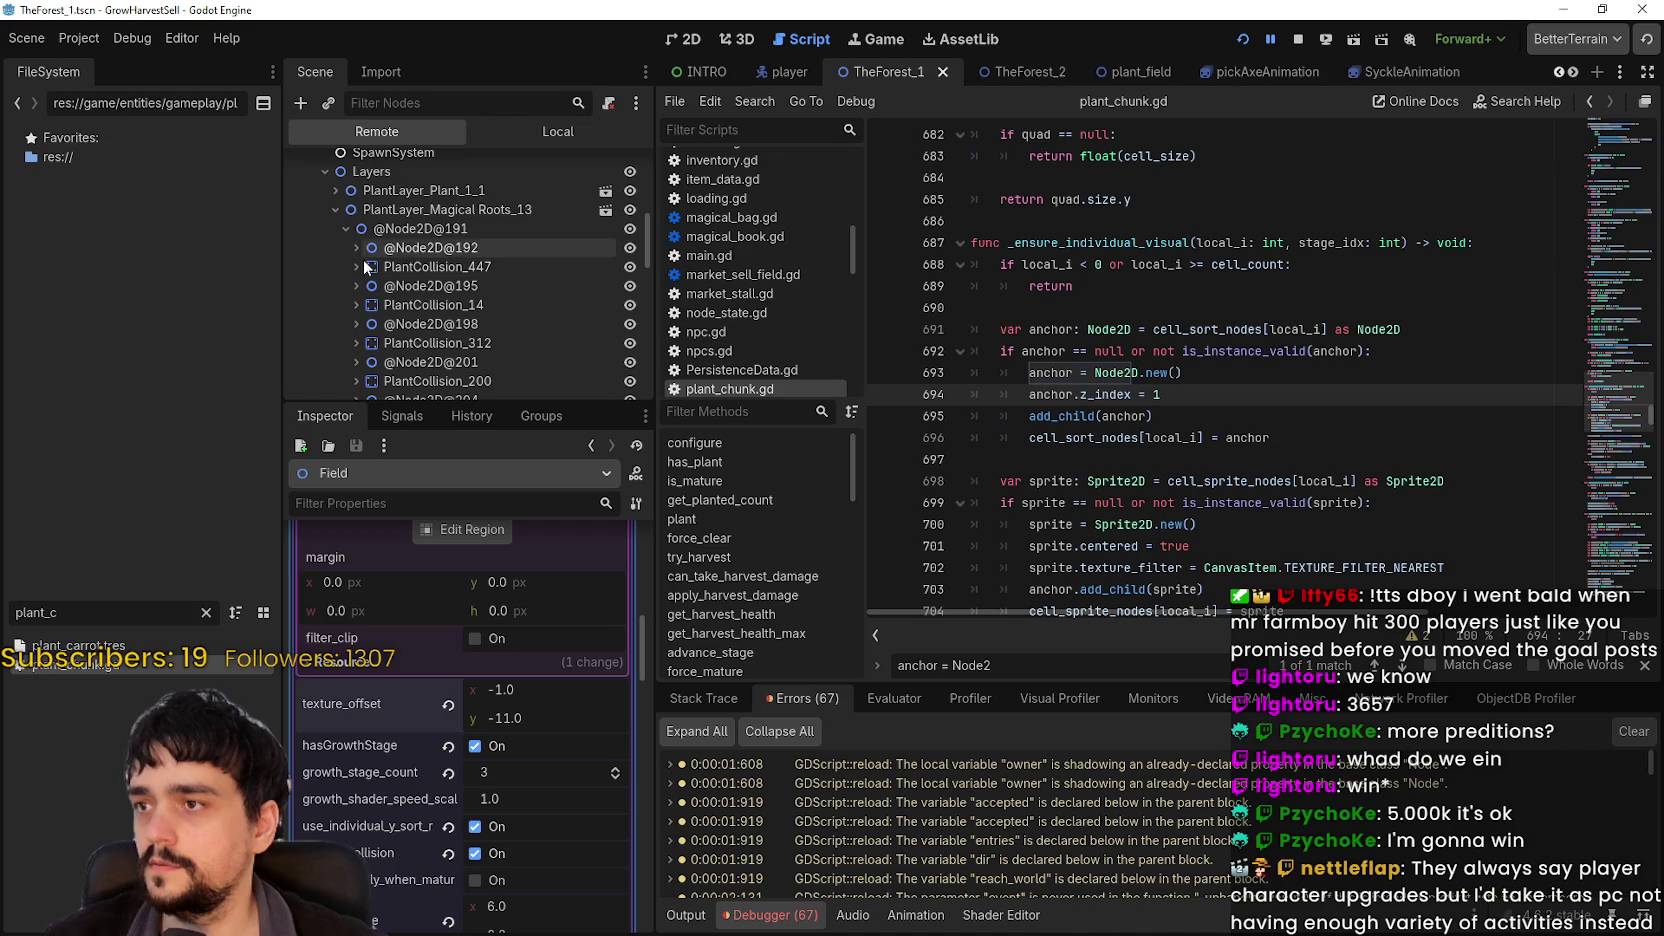
pyautogui.click(357, 248)
pyautogui.click(394, 249)
pyautogui.scroll(-10, 462, 740)
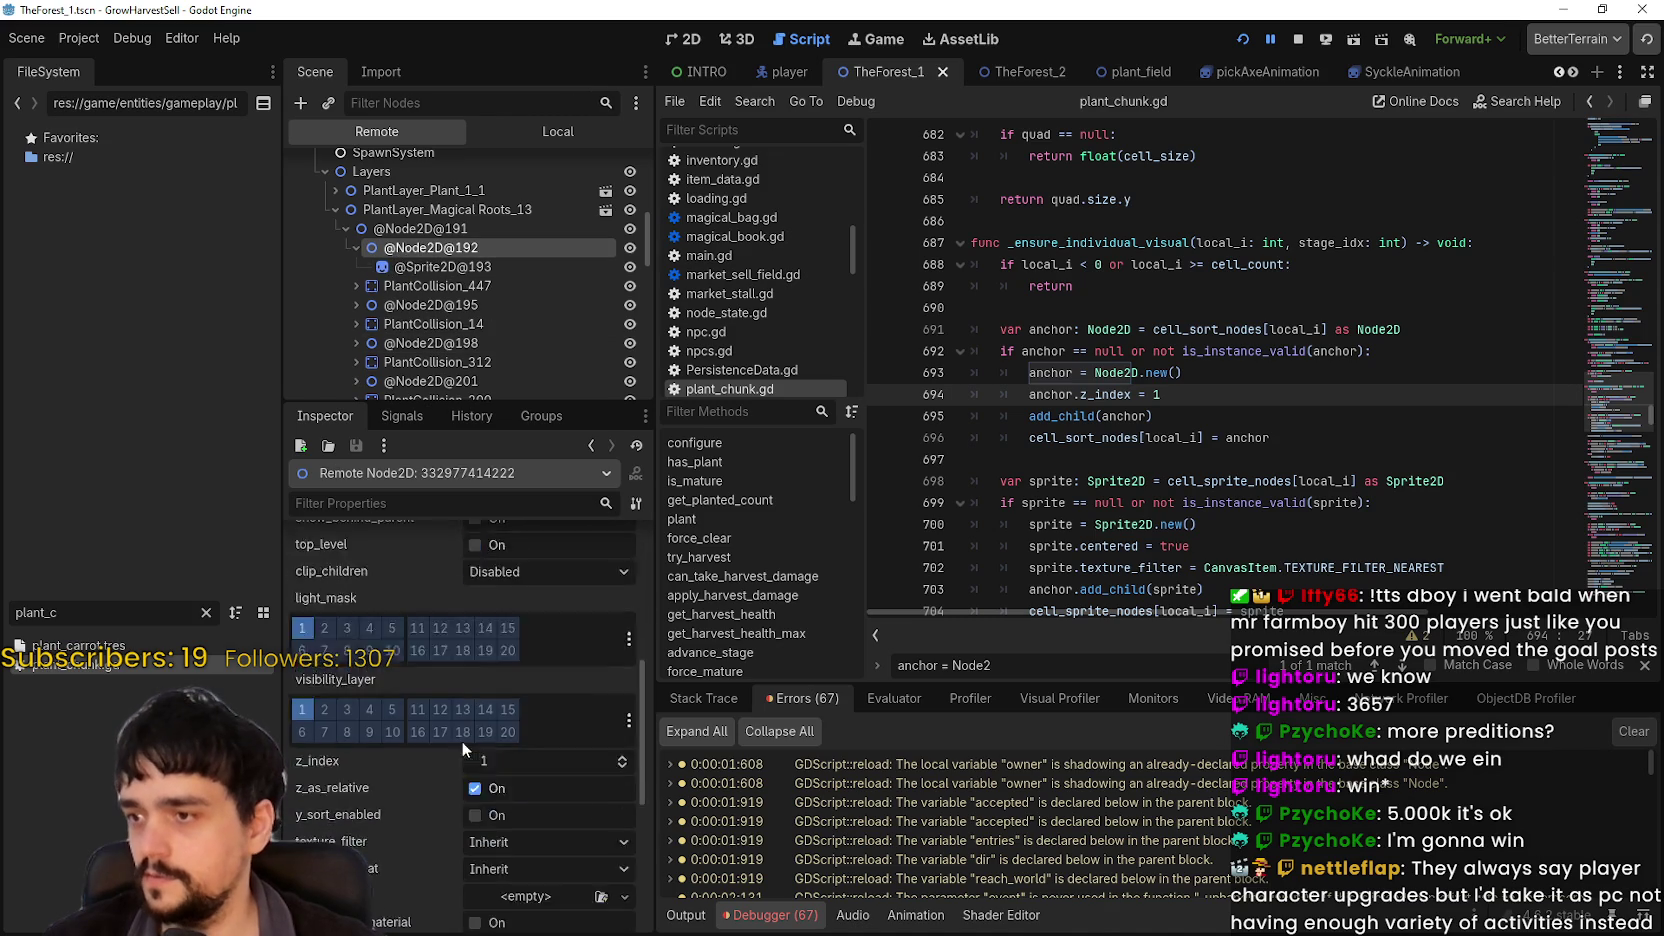
pyautogui.click(488, 766)
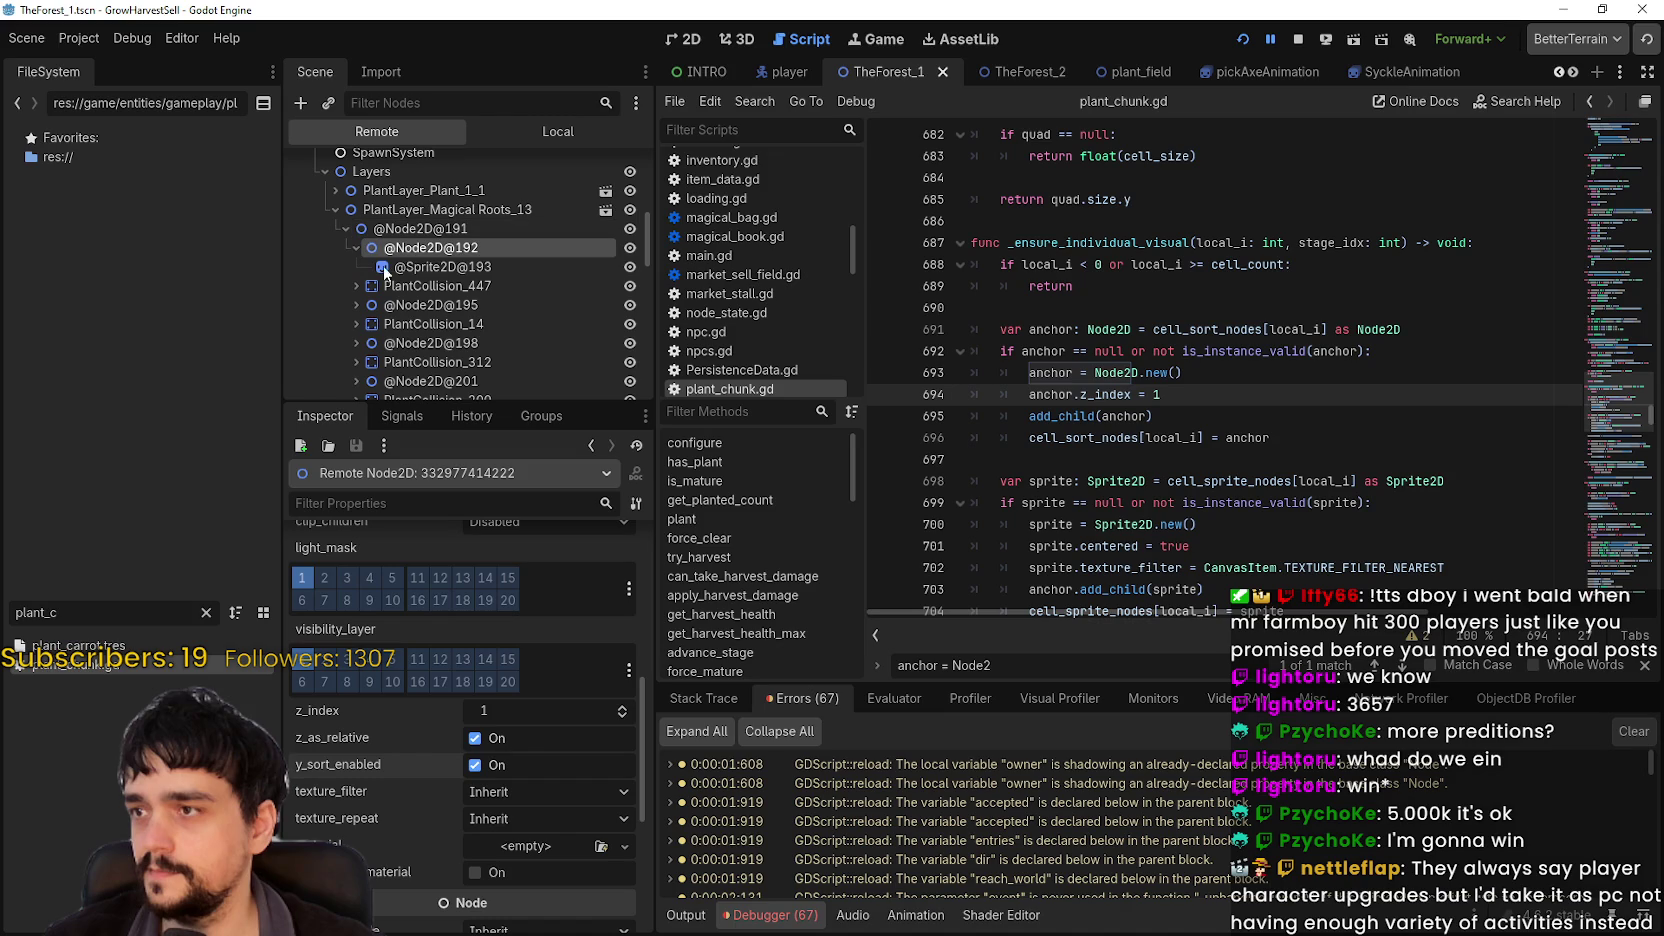
pyautogui.click(420, 263)
pyautogui.scroll(-5, 416, 800)
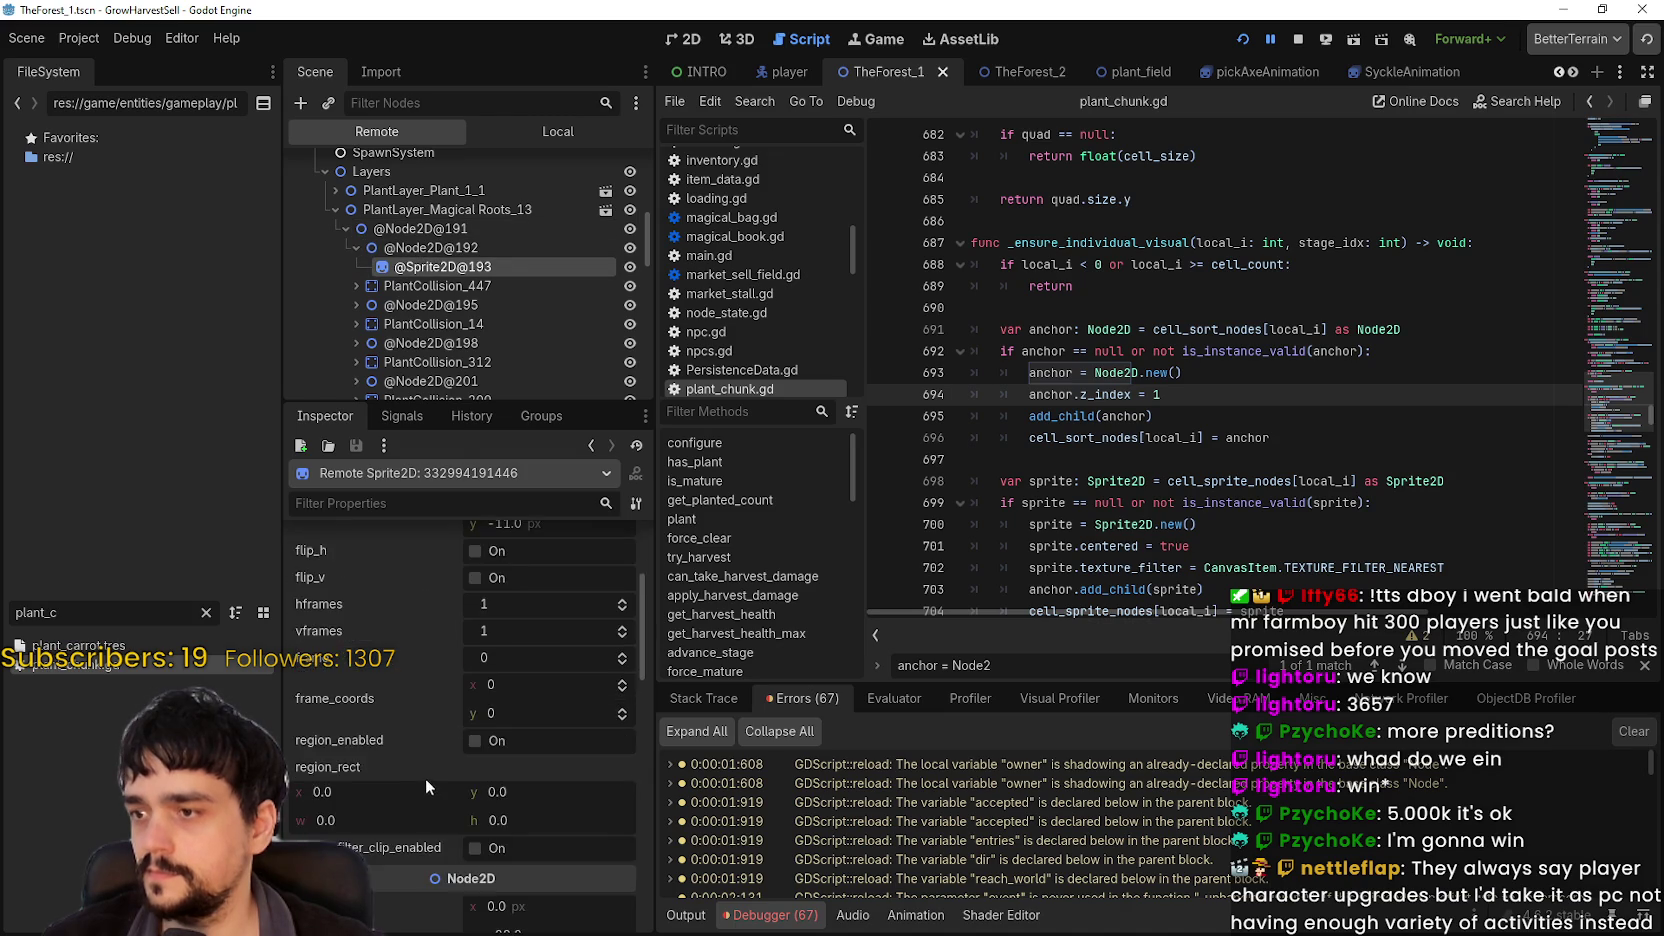
pyautogui.scroll(-5, 428, 771)
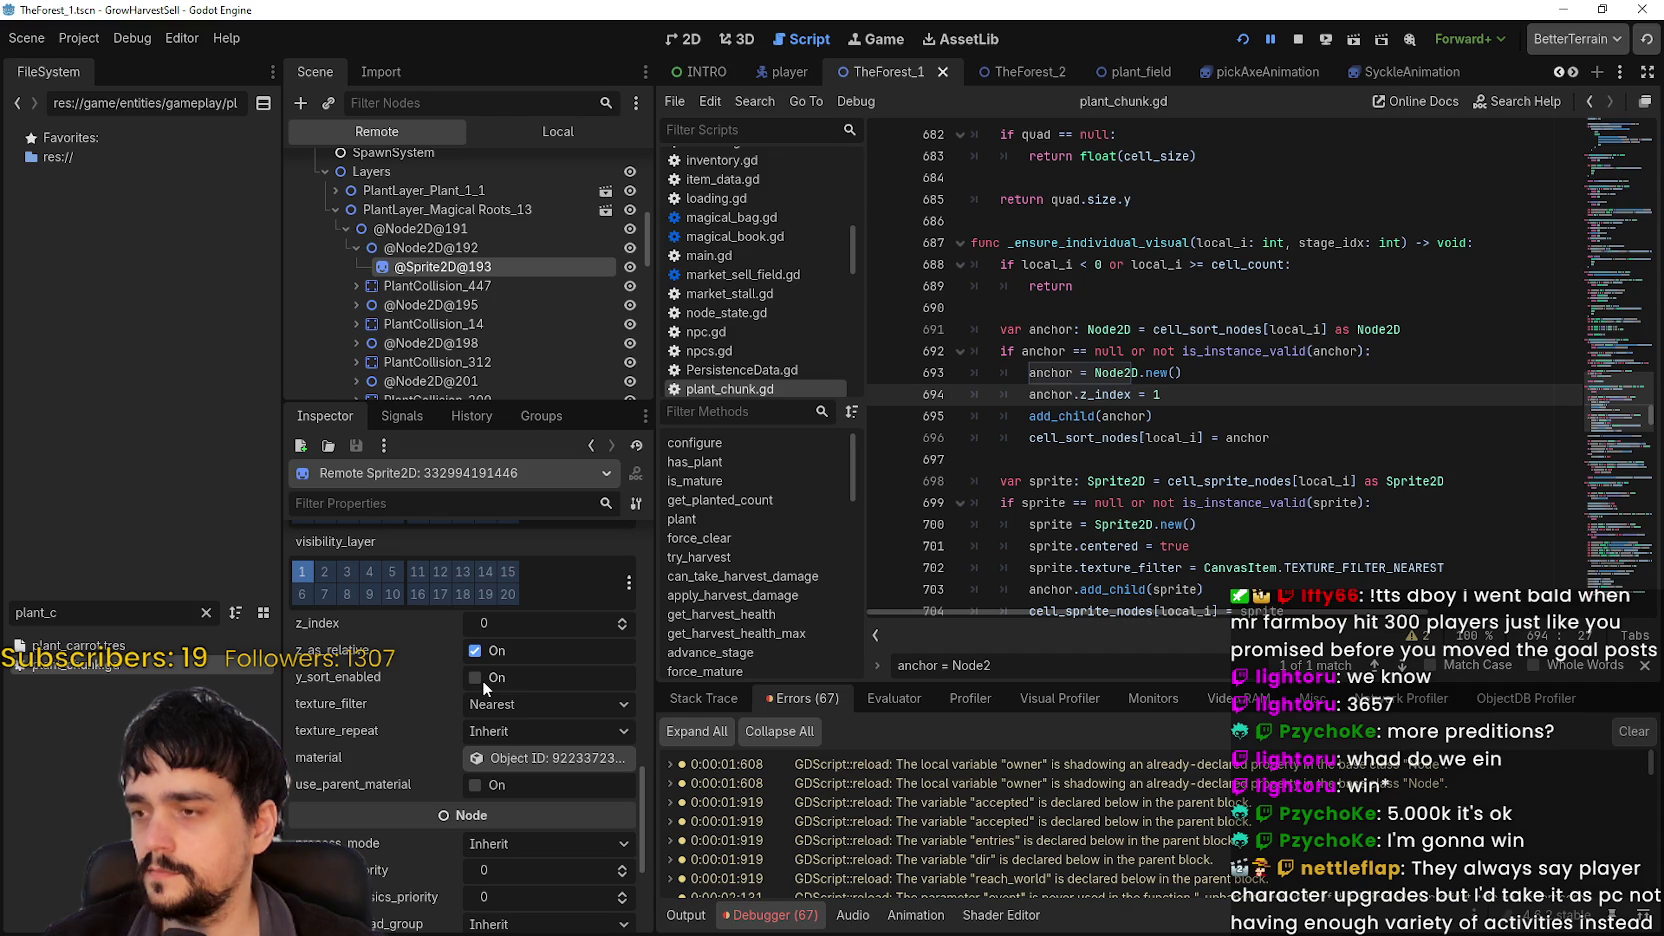
pyautogui.click(476, 678)
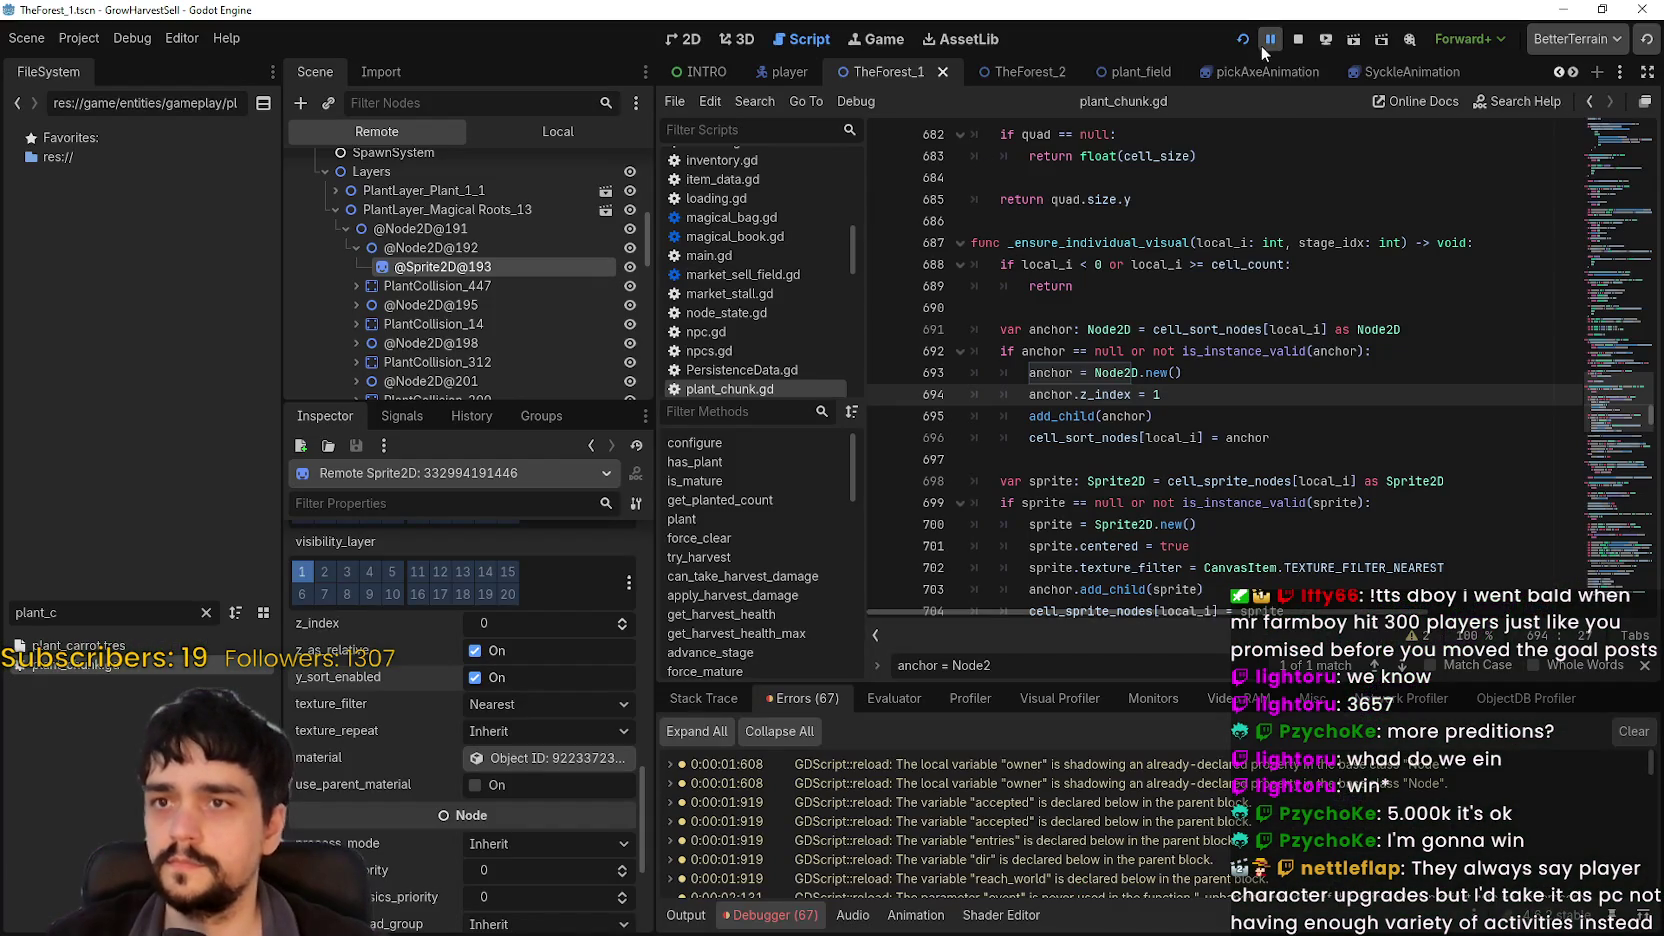
pyautogui.click(1261, 46)
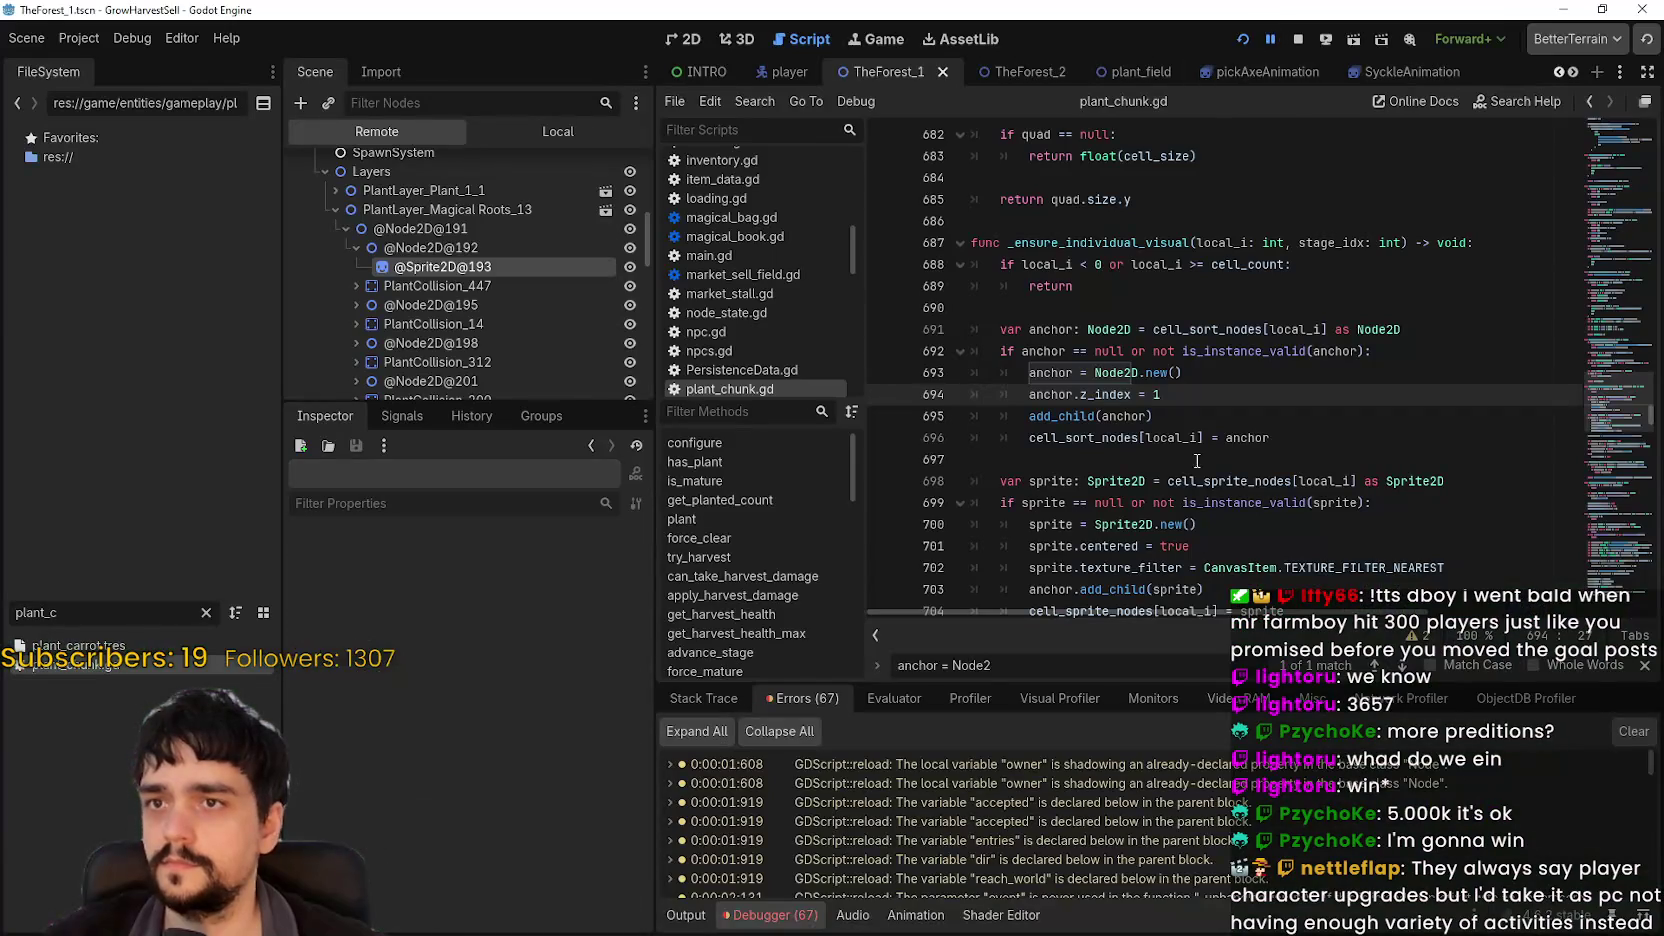
pyautogui.click(1278, 38)
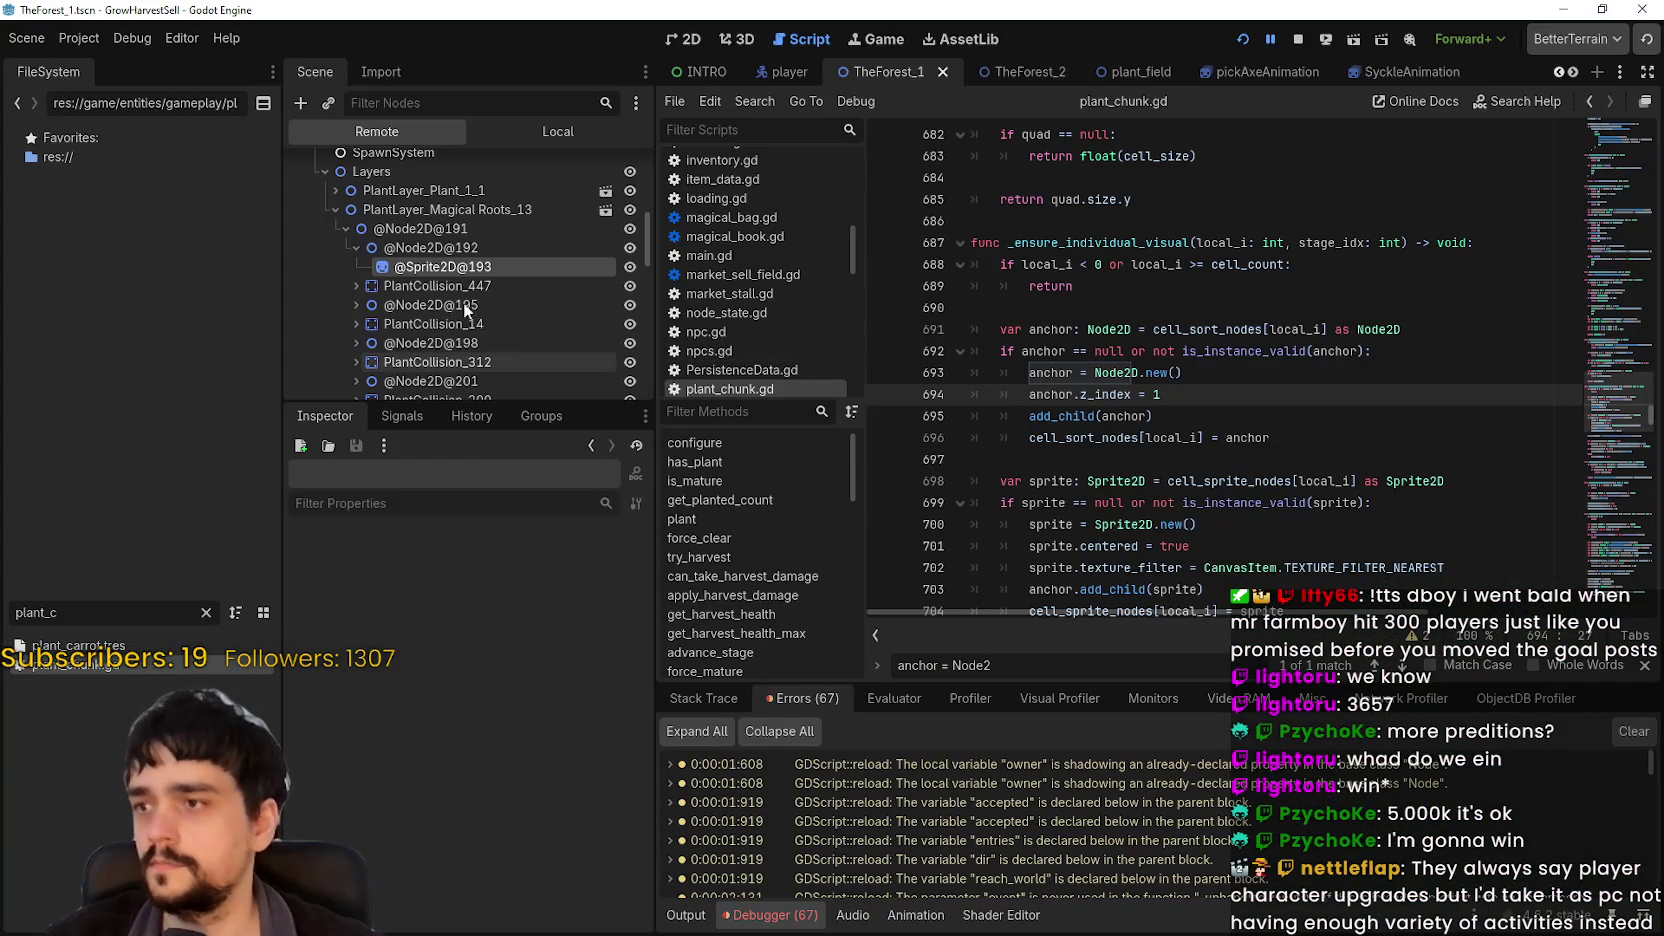
pyautogui.click(467, 268)
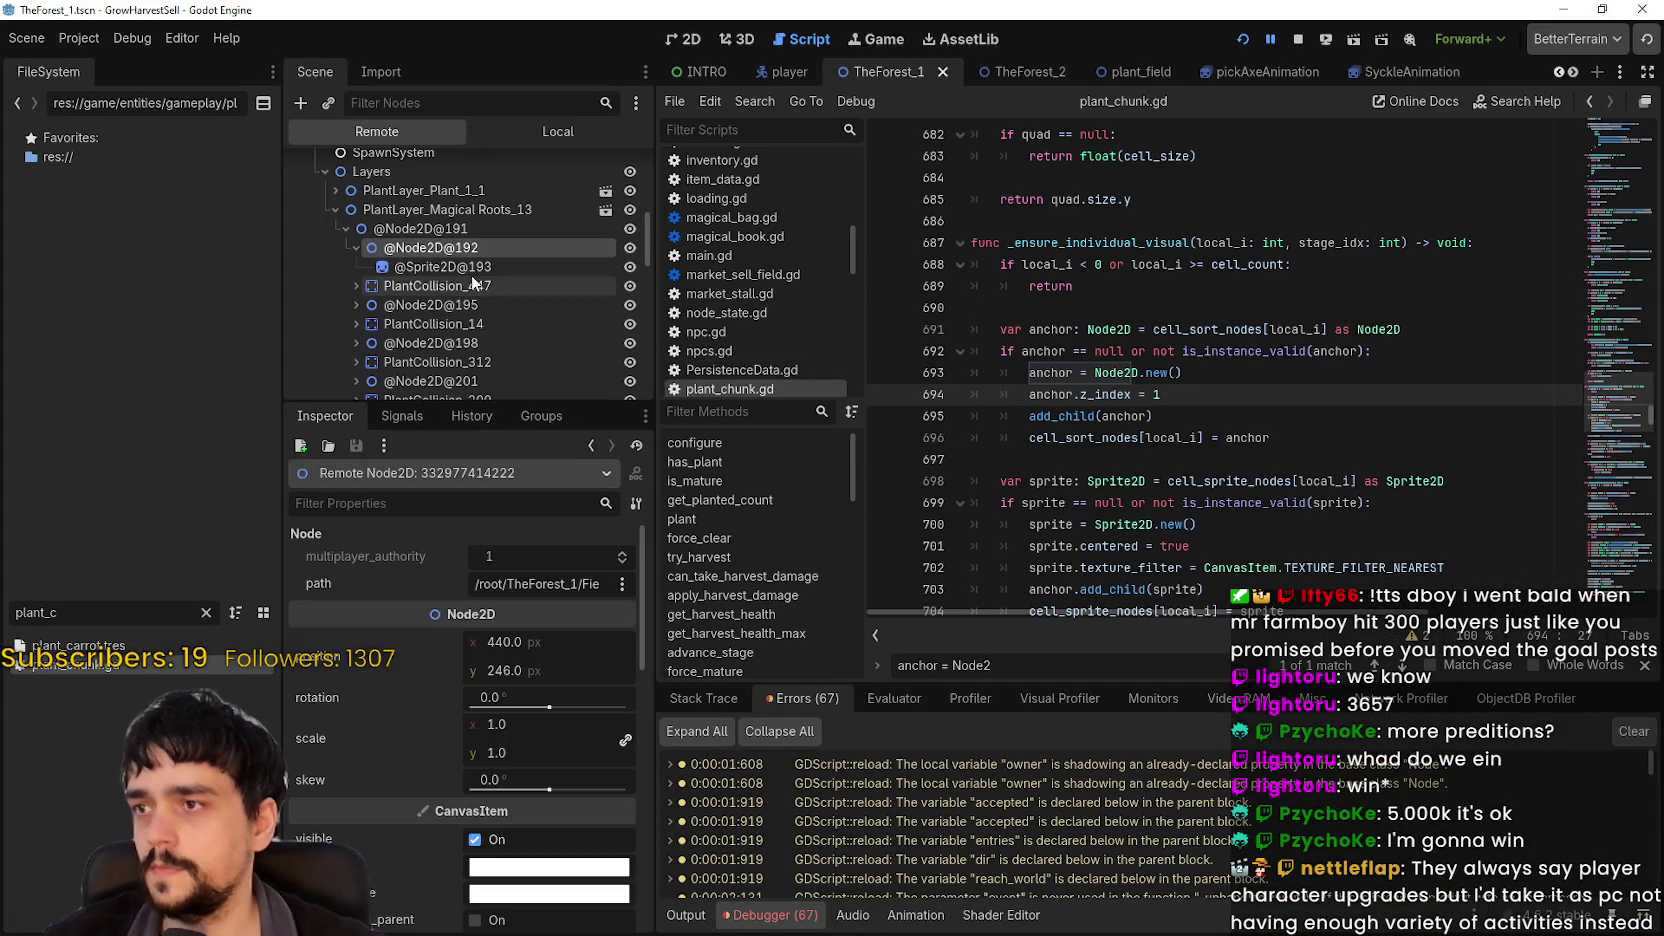
pyautogui.click(500, 247)
pyautogui.click(1563, 9)
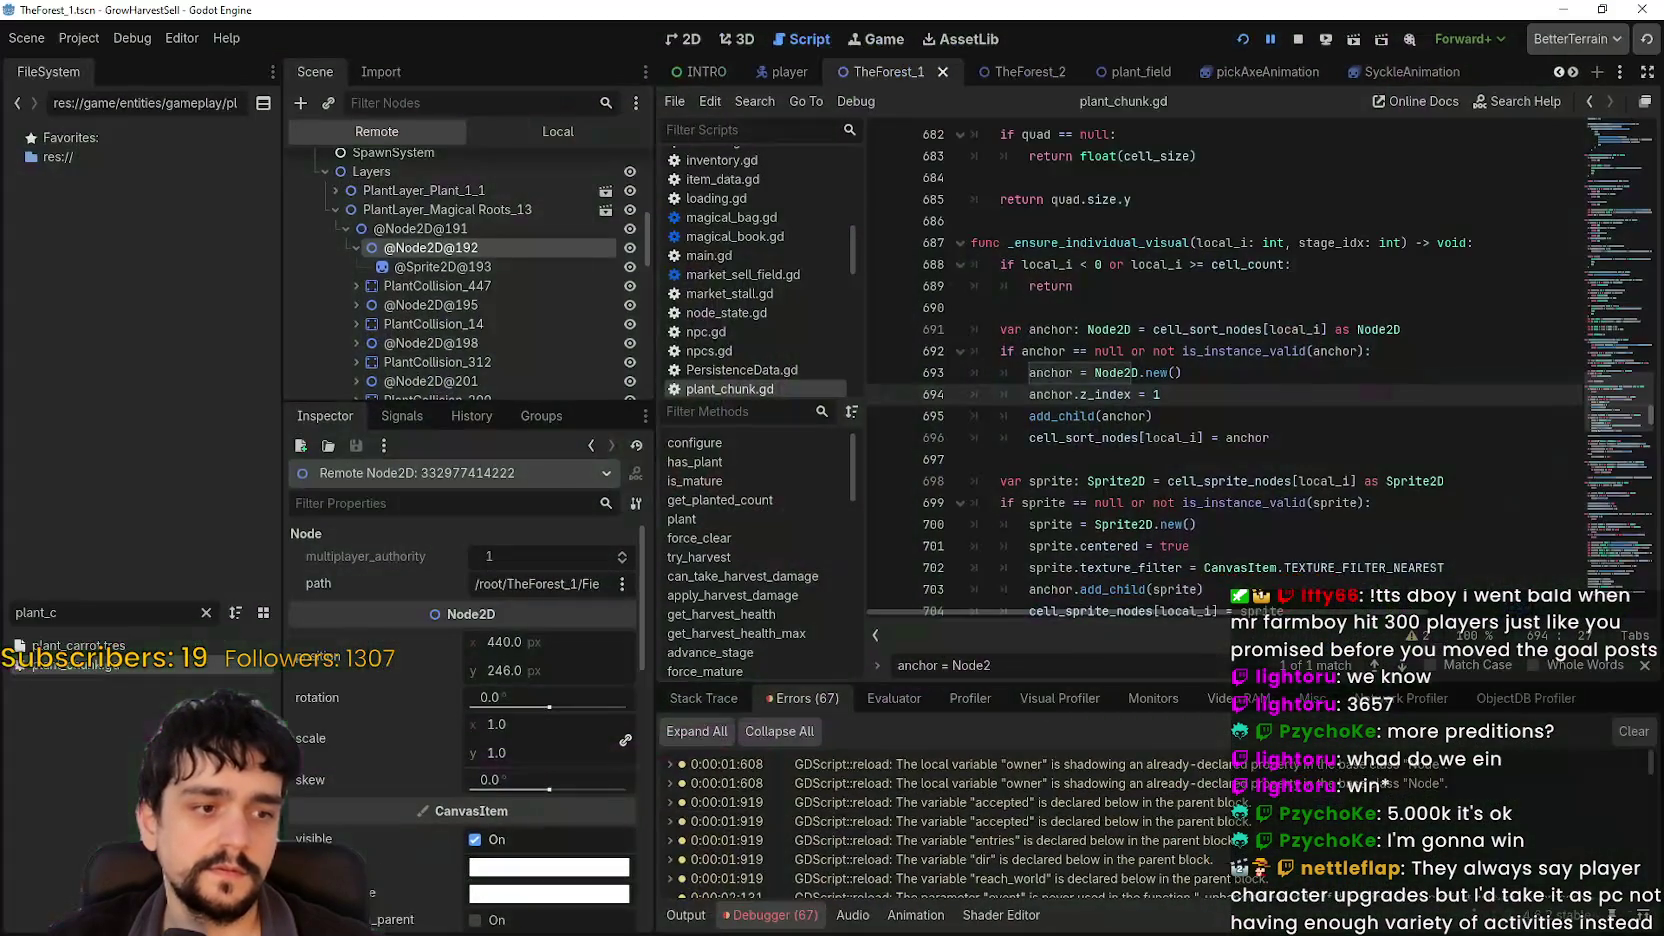
pyautogui.click(1602, 9)
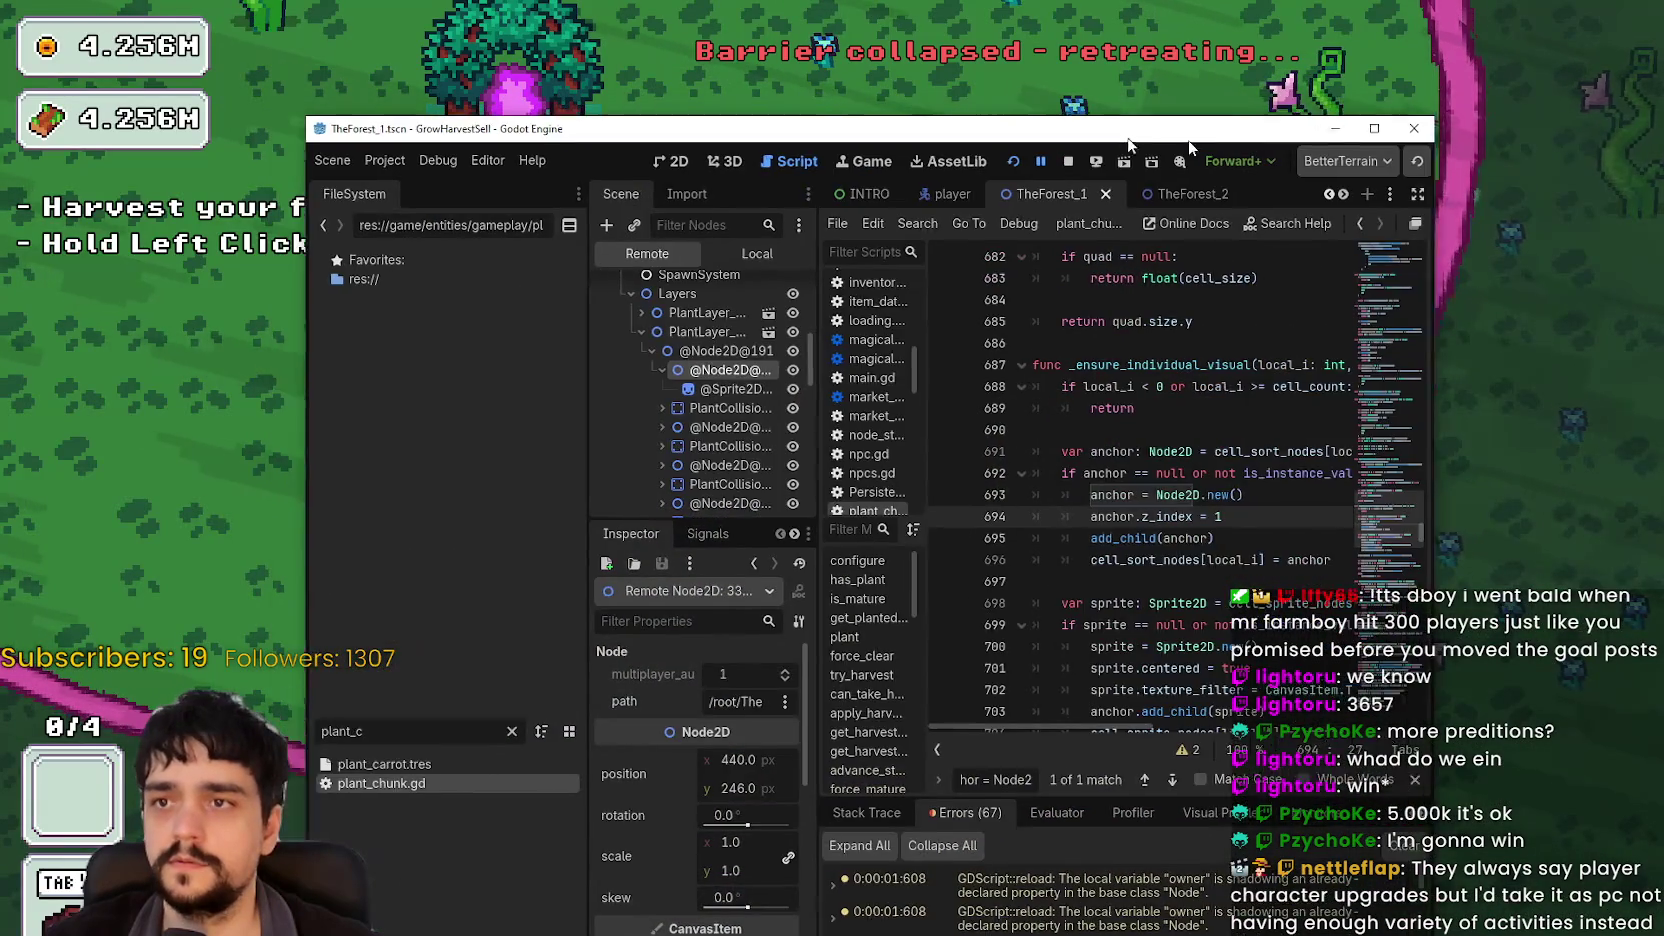
# Step: Bring the game forward, open the prestige skill tree, and pan to the barrier branch
pyautogui.click(1147, 106)
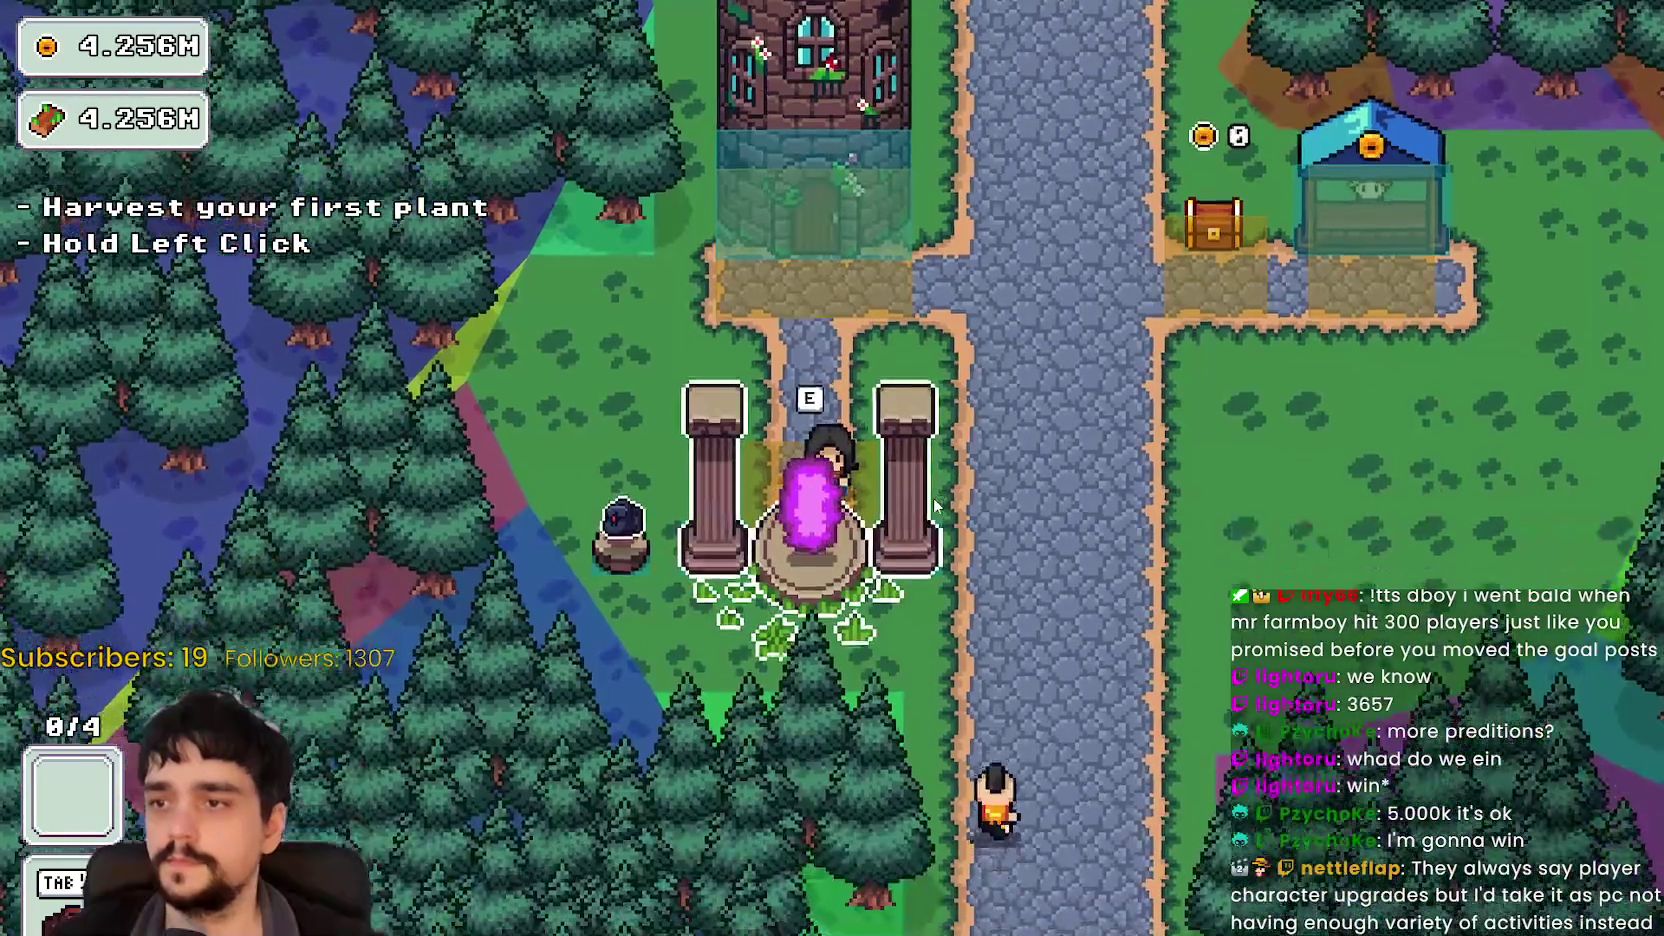
pyautogui.press('e')
pyautogui.scroll(-3, 1175, 710)
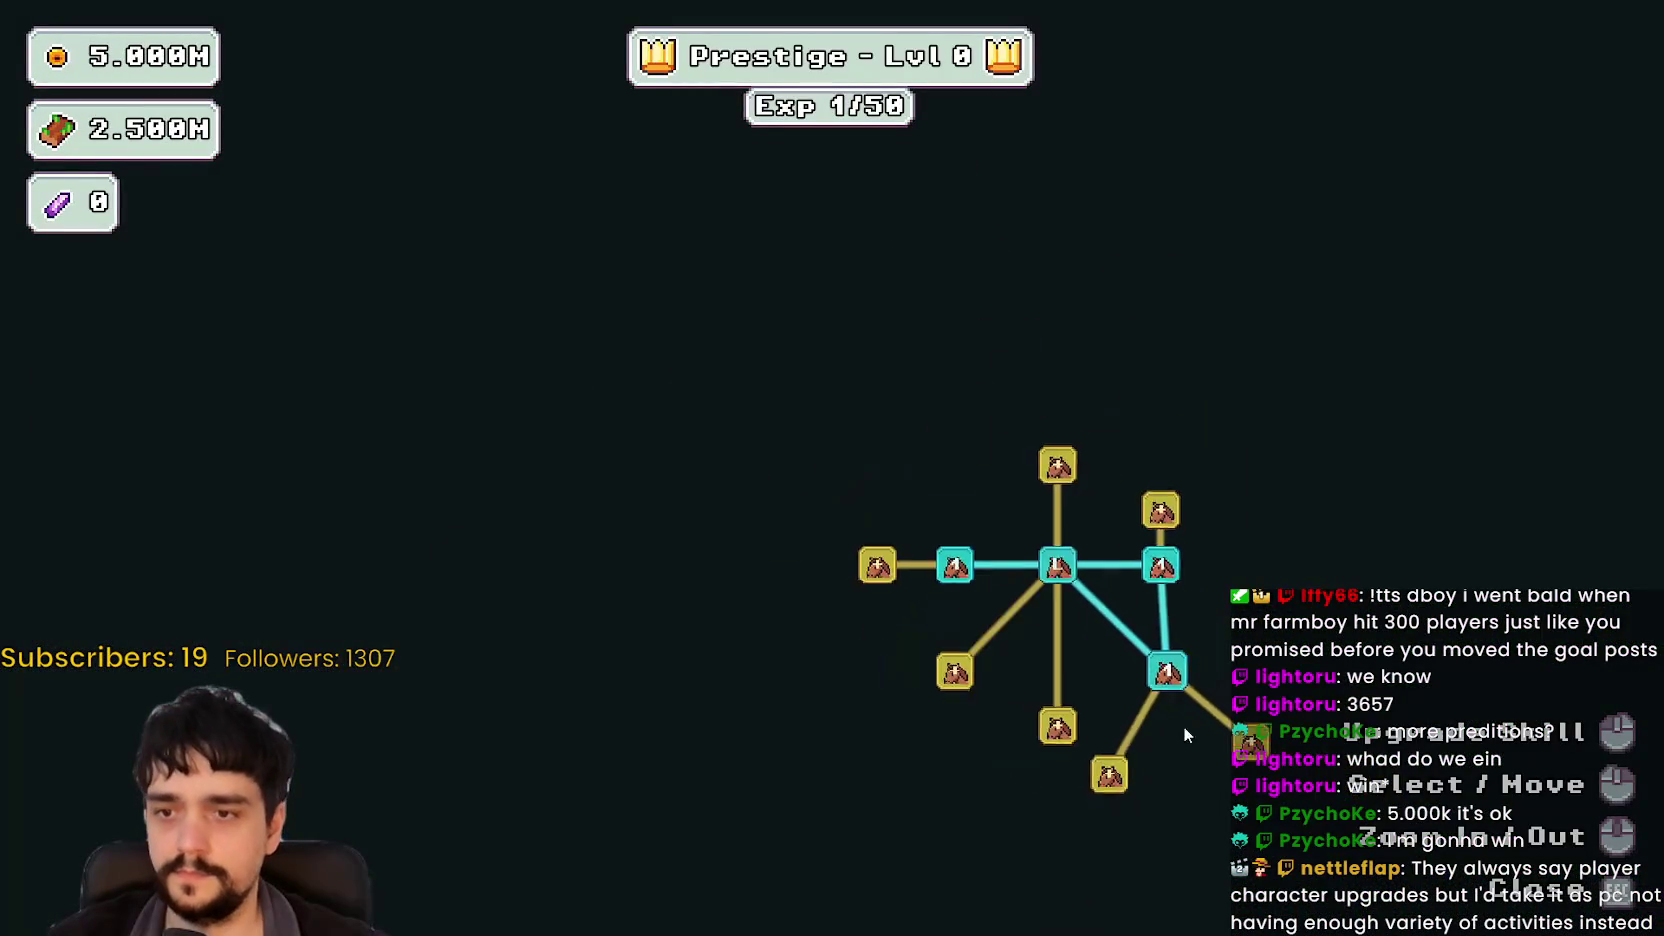
pyautogui.moveTo(1185, 735); pyautogui.dragTo(1076, 655)
# Step: Max out Deep Barrier, Barrier Energy I and Barrier Energy II, then leave the skill tree
pyautogui.click(1141, 661)
pyautogui.click(1200, 716)
pyautogui.click(1200, 716)
pyautogui.click(1058, 598)
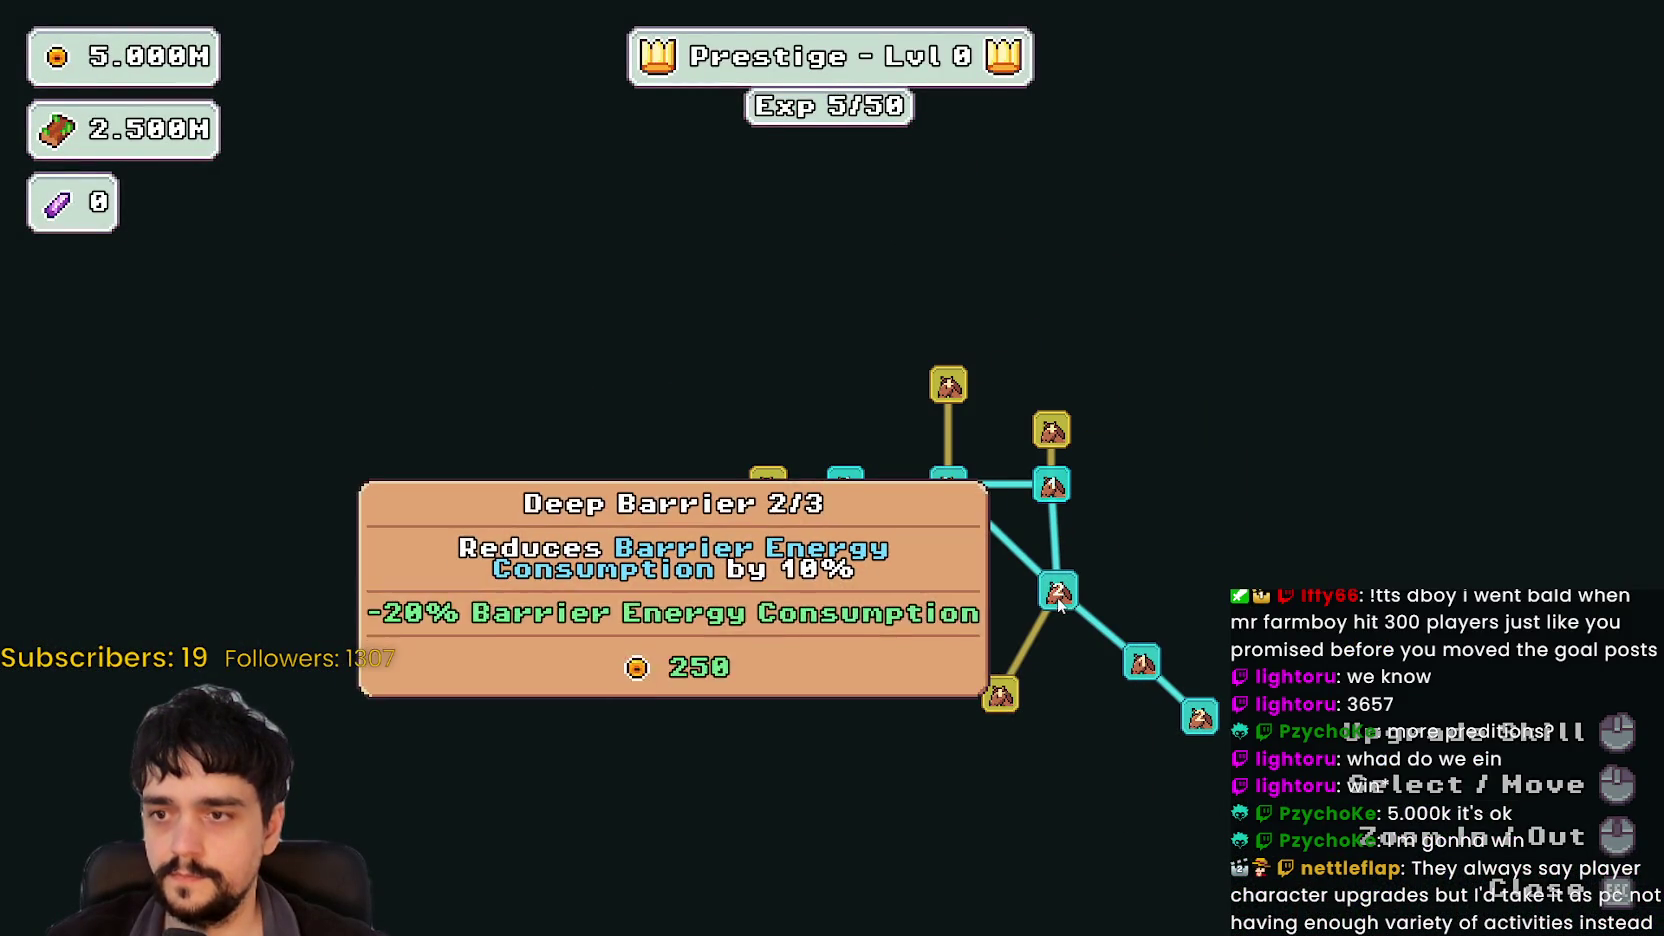
pyautogui.click(1059, 600)
pyautogui.click(1142, 668)
pyautogui.click(1200, 718)
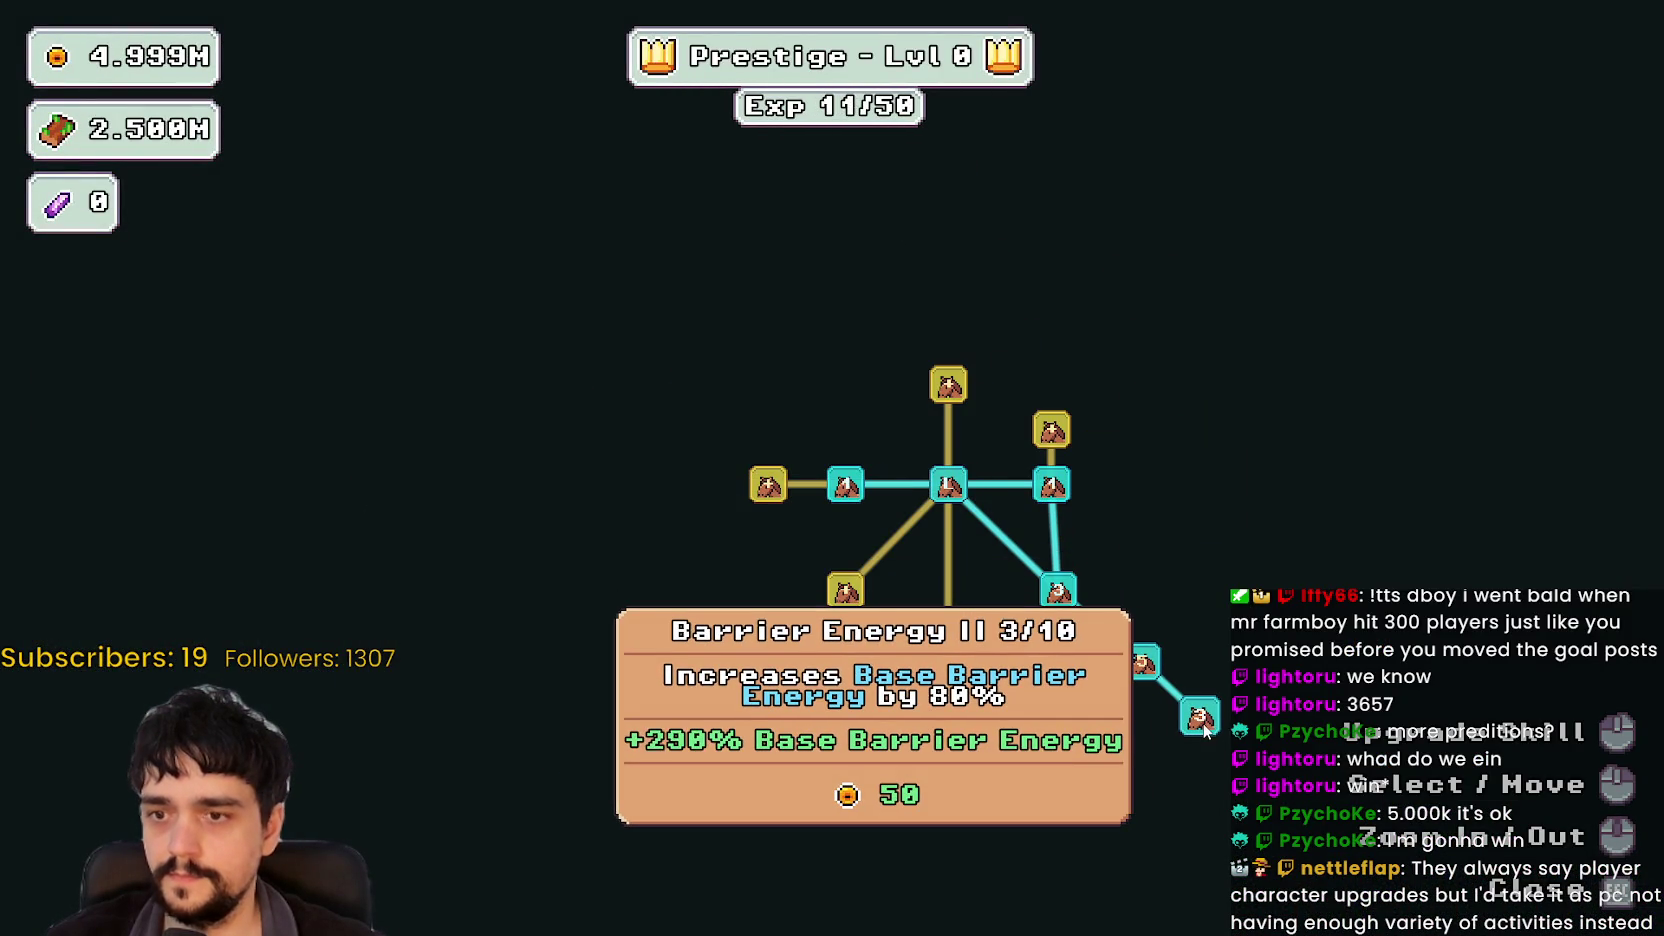
pyautogui.click(1200, 716)
pyautogui.click(1142, 661)
pyautogui.click(1142, 661)
pyautogui.click(1142, 661)
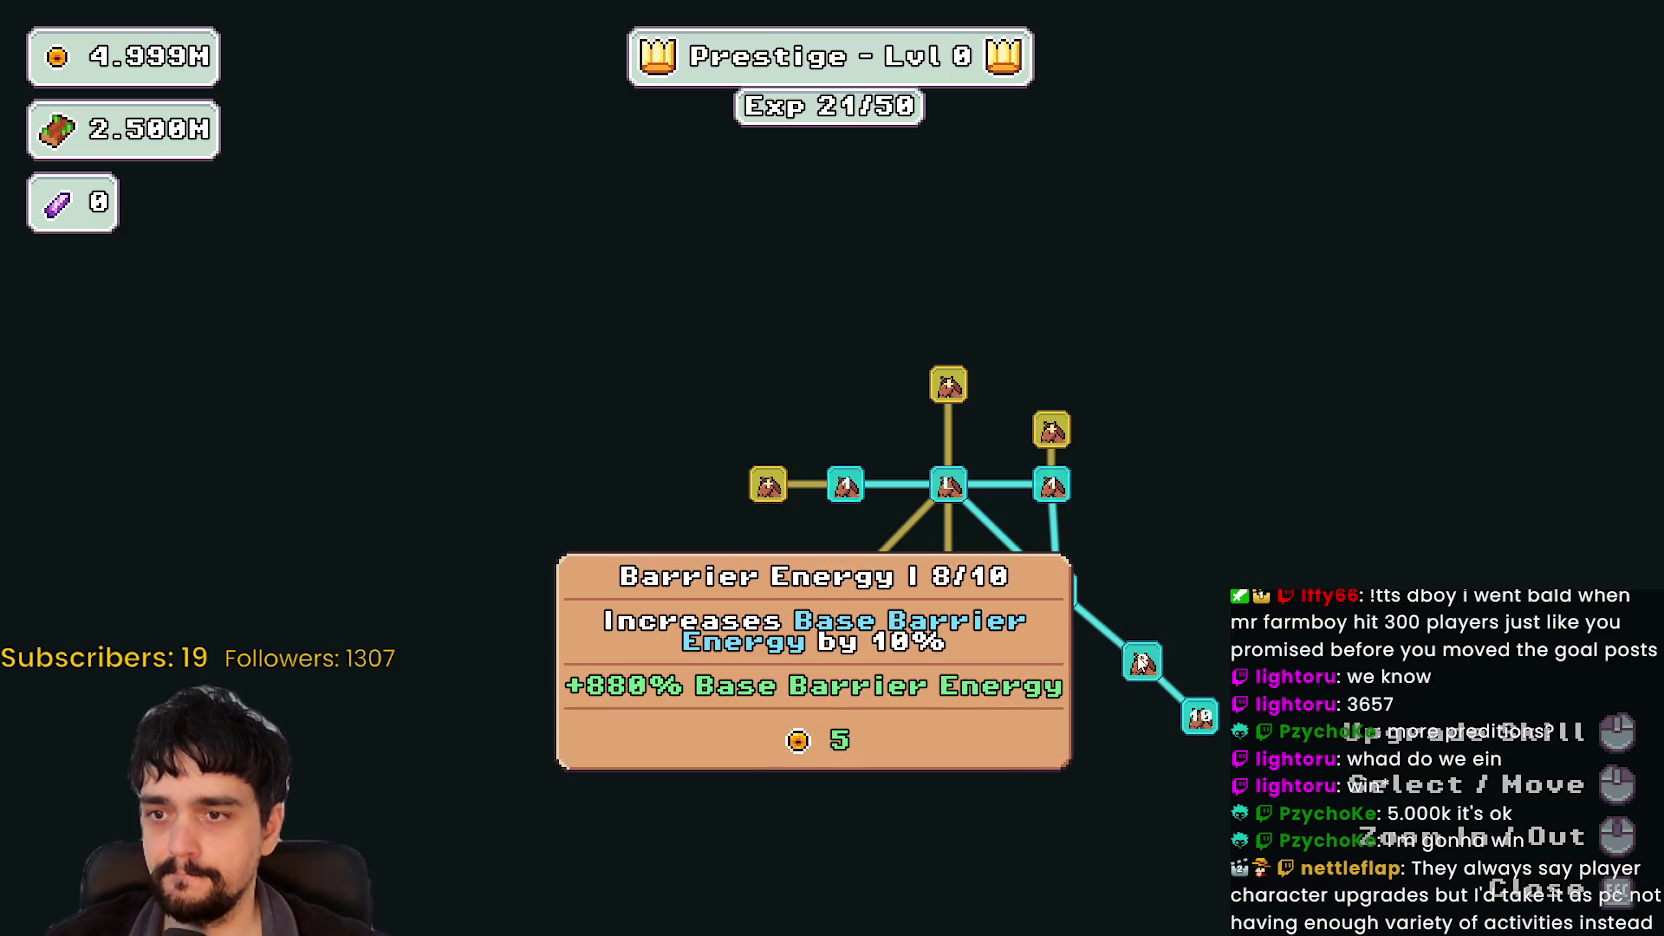
pyautogui.click(1142, 661)
pyautogui.click(1142, 661)
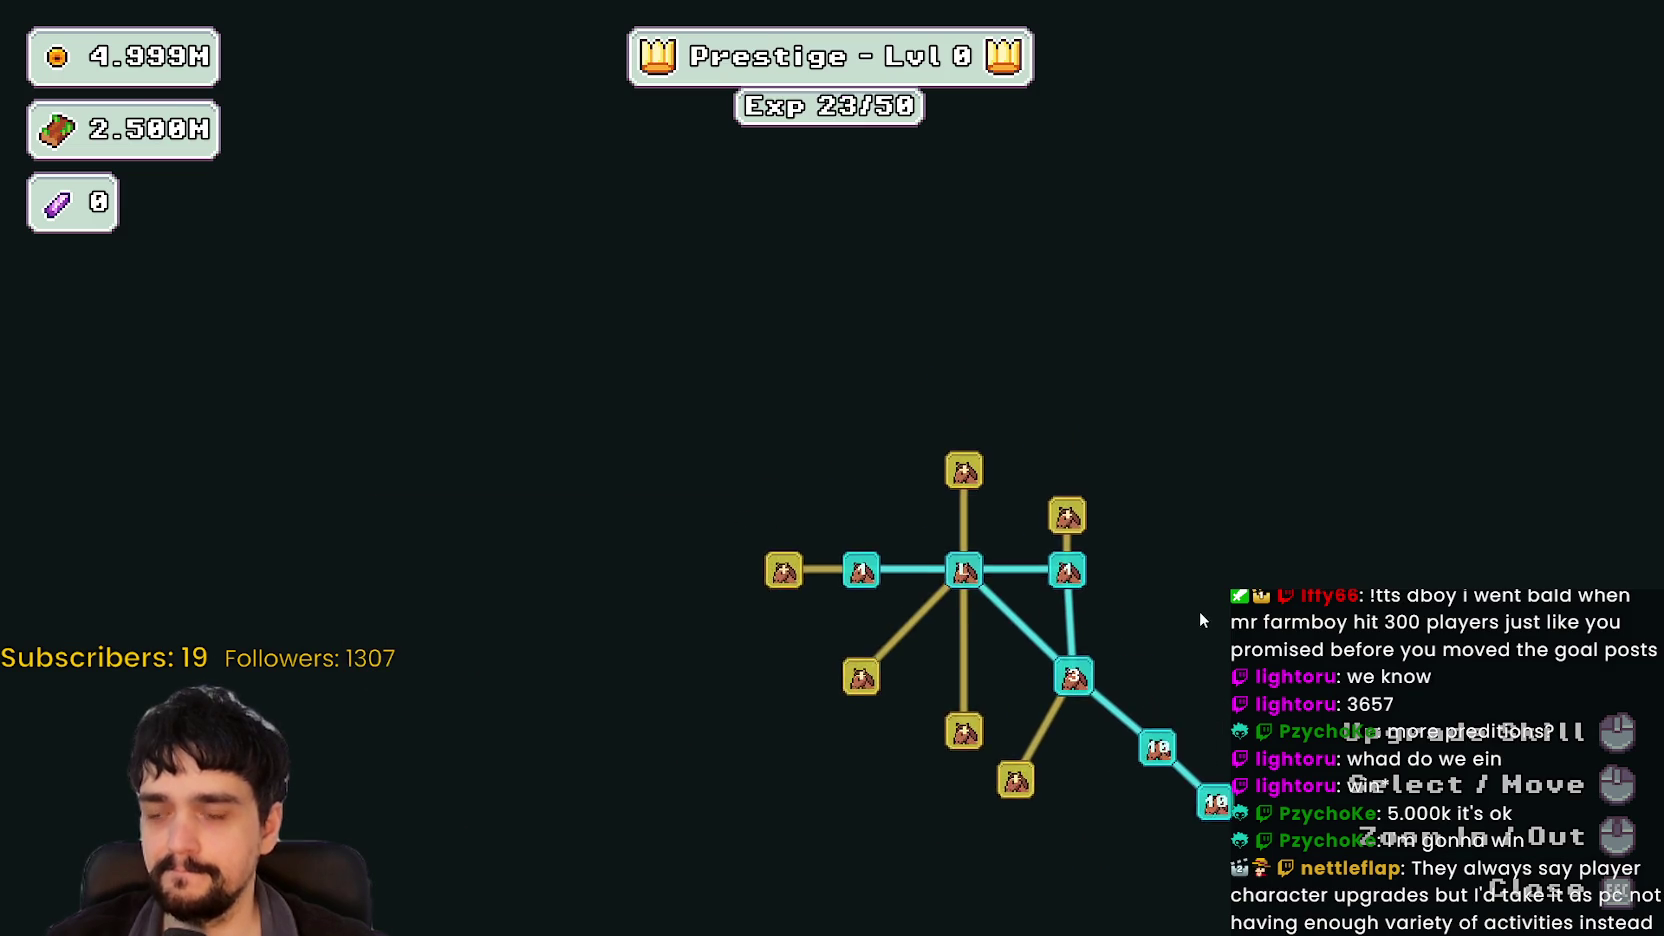
pyautogui.press('Escape')
# Step: Travel to The Forest, walk the mage left onto a beanstalk, then alt-tab to the music player
pyautogui.press('Return')
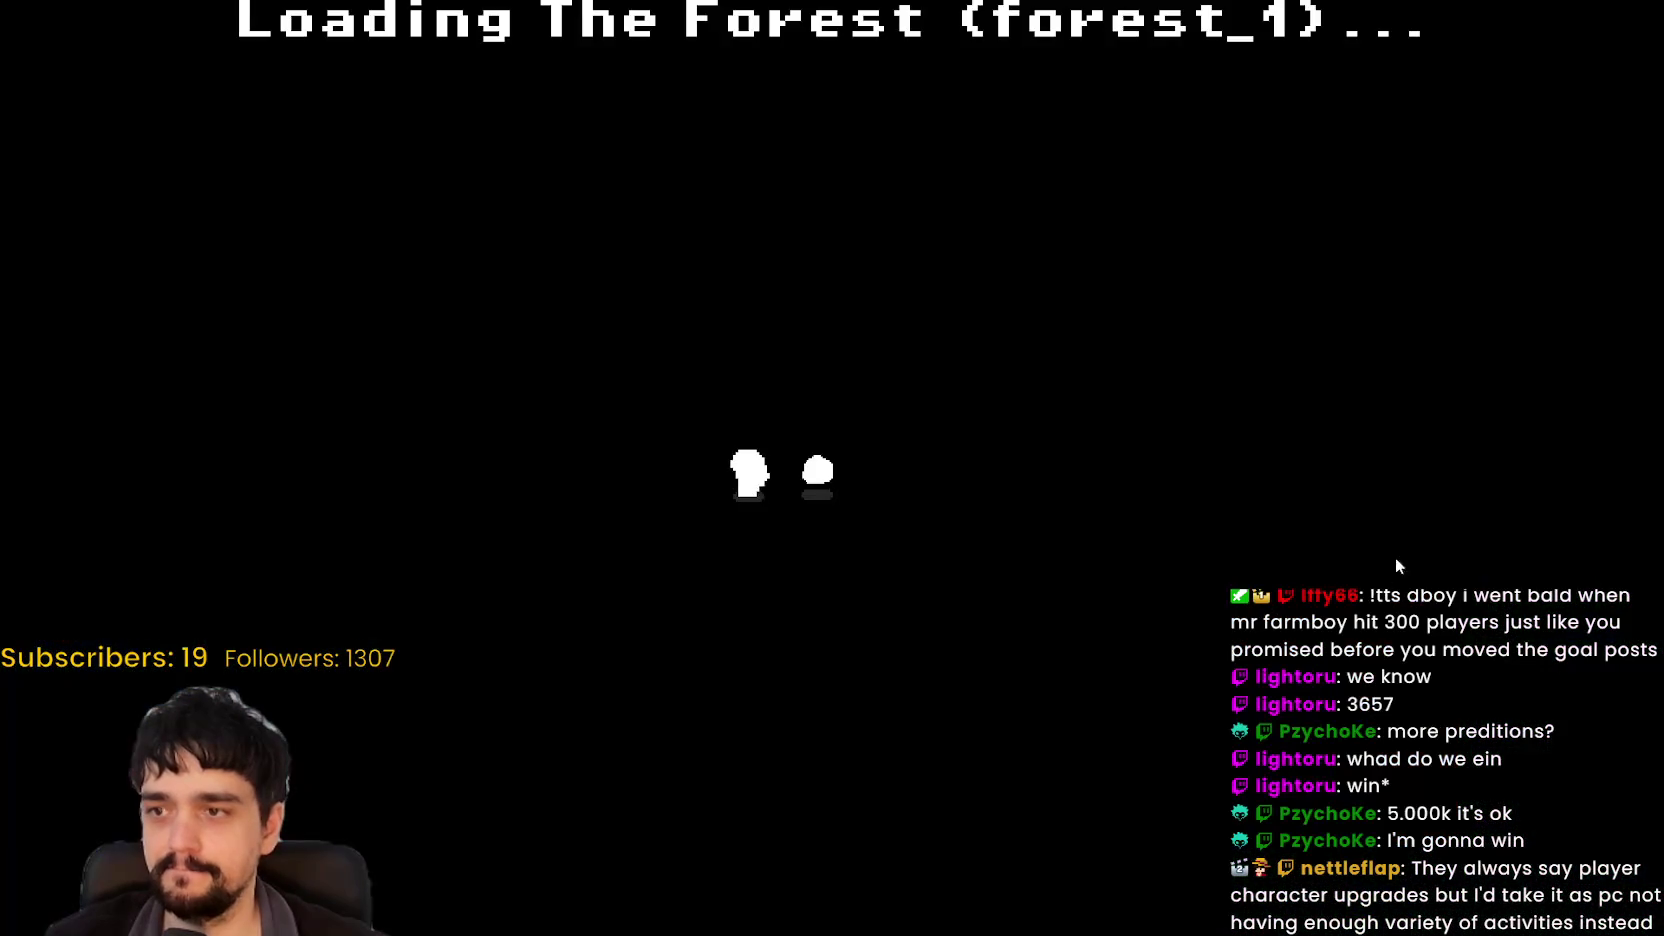
pyautogui.press('a')
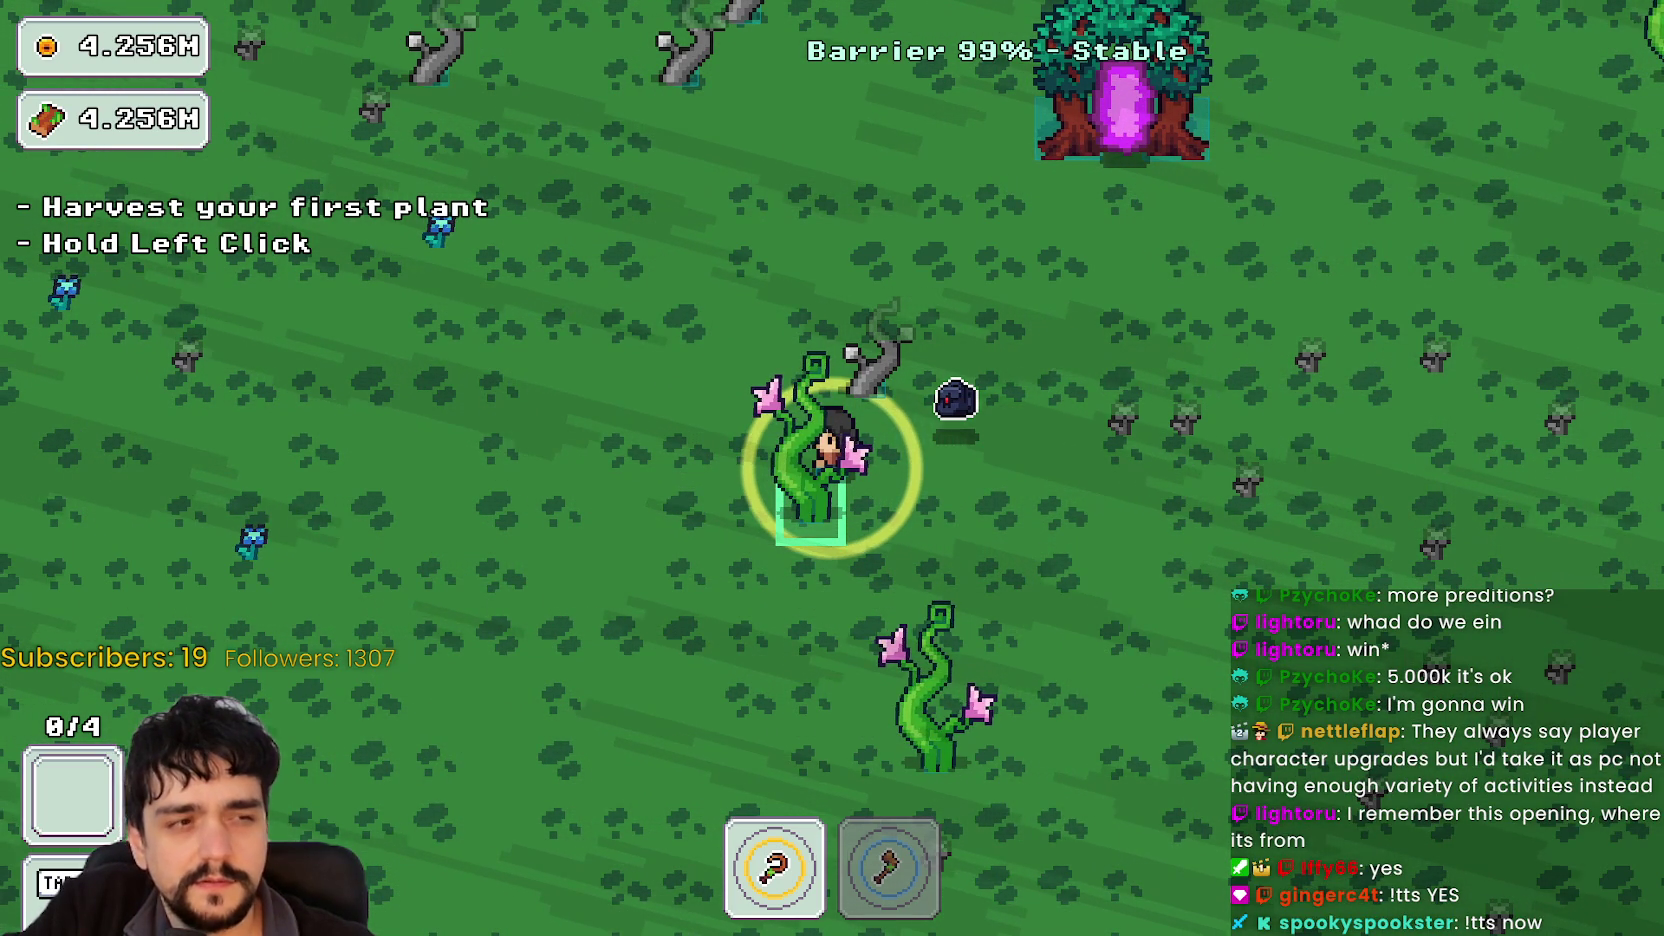
pyautogui.hotkey('alt', 'Tab')
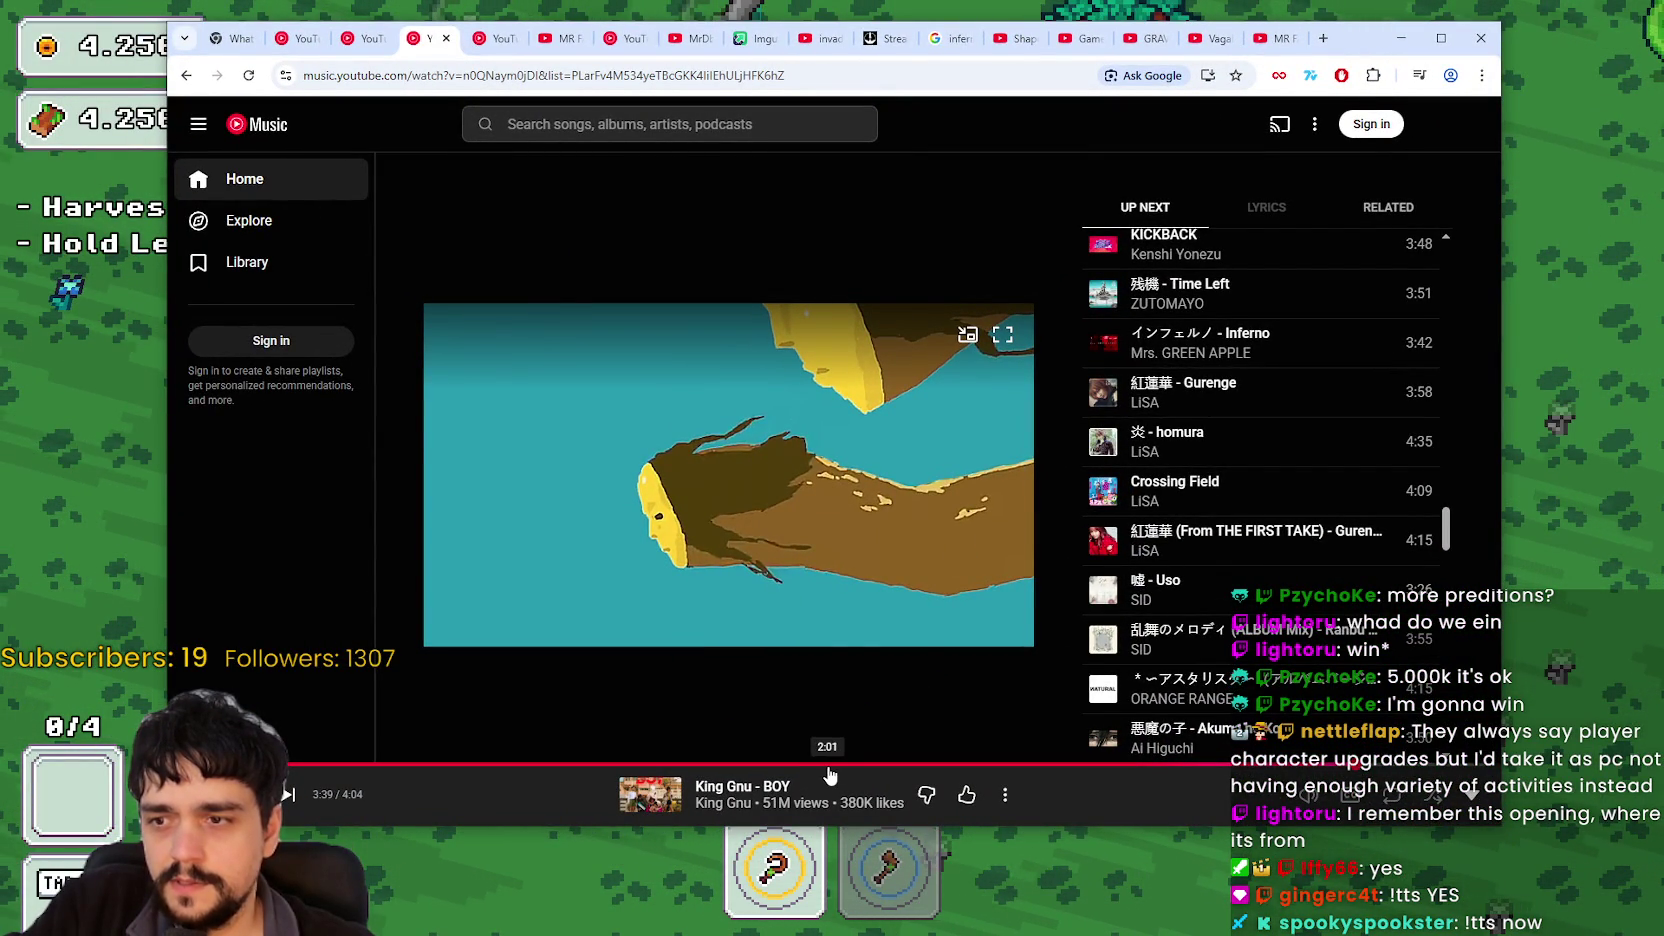
# Step: Scrub BOY's progress bar back to an earlier point, then minimize the browser
pyautogui.moveTo(830, 765); pyautogui.dragTo(540, 766)
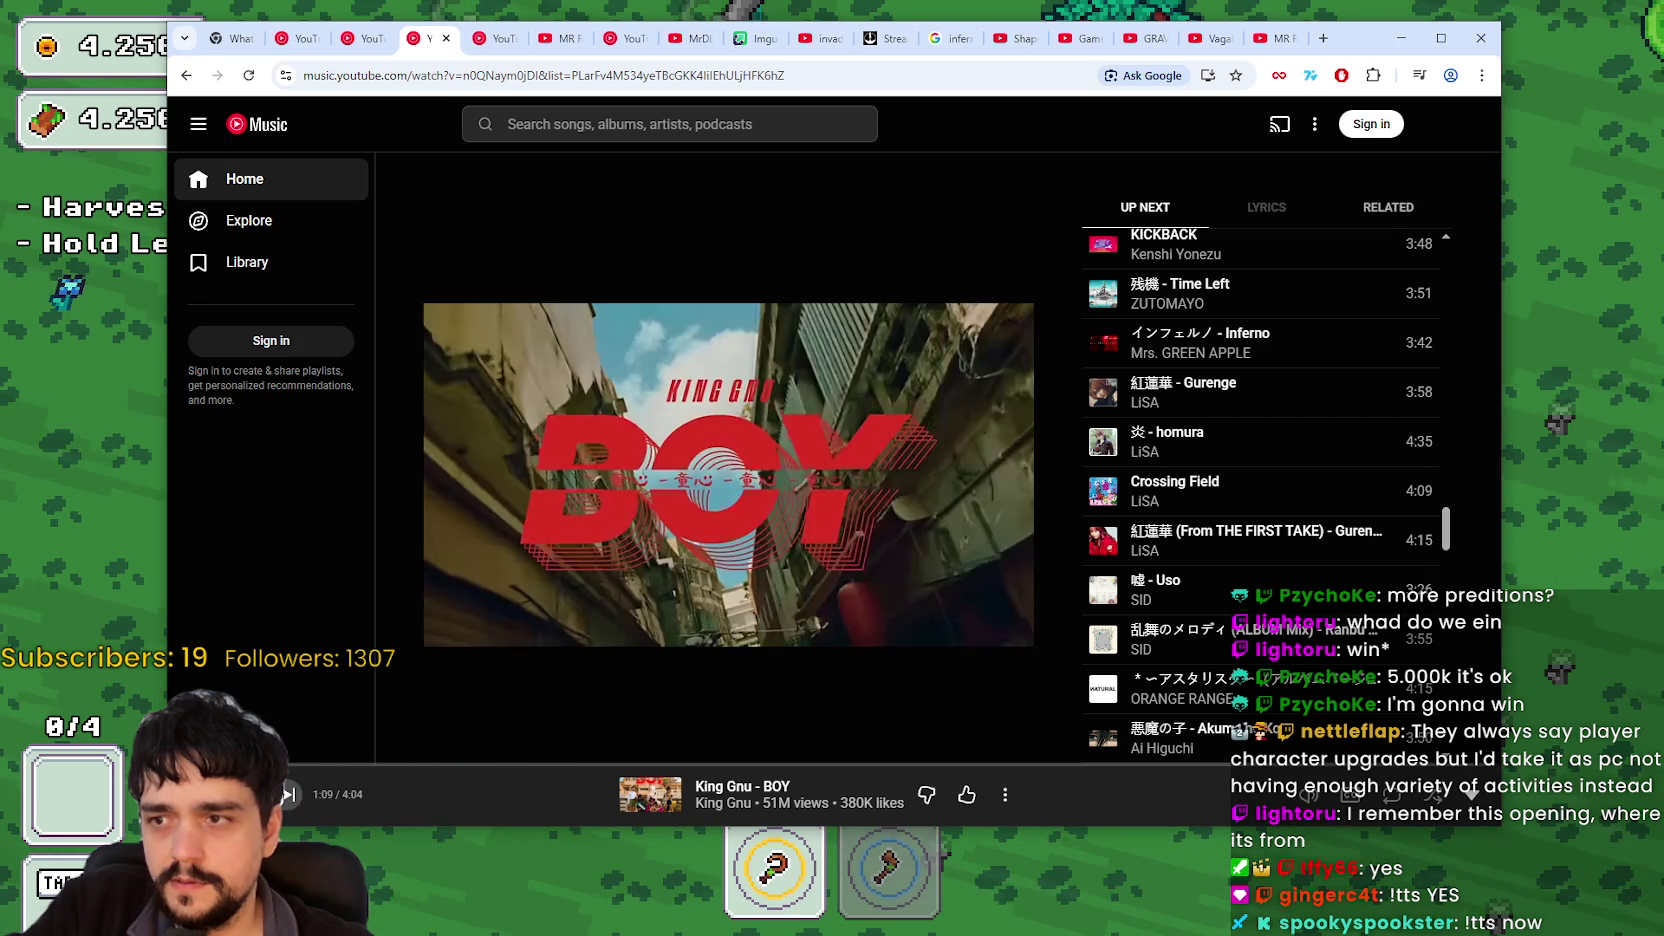
pyautogui.moveTo(800, 766)
pyautogui.mouseDown()
pyautogui.moveTo(1190, 767)
pyautogui.moveTo(1191, 788)
pyautogui.mouseUp()
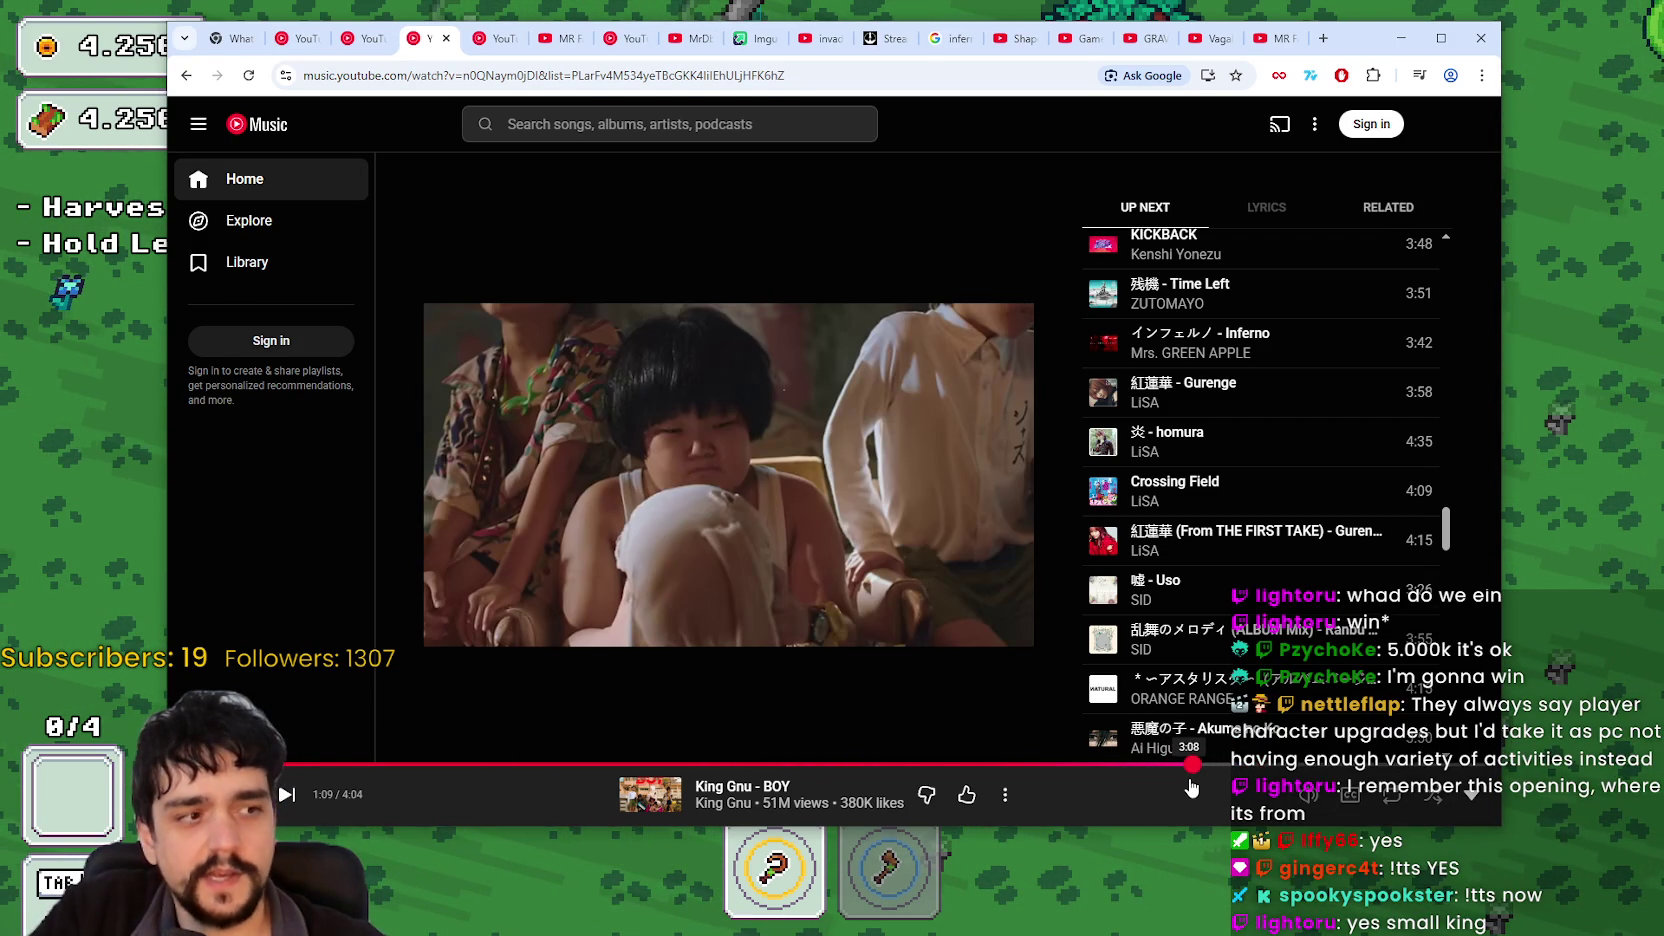
pyautogui.click(1401, 38)
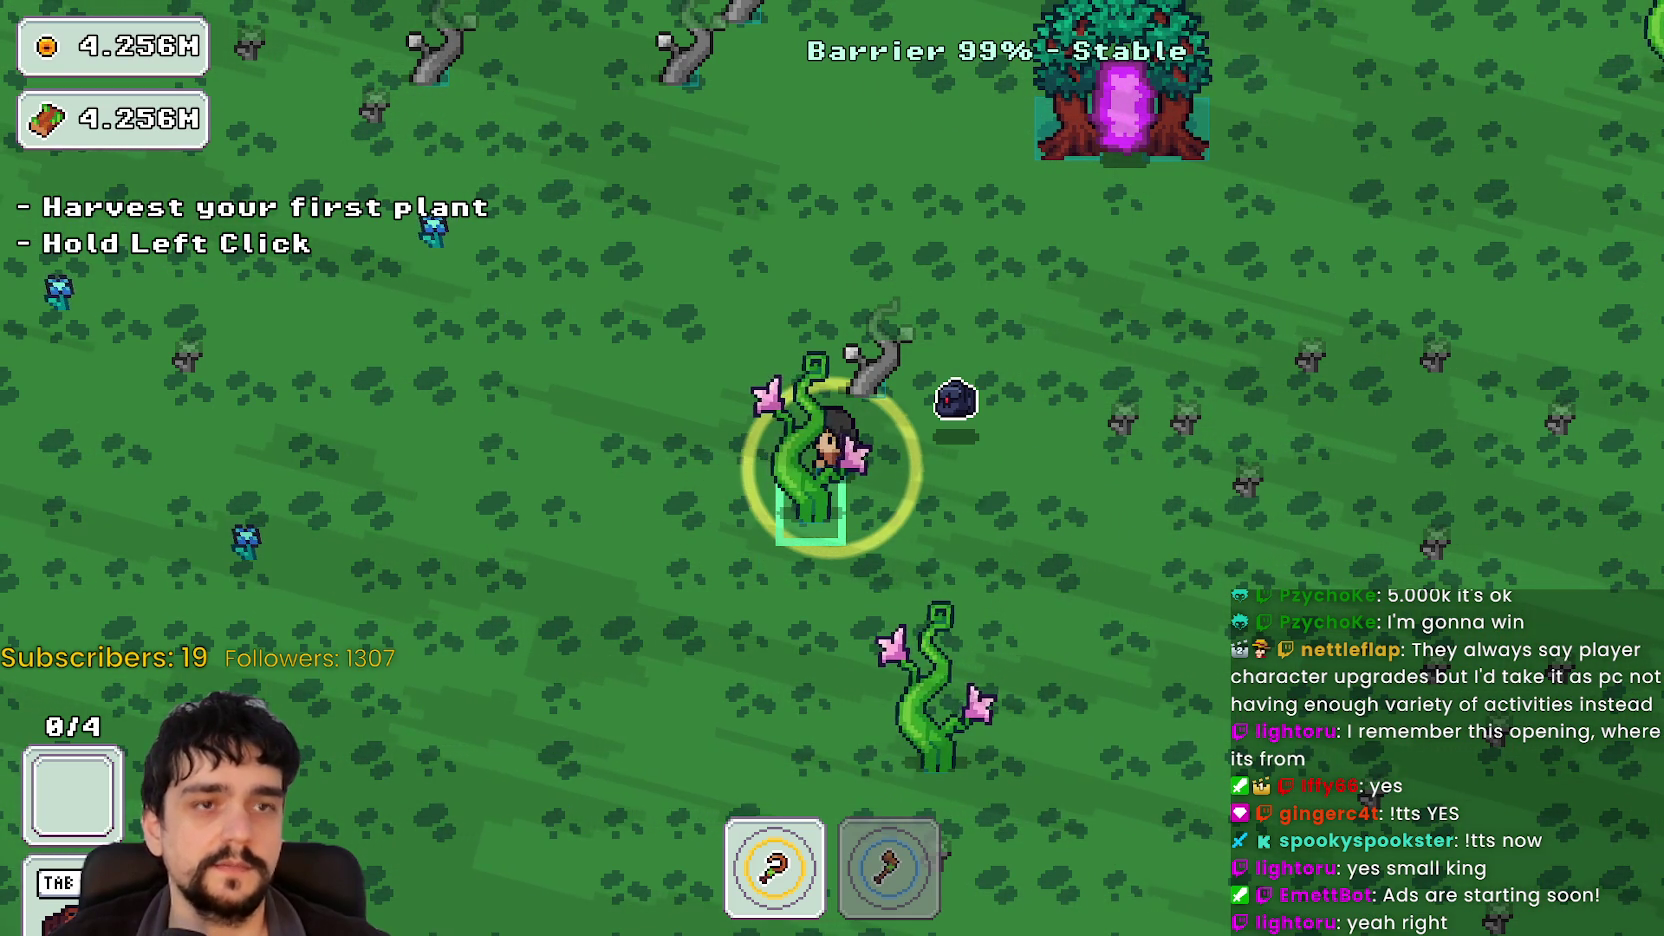
# Step: Walk the mage down-left, up-right and back behind the beanstalk, then close the game window
pyautogui.press('a')
pyautogui.press('s')
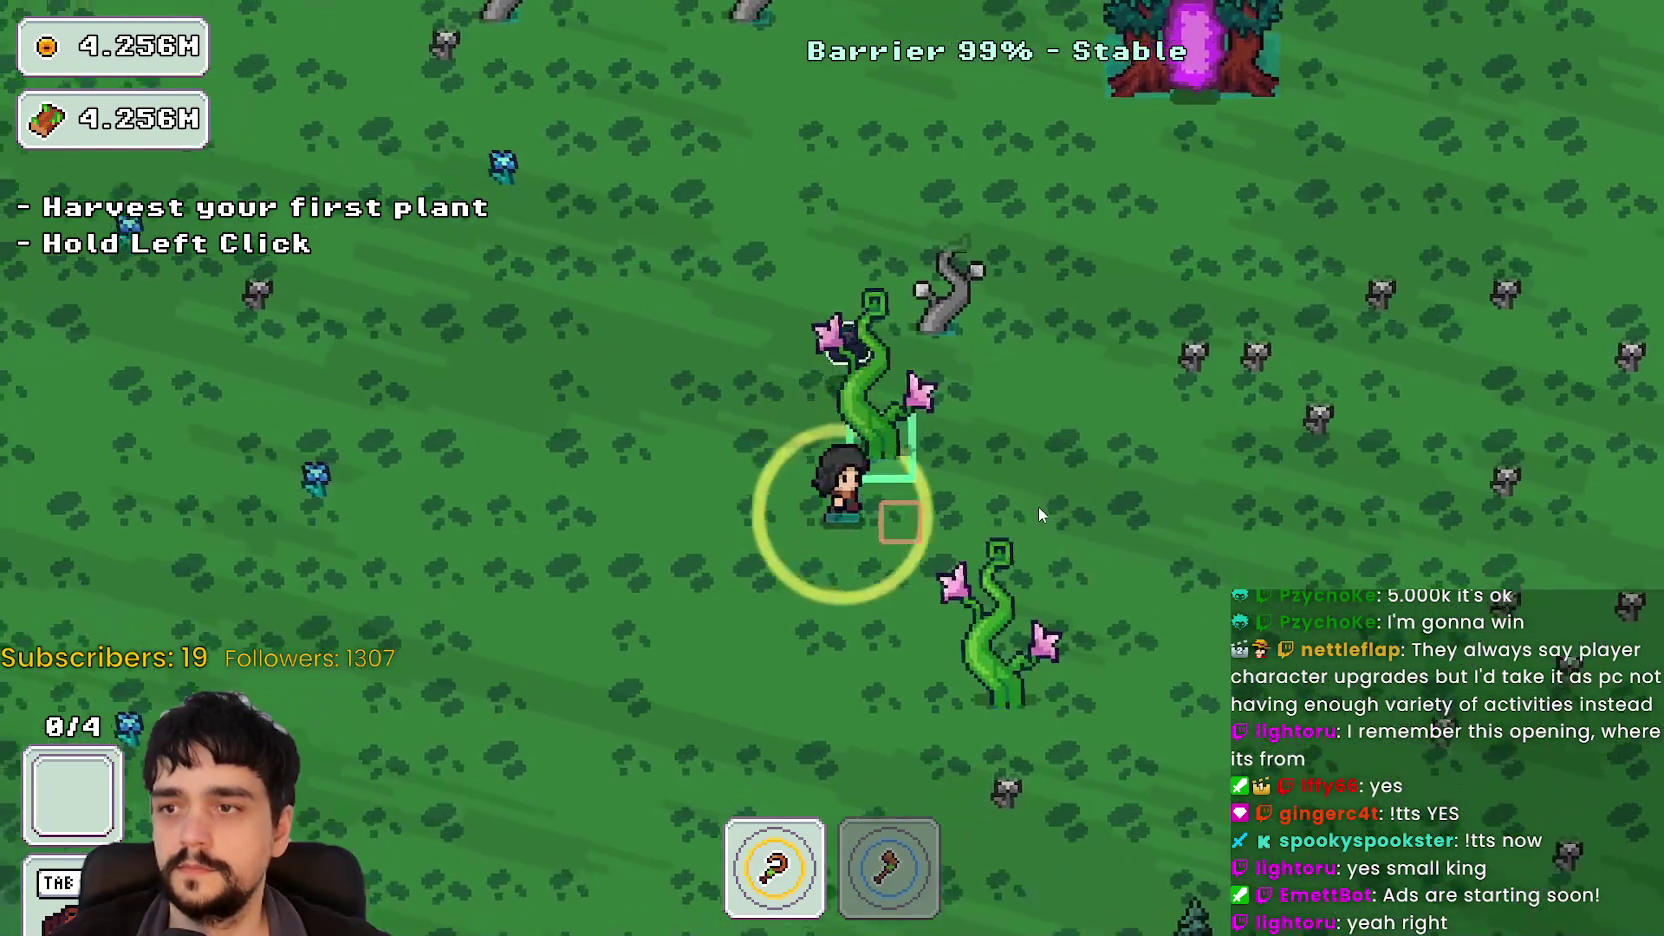
pyautogui.press('w')
pyautogui.press('d')
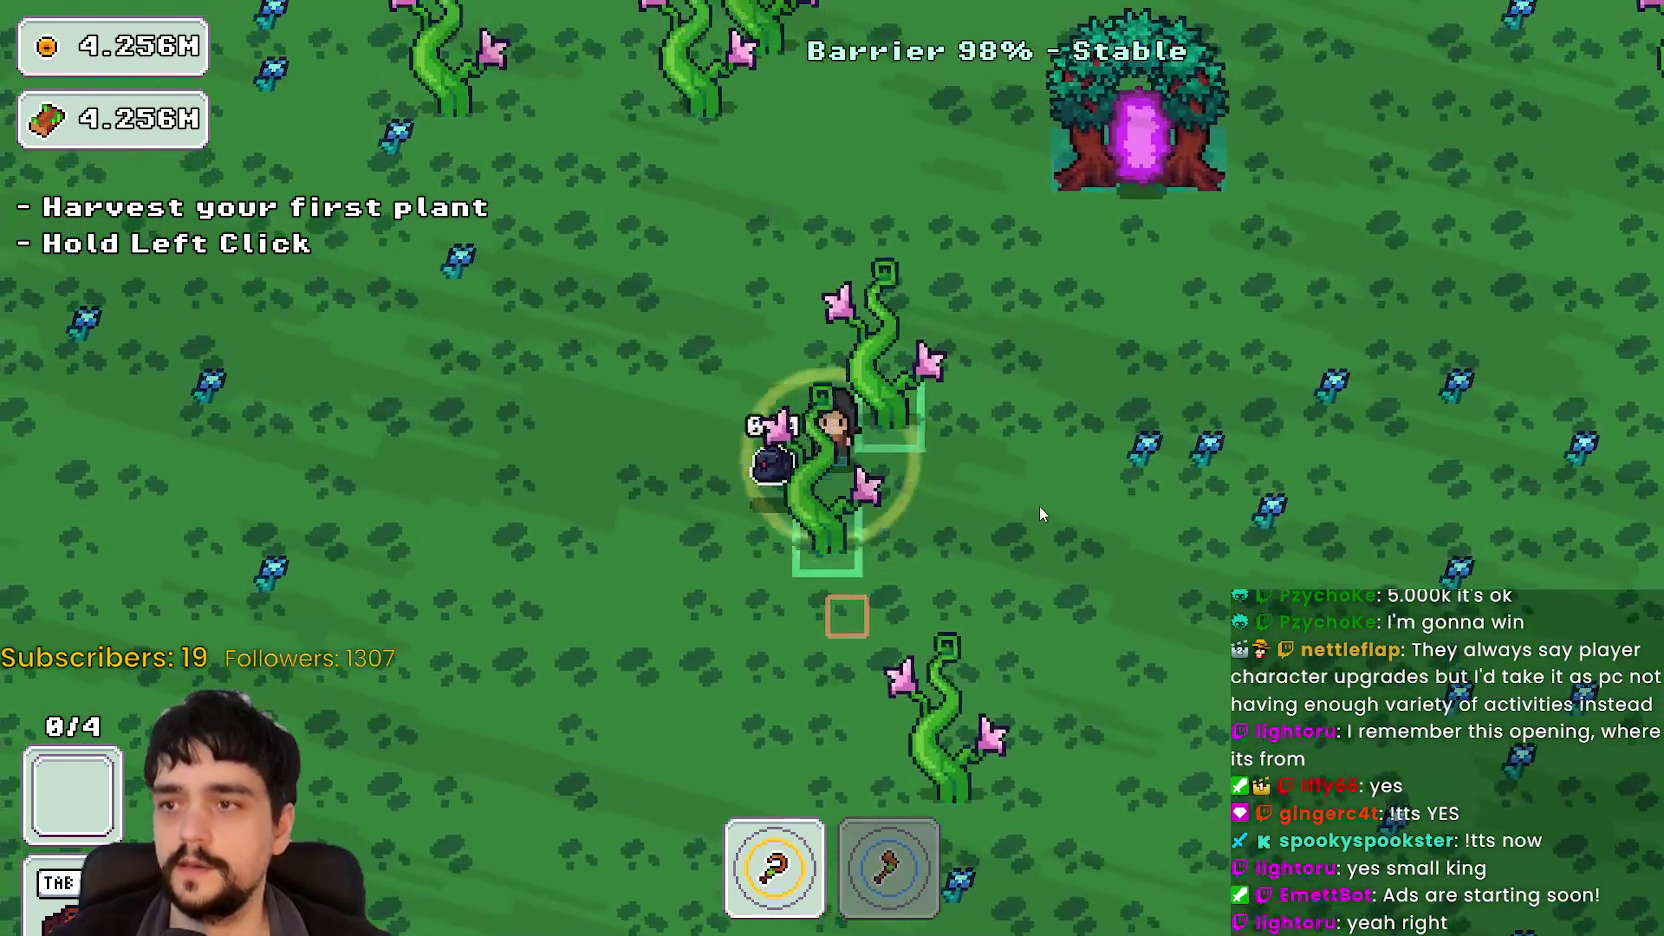
pyautogui.press('s')
pyautogui.press('a')
pyautogui.press('w')
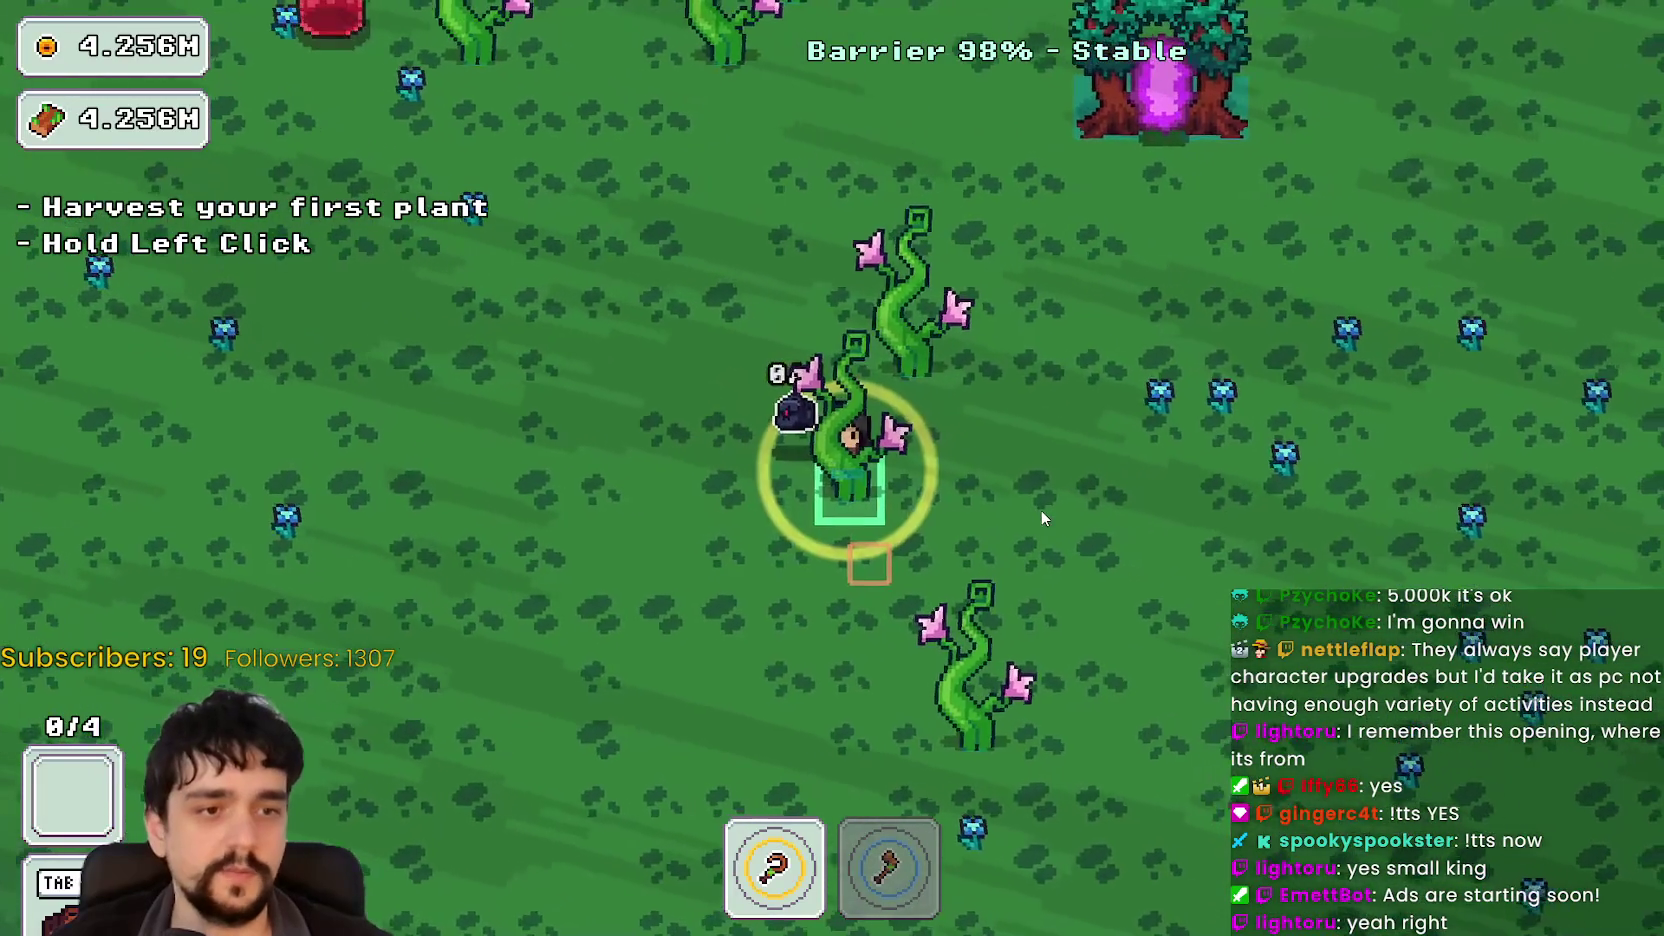
pyautogui.press('d')
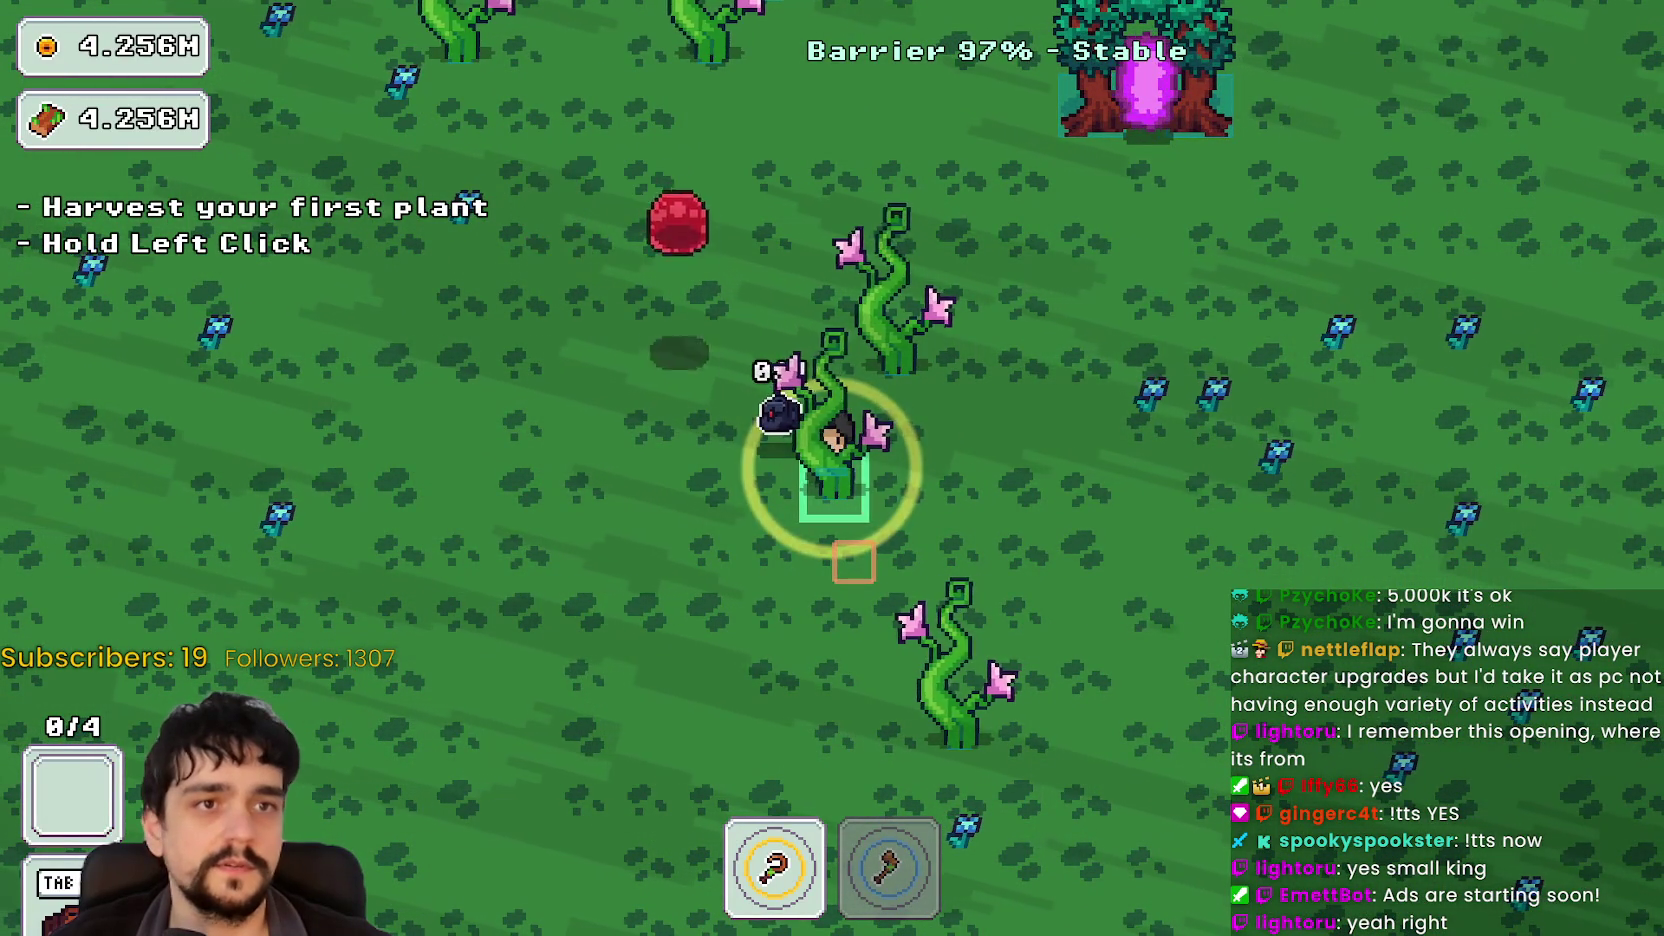
pyautogui.hotkey('alt', 'F4')
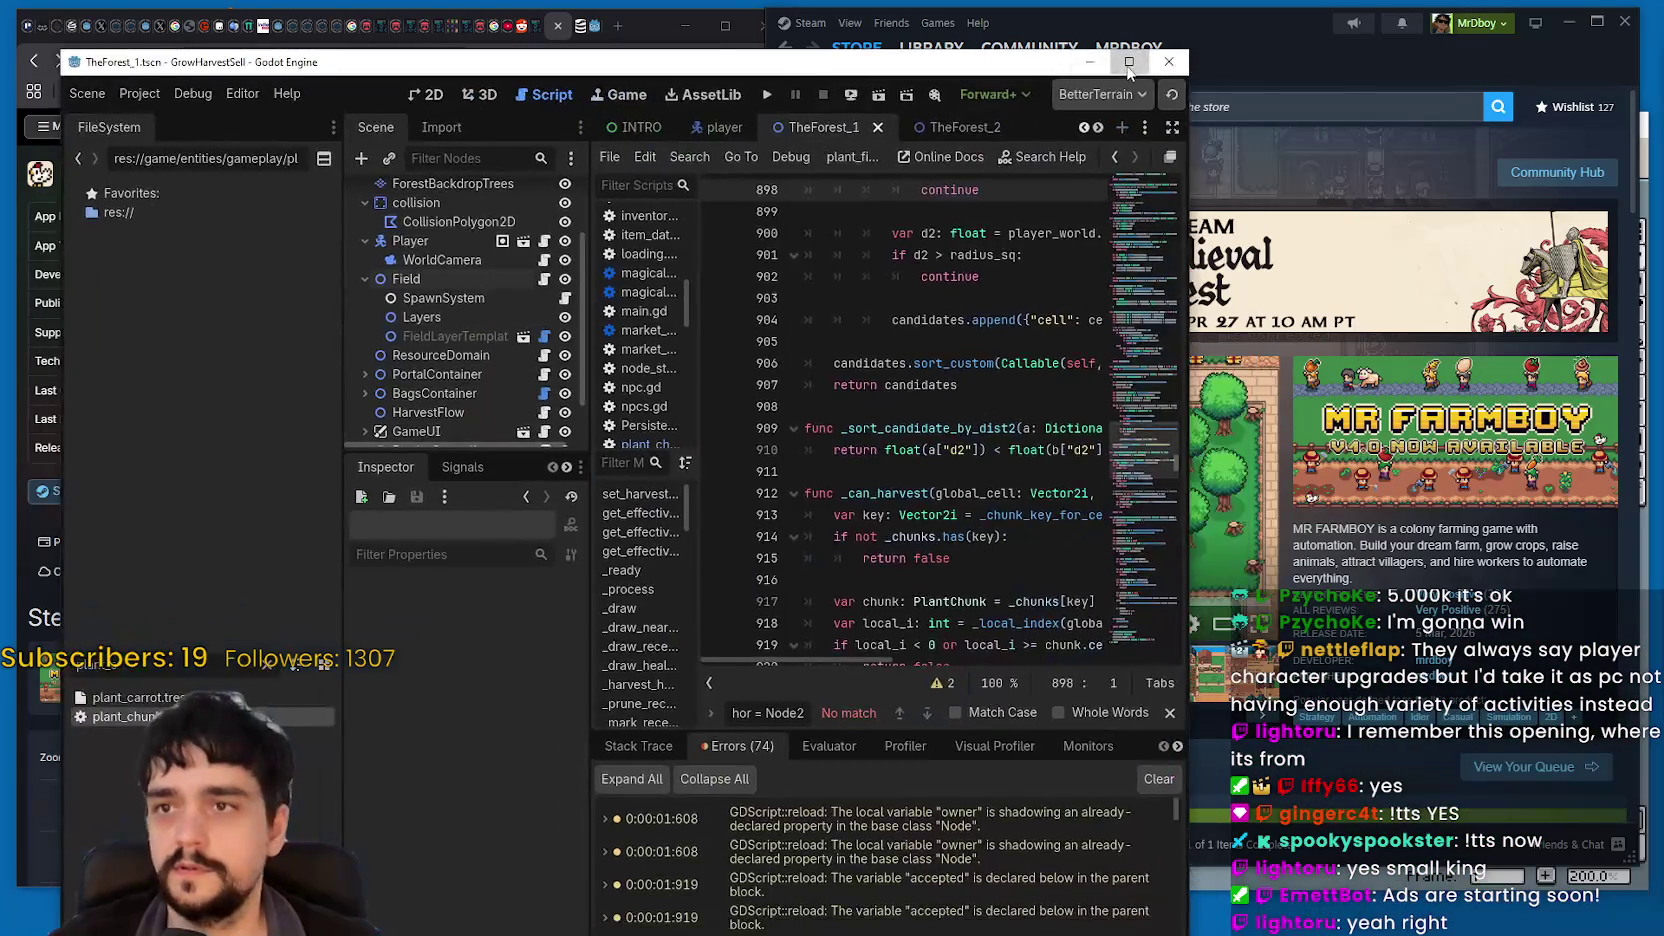
# Step: Maximize the editor and go to line 695 of plant_chunk.gd
pyautogui.click(1129, 62)
pyautogui.click(1055, 440)
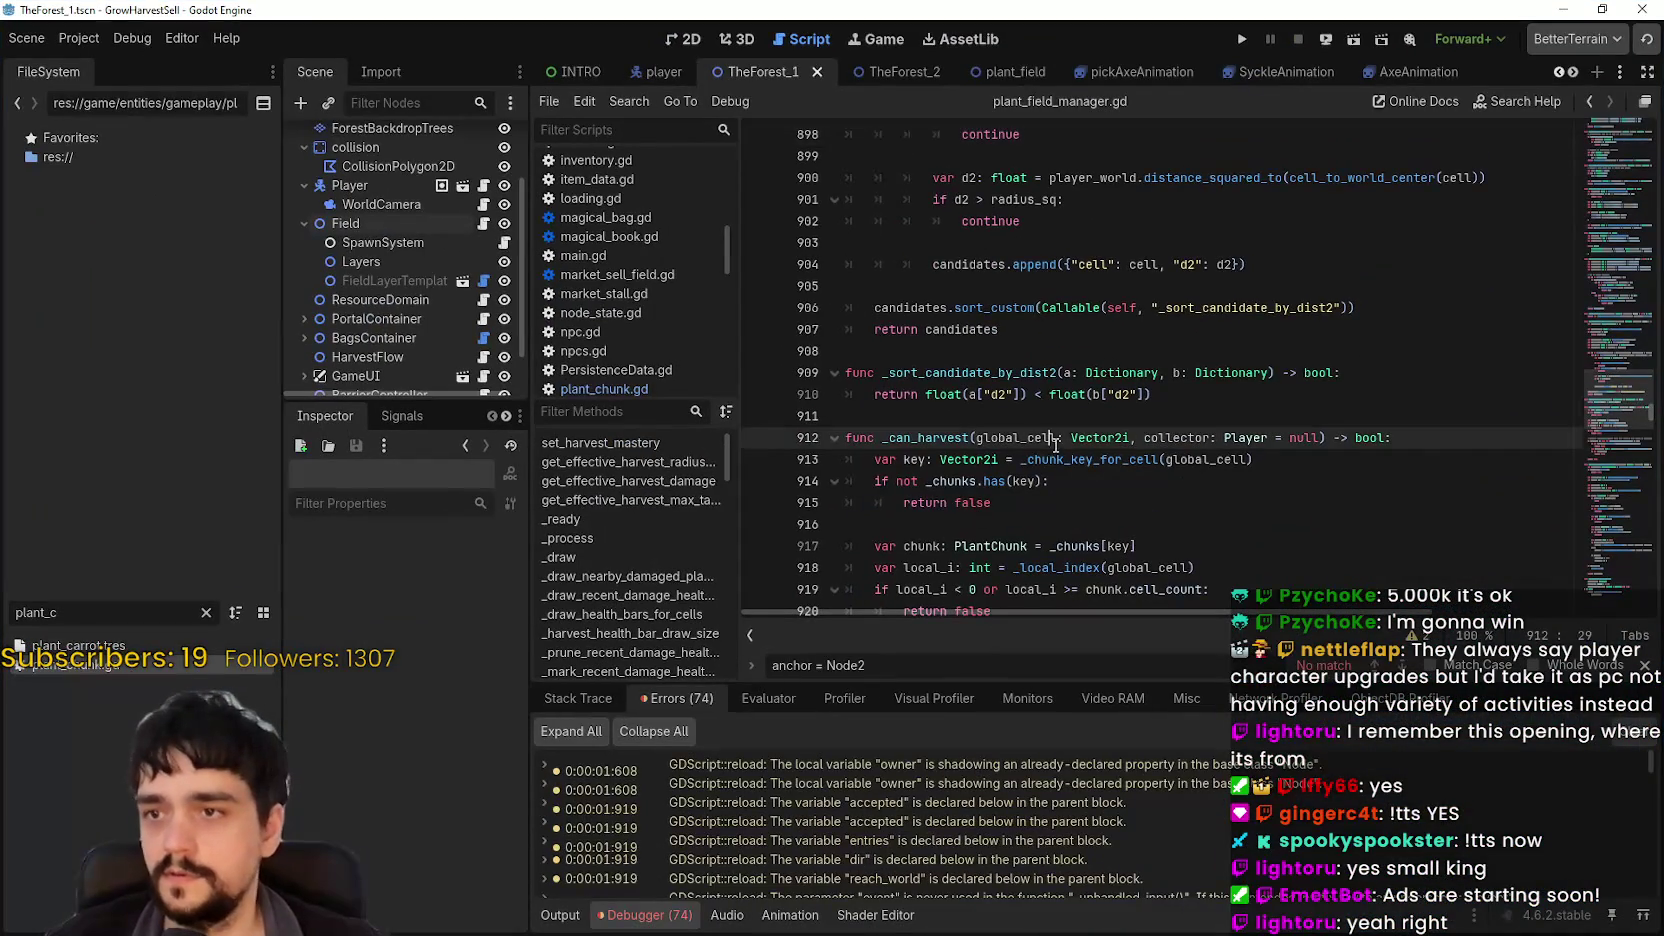
pyautogui.hotkey('ctrl', 'shift', 'f')
pyautogui.press('Escape')
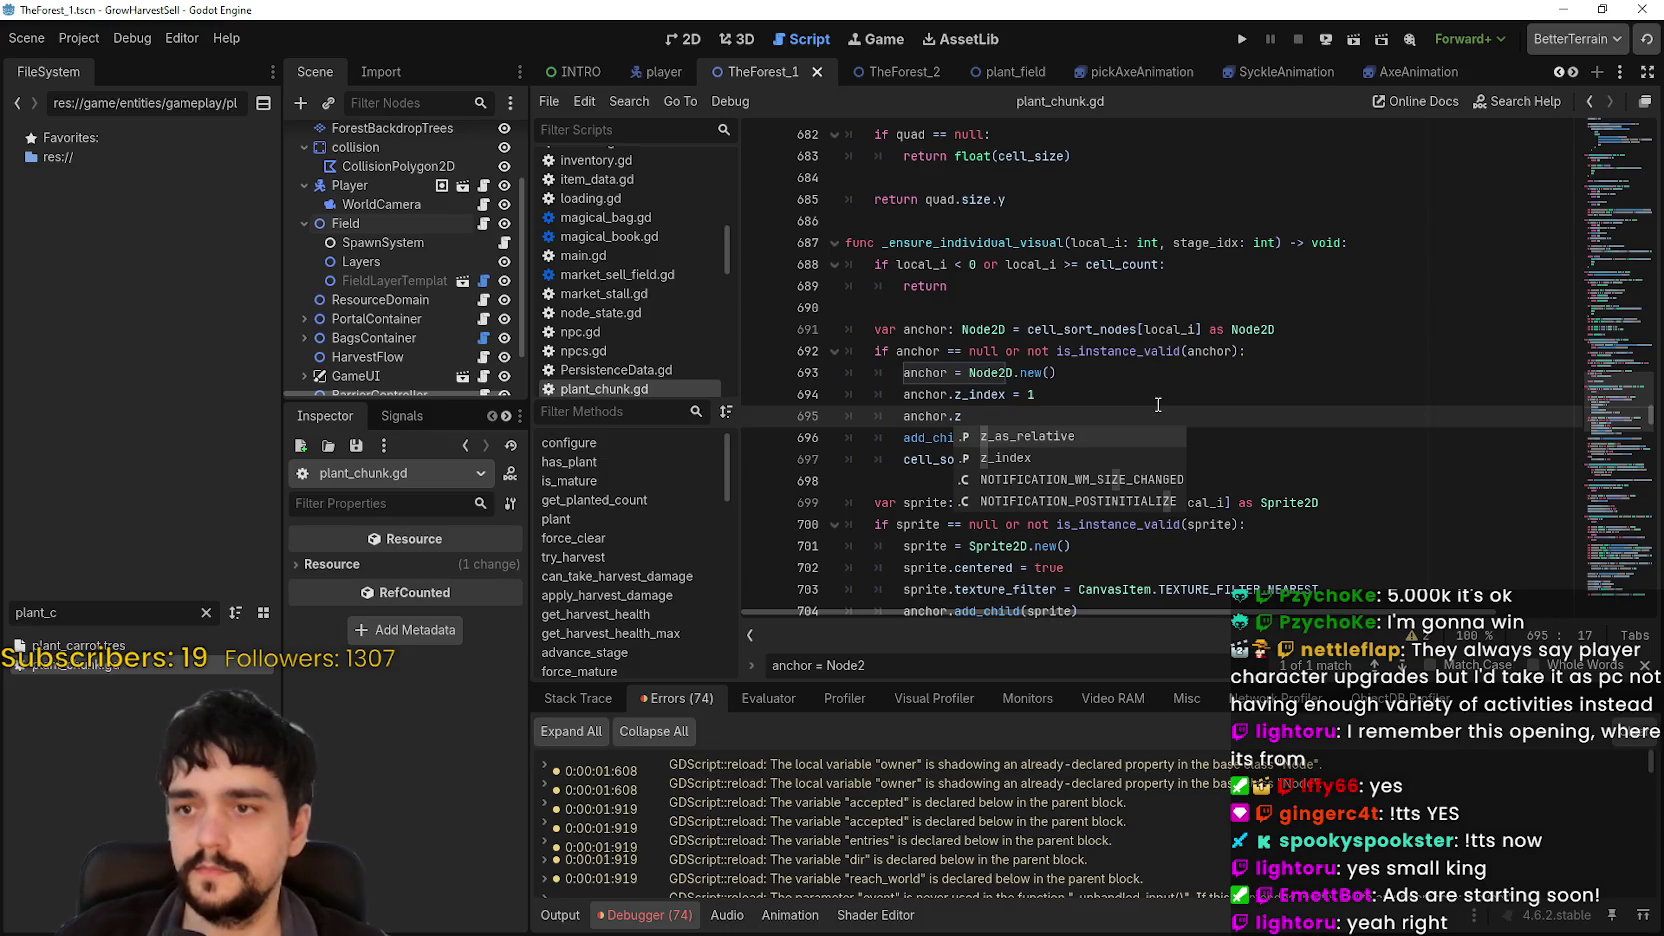
# Step: Change the line to anchor.y_sort_enabled = true, save the script, and run the project
pyautogui.press('BackSpace')
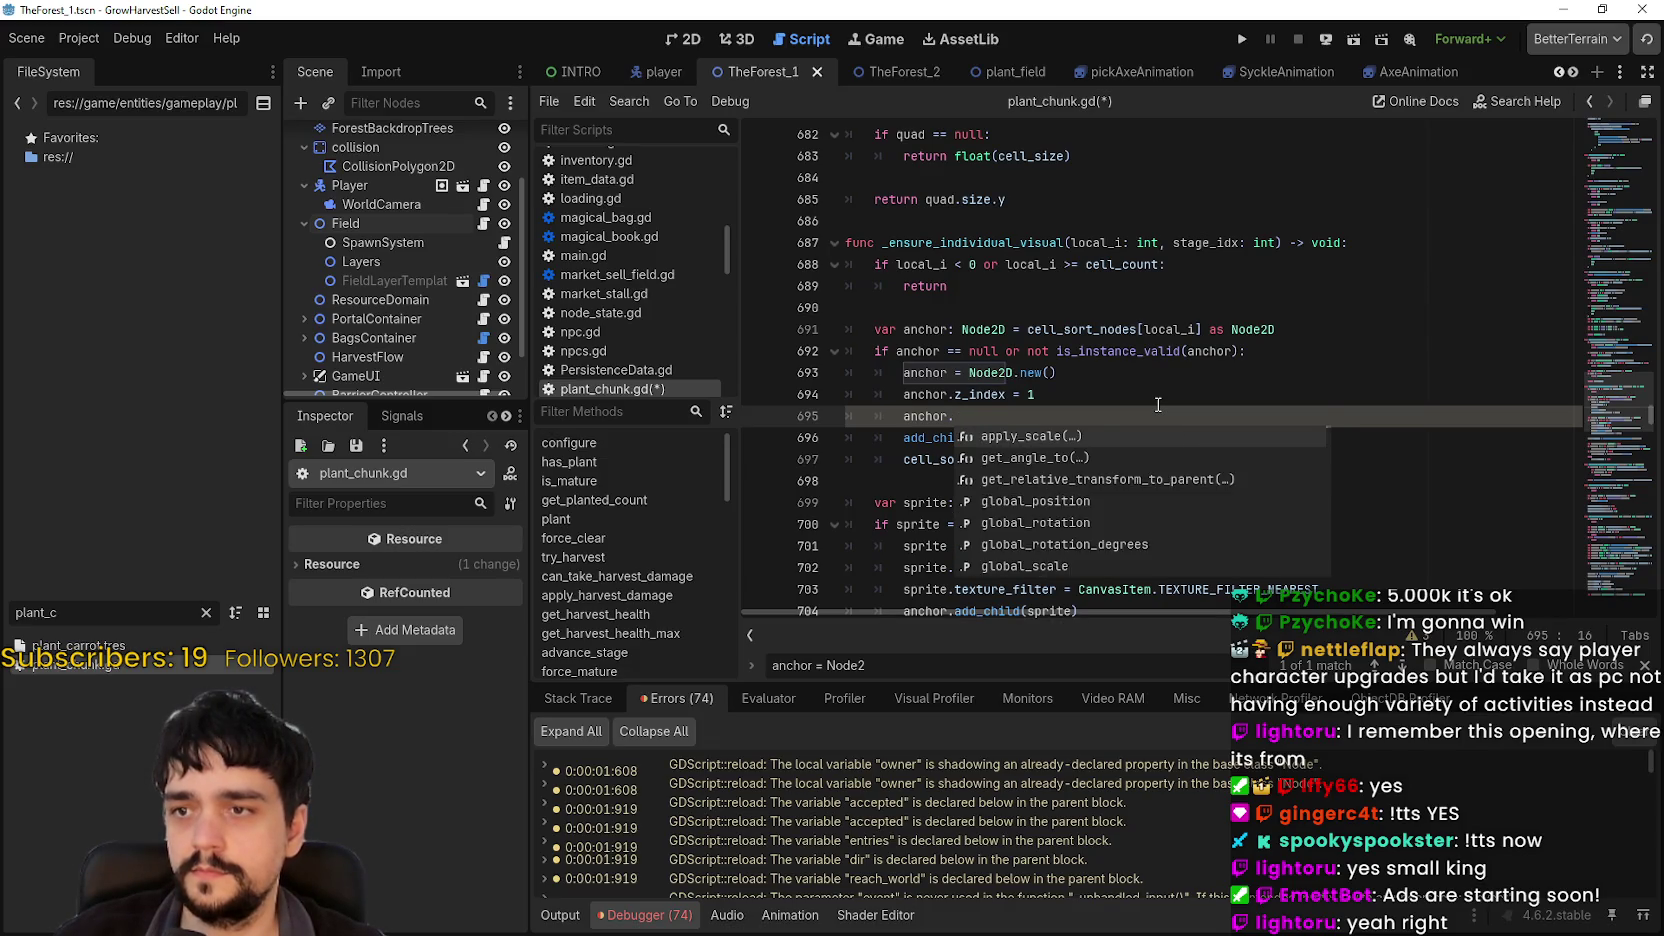
pyautogui.write('y')
pyautogui.press('Return')
pyautogui.write('= true')
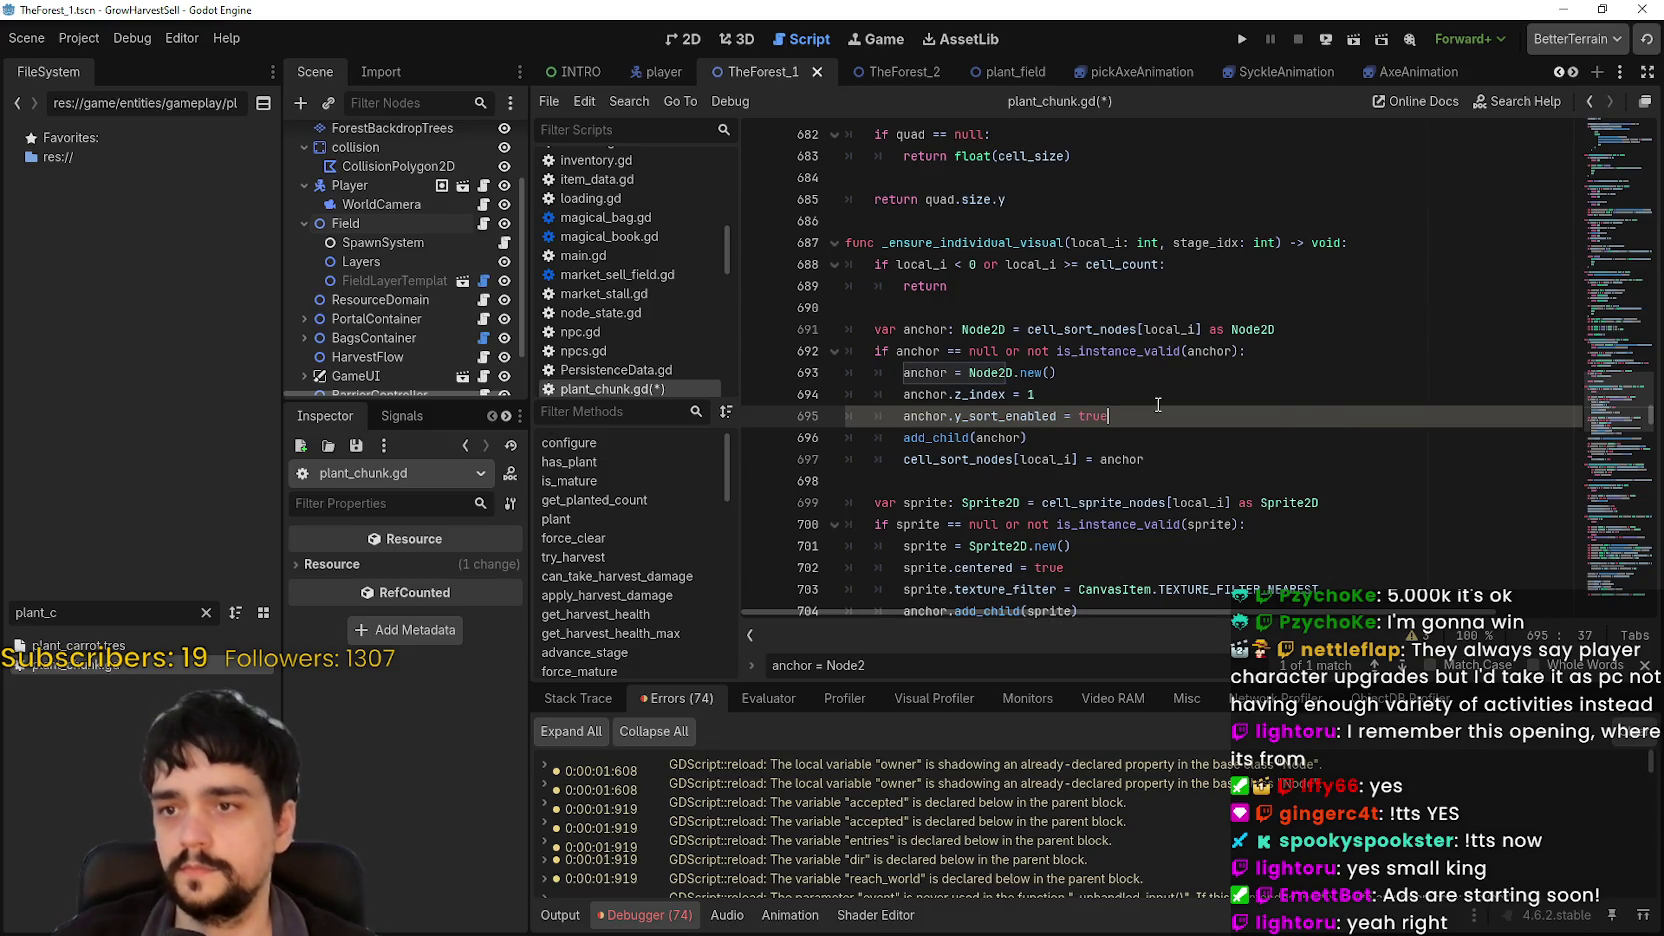
pyautogui.hotkey('ctrl', 's')
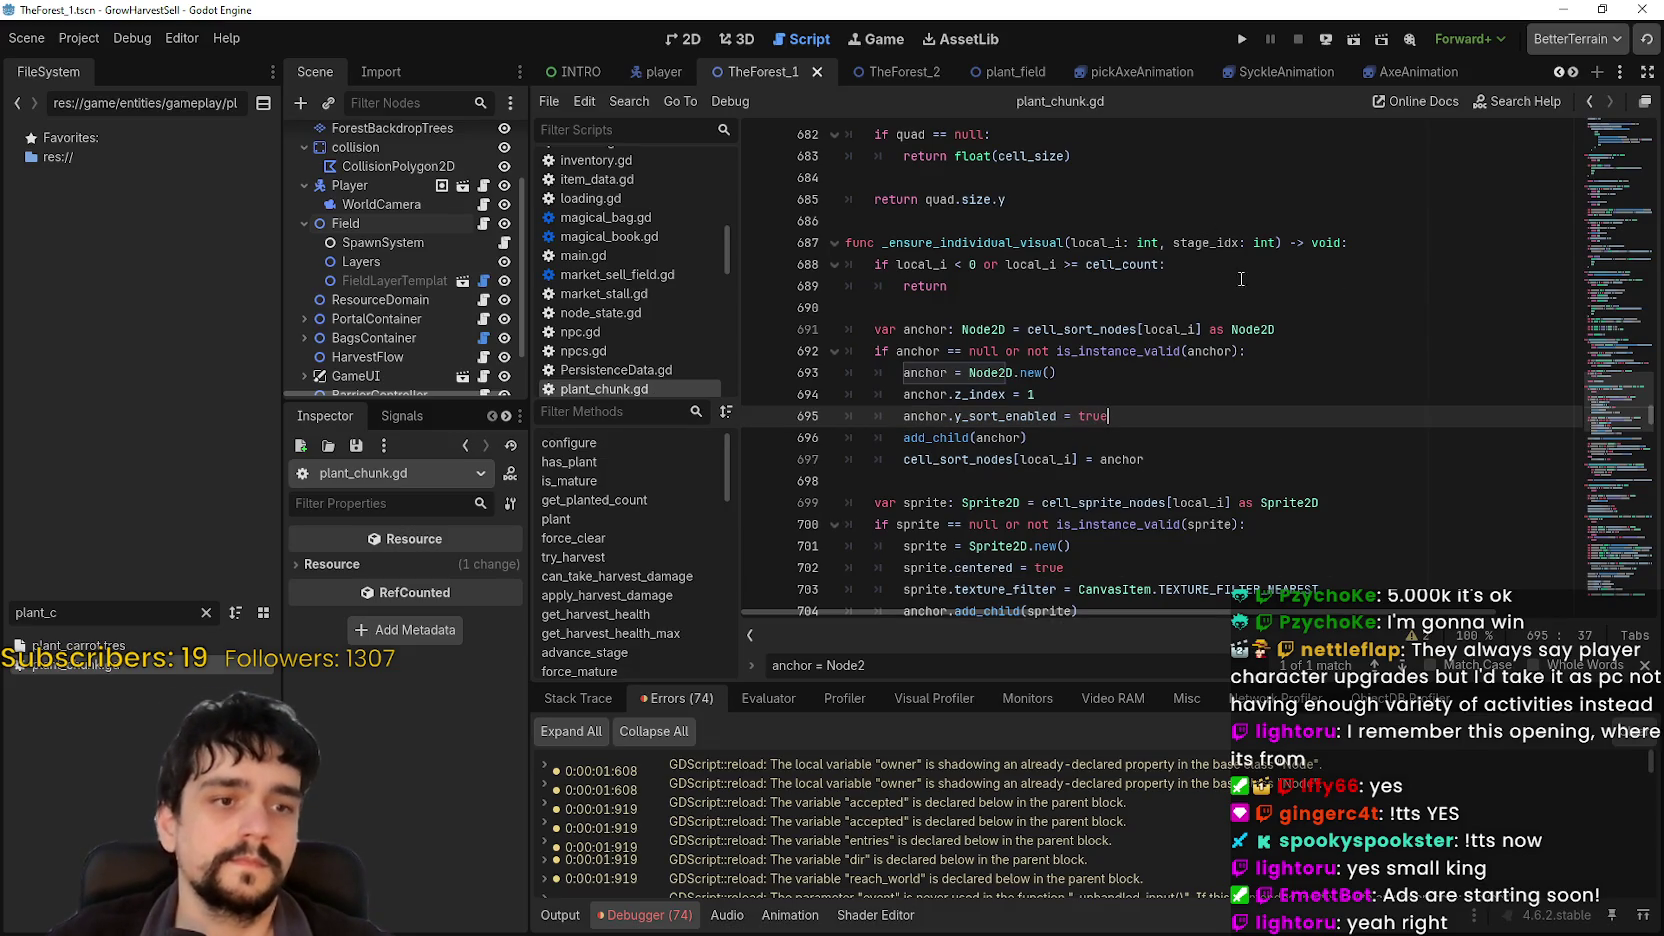
pyautogui.click(1238, 39)
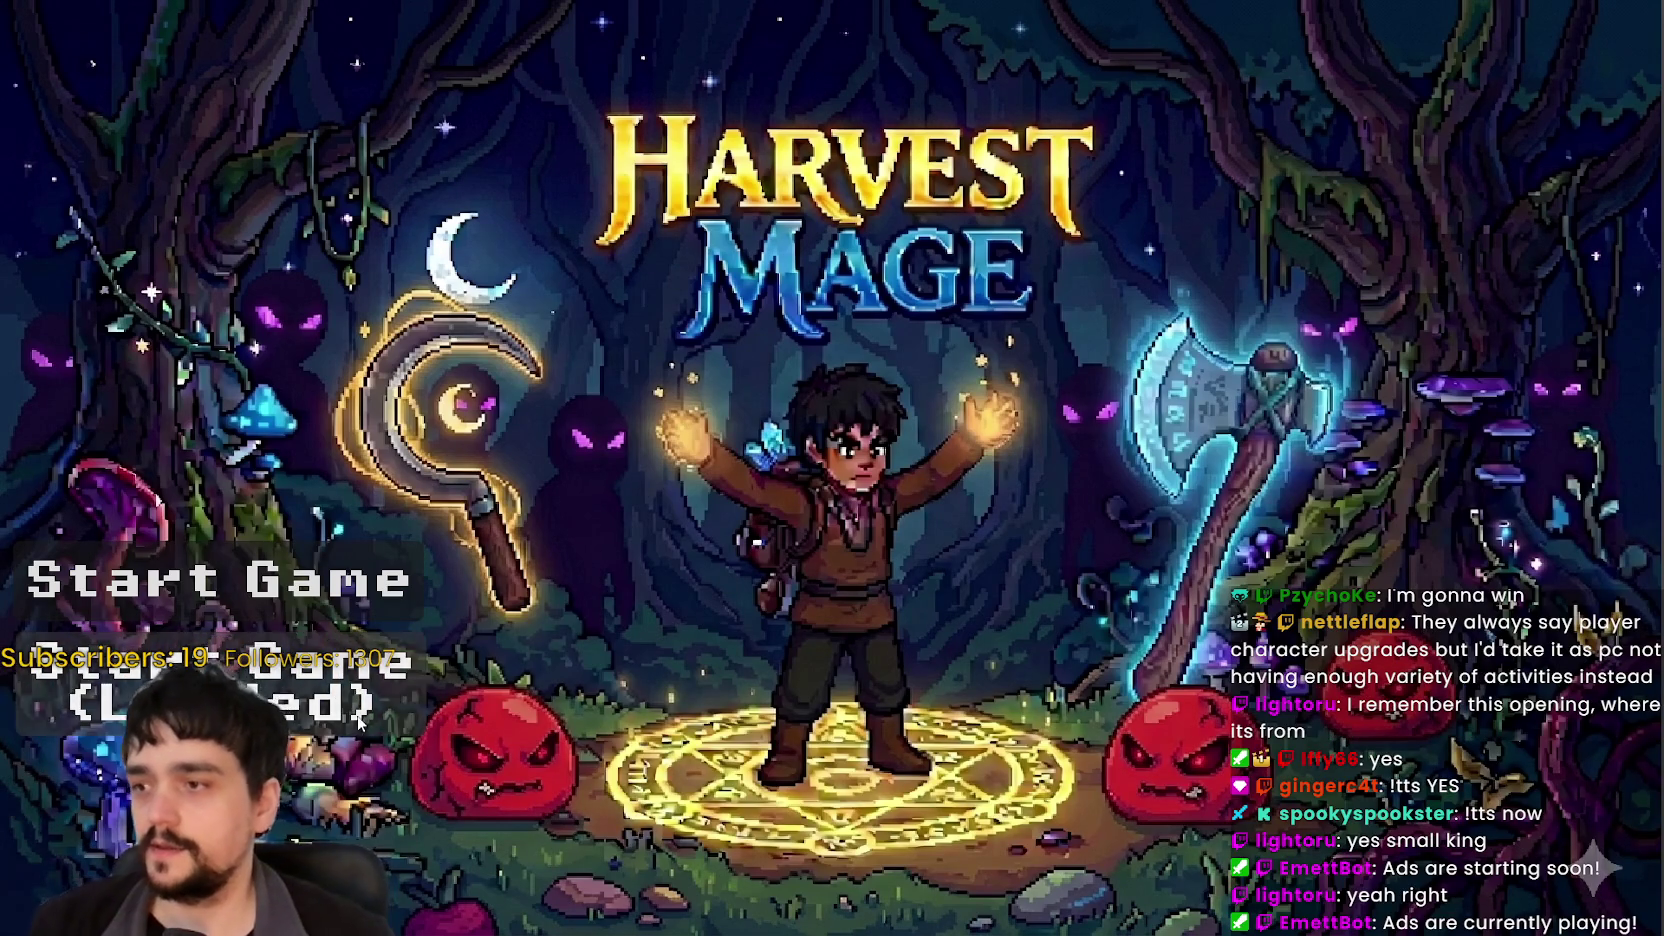
# Step: Start the game, glance at the Mage Tower upgrades, then travel from the portal to The Forest
pyautogui.press('Return')
pyautogui.click(706, 521)
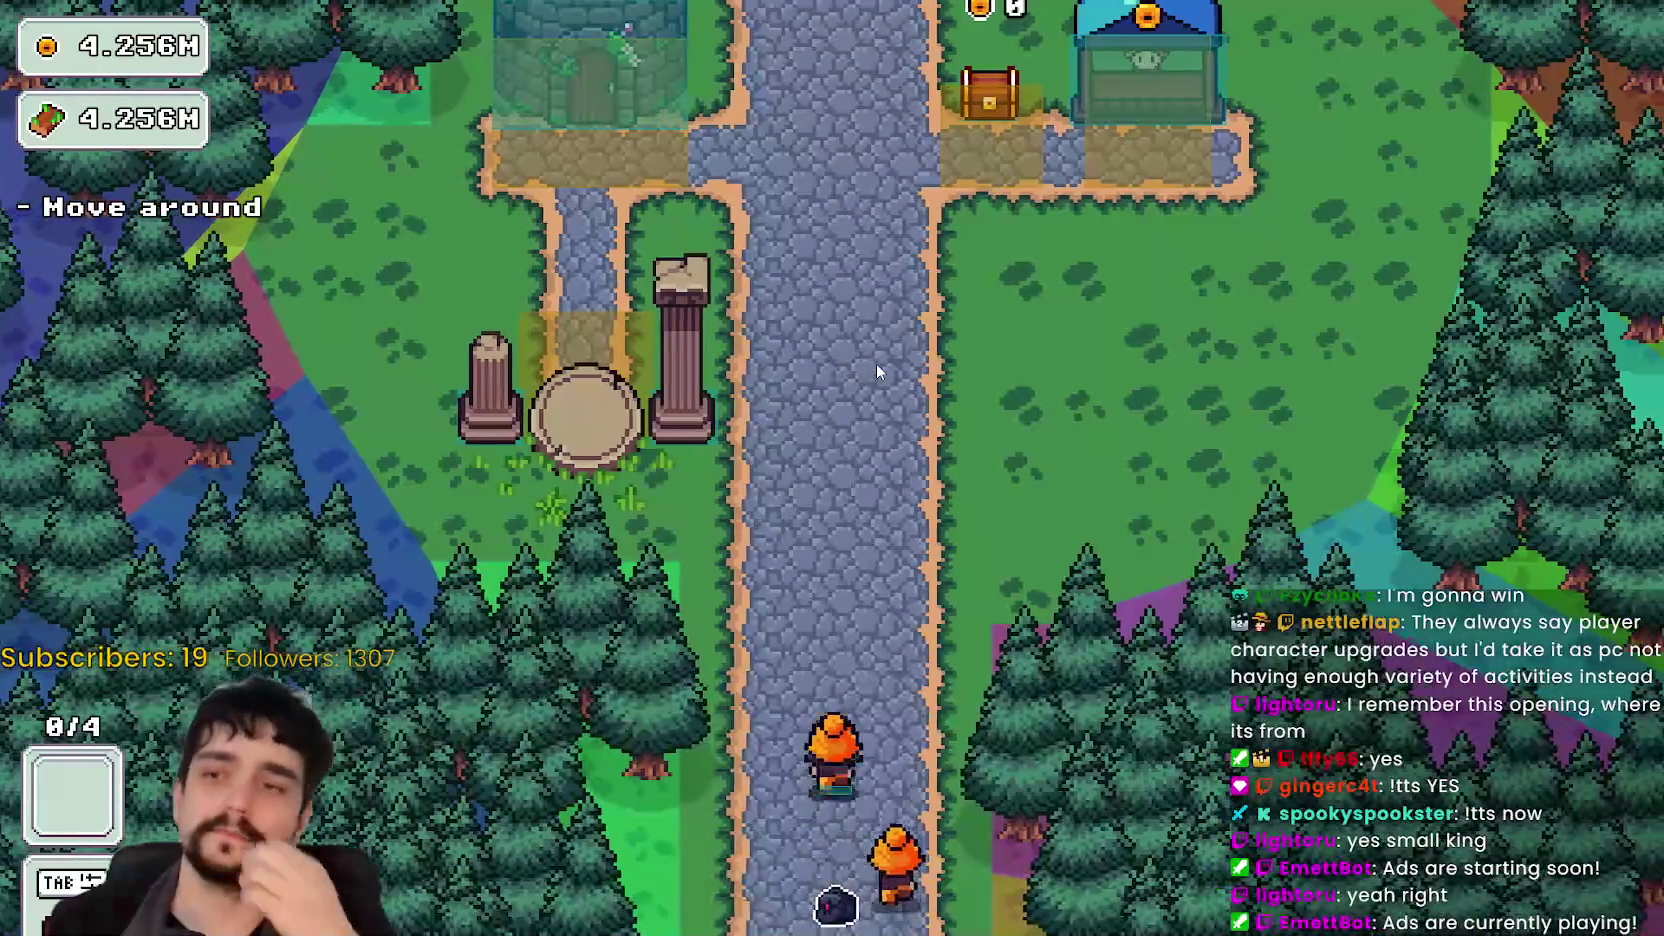
pyautogui.press('w')
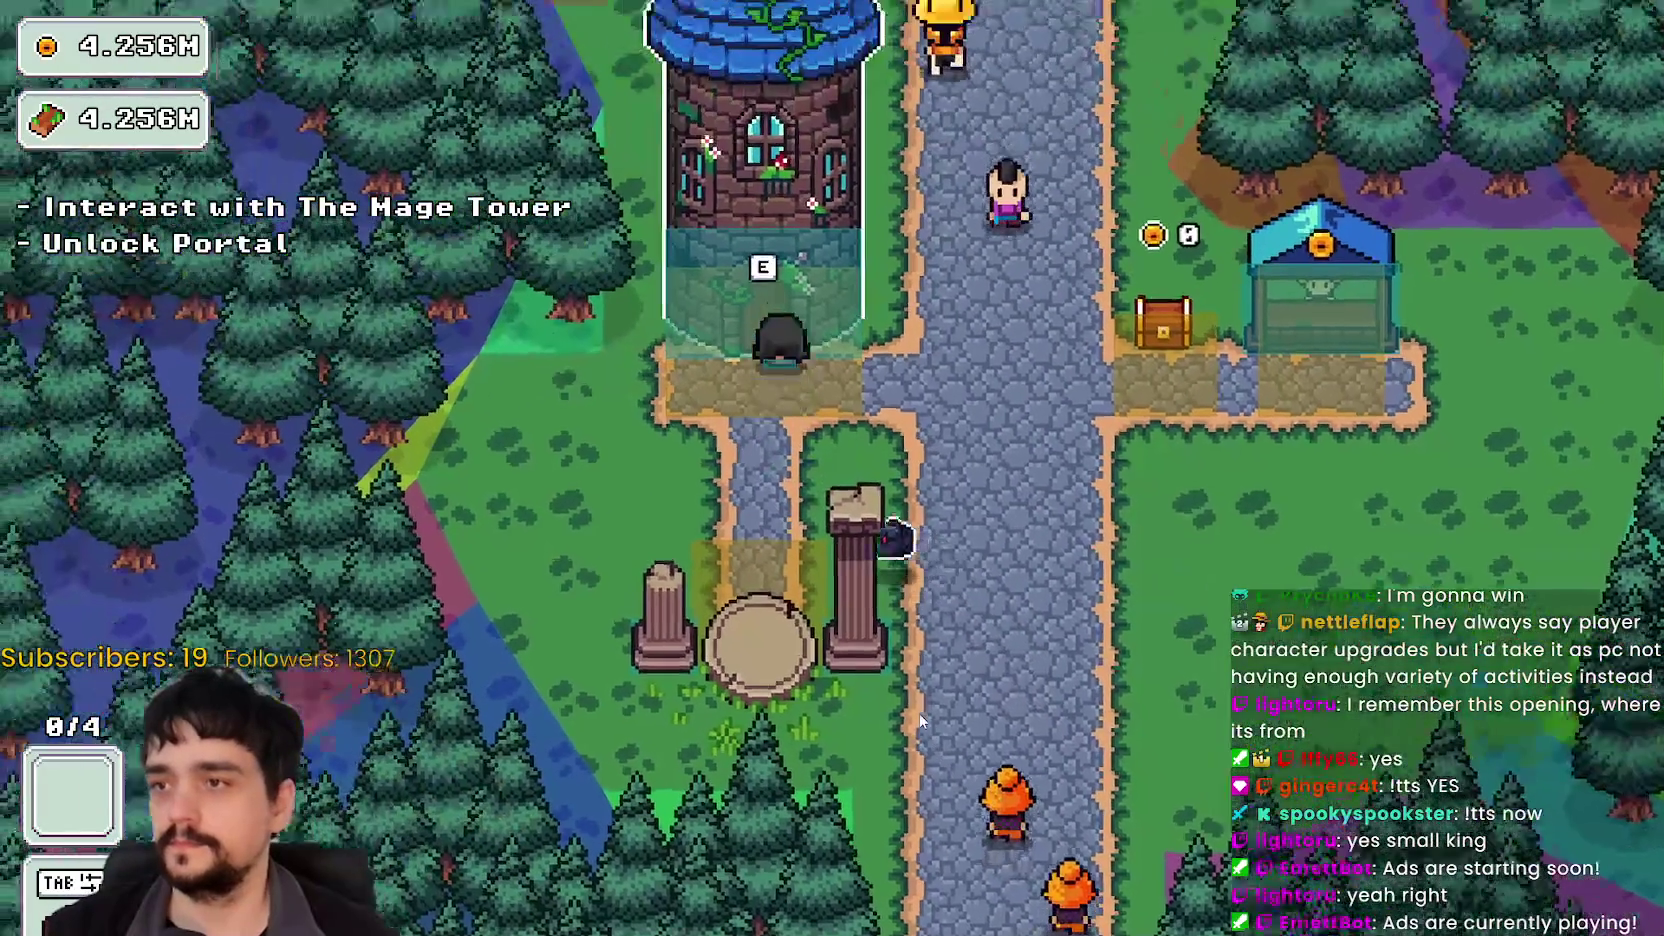
pyautogui.press('e')
pyautogui.press('Escape')
pyautogui.press('s')
pyautogui.press('e')
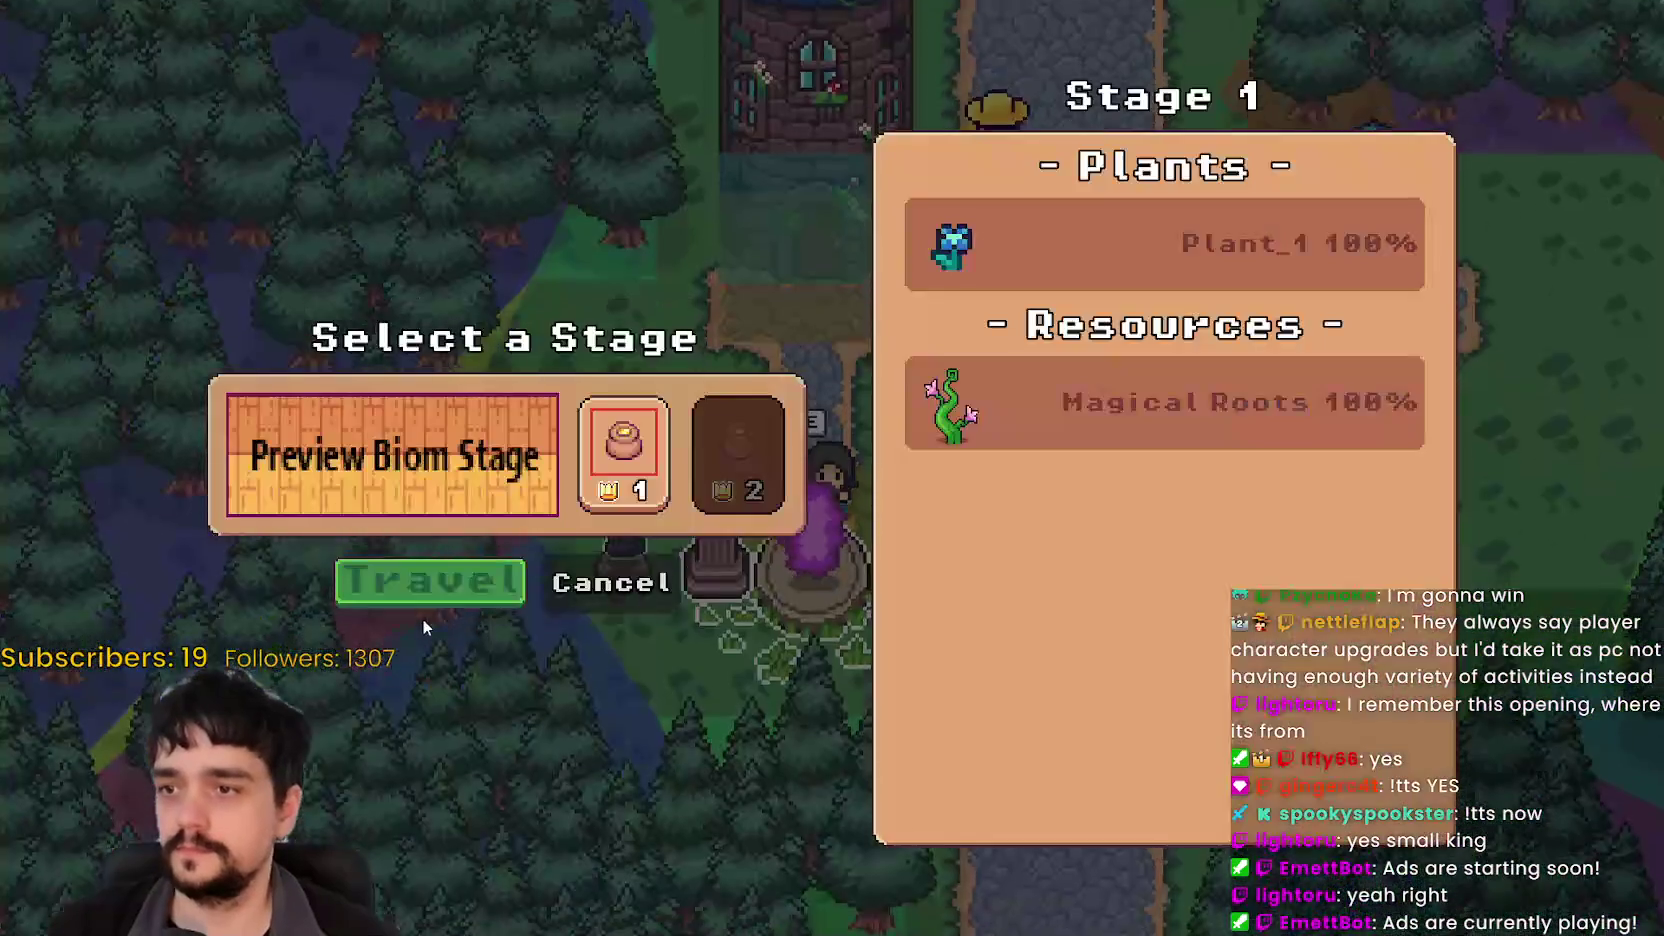
pyautogui.press('e')
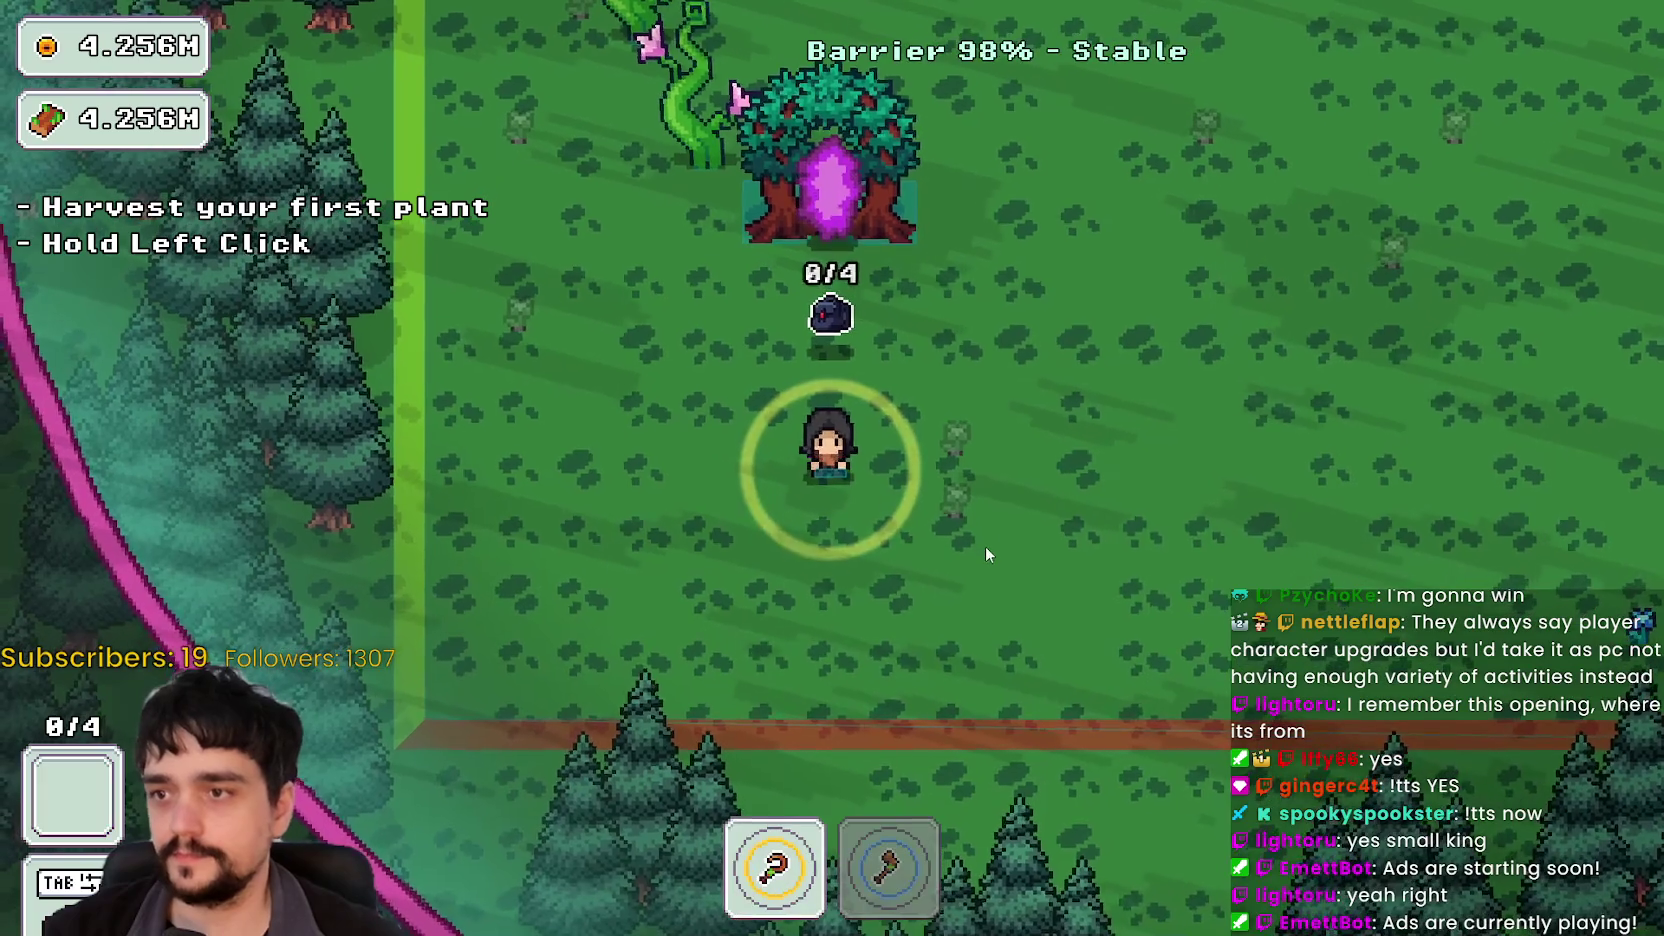
# Step: Walk the mage north past the barrier tree and up to the right
pyautogui.press('w')
pyautogui.press('a')
pyautogui.press('w')
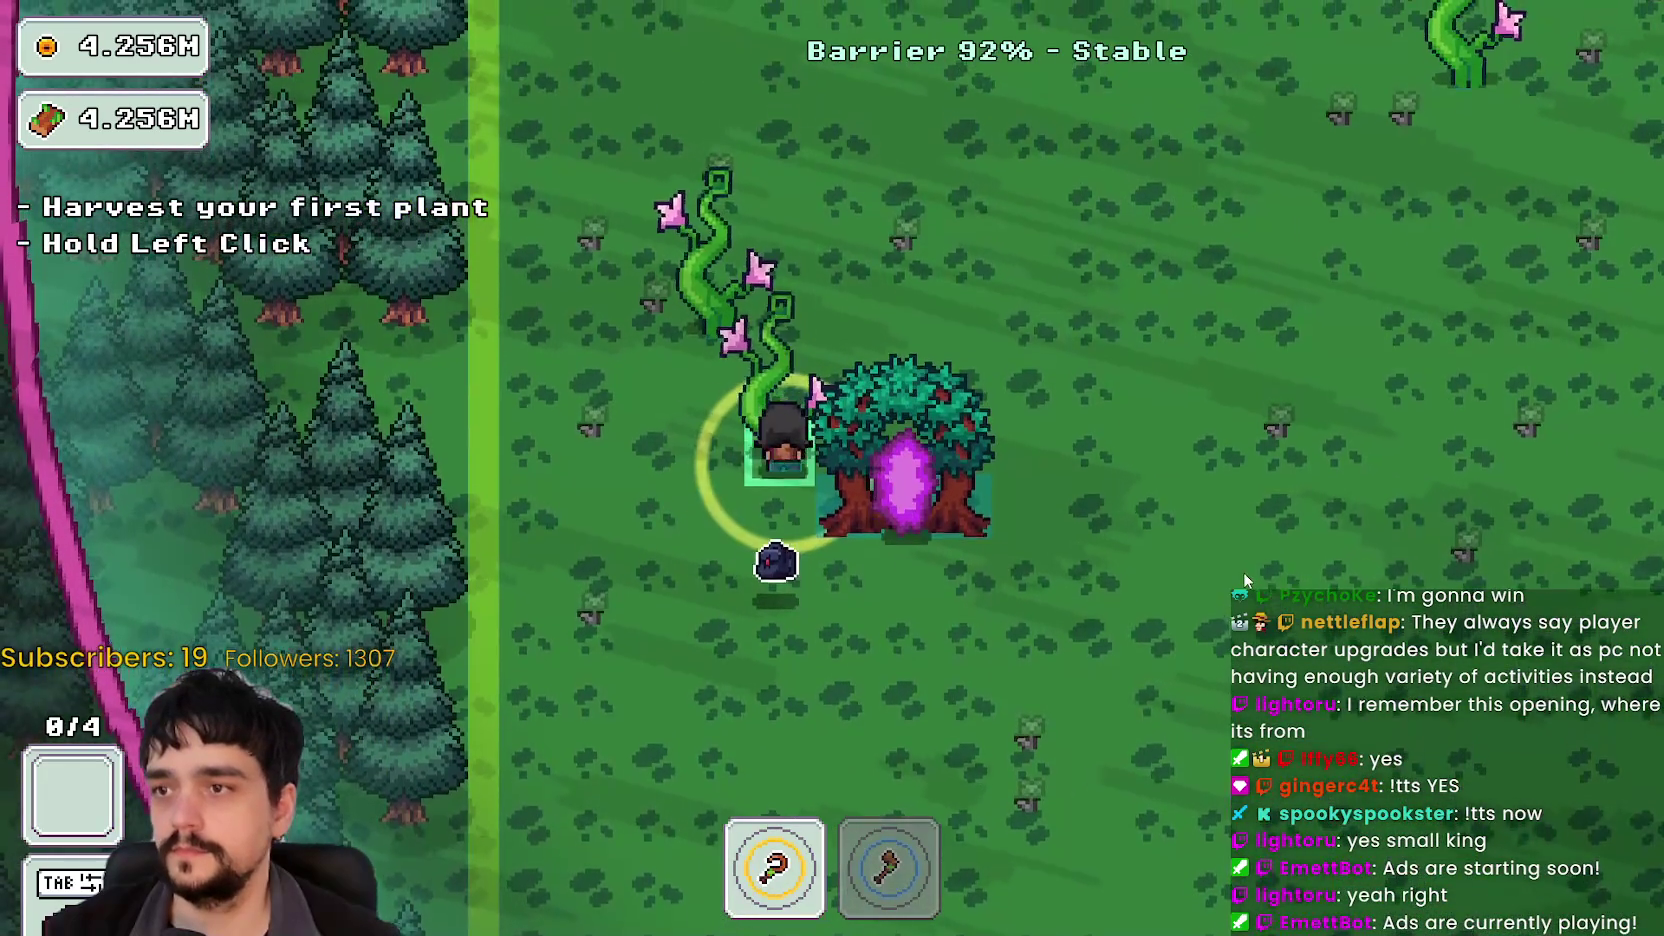
pyautogui.press('w')
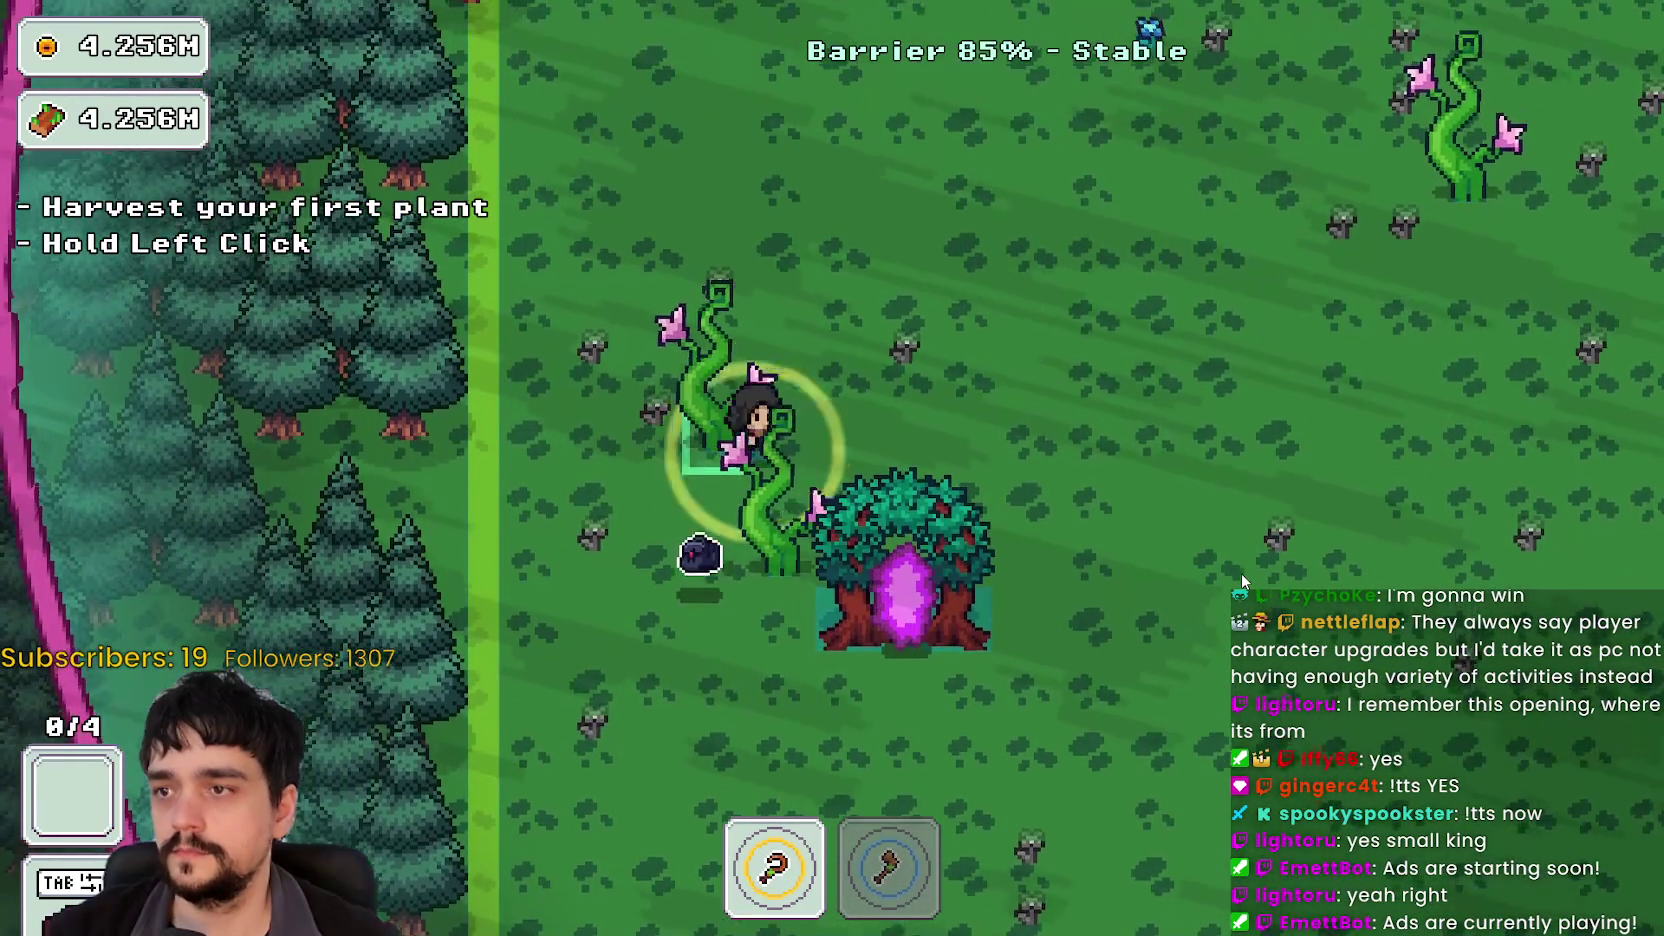
pyautogui.press('w')
pyautogui.press('d')
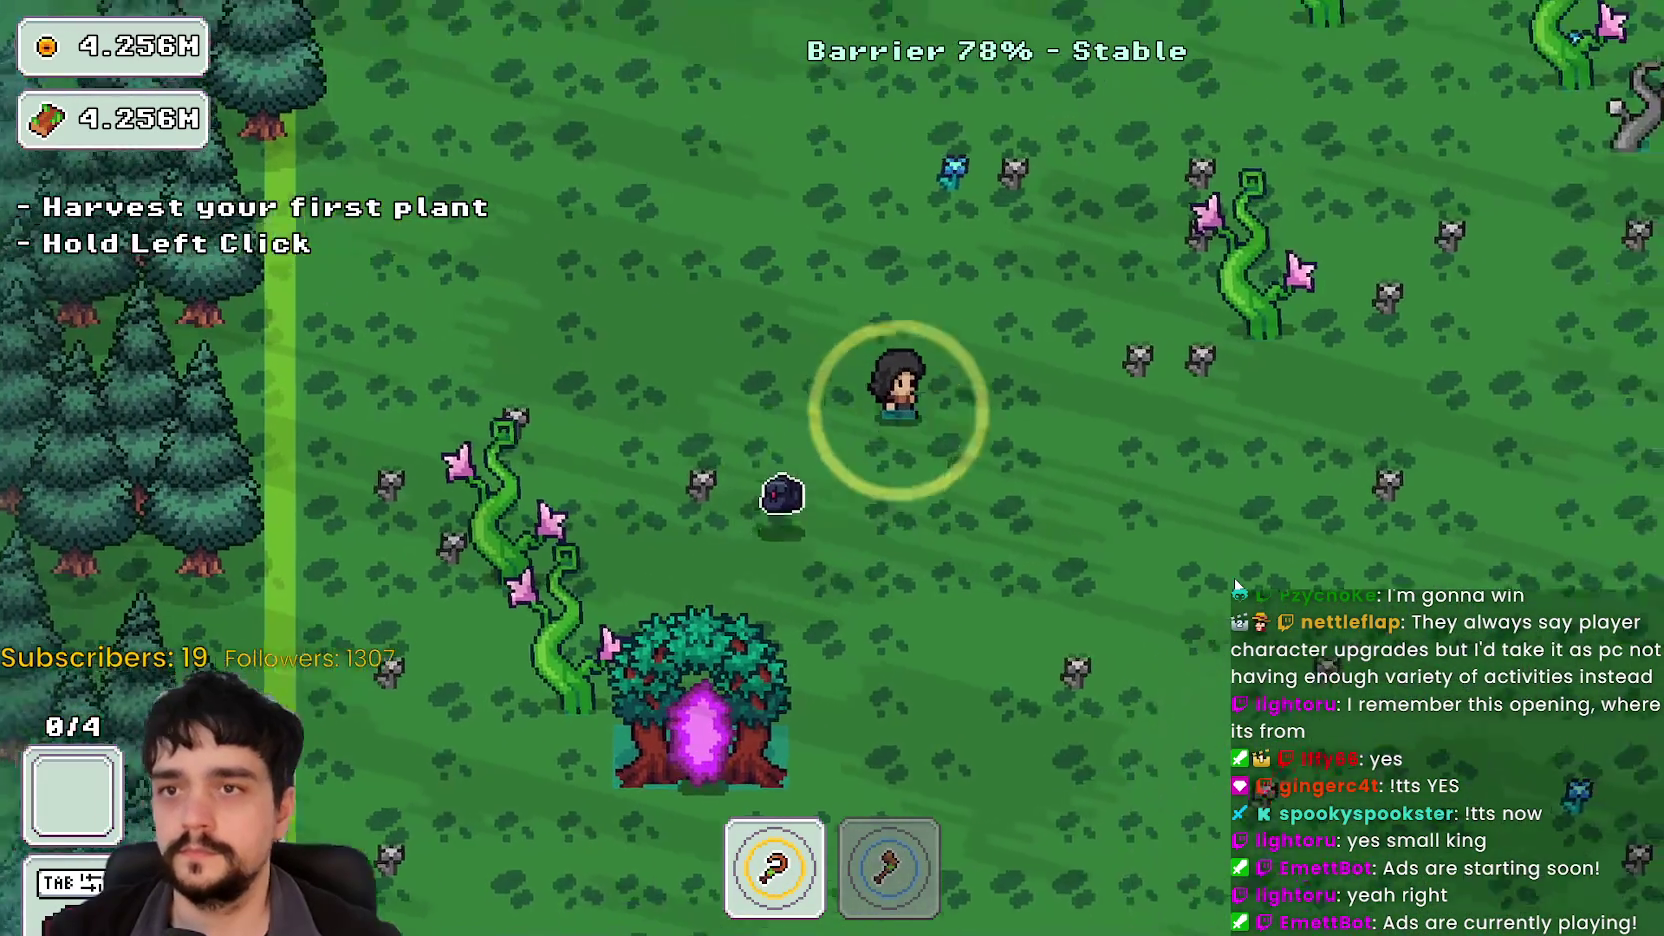
# Step: Swap between axe and harvesting tool and harvest the plants near the tree line
pyautogui.press('w')
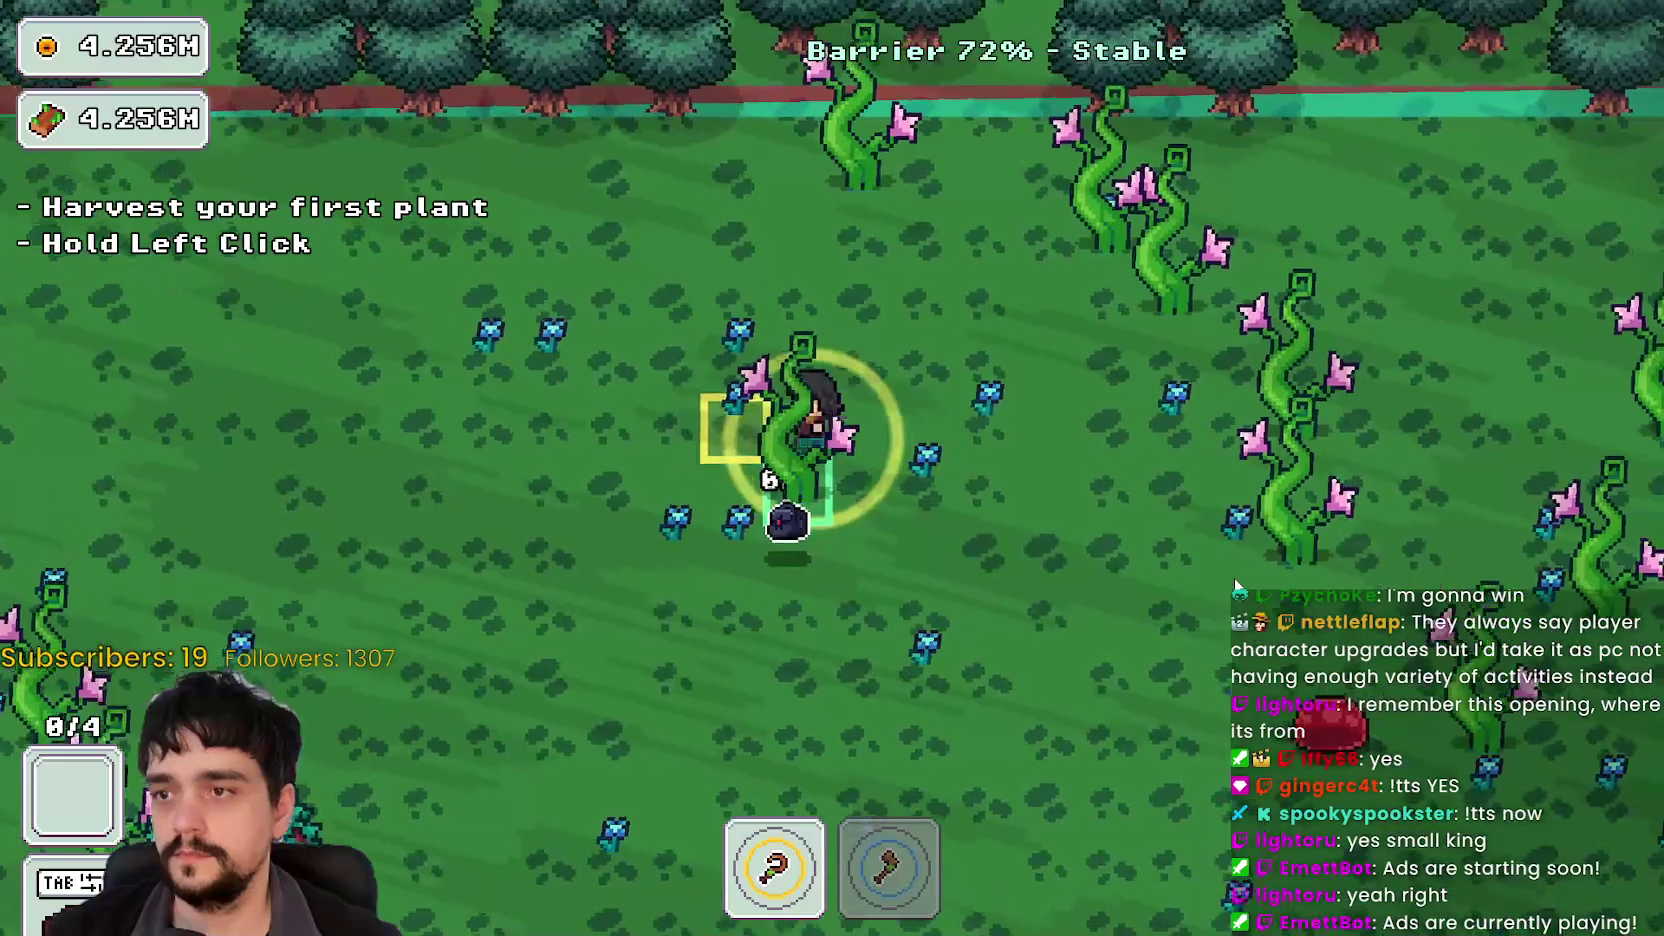
pyautogui.press('2')
pyautogui.press('1')
pyautogui.press('s')
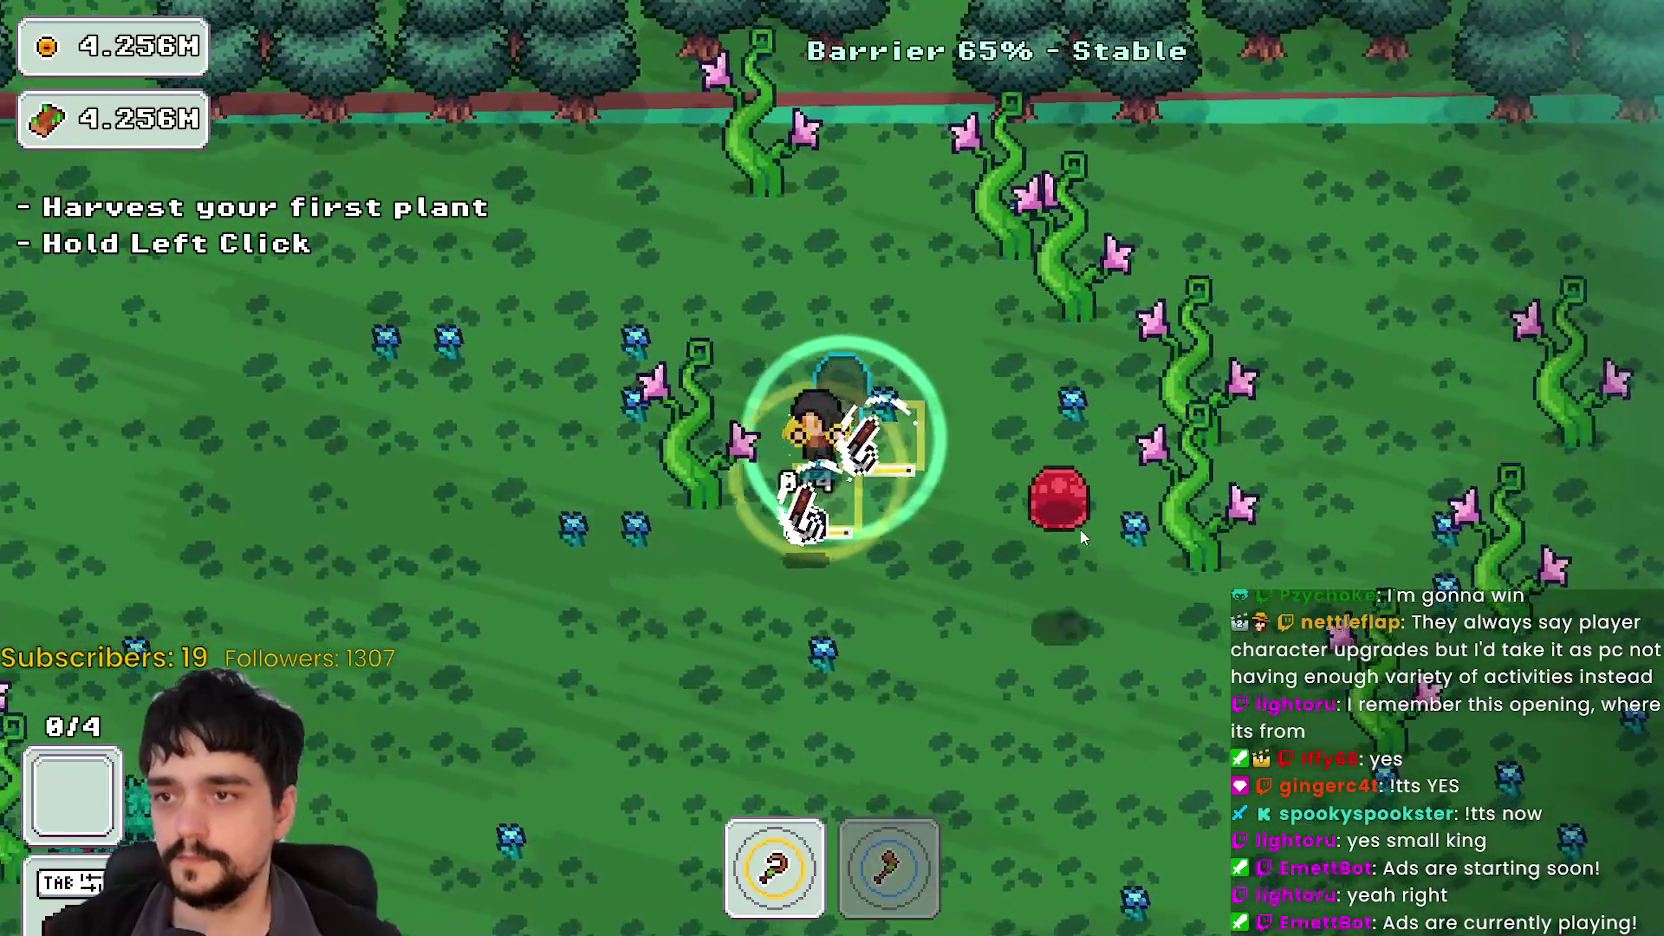
pyautogui.press('w')
pyautogui.press('d')
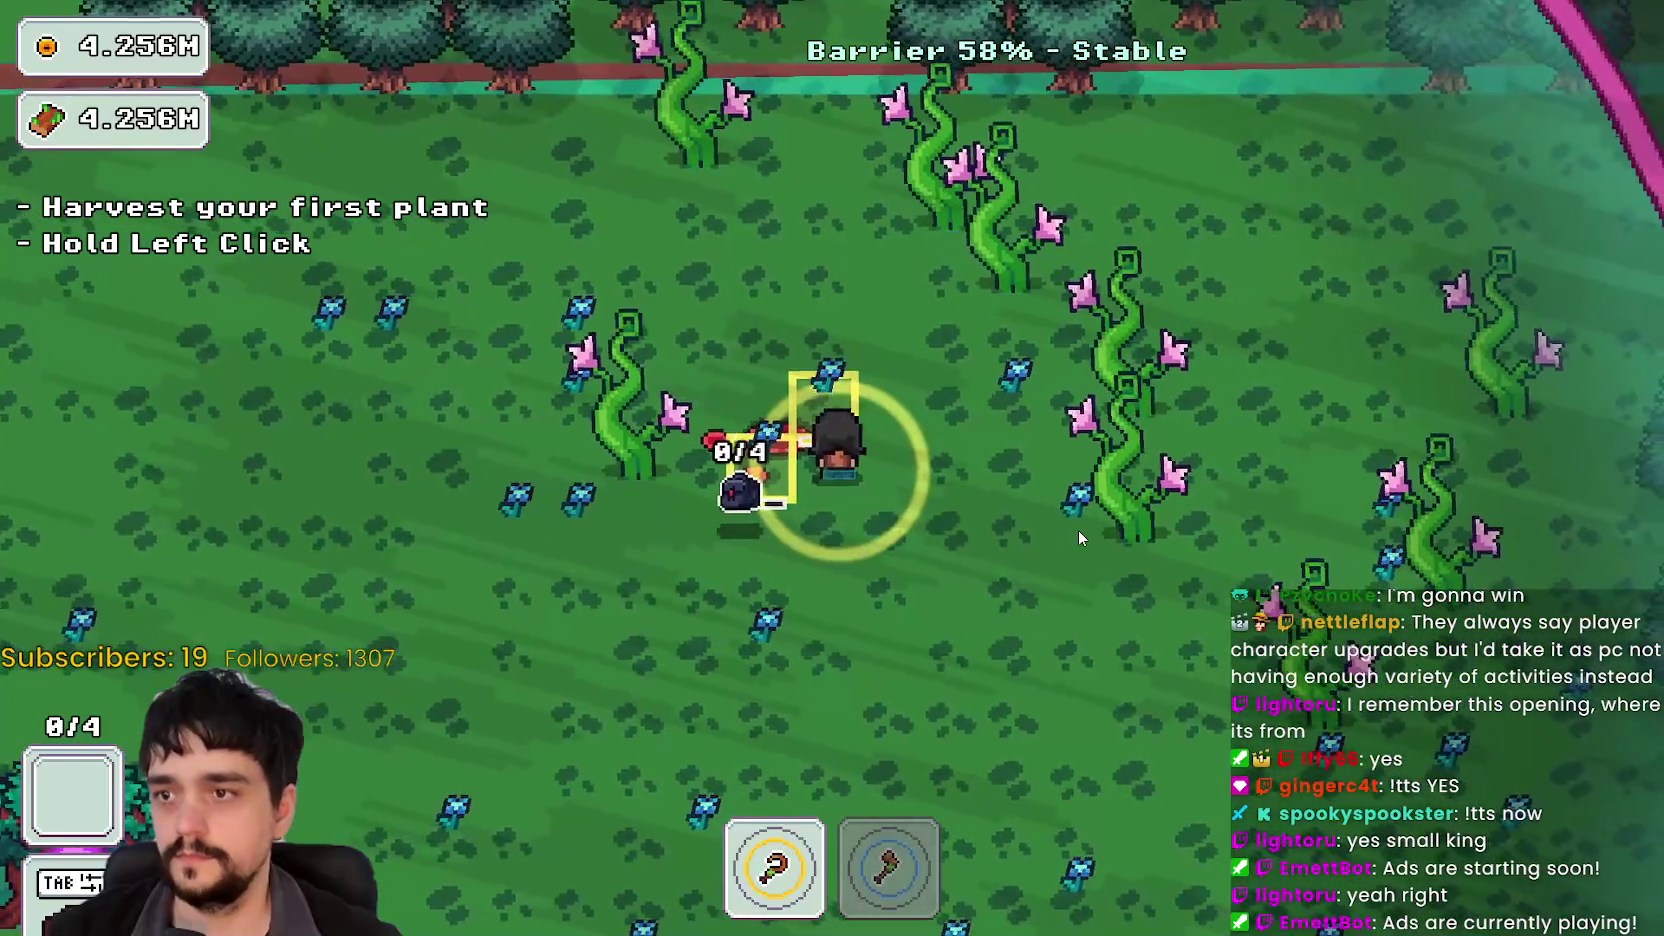
pyautogui.click(1032, 592)
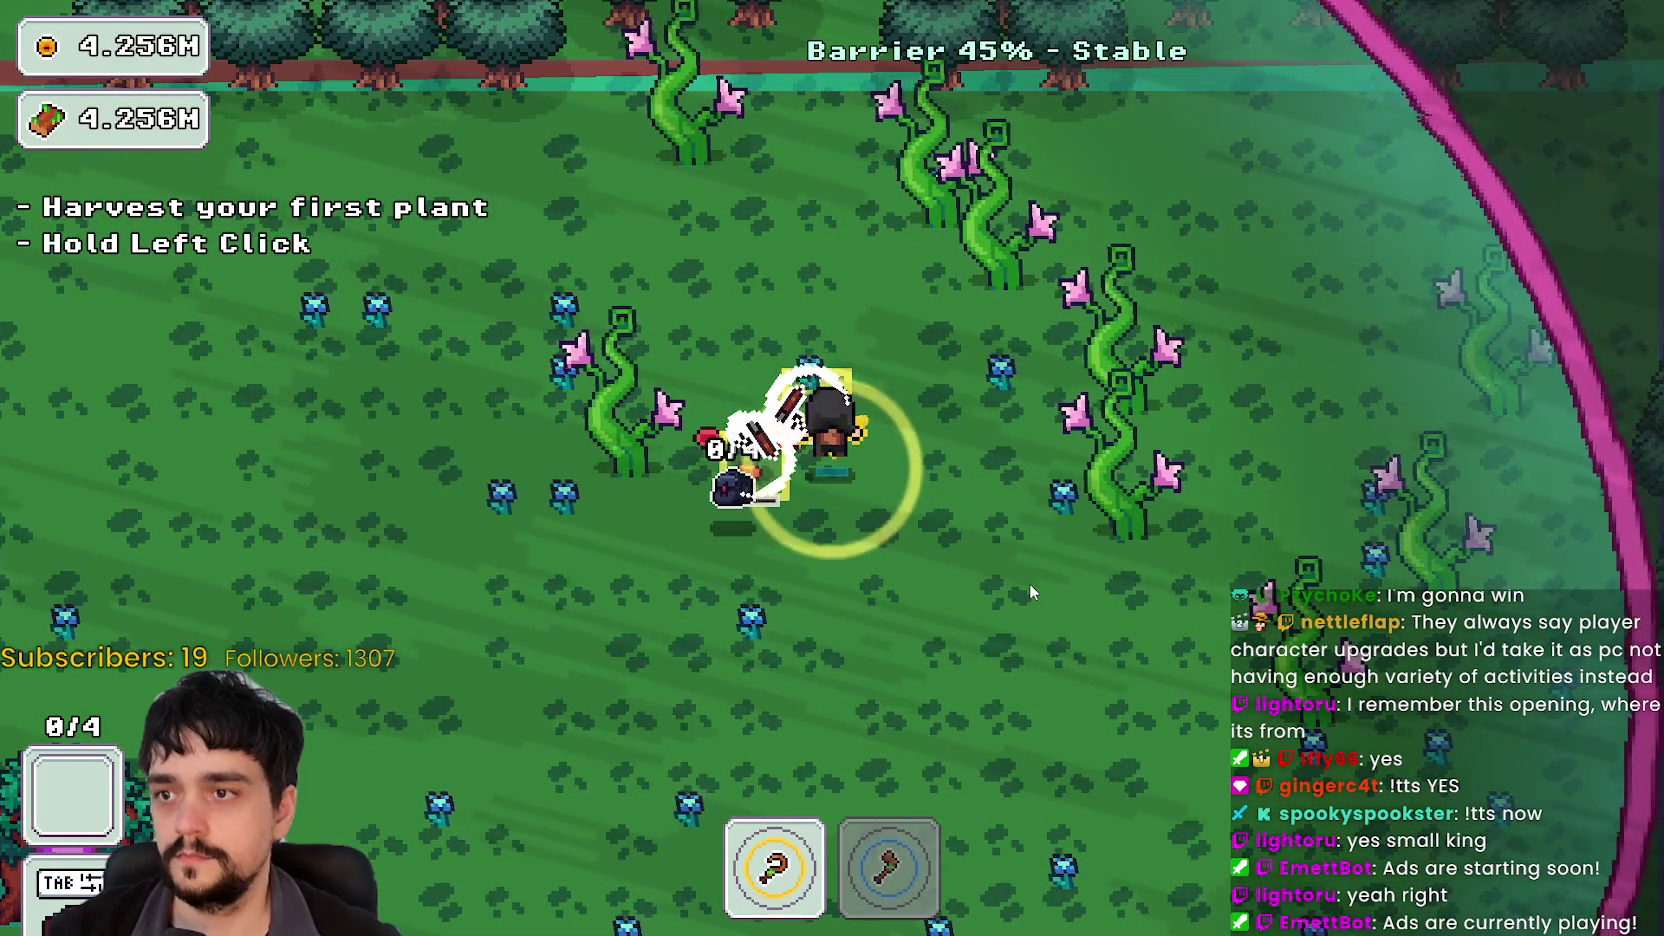
# Step: Collect the beanstalk and dropped plants while retreating from the closing barrier
pyautogui.press('a')
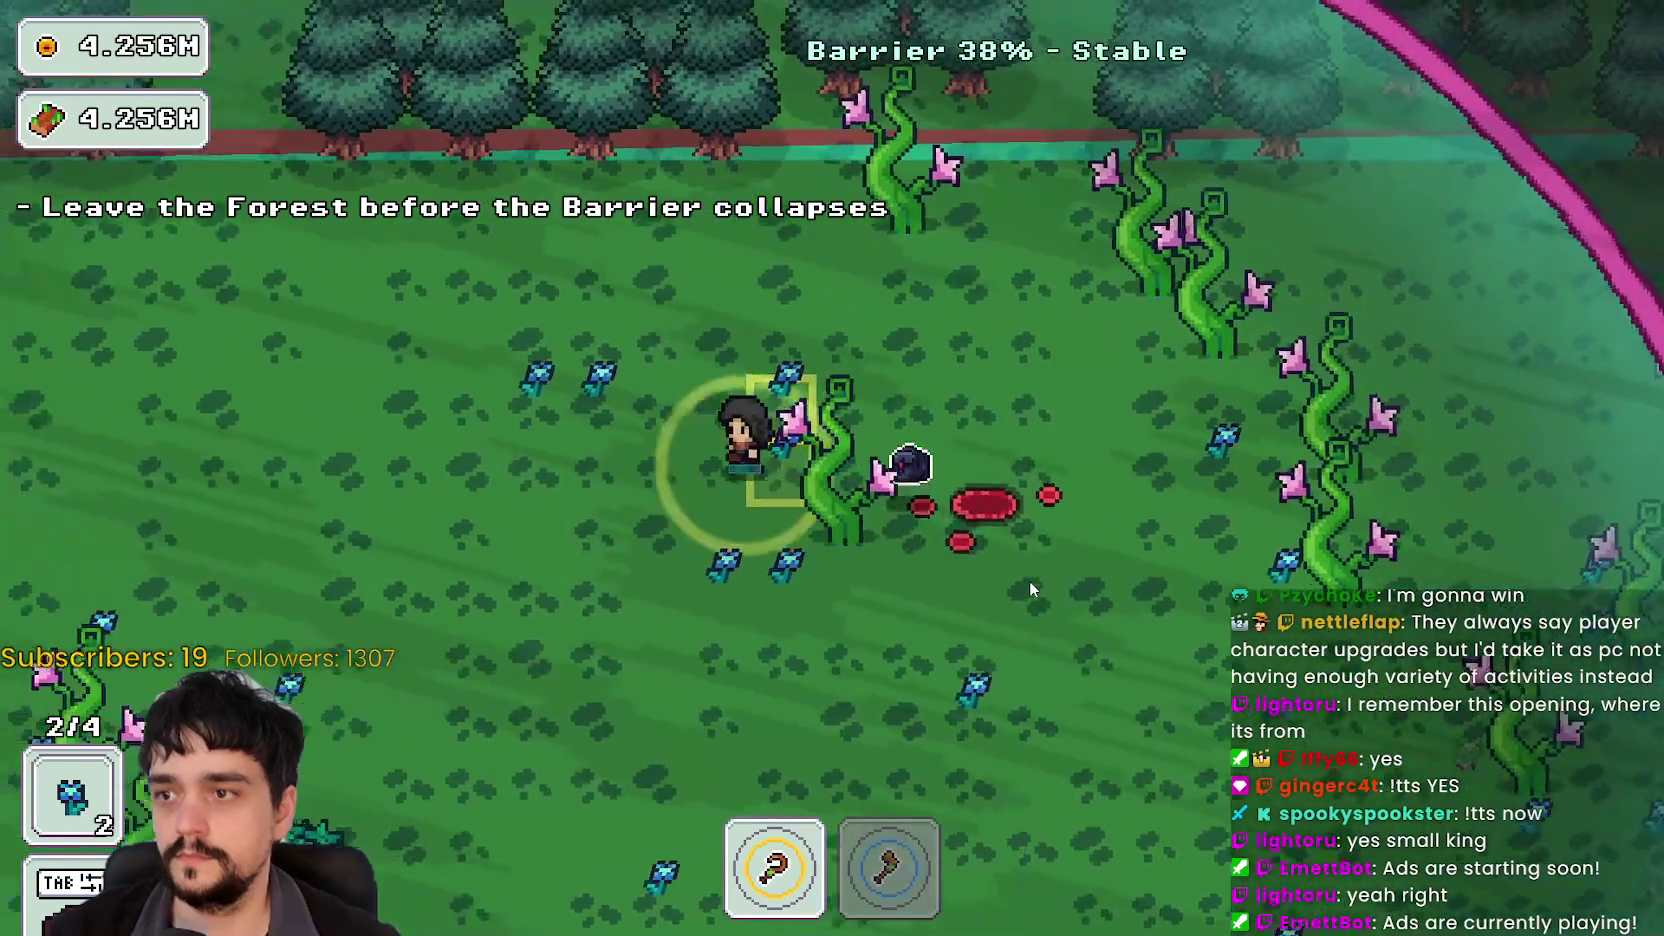
pyautogui.press('2')
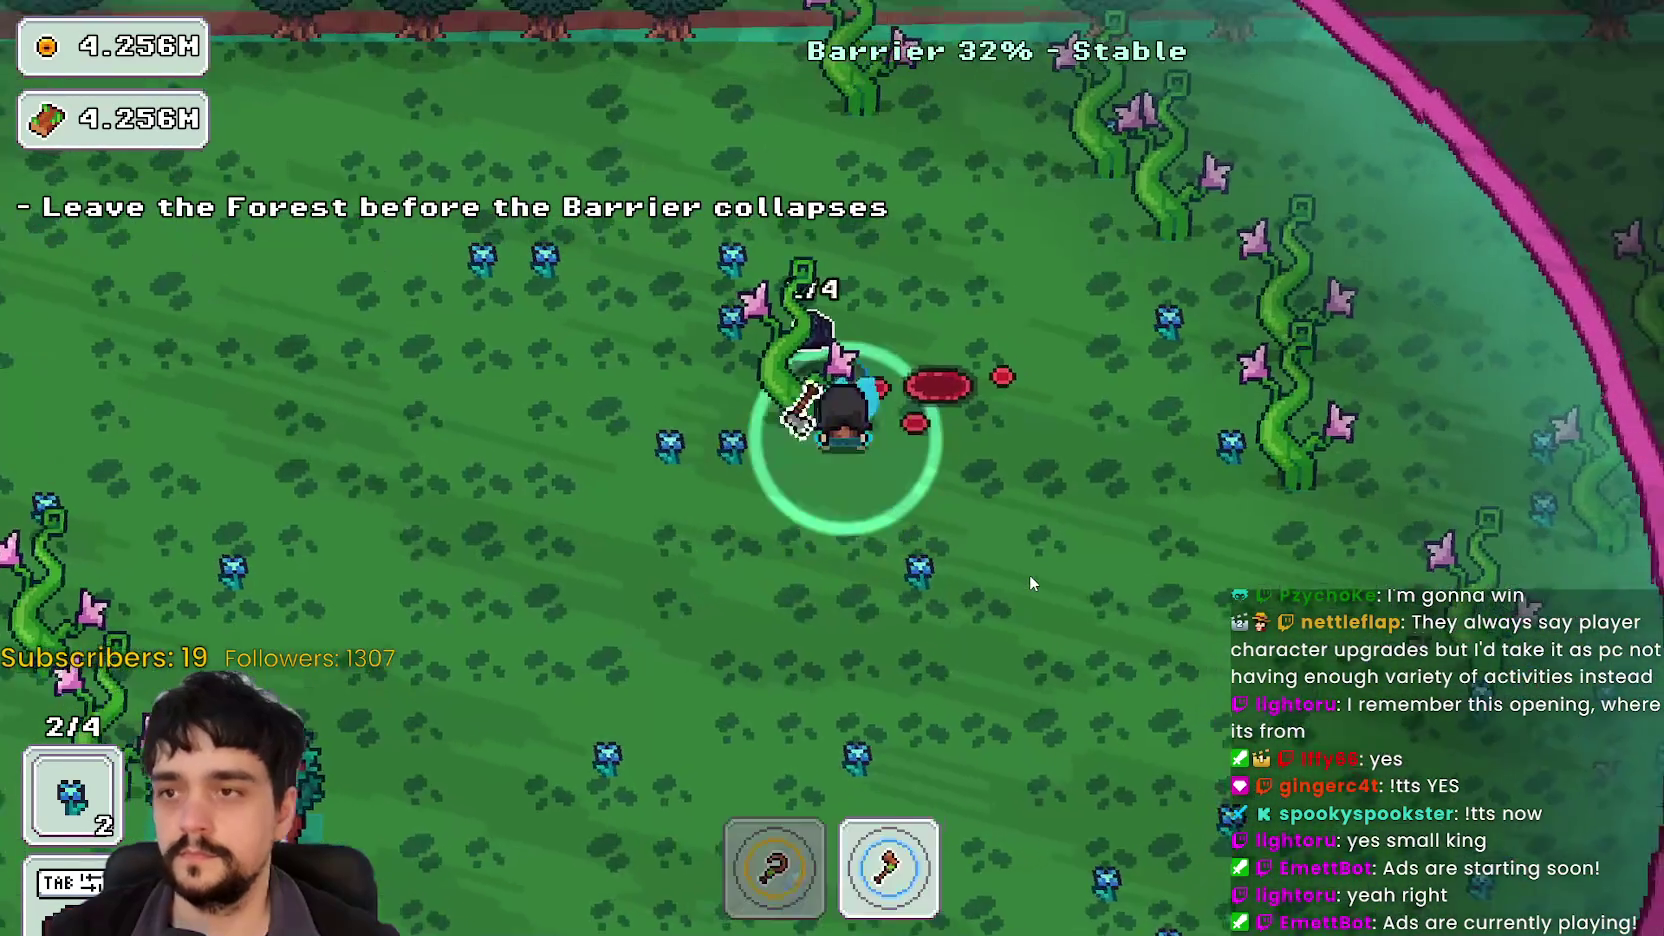
pyautogui.press('d')
pyautogui.press('w')
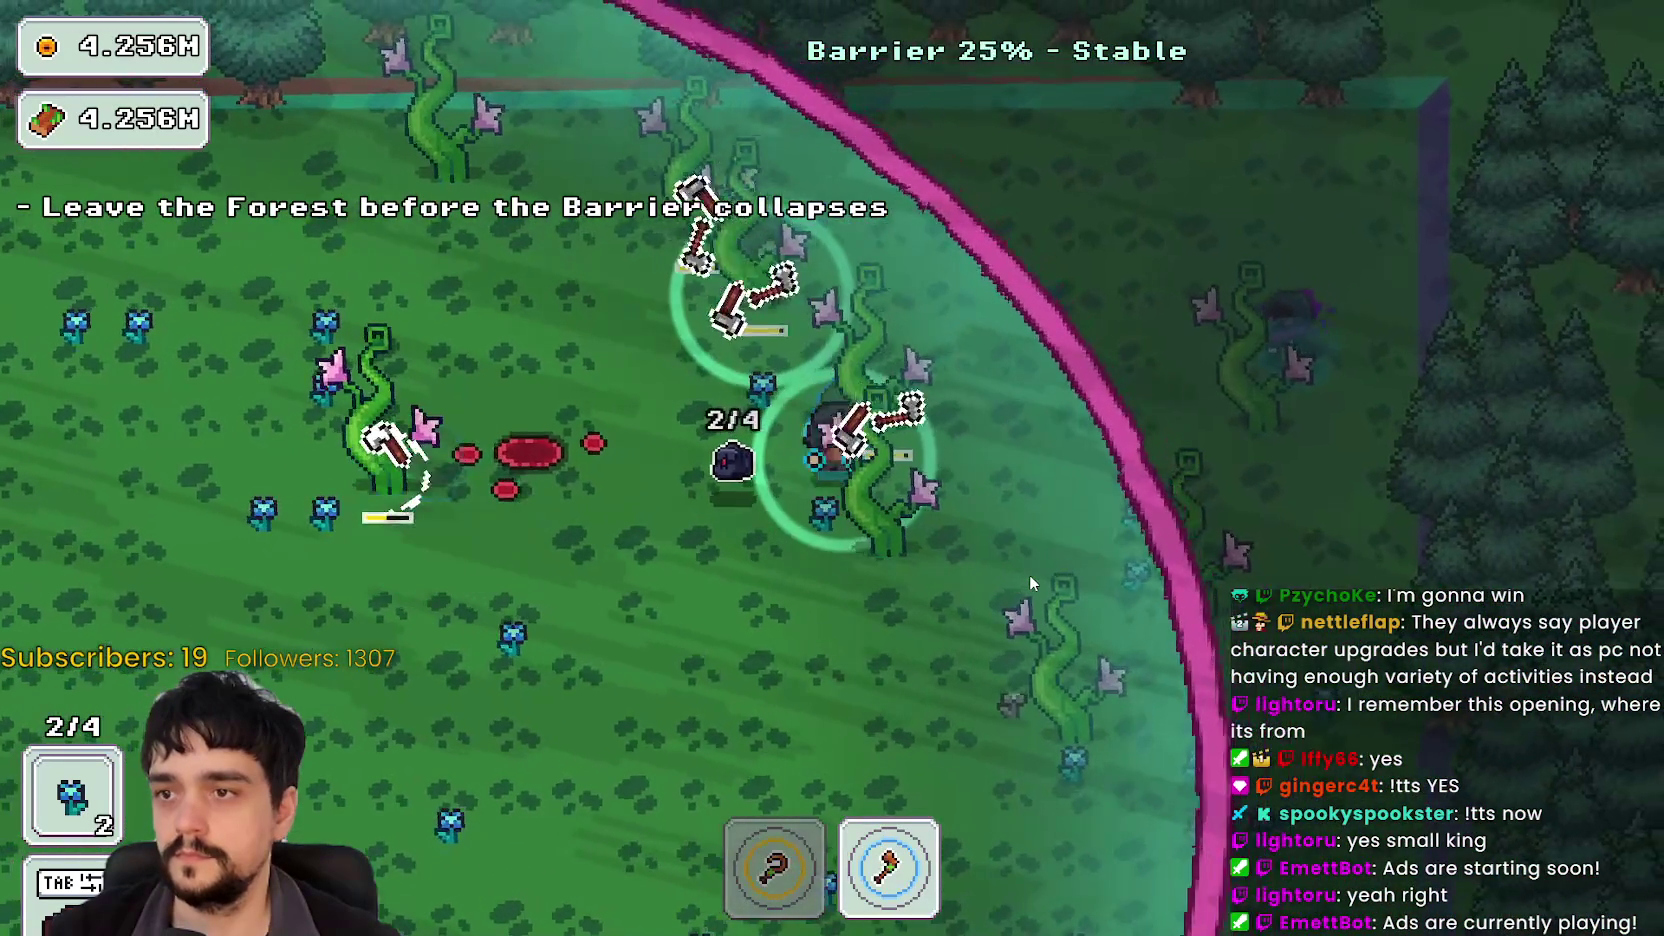
pyautogui.press('w')
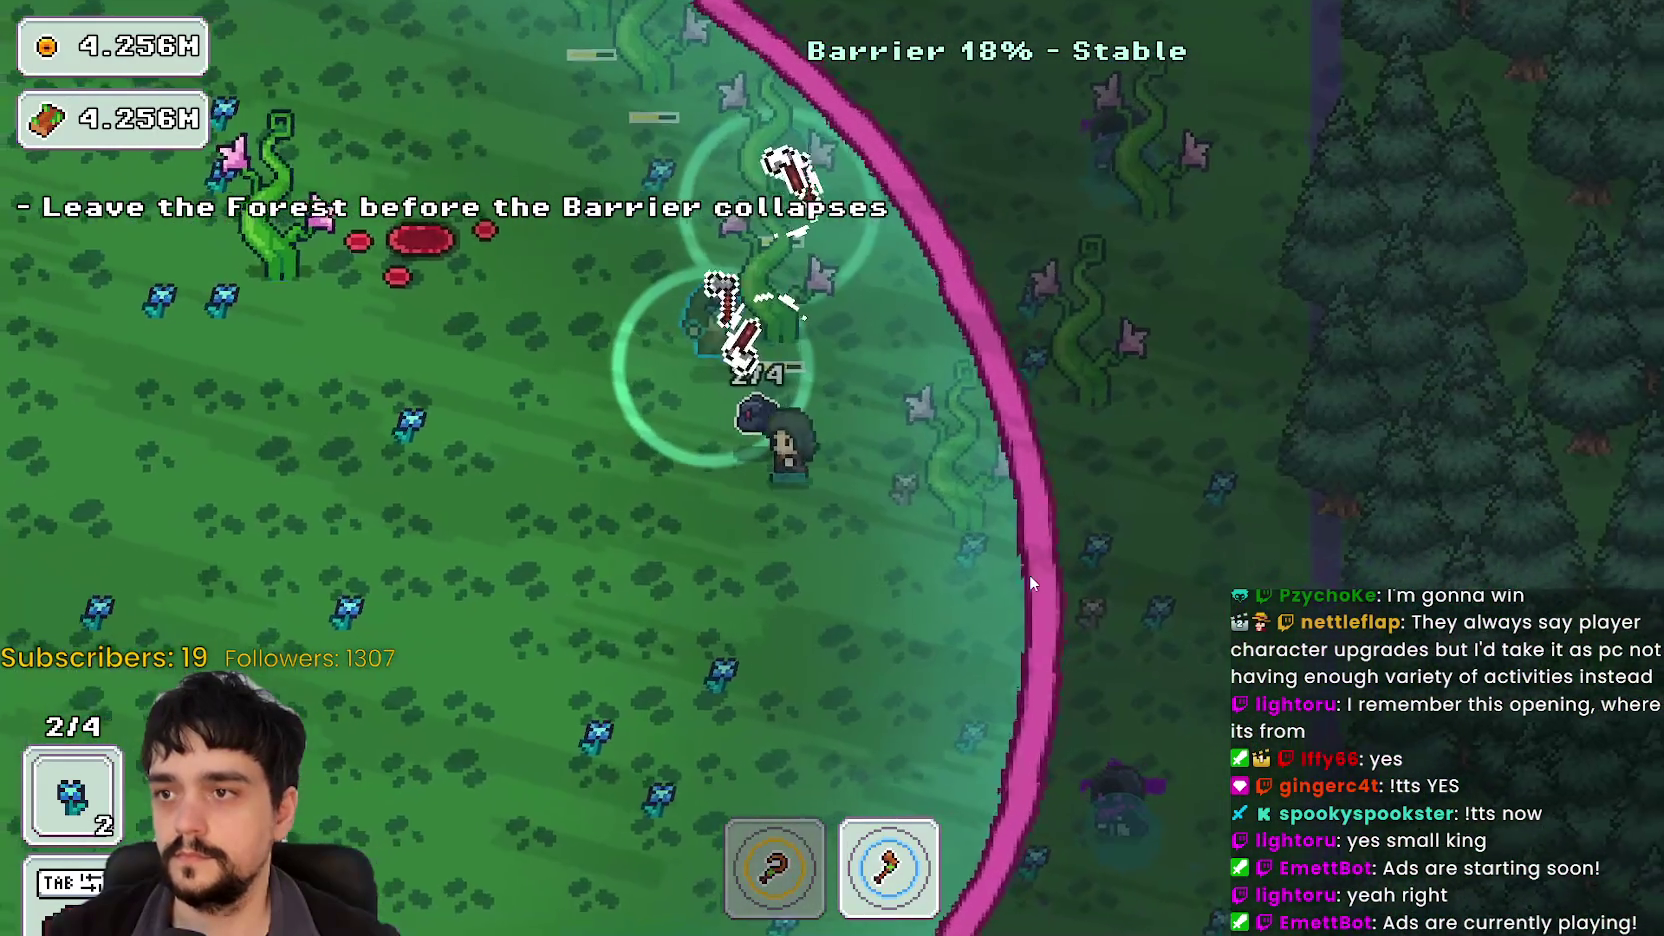
pyautogui.press('s')
pyautogui.press('a')
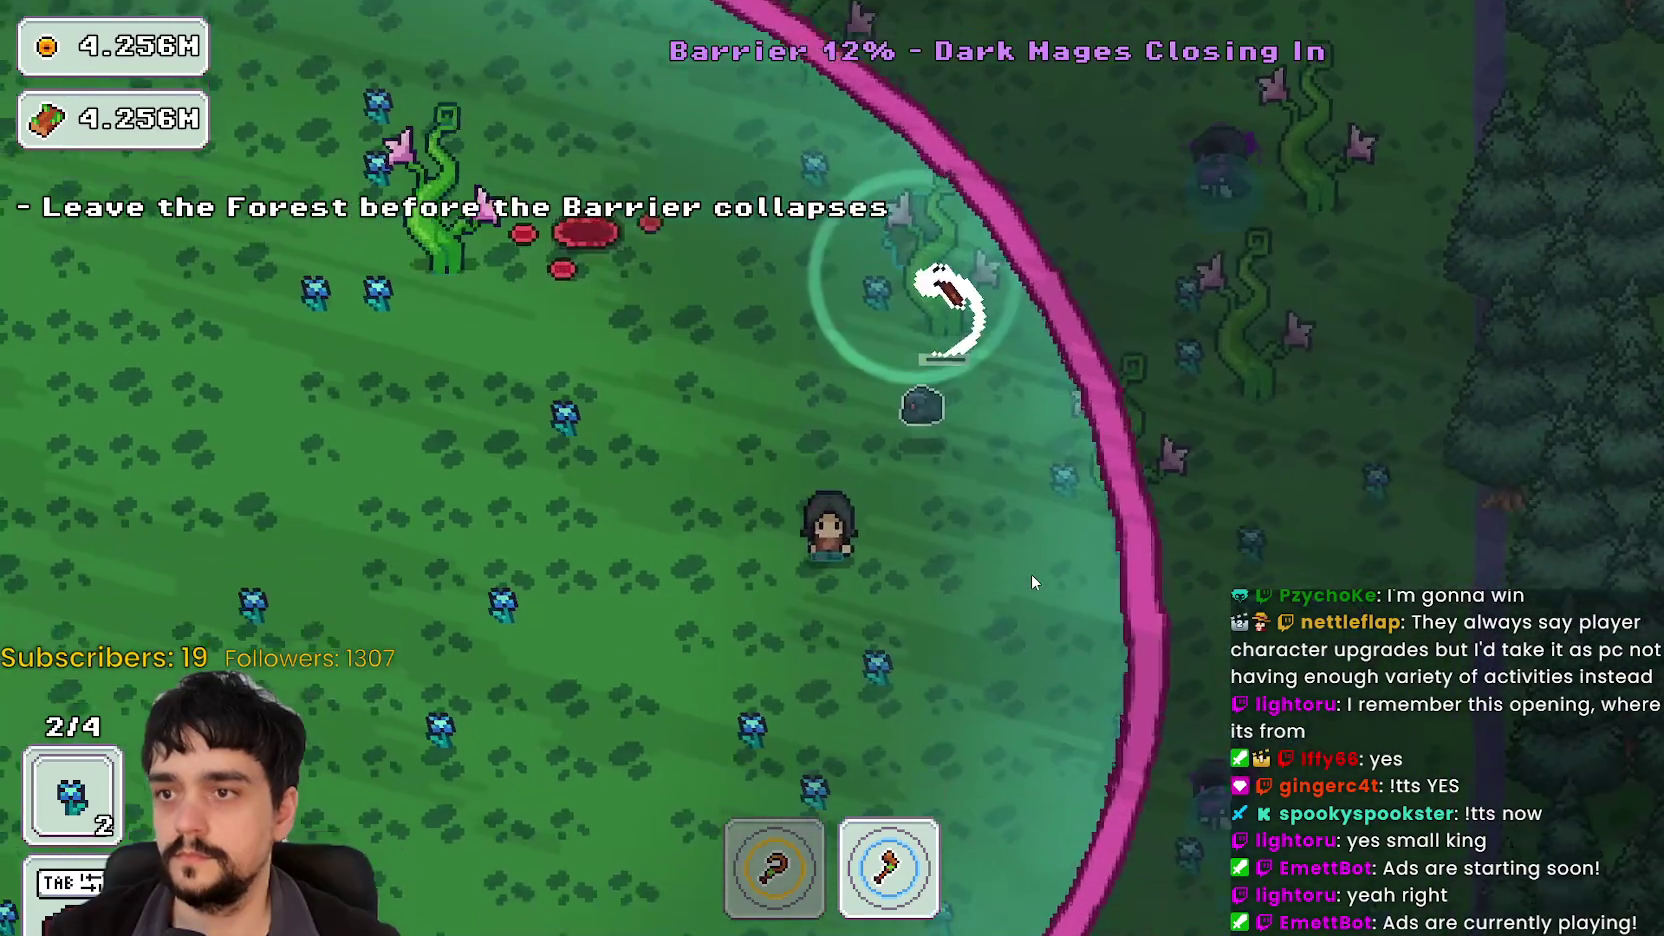
pyautogui.press('a')
pyautogui.press('w')
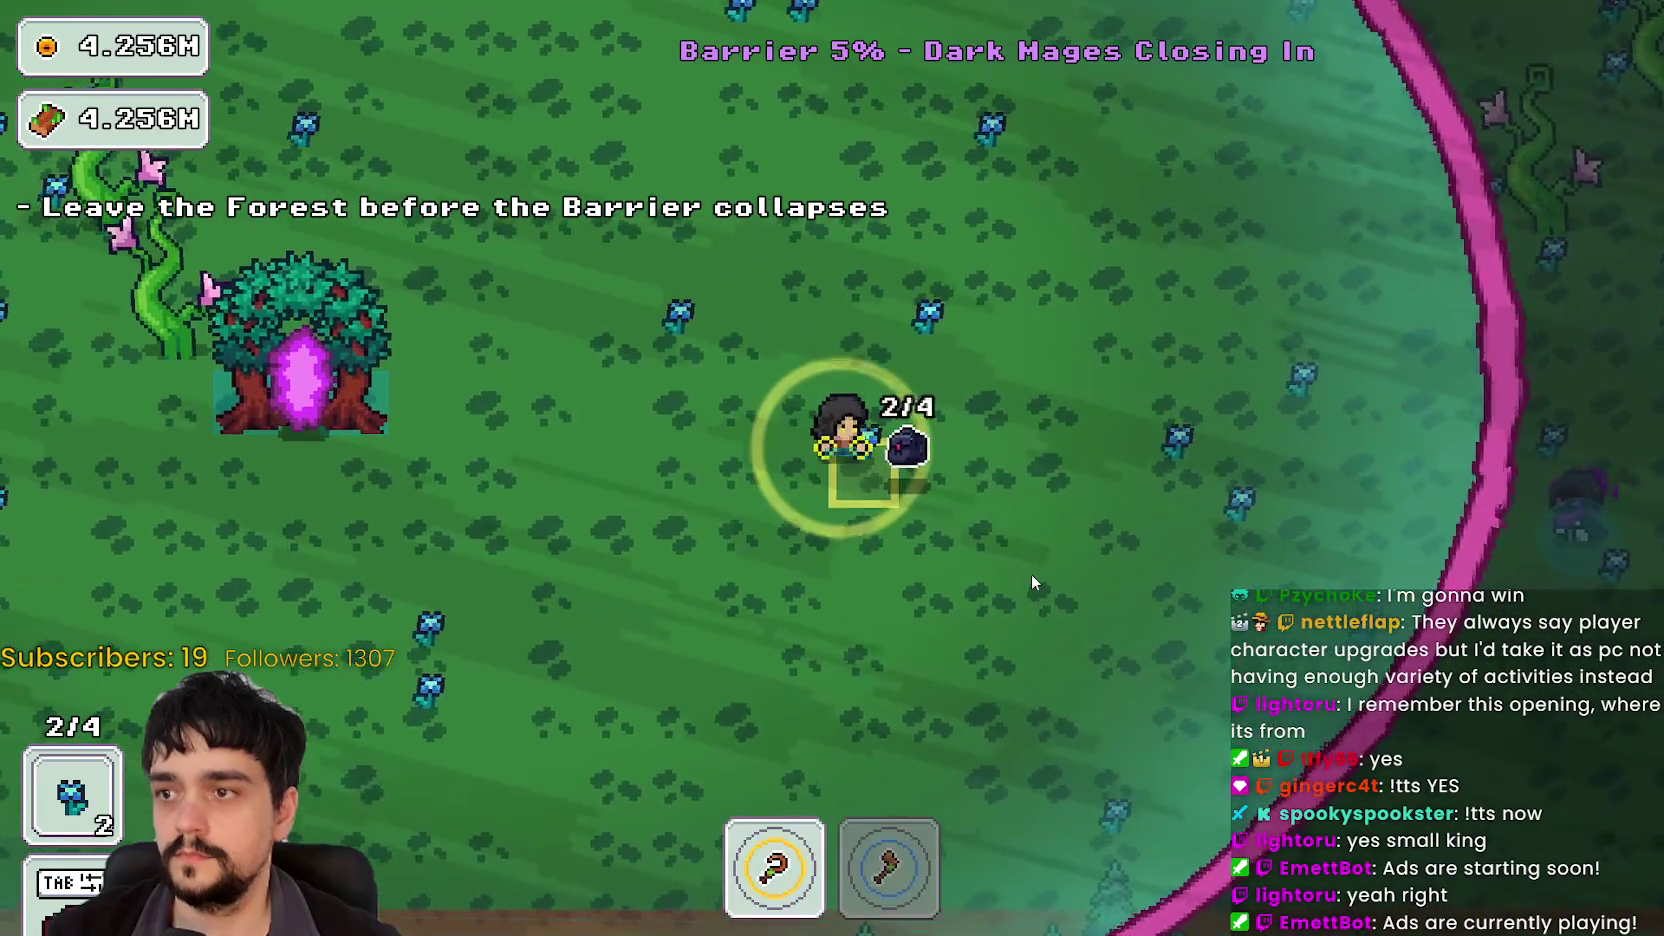
pyautogui.press('s')
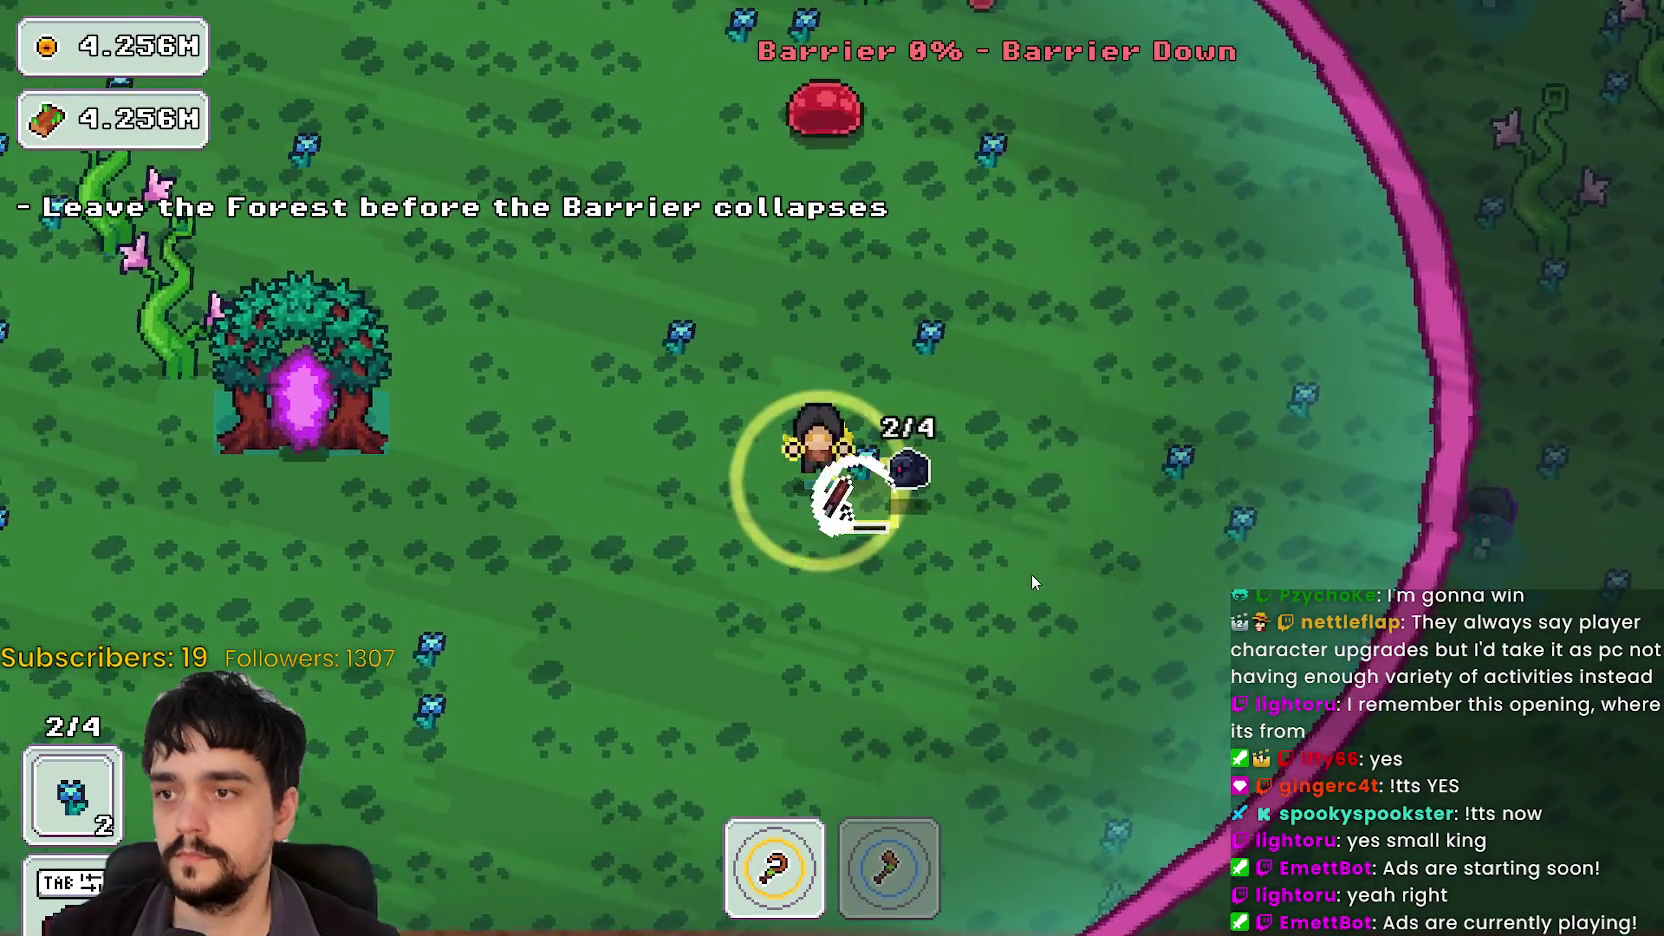
pyautogui.press('a')
pyautogui.press('a')
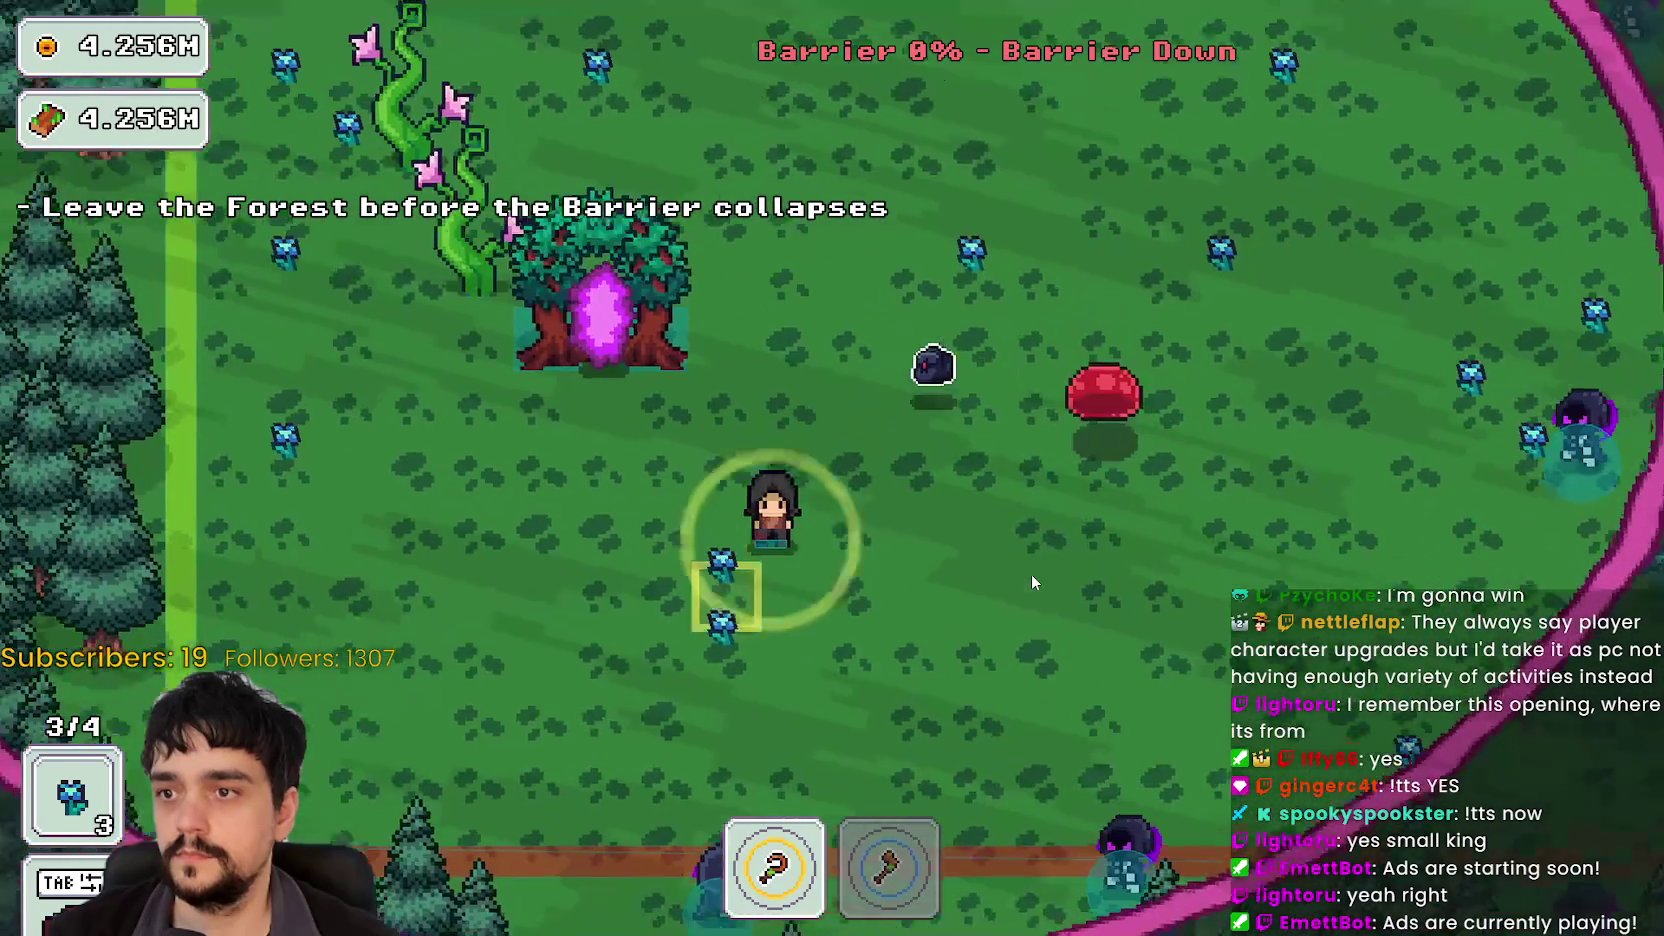
# Step: Escape the forest, travel from the village portal crystal back to Stage 1, then quit with F8
pyautogui.press('s')
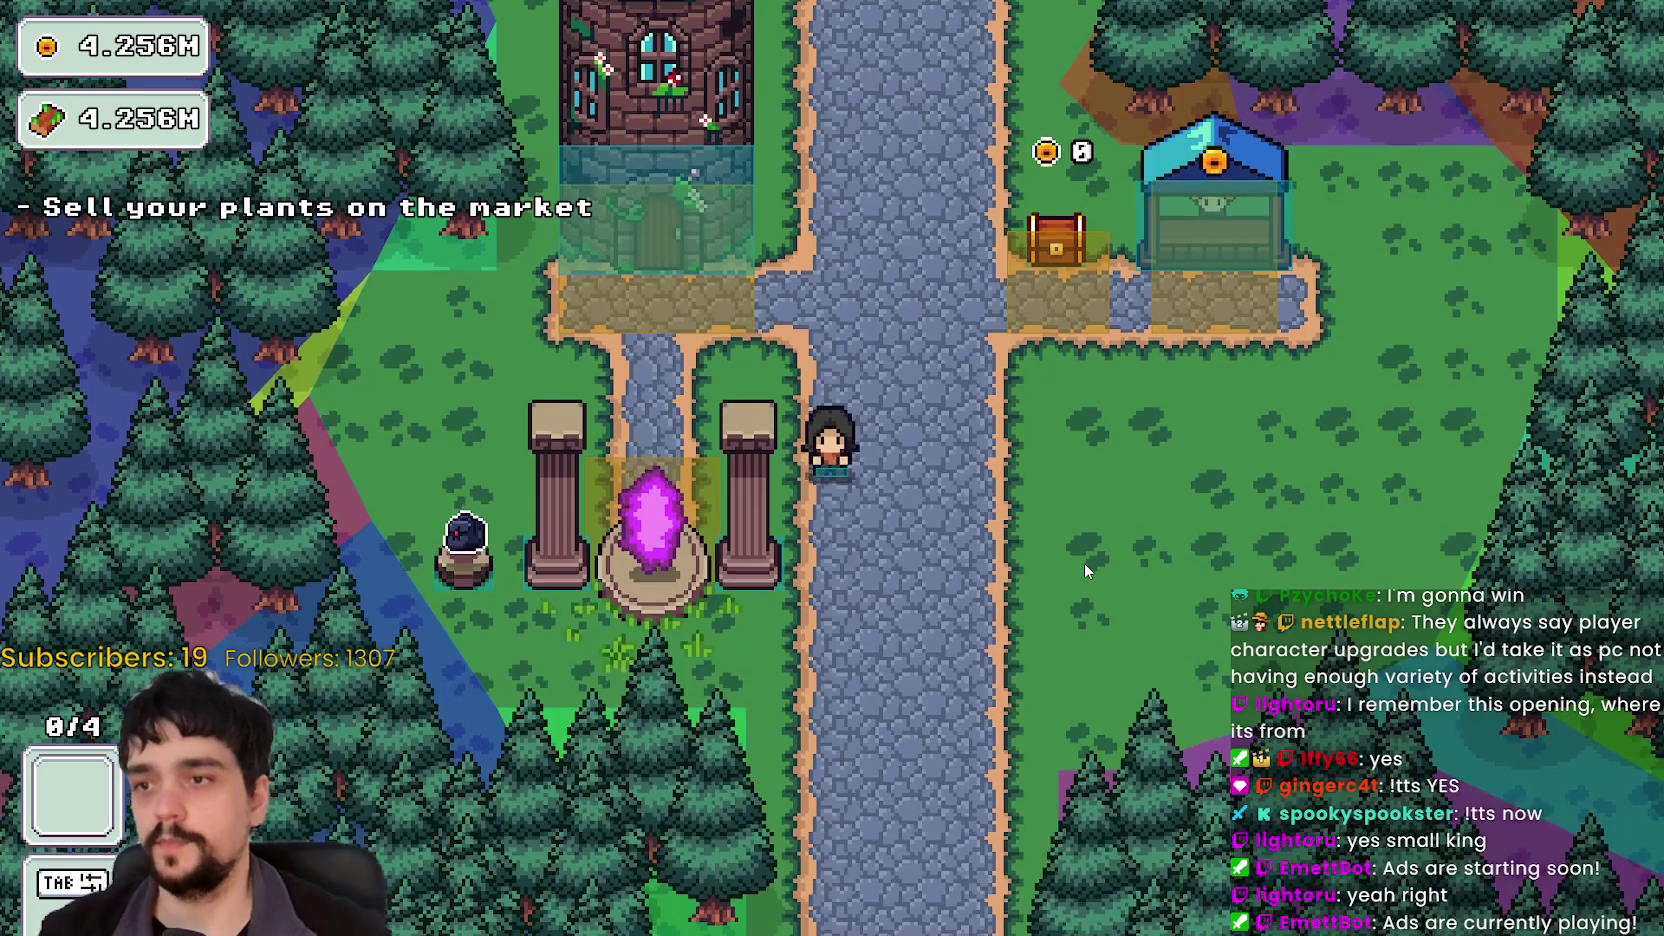
pyautogui.press('a')
pyautogui.press('e')
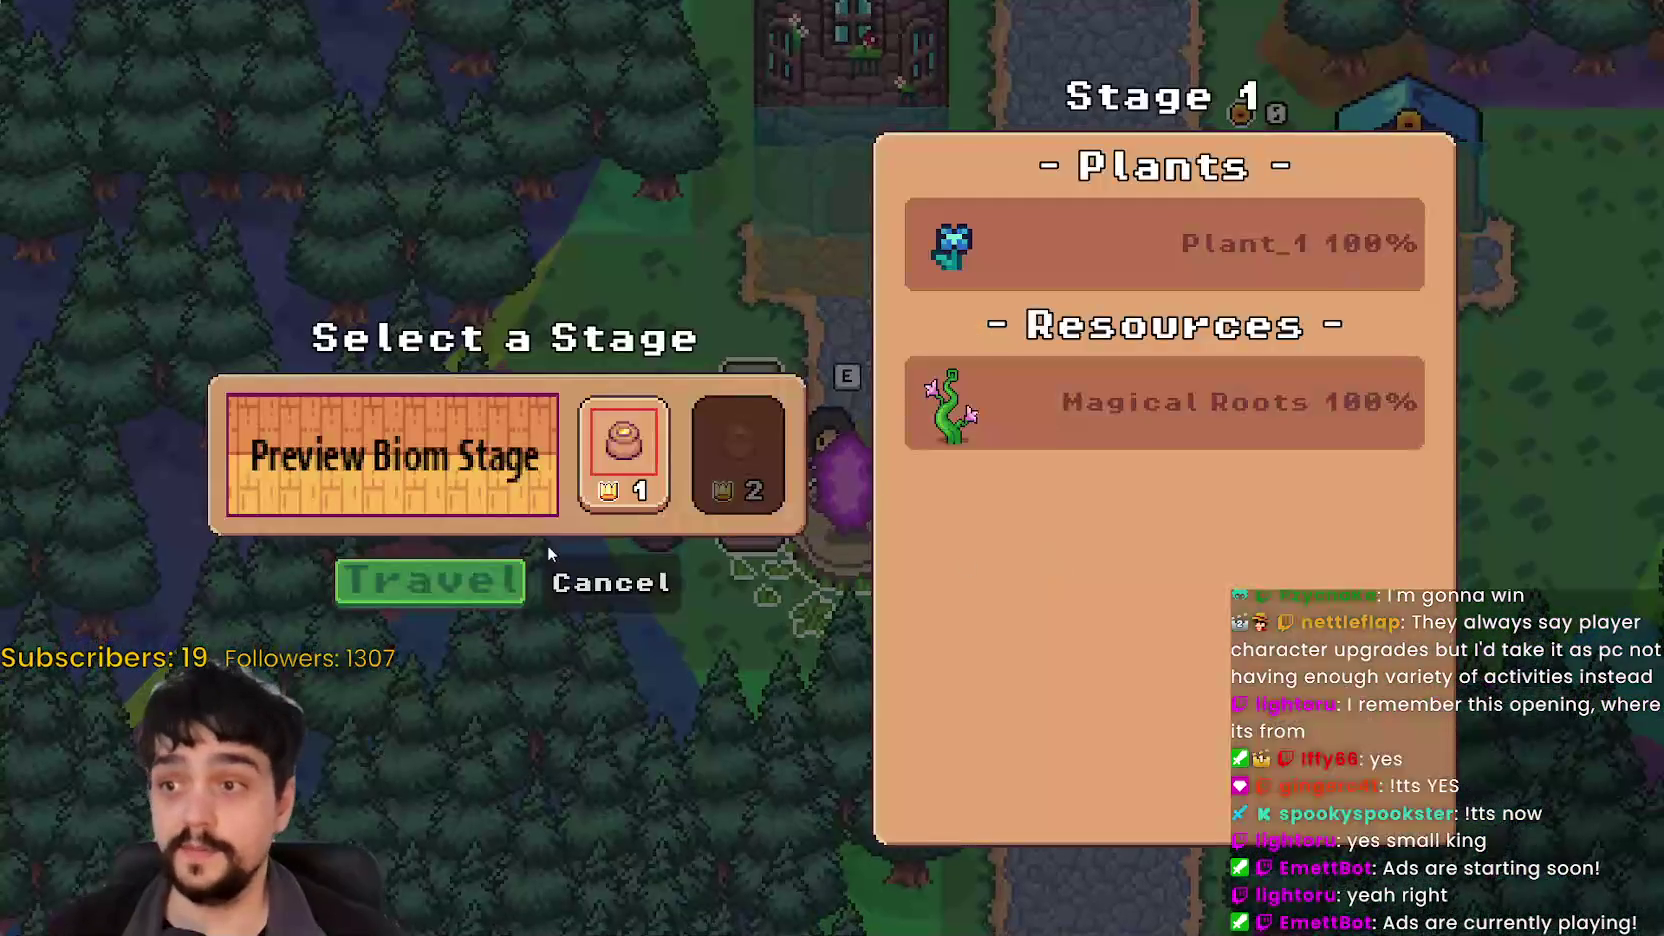
pyautogui.click(467, 590)
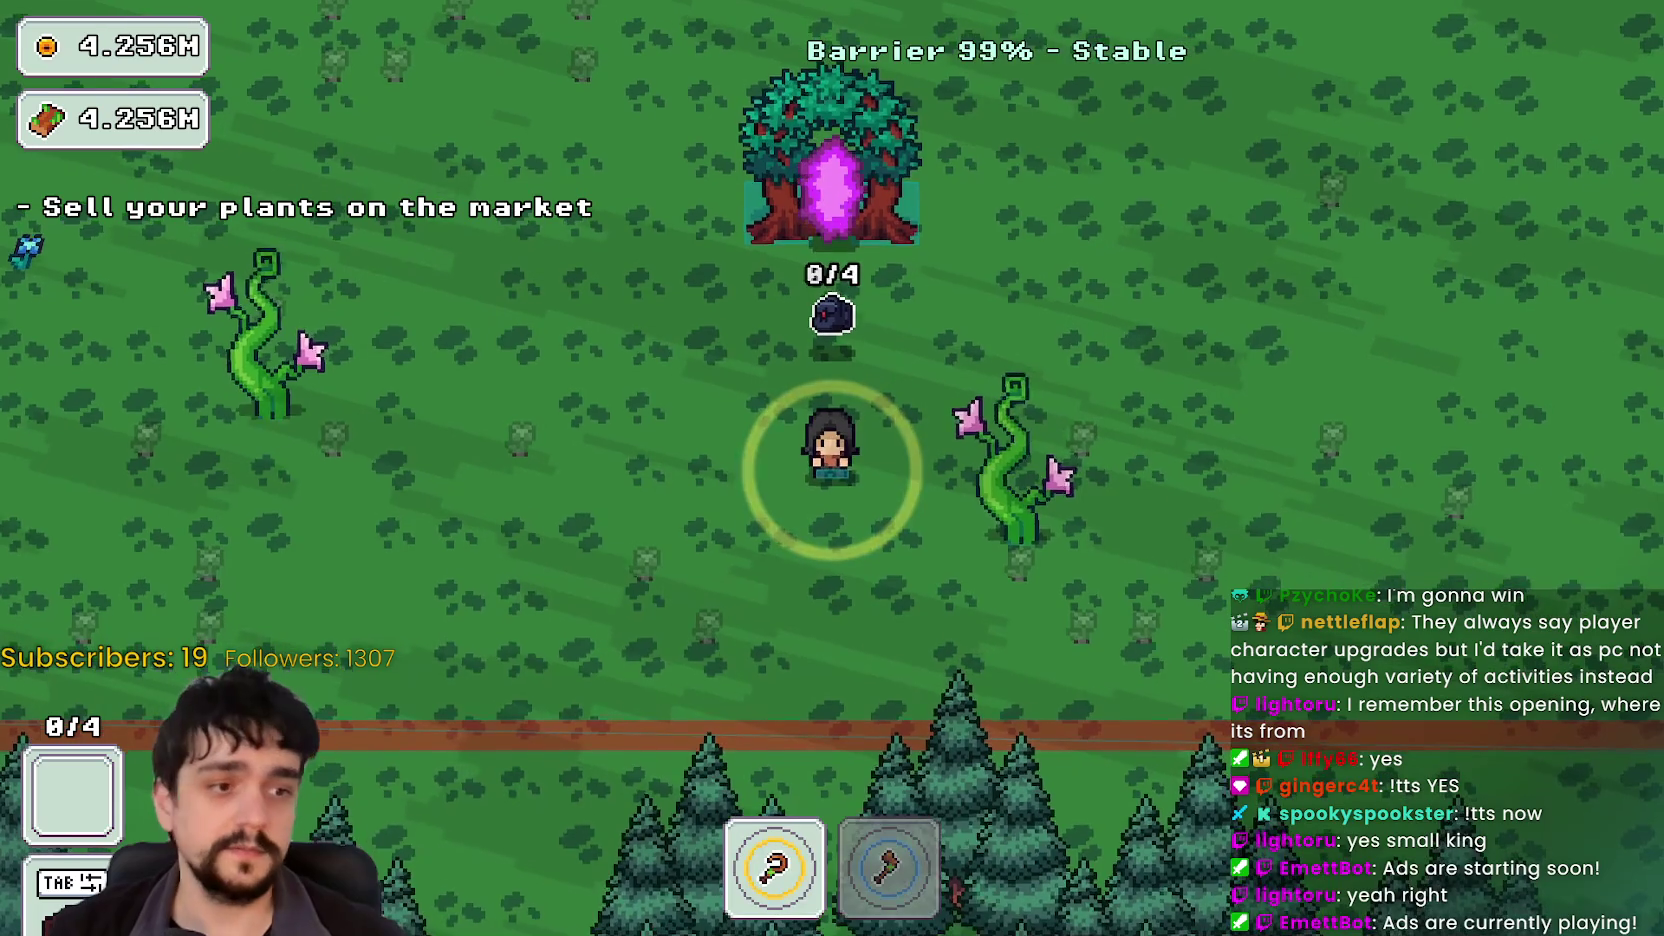
pyautogui.press('F8')
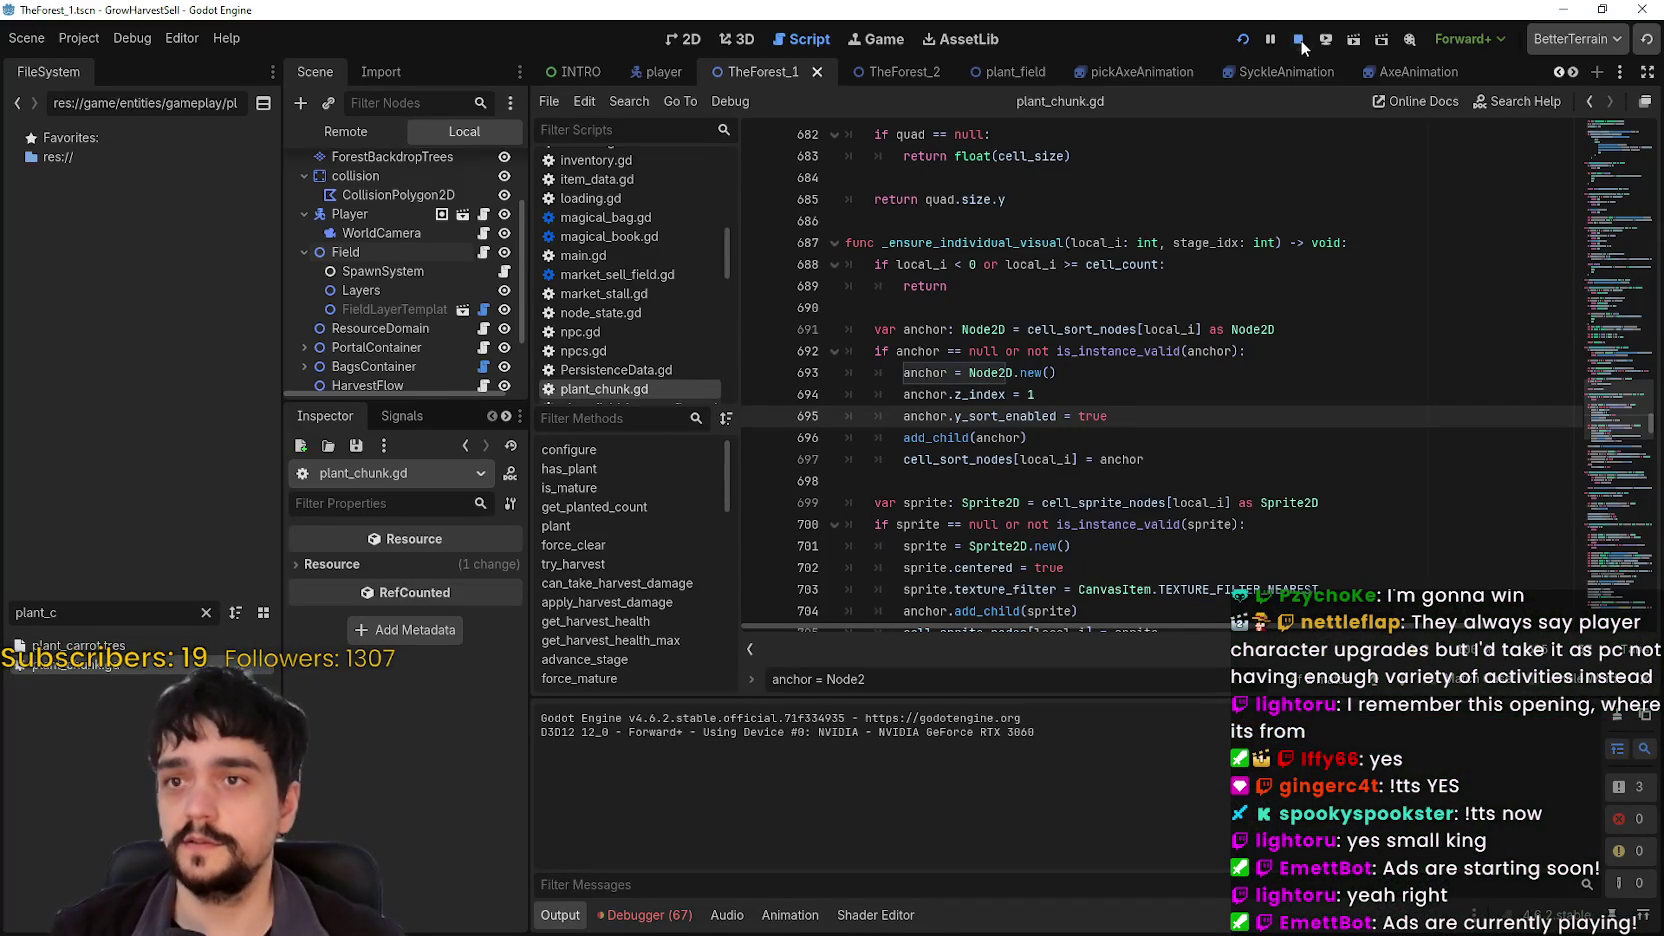
# Step: Stop the game, peek at the Debug menu without changes, and rerun the project with F5
pyautogui.click(1298, 39)
pyautogui.click(79, 38)
pyautogui.click(129, 40)
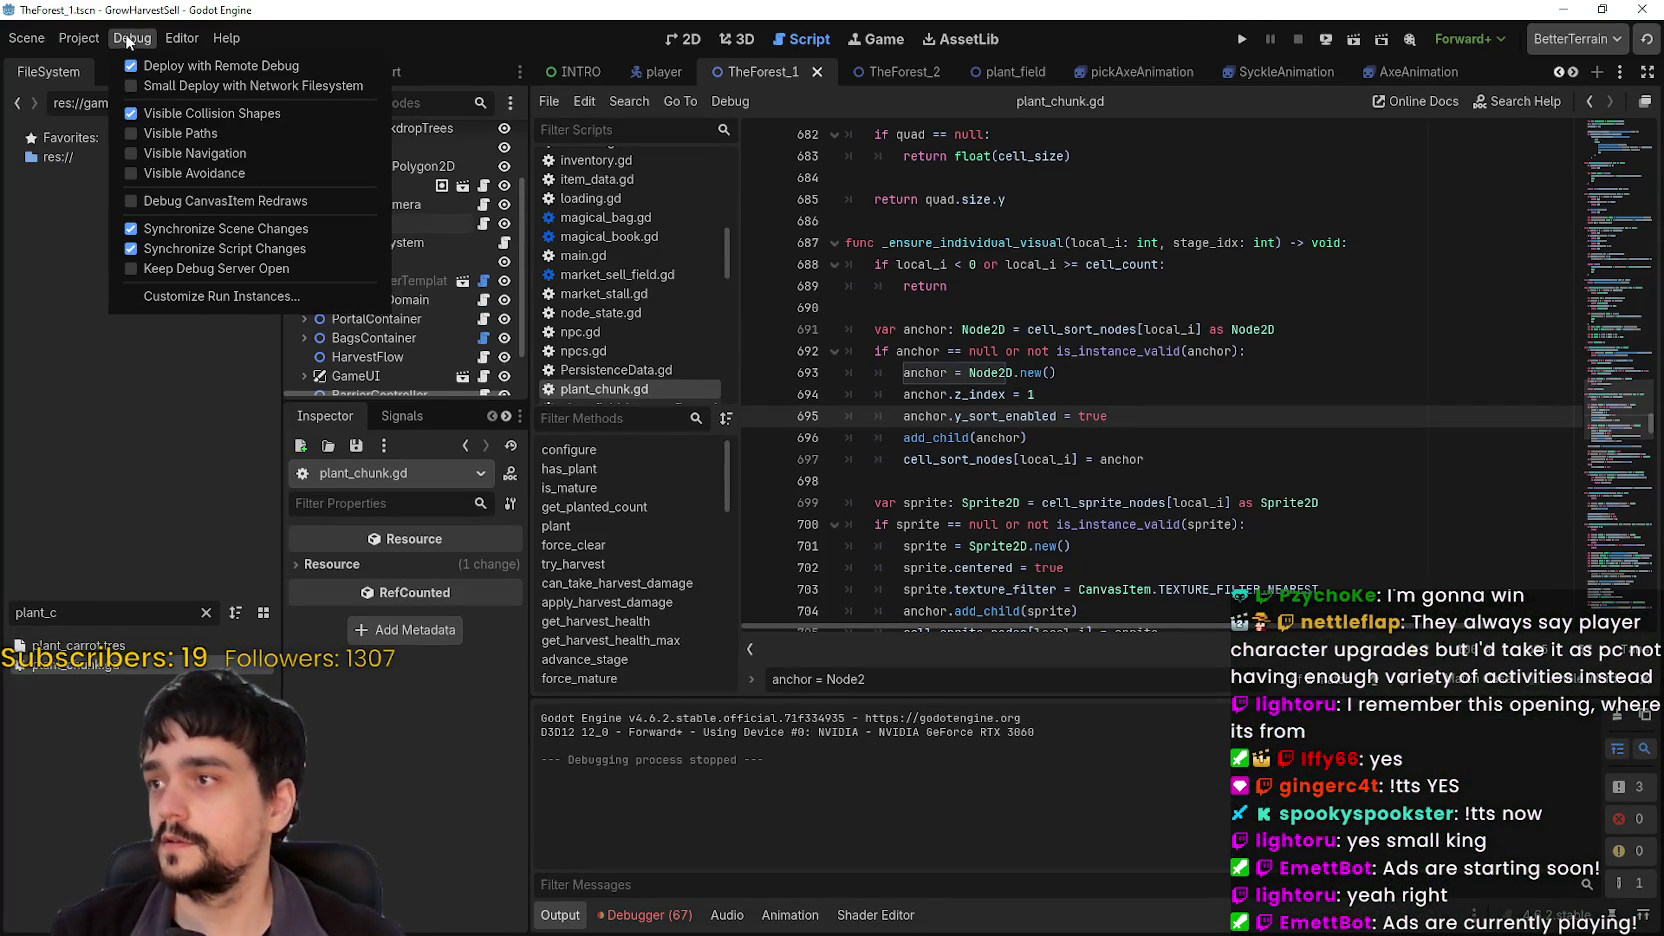
pyautogui.click(1313, 195)
pyautogui.press('F5')
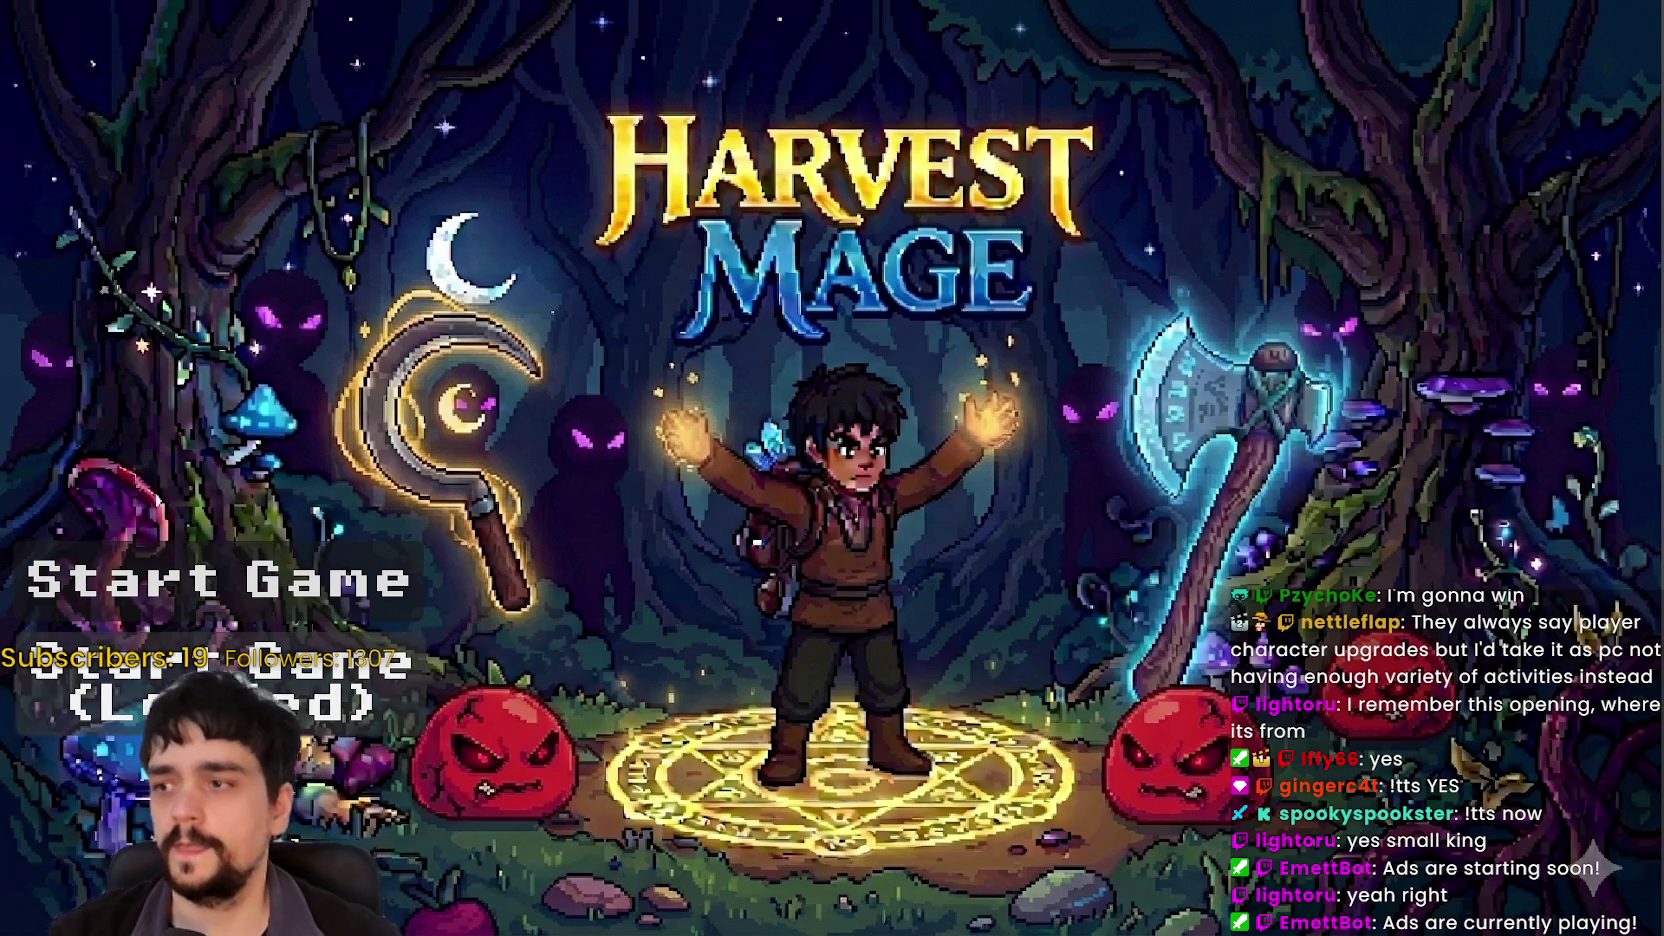
# Step: Start a new game and walk the village path up to the Mage Tower's Prestige tree
pyautogui.press('Return')
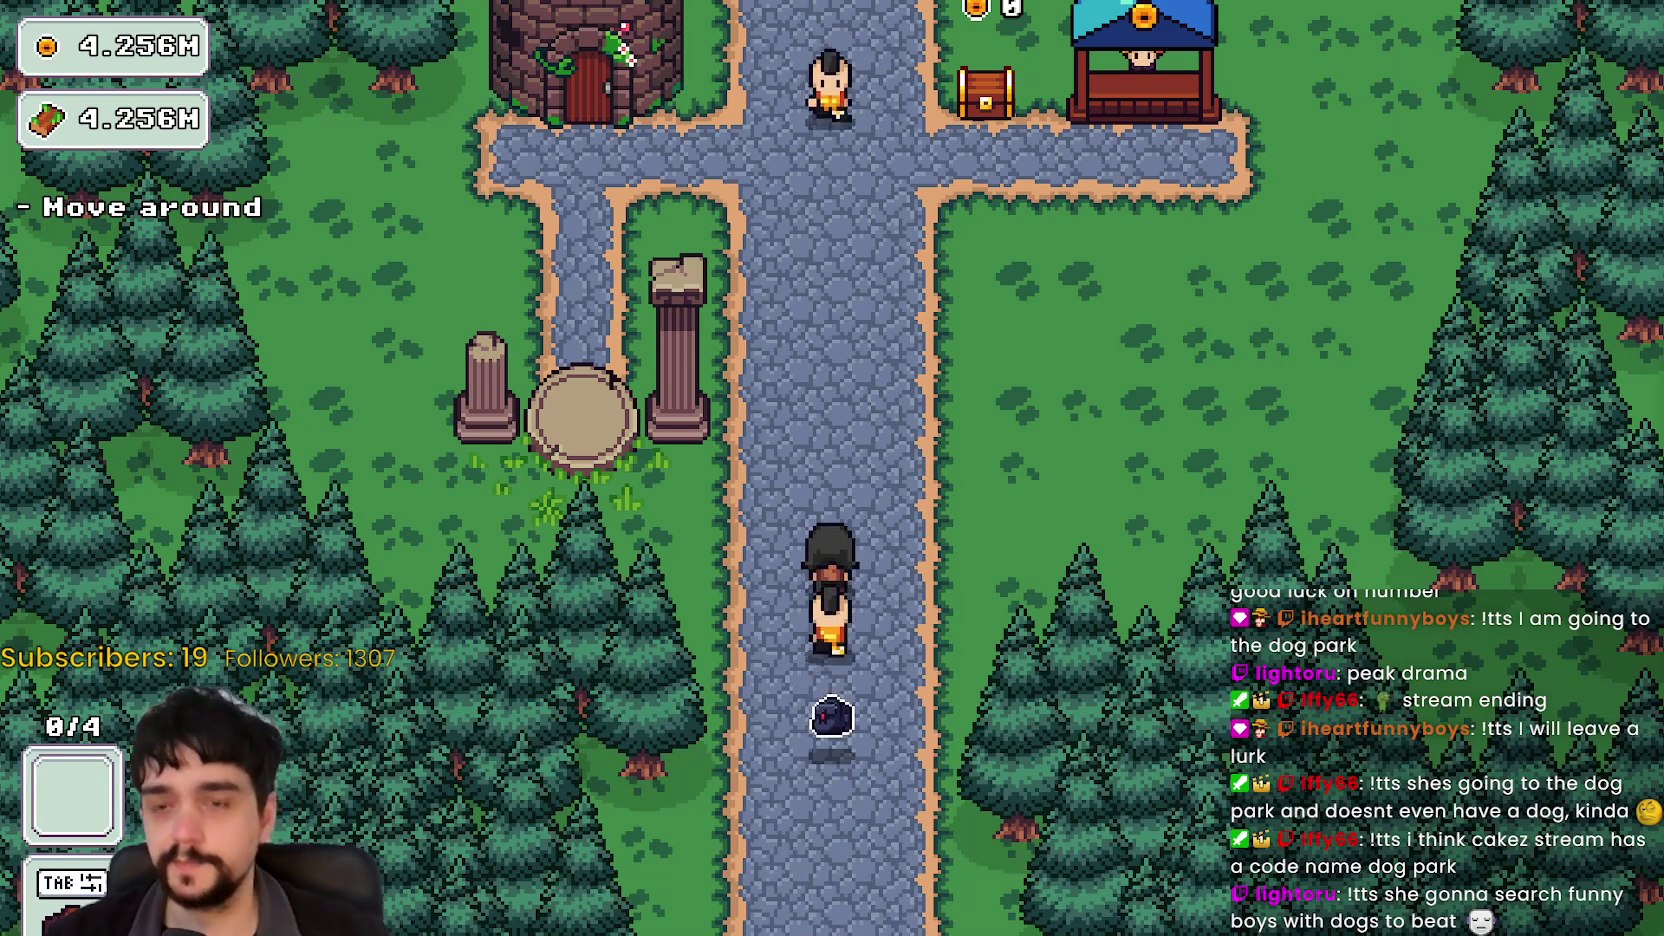
pyautogui.press('w')
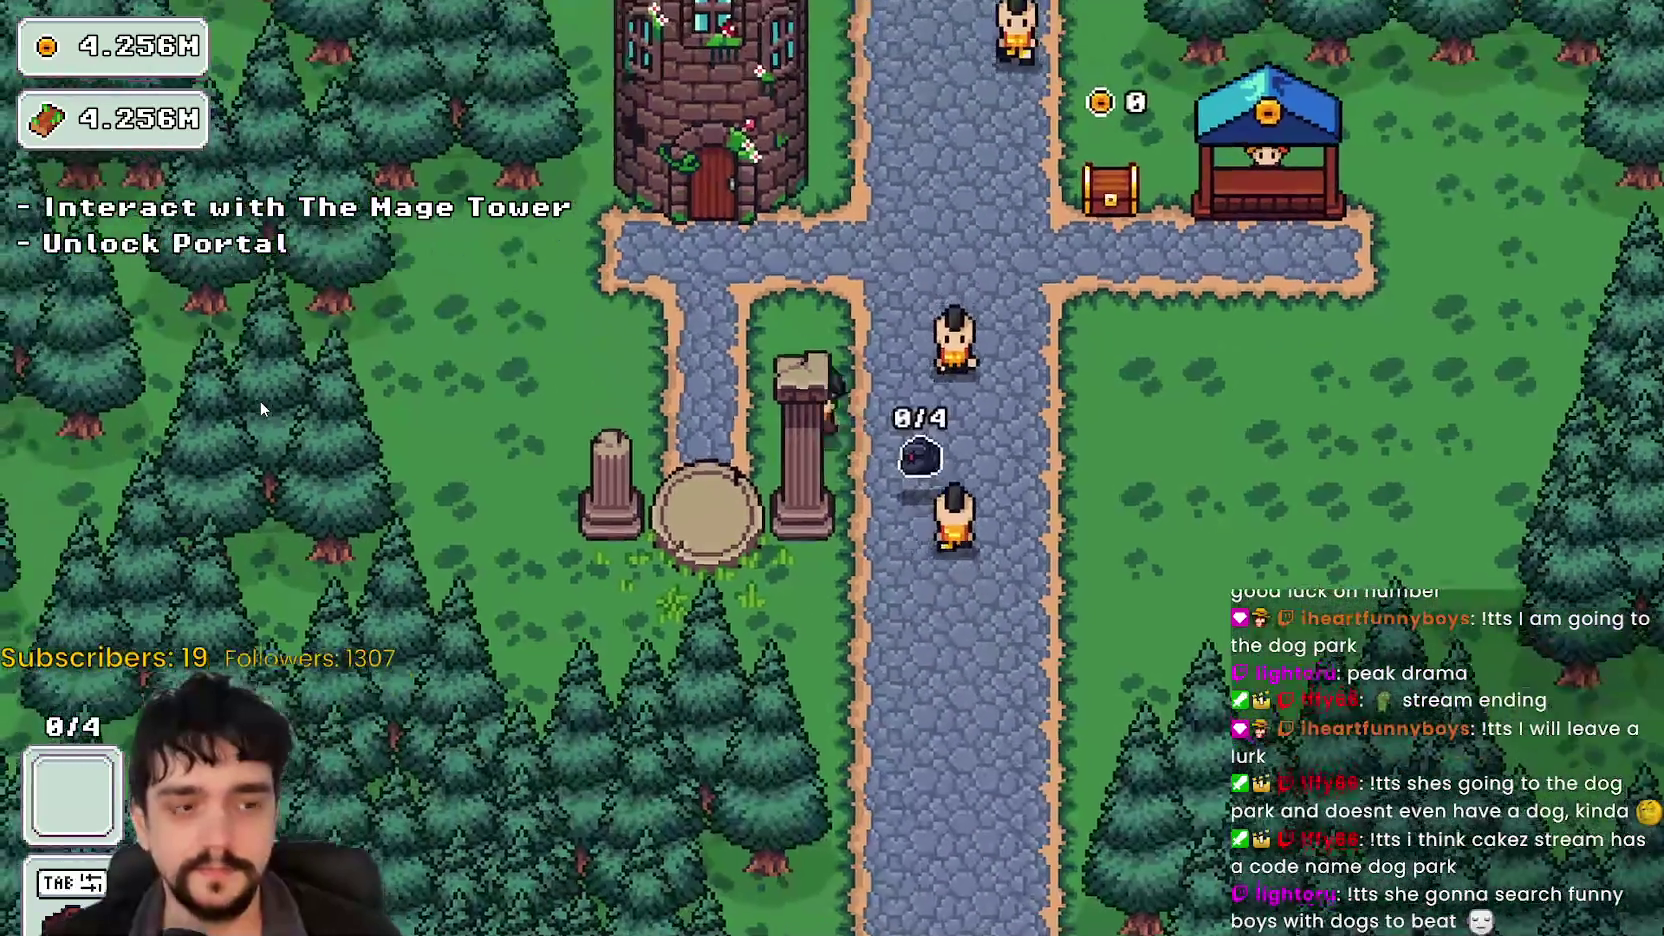
pyautogui.press('w')
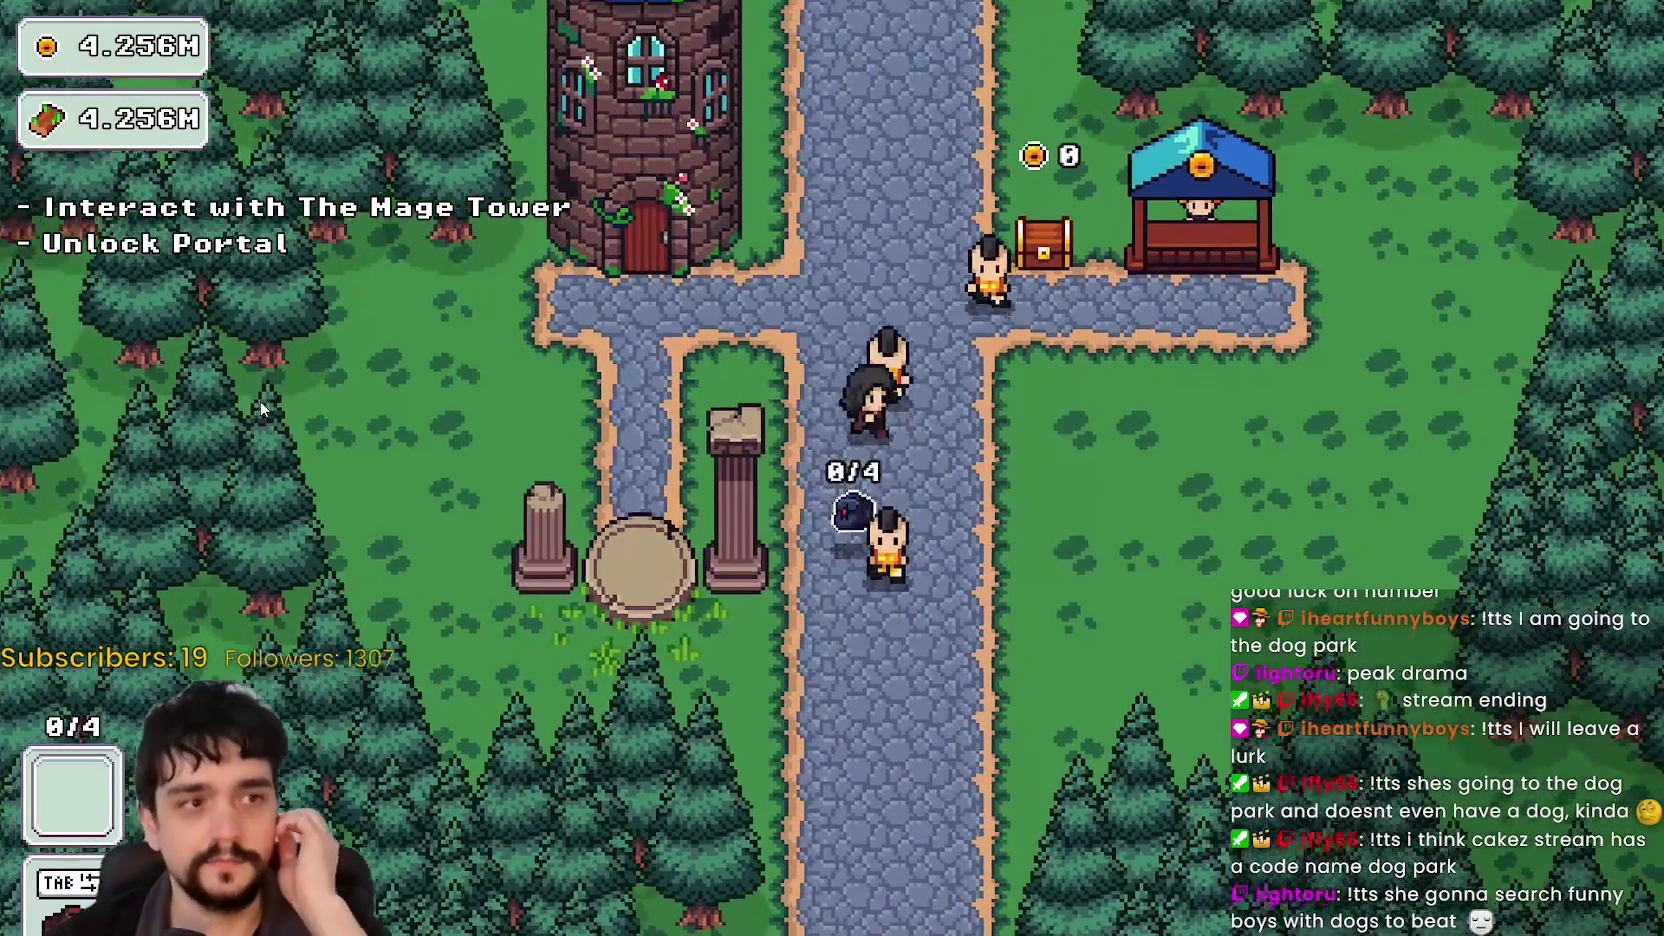
pyautogui.press('d')
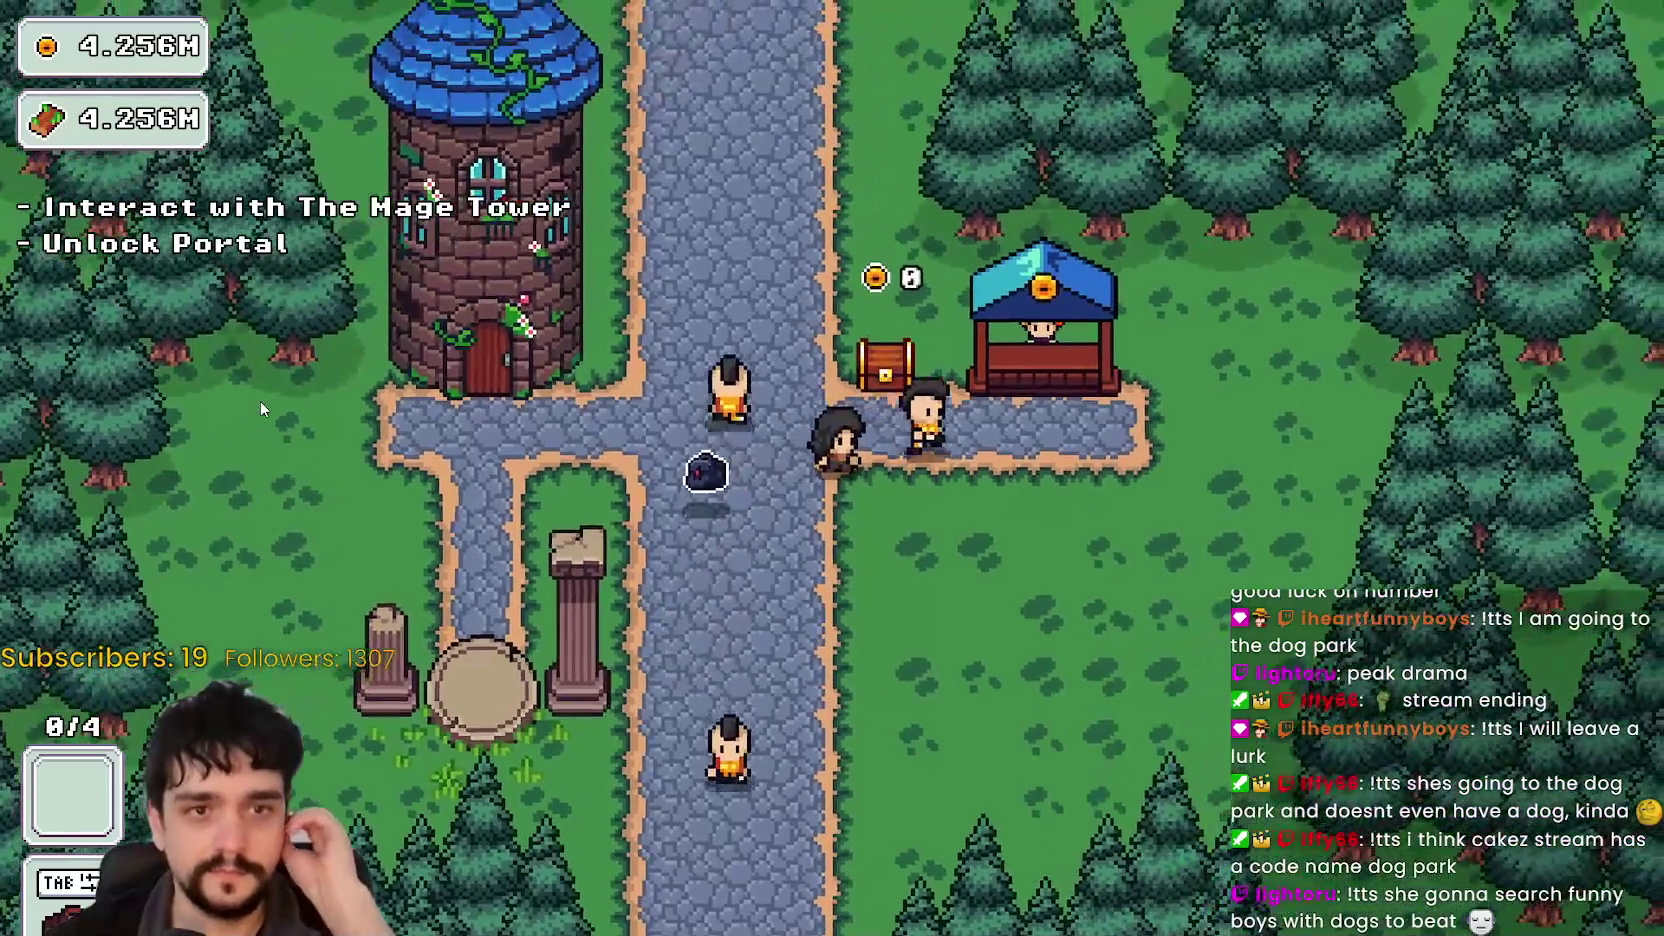
pyautogui.press('a')
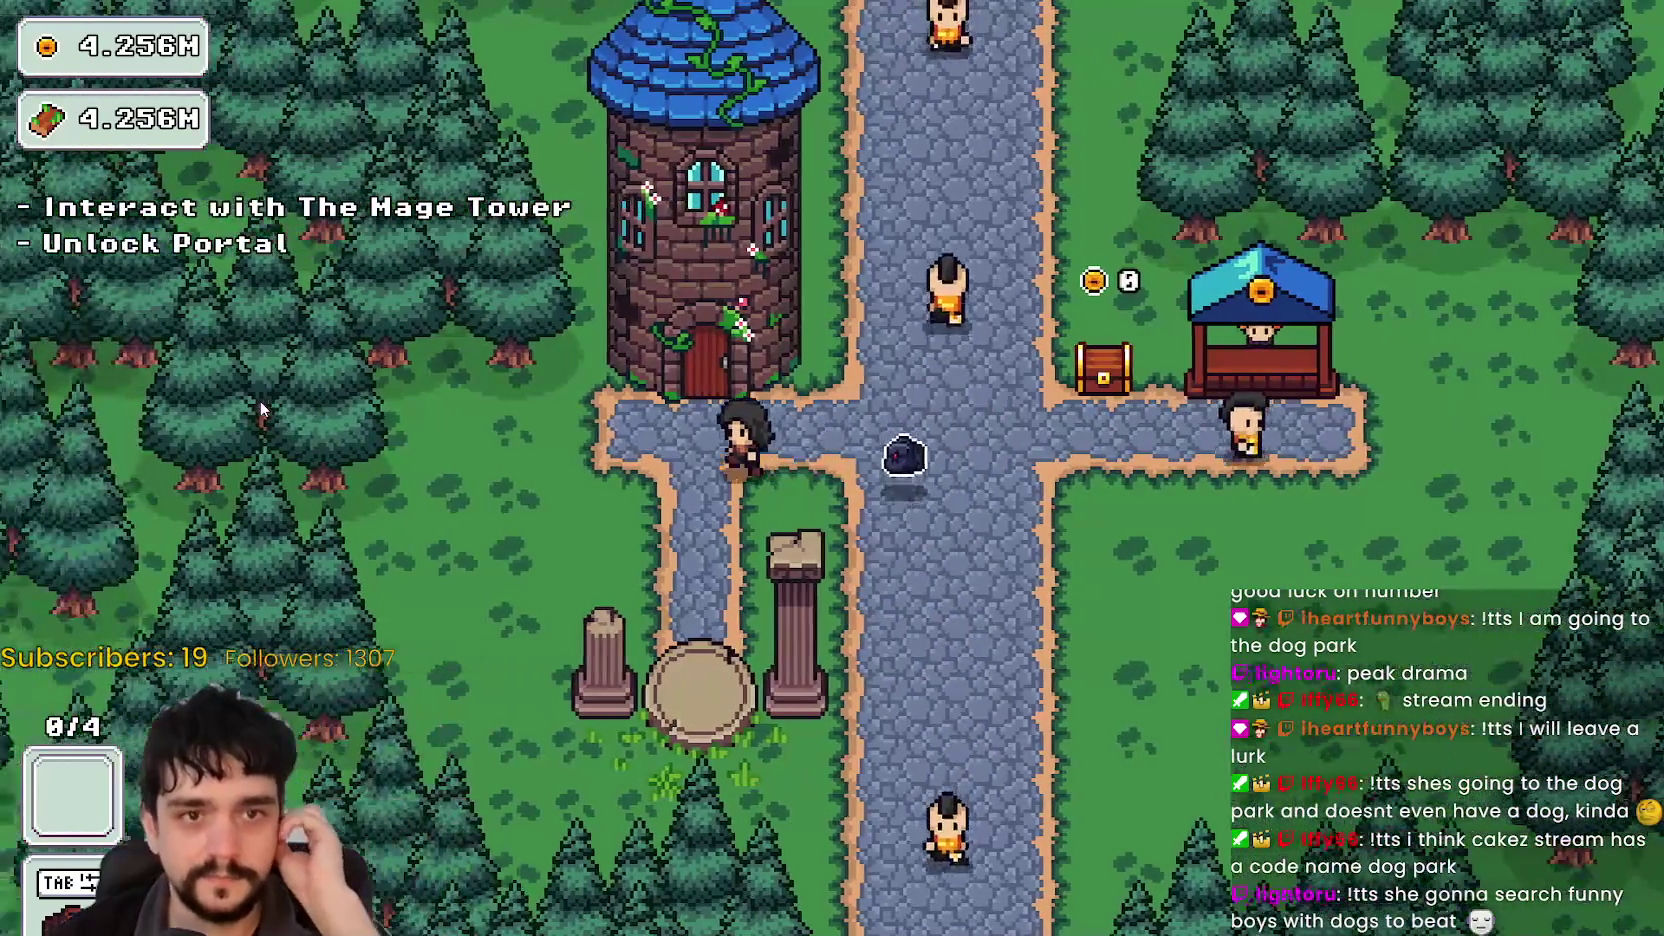
pyautogui.press('Tab')
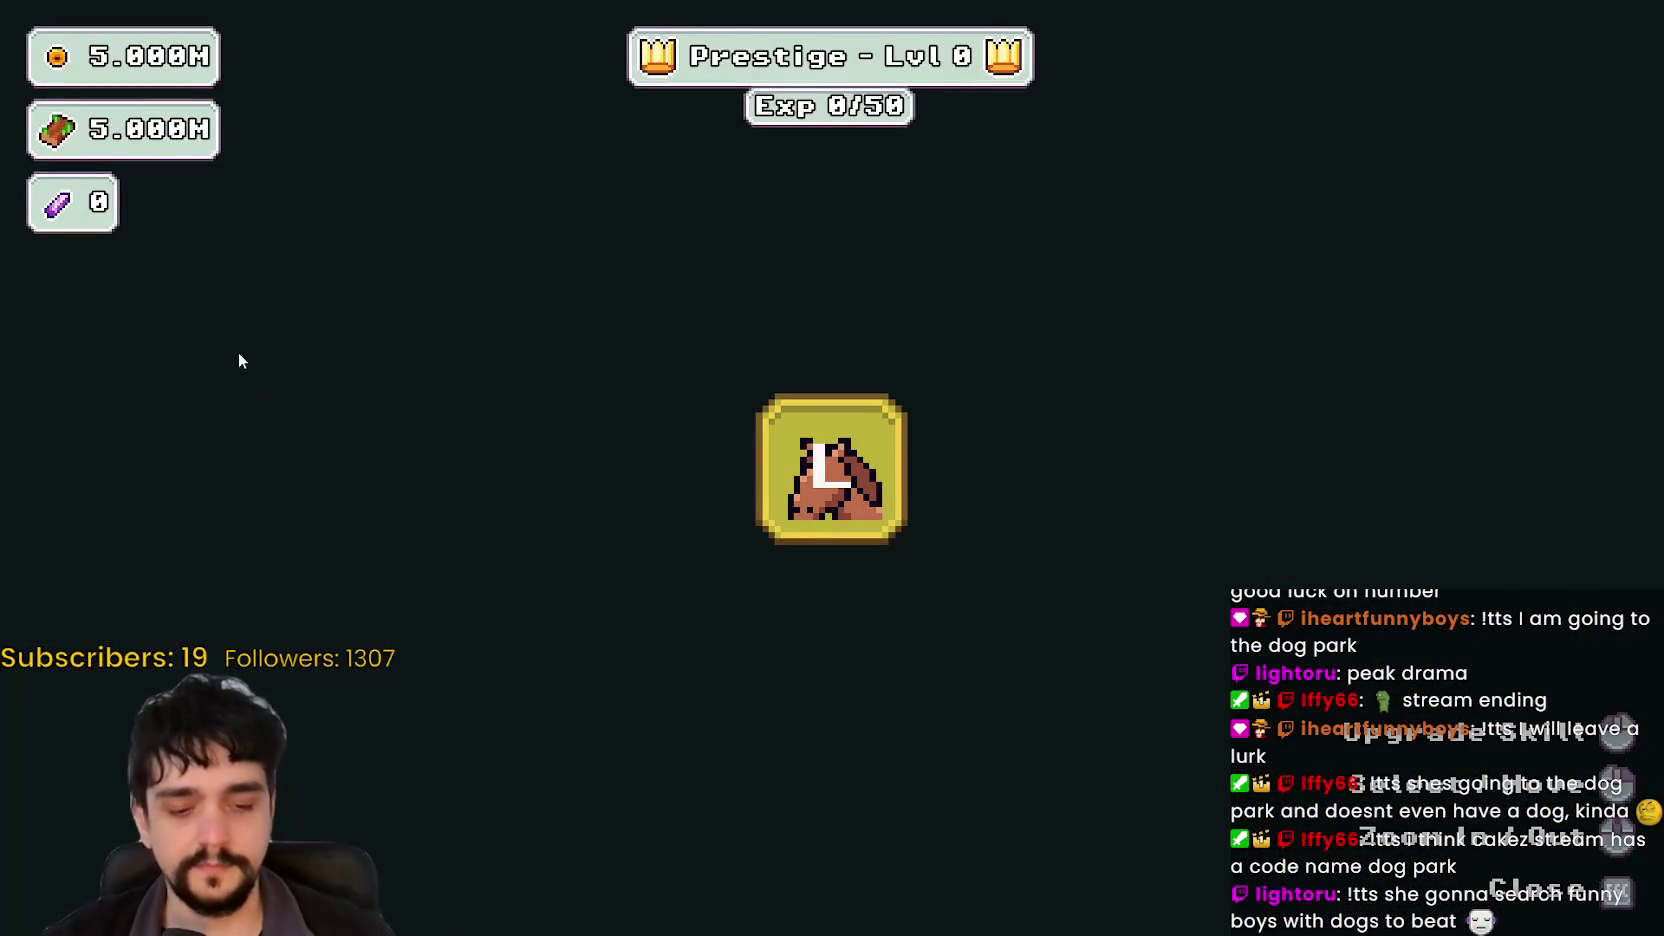
# Step: Close the Prestige screen and travel from the portal to the forest stage
pyautogui.press('Tab')
pyautogui.press('s')
pyautogui.press('e')
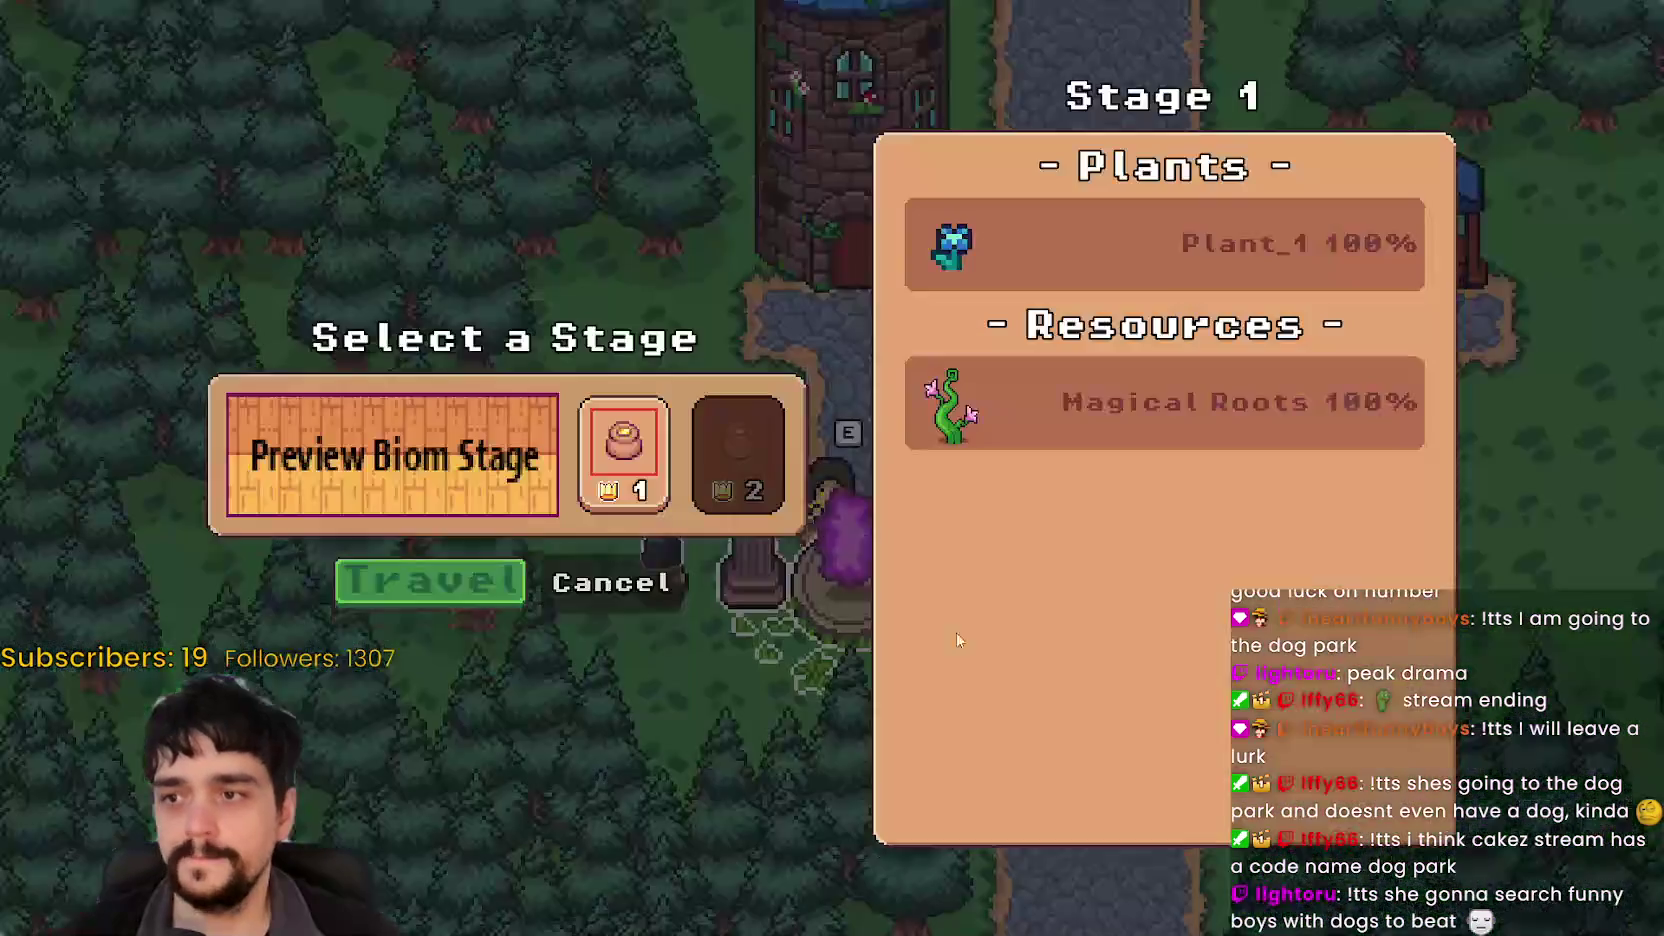
pyautogui.click(474, 565)
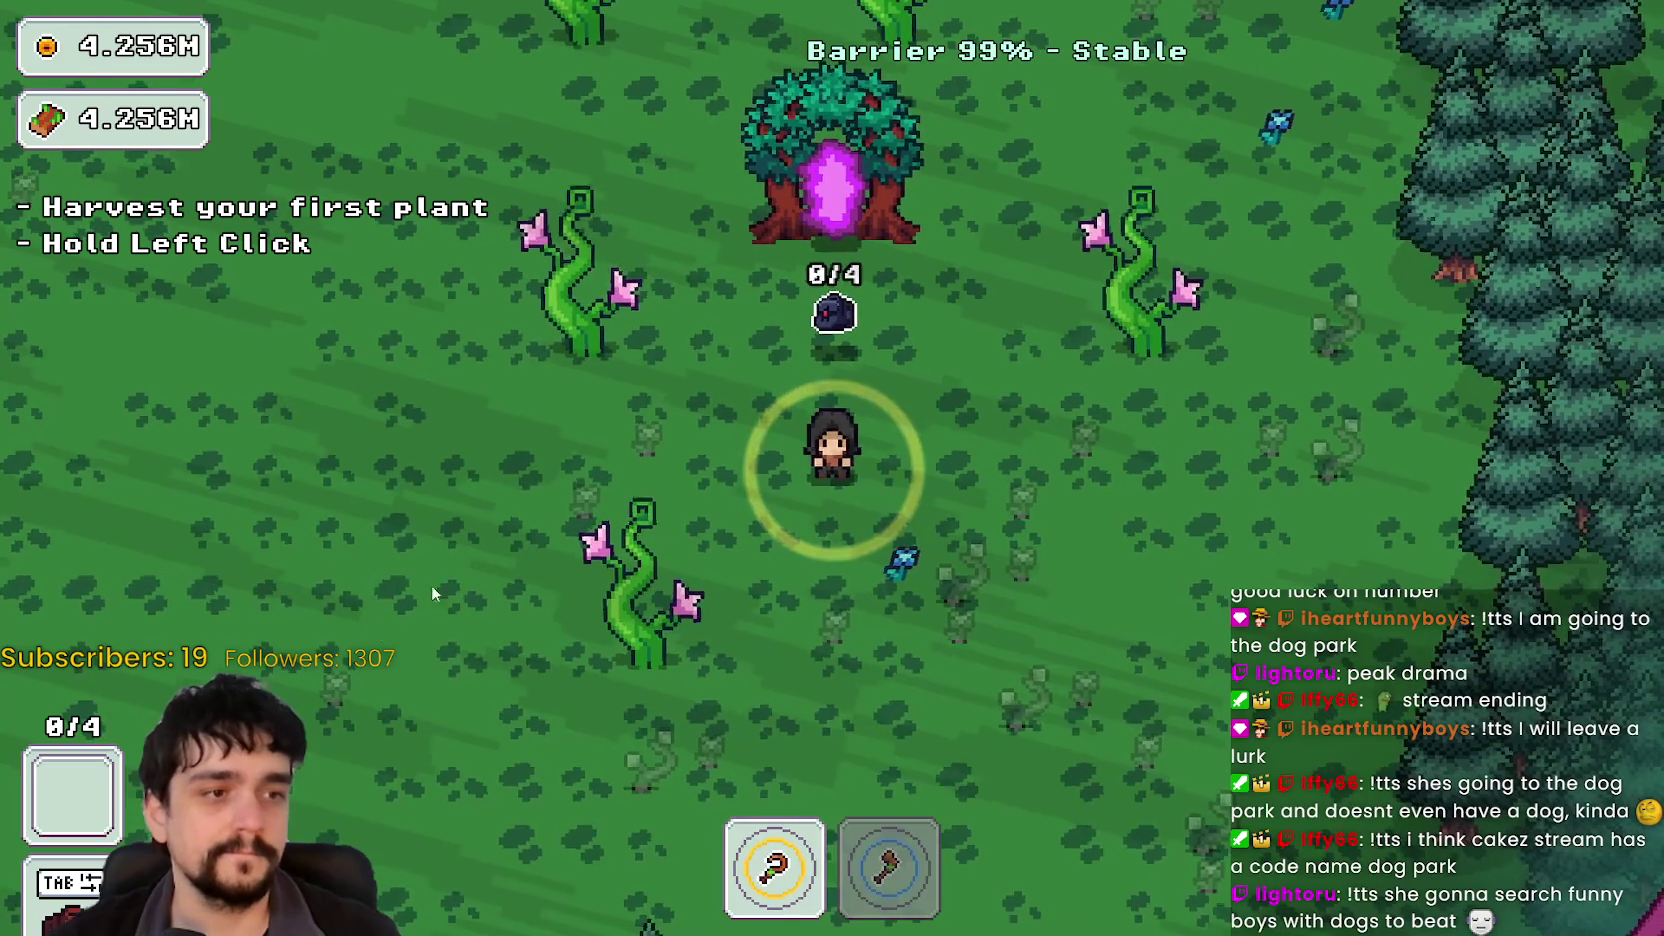
# Step: Harvest the first two nearby forest plants
pyautogui.press('s')
pyautogui.click(1066, 590)
pyautogui.moveTo(1066, 590)
pyautogui.mouseDown()
pyautogui.moveTo(1011, 469)
pyautogui.moveTo(1010, 410)
pyautogui.moveTo(925, 400)
pyautogui.mouseUp()
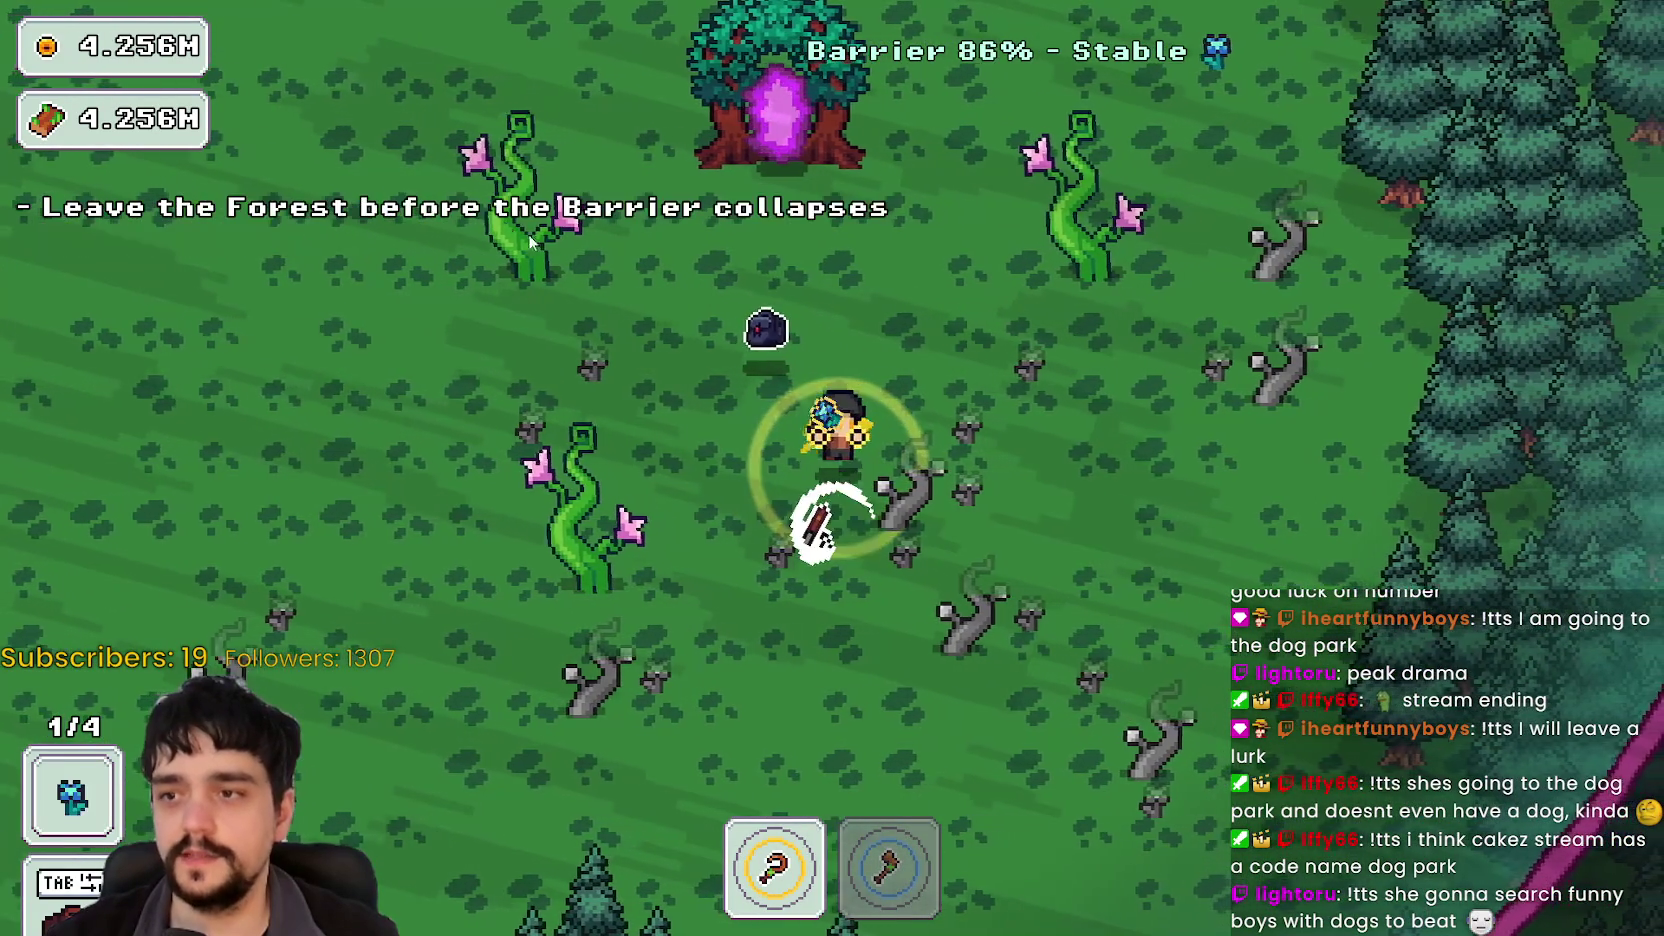
pyautogui.press('w')
pyautogui.press('d')
pyautogui.press('w')
pyautogui.press('d')
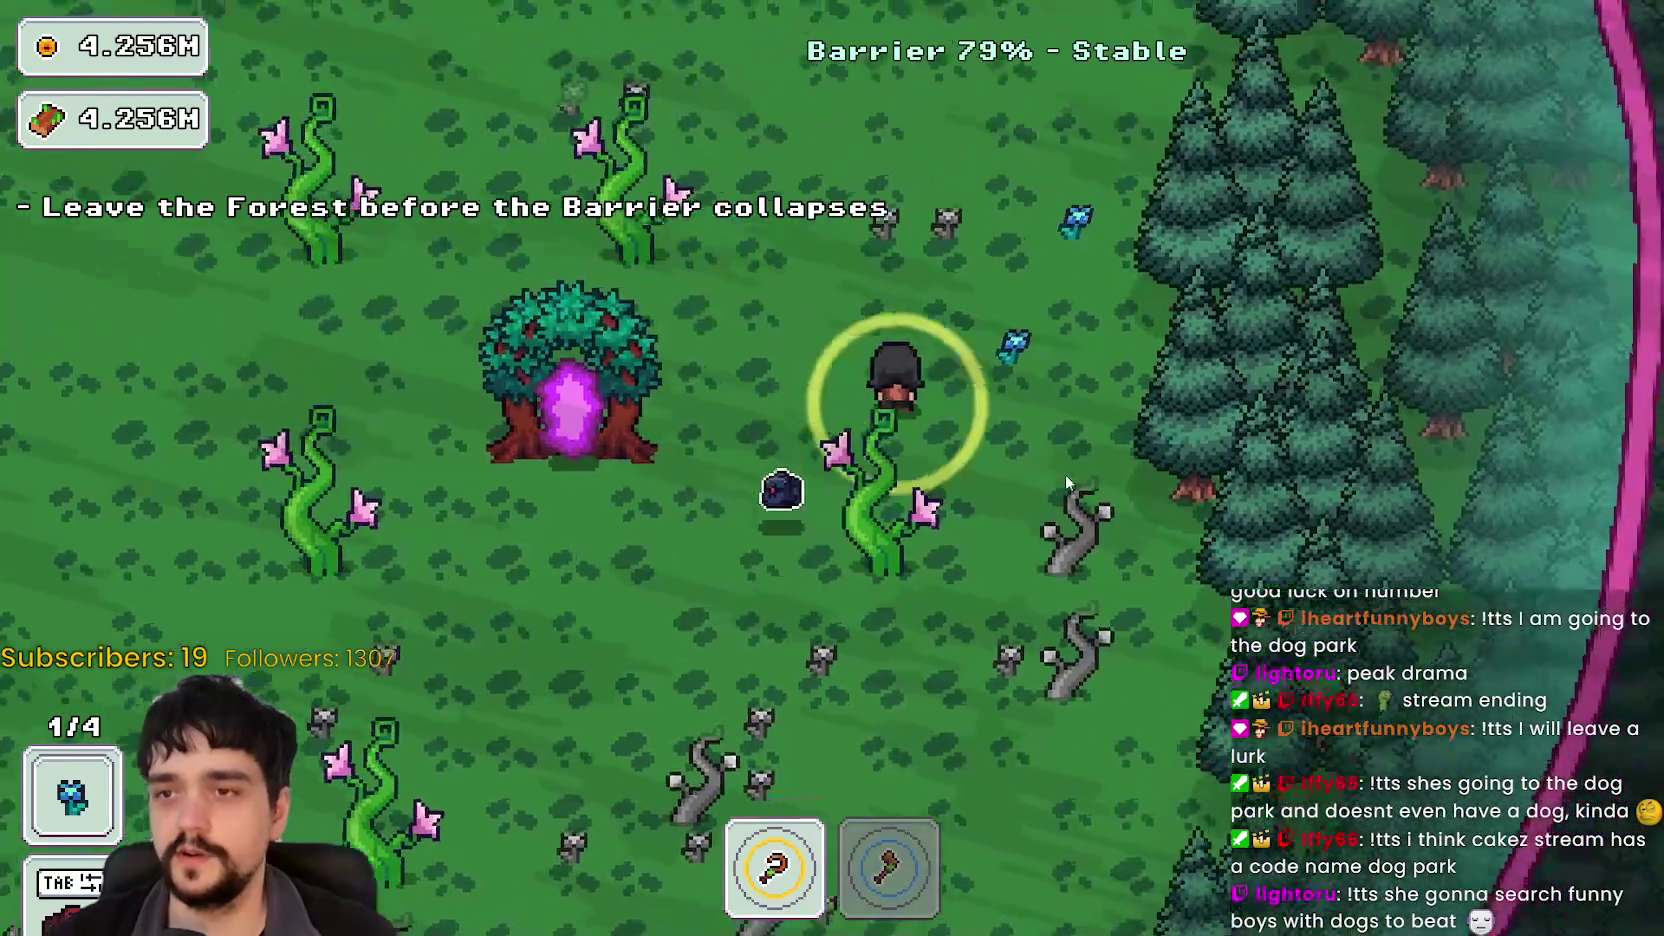
pyautogui.moveTo(1065, 474)
pyautogui.mouseDown()
pyautogui.moveTo(1127, 522)
pyautogui.moveTo(1124, 488)
pyautogui.moveTo(1069, 496)
pyautogui.moveTo(1072, 452)
pyautogui.mouseUp()
# Step: Harvest the remaining flowers, enter the portal tree, and return home to the village
pyautogui.press('a')
pyautogui.press('a')
pyautogui.press('s')
pyautogui.press('a')
pyautogui.press('w')
pyautogui.press('a')
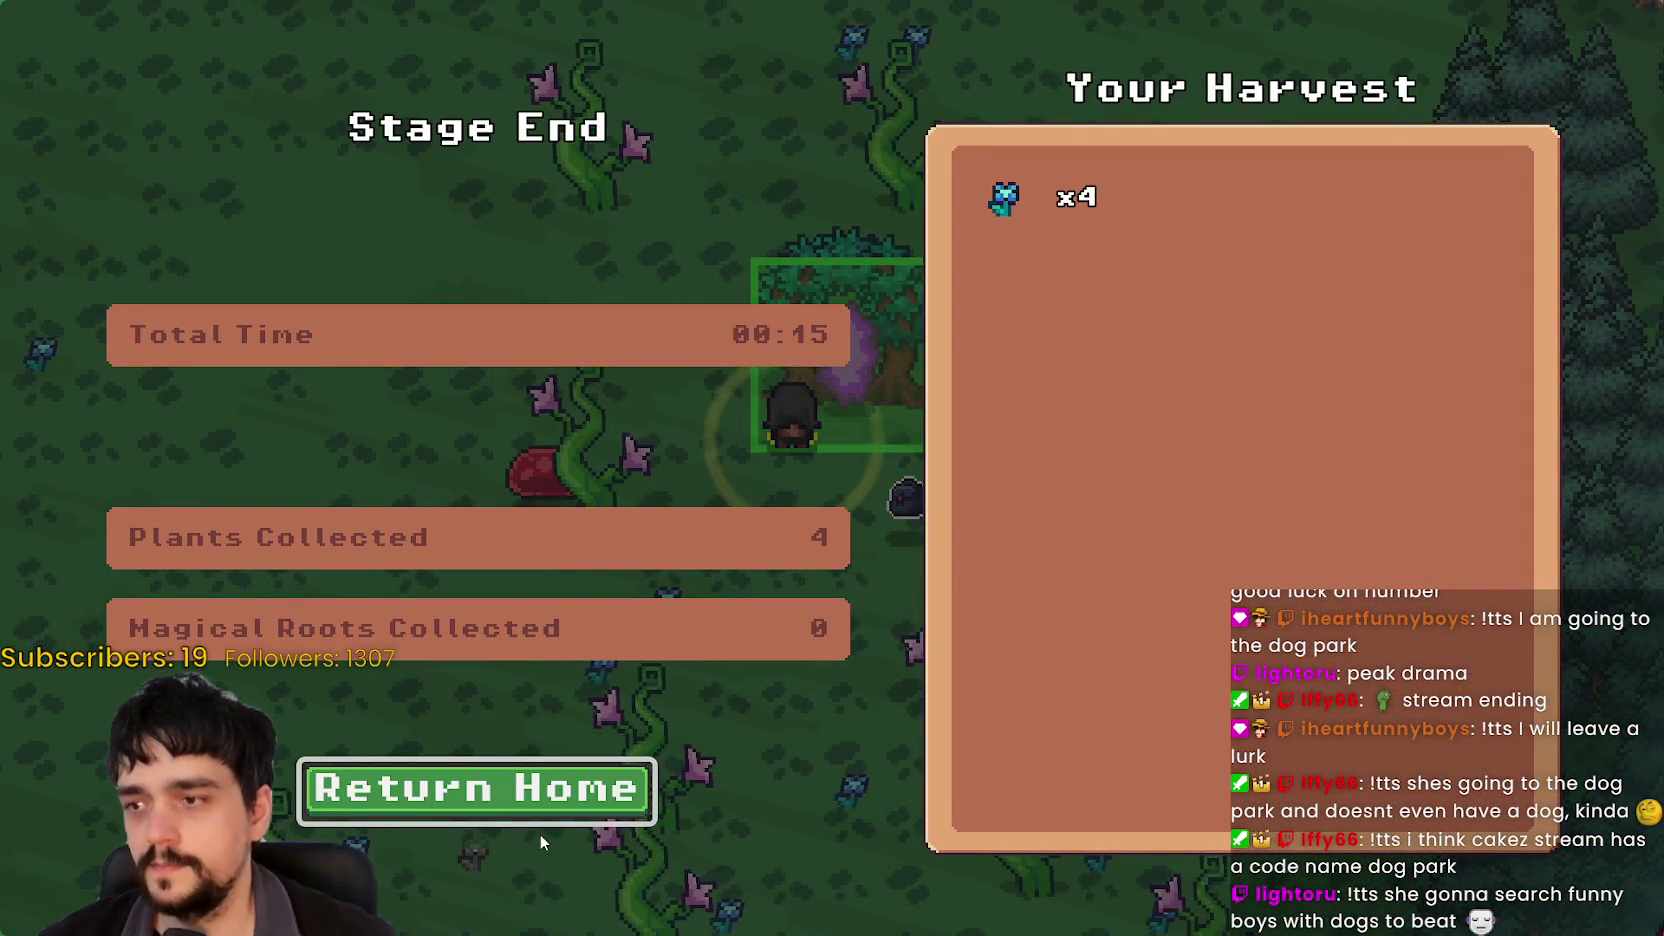
pyautogui.click(534, 793)
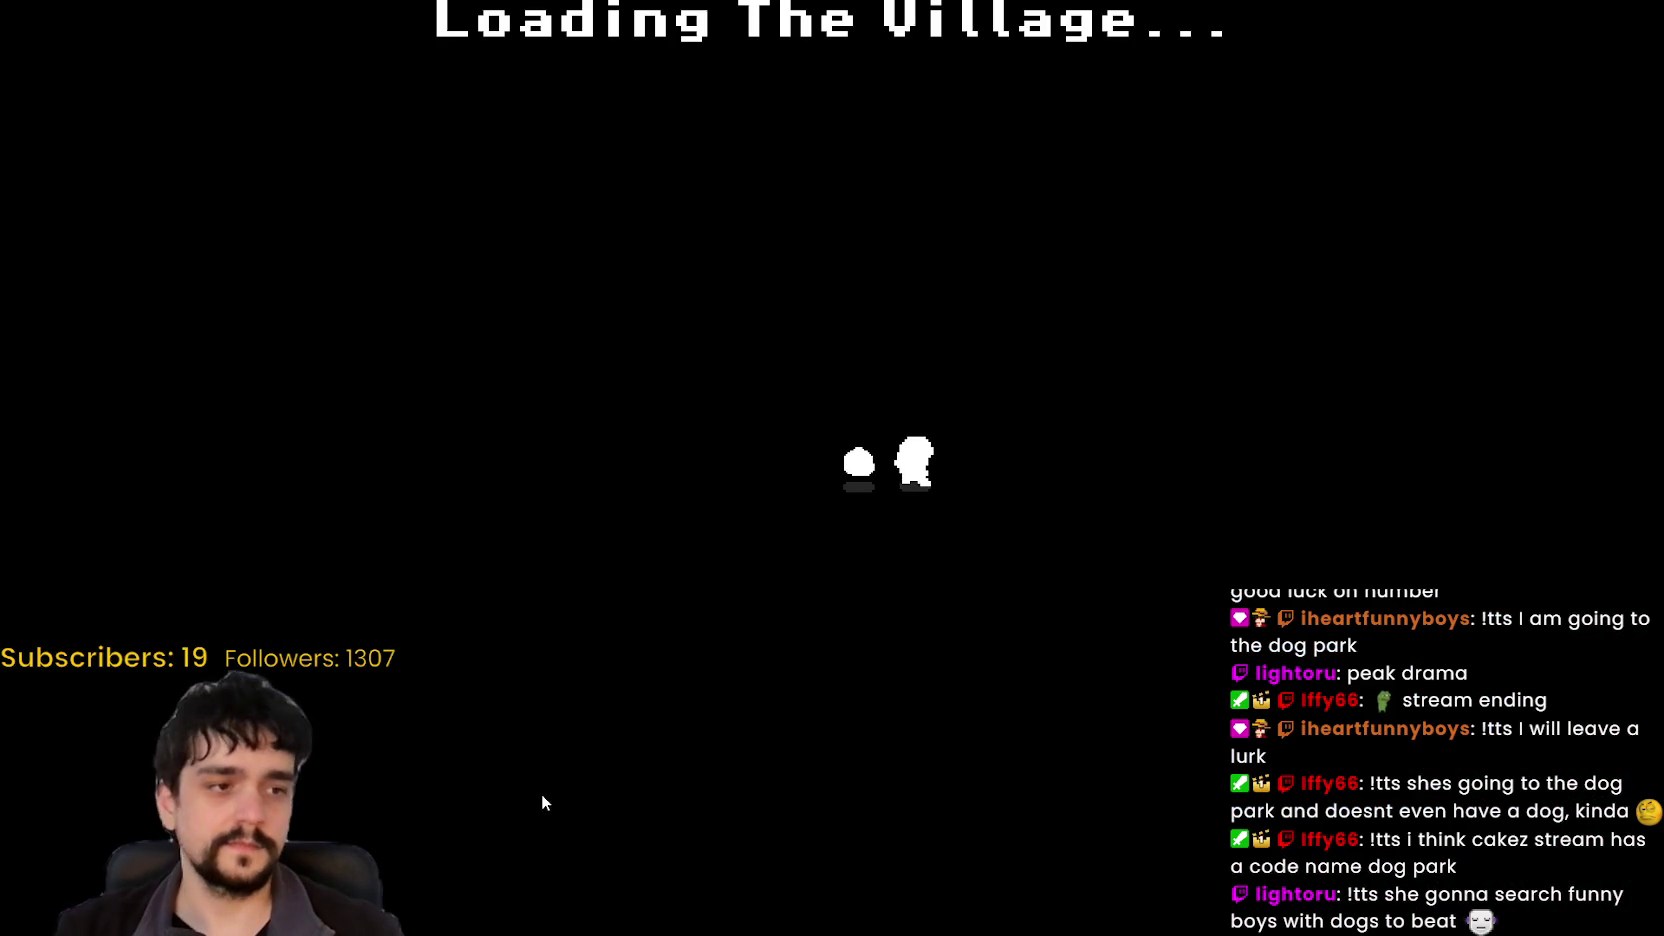
# Step: Sell the four plants at the market stall, return to the main road, then switch to YouTube Music
pyautogui.press('d')
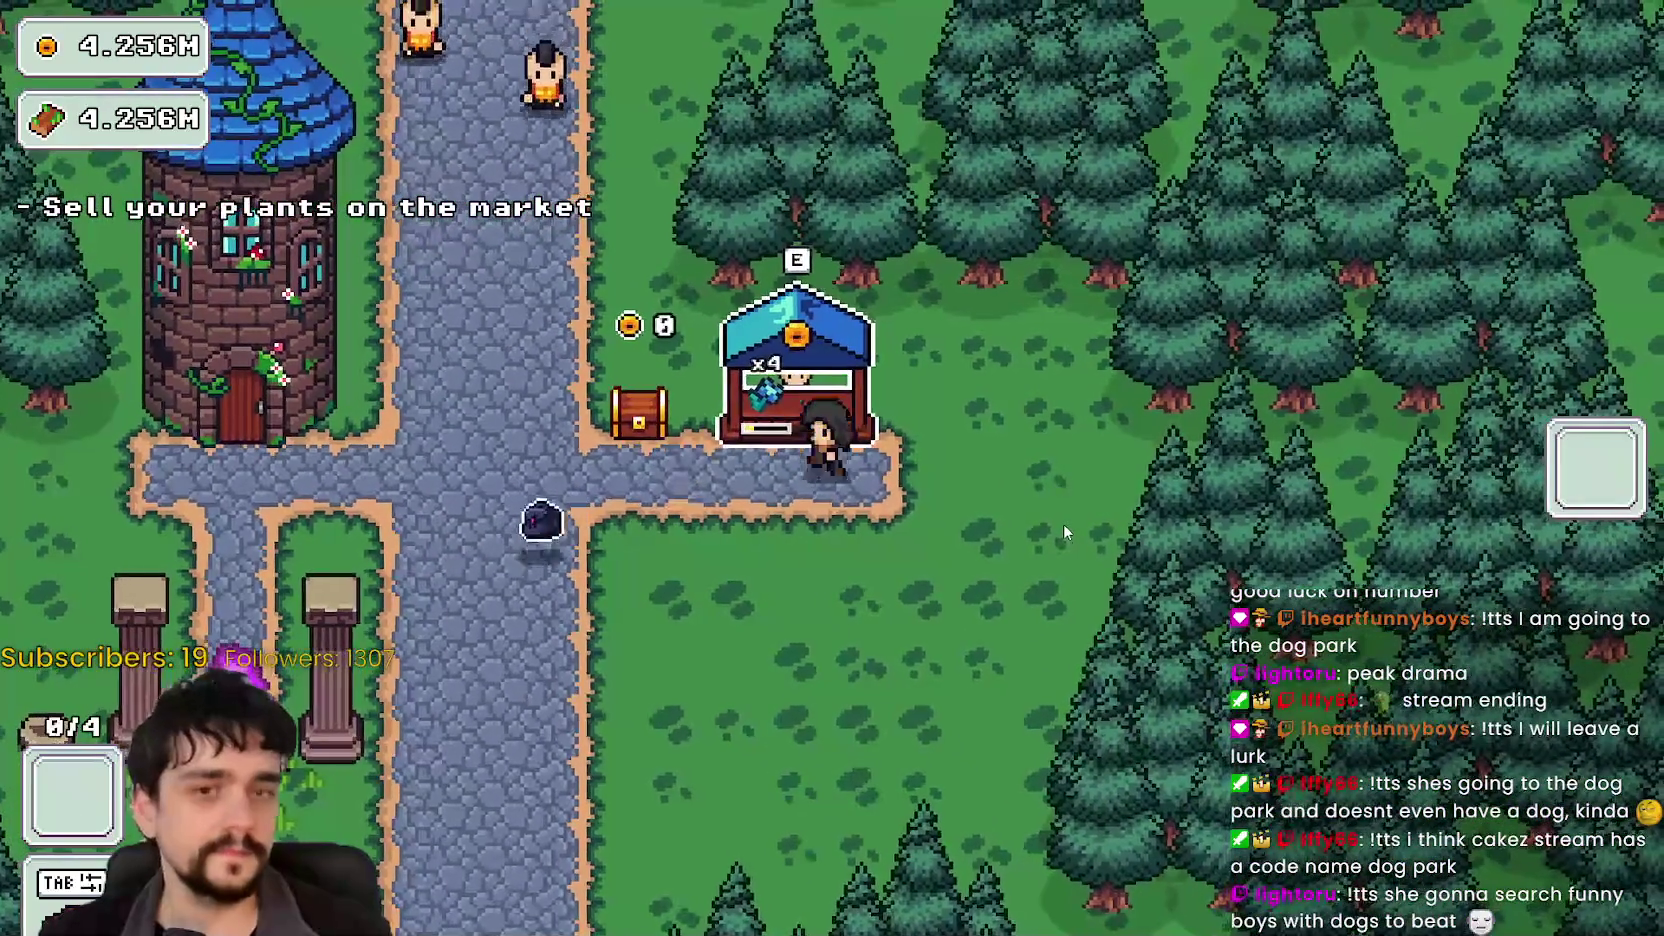
pyautogui.press('a')
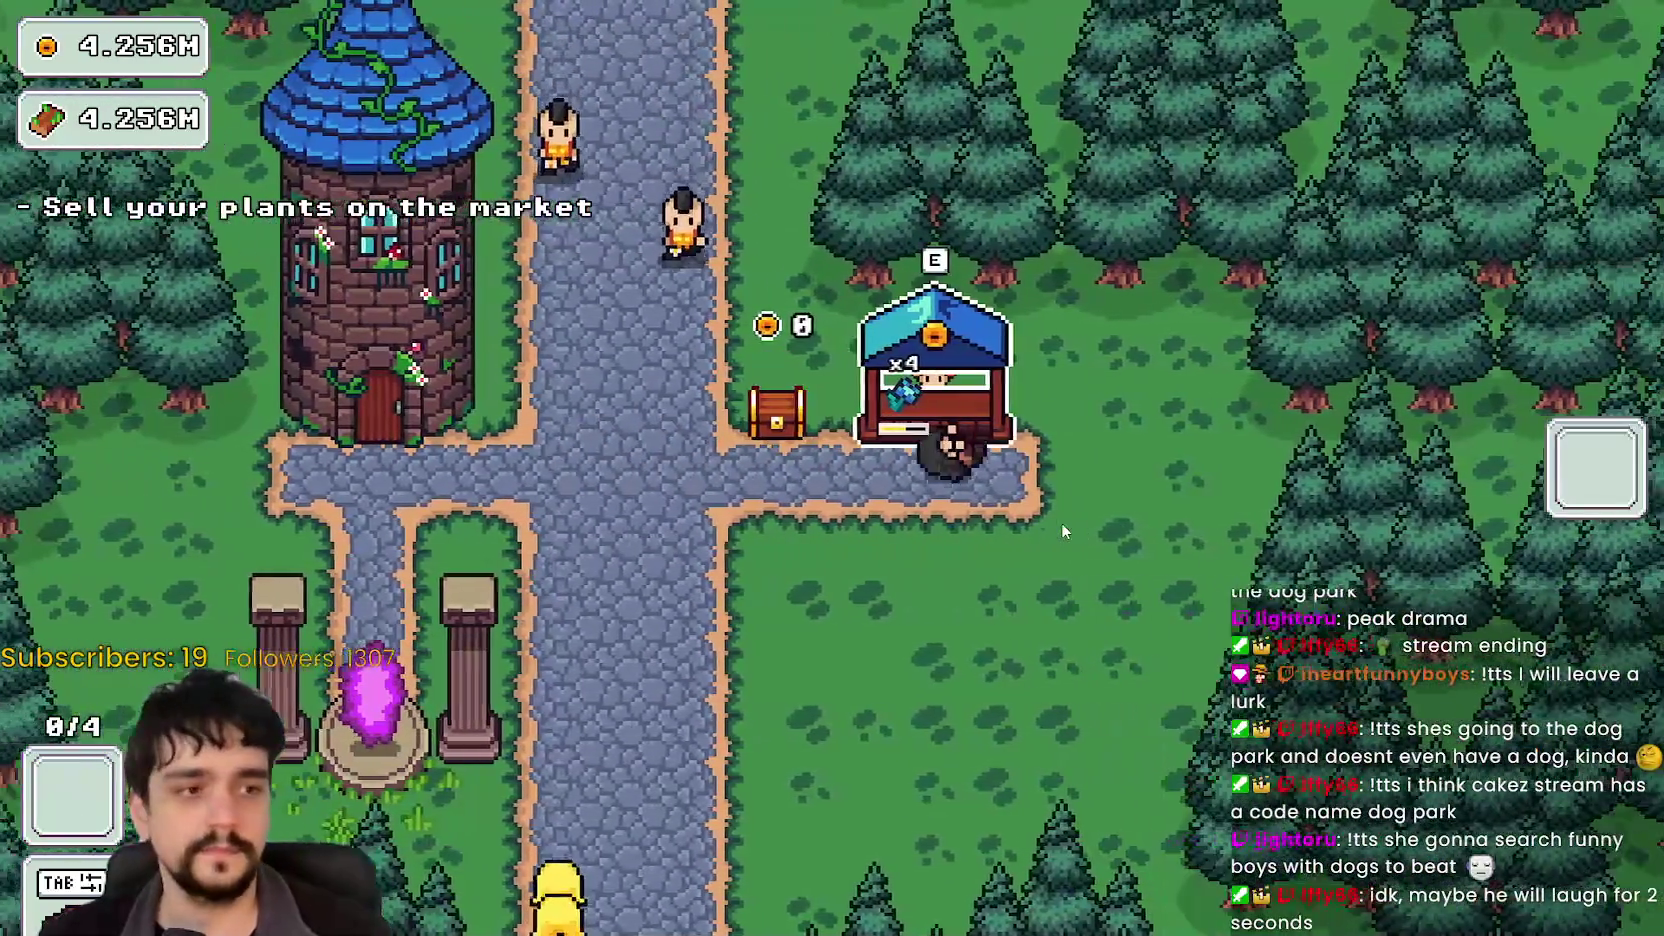
pyautogui.press('a')
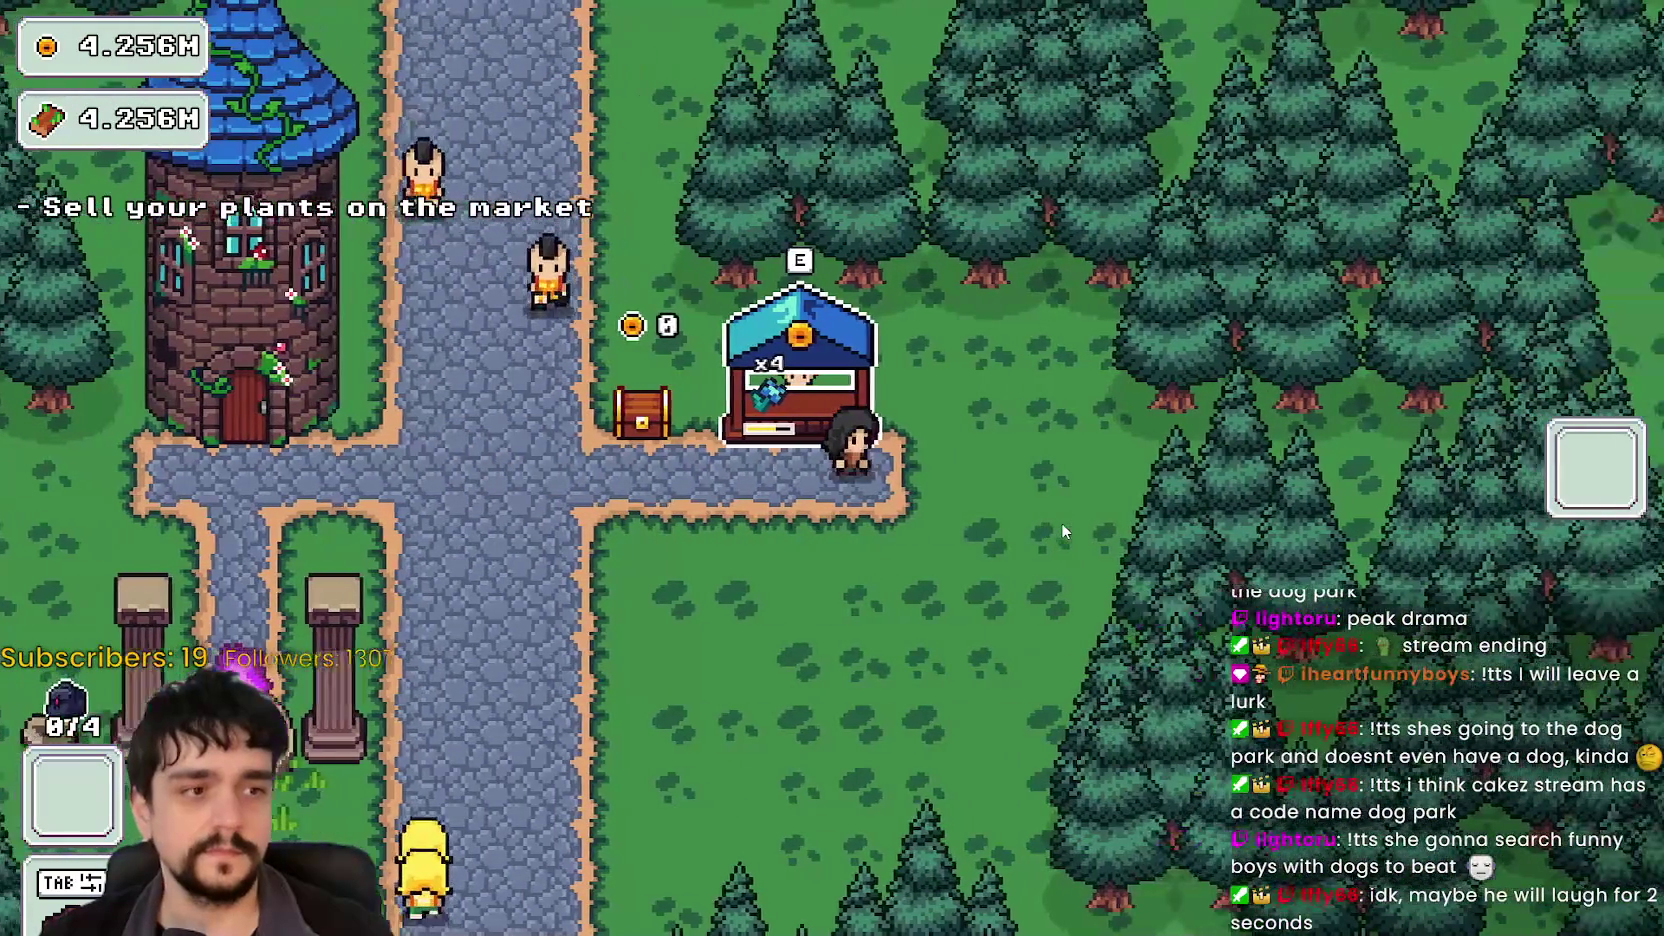
pyautogui.press('a')
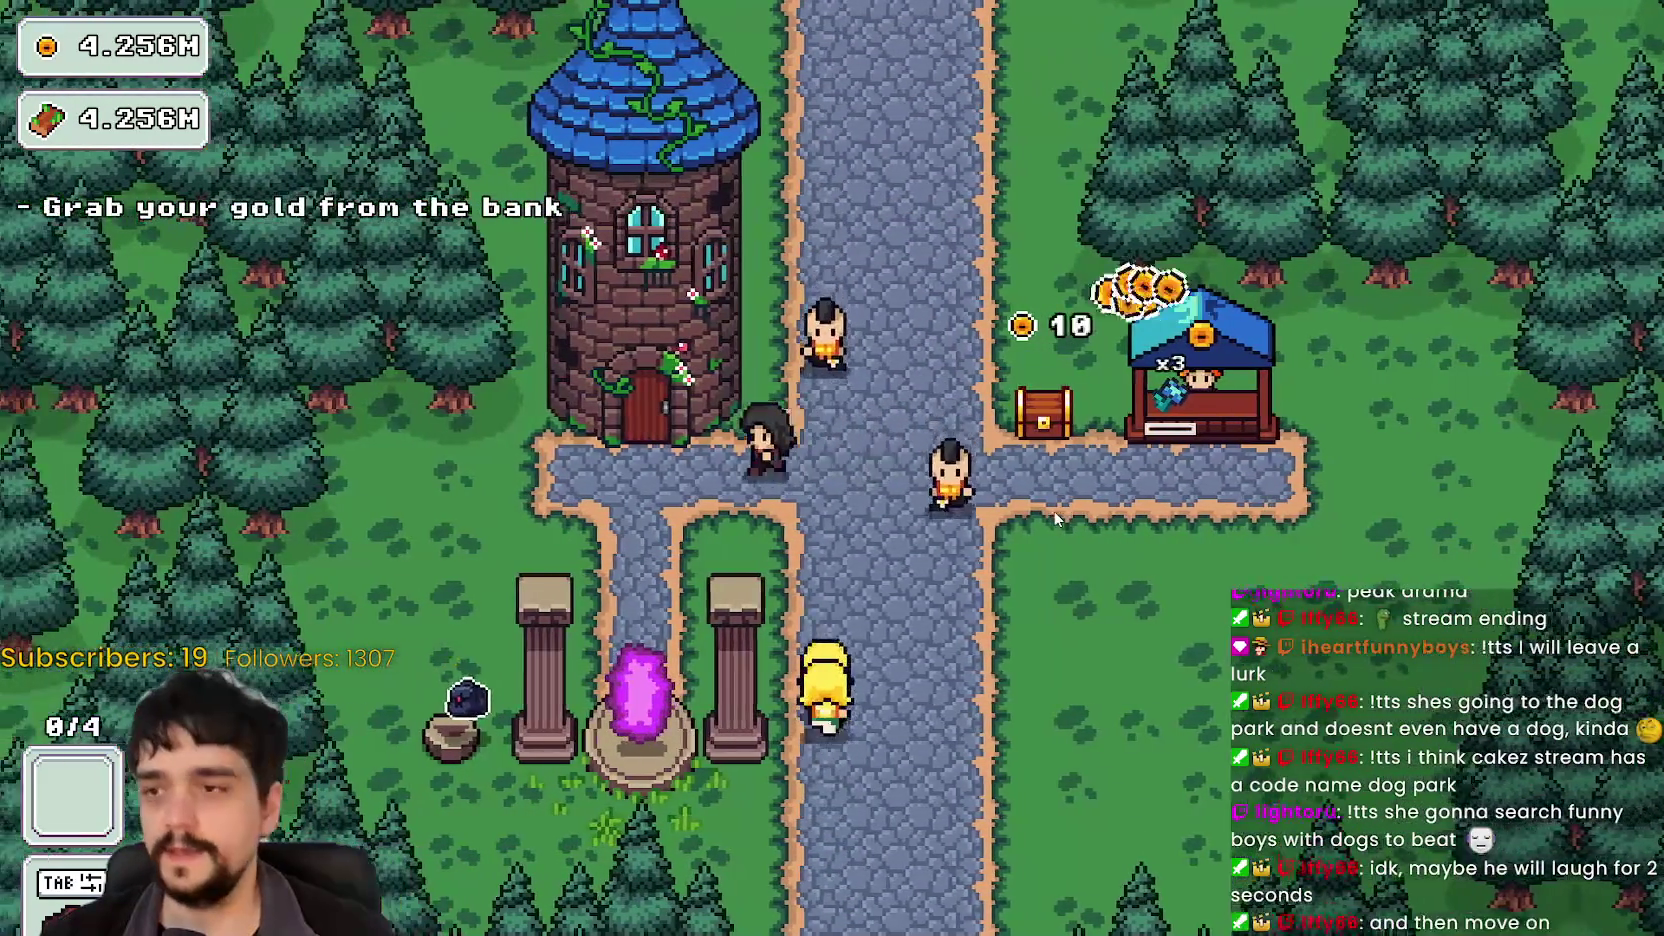
pyautogui.press('d')
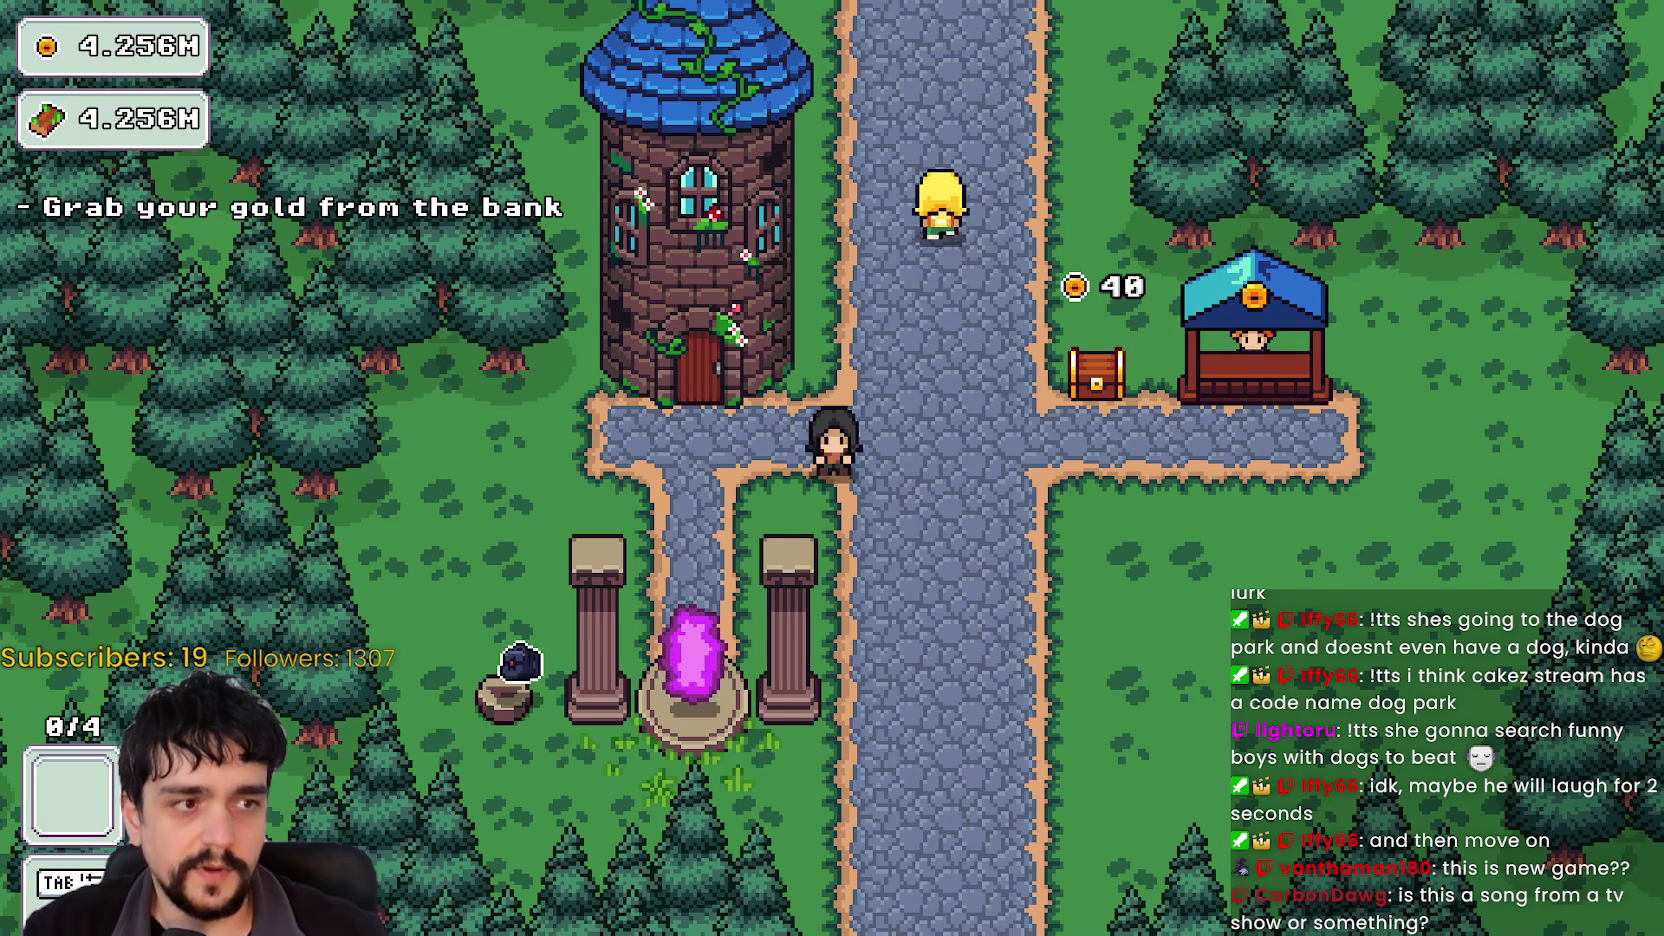
pyautogui.hotkey('alt', 'Tab')
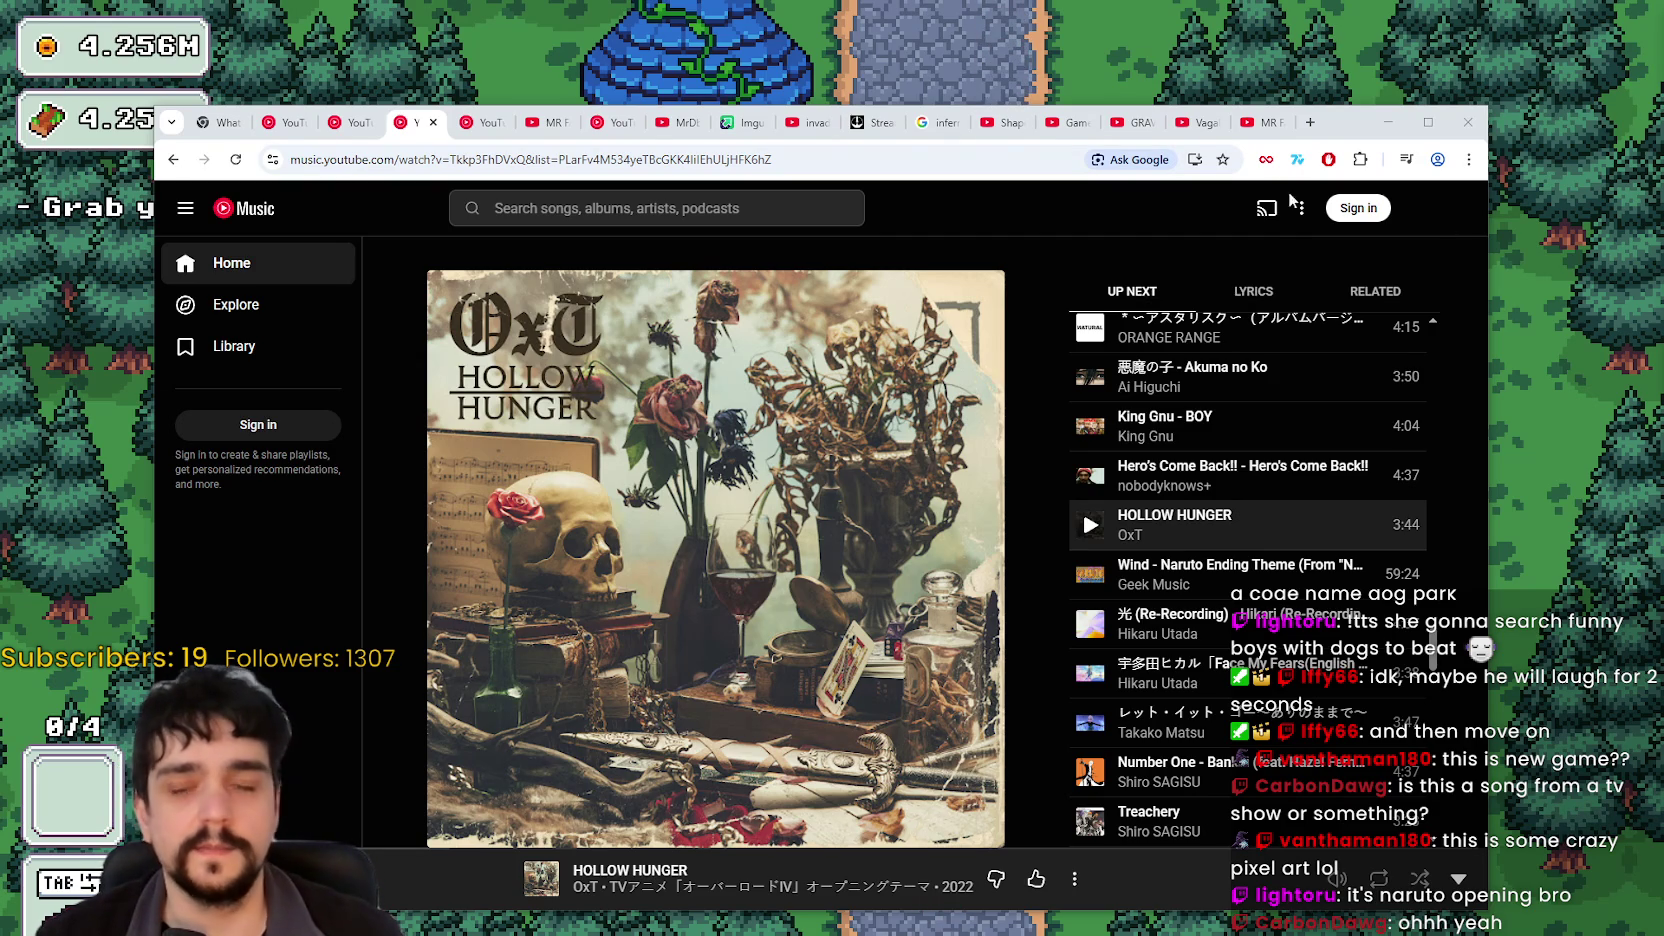
# Step: Close the YouTube Music window playing Hollow Hunger to bring the village back
pyautogui.click(1388, 122)
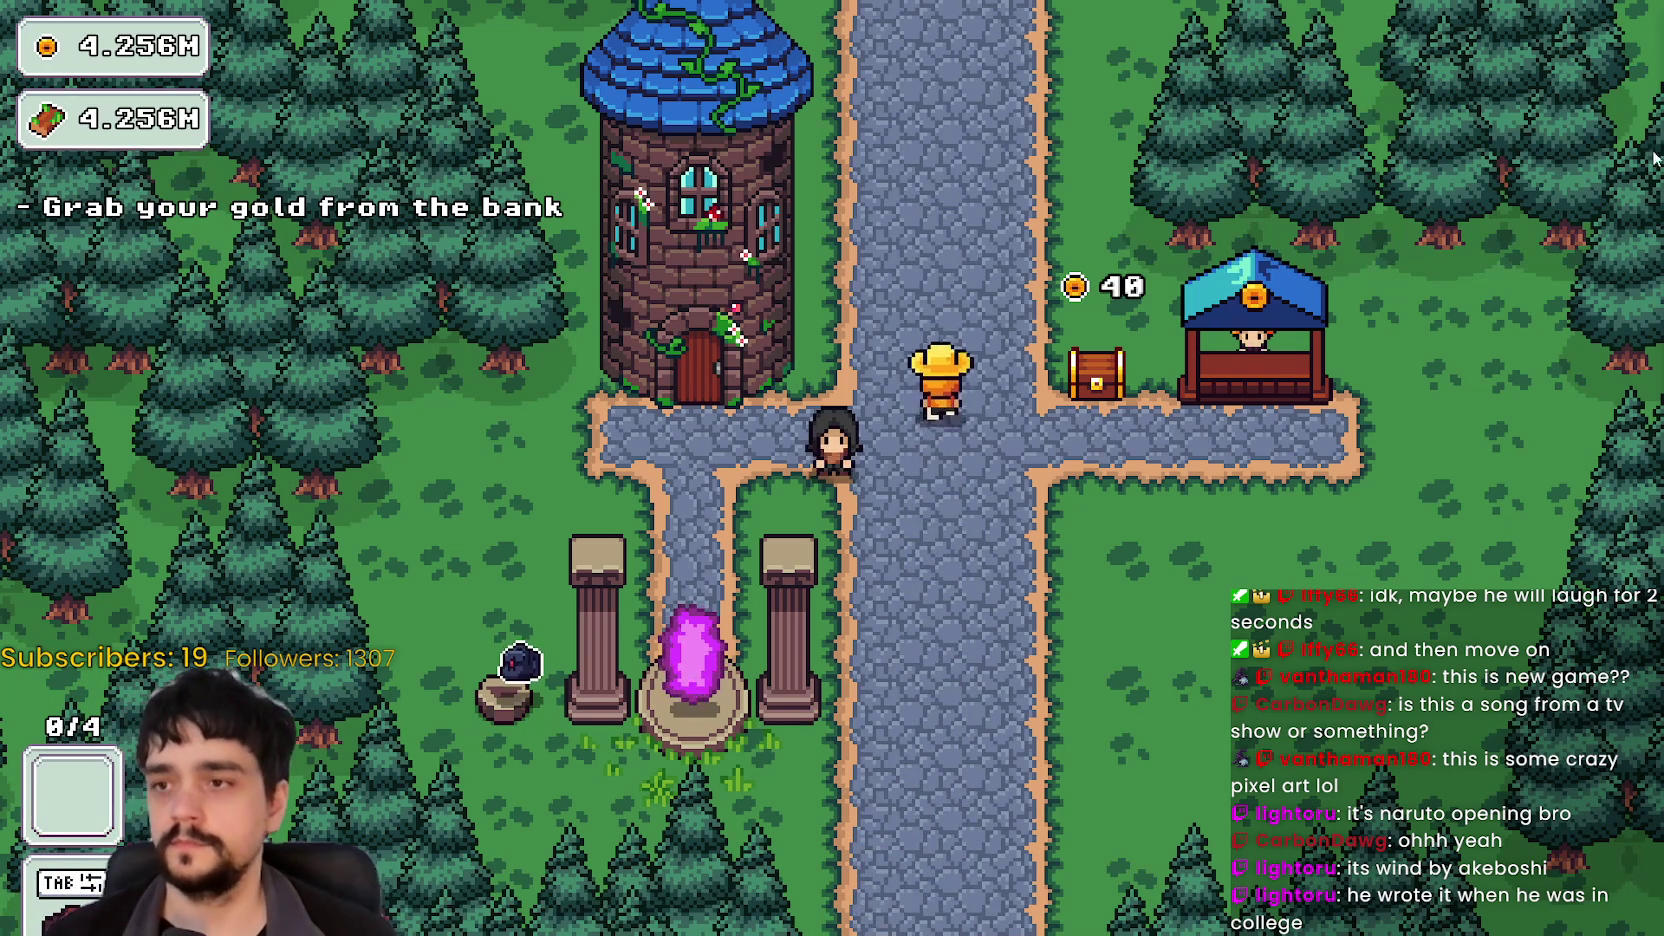
# Step: Collect the 40 gold from the bank chest and open the Mage Tower skill tree
pyautogui.press('d')
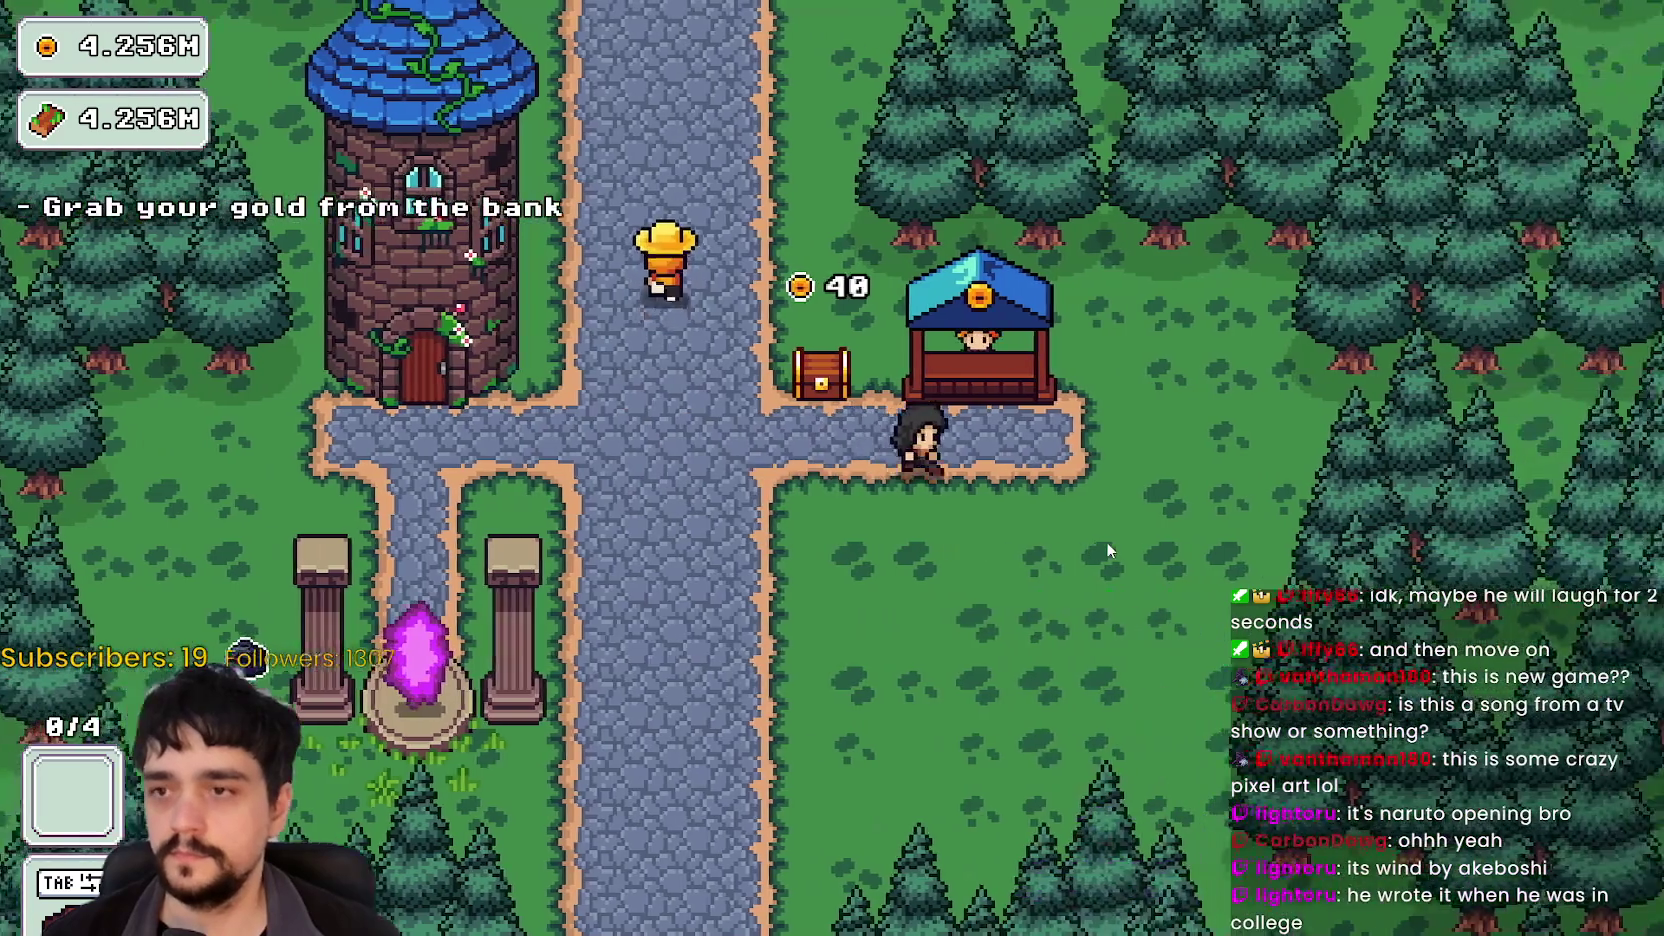
pyautogui.press('a')
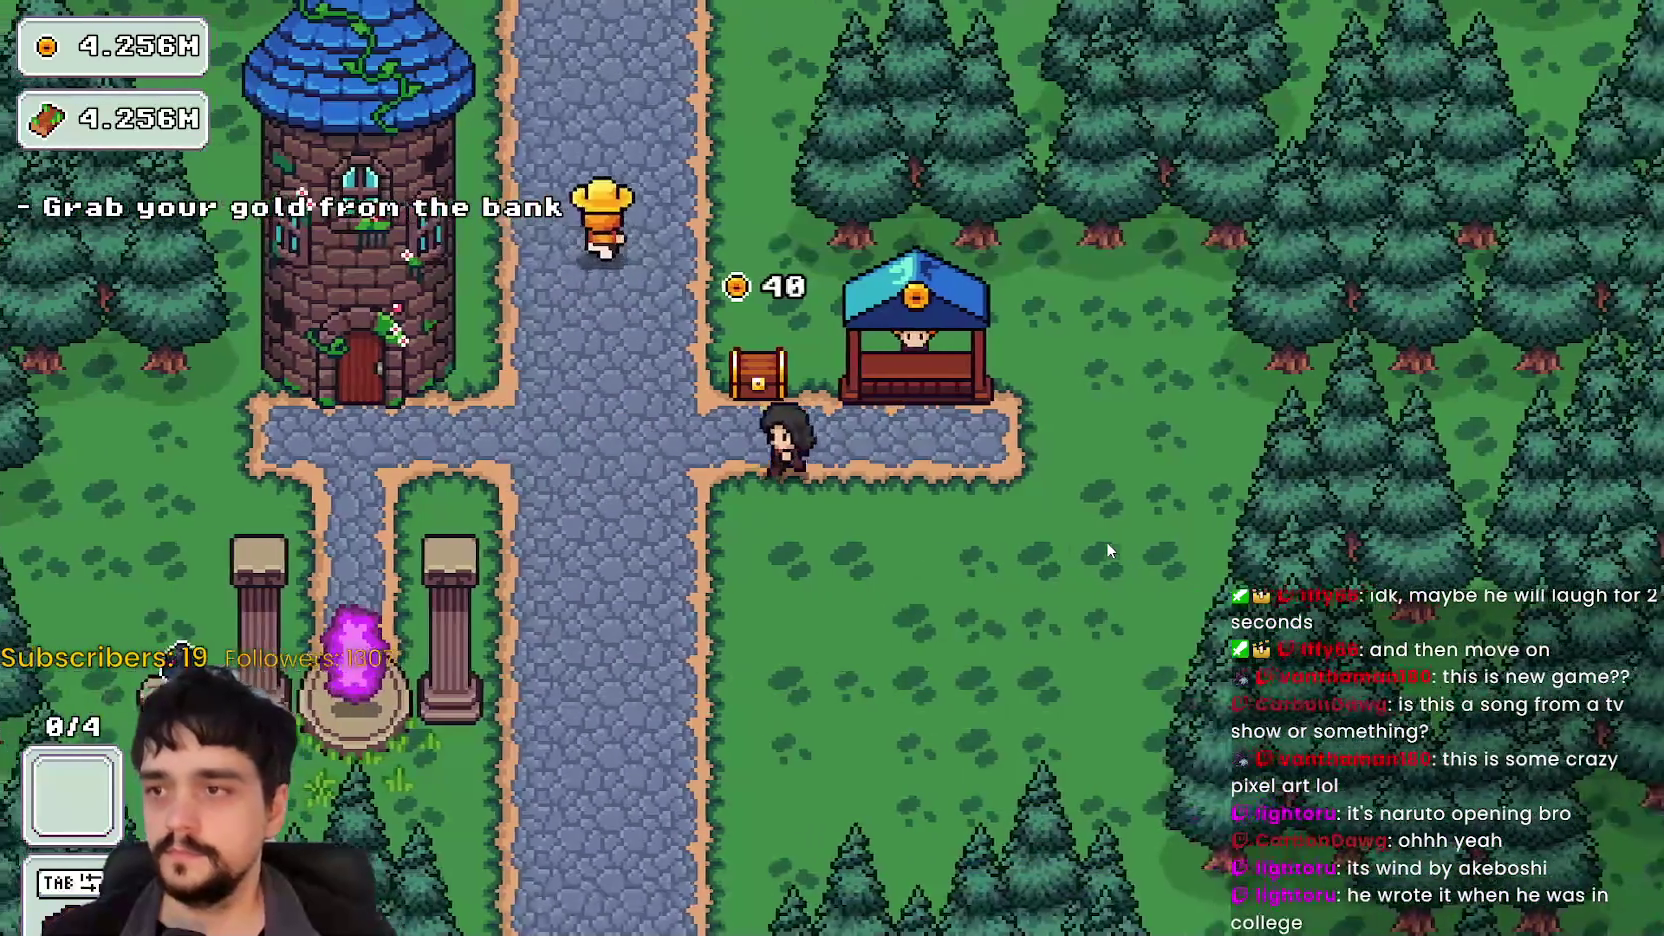
pyautogui.press('e')
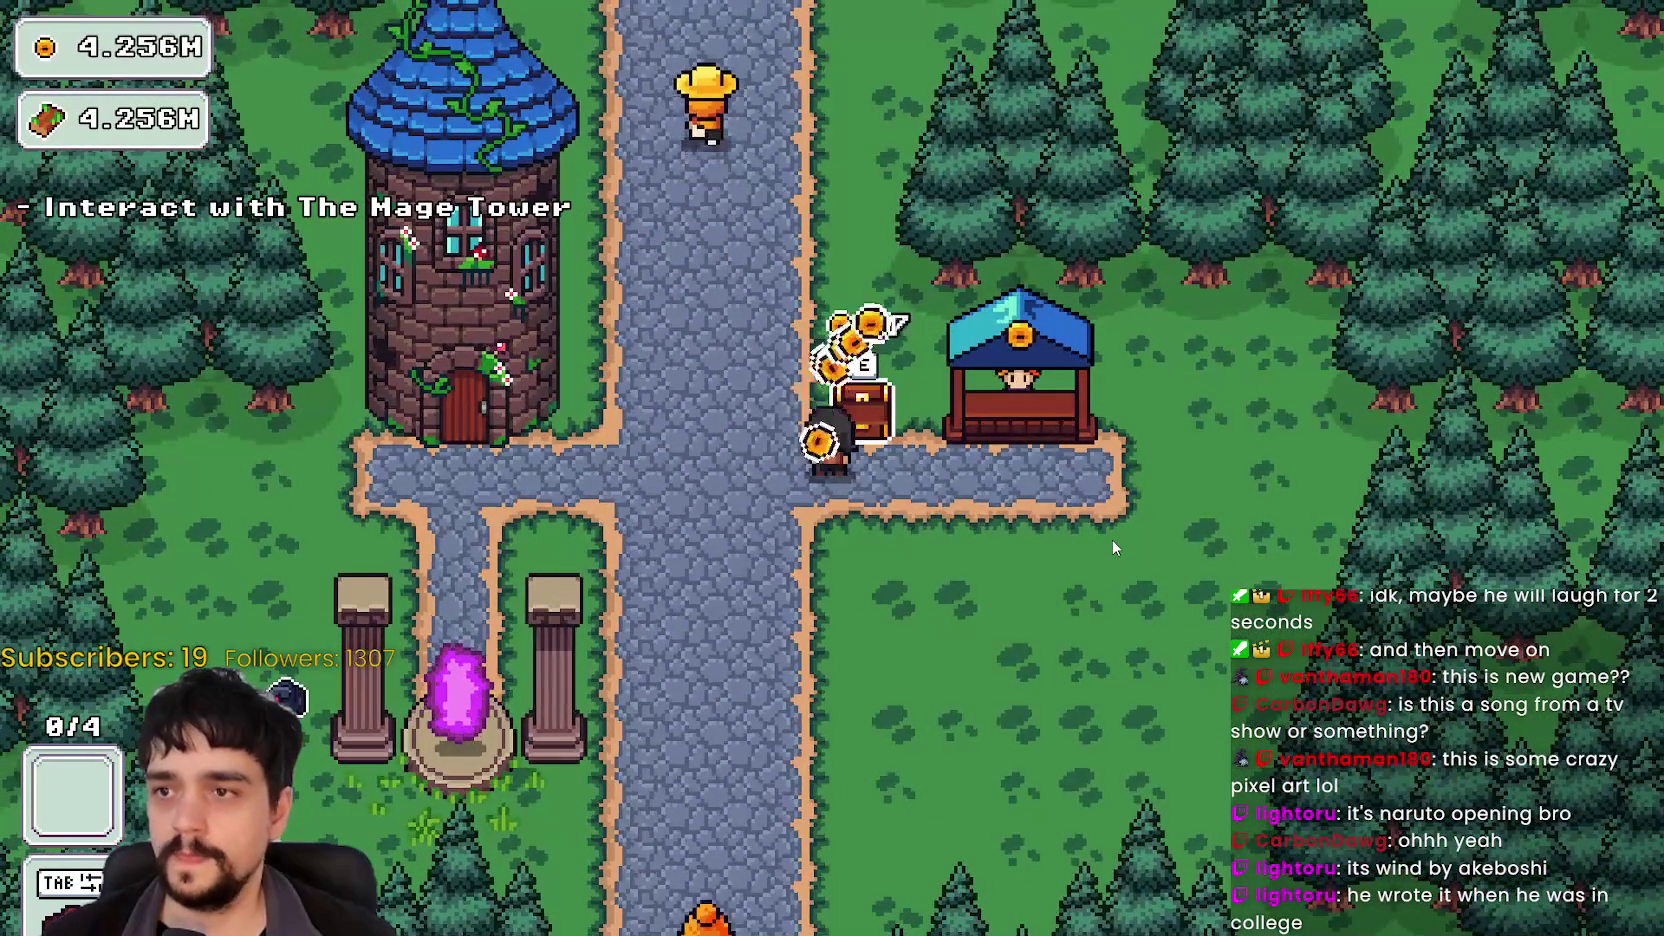
pyautogui.press('e')
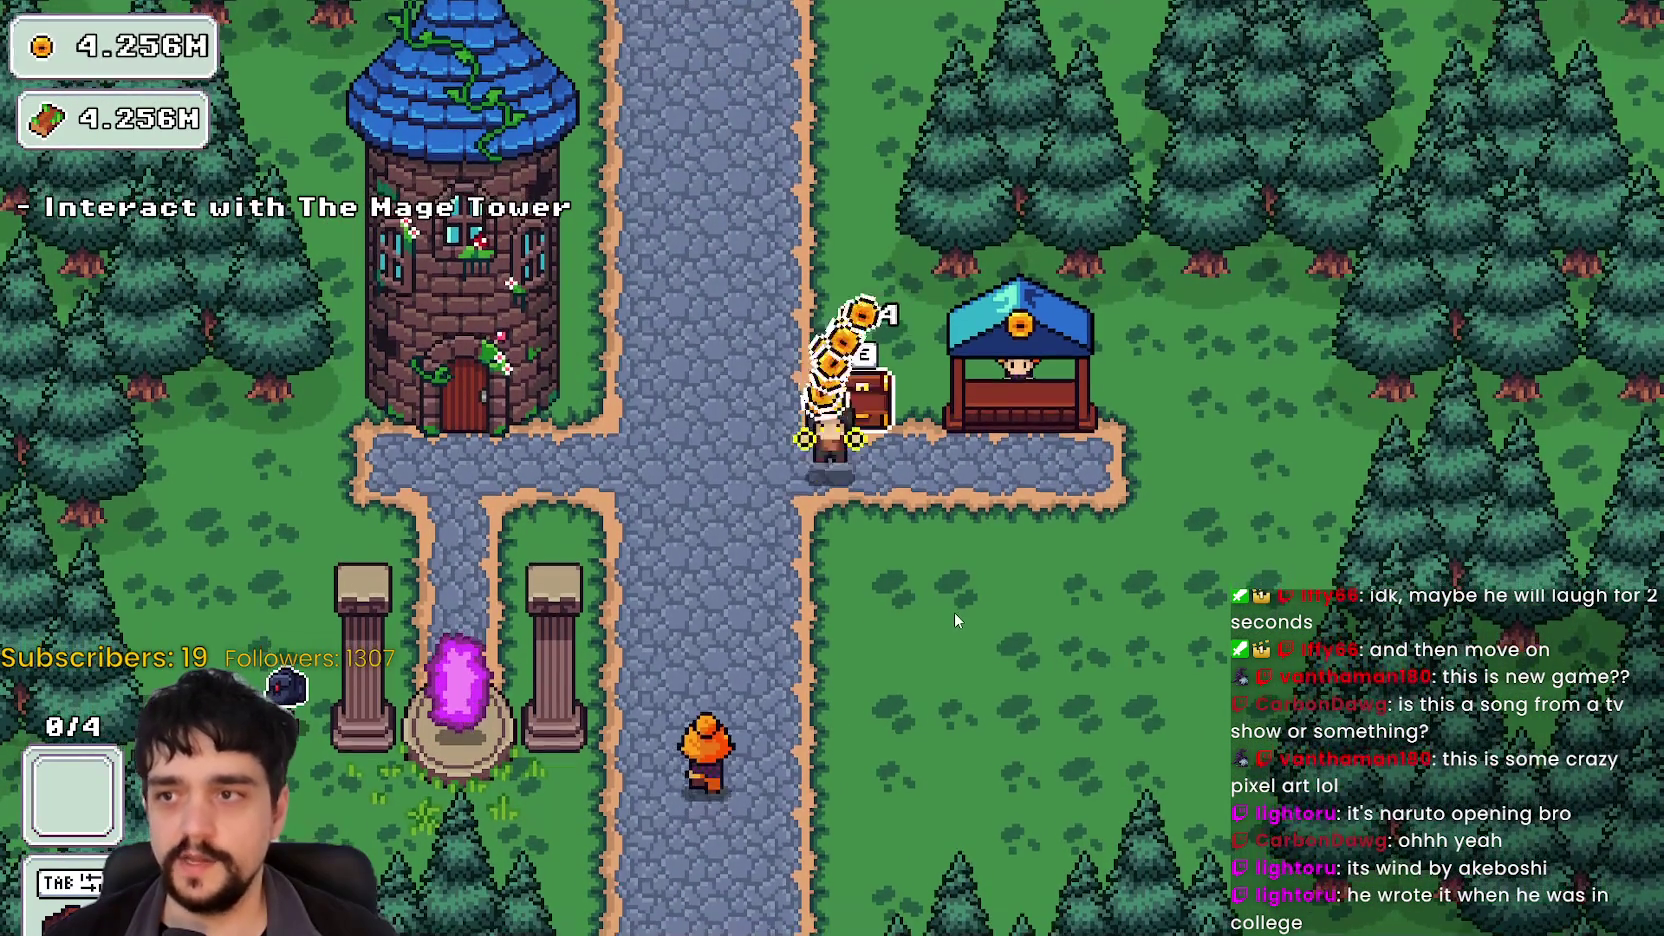
pyautogui.press('a')
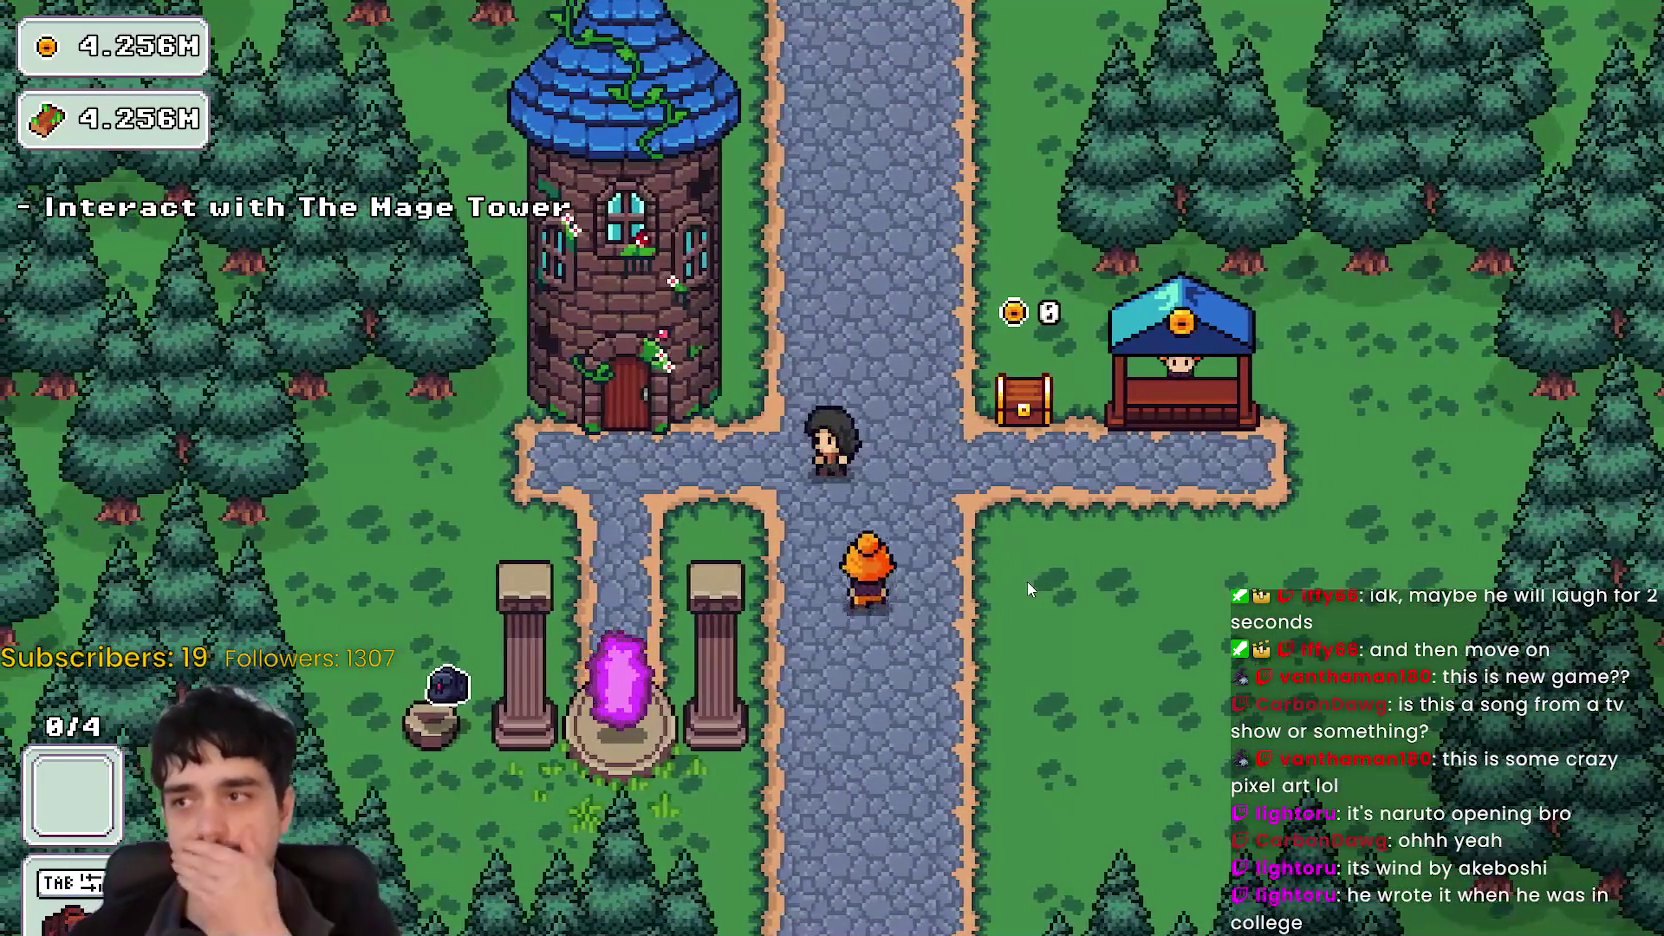
pyautogui.press('a')
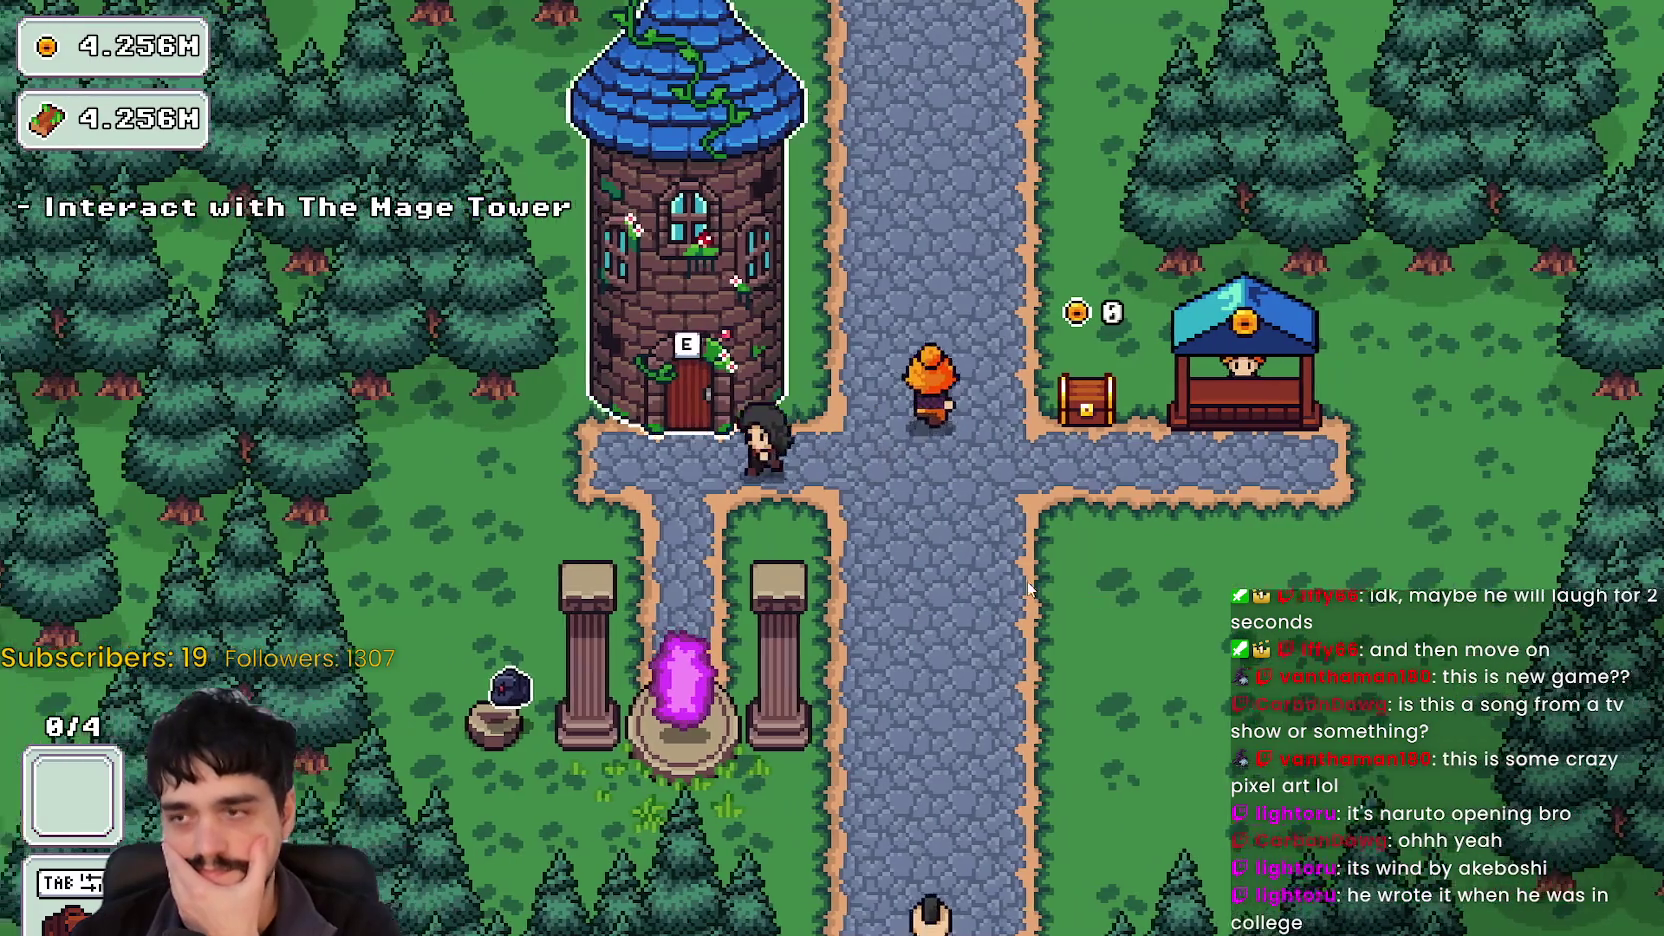
pyautogui.press('e')
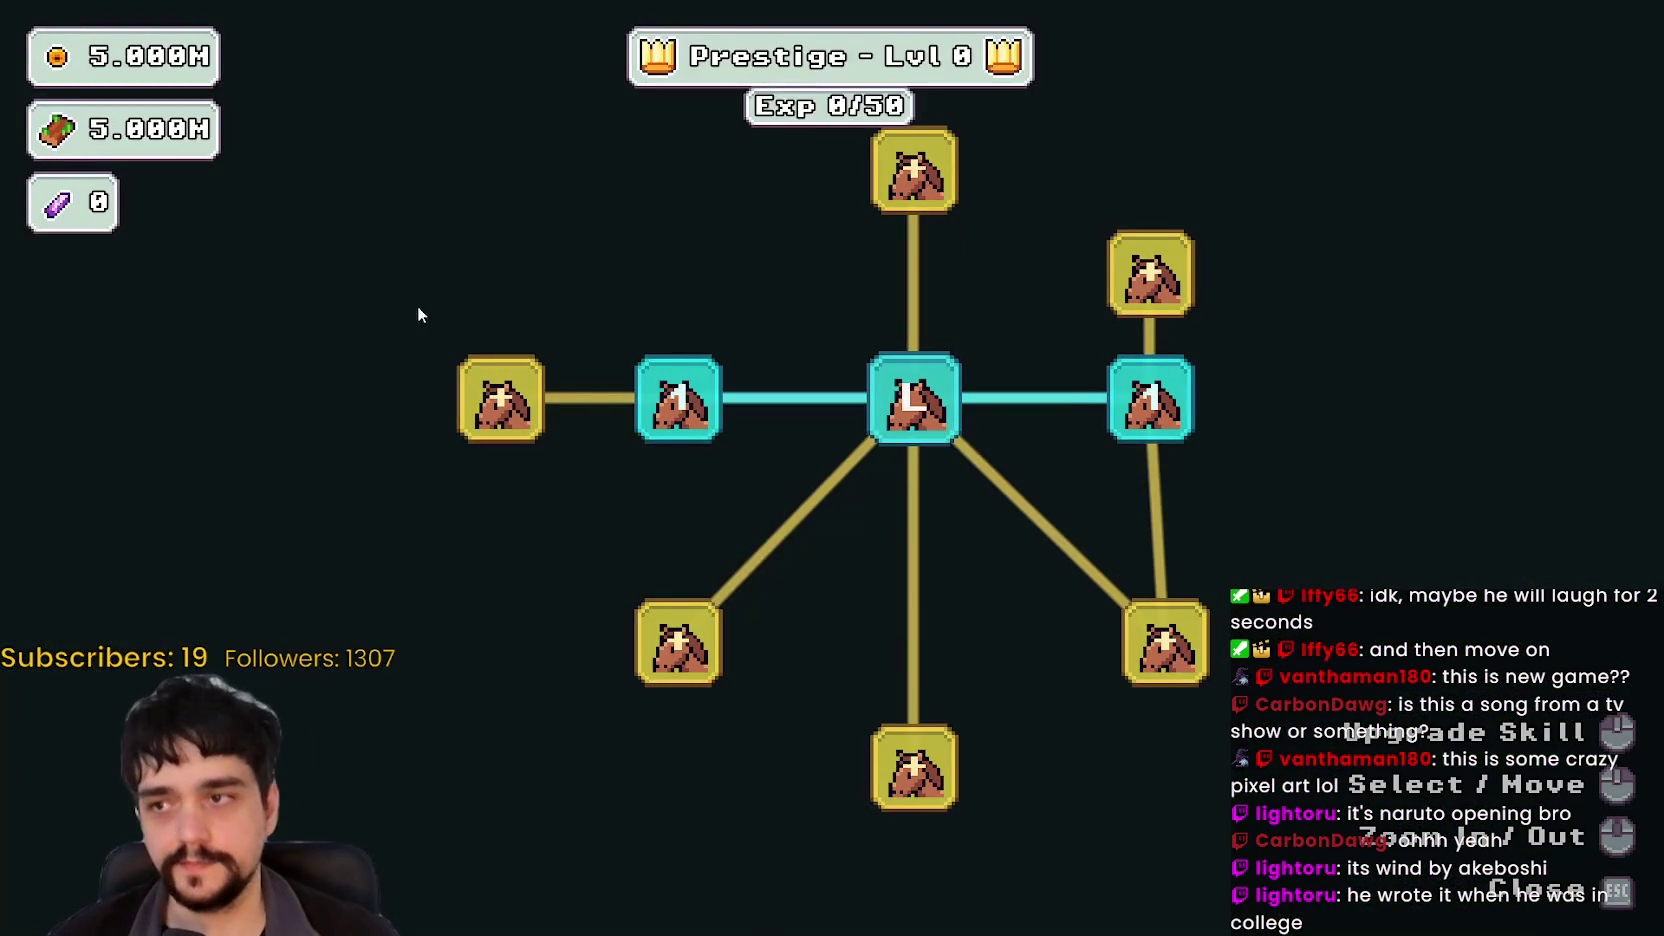
# Step: Buy the four left-branch upgrades and rank Doppel Sickle up to 4/4
pyautogui.click(500, 398)
pyautogui.click(500, 287)
pyautogui.click(323, 398)
pyautogui.click(500, 515)
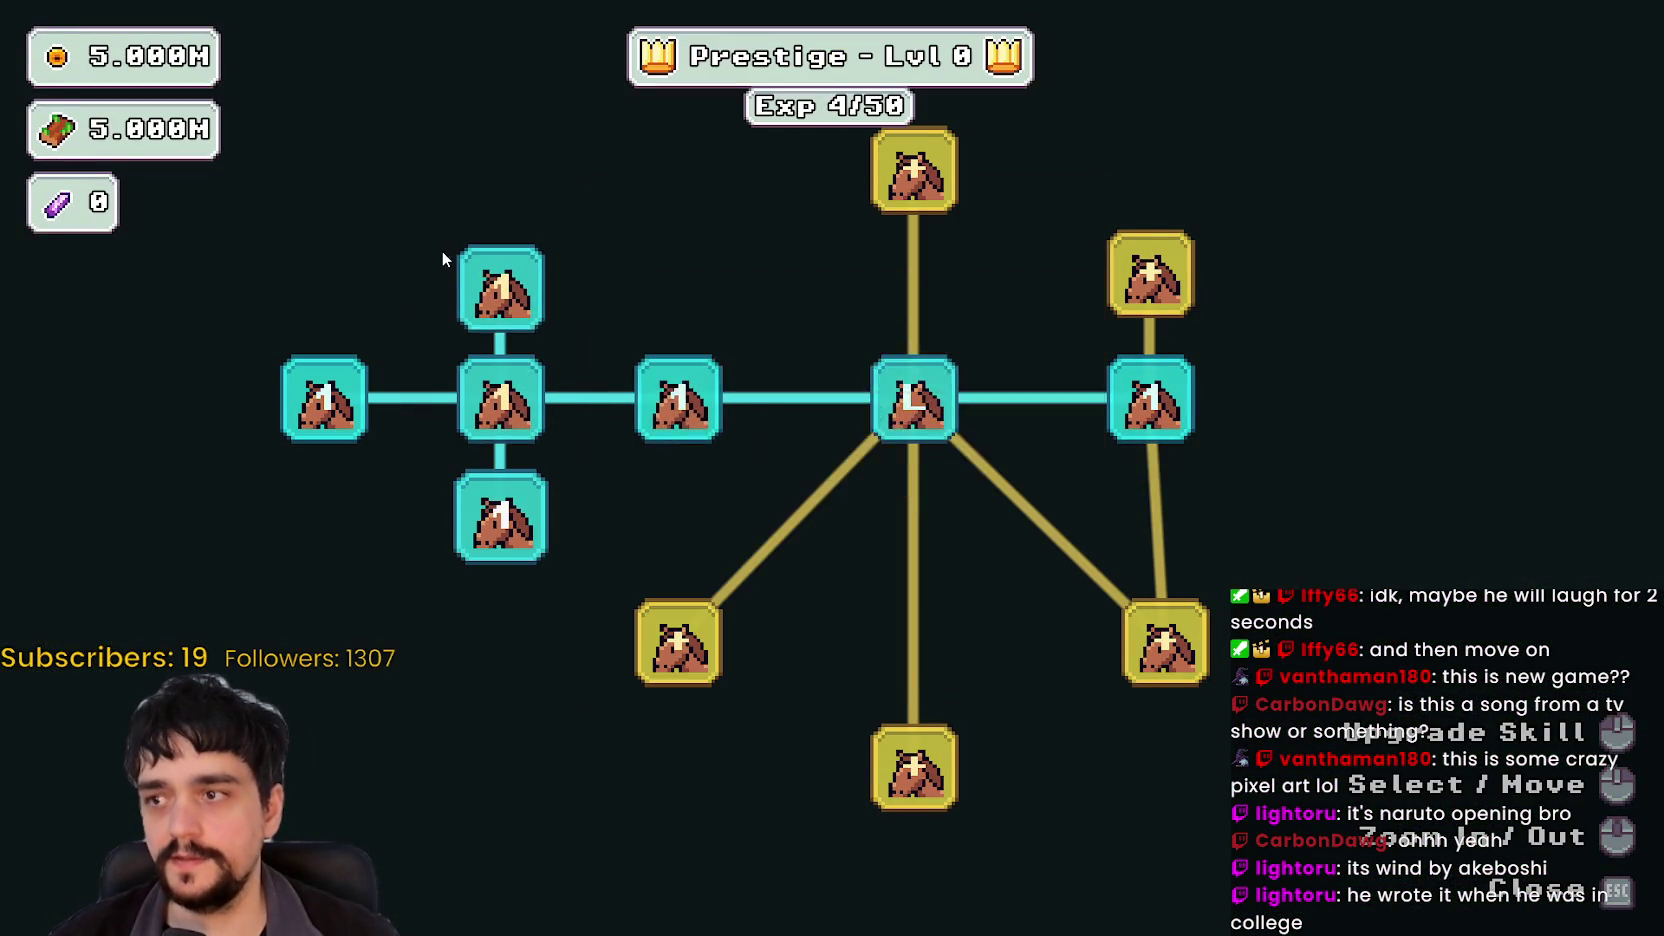
pyautogui.click(913, 398)
pyautogui.click(913, 398)
pyautogui.click(913, 398)
# Step: Close the skill tree and walk down the main road toward the portal
pyautogui.press('Escape')
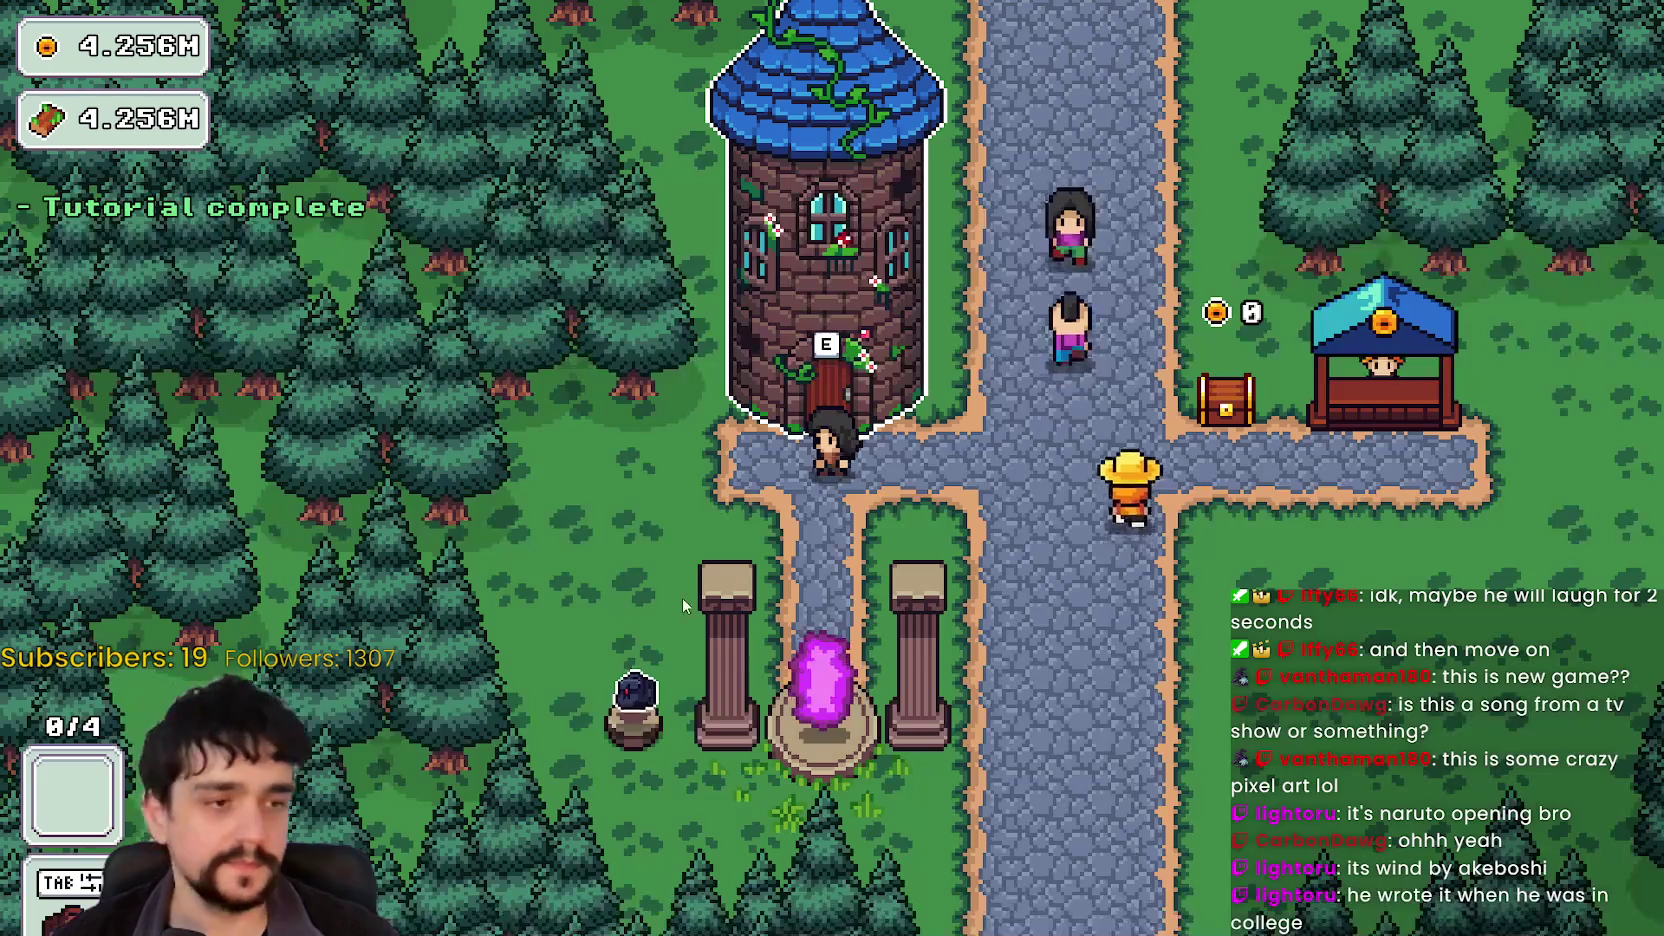
pyautogui.press('s')
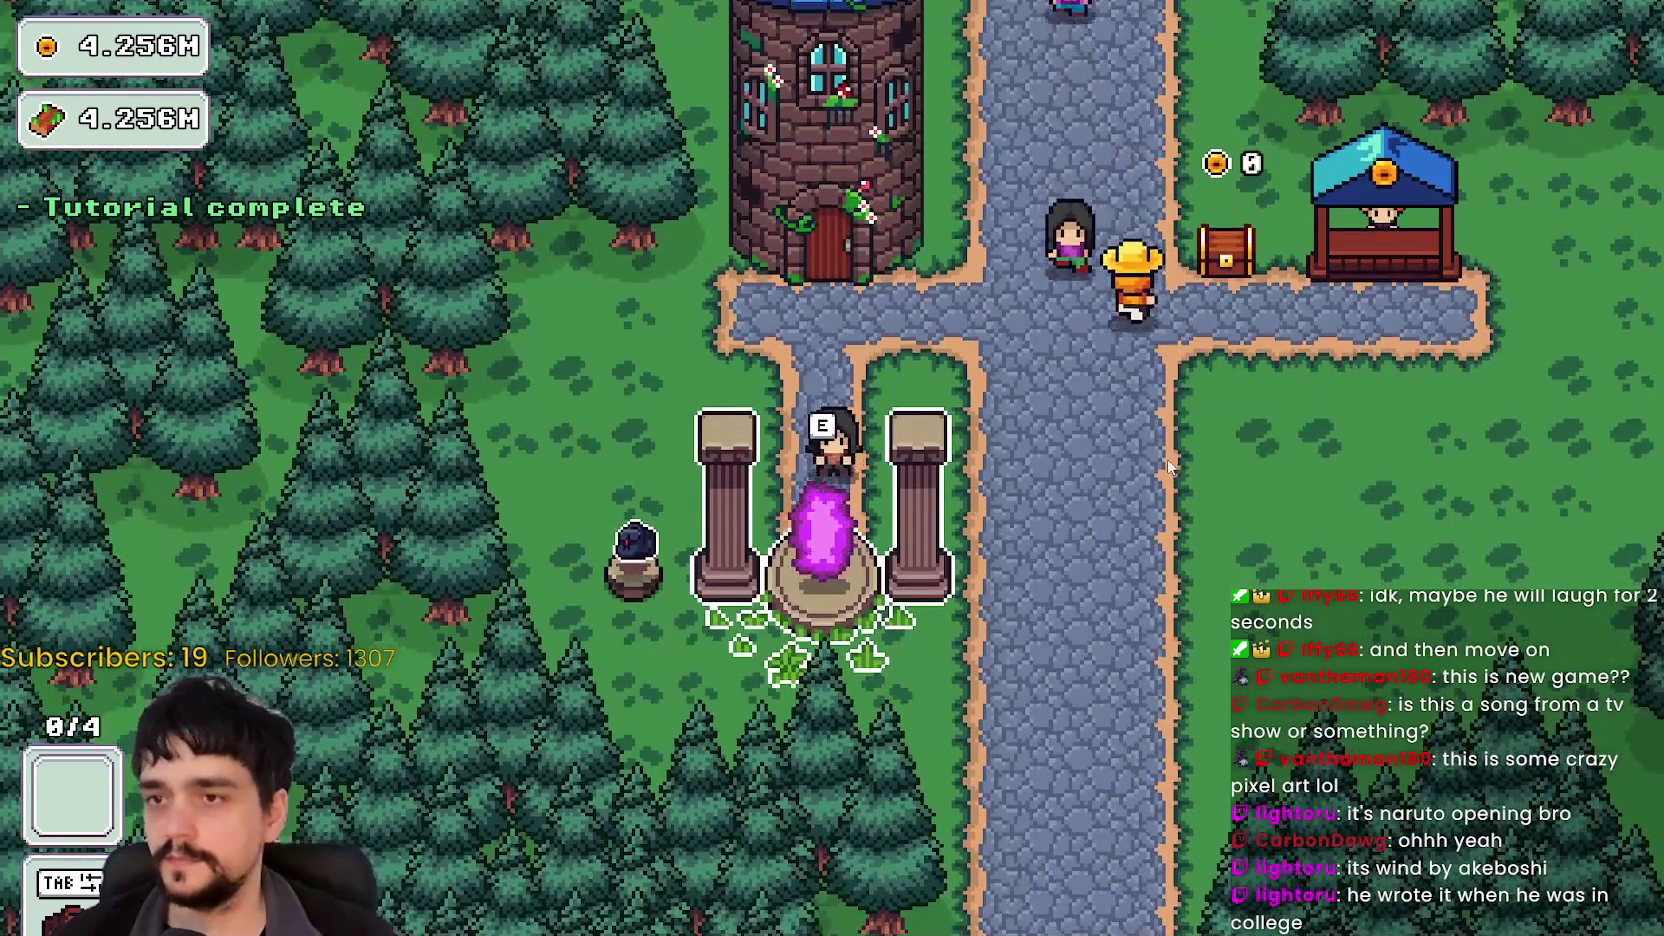
pyautogui.press('d')
pyautogui.press('w')
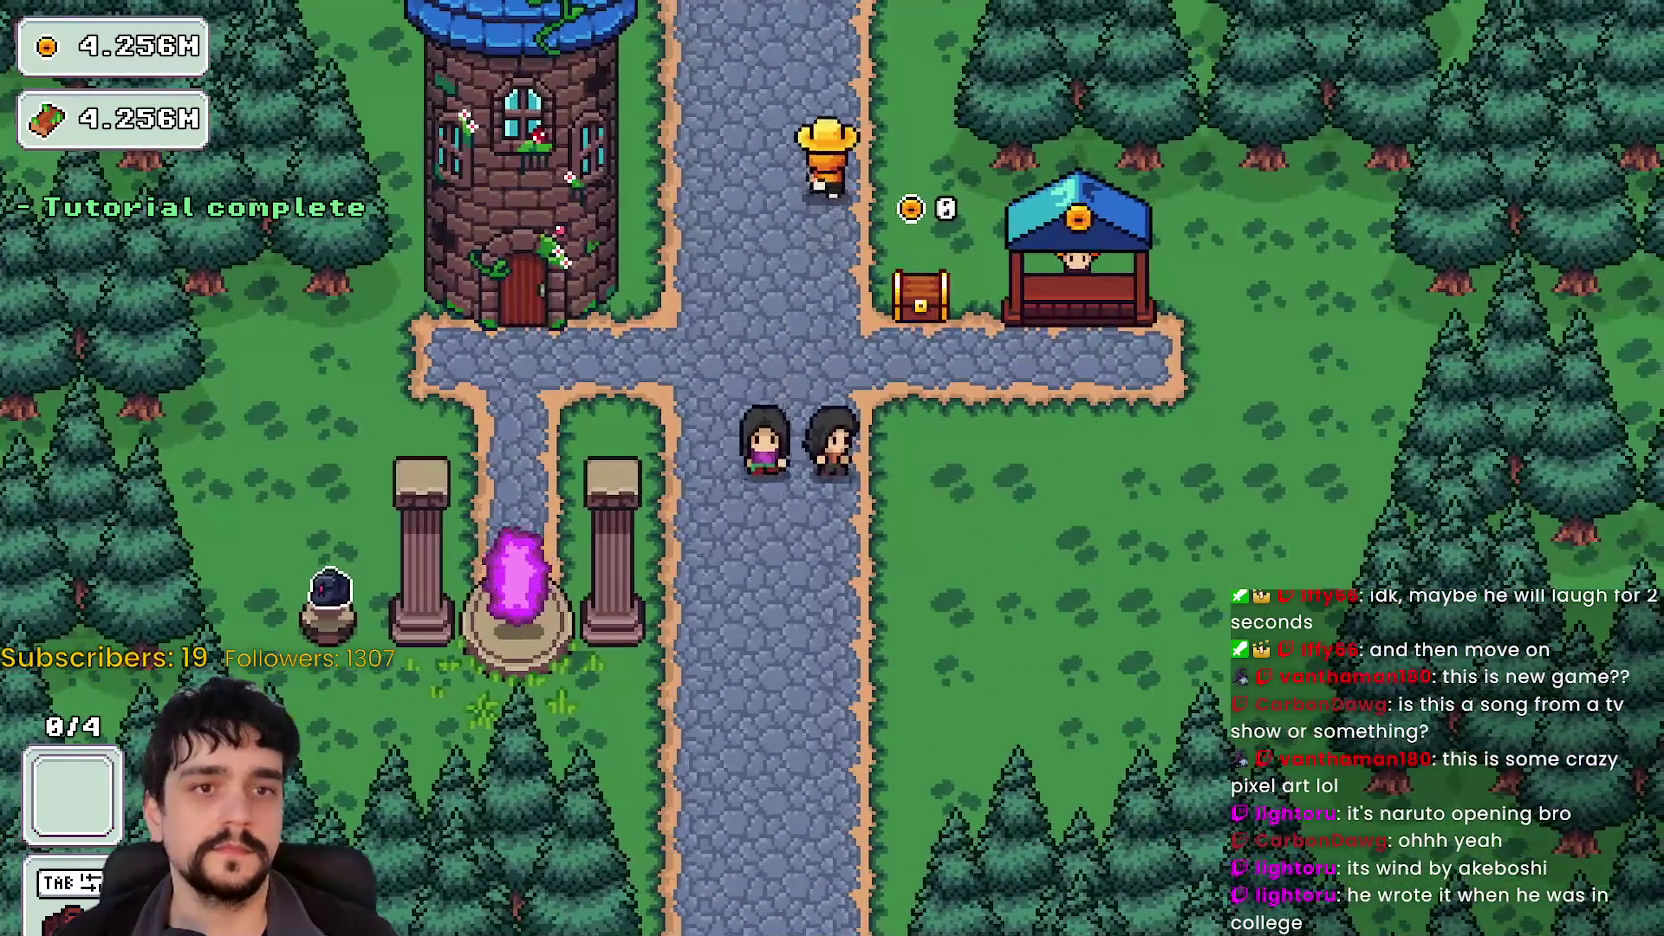
pyautogui.press('s')
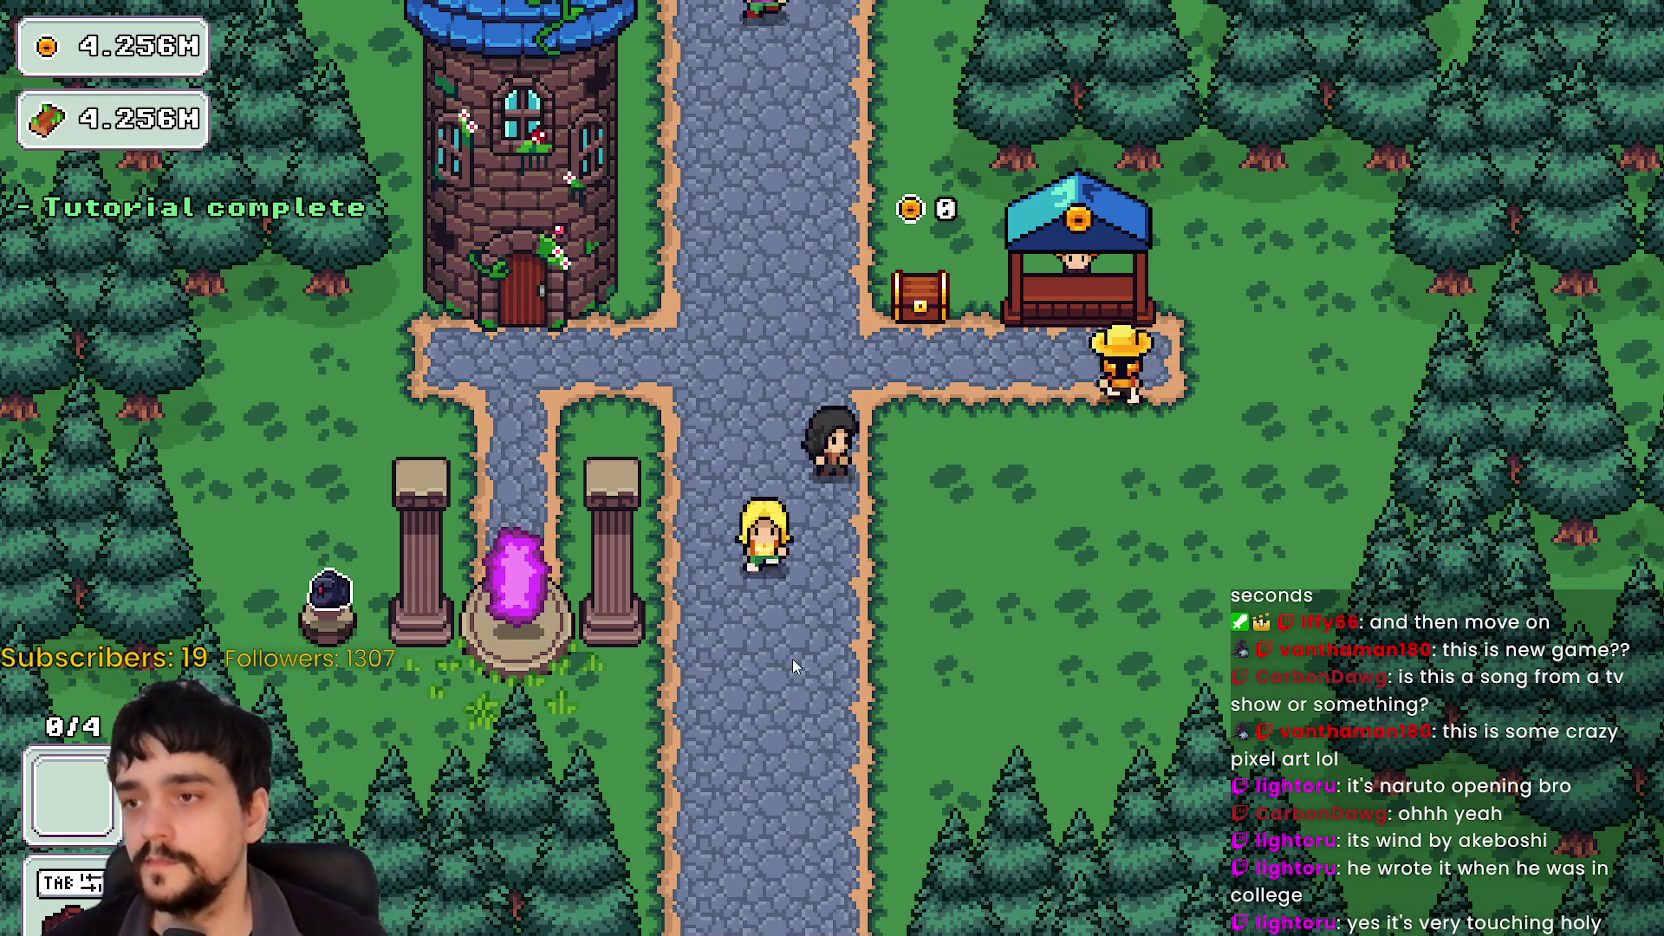
# Step: Enter the portal between the pillars, travel to the forest Stage 1, and approach the first blue flower
pyautogui.press('a')
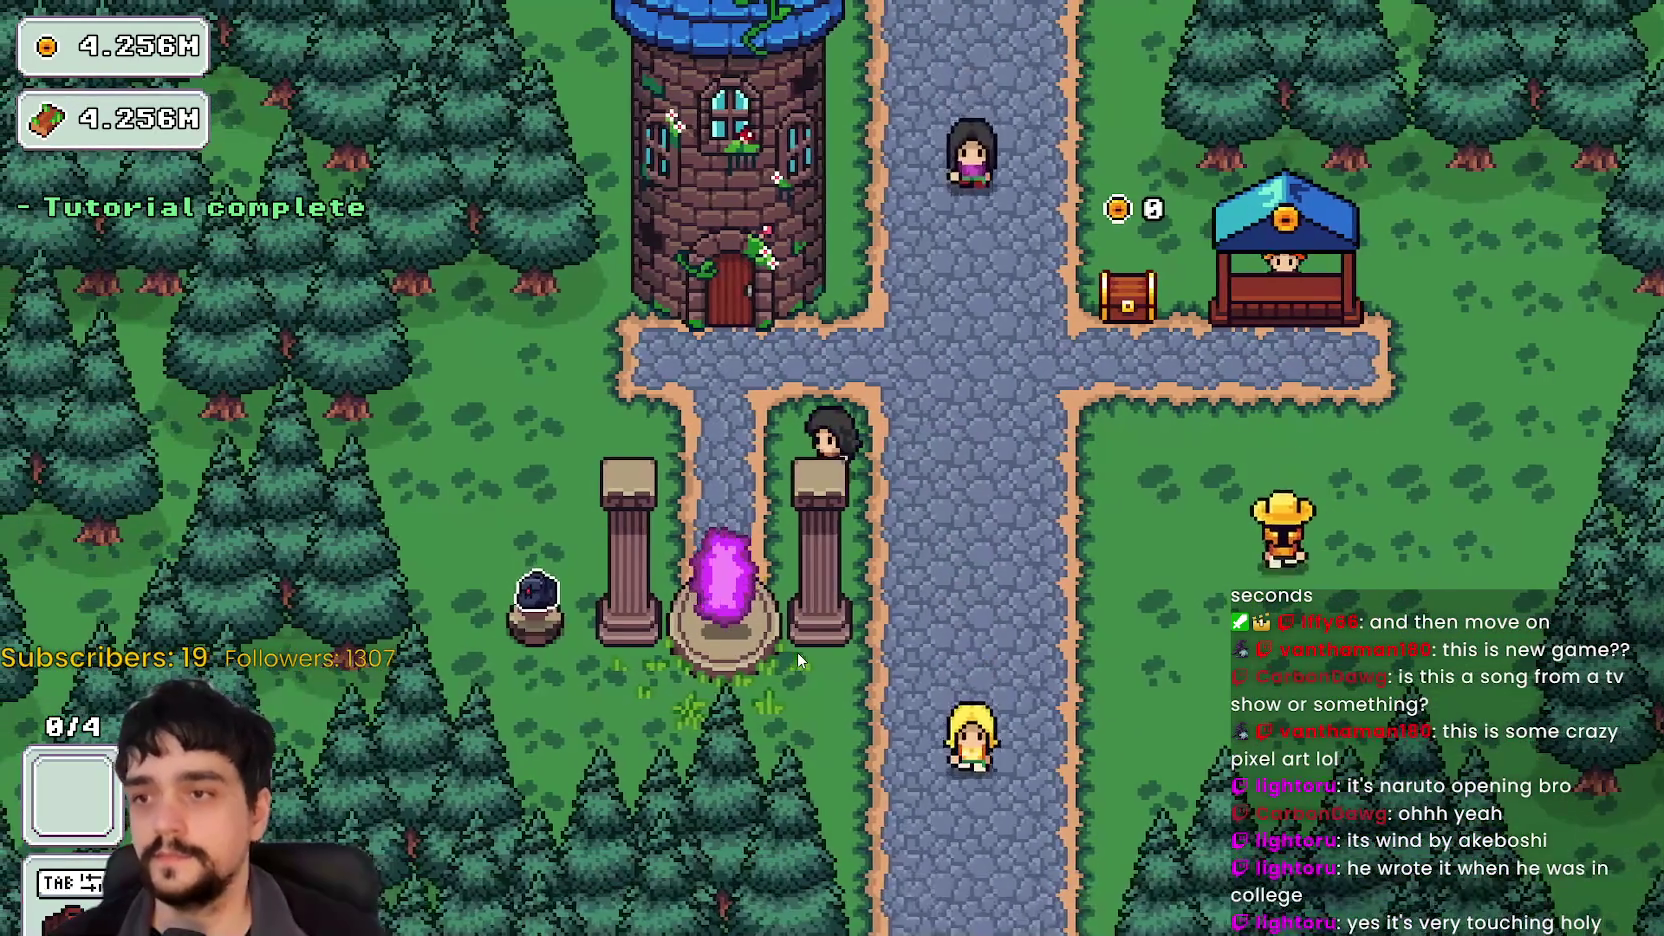
pyautogui.press('d')
pyautogui.press('w')
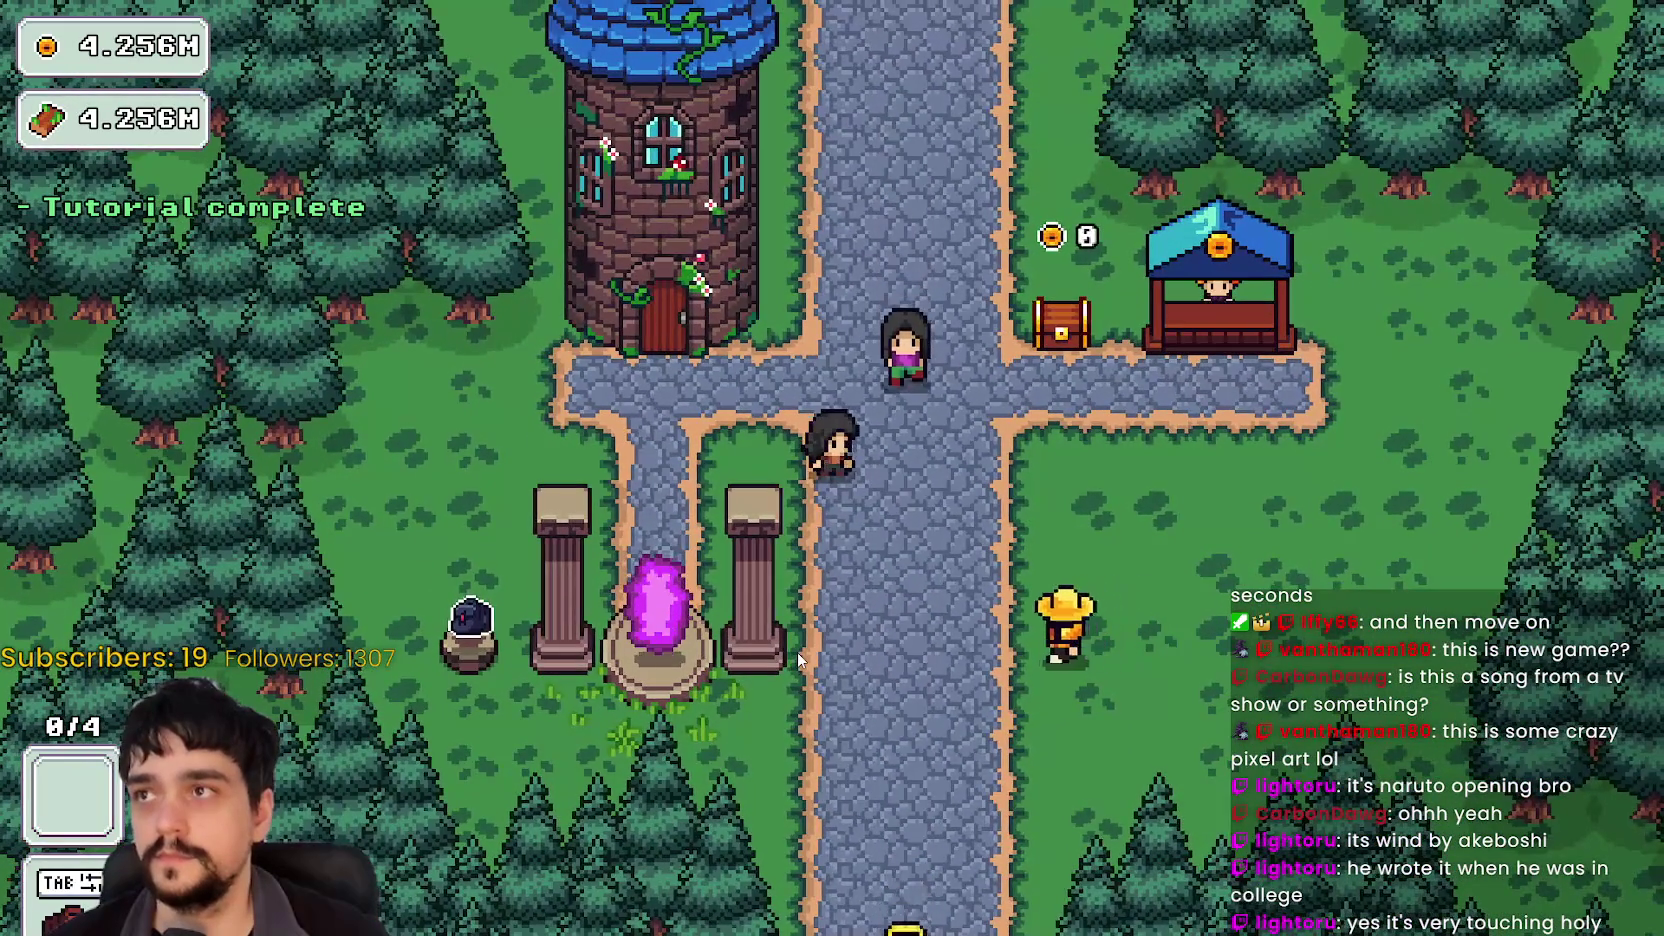
pyautogui.press('s')
pyautogui.press('a')
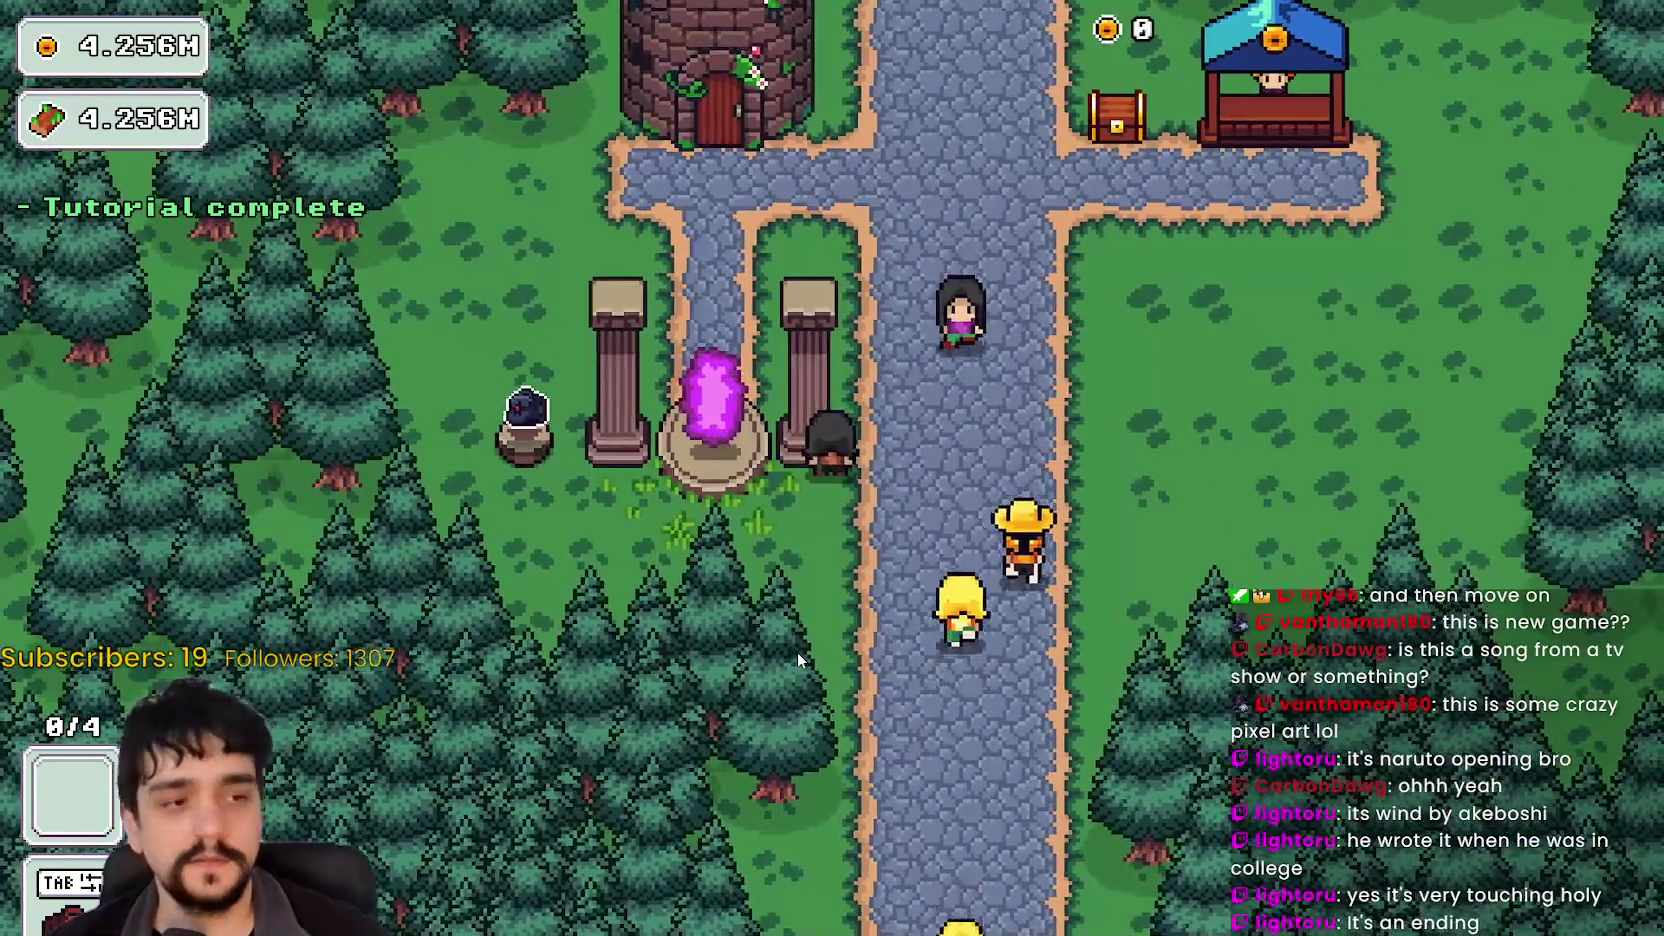
pyautogui.press('w')
pyautogui.press('a')
pyautogui.press('e')
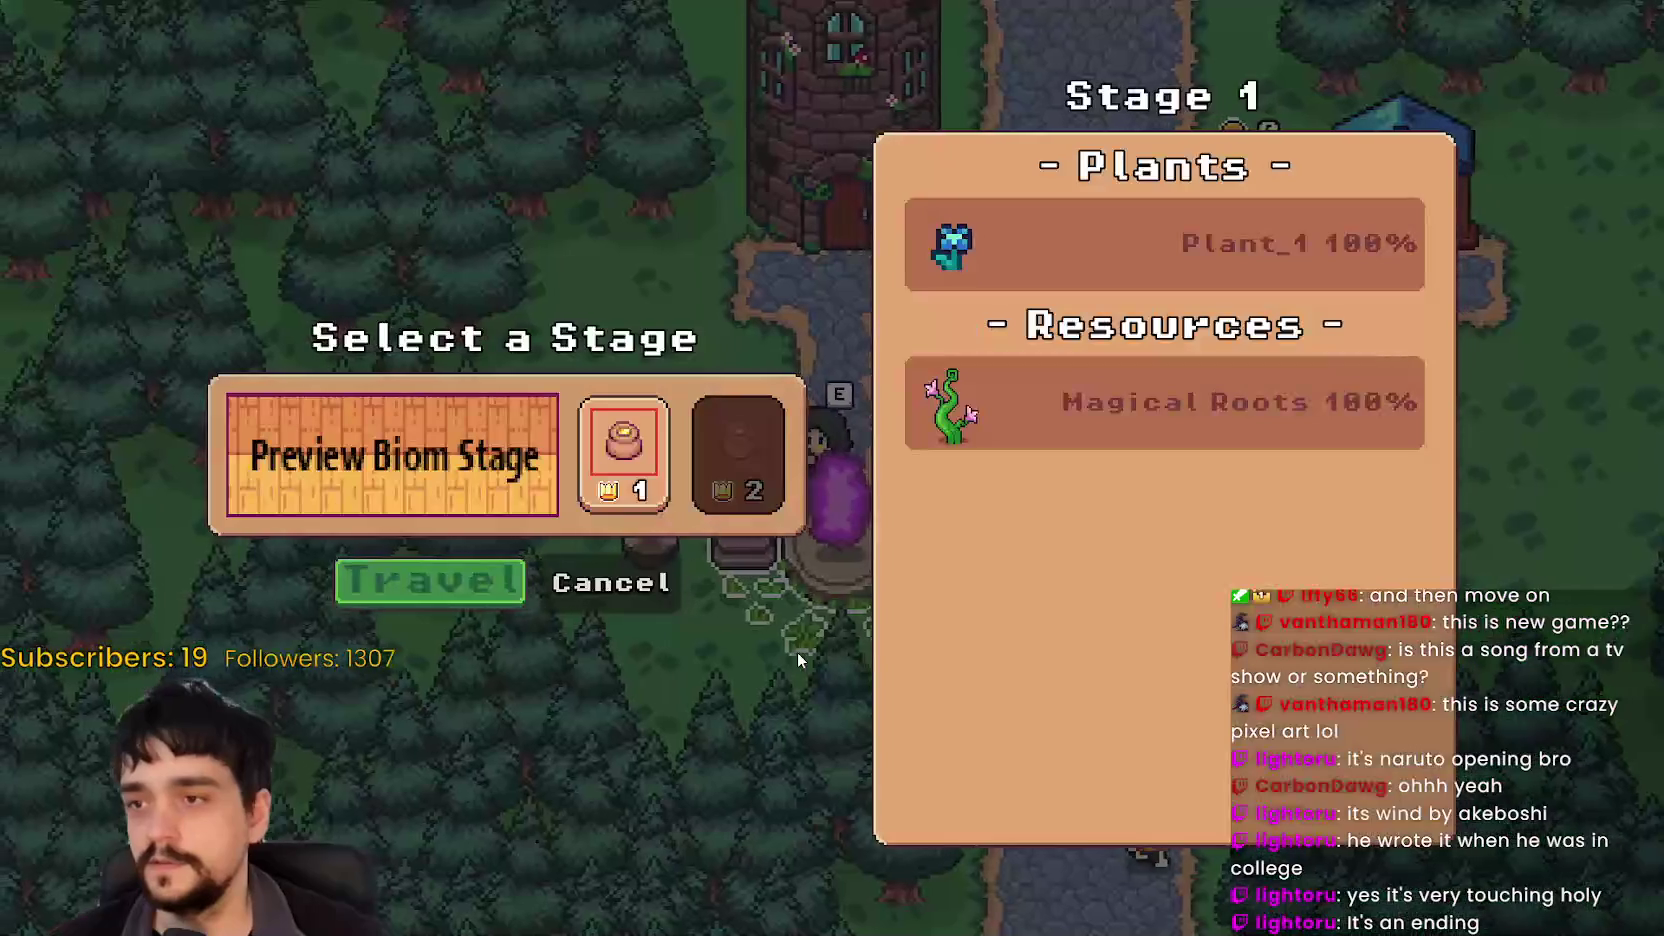
pyautogui.press('e')
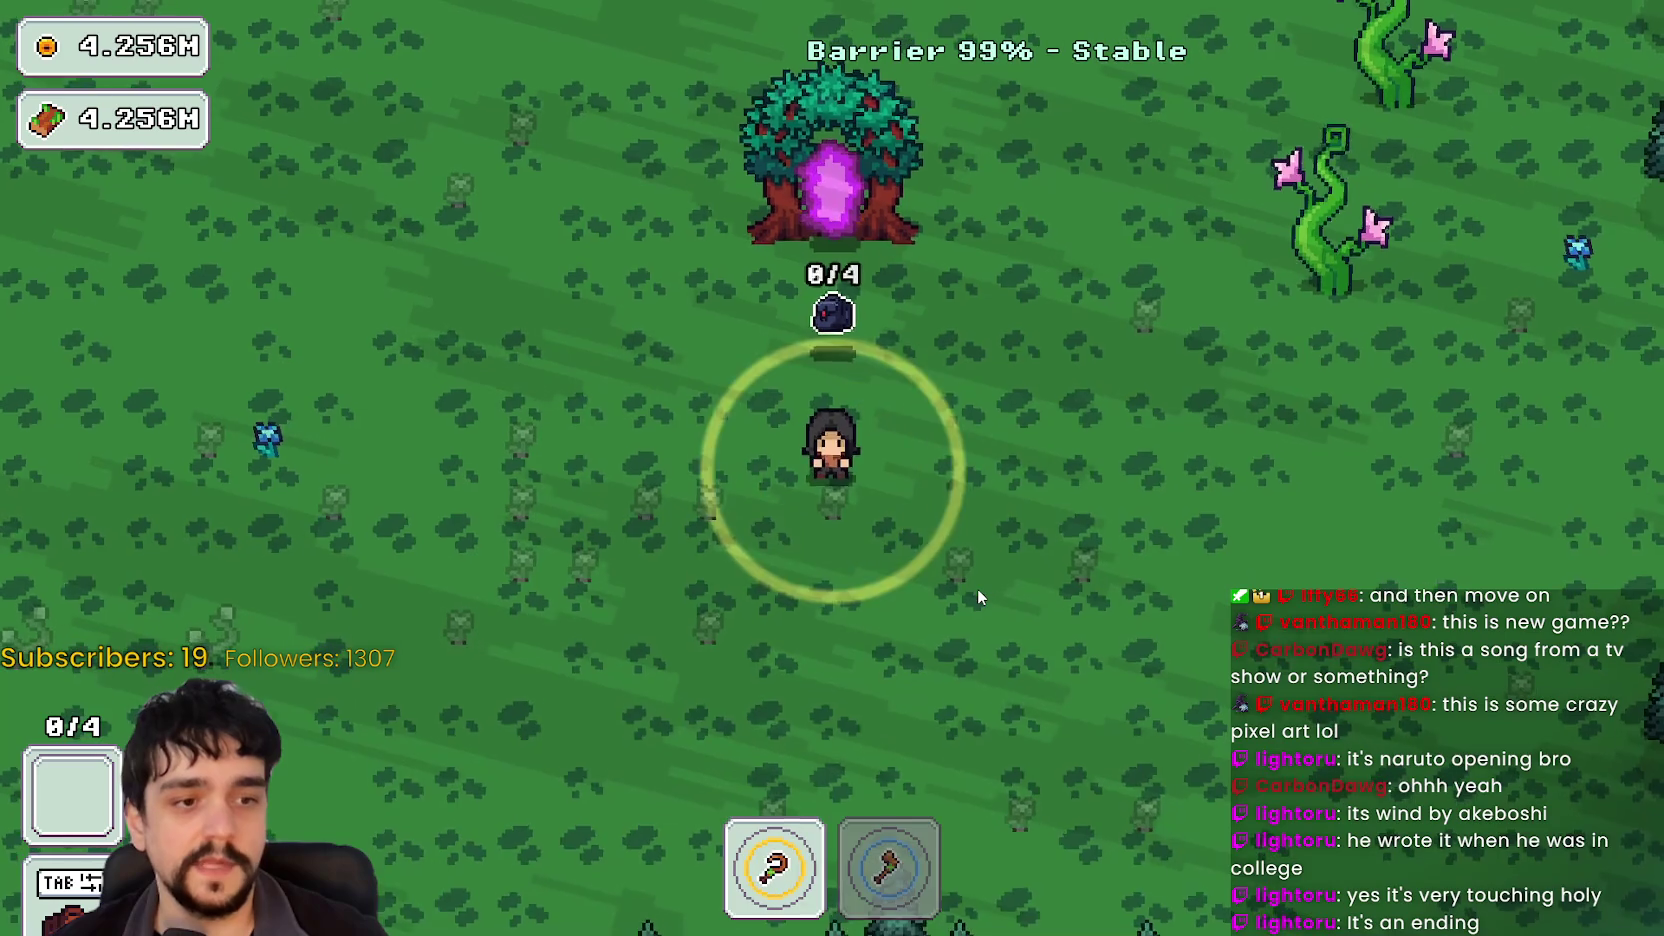
pyautogui.press('d')
pyautogui.press('d')
pyautogui.press('w')
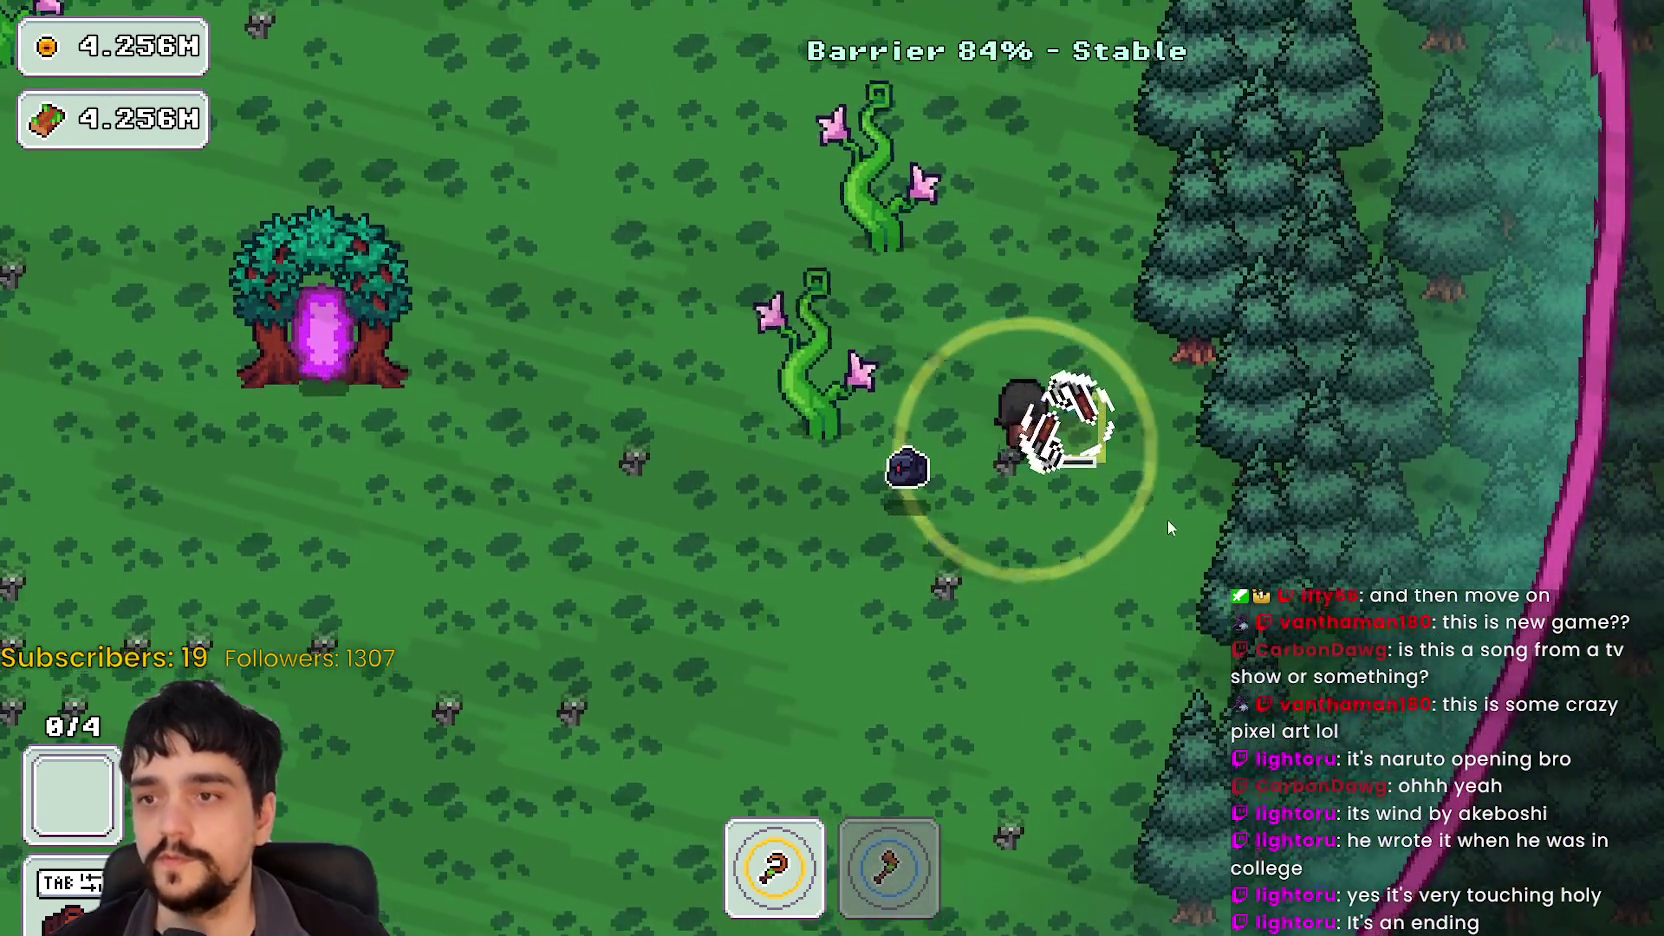
# Step: Harvest the first blue flower and move on through the forest, swapping between axe and sickle
pyautogui.press('w')
pyautogui.press('a')
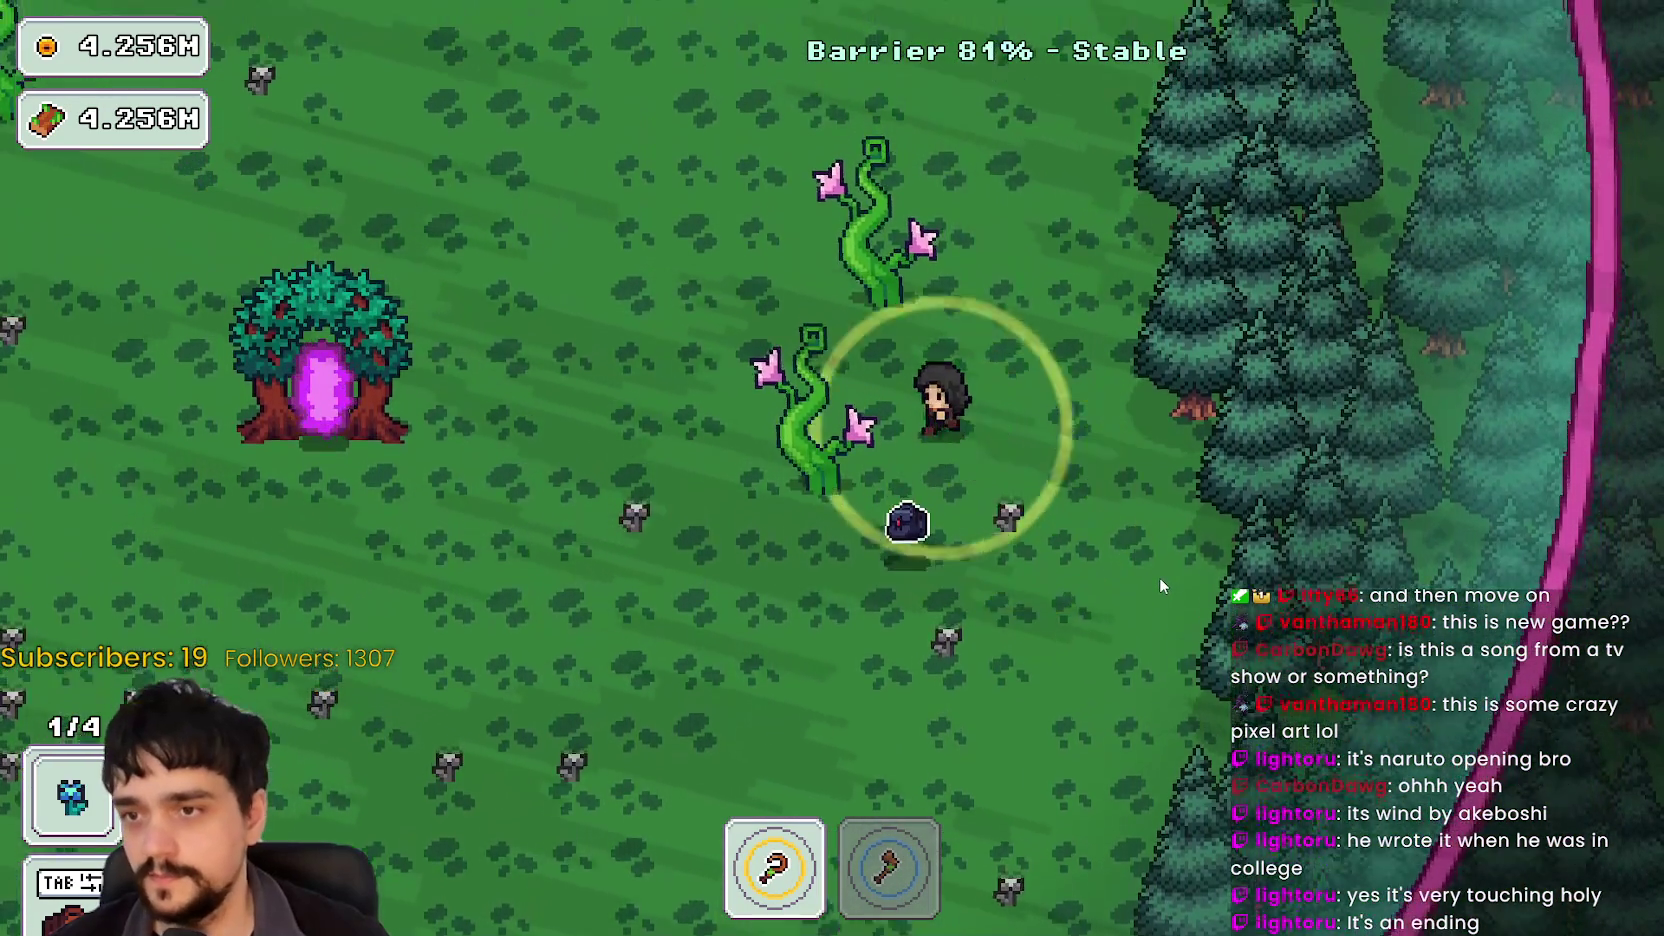
pyautogui.press('w')
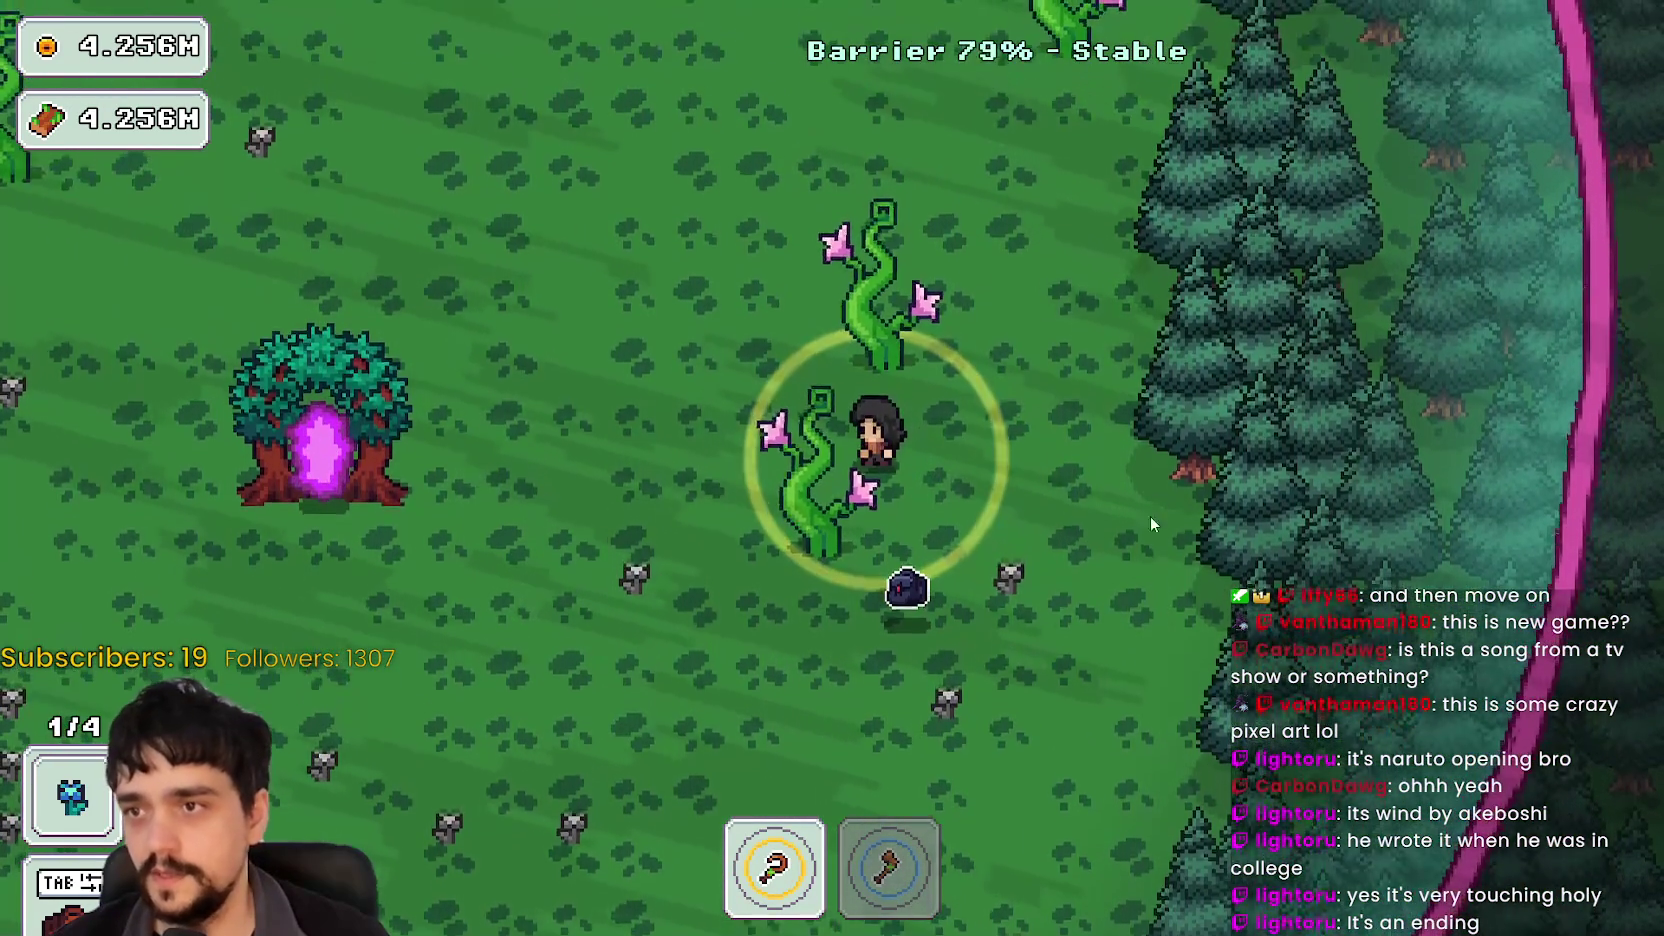
pyautogui.press('a')
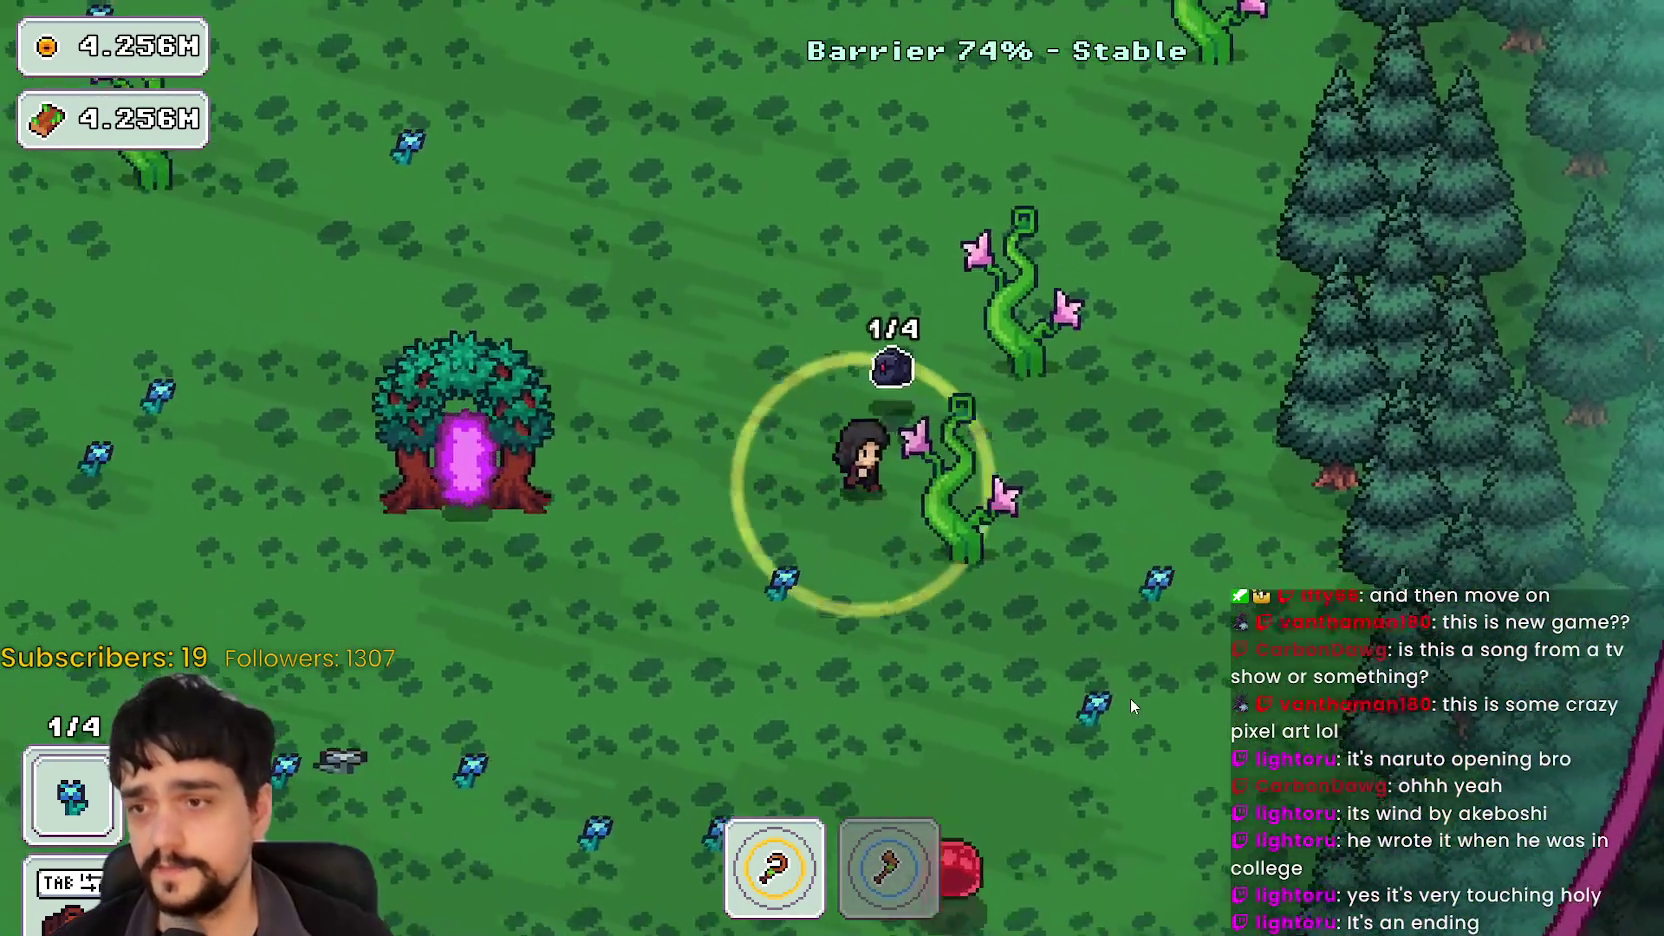
pyautogui.press('d')
pyautogui.press('s')
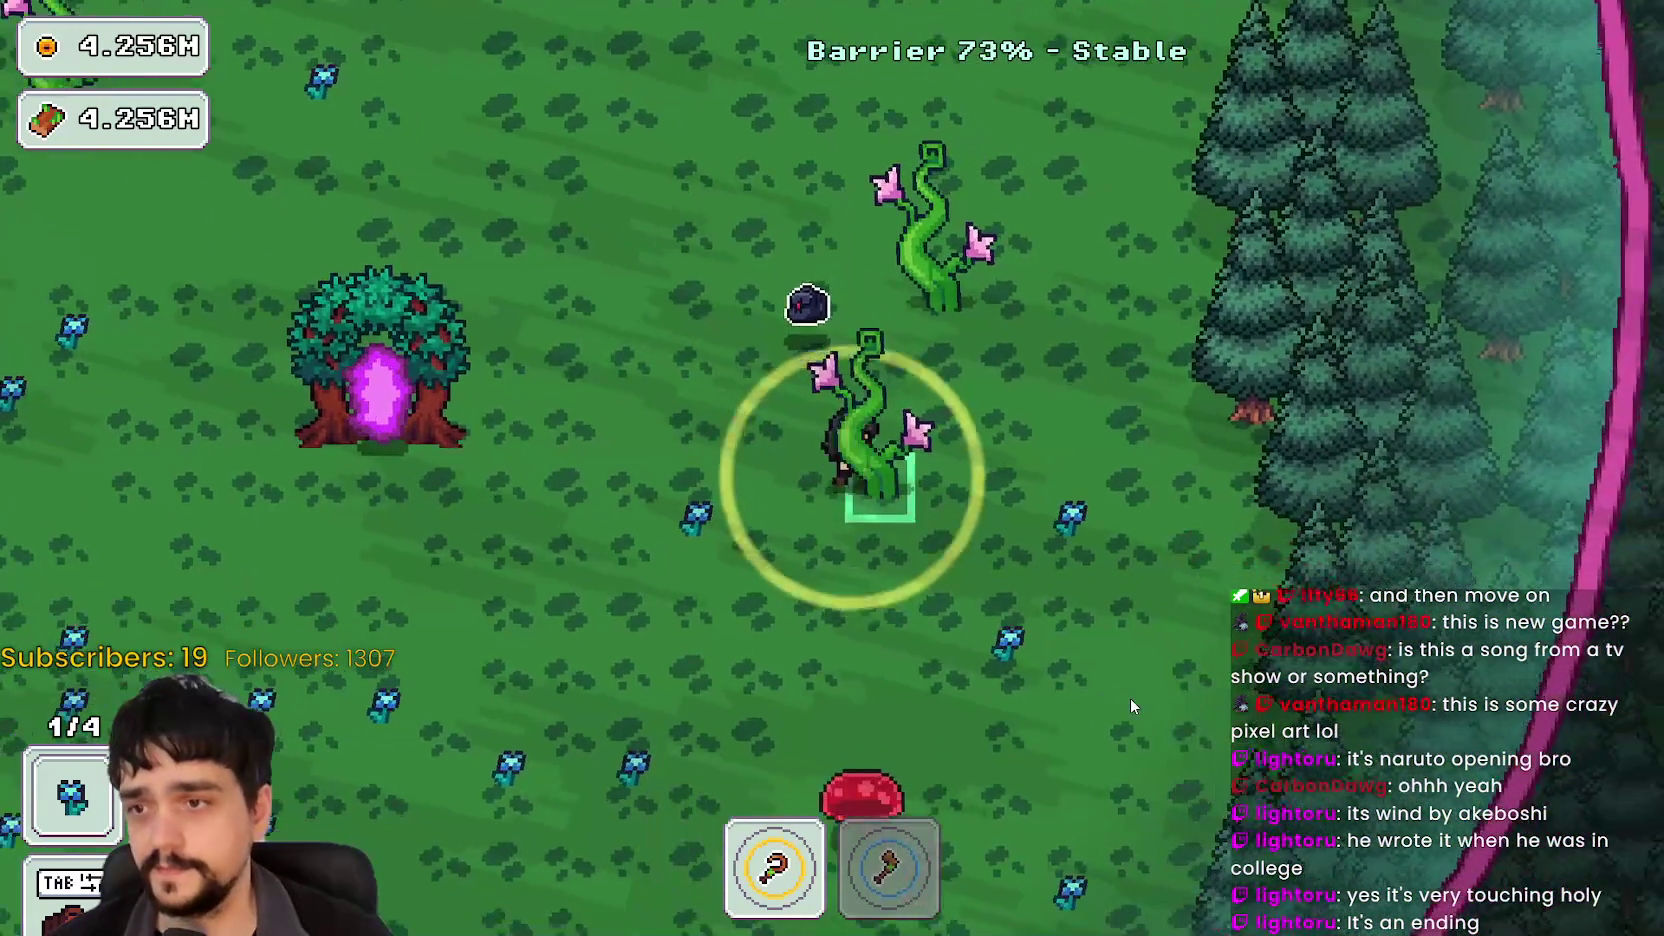
pyautogui.press('w')
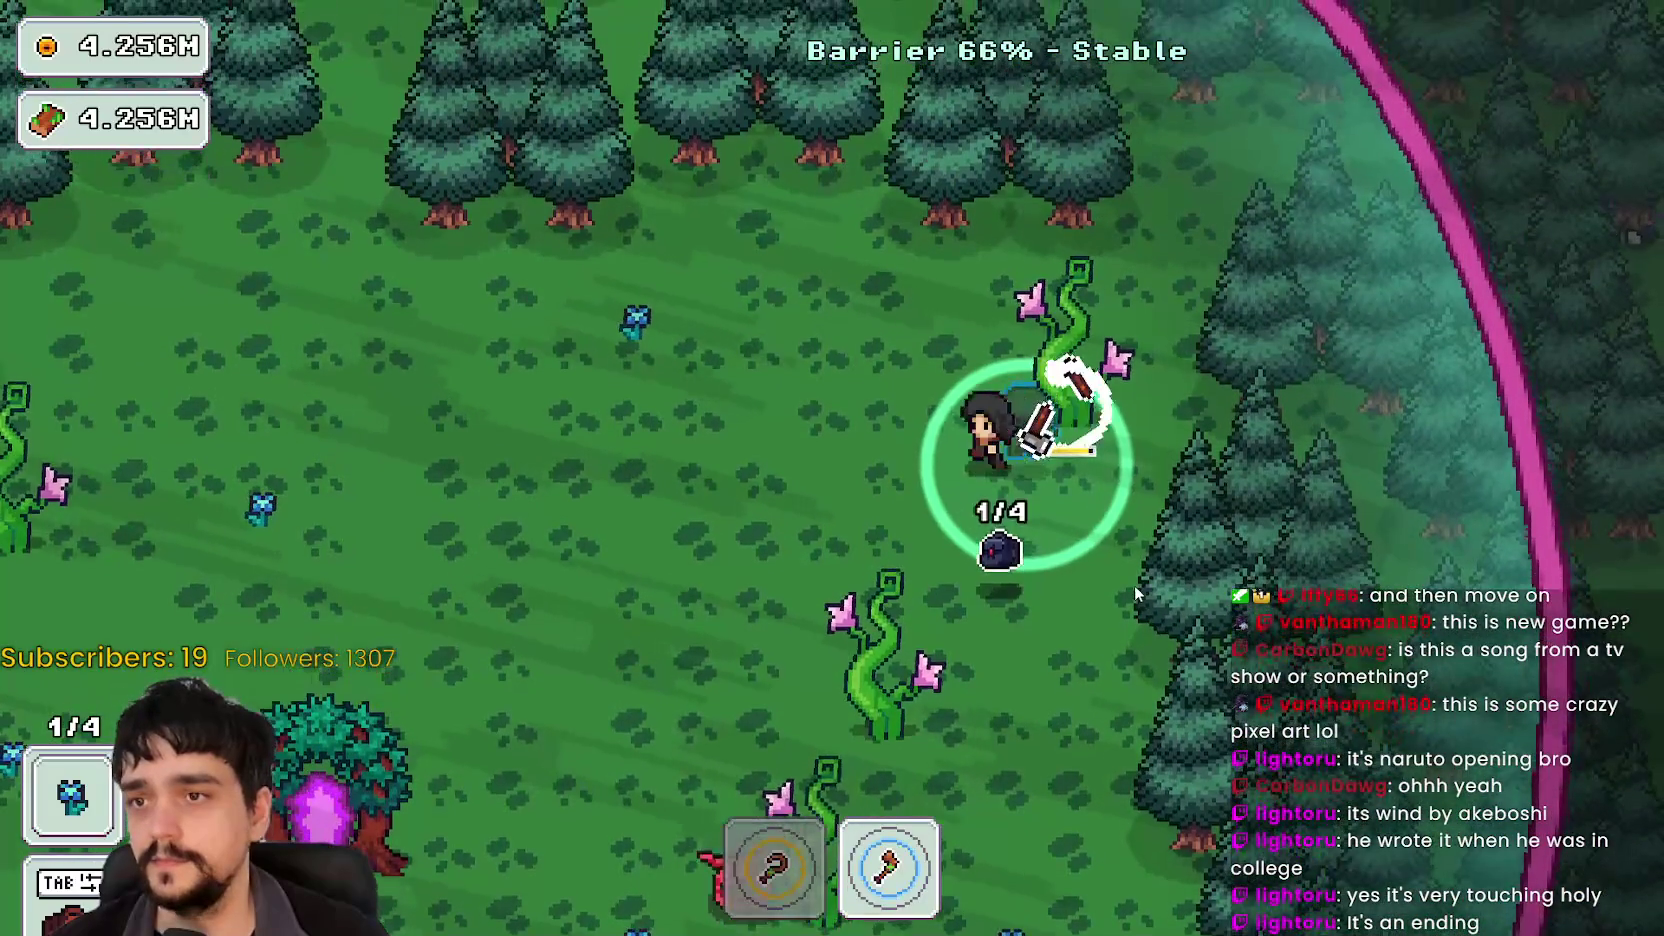
pyautogui.press('a')
pyautogui.press('w')
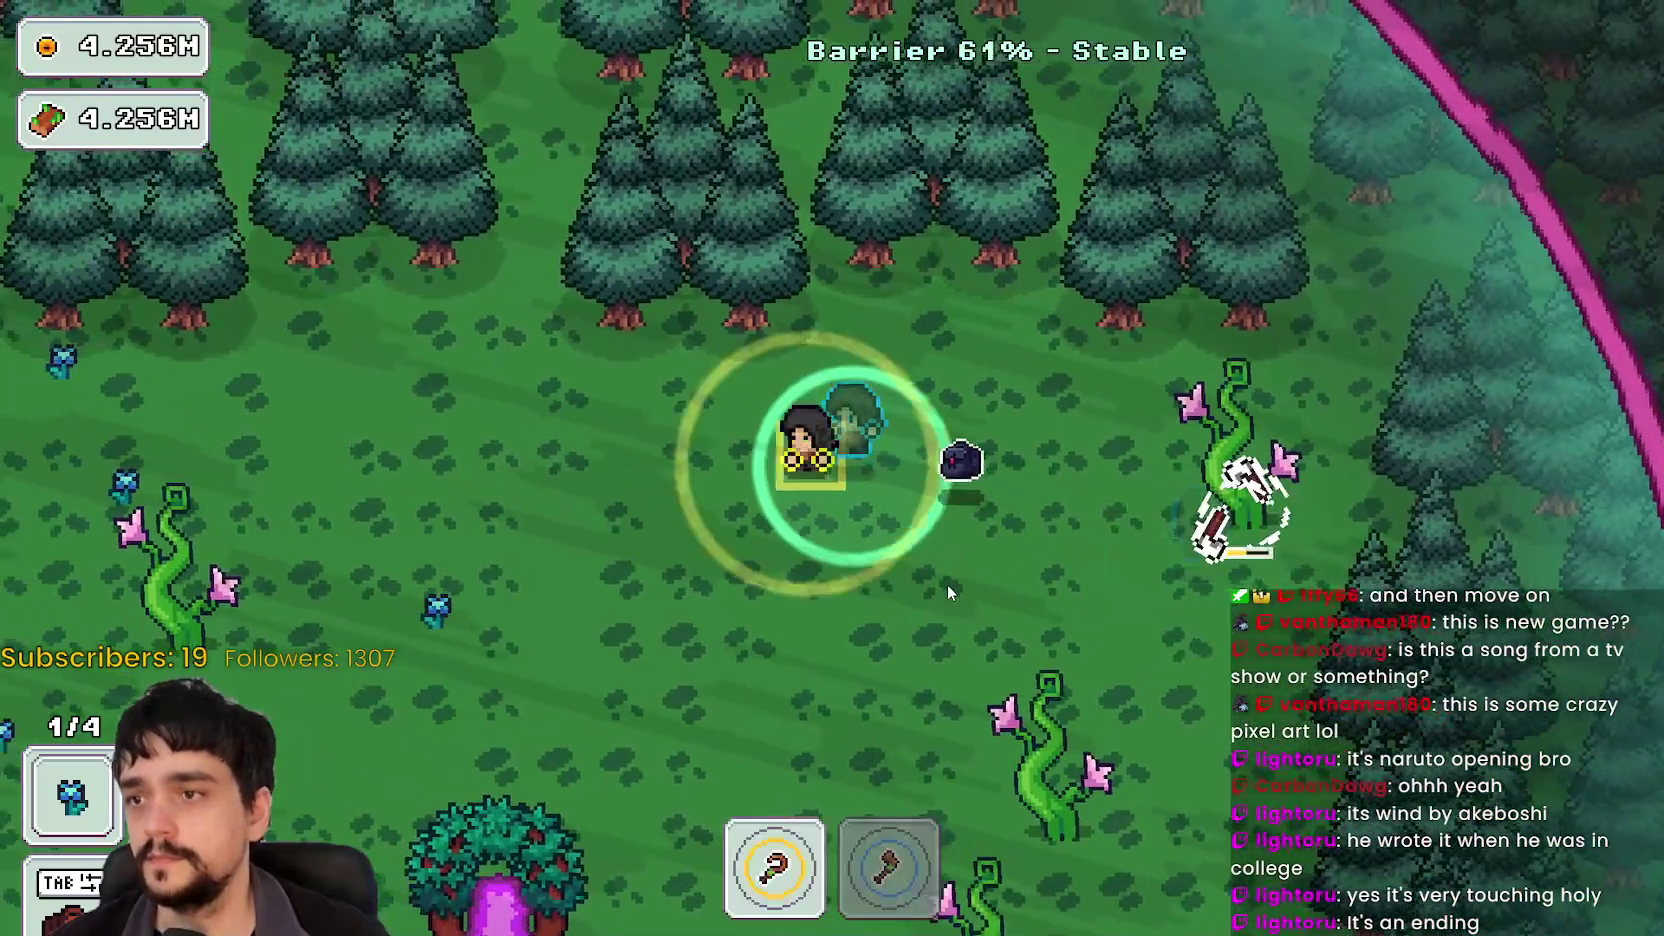
# Step: Harvest the second, third and fourth blue flowers to fill the bag
pyautogui.press('a')
pyautogui.press('s')
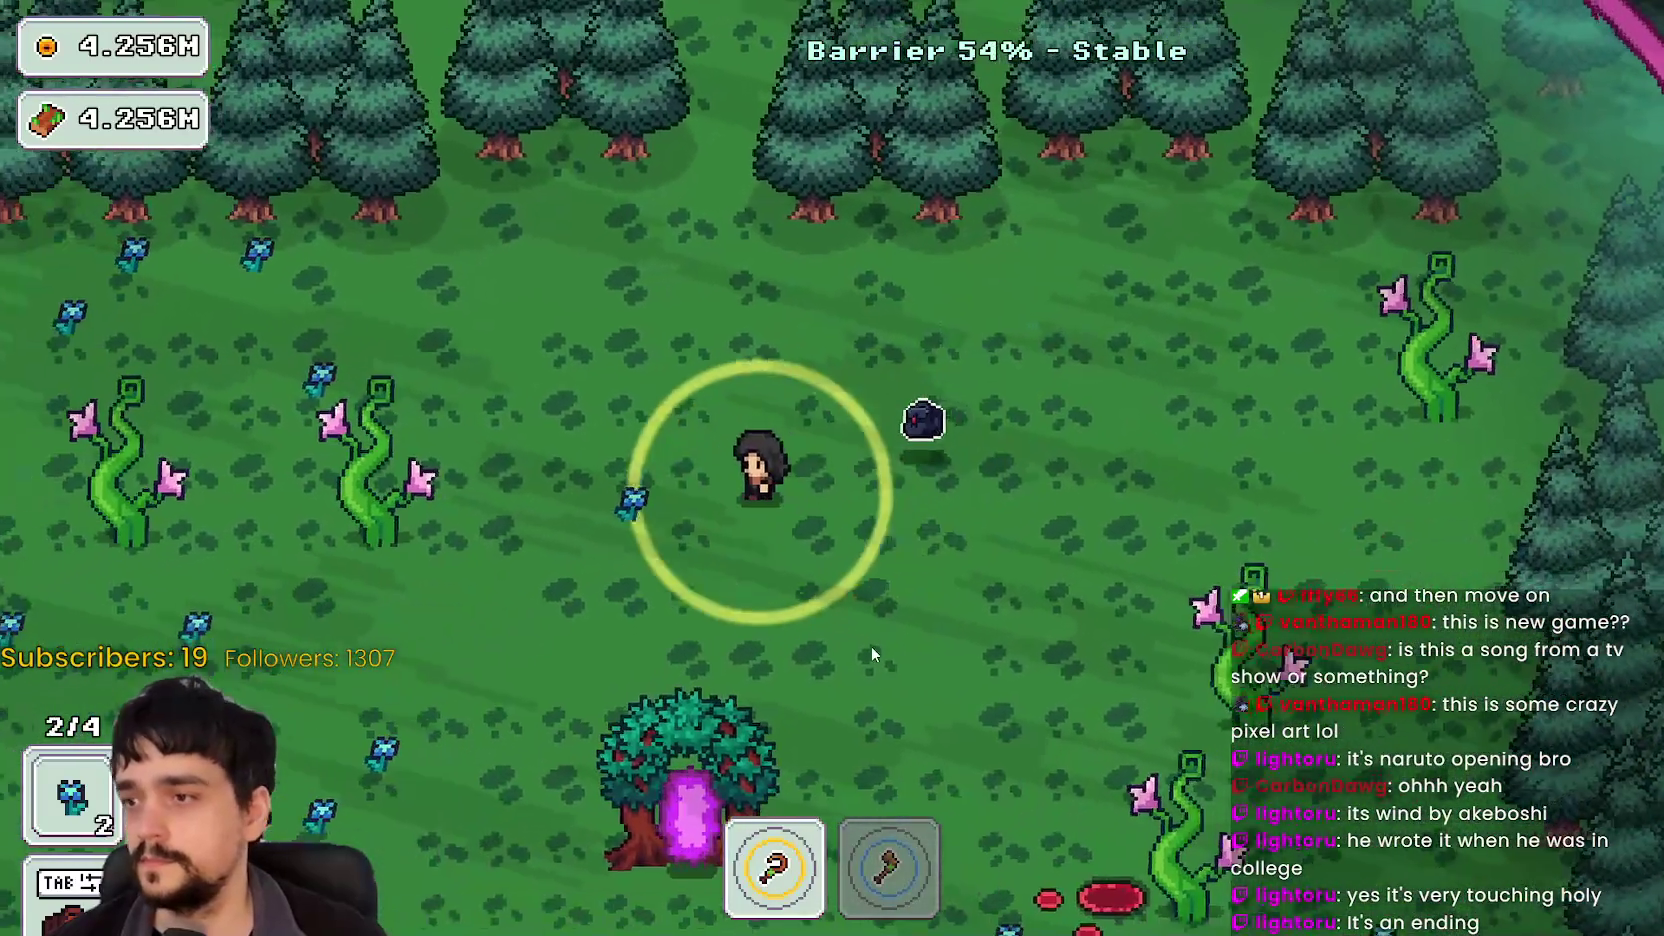
pyautogui.press('a')
pyautogui.press('s')
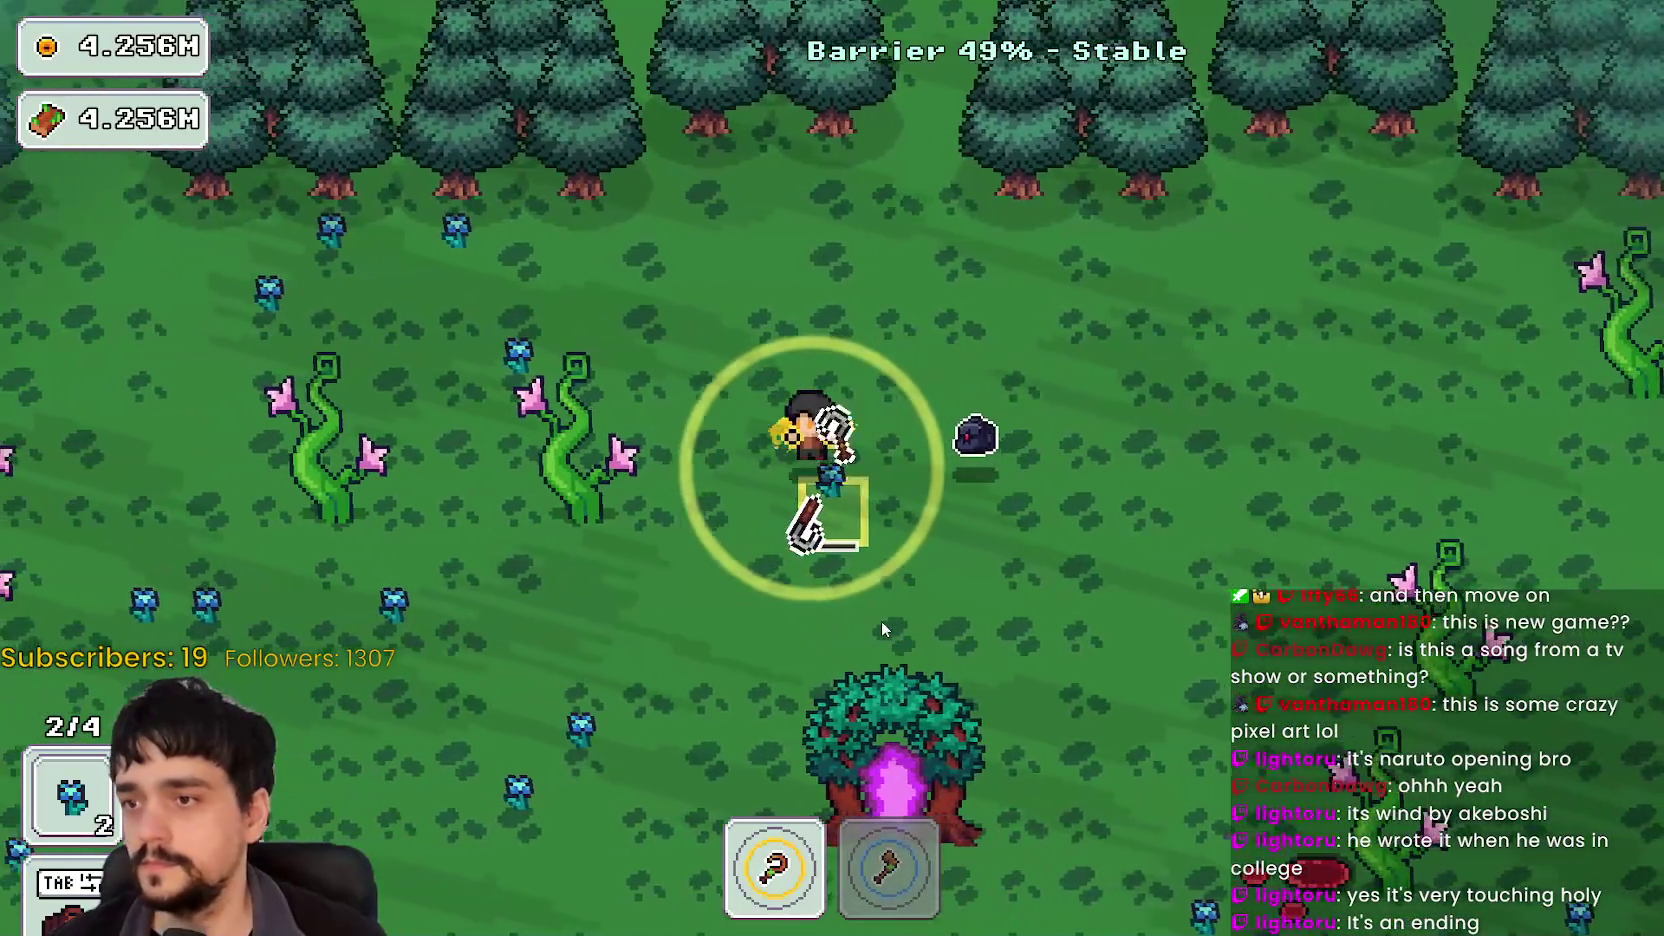
pyautogui.press('w')
pyautogui.press('a')
pyautogui.press('s')
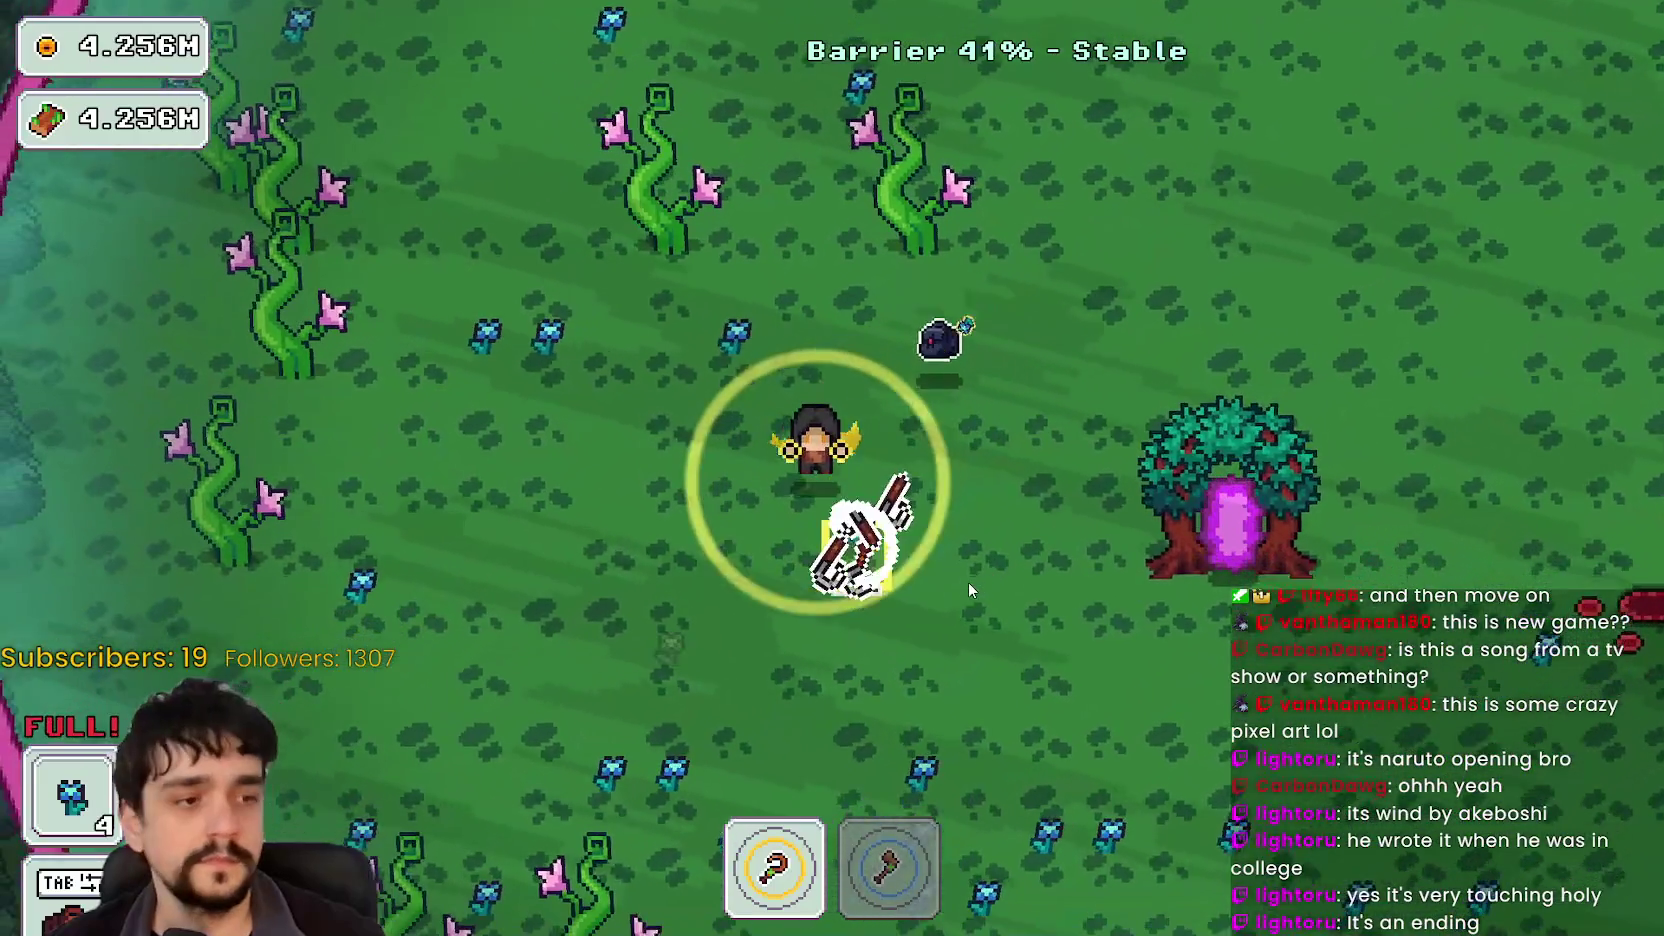
# Step: Walk around to the portal tree, end the stage, and return home to the village
pyautogui.press('a')
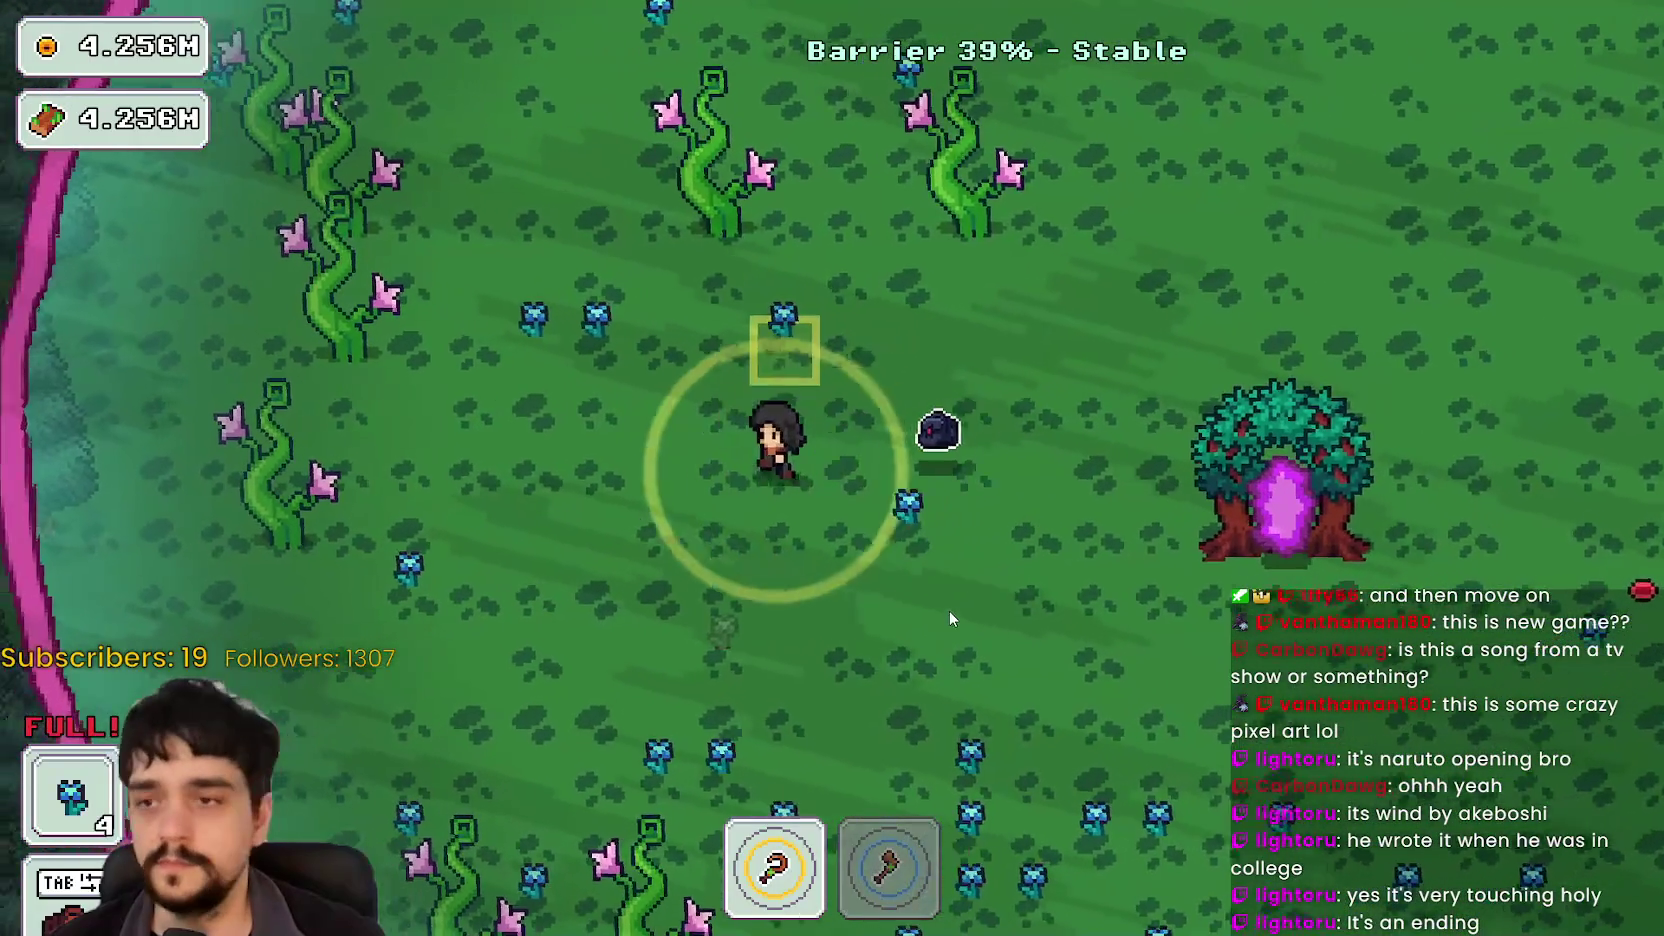
pyautogui.press('d')
pyautogui.press('s')
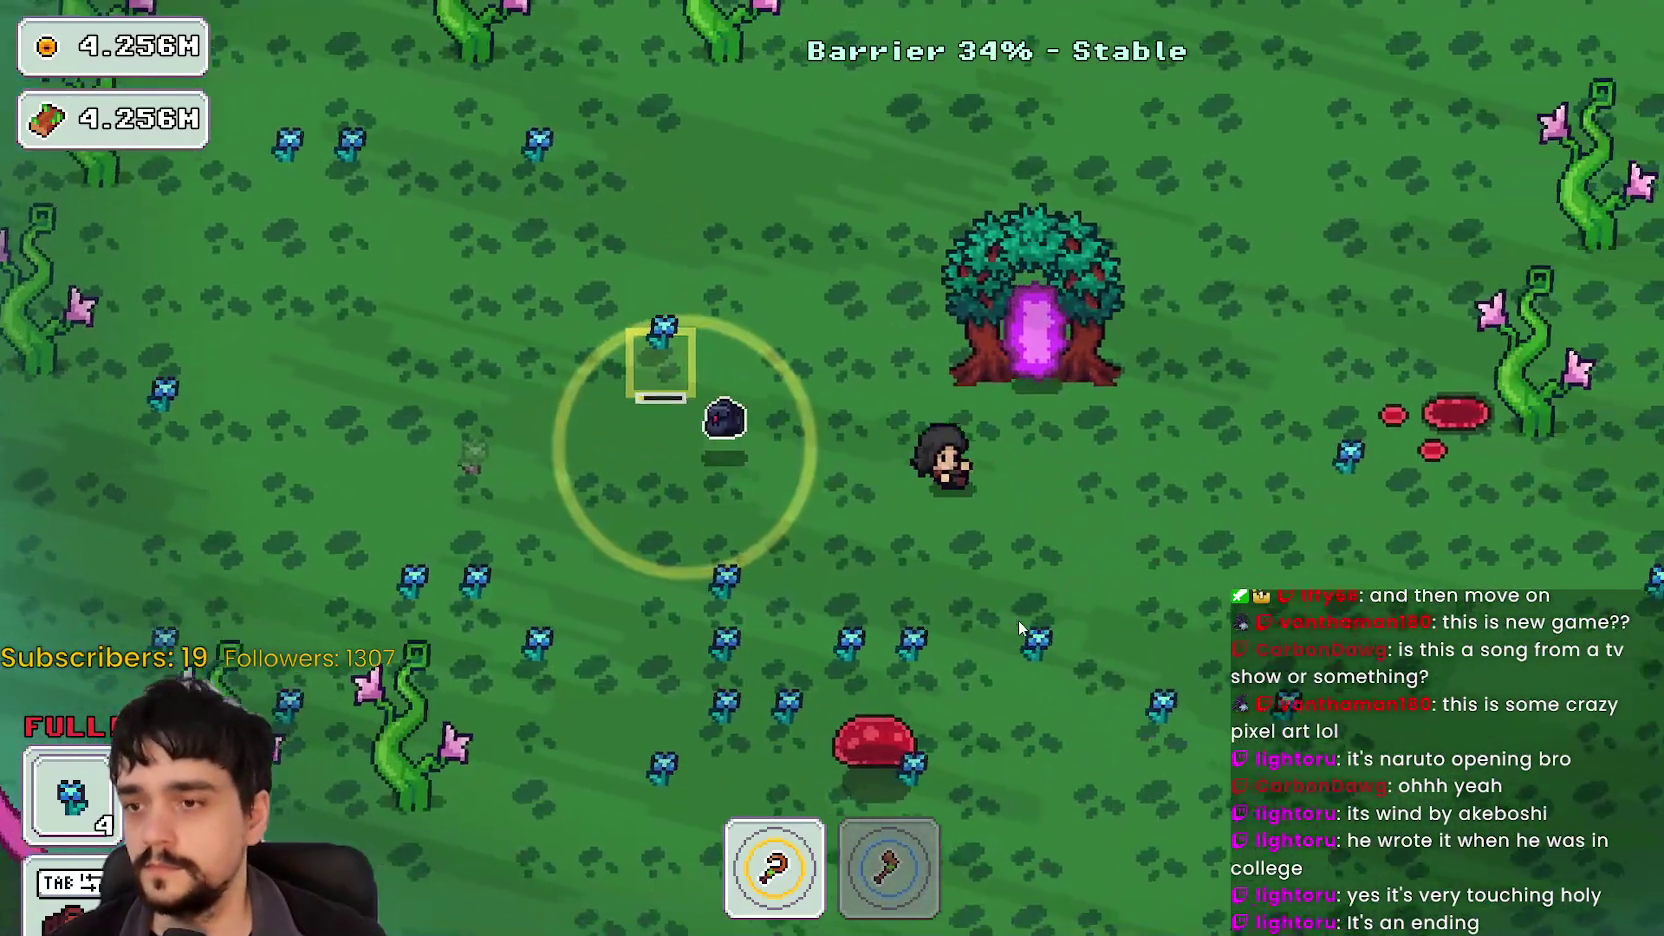
pyautogui.press('d')
pyautogui.press('s')
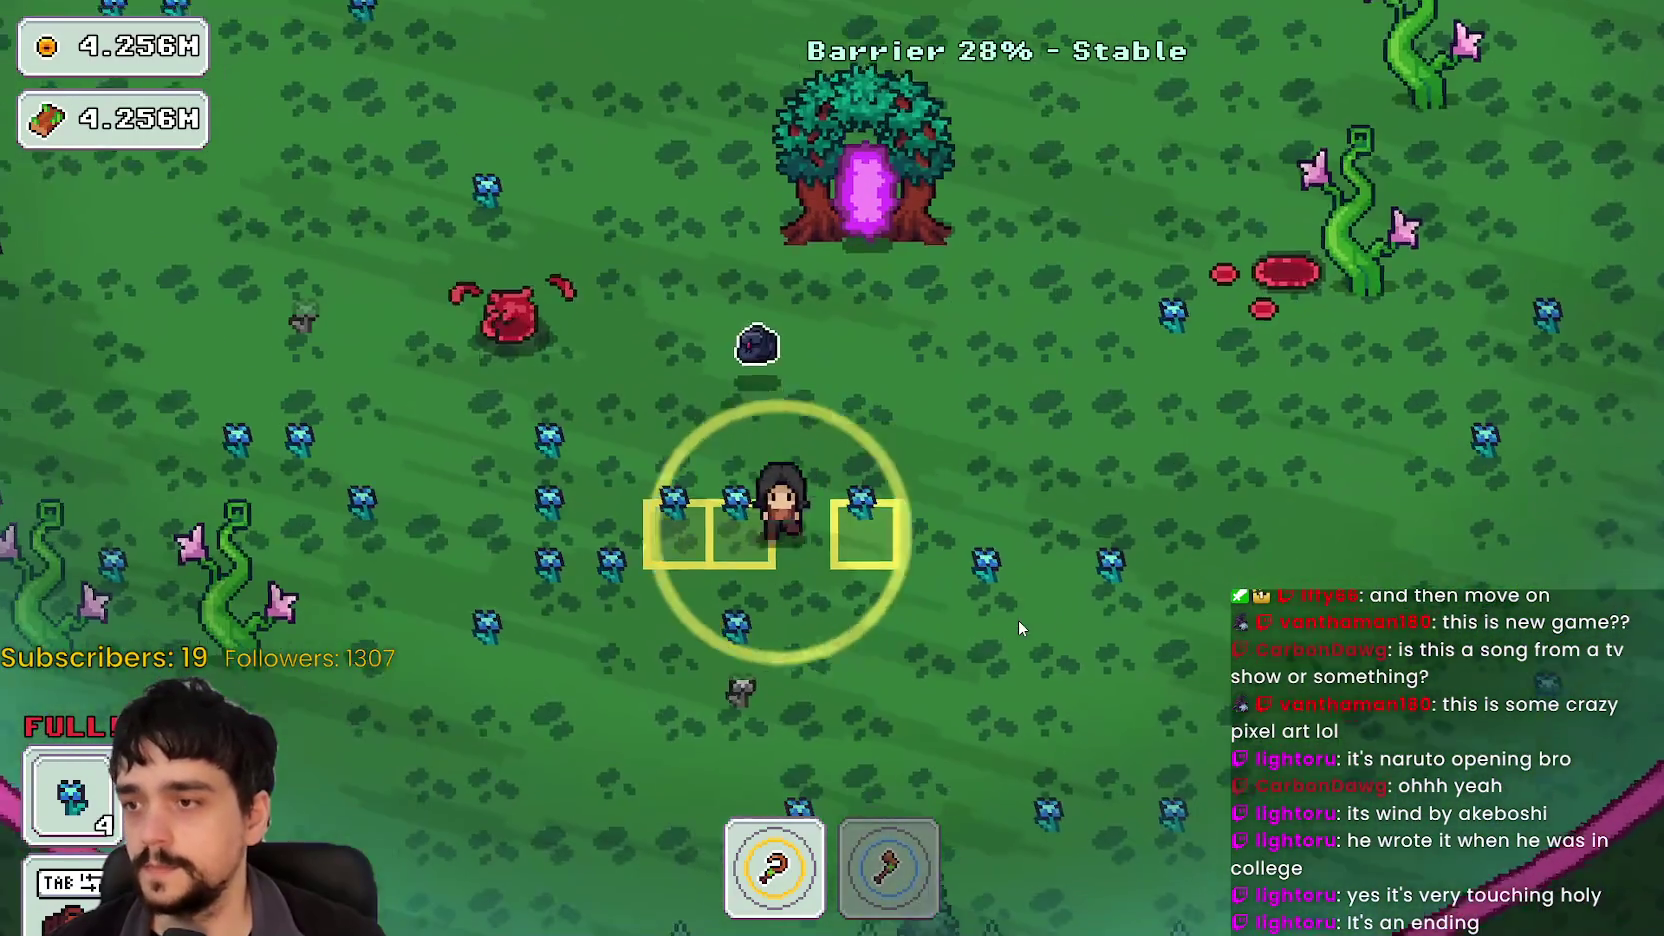
pyautogui.press('s')
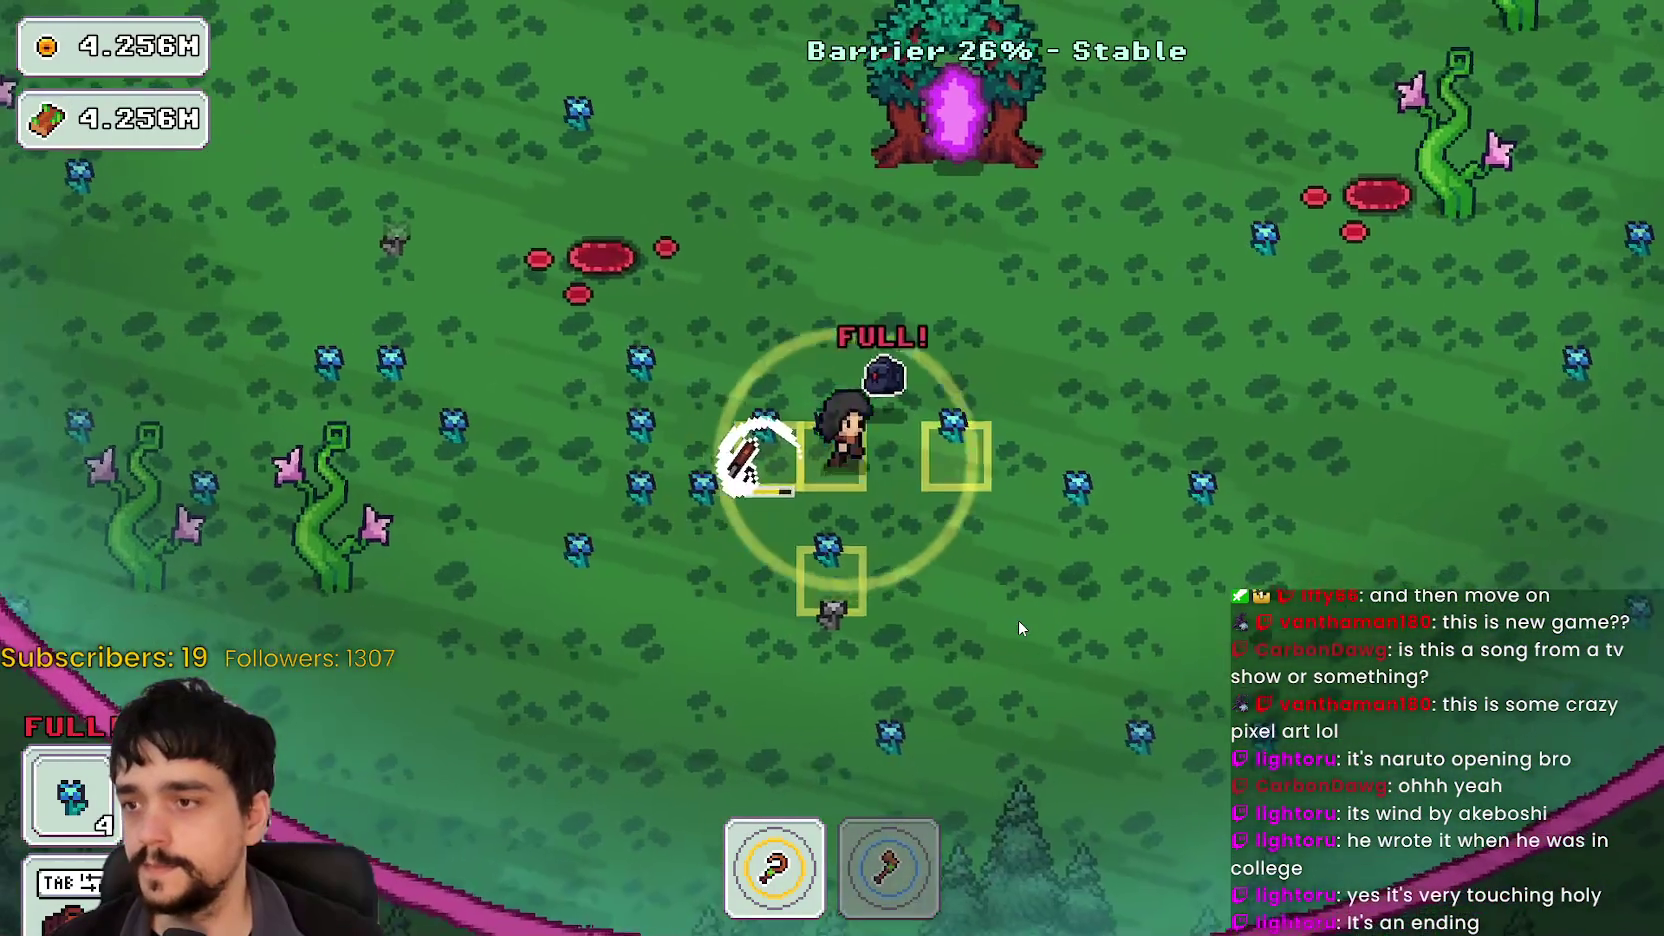
pyautogui.press('w')
pyautogui.press('d')
pyautogui.click(386, 778)
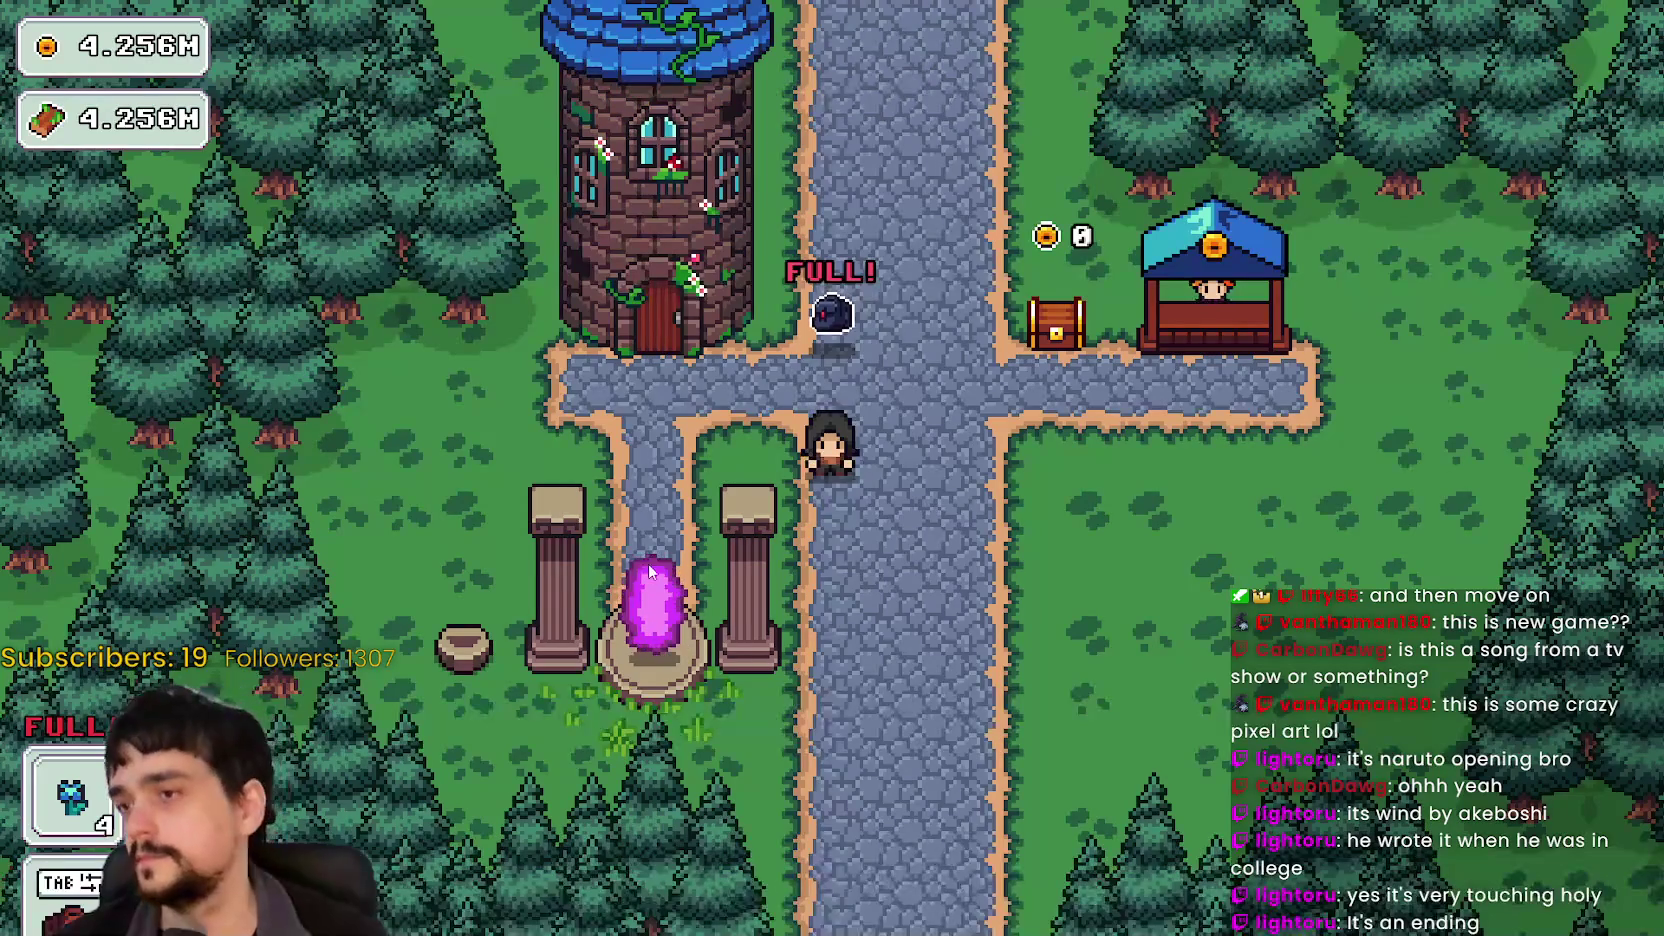
# Step: Walk to the shop stall and sell the harvested flowers
pyautogui.press('d')
pyautogui.press('w')
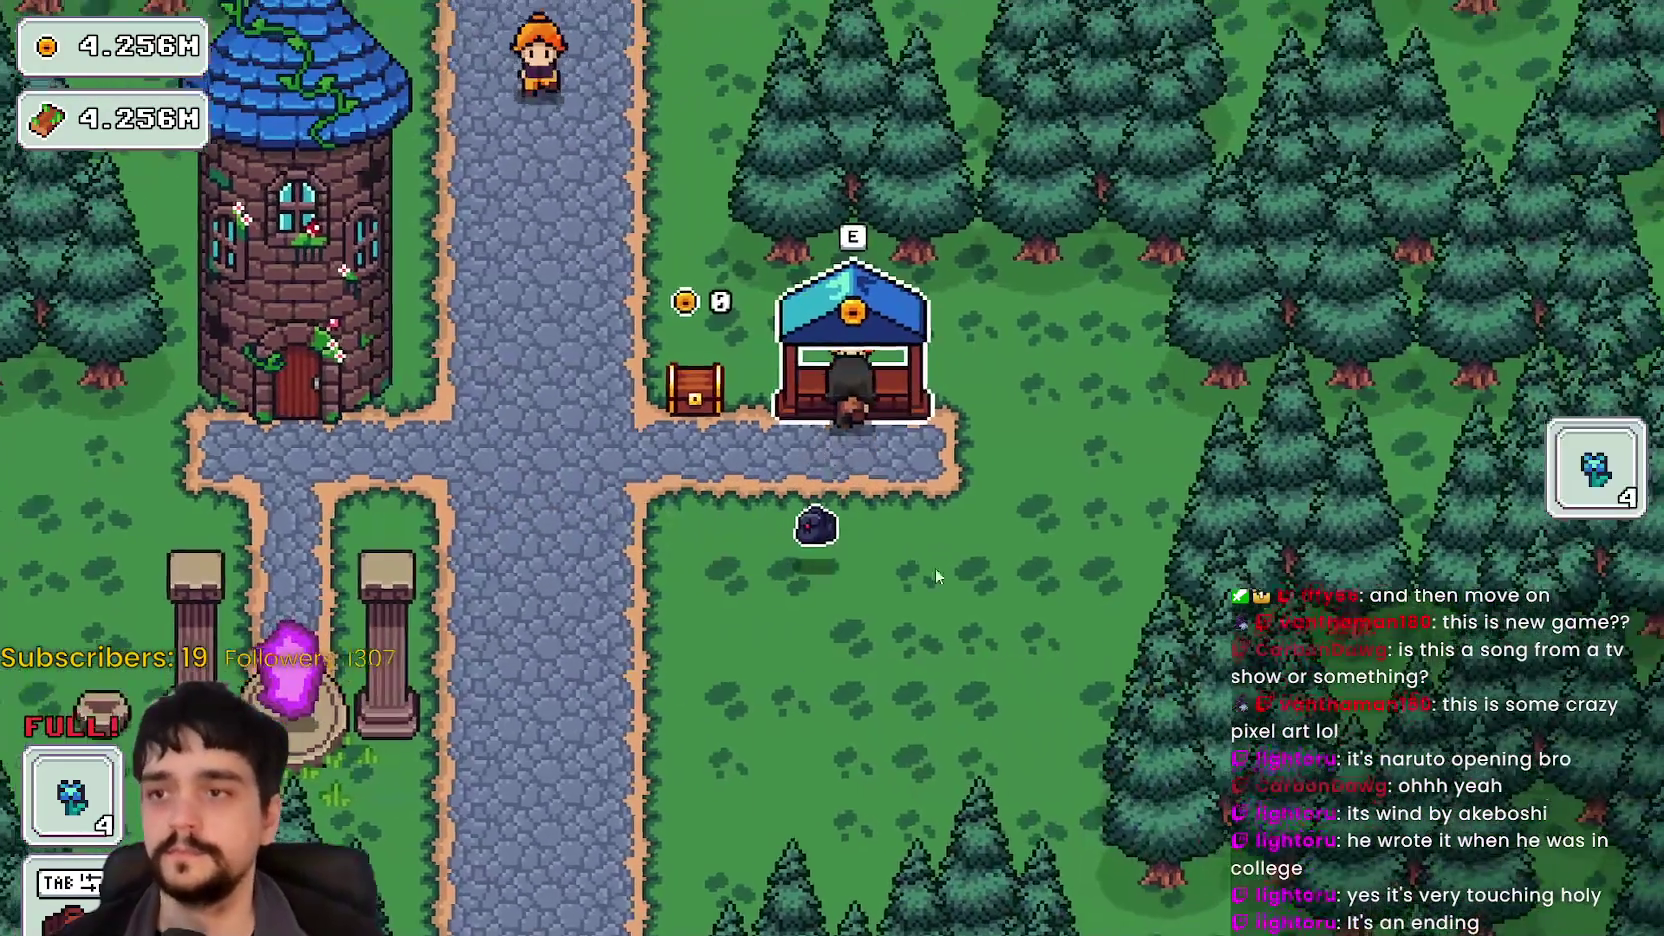
pyautogui.press('e')
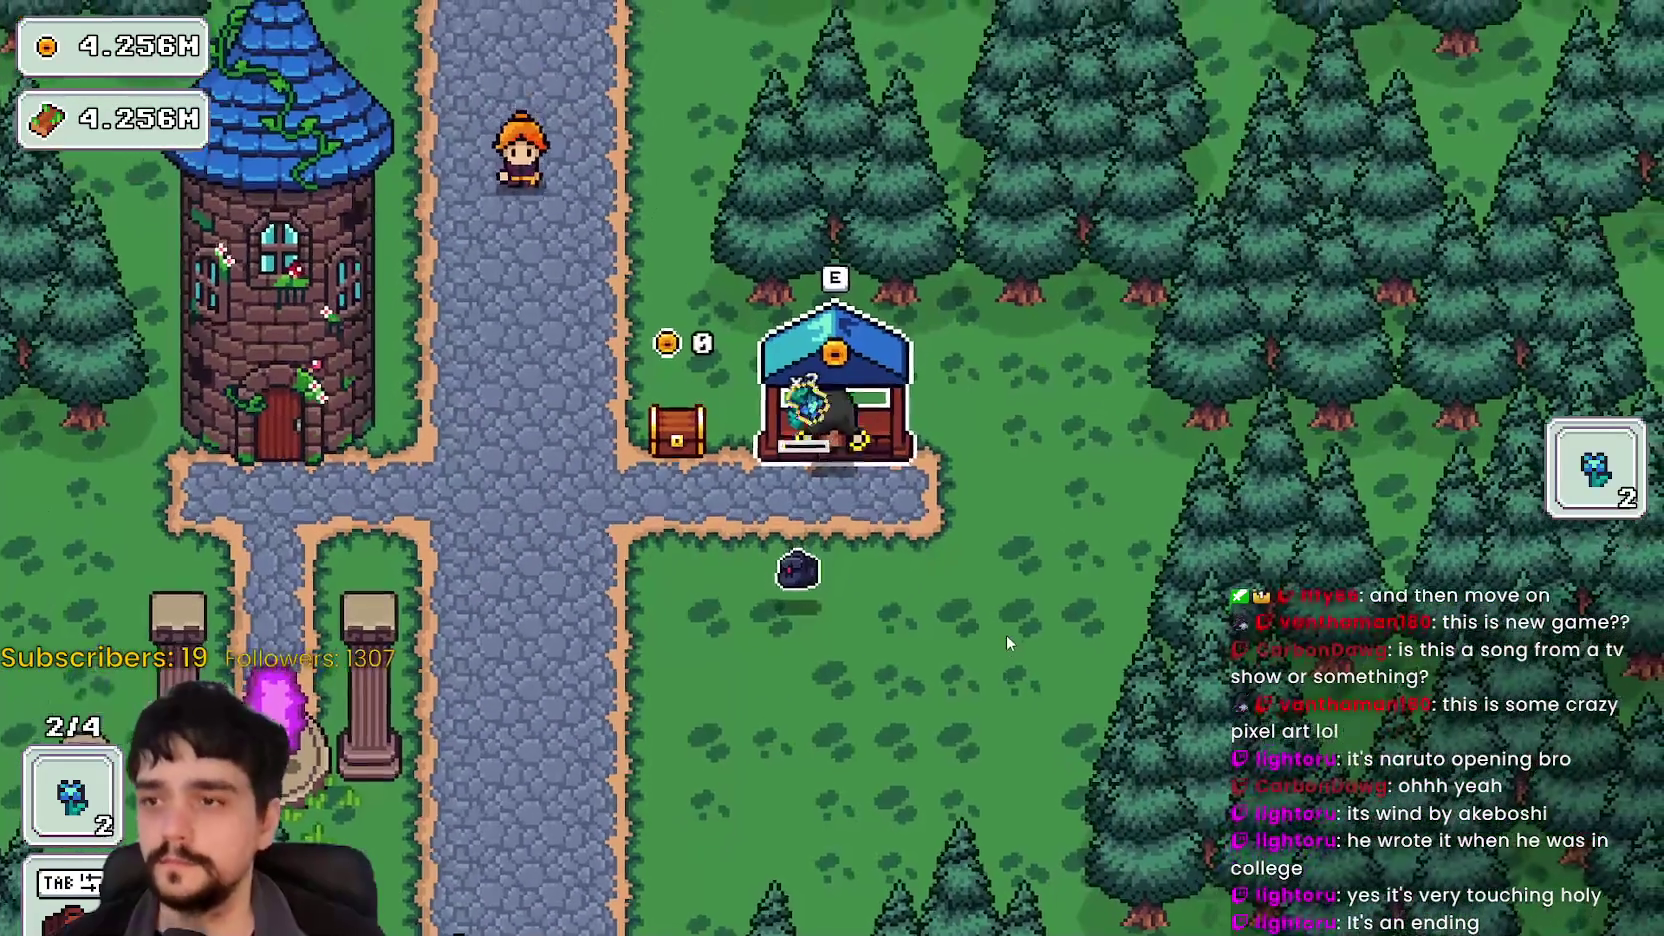
pyautogui.press('s')
pyautogui.press('a')
pyautogui.press('a')
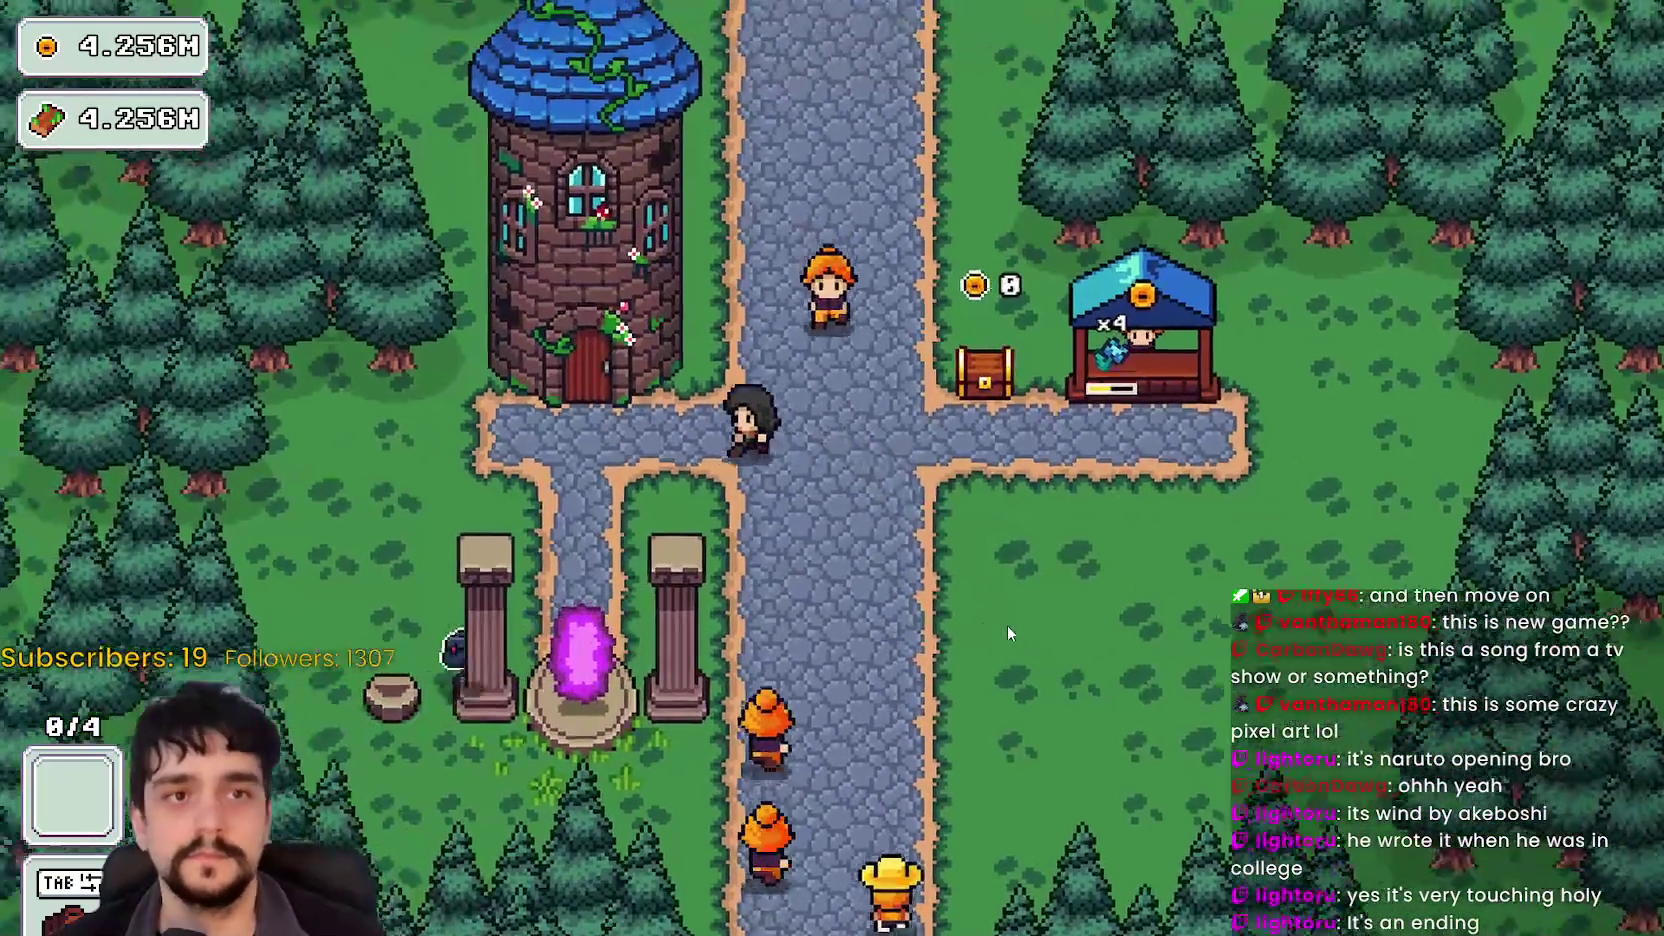
# Step: Walk past the portal to the tower and open the skill tree
pyautogui.press('s')
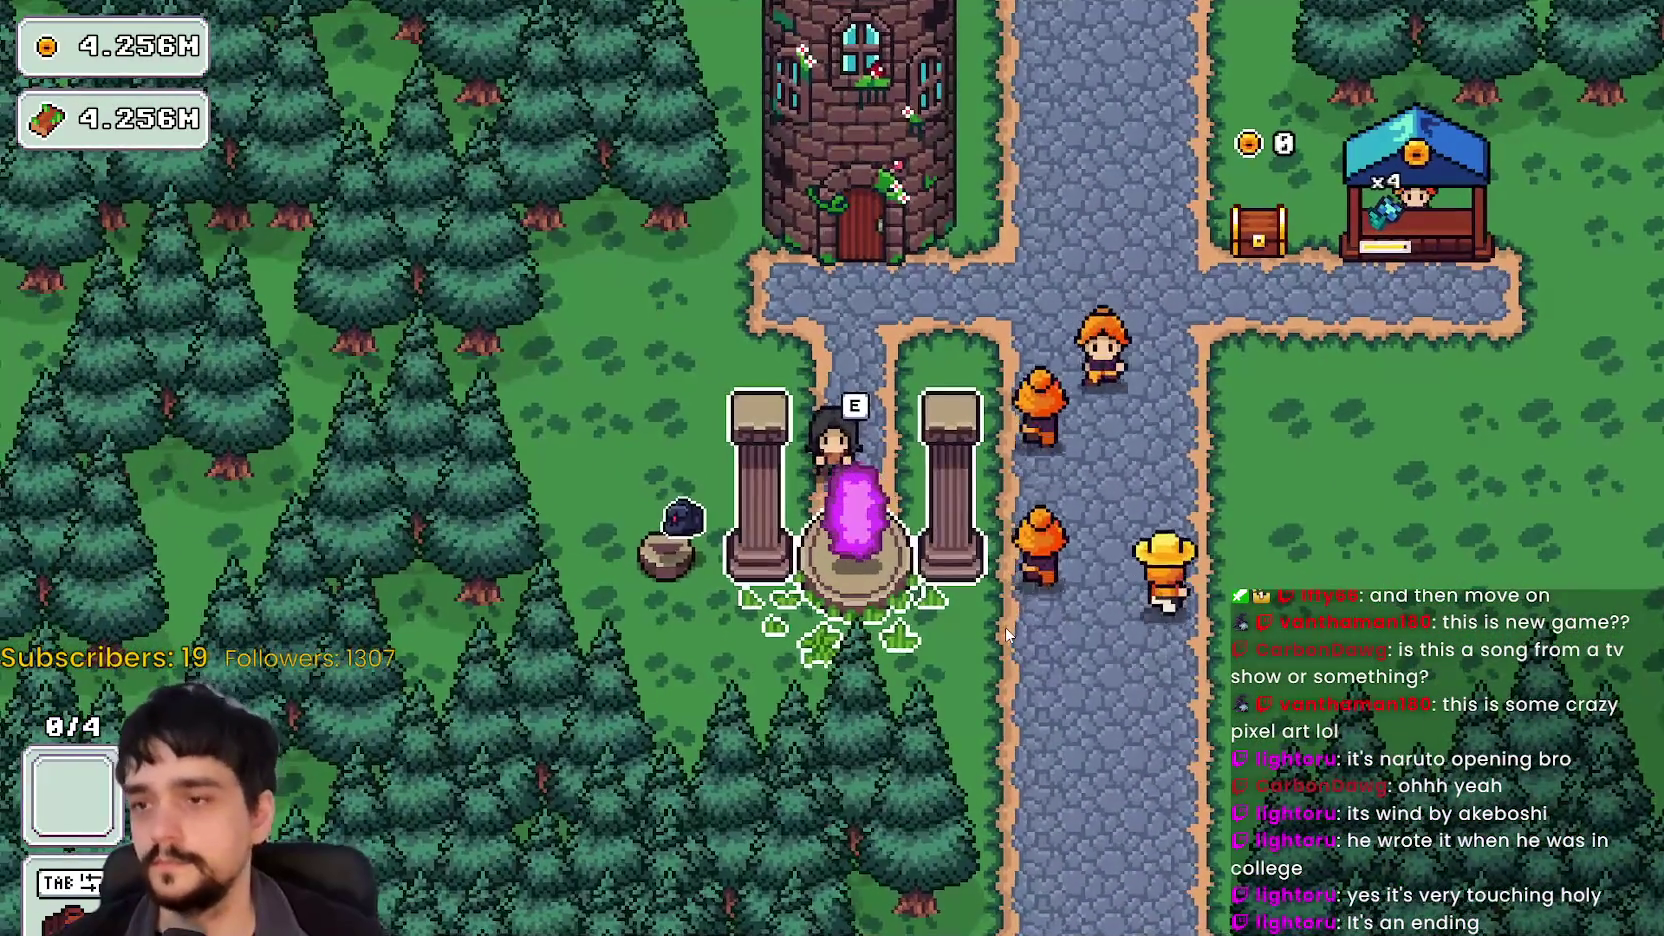
pyautogui.press('d')
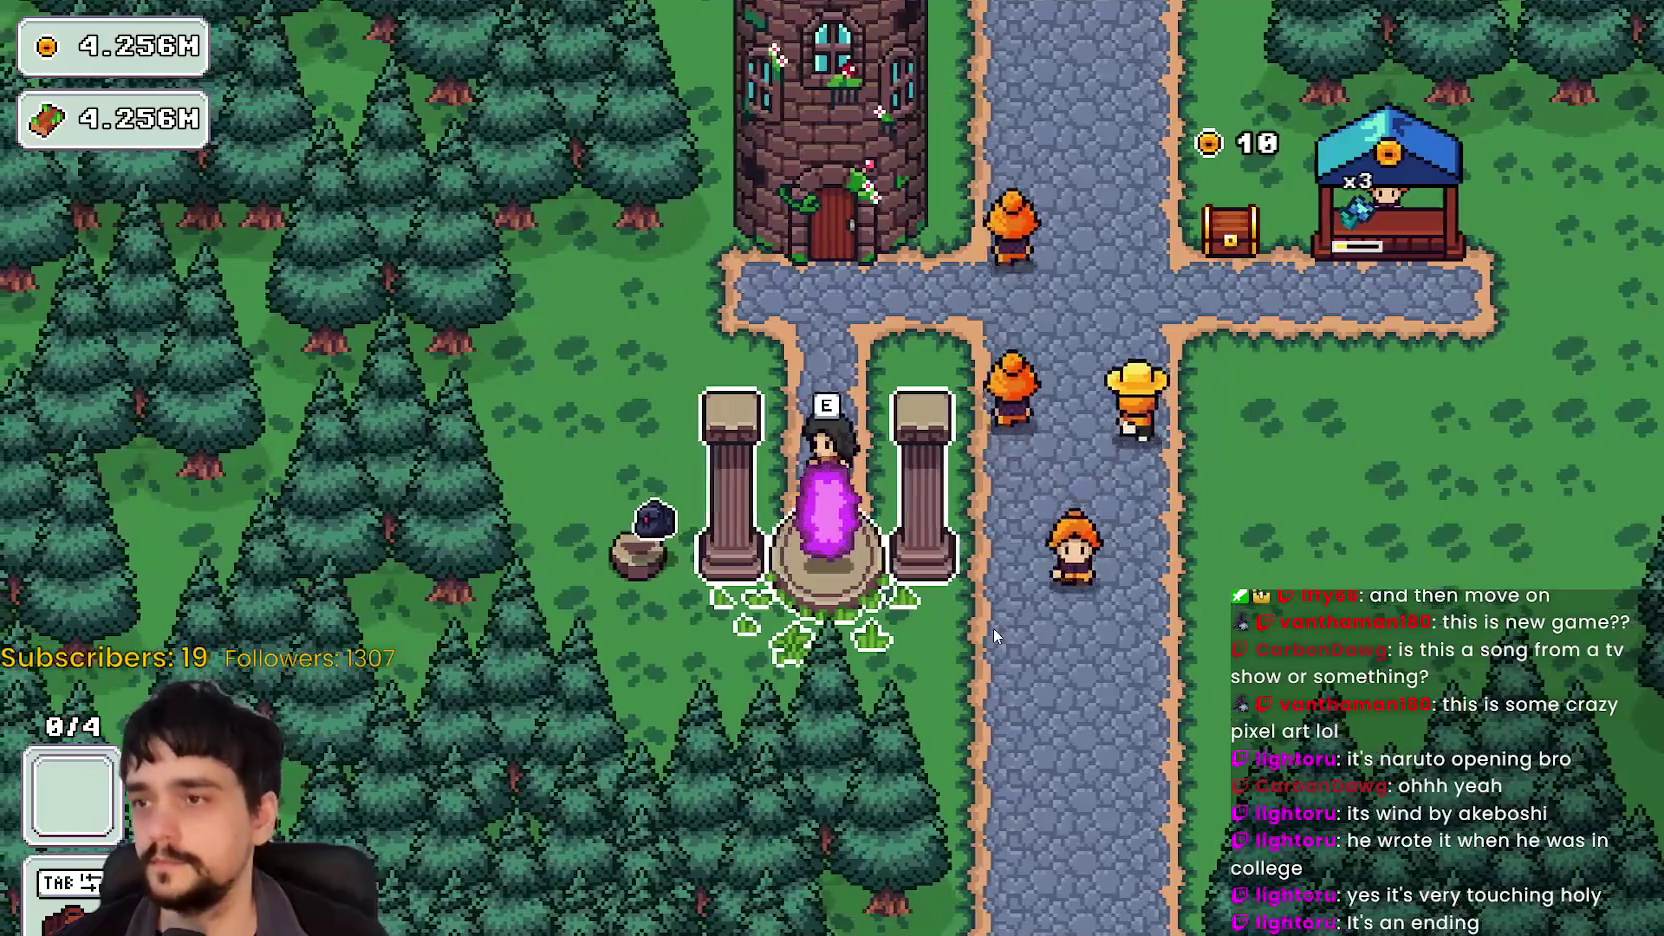
pyautogui.press('w')
pyautogui.press('e')
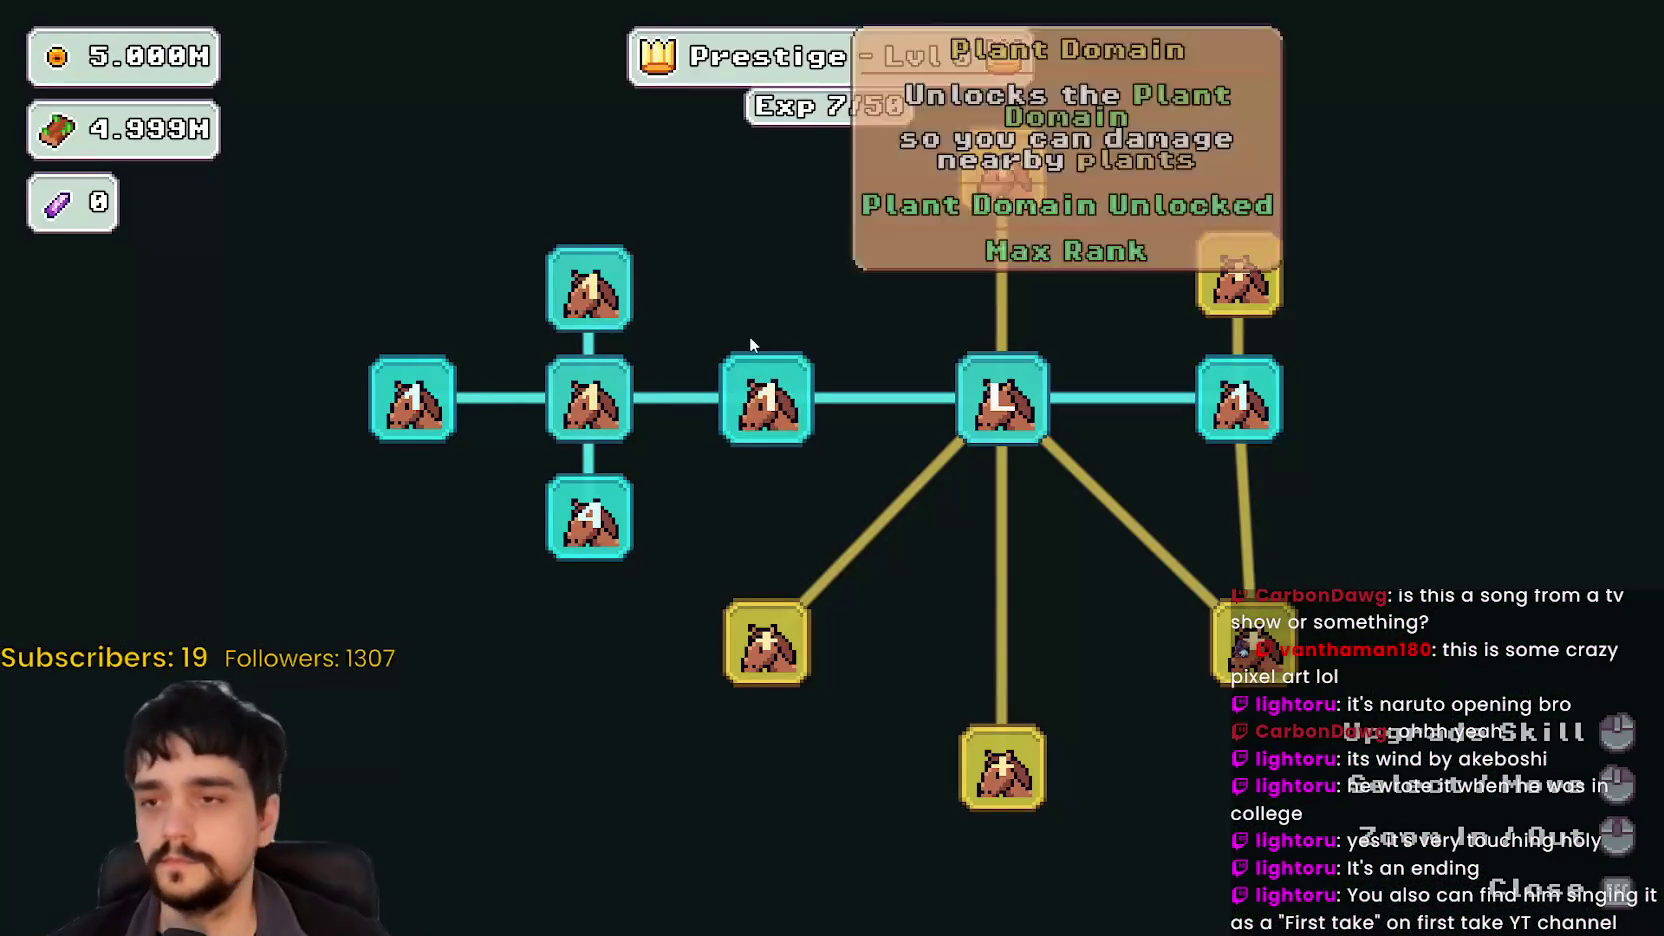
# Step: Buy the upgrades around the Portal node and along the right-side branch
pyautogui.moveTo(754, 353); pyautogui.dragTo(773, 531)
pyautogui.scroll(-2, 760, 520)
pyautogui.click(724, 494)
pyautogui.click(794, 322)
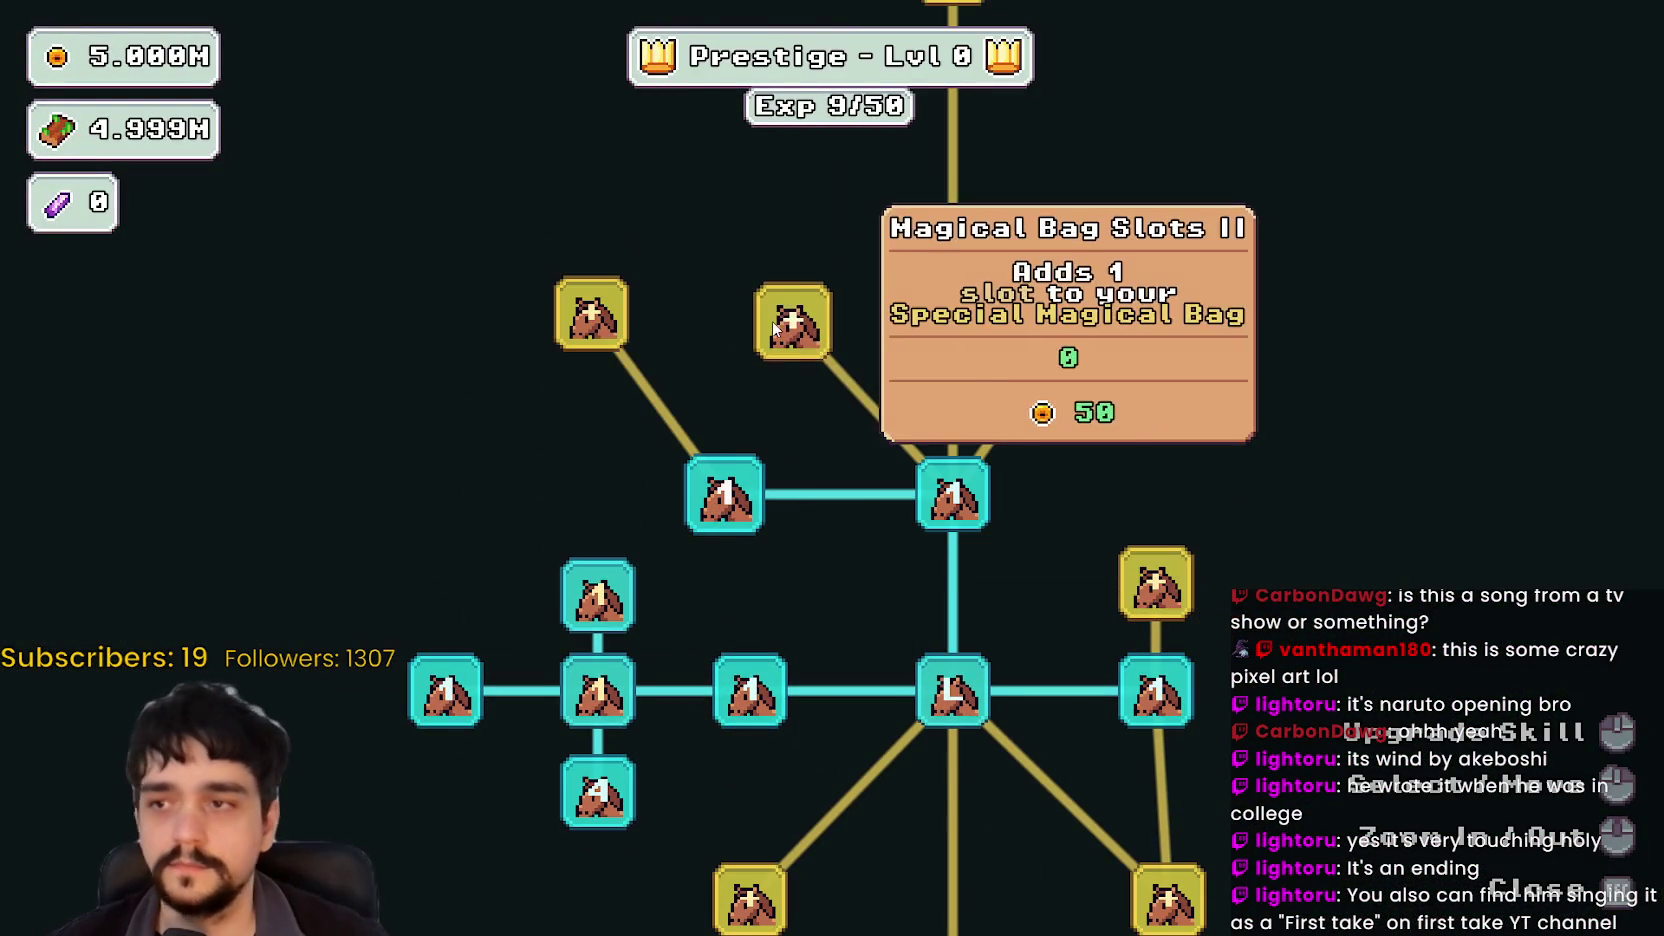
pyautogui.click(686, 220)
pyautogui.click(594, 325)
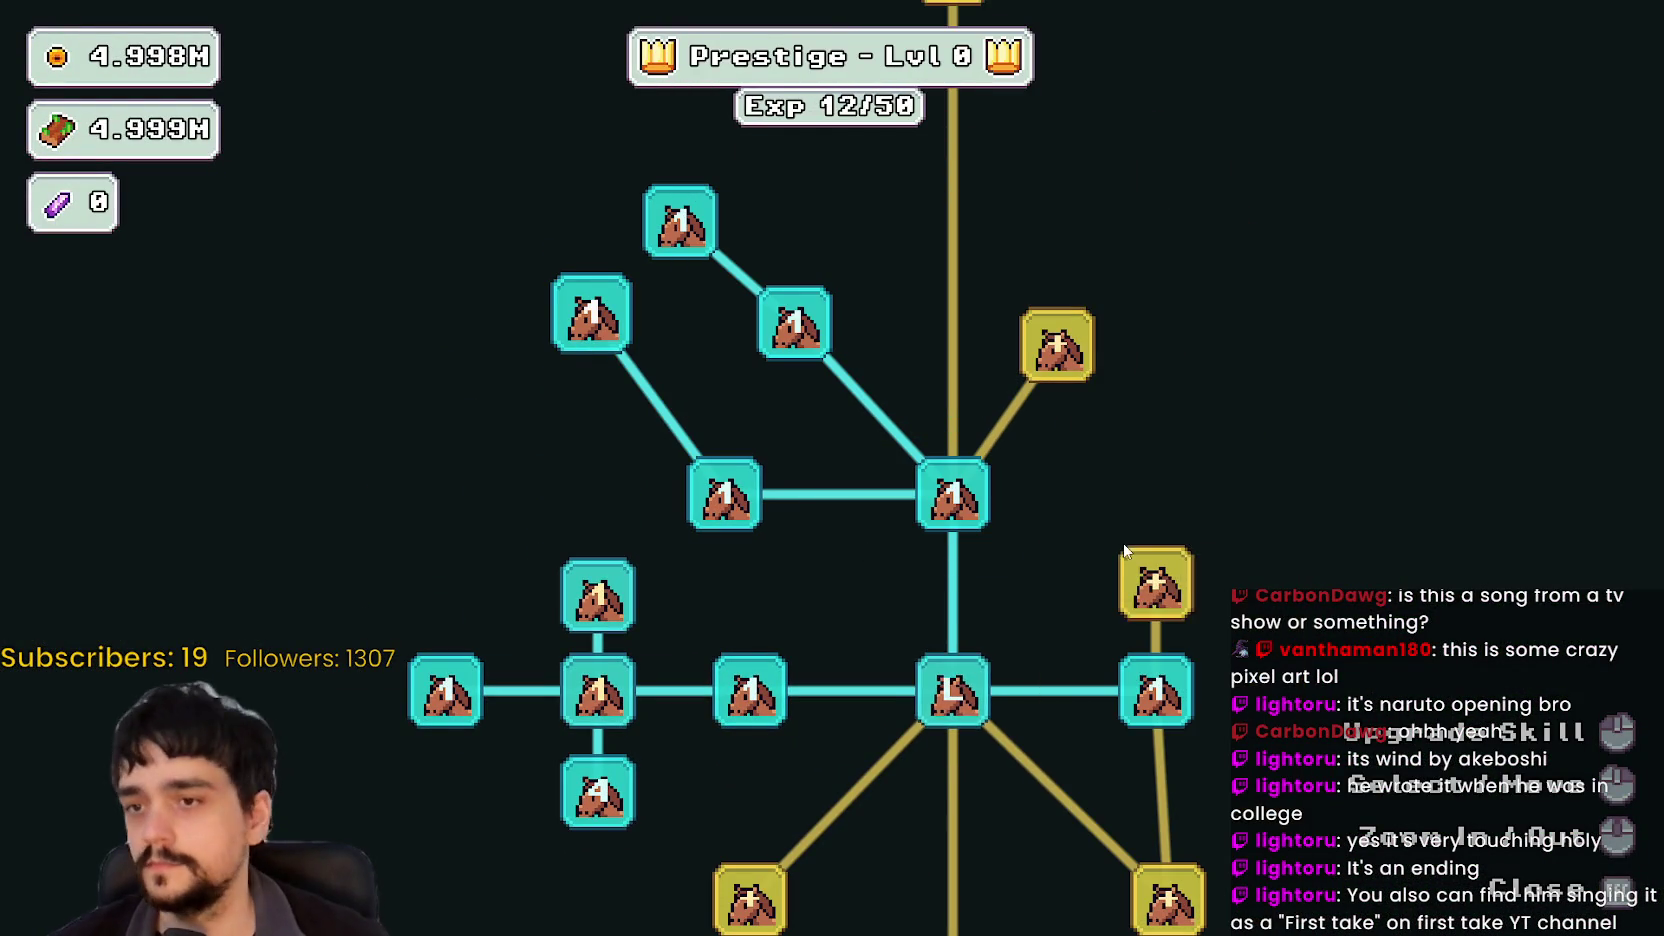
pyautogui.click(1155, 583)
pyautogui.moveTo(1305, 694); pyautogui.dragTo(1108, 491)
pyautogui.click(1160, 440)
pyautogui.click(1160, 340)
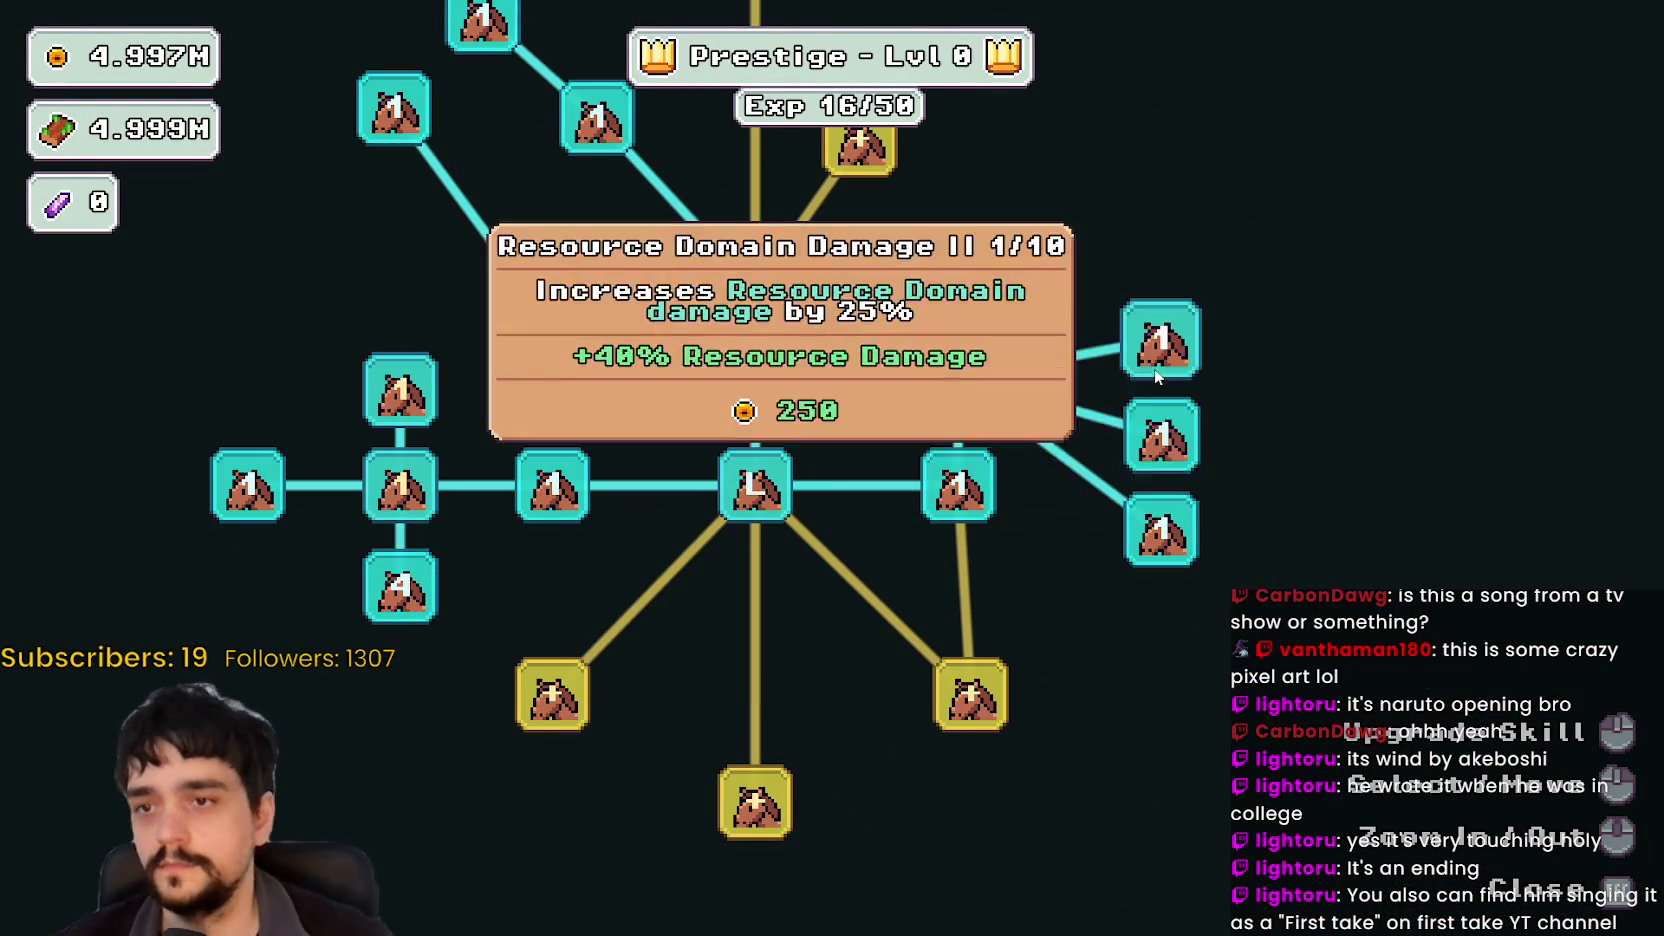
pyautogui.click(970, 693)
# Step: Buy the lower-branch upgrades, including Magical Roots Increase, then close the skill tree
pyautogui.moveTo(1206, 844); pyautogui.dragTo(1147, 606)
pyautogui.click(1082, 605)
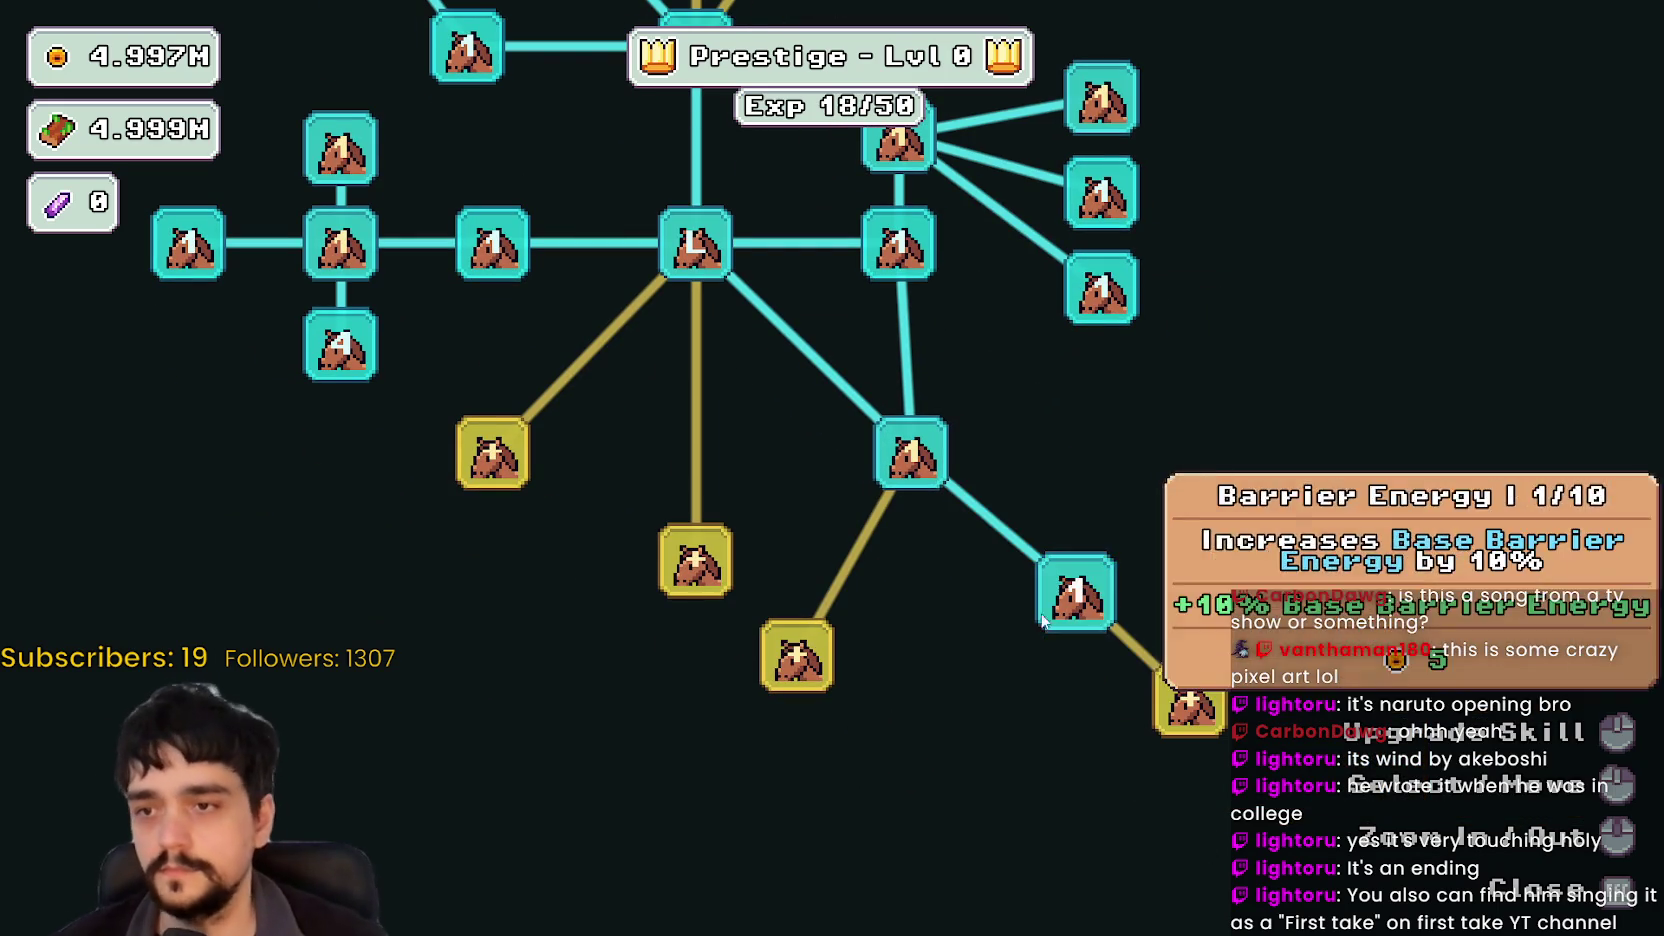
pyautogui.click(695, 560)
pyautogui.click(493, 455)
pyautogui.click(308, 592)
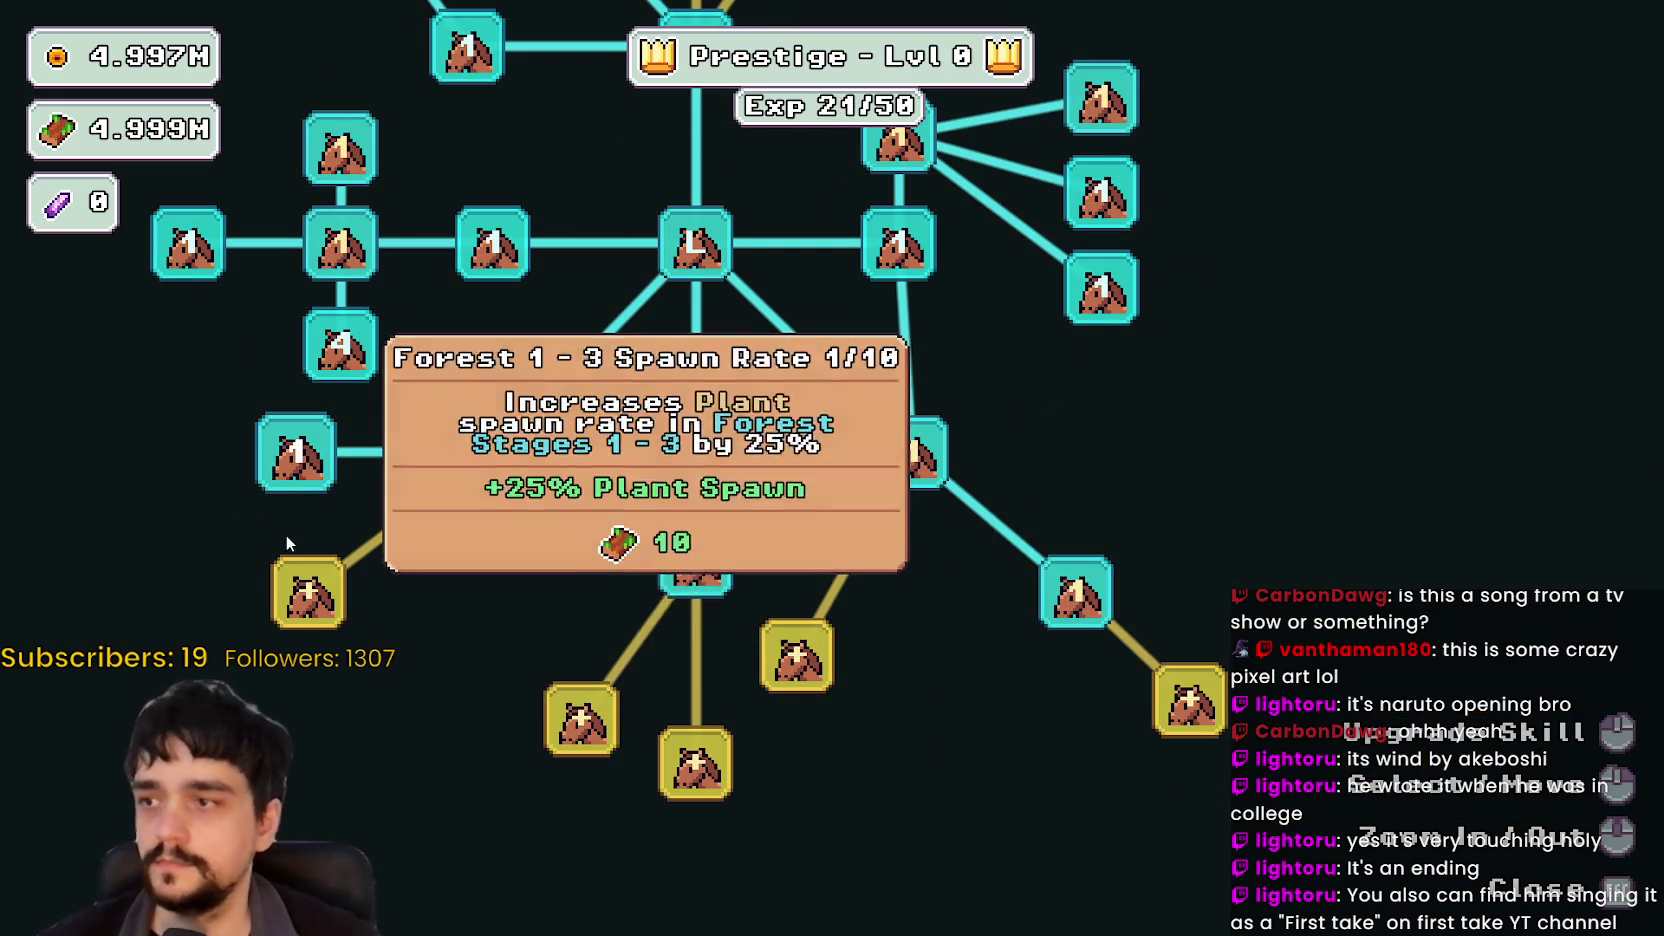
pyautogui.click(296, 452)
pyautogui.click(665, 762)
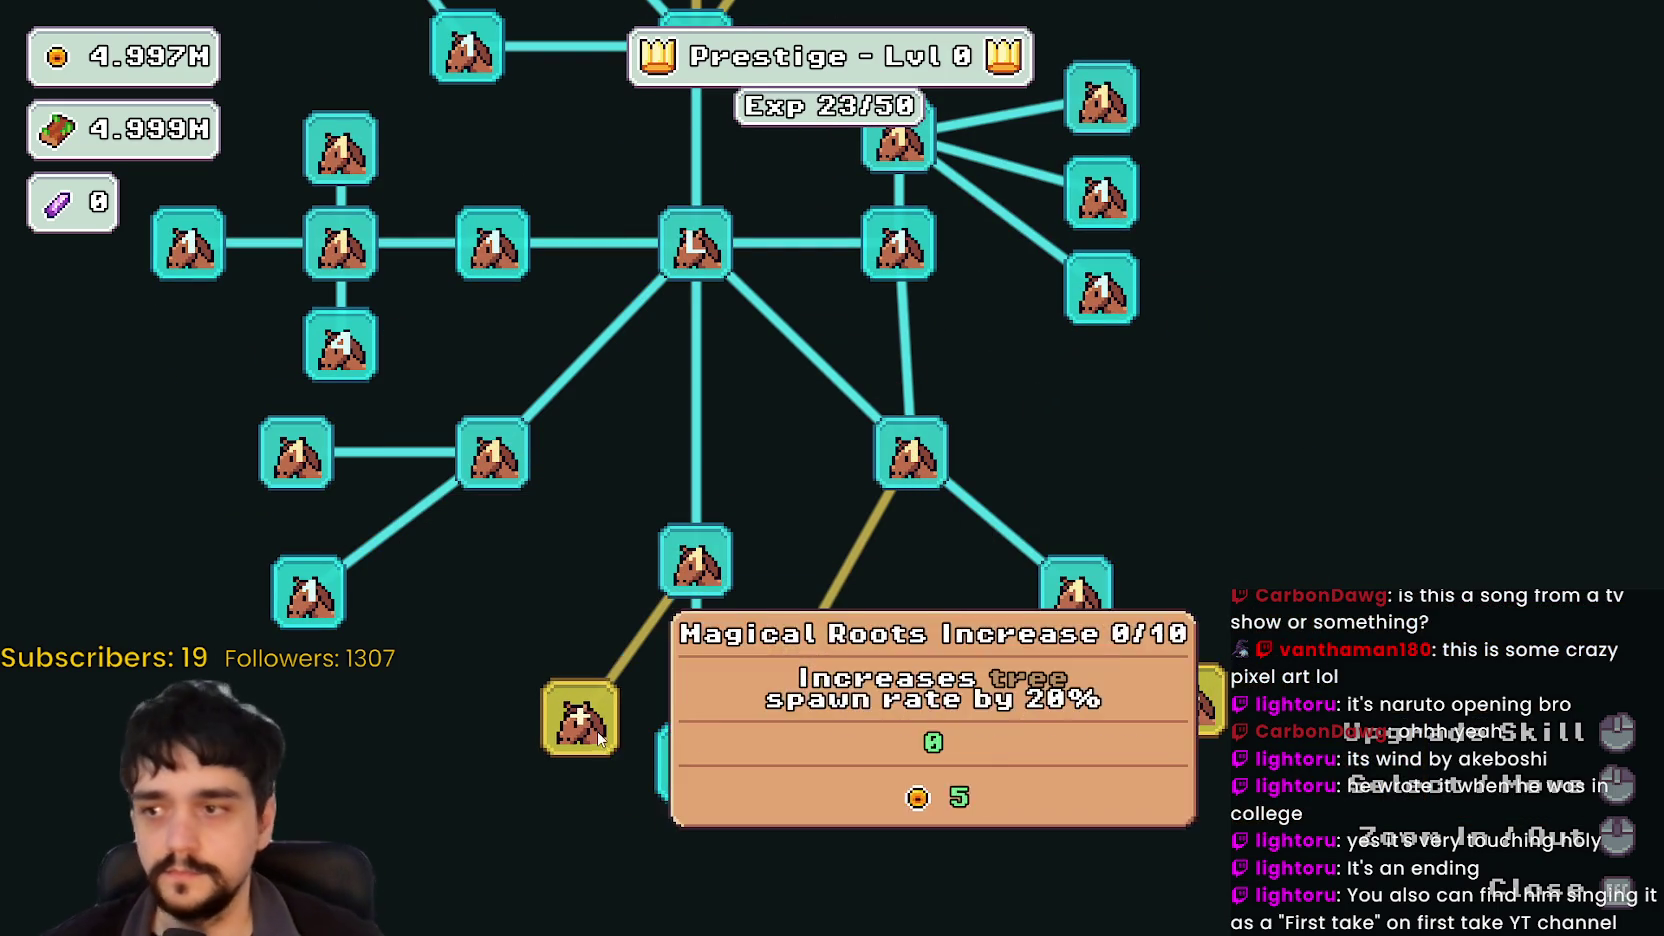
pyautogui.click(597, 731)
pyautogui.rightClick(706, 681)
# Step: Travel from the portal's stage picker to the forest stage and walk in
pyautogui.click(845, 697)
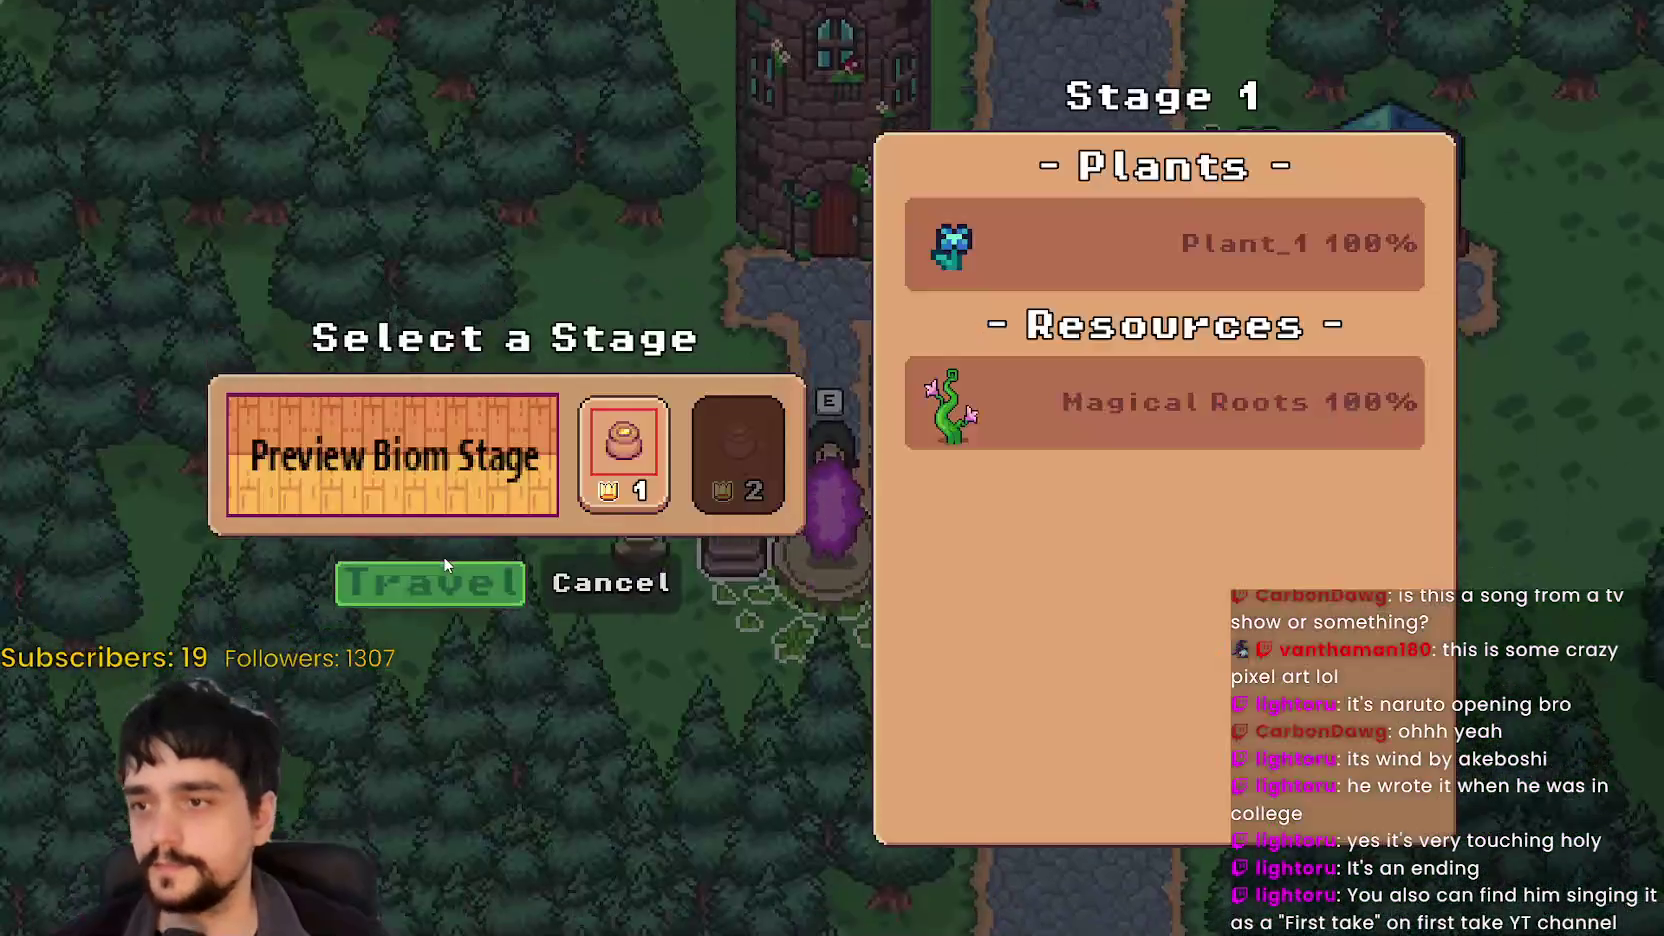
pyautogui.click(465, 590)
pyautogui.press('a')
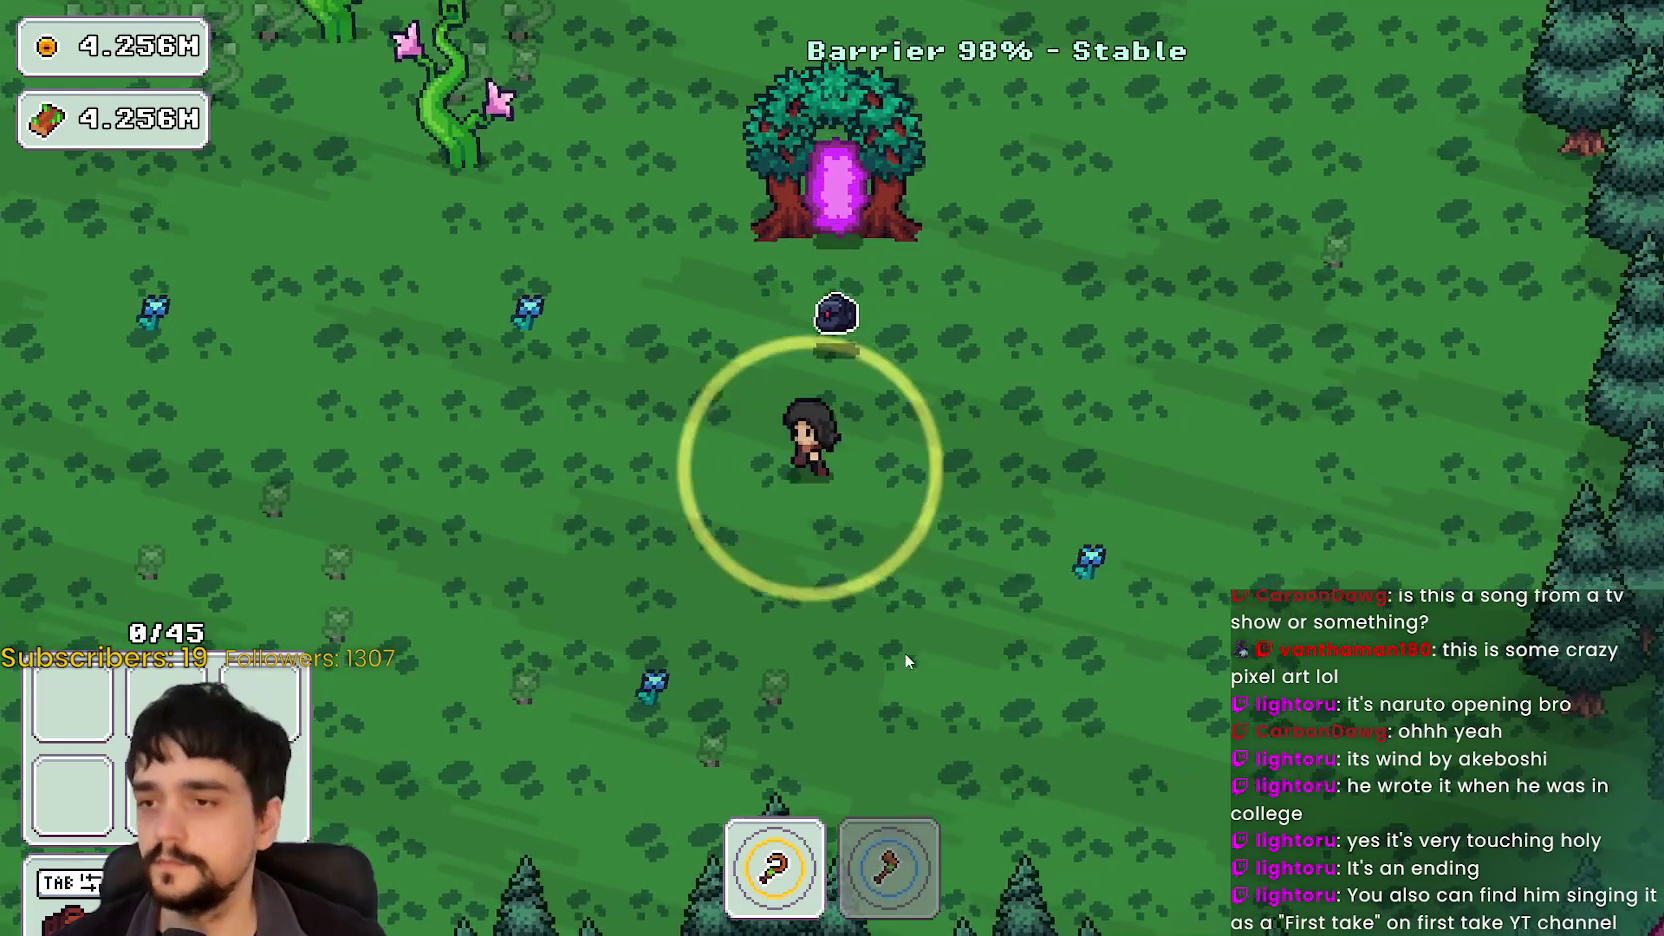
pyautogui.press('s')
# Step: Gather the nearby blue flowers, moving up-left through the forest
pyautogui.press('a')
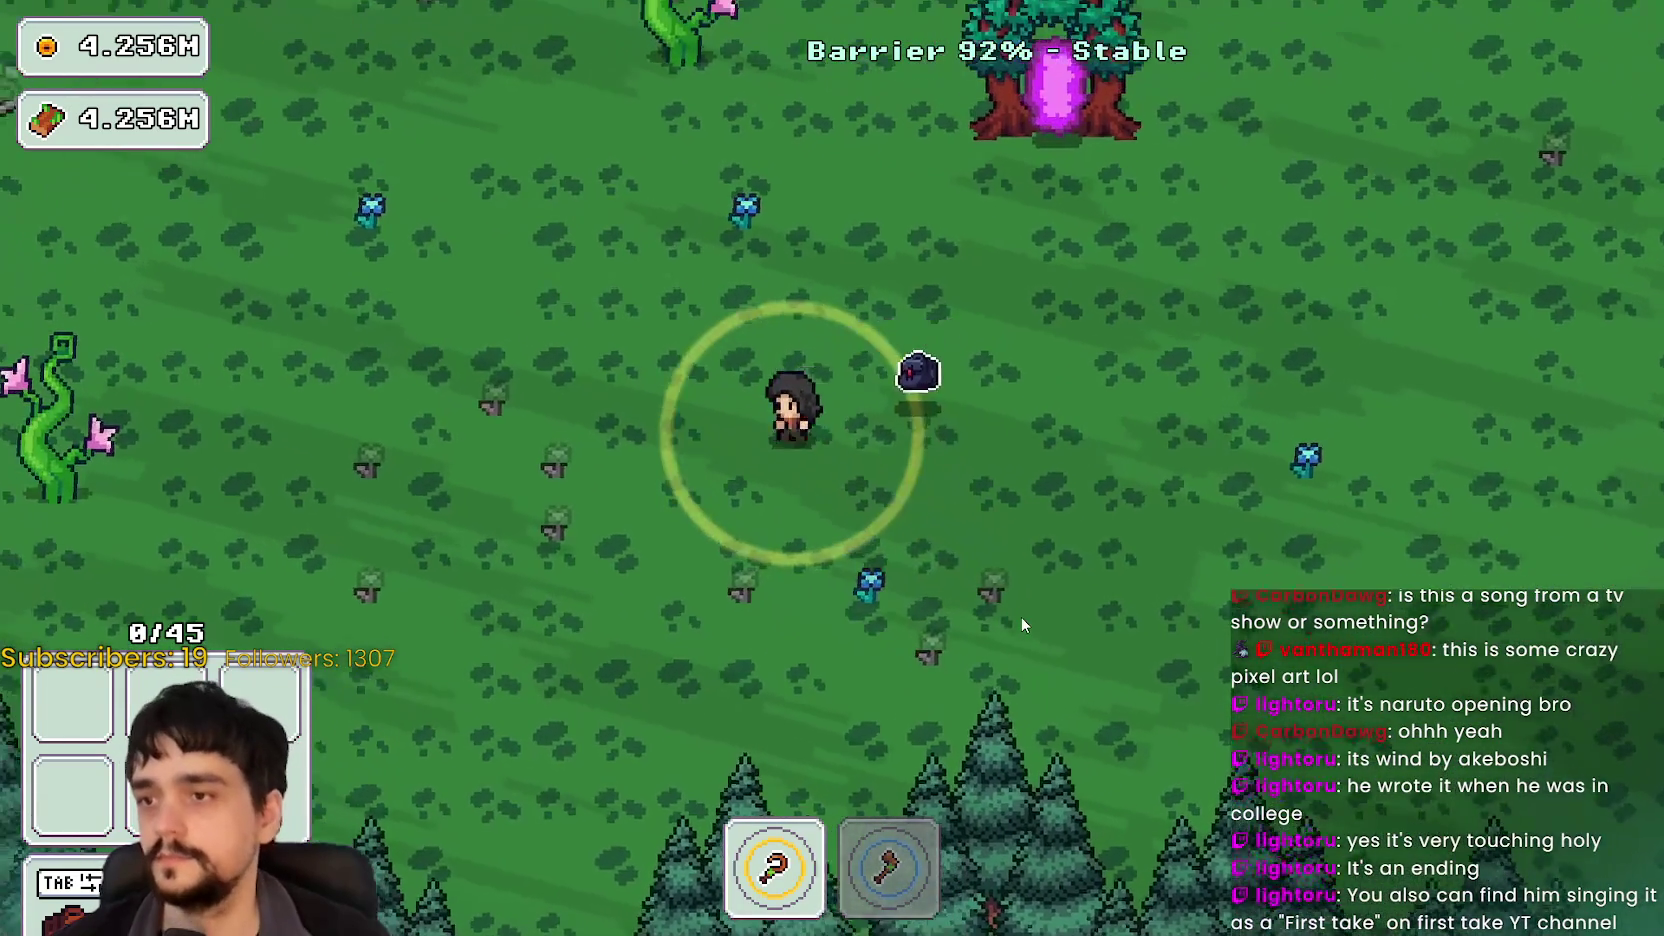
pyautogui.press('w')
pyautogui.press('a')
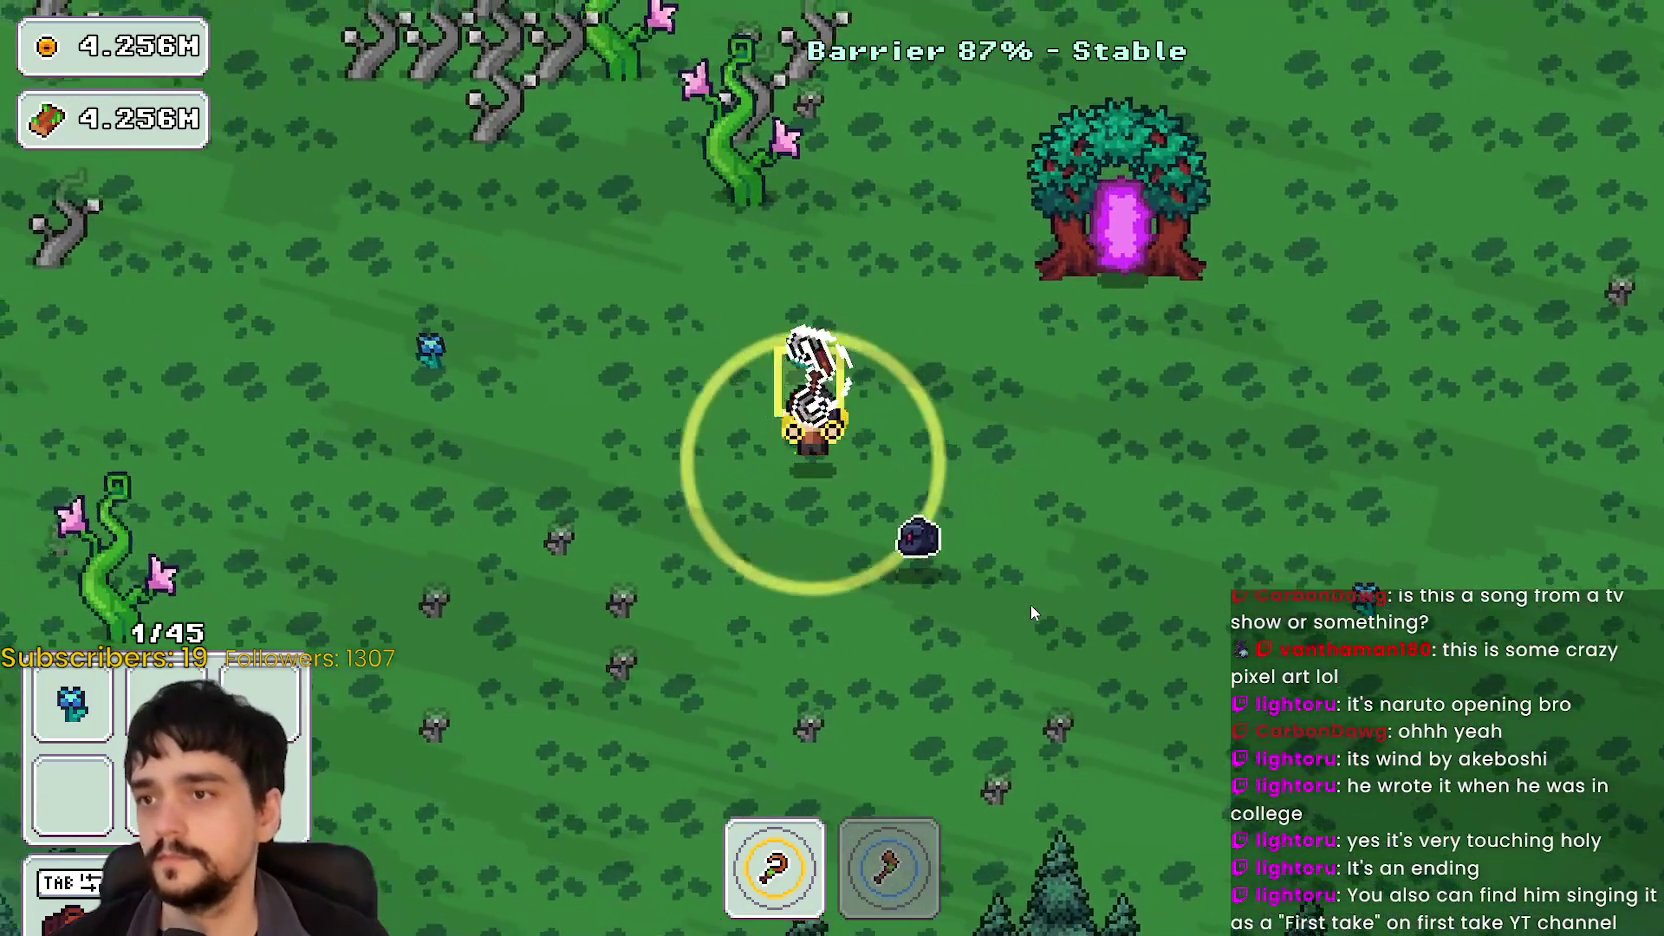
pyautogui.press('a')
pyautogui.press('w')
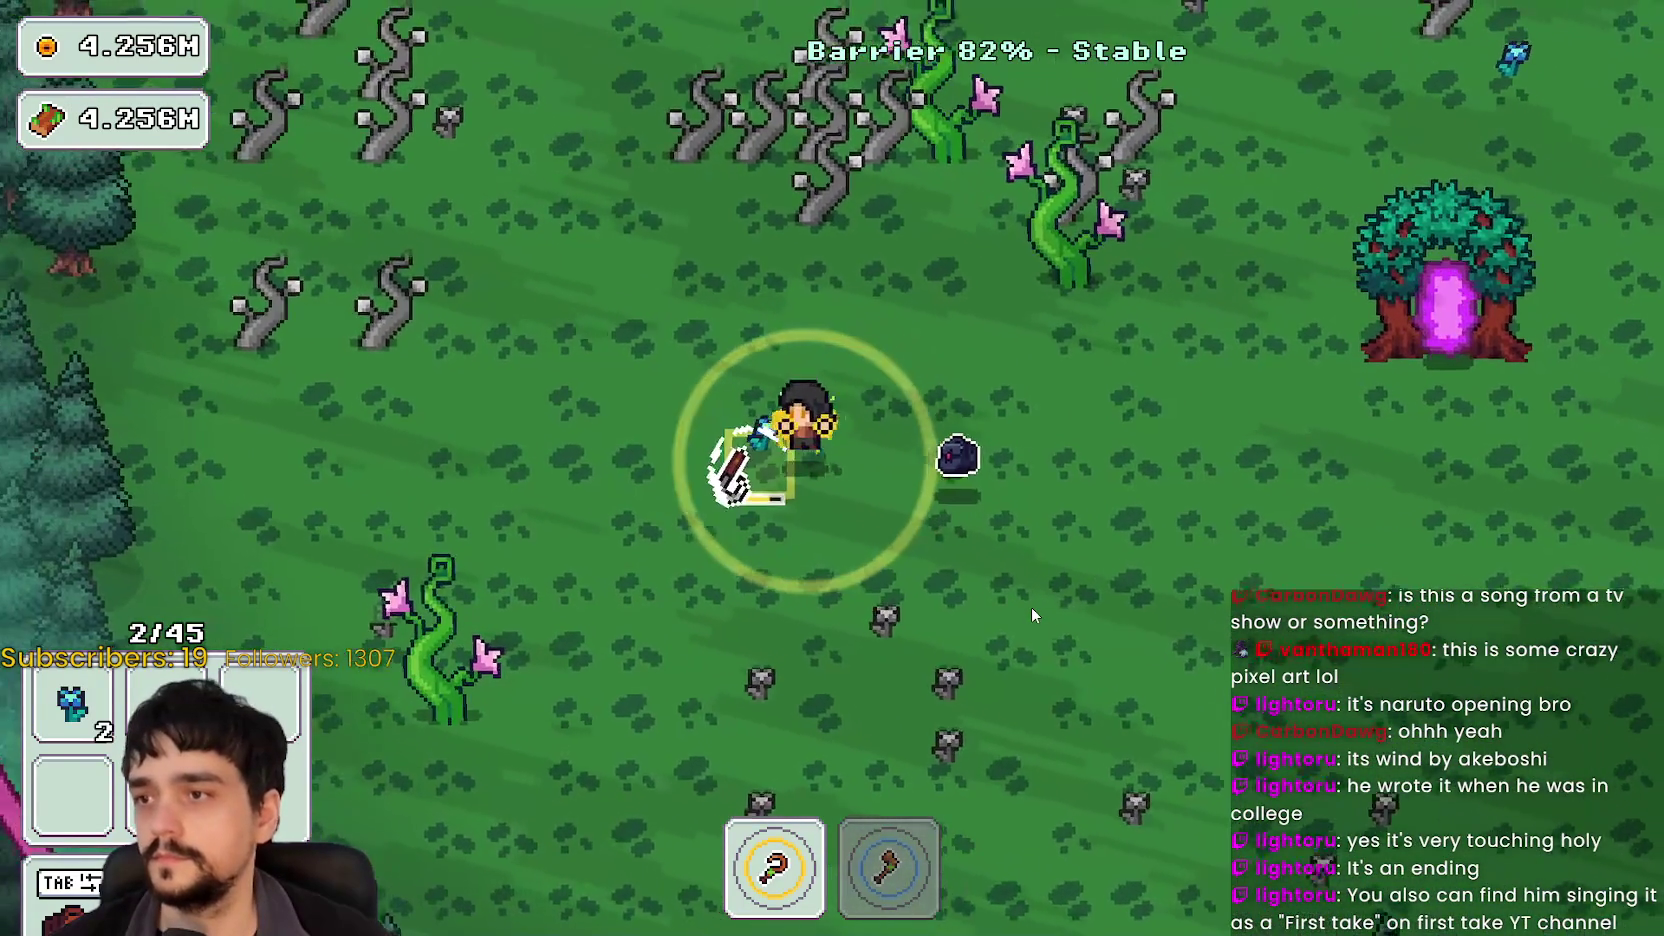
# Step: Equip the axe and chop through the vines up-right, then down-left
pyautogui.press('w')
pyautogui.press('2')
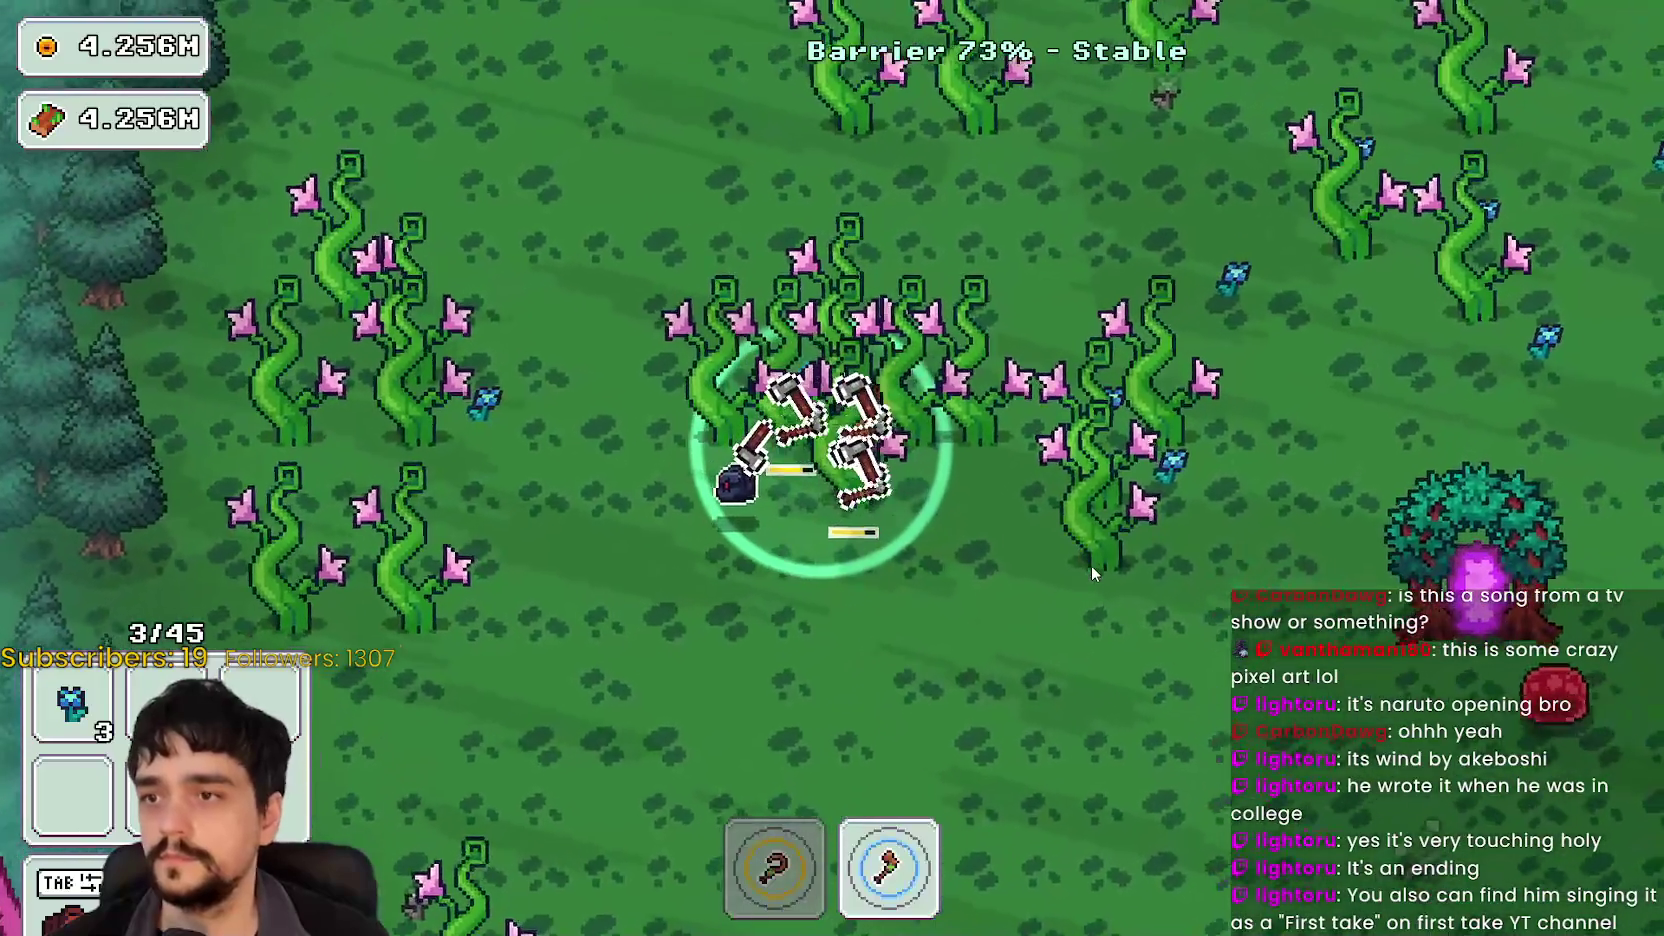
pyautogui.press('w')
pyautogui.press('d')
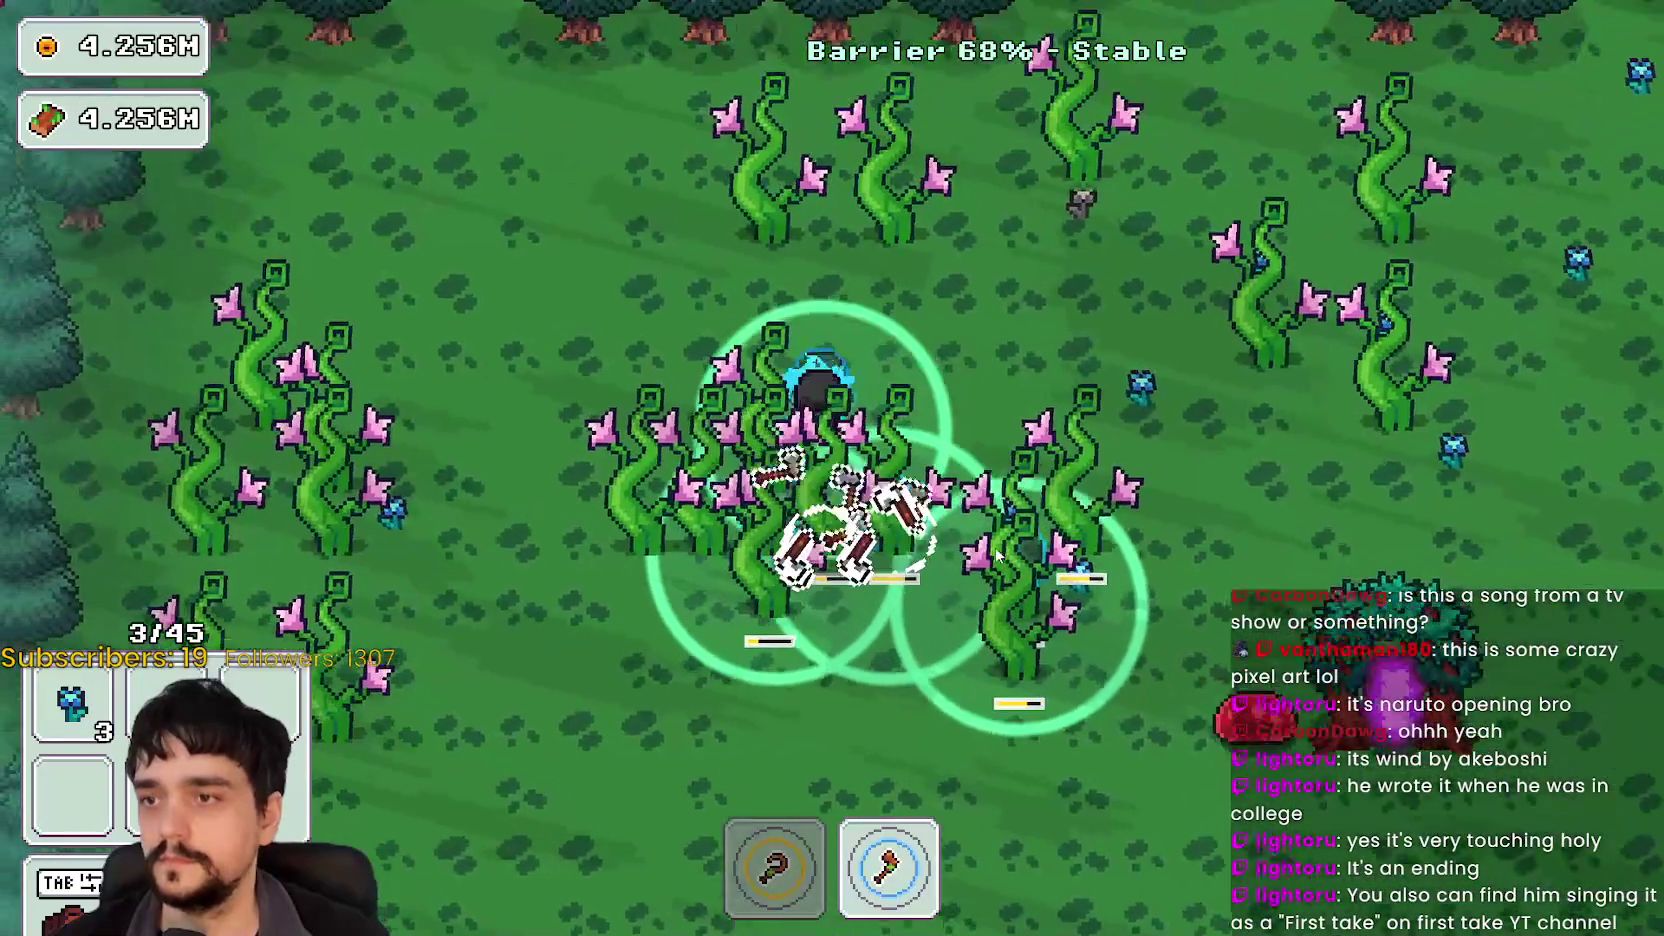
pyautogui.press('a')
pyautogui.press('s')
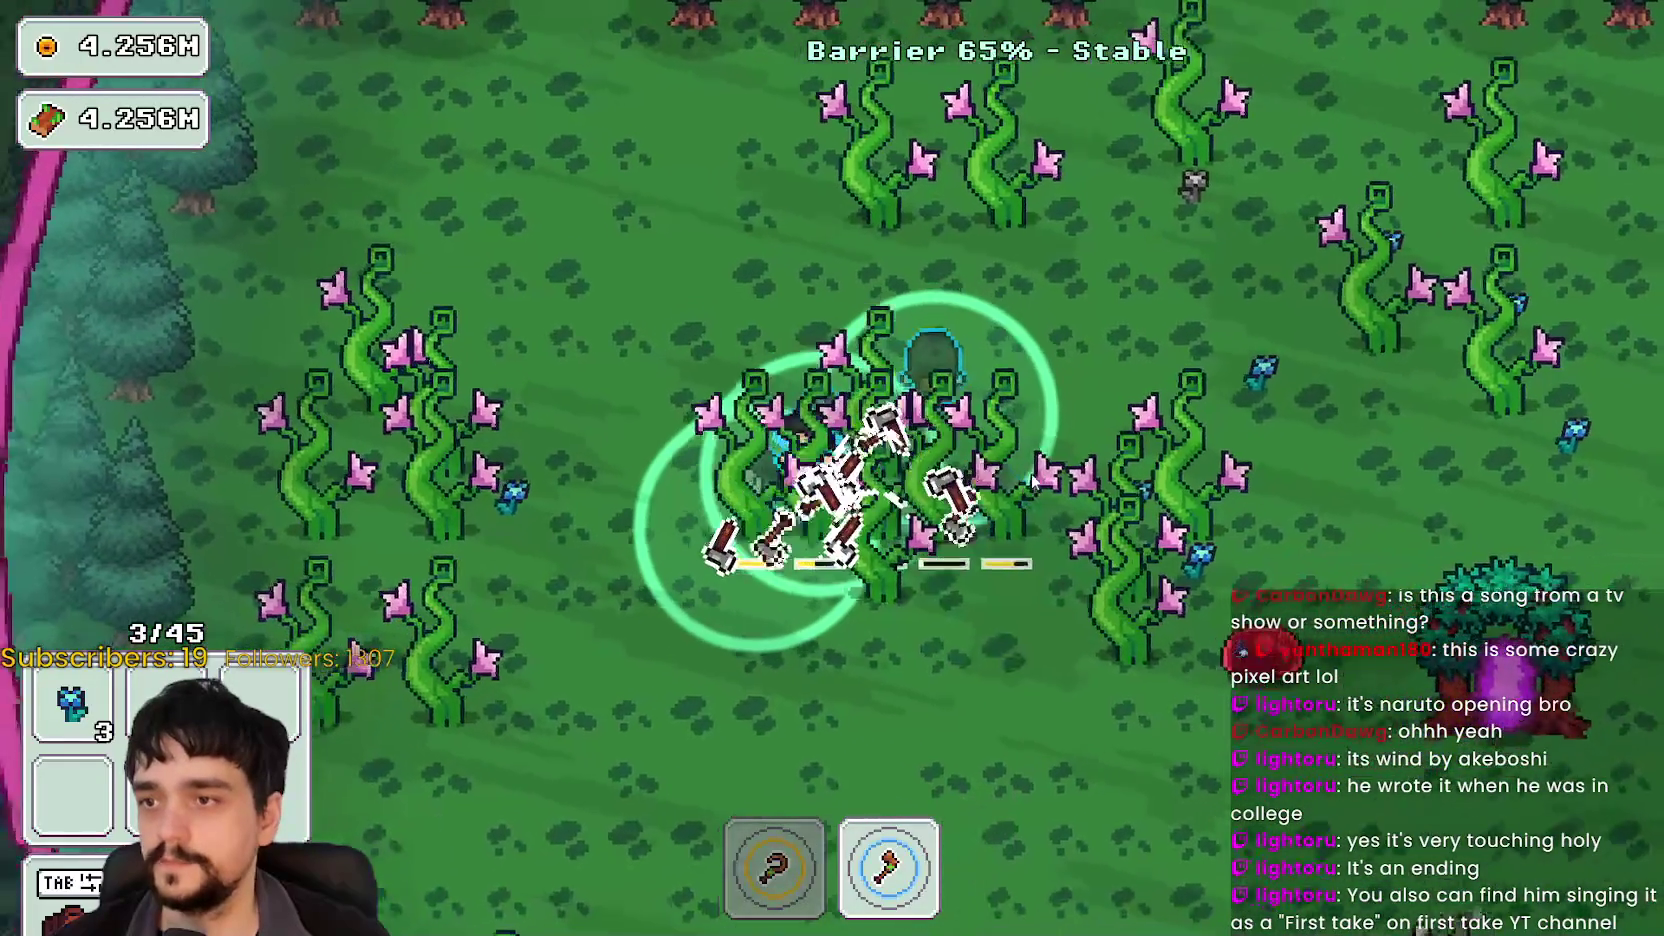
pyautogui.press('a')
pyautogui.press('s')
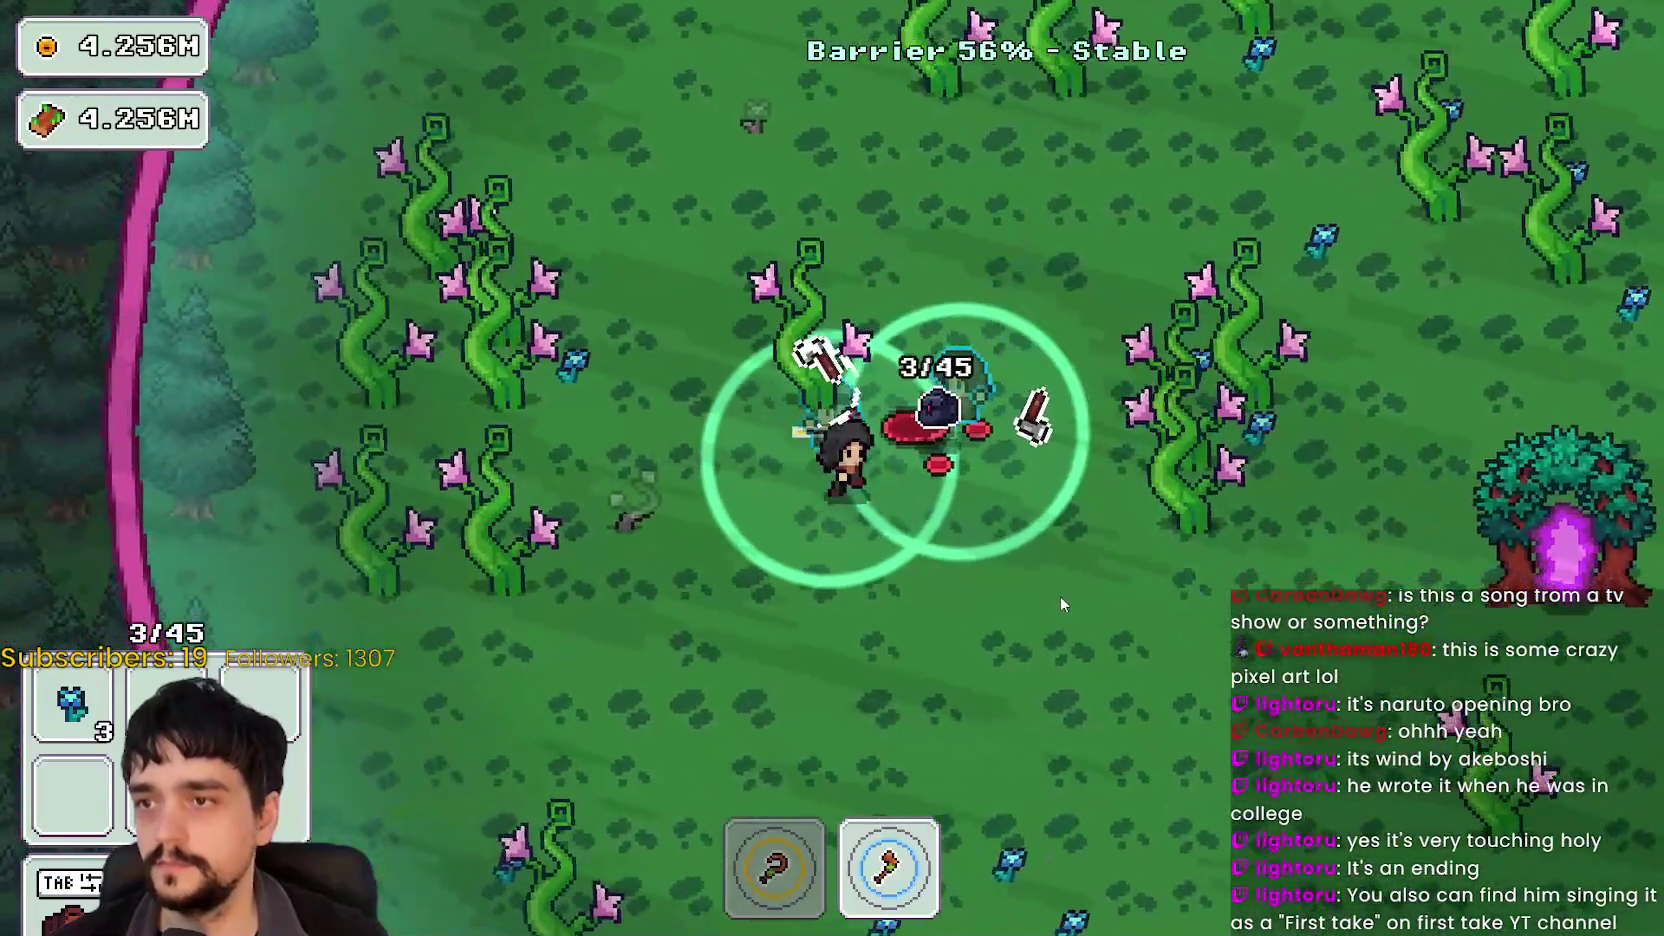
pyautogui.press('d')
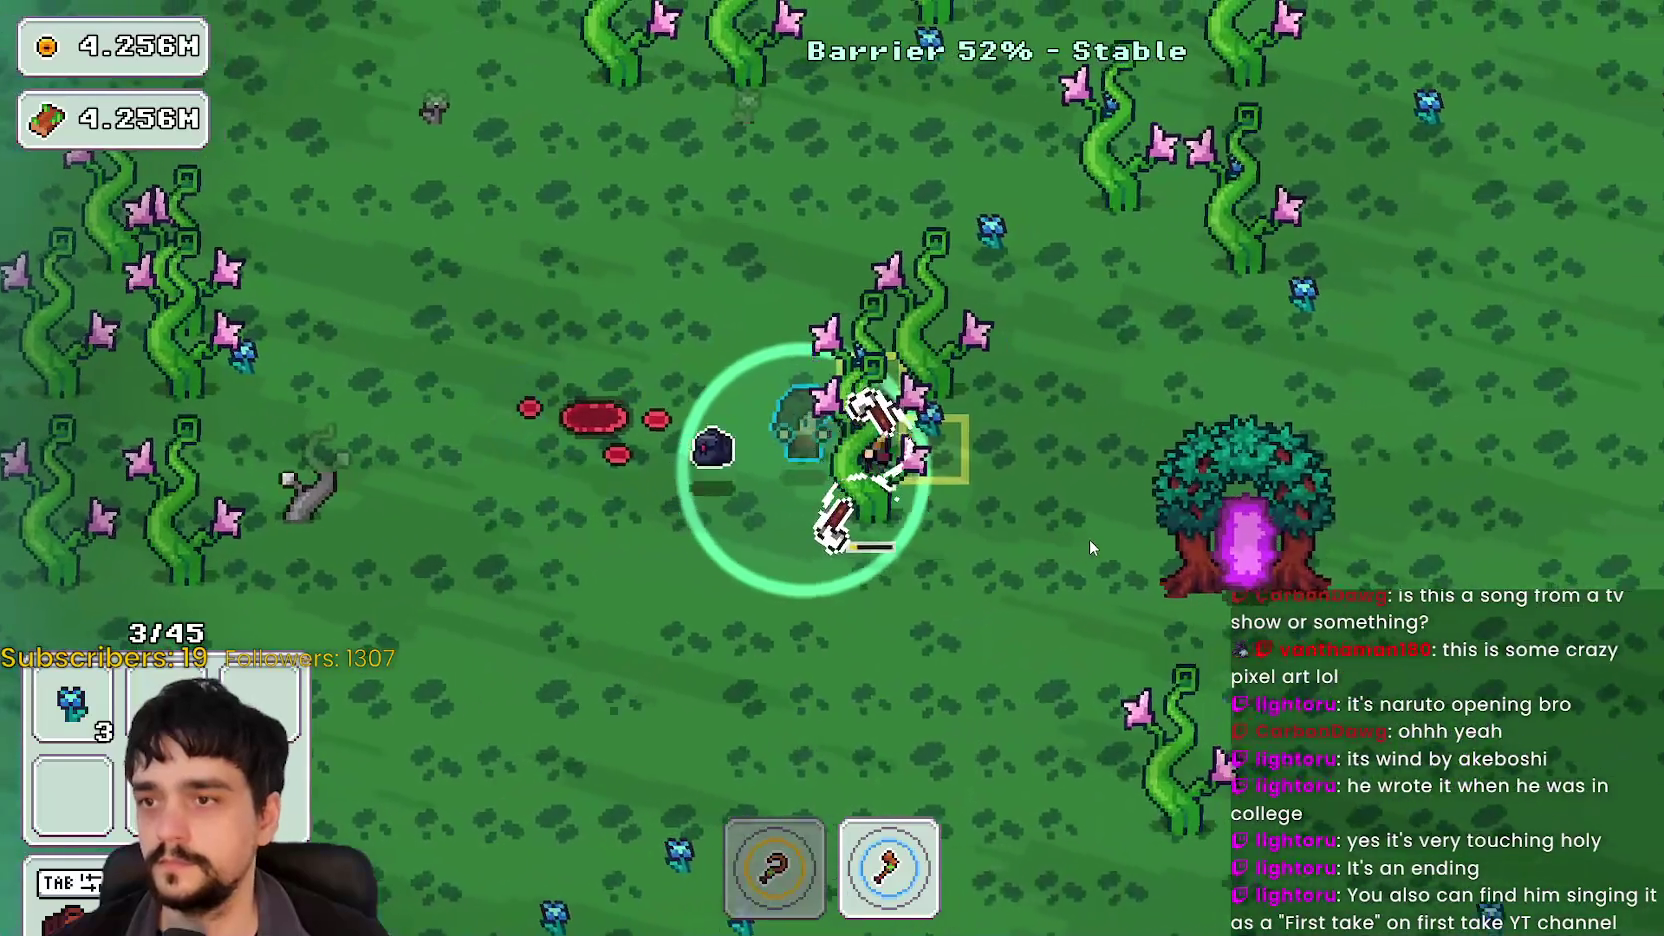
# Step: Gather more flowers with the pickaxe, then switch back to the axe and cross the clearing
pyautogui.press('d')
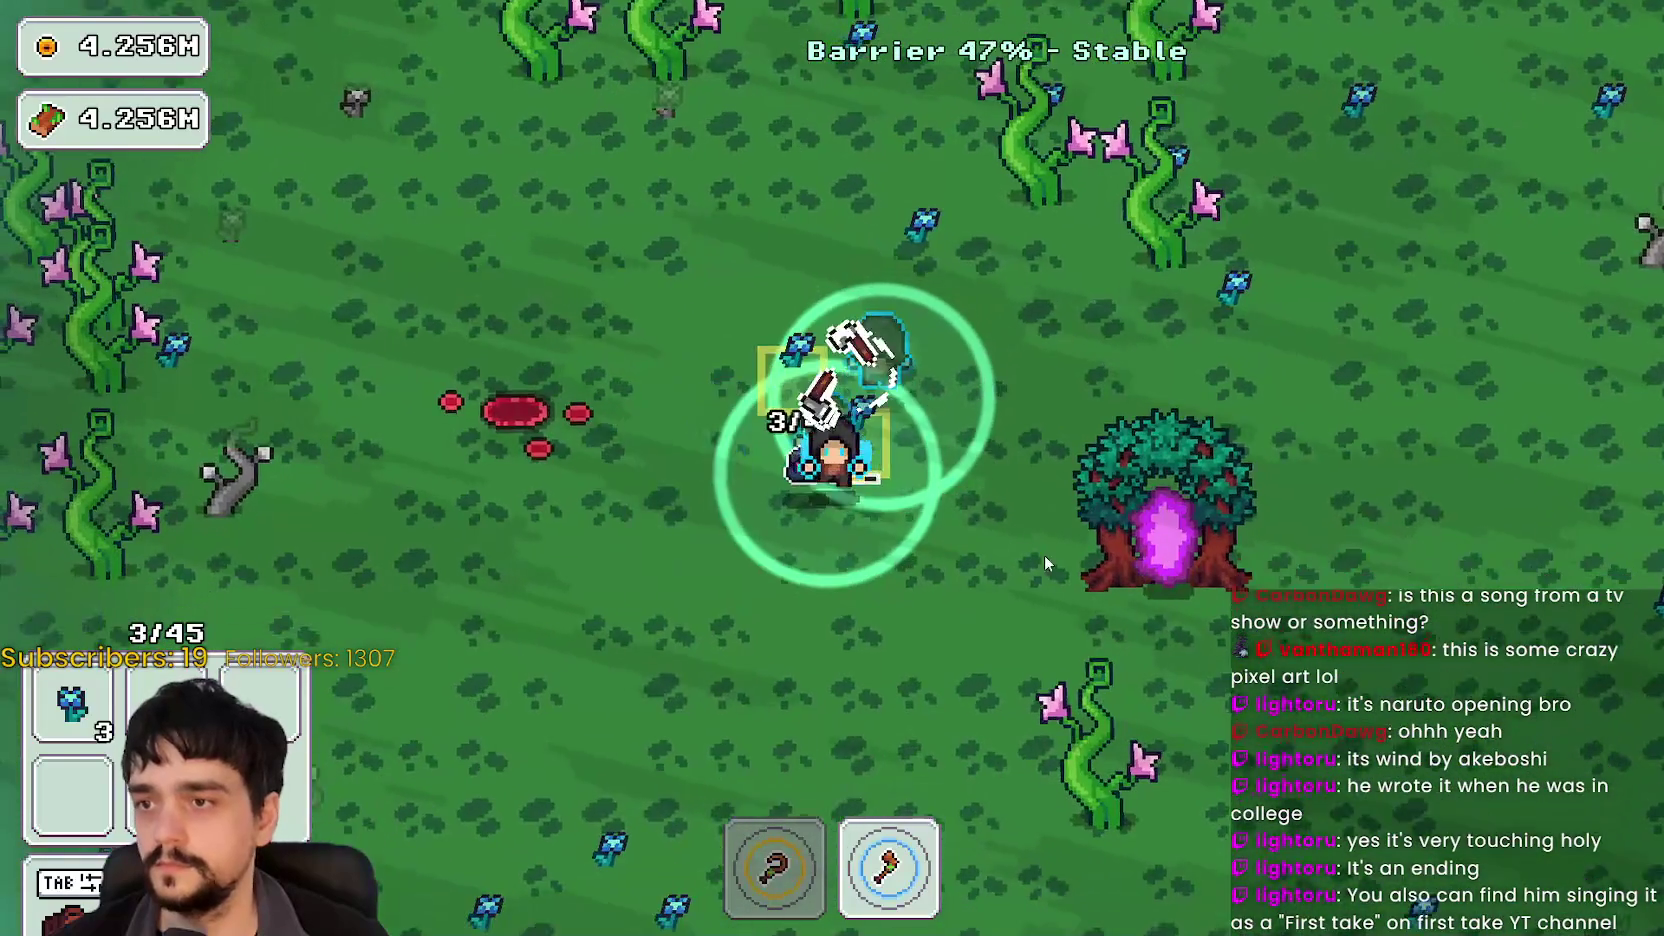
pyautogui.press('1')
pyautogui.press('w')
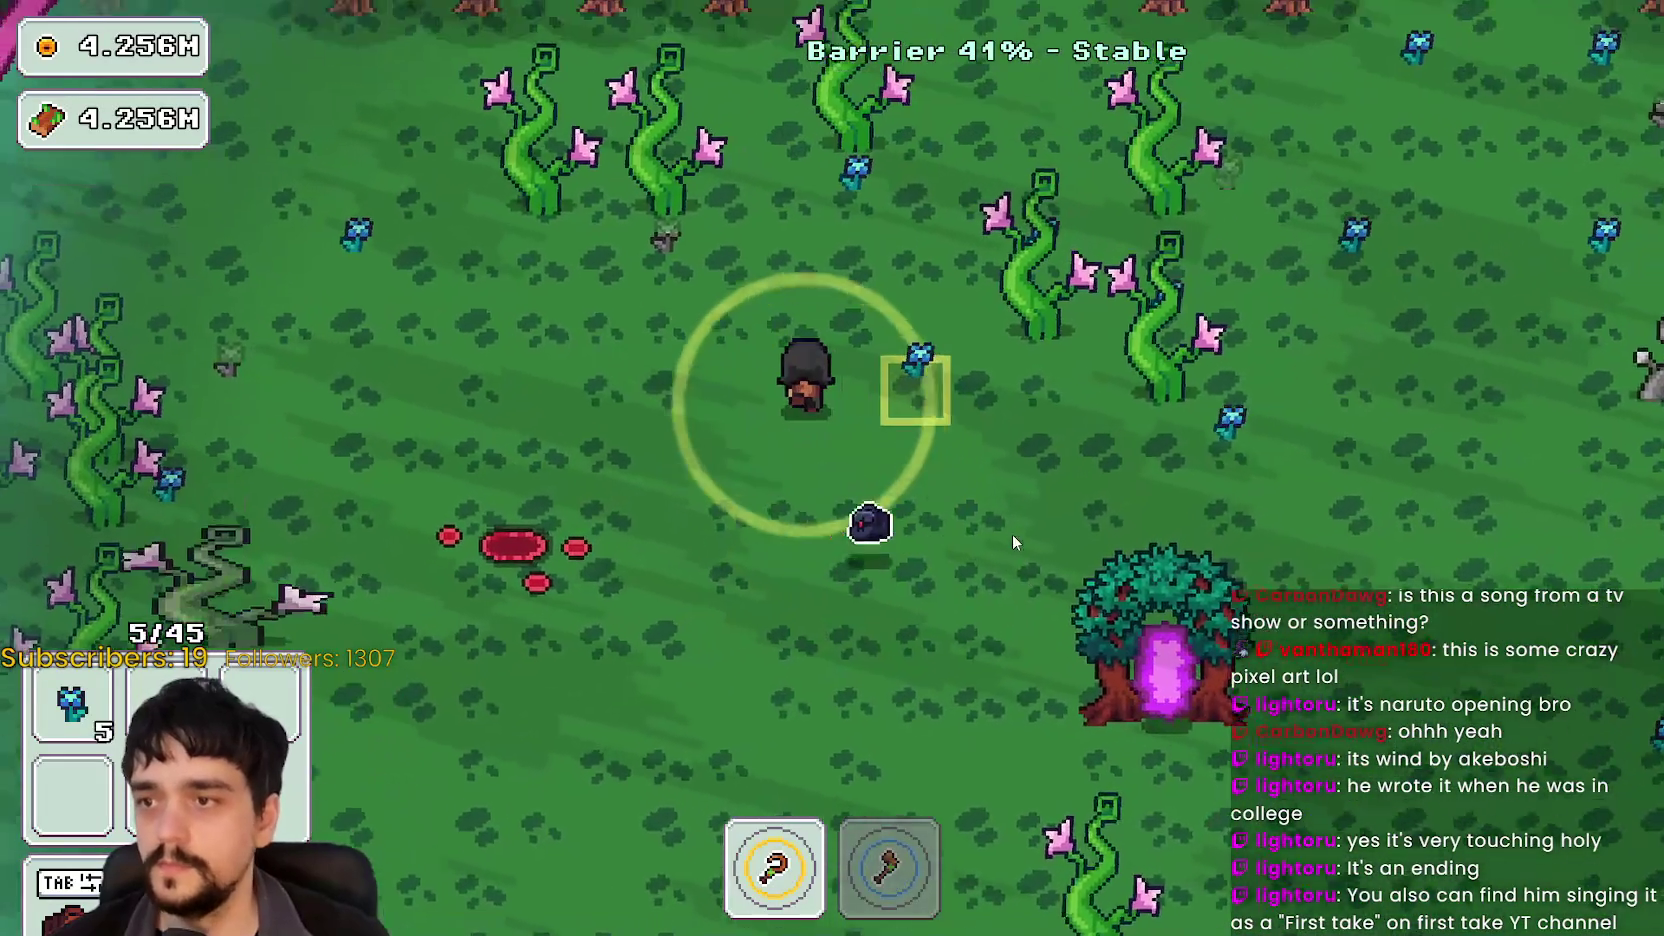
pyautogui.press('w')
pyautogui.press('2')
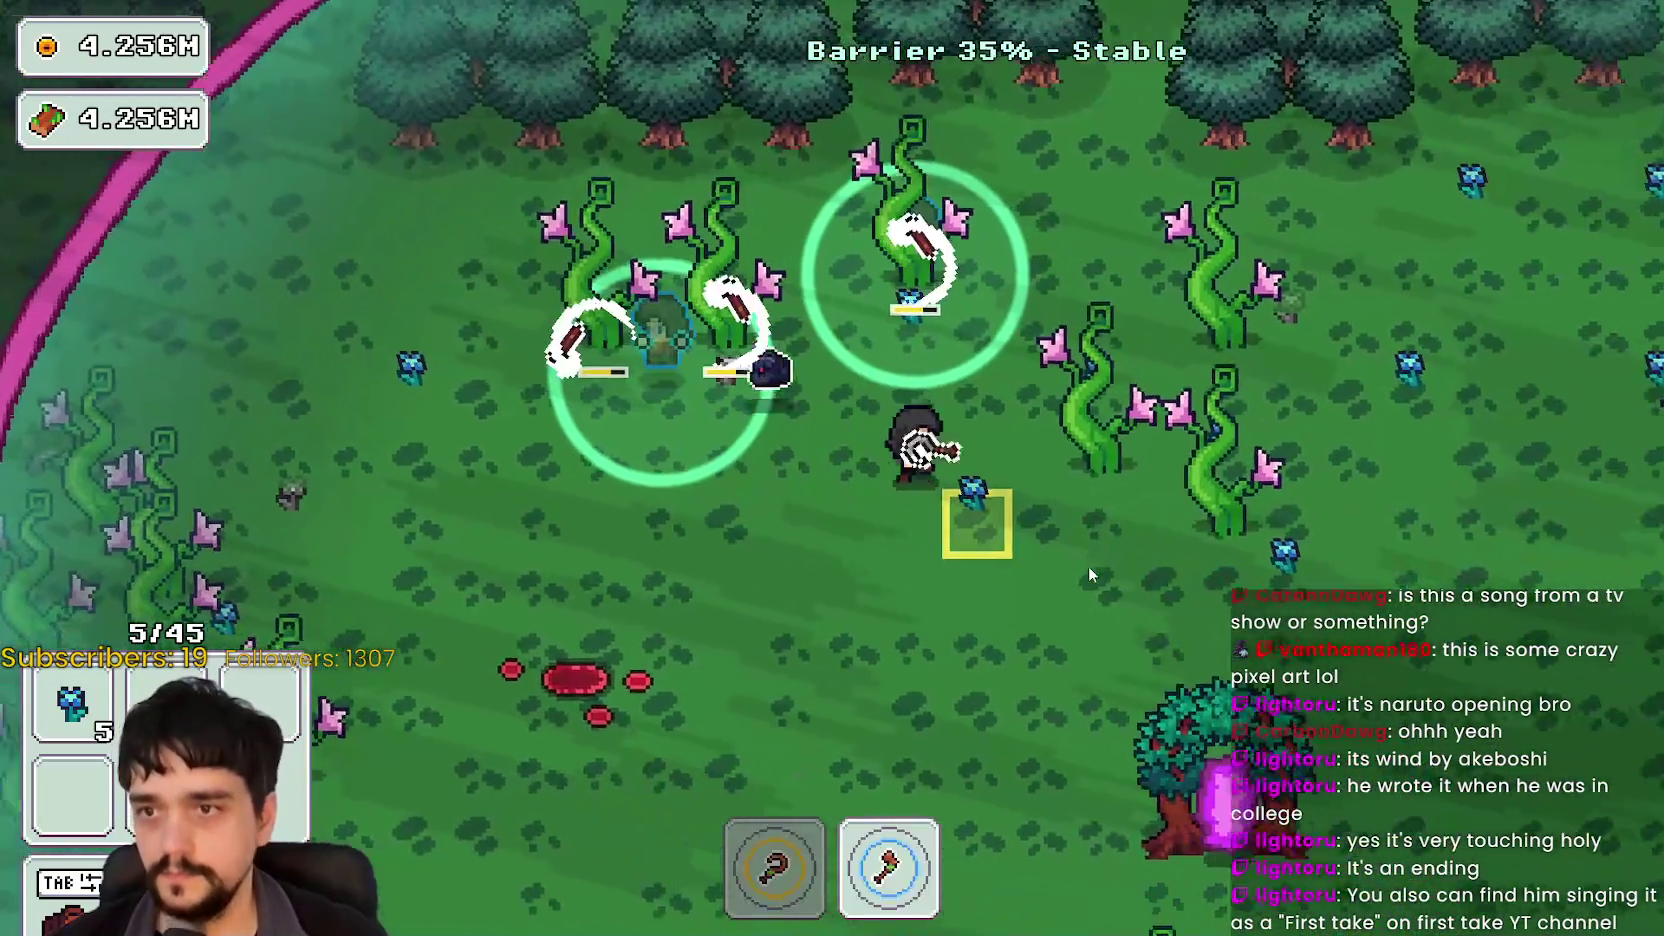
pyautogui.press('a')
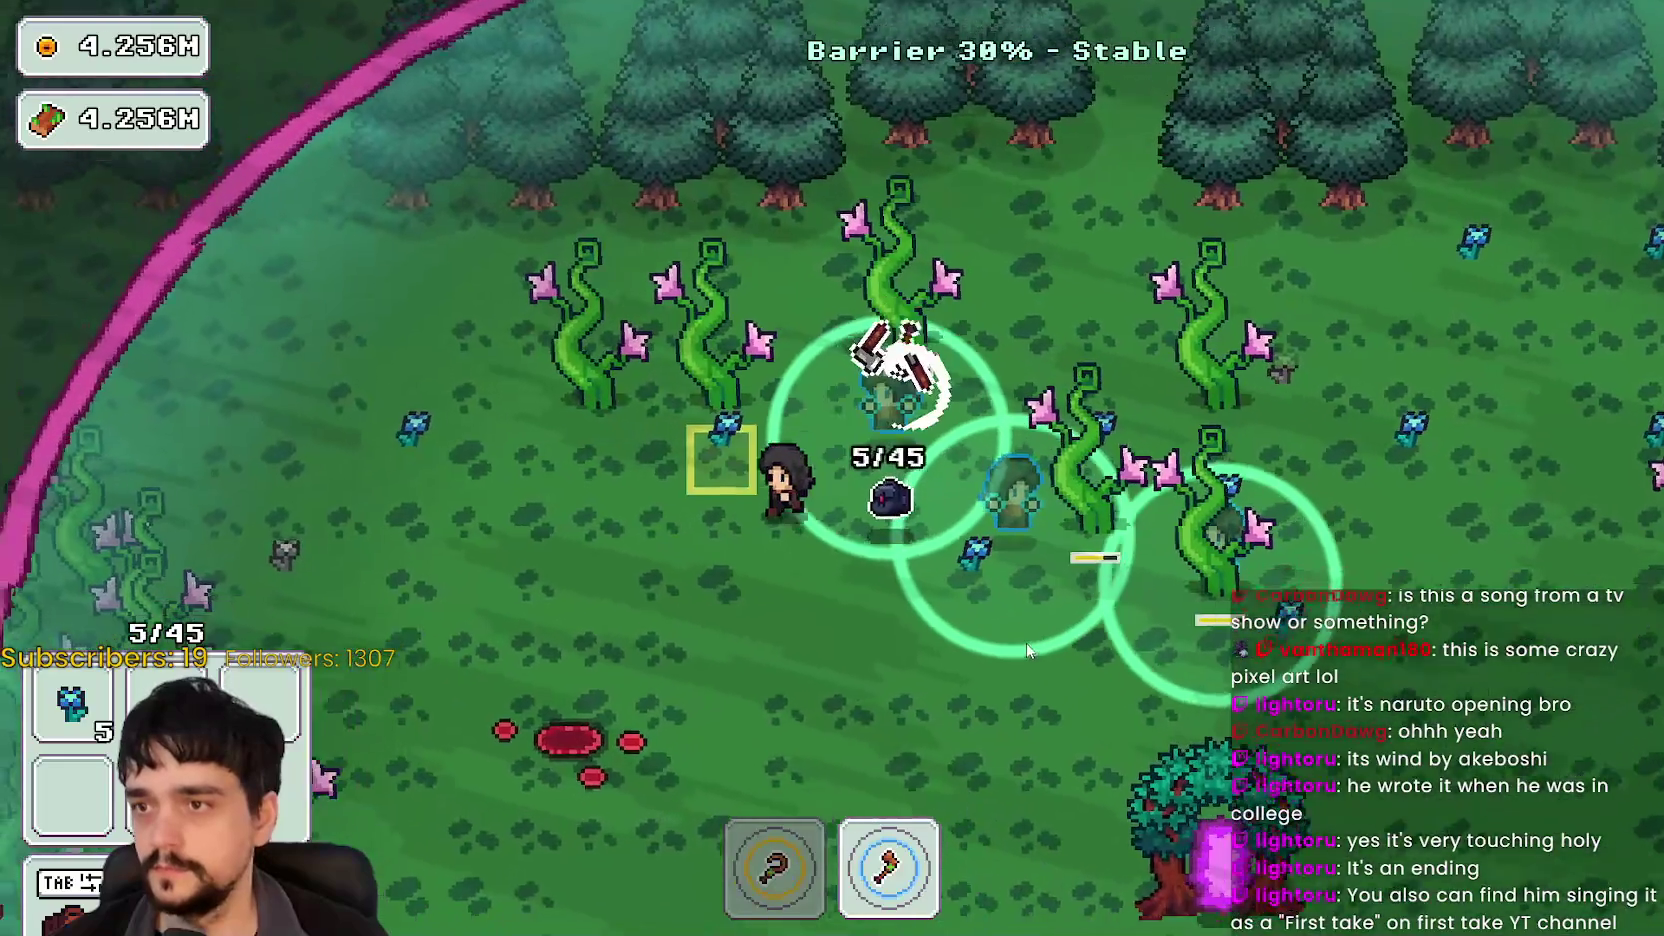
pyautogui.press('a')
pyautogui.press('w')
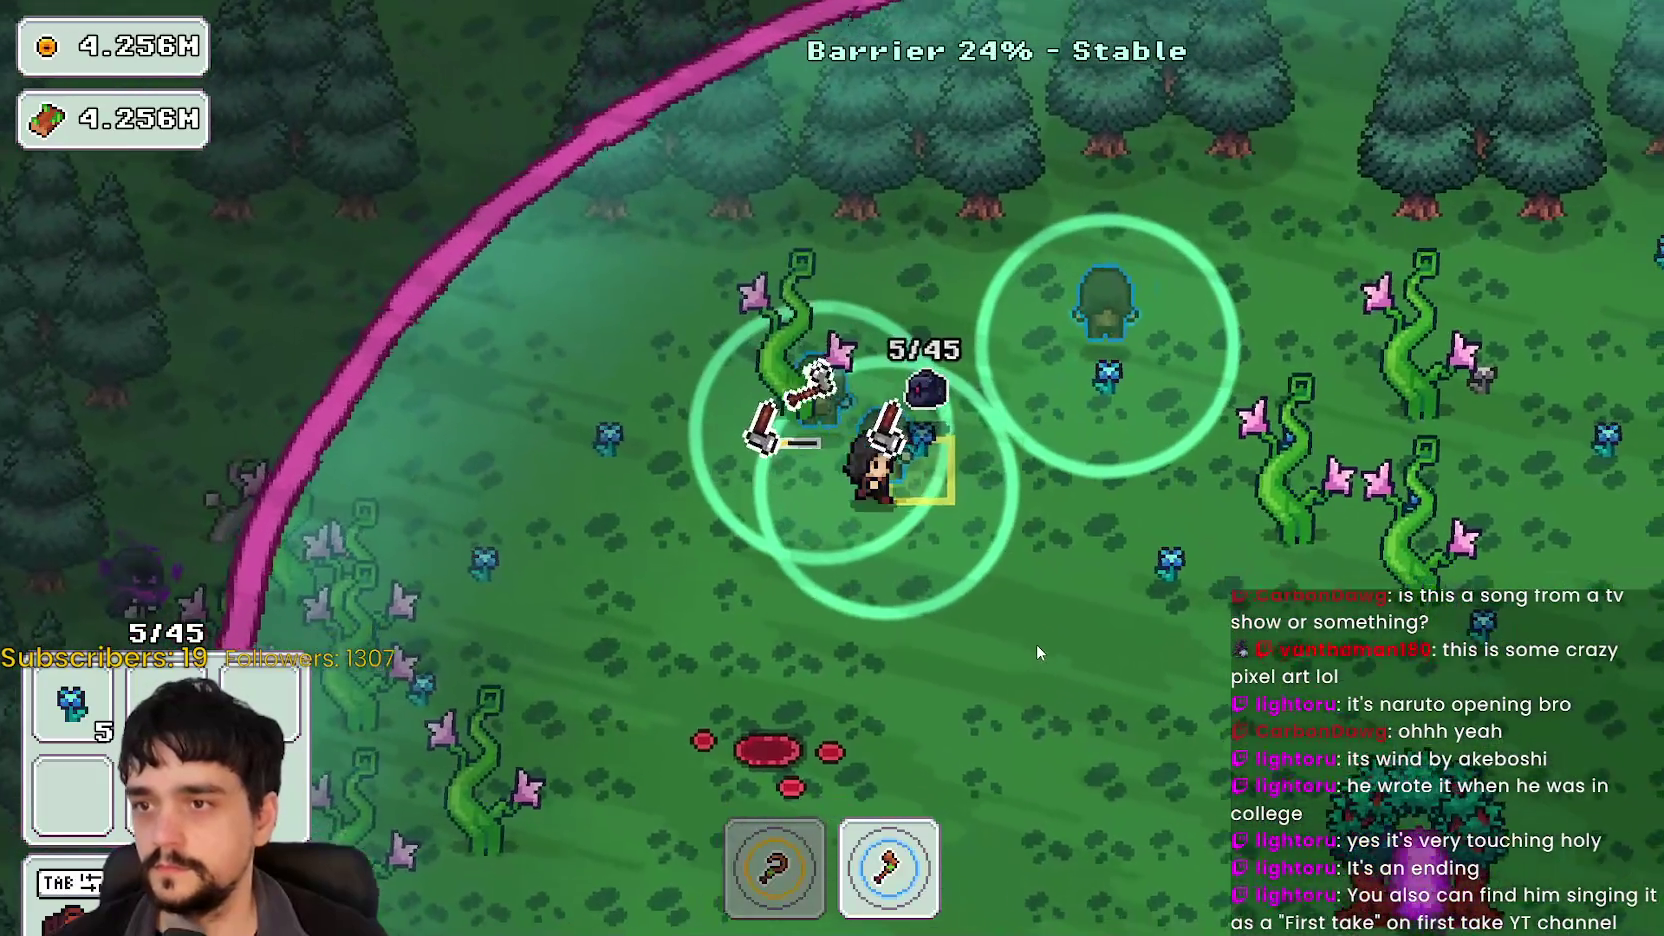
pyautogui.press('s')
pyautogui.press('d')
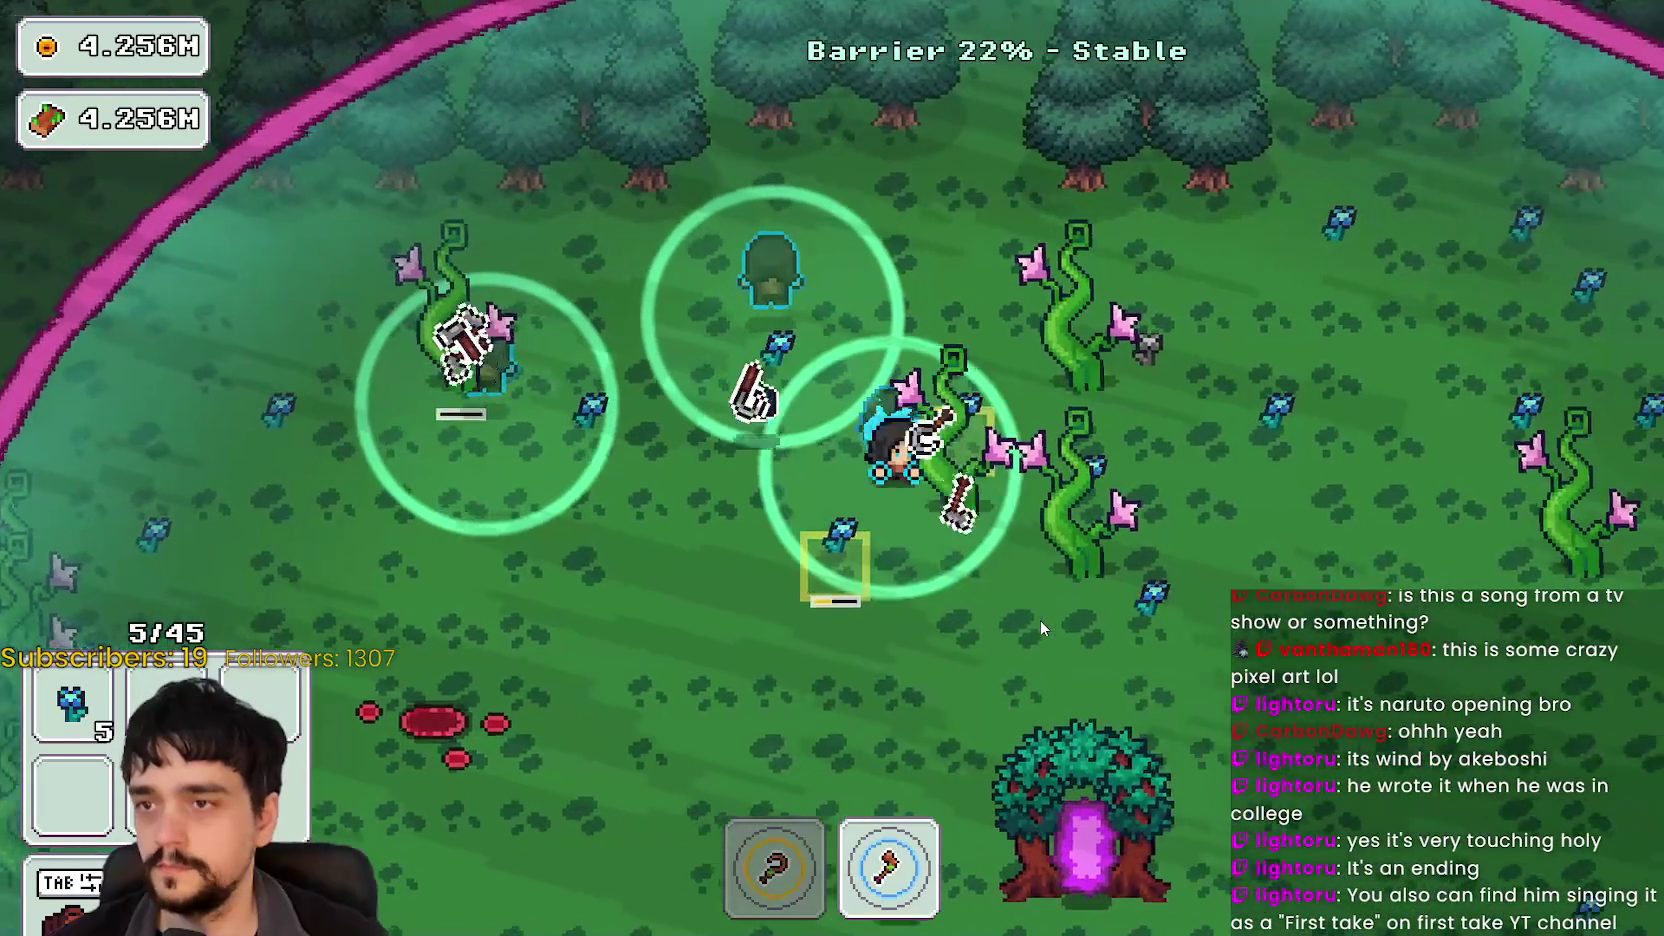
pyautogui.press('d')
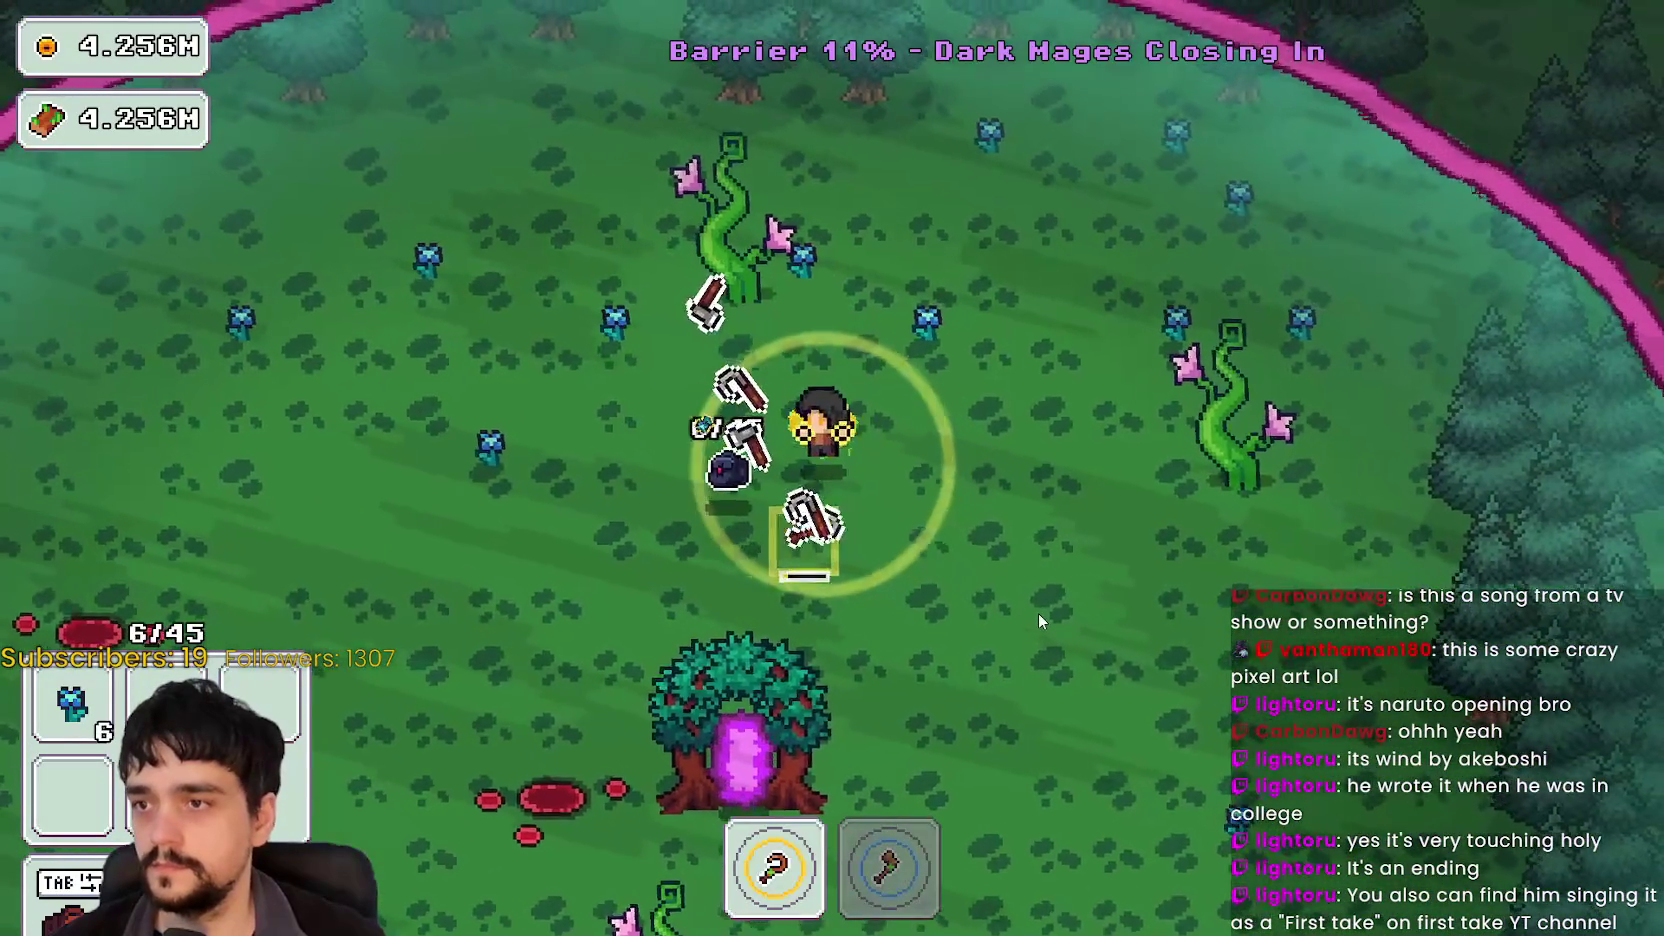
# Step: Collect blue flowers along the barrier edge as it collapses, heading for the portal tree
pyautogui.press('a')
pyautogui.press('w')
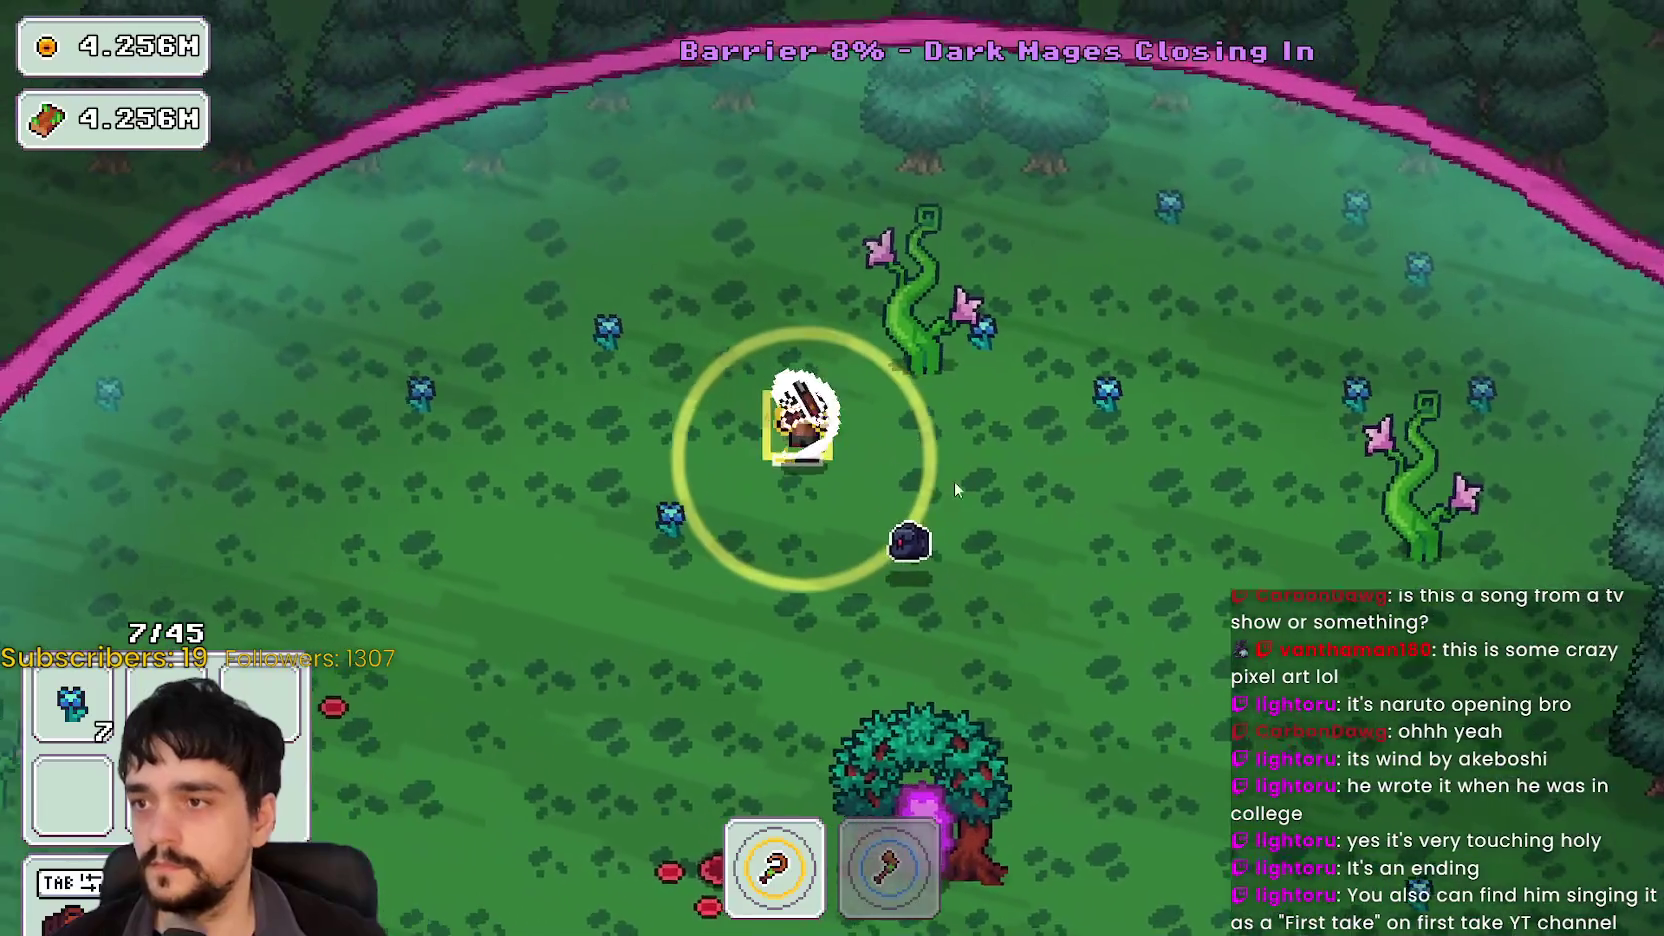
pyautogui.press('a')
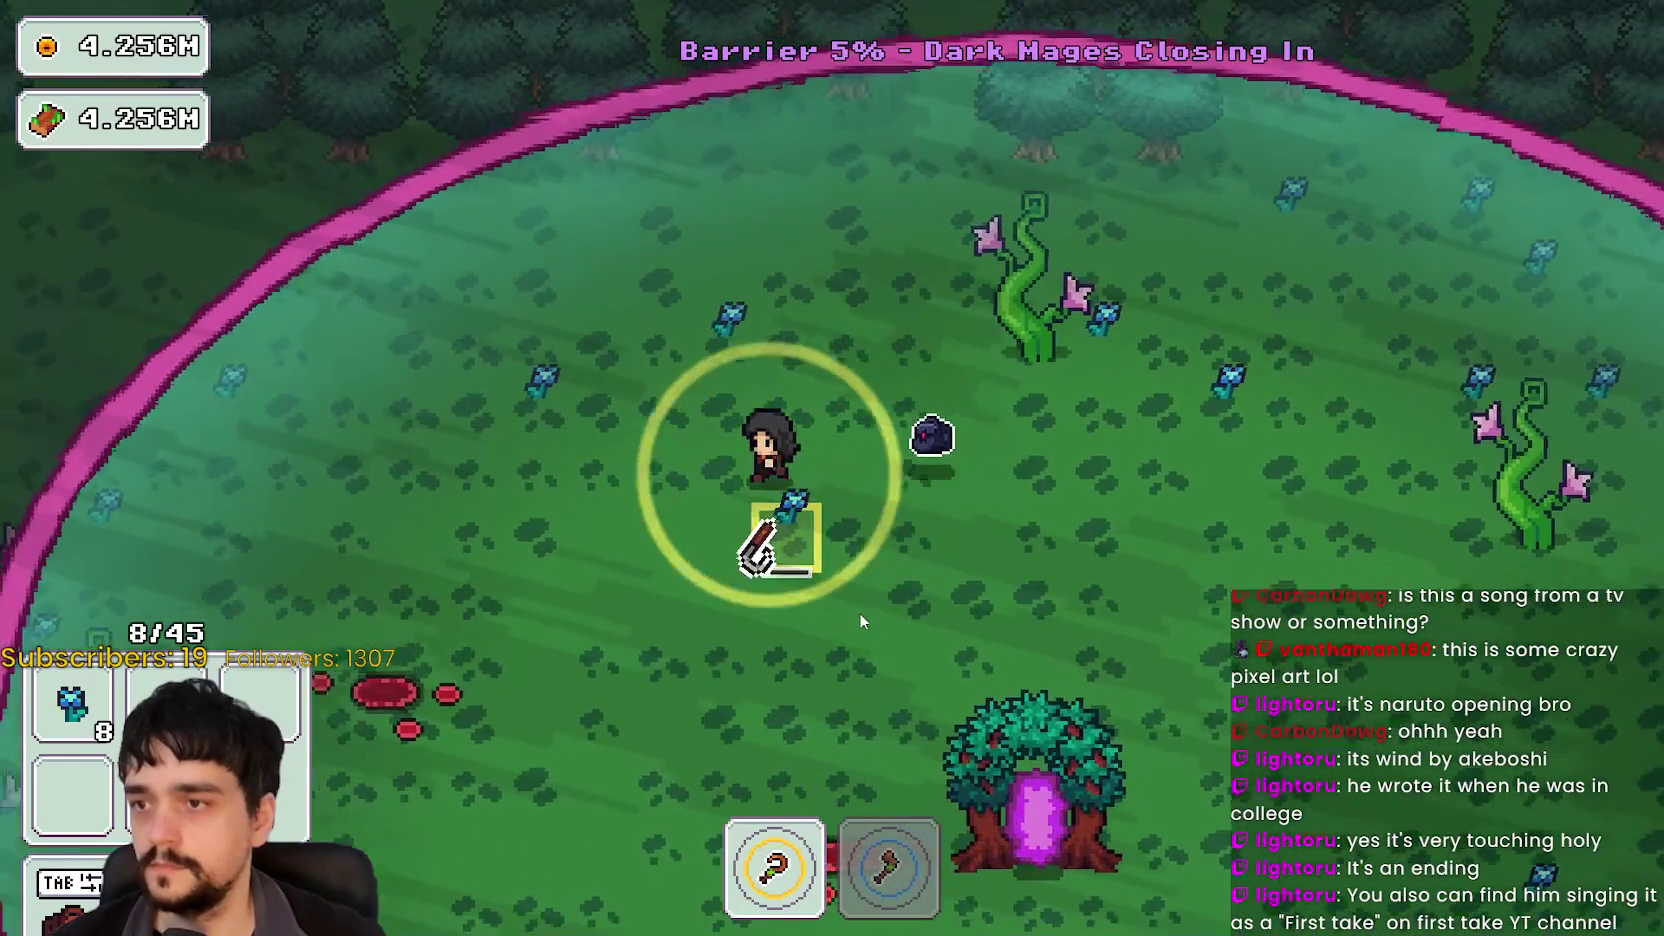
pyautogui.press('a')
pyautogui.press('s')
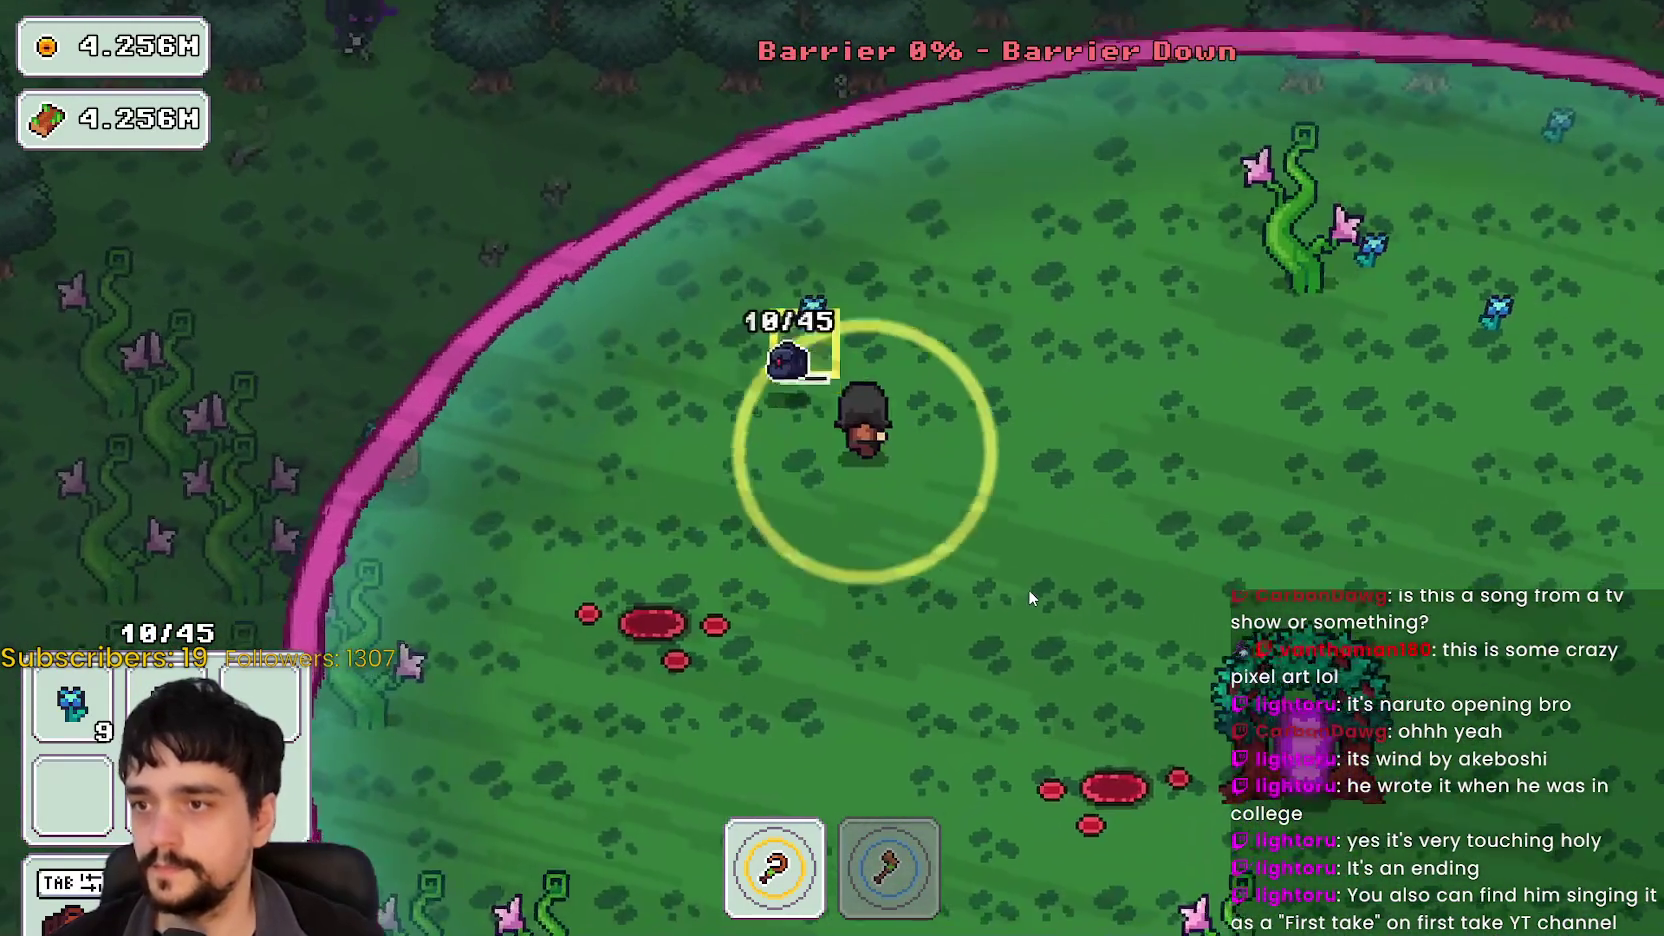
pyautogui.press('d')
pyautogui.press('s')
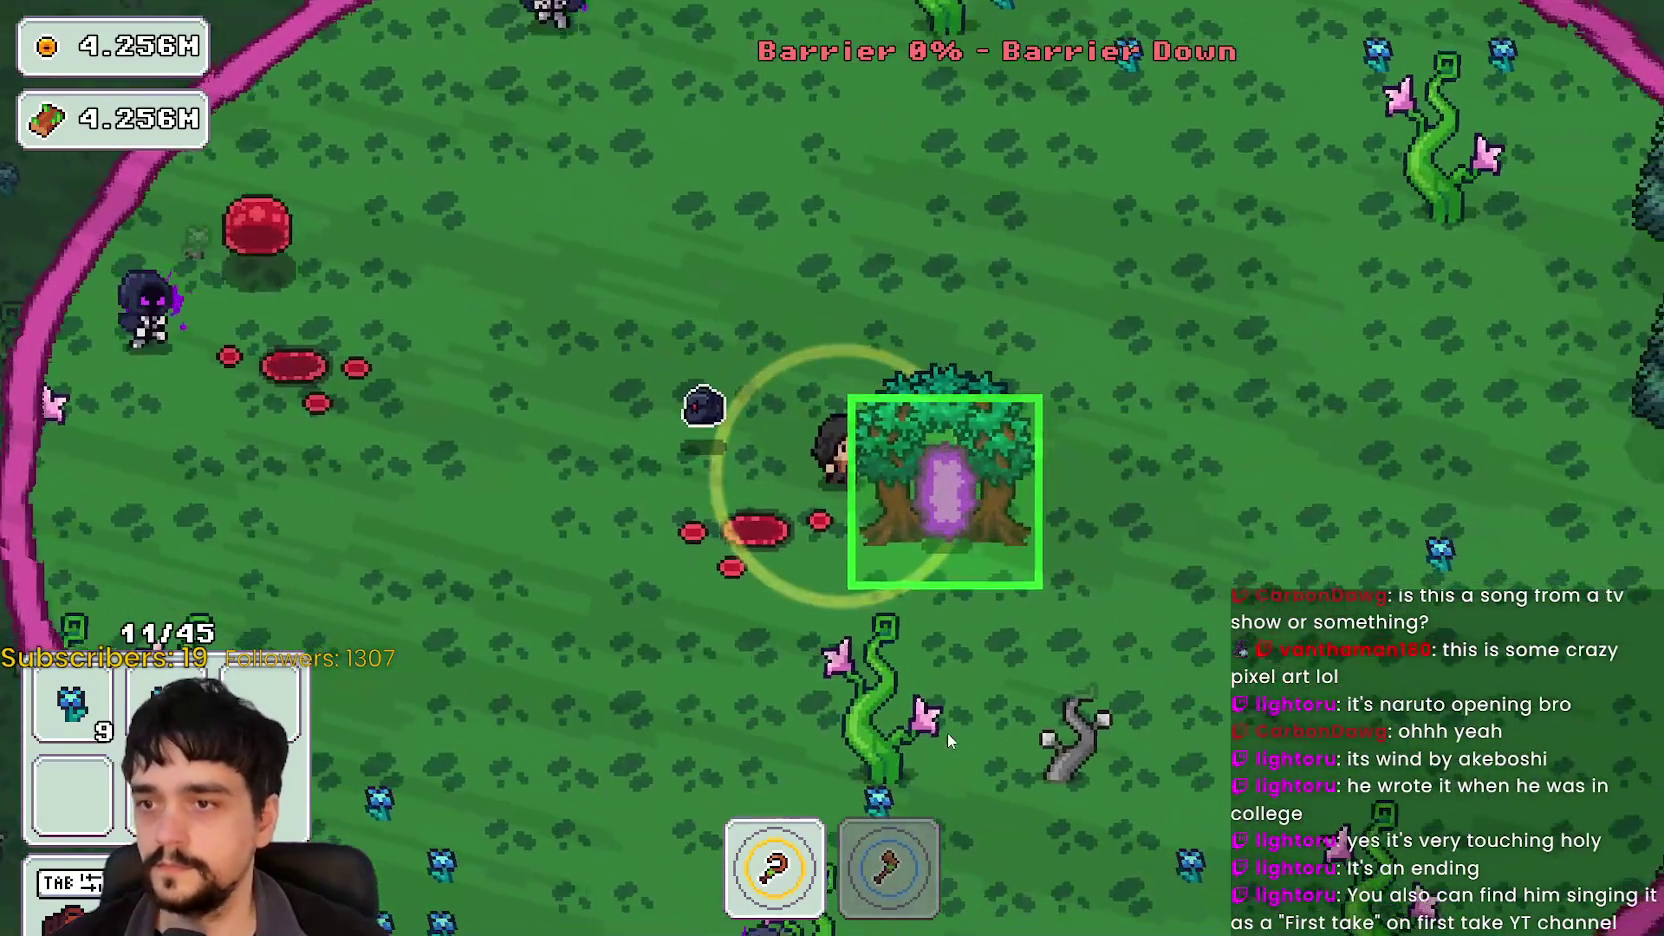
# Step: Circle the portal tree and enter it, ending the run at 00:45 with 11 plants
pyautogui.press('s')
pyautogui.press('d')
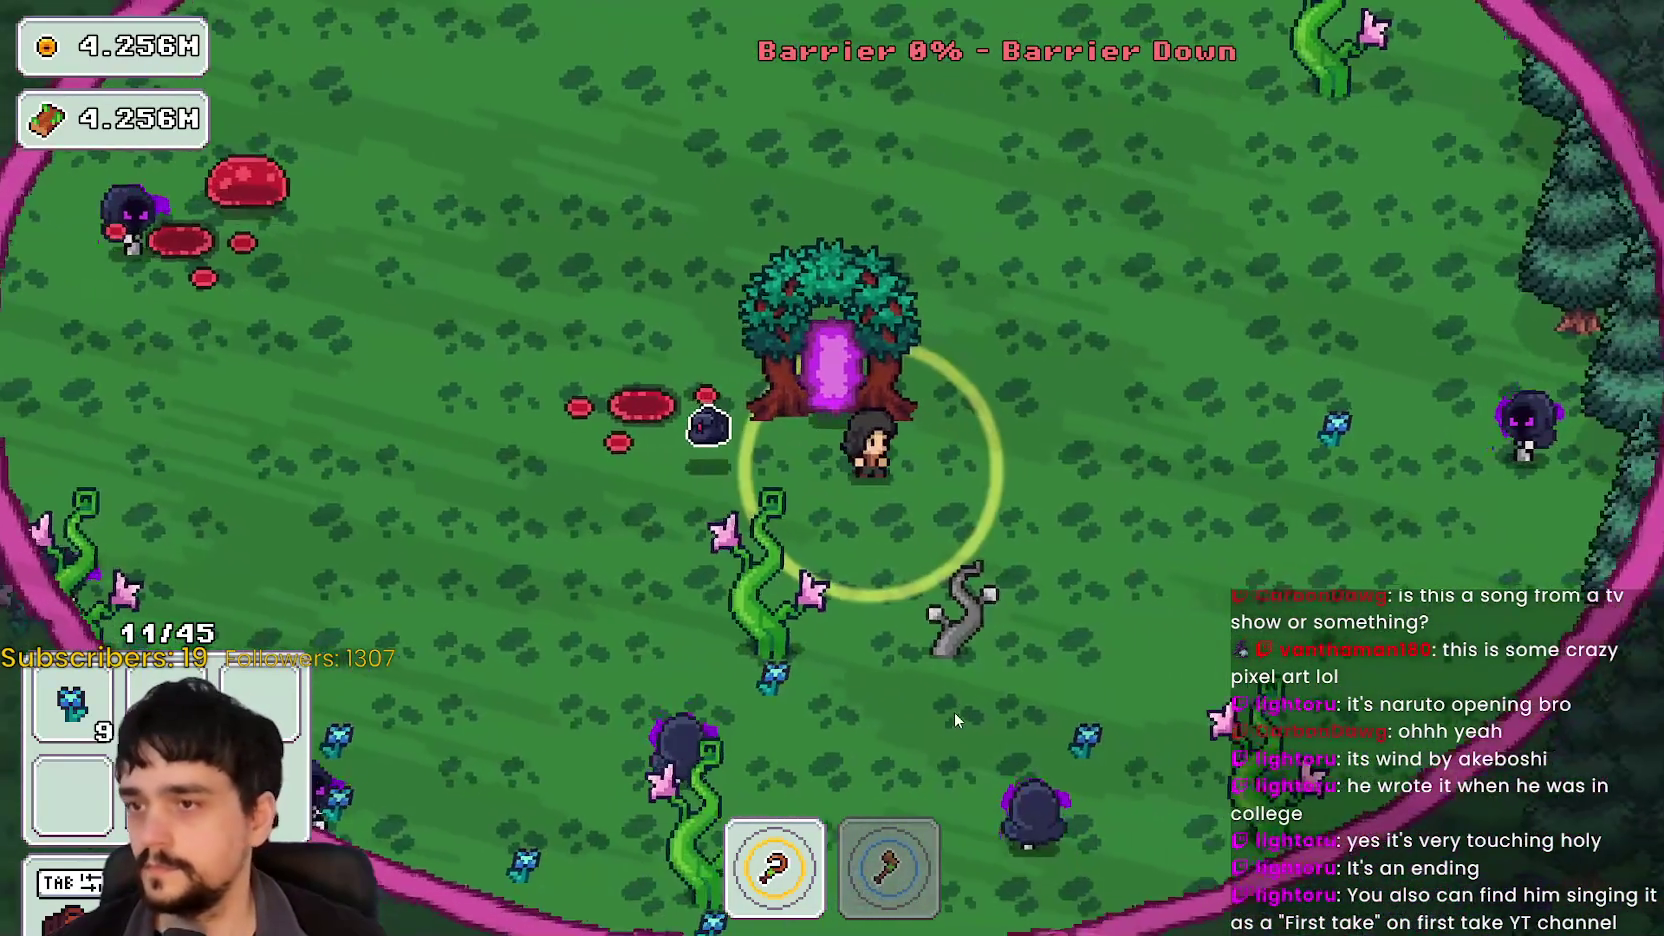
pyautogui.press('a')
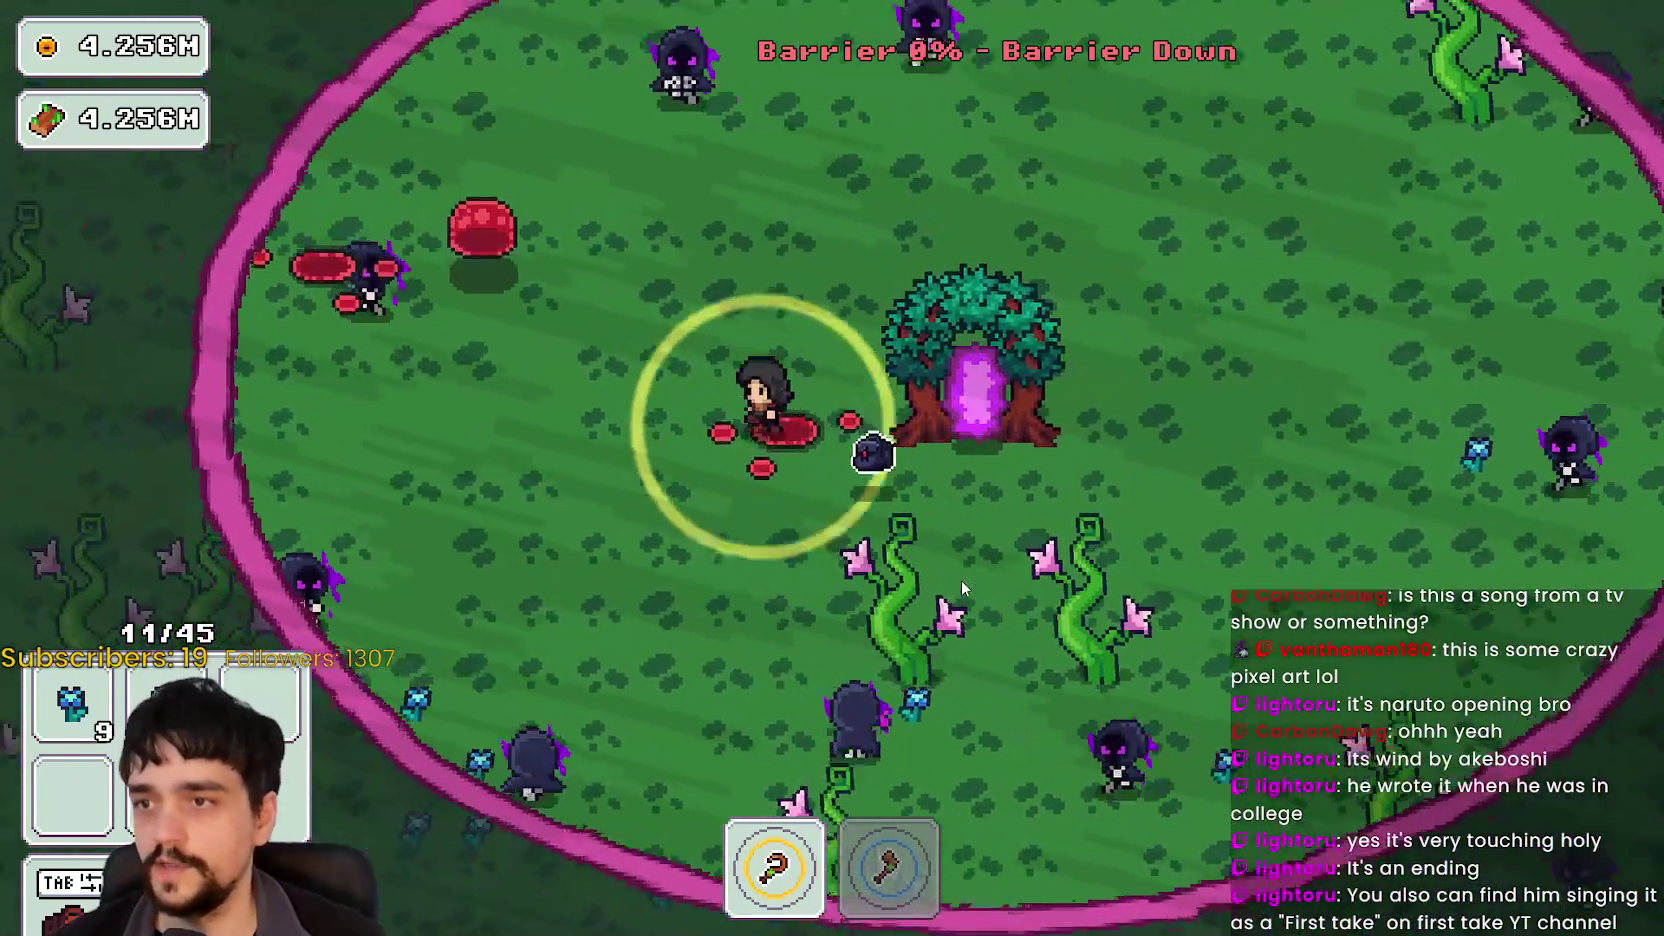
pyautogui.press('a')
pyautogui.press('d')
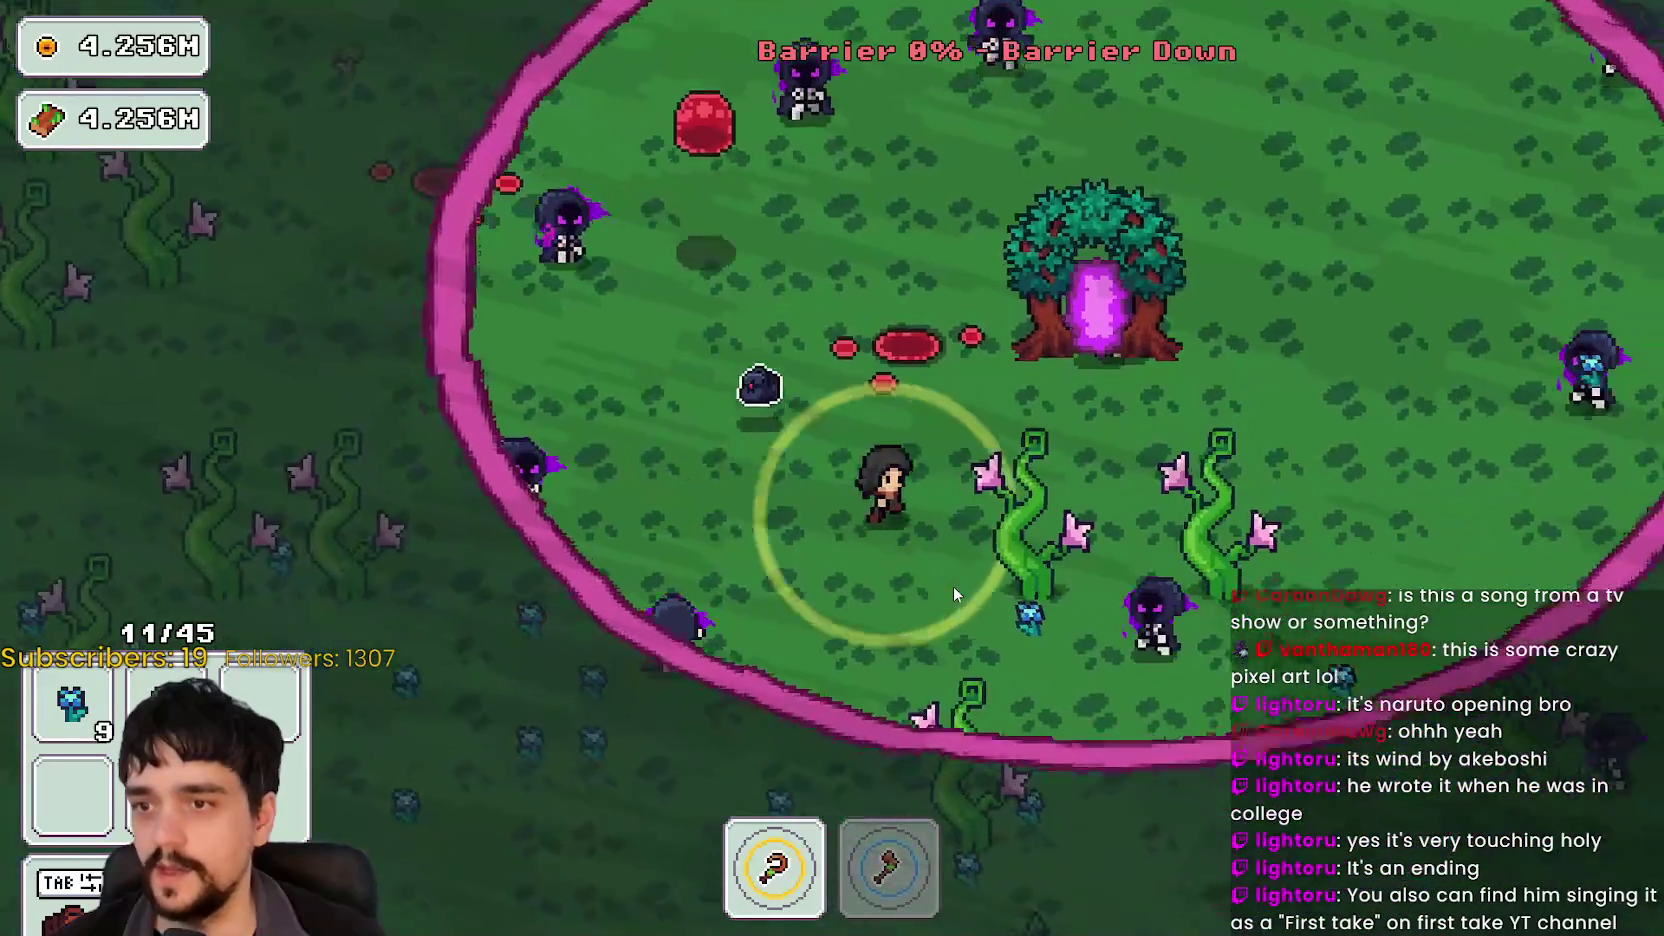
pyautogui.press('w')
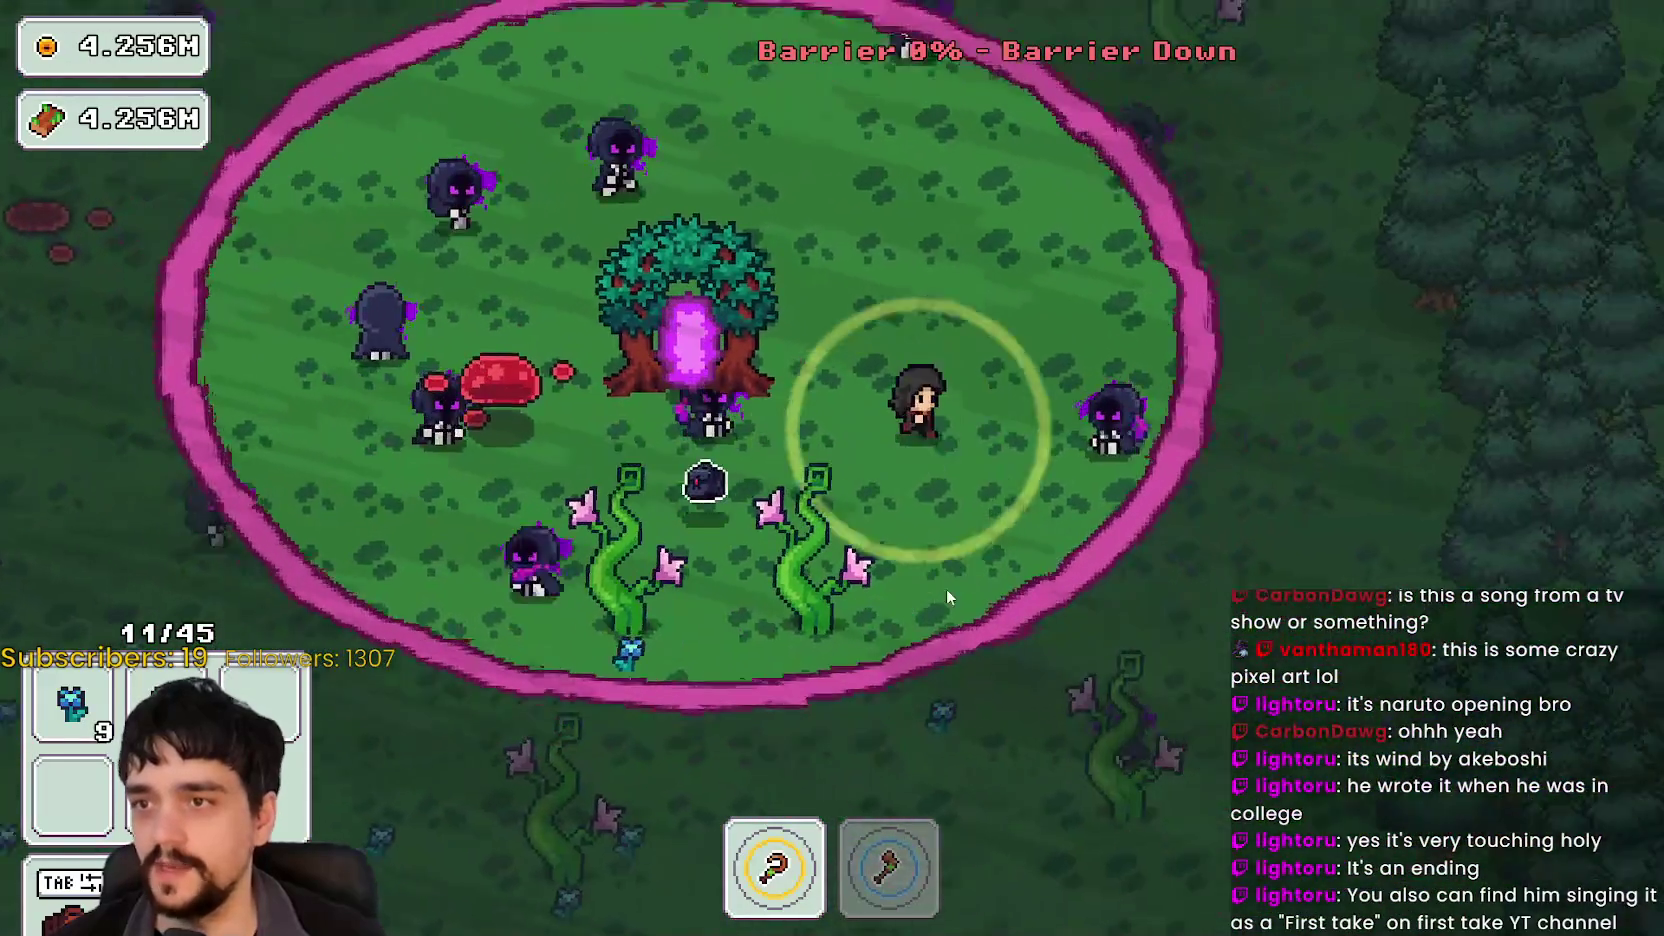
pyautogui.press('a')
pyautogui.press('e')
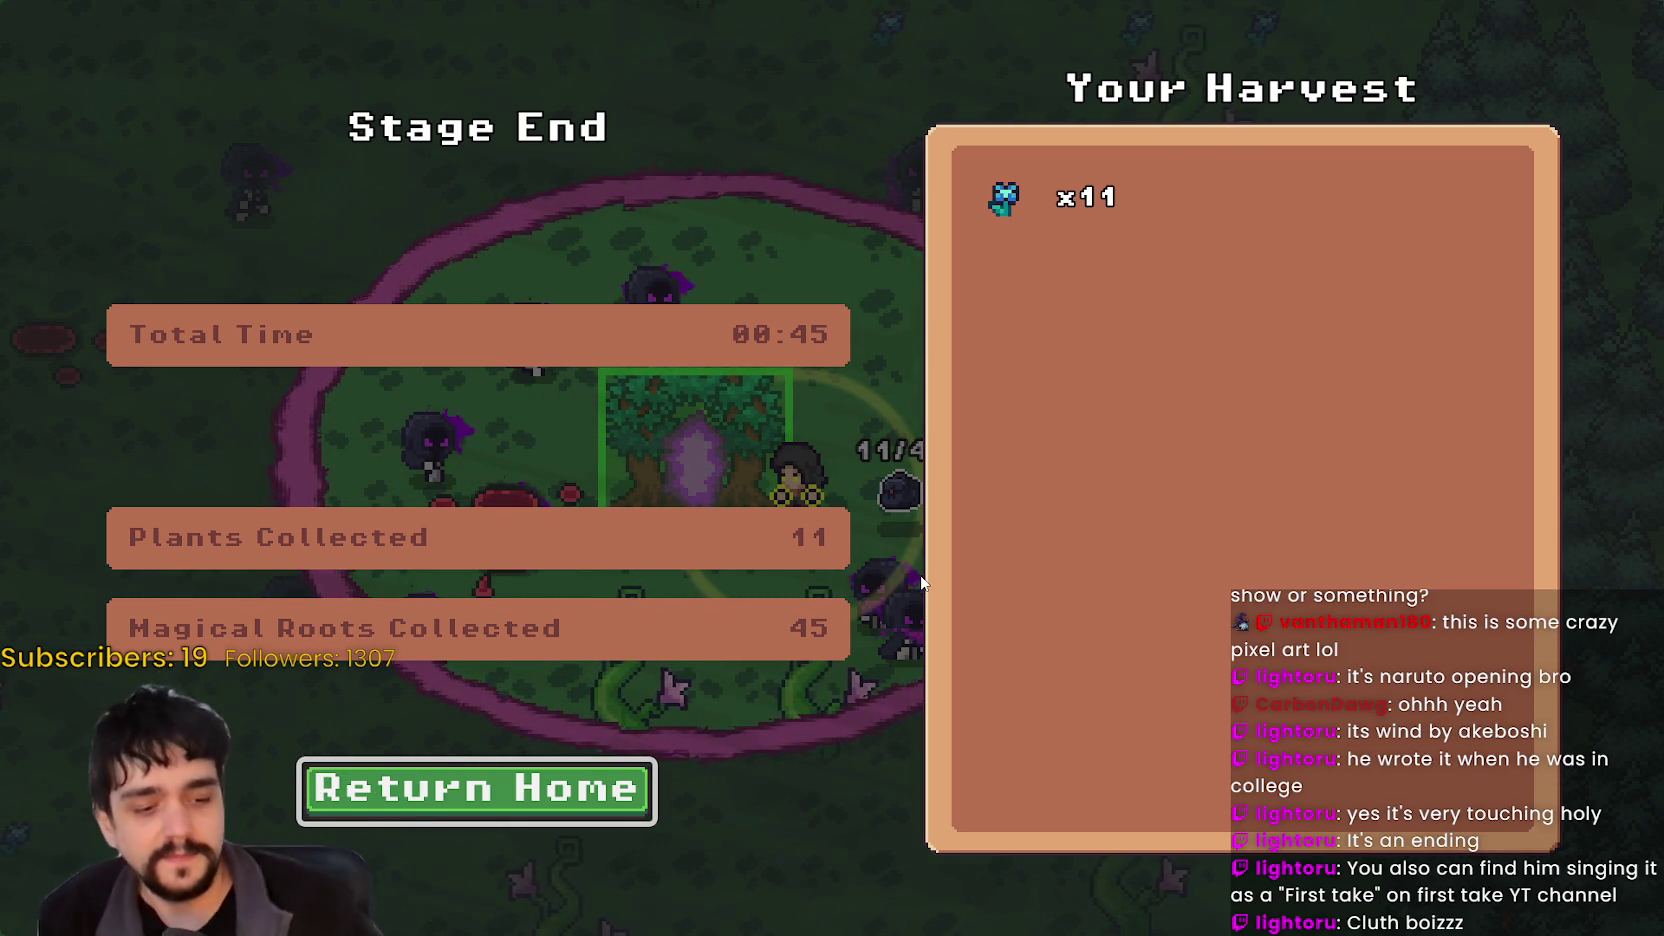
# Step: Choose Return Home on the Stage End screen to reload the village
pyautogui.click(422, 793)
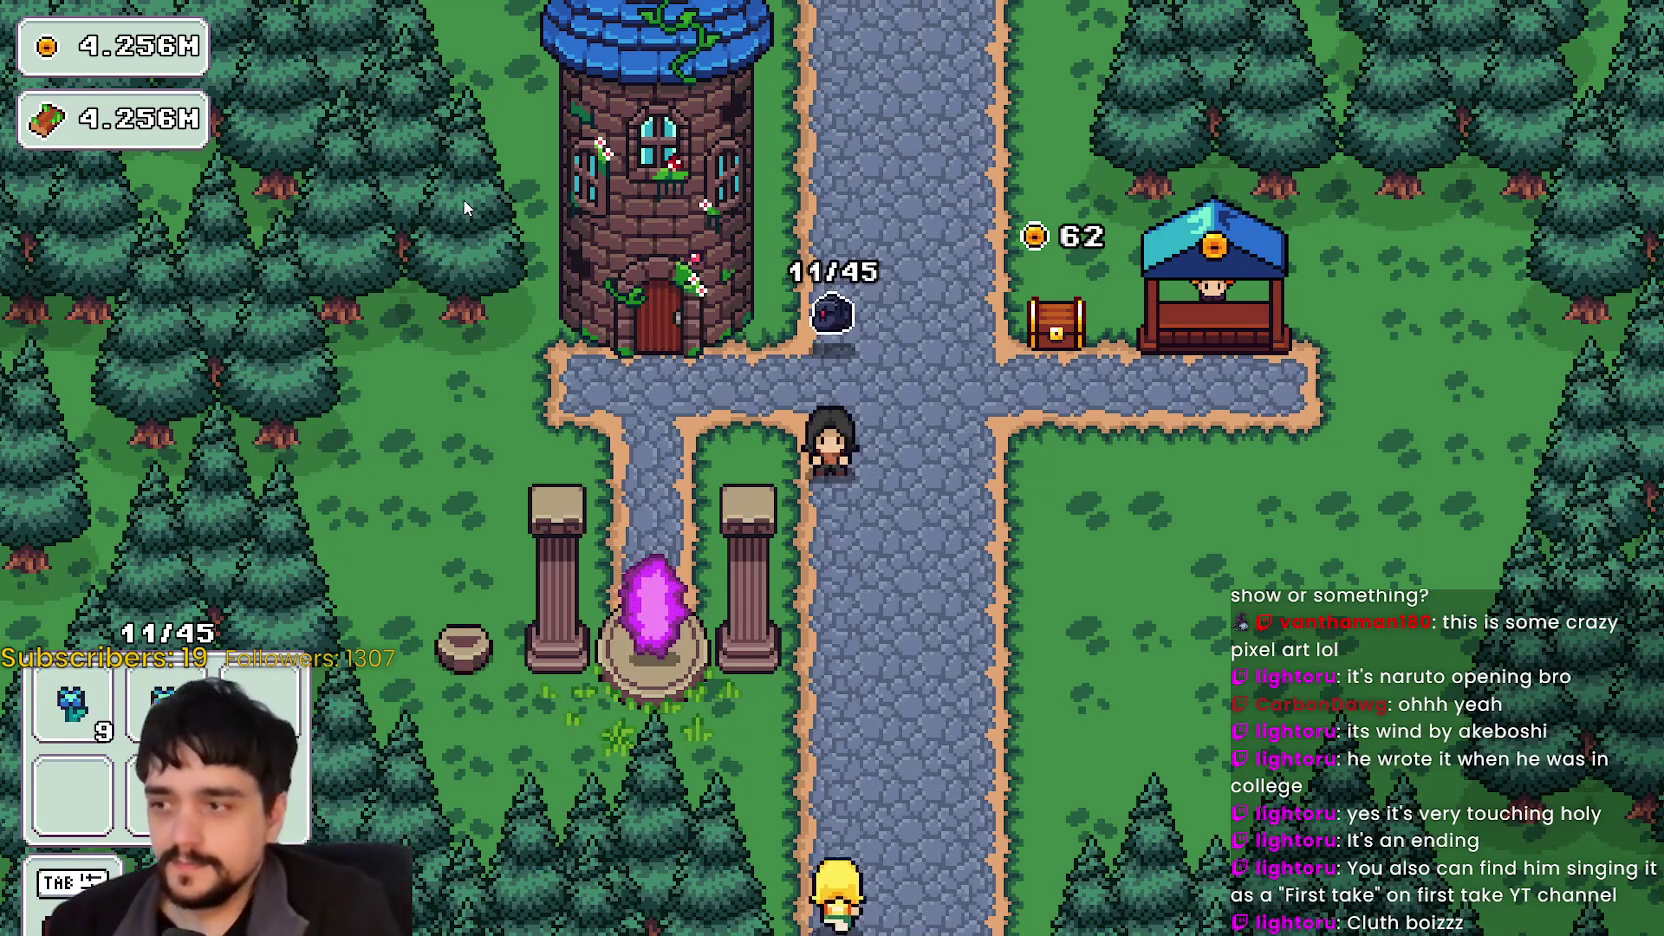
# Step: Sell the harvested flowers at the shop stall and collect coins from the chest
pyautogui.press('d')
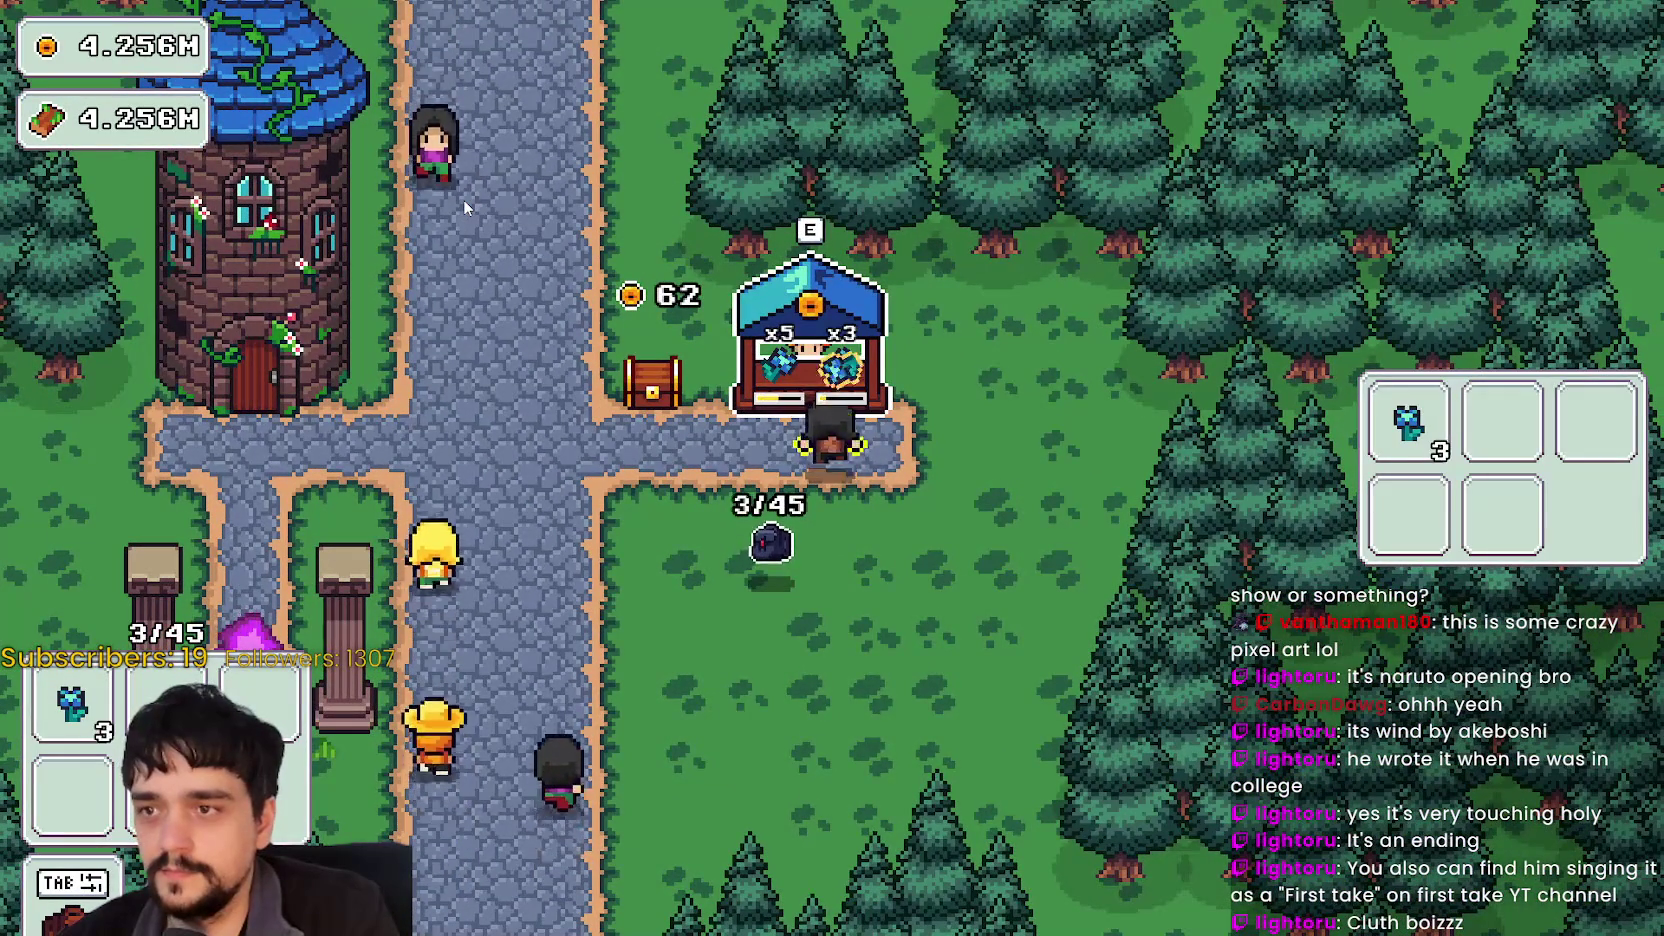
pyautogui.press('s')
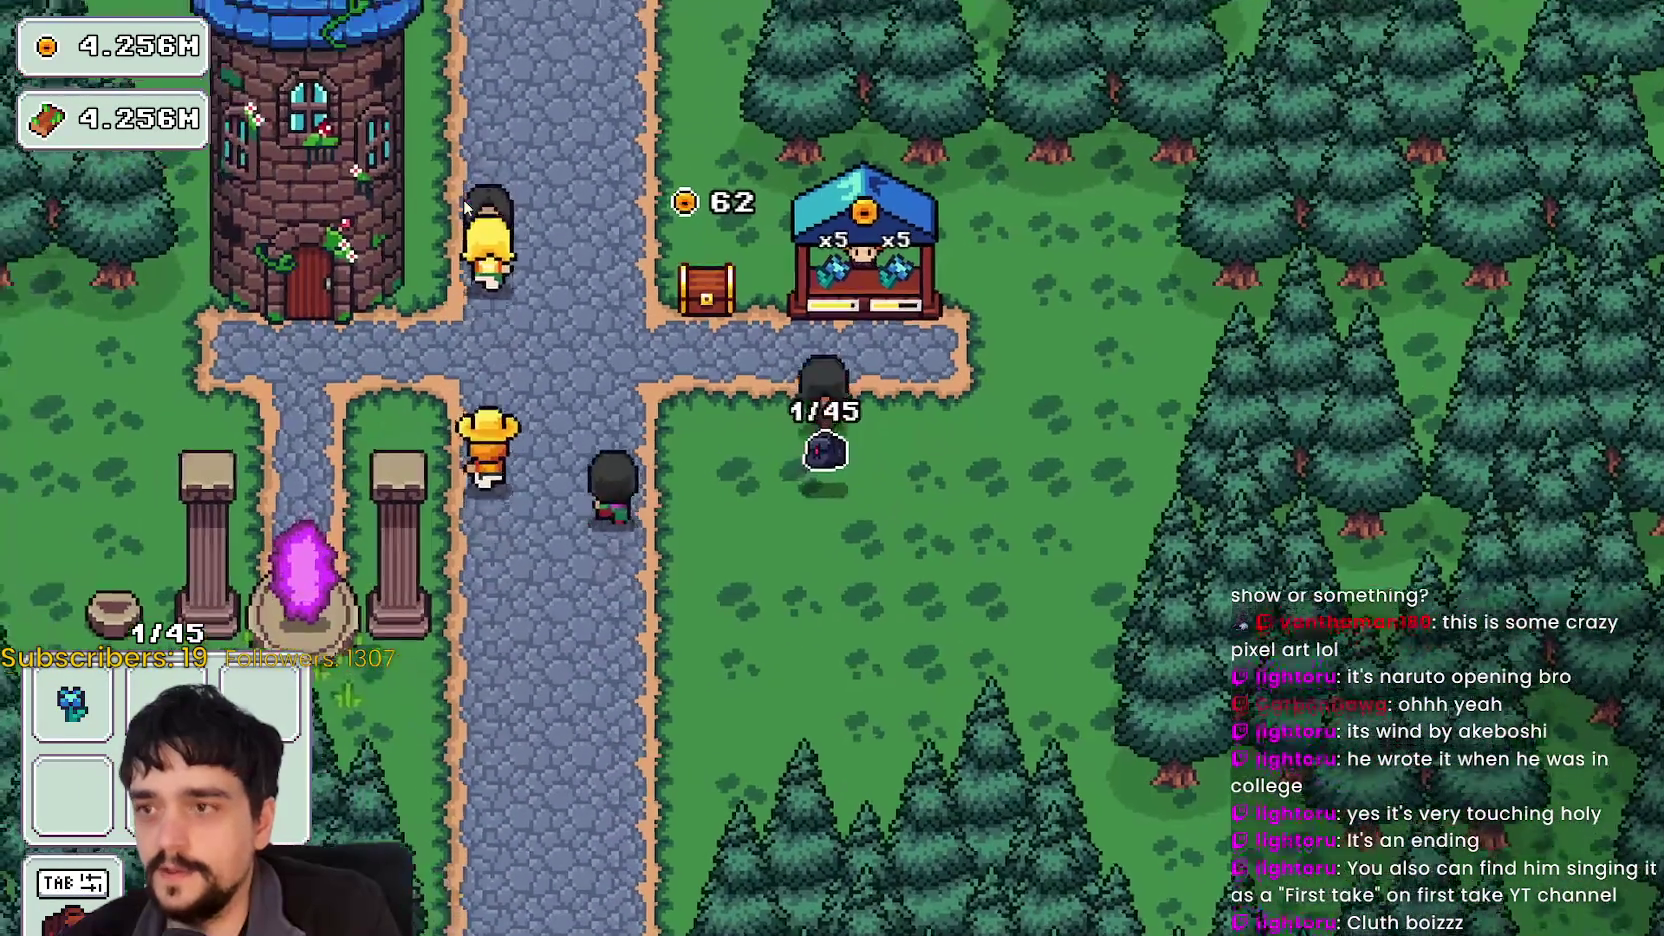
pyautogui.press('w')
pyautogui.press('a')
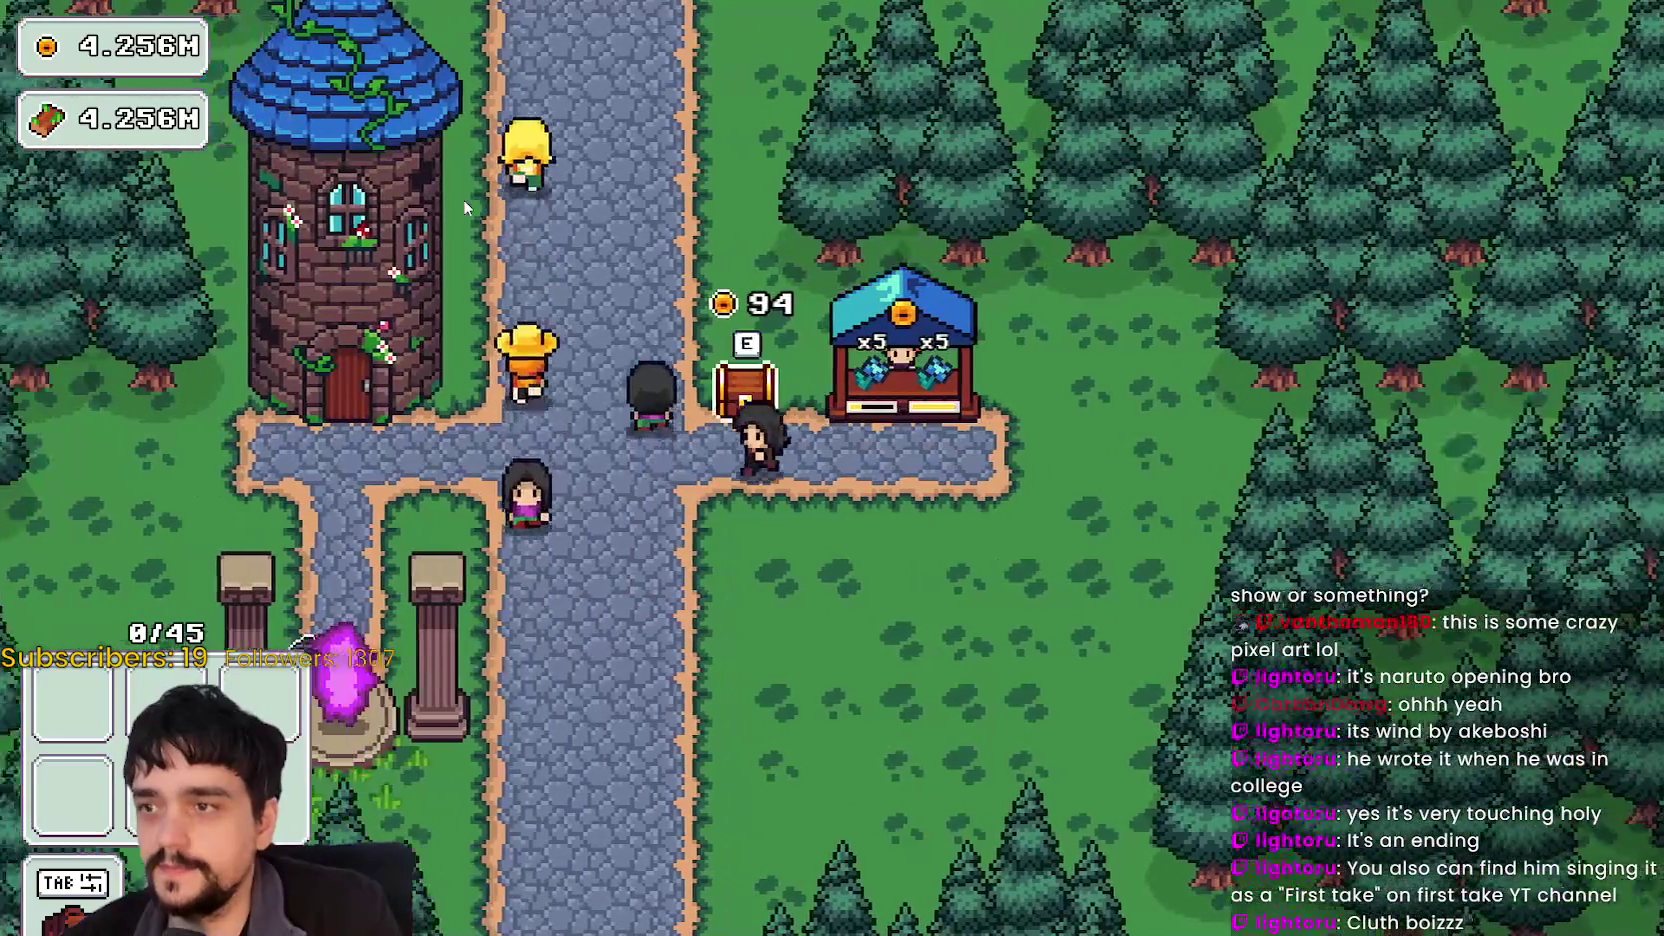
# Step: Return to the main road, then bring up MR FARMBOY's SteamDB and Steam store pages
pyautogui.press('a')
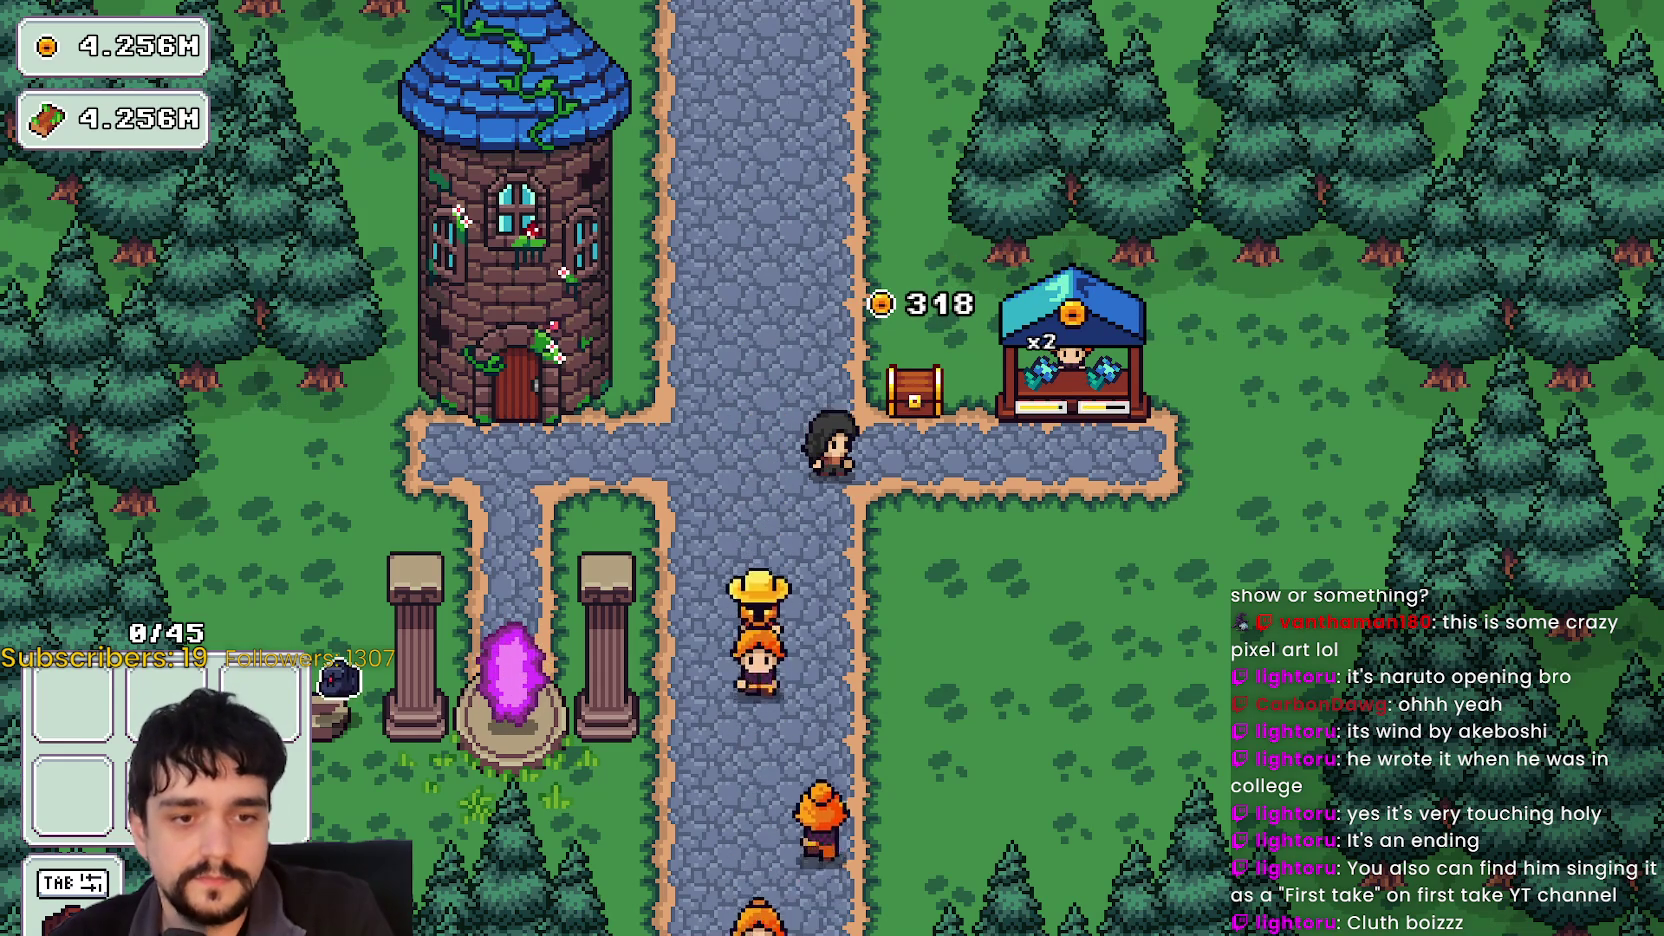
pyautogui.hotkey('alt', 'Tab')
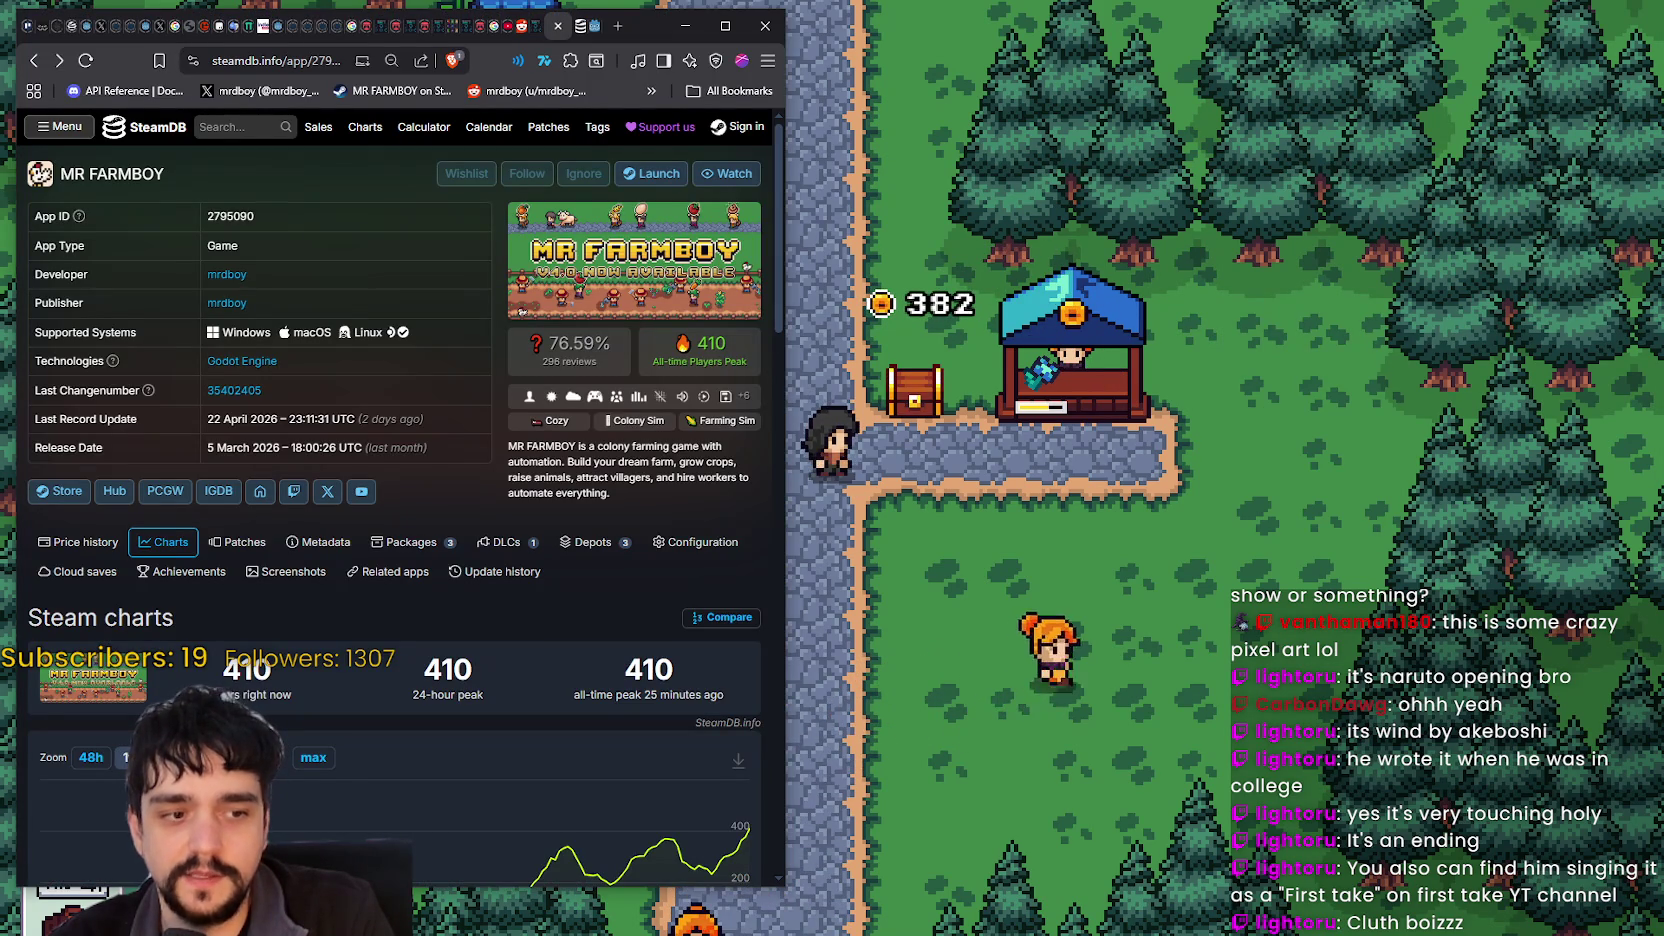
pyautogui.hotkey('alt', 'Tab')
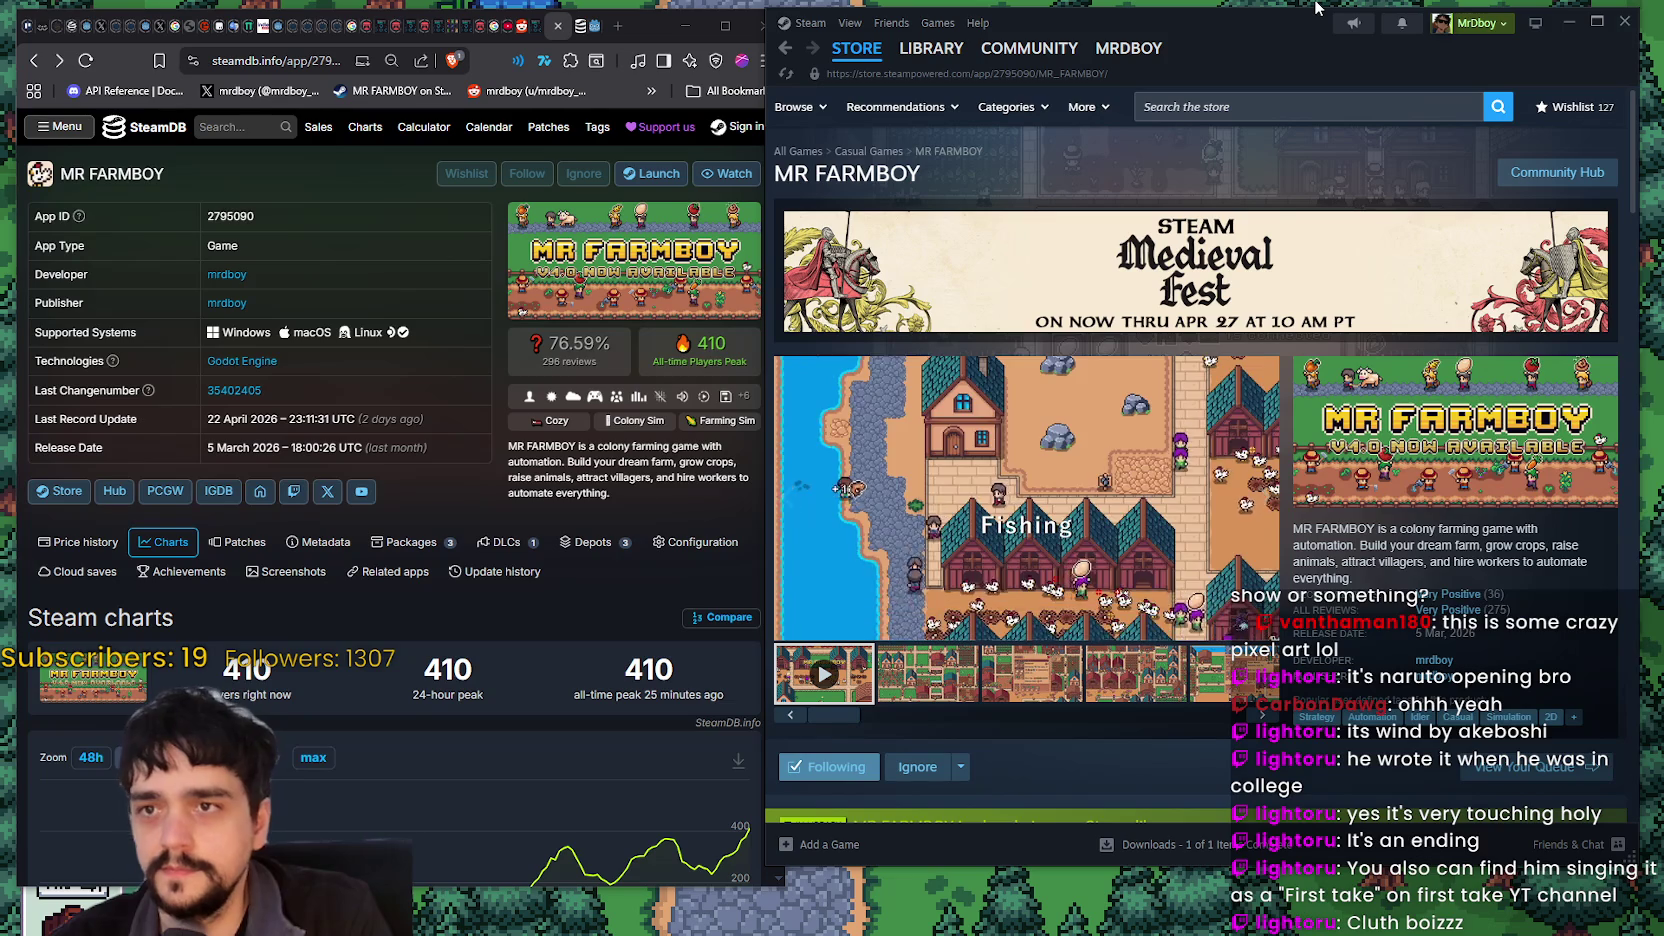
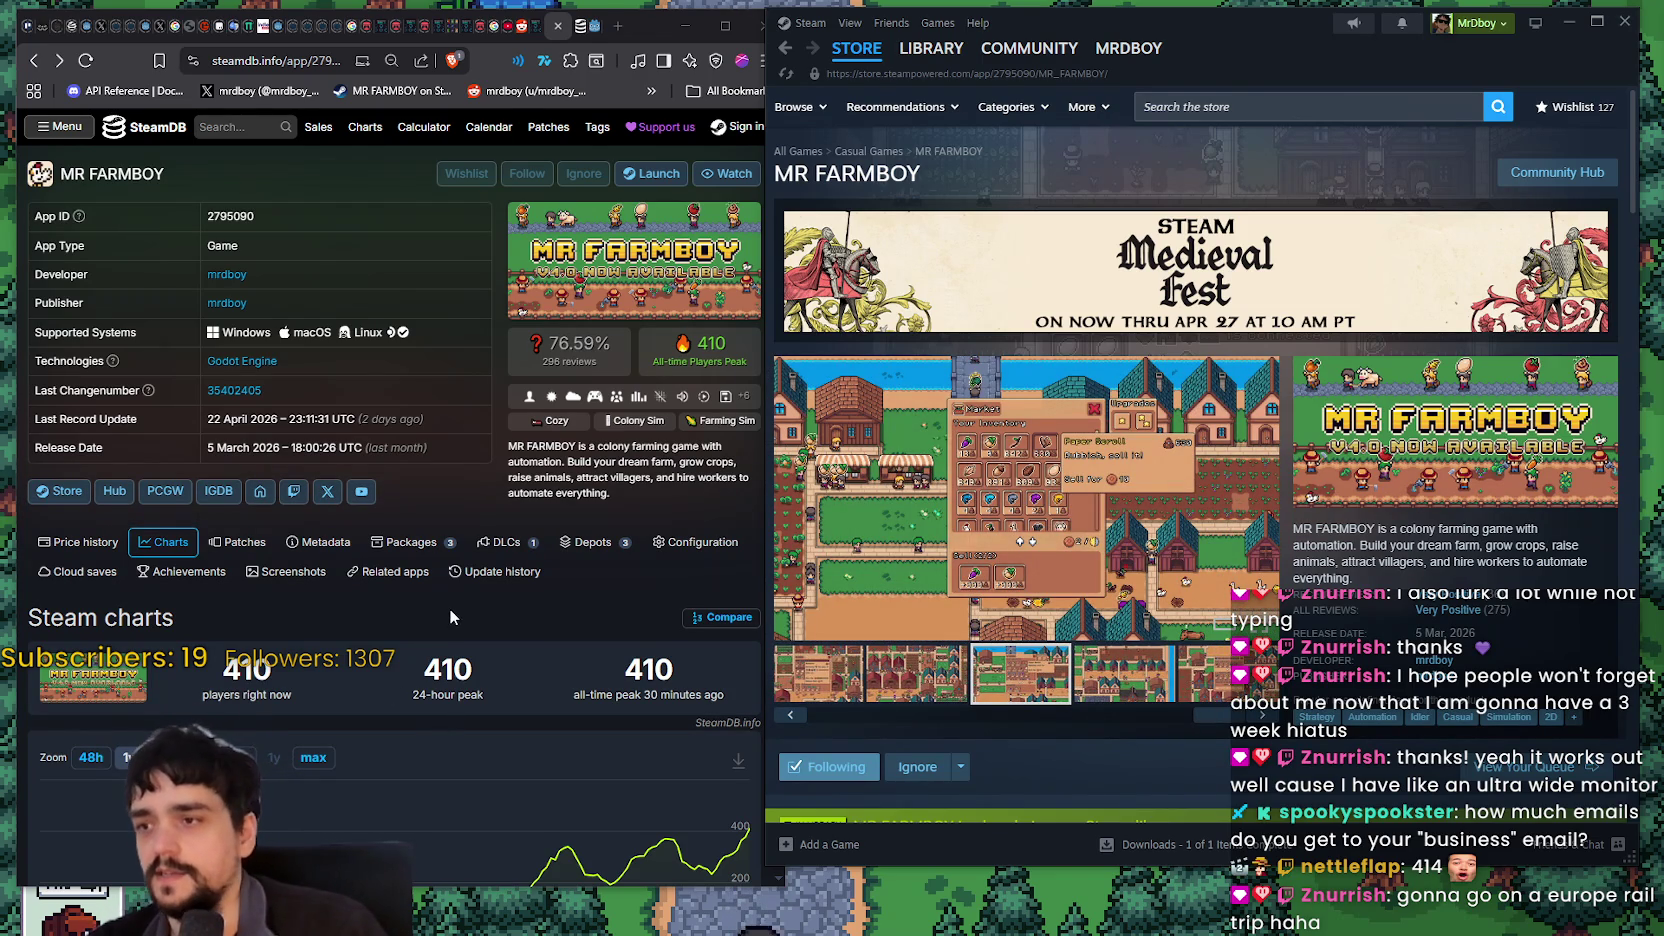
# Step: Reload SteamDB to refresh MR FARMBOY's player count to 414, then bring the Steam store page forward
pyautogui.click(647, 32)
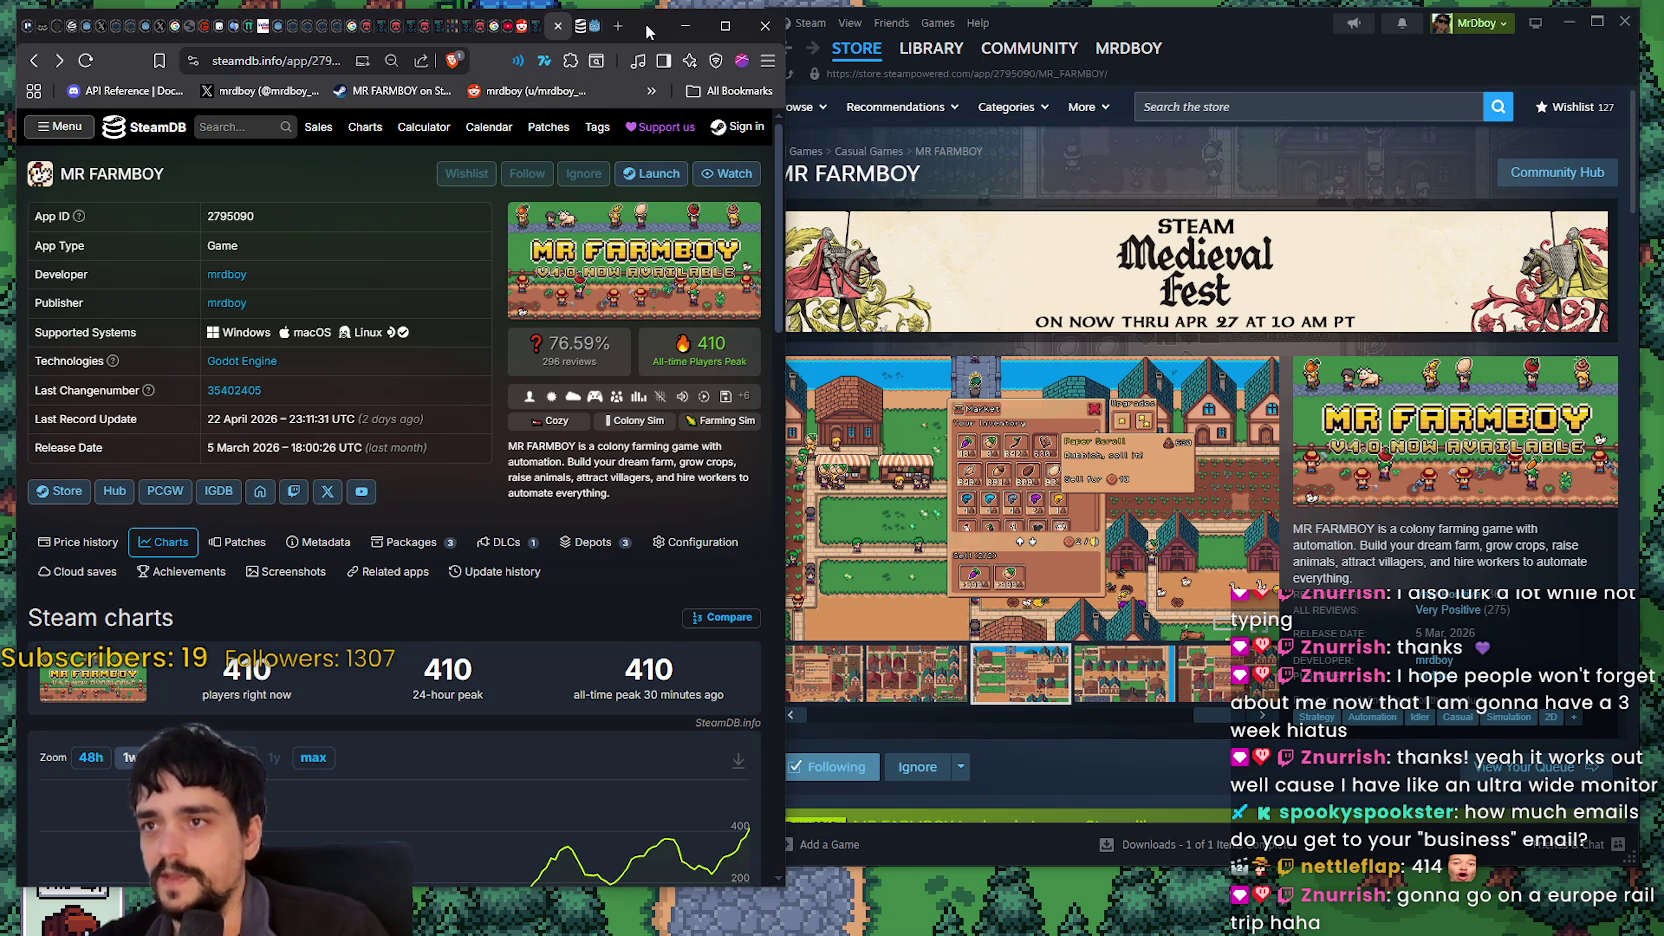
pyautogui.click(1040, 22)
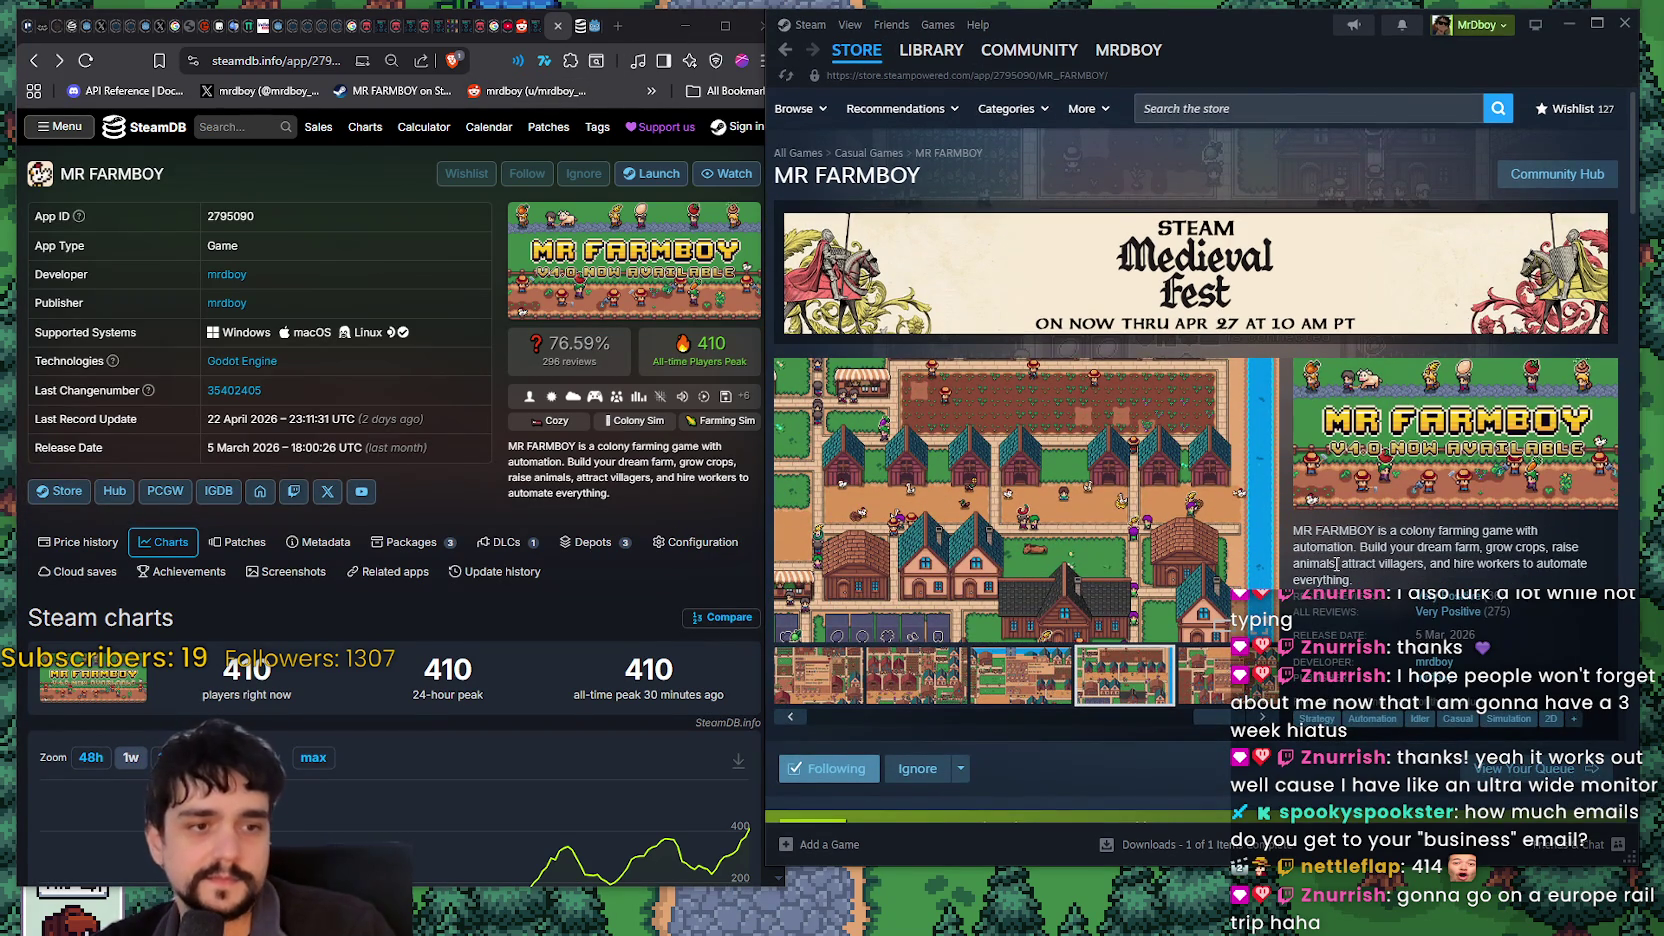
pyautogui.rightClick(576, 612)
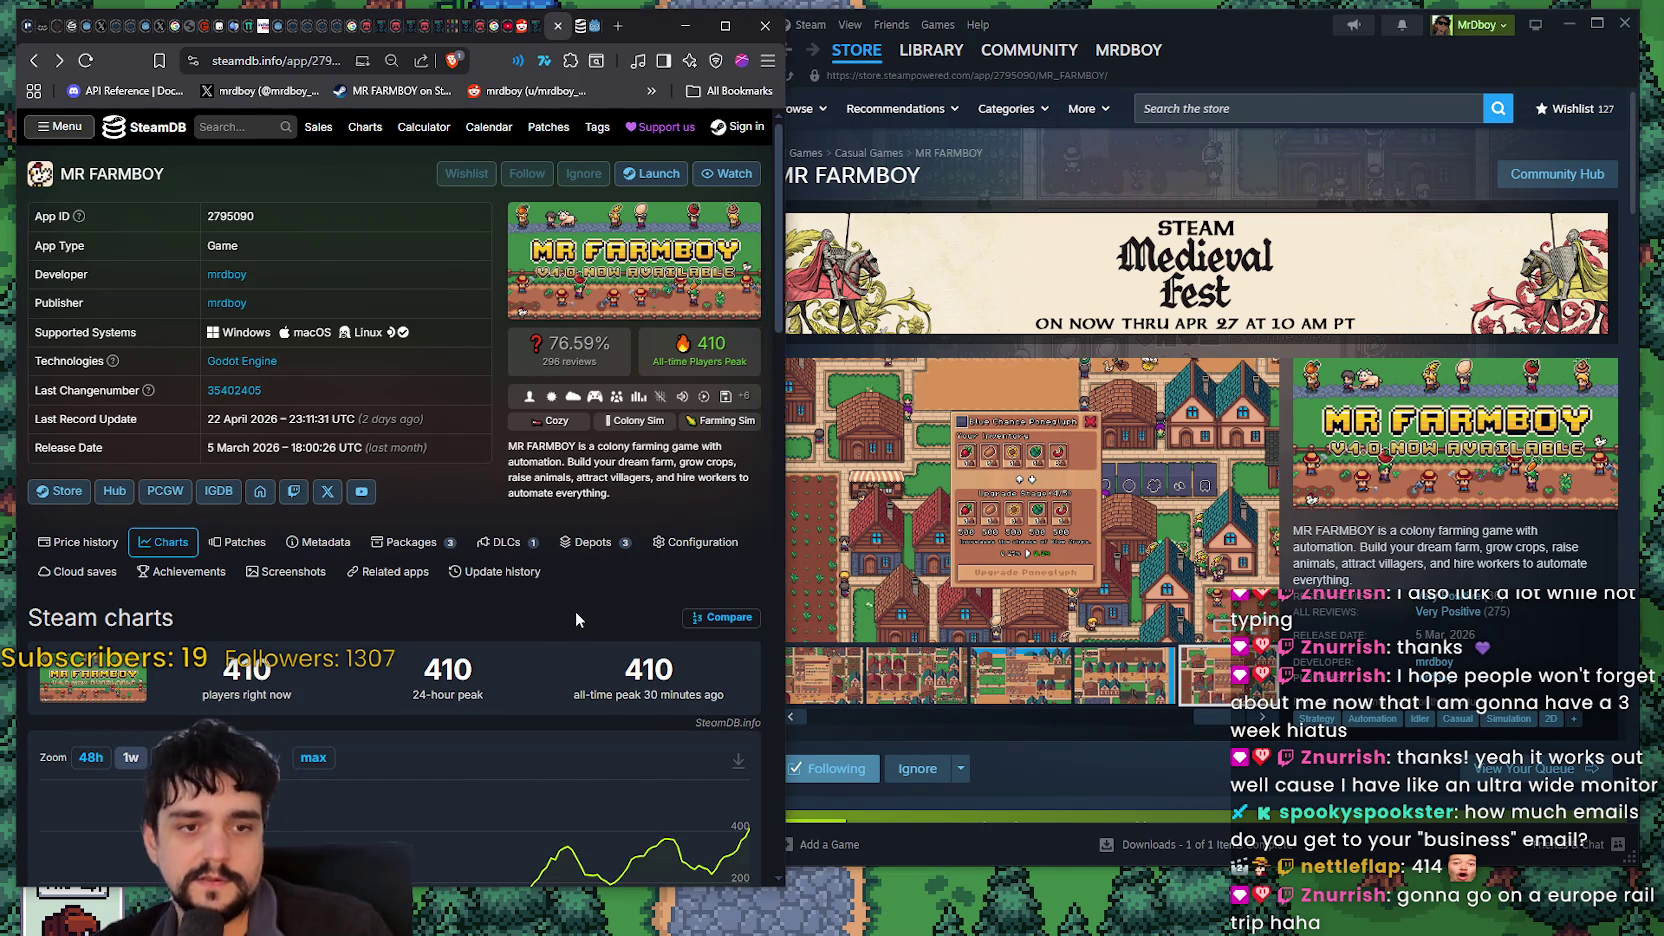
pyautogui.click(660, 336)
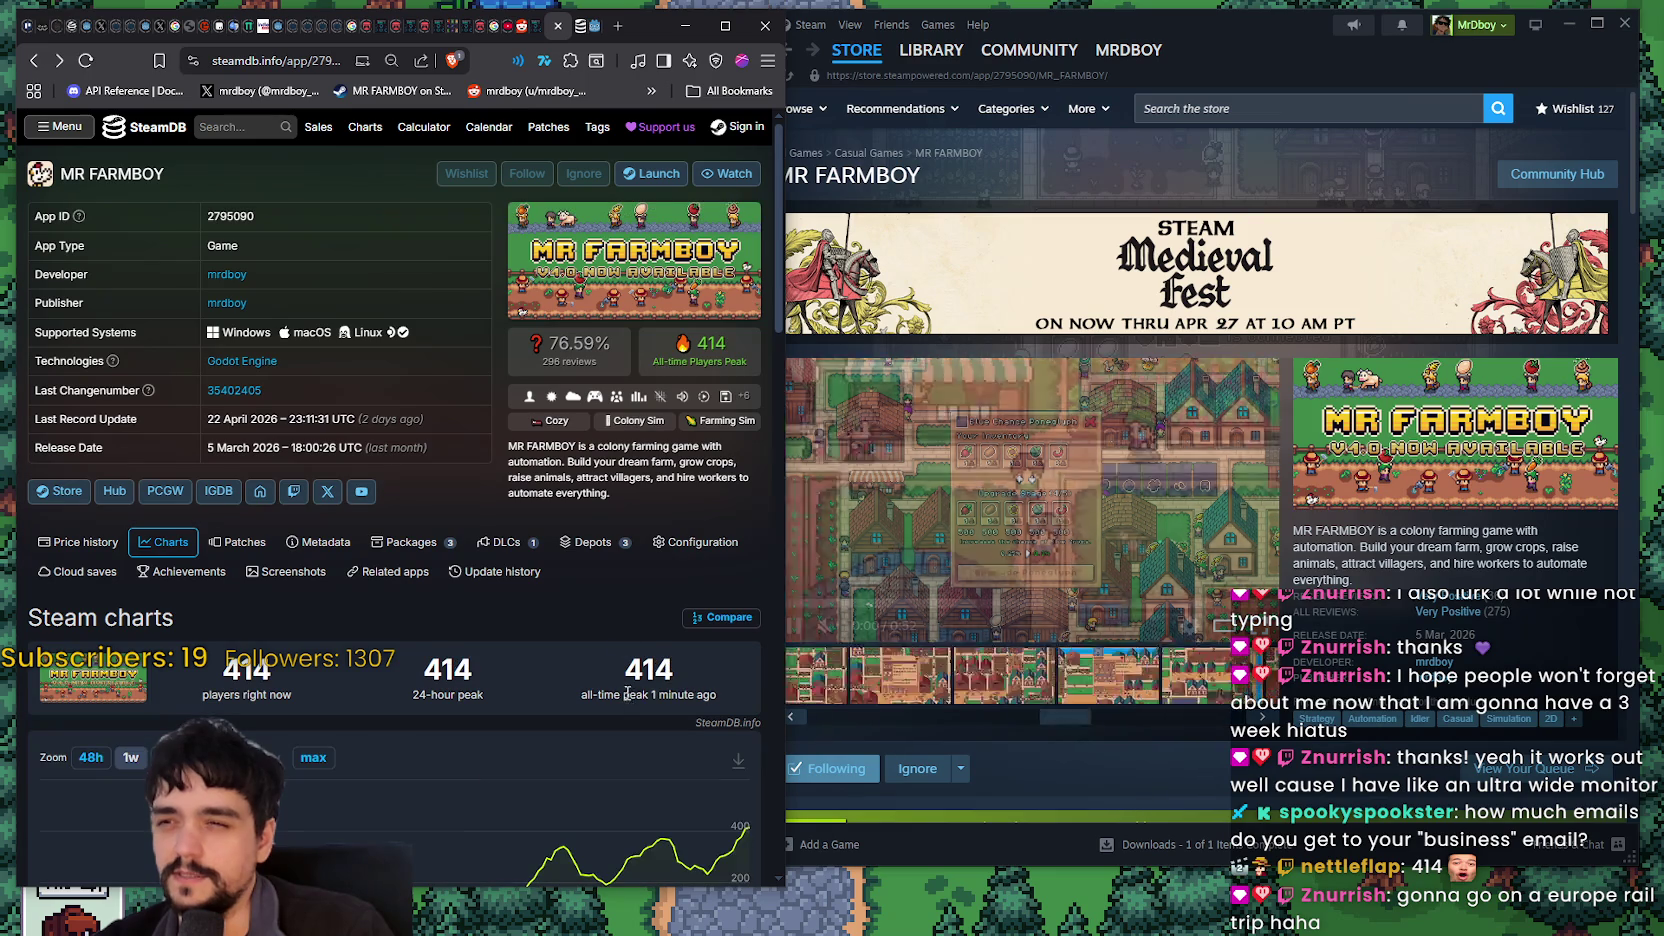
pyautogui.moveTo(744, 834)
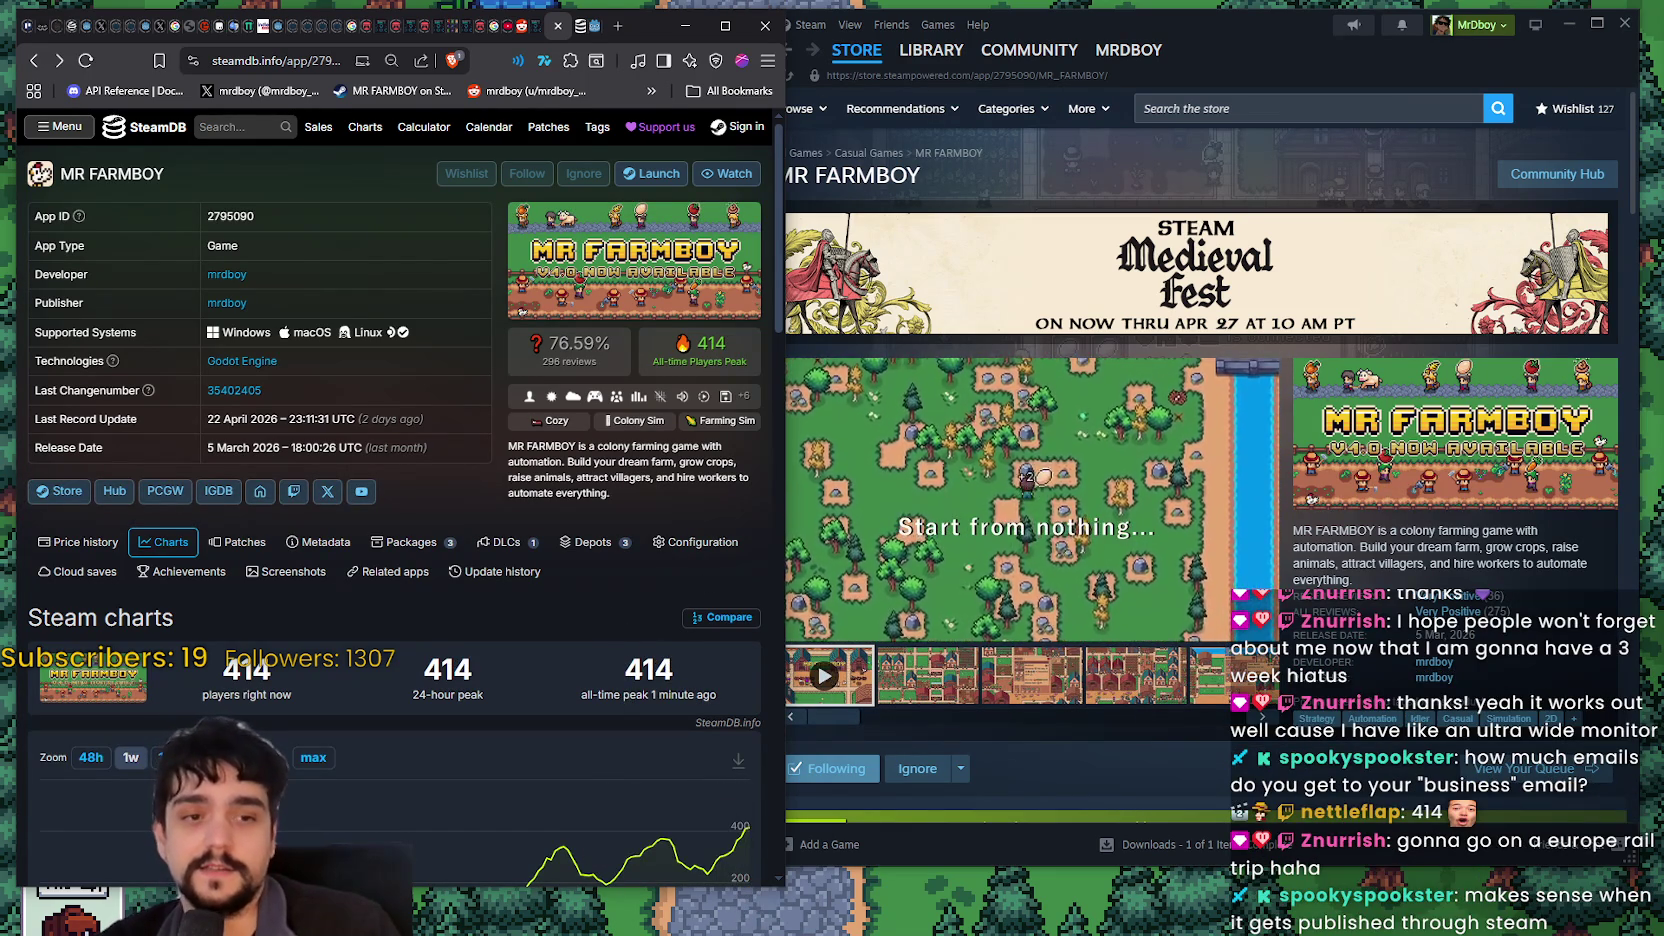
pyautogui.click(1370, 543)
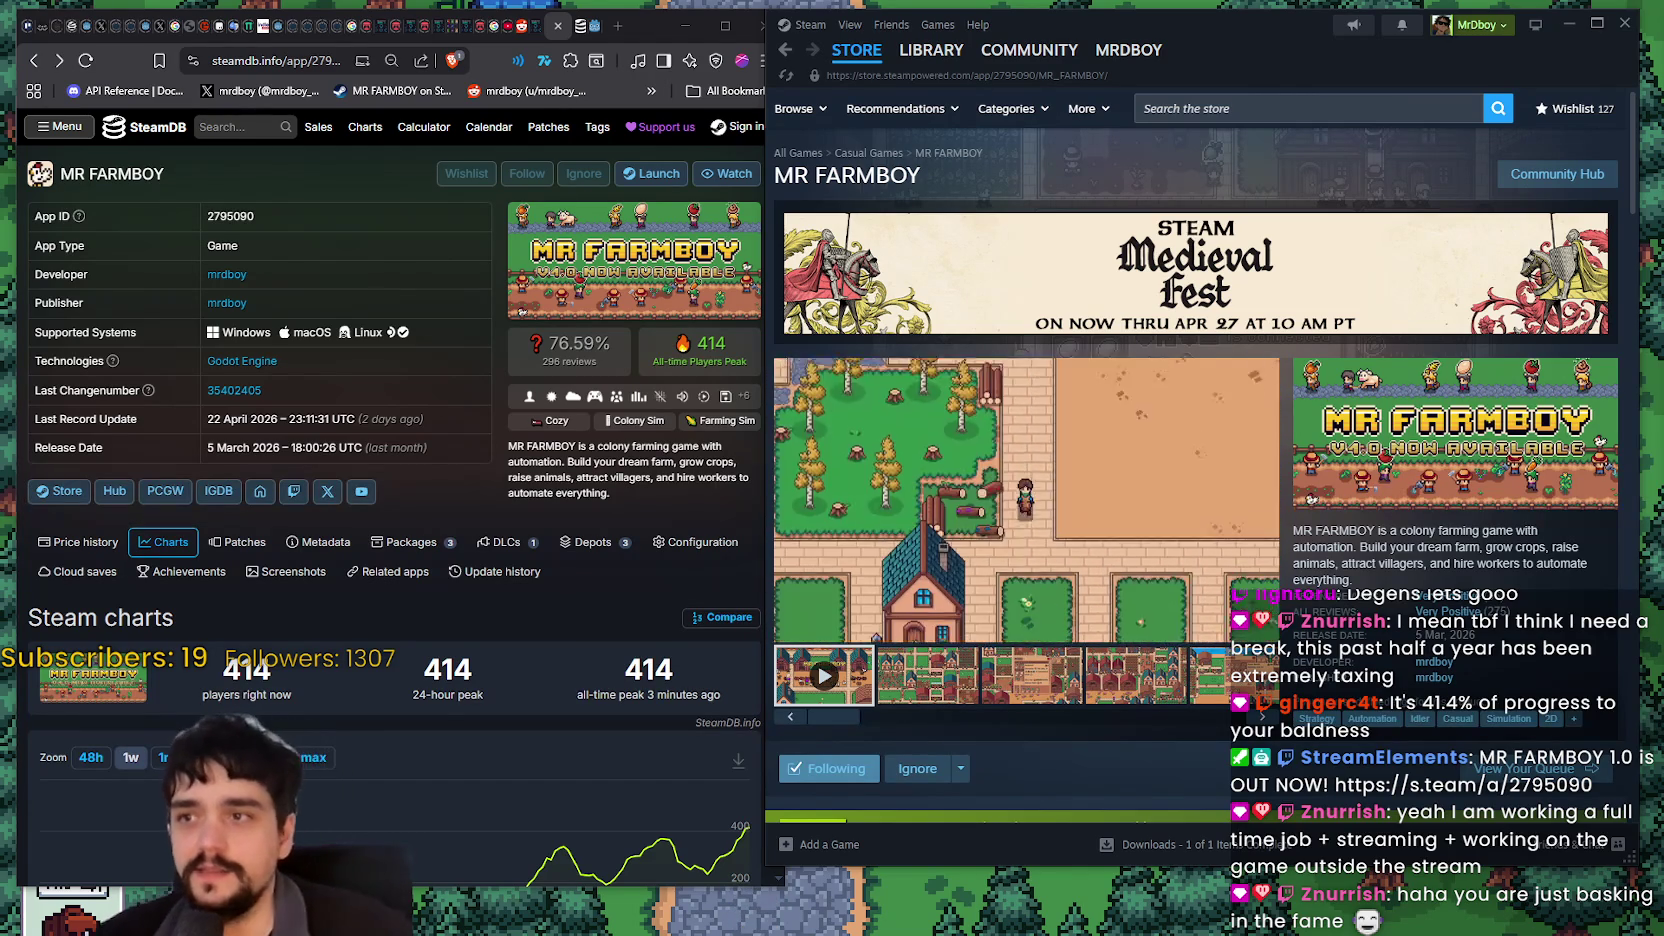
# Step: Show SteamDB's MR FARMBOY charts at 414 players beside the Steam store page, nudged slightly right
pyautogui.scroll(-1, 621, 715)
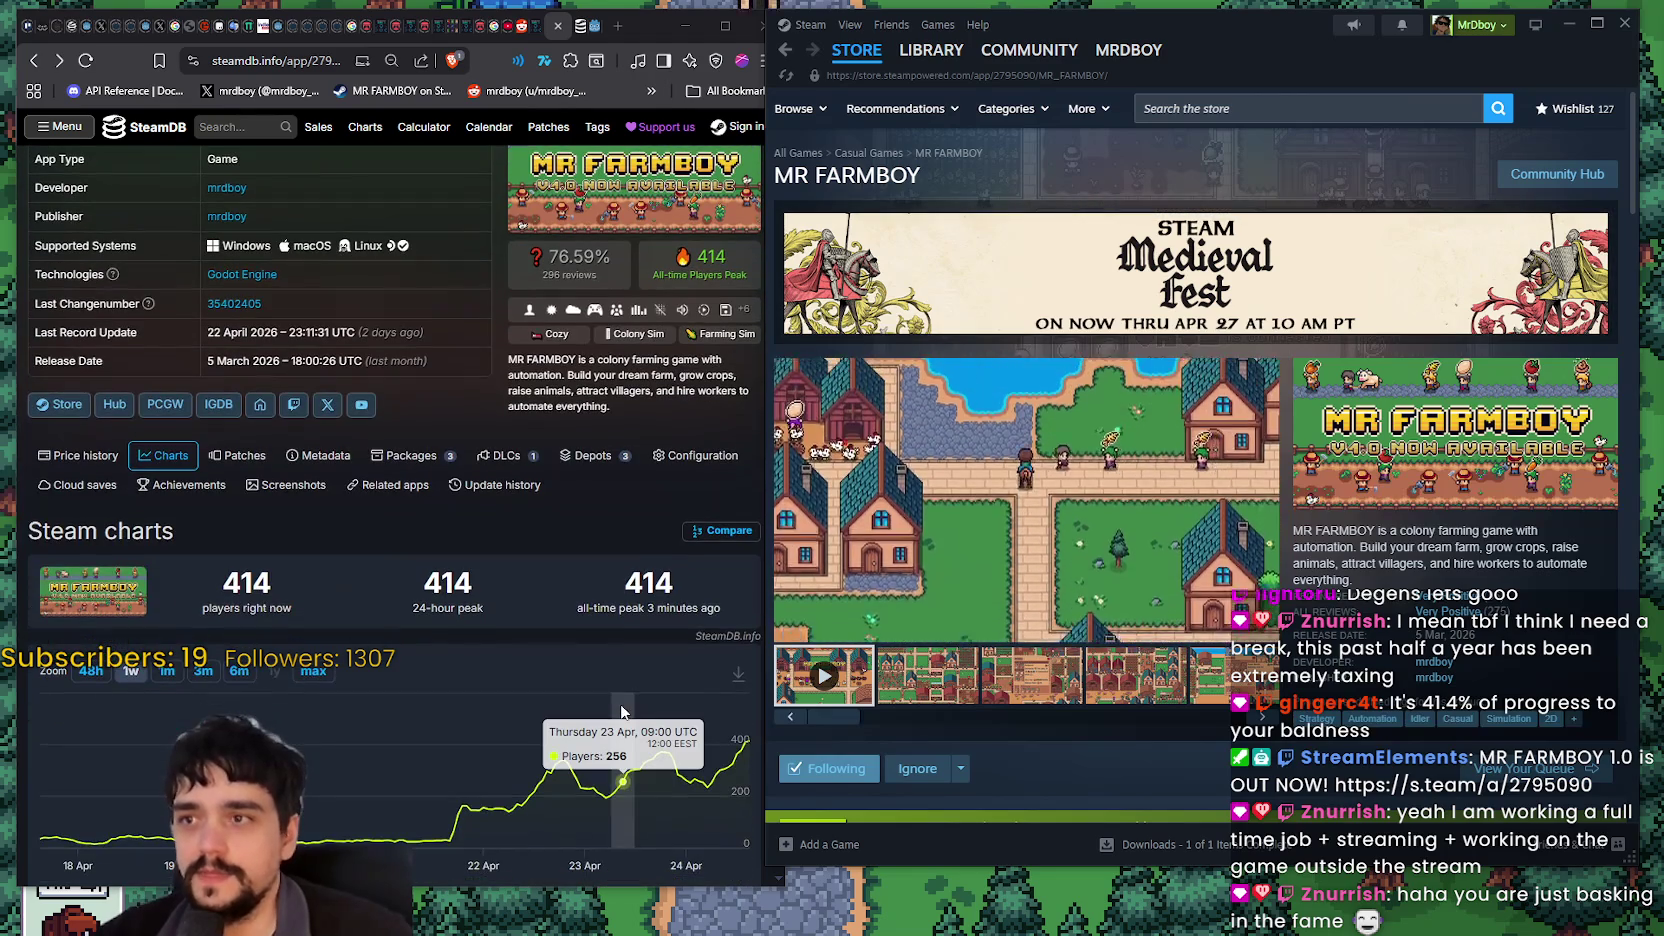
pyautogui.click(615, 514)
pyautogui.scroll(-1, 770, 302)
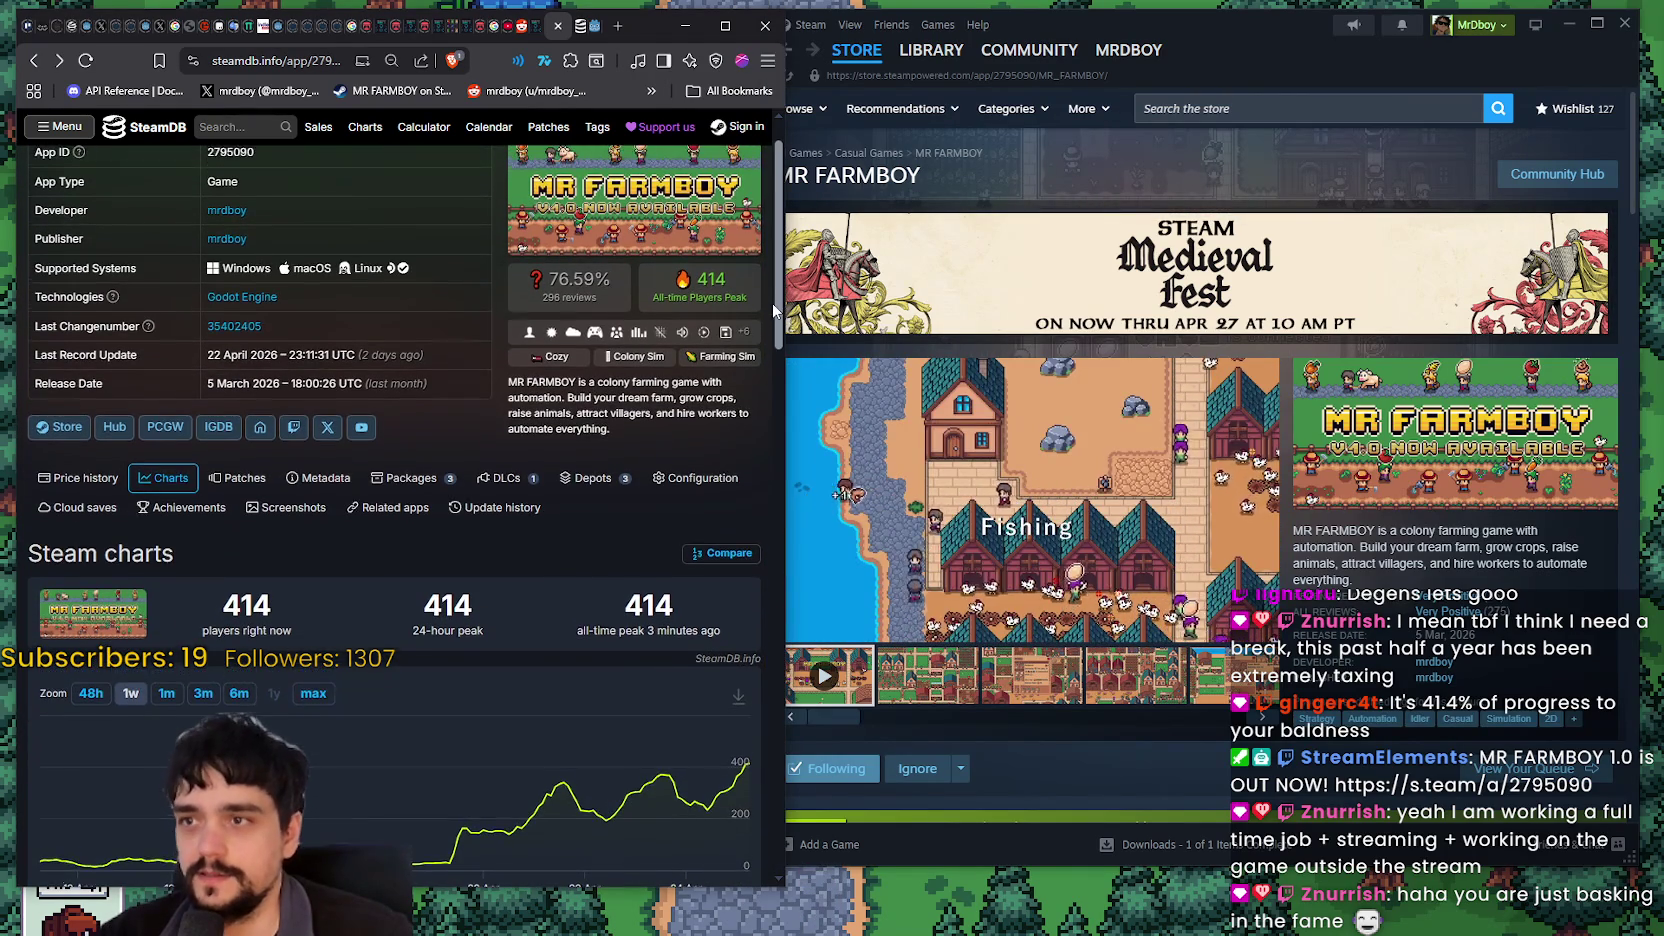
pyautogui.scroll(1, 768, 312)
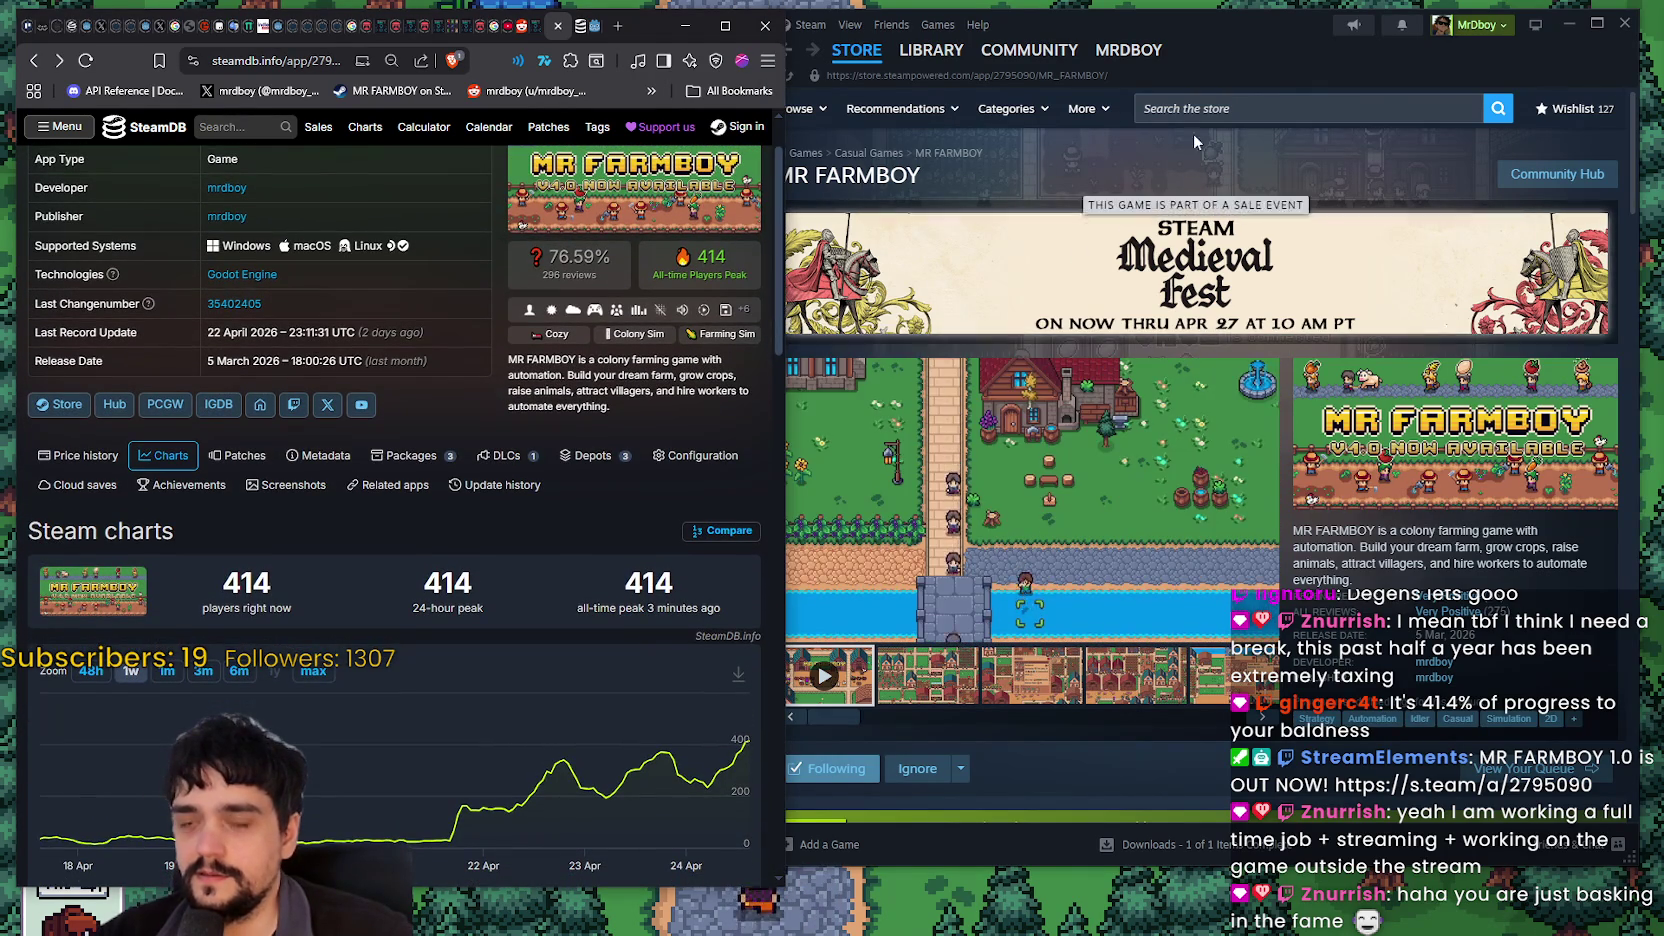
pyautogui.click(1247, 45)
pyautogui.moveTo(1247, 45); pyautogui.dragTo(1260, 48)
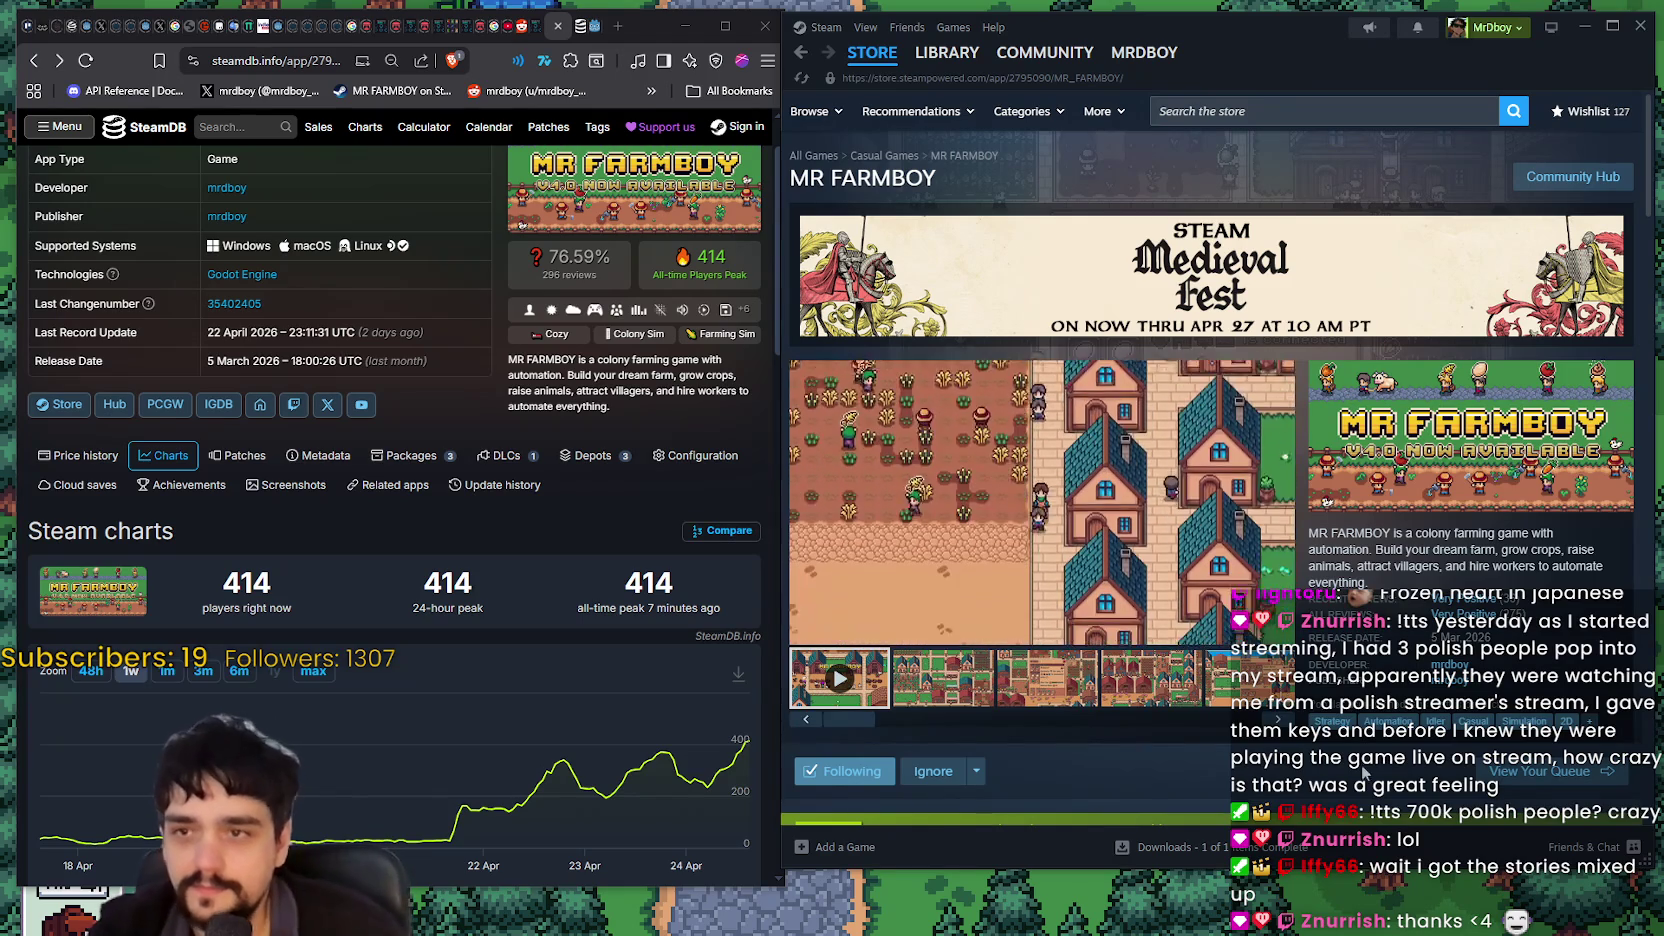
# Step: Search the store for 'arc rai' and open ARC Raiders, visiting its Community Hub and returning
pyautogui.click(1243, 99)
pyautogui.write('arc rai')
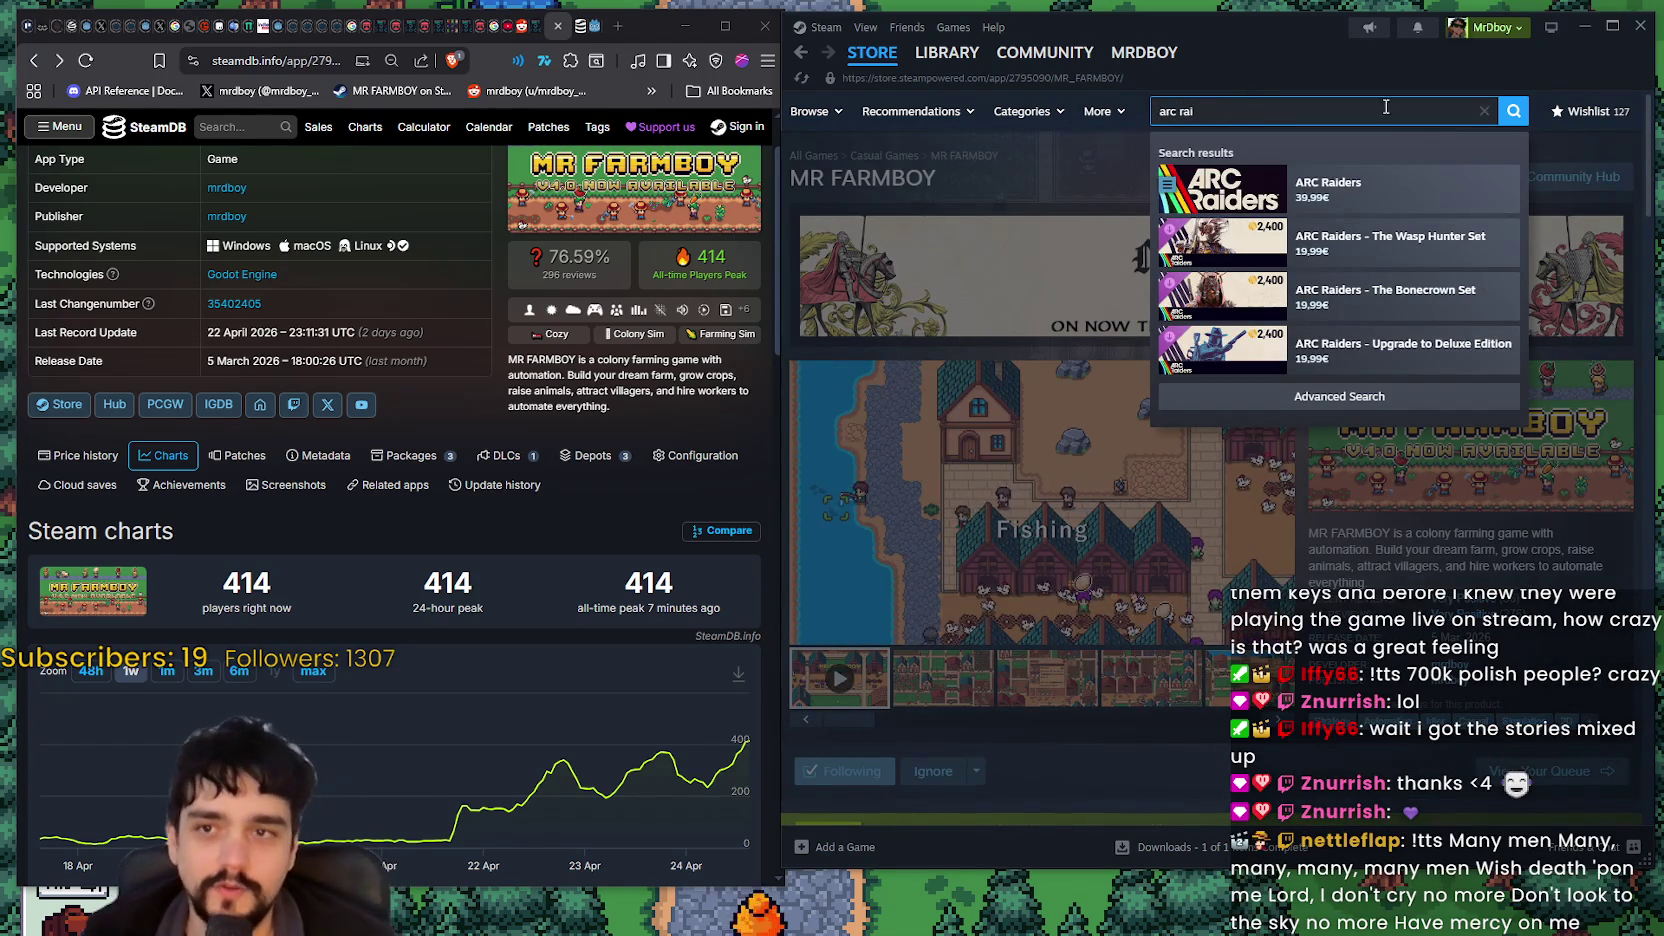
pyautogui.click(1382, 193)
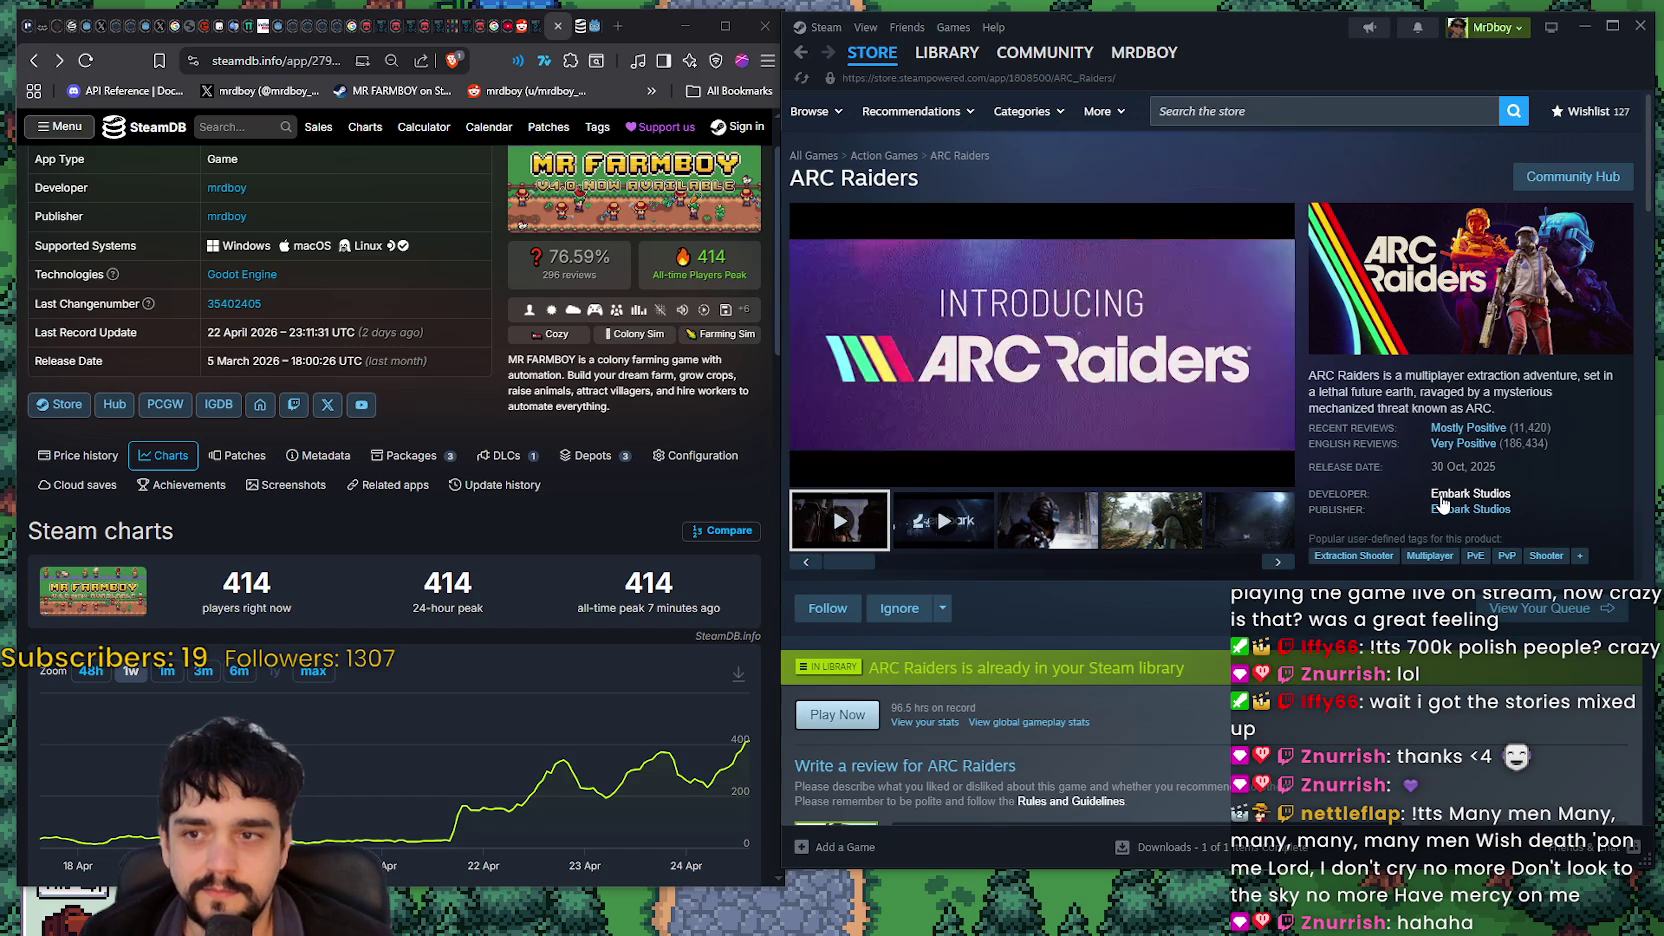
pyautogui.click(1530, 180)
pyautogui.click(1560, 128)
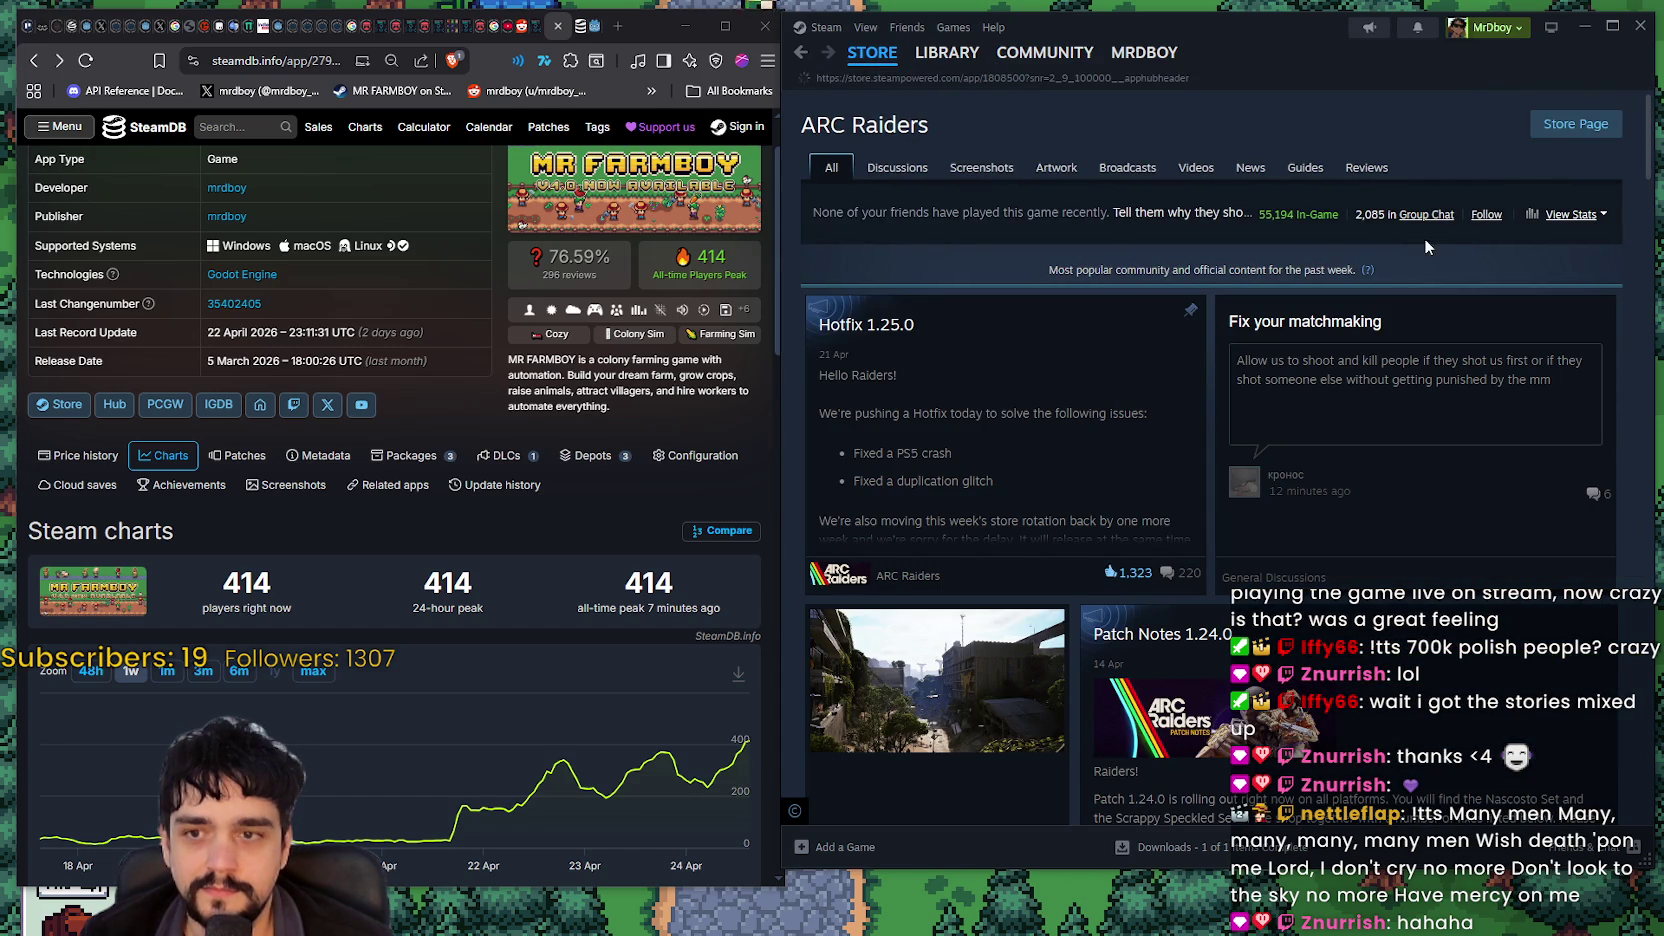
# Step: Browse the 44 titles listed under developer Embark Studios
pyautogui.click(1485, 494)
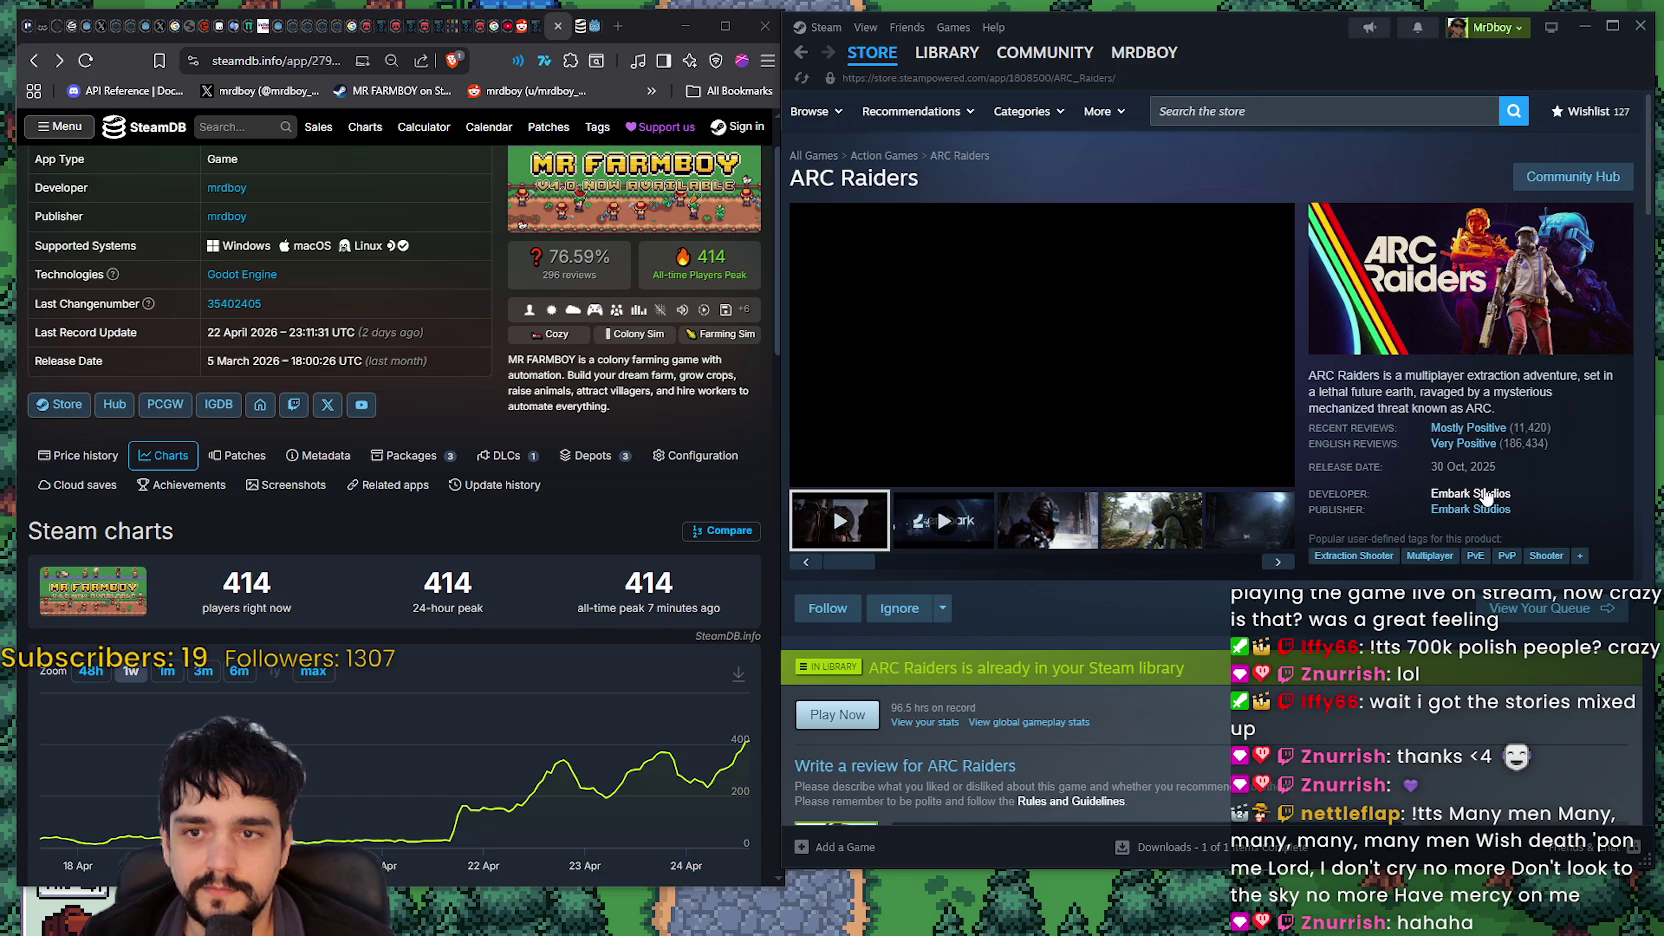
pyautogui.scroll(-10, 1174, 775)
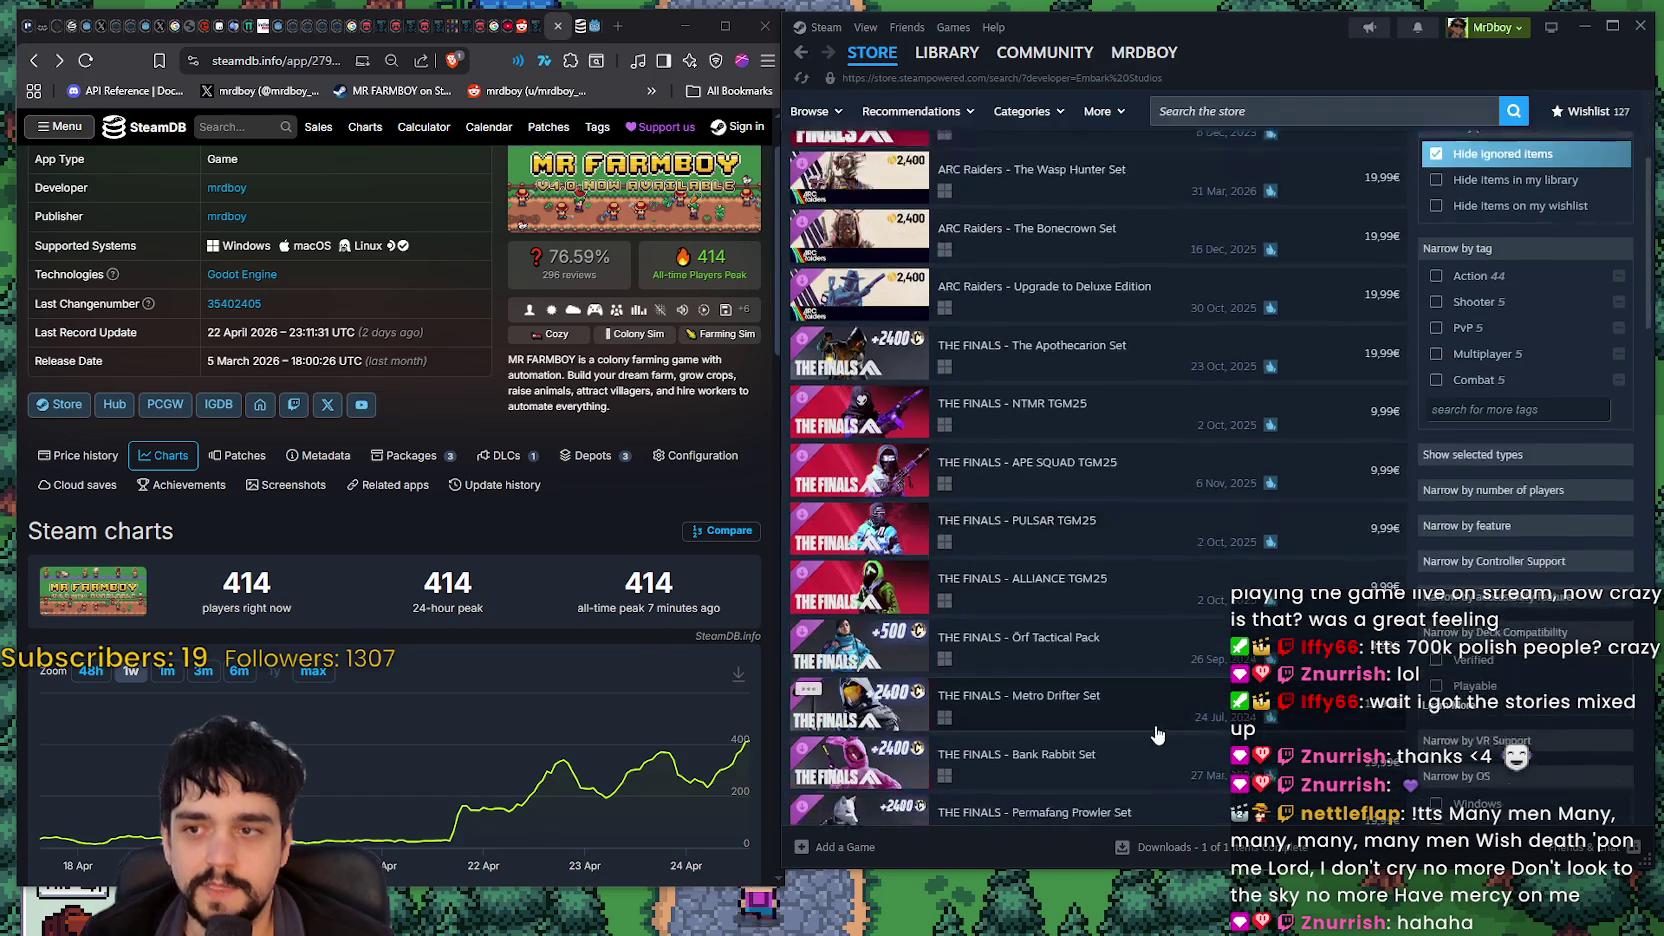
pyautogui.scroll(-6, 1153, 690)
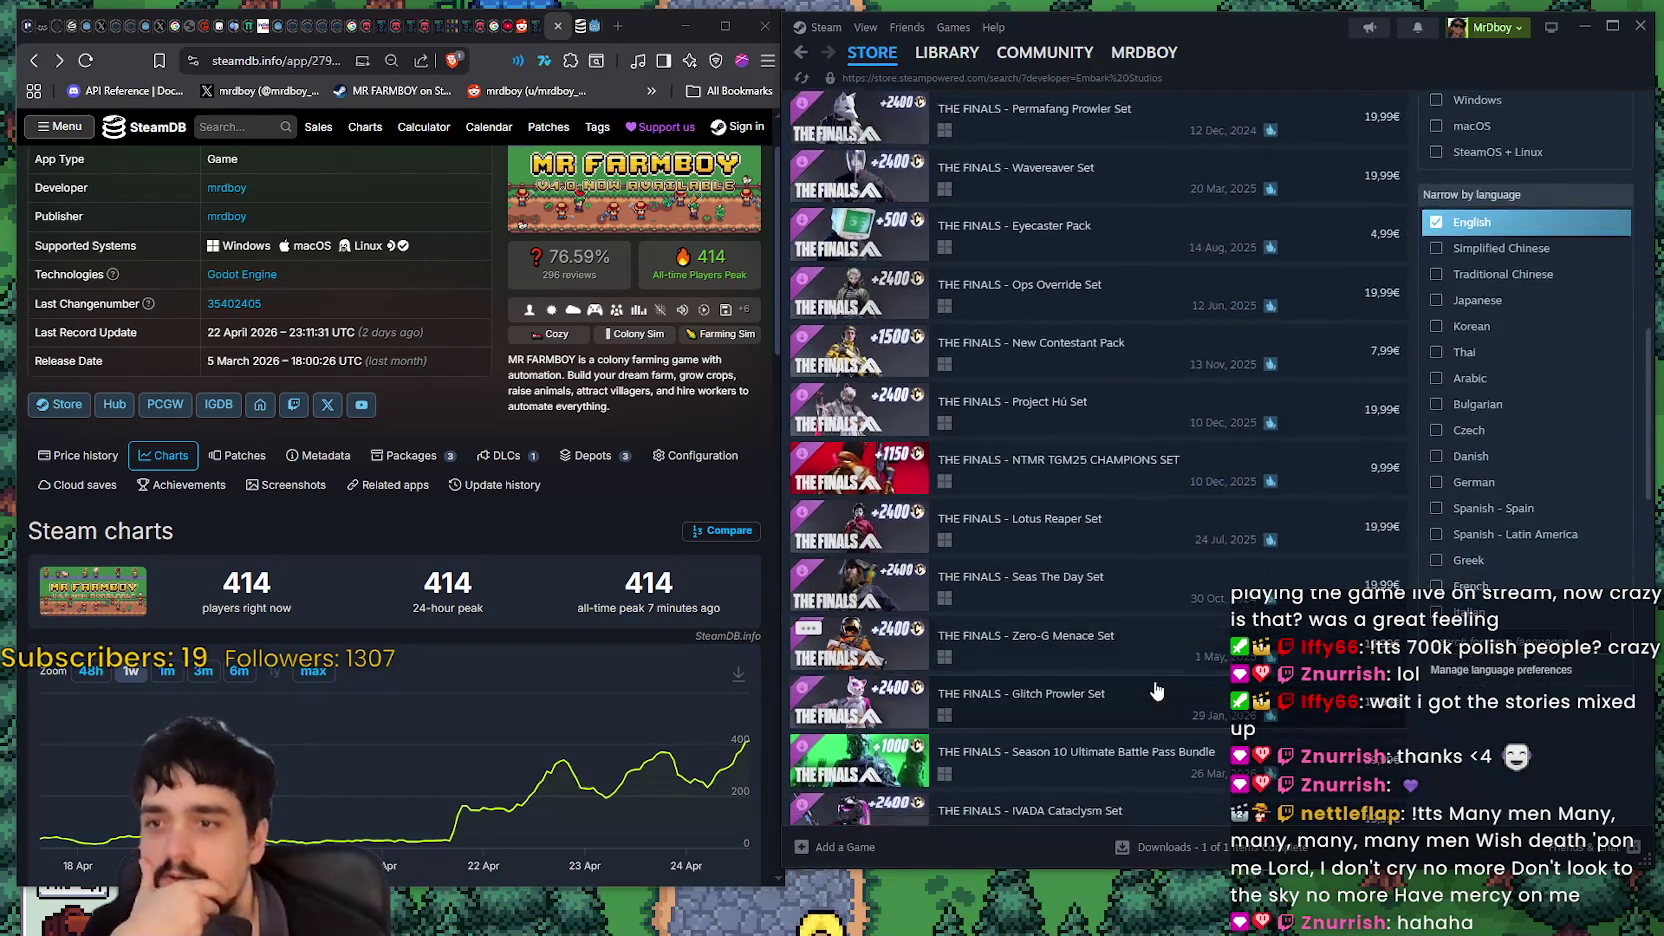
pyautogui.scroll(4, 1150, 718)
pyautogui.scroll(10, 1150, 718)
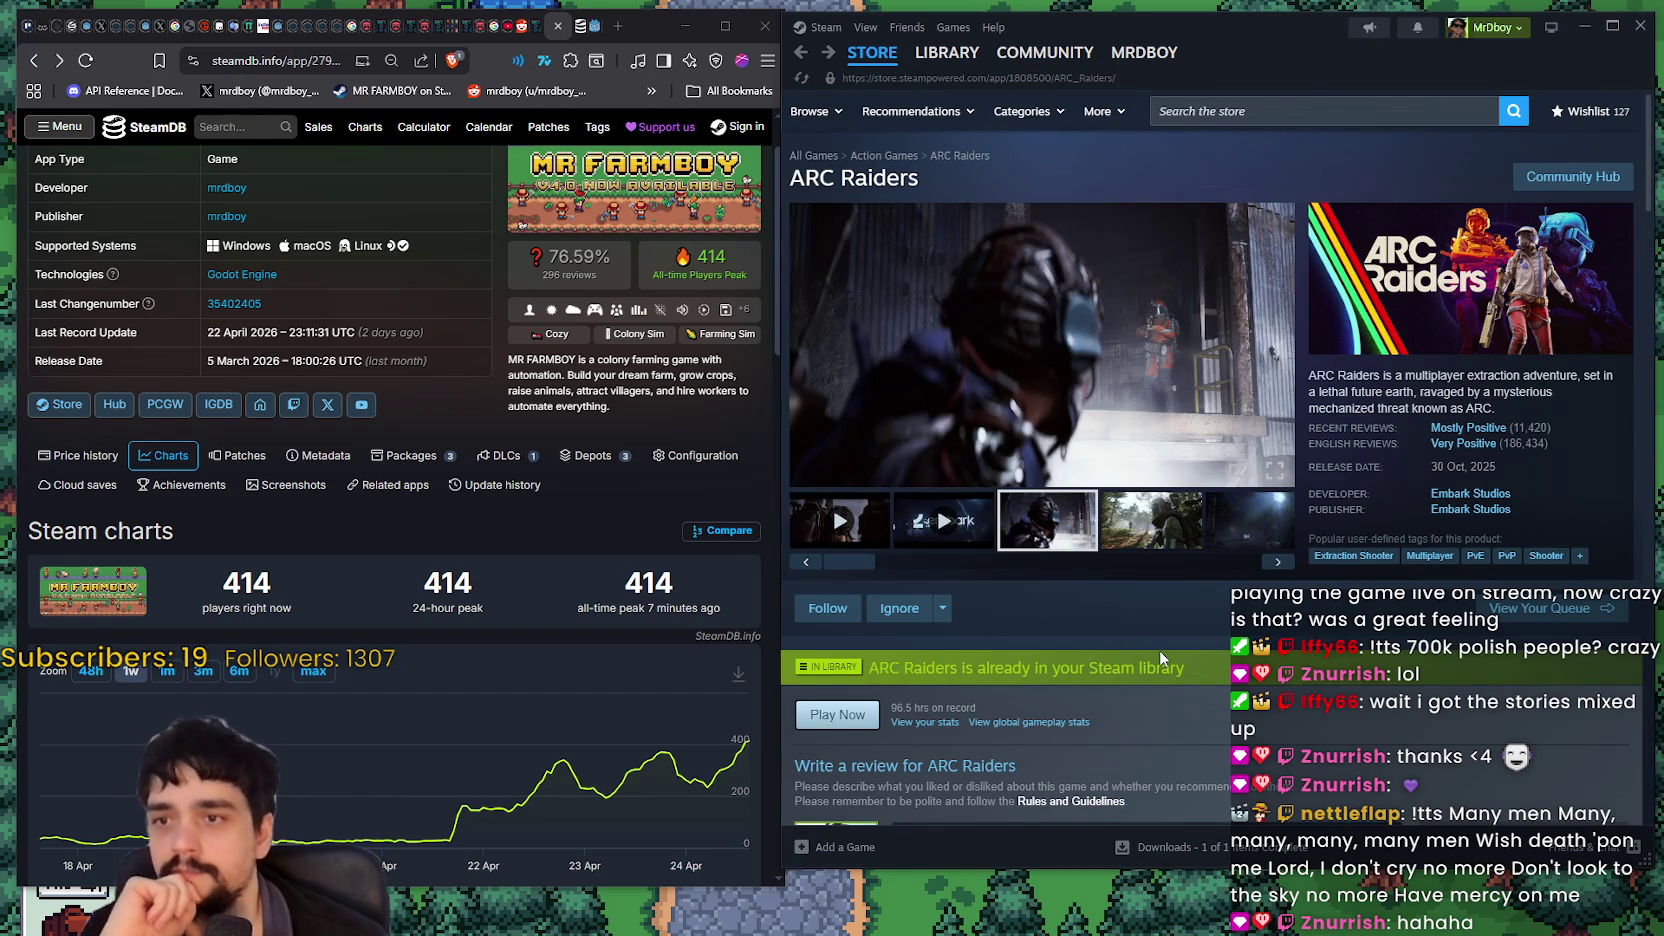
# Step: Select the 96.5 hours on record figure on the ARC Raiders store page
pyautogui.scroll(-5, 1156, 644)
pyautogui.scroll(3, 1154, 634)
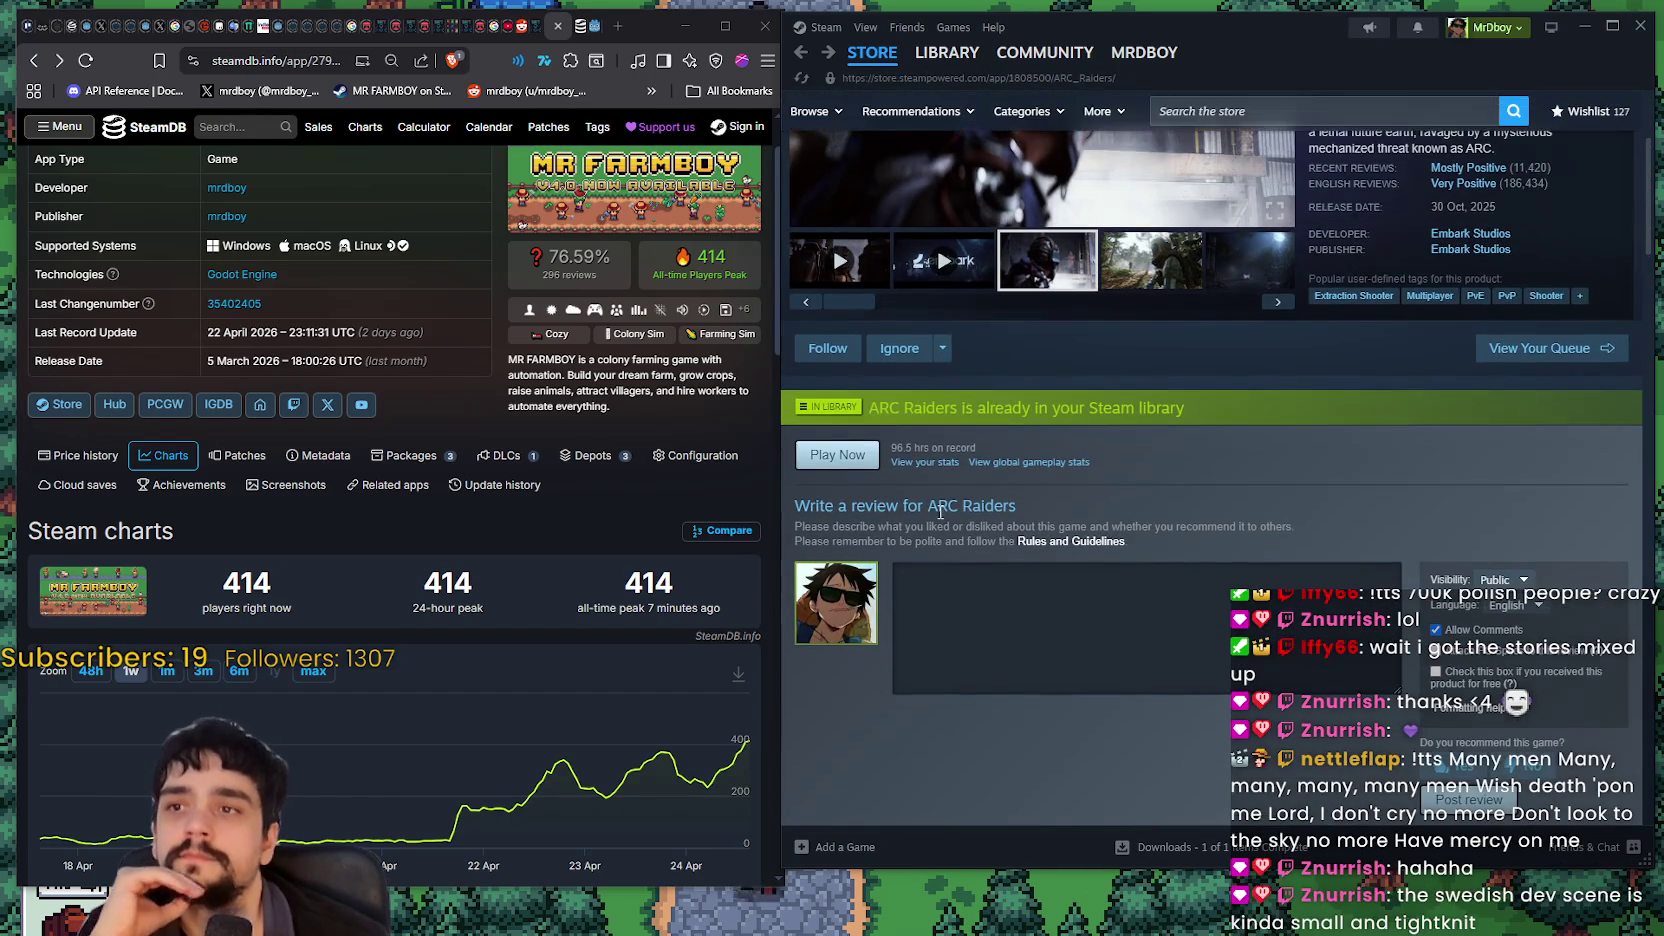
pyautogui.doubleClick(900, 447)
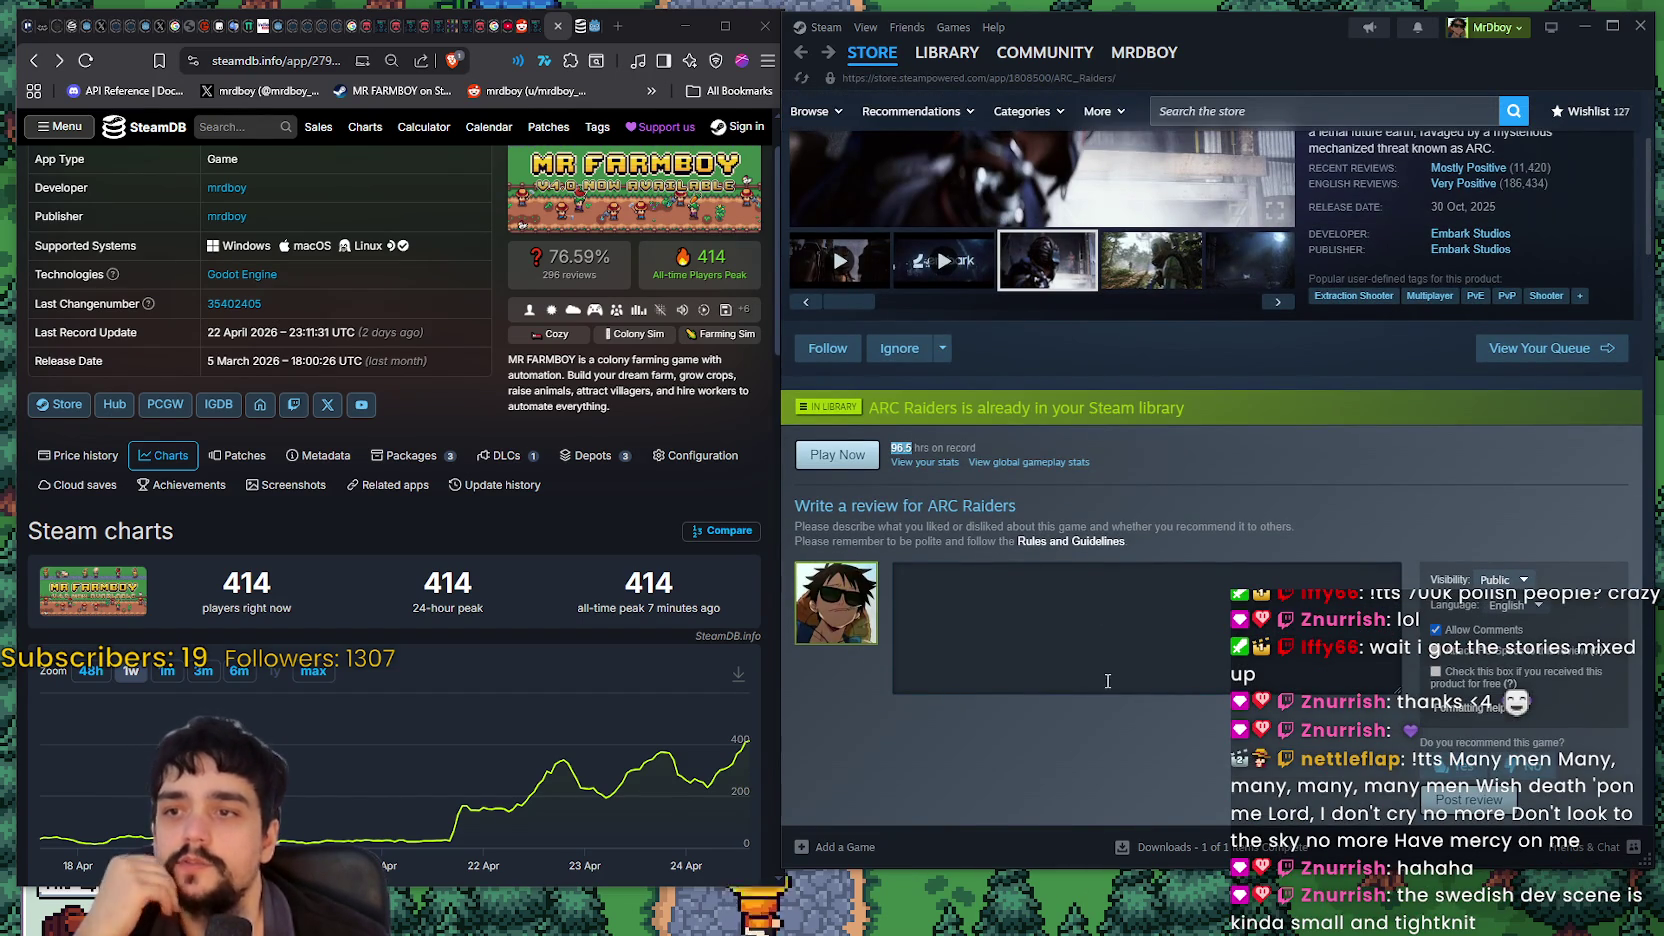
pyautogui.scroll(3, 1105, 685)
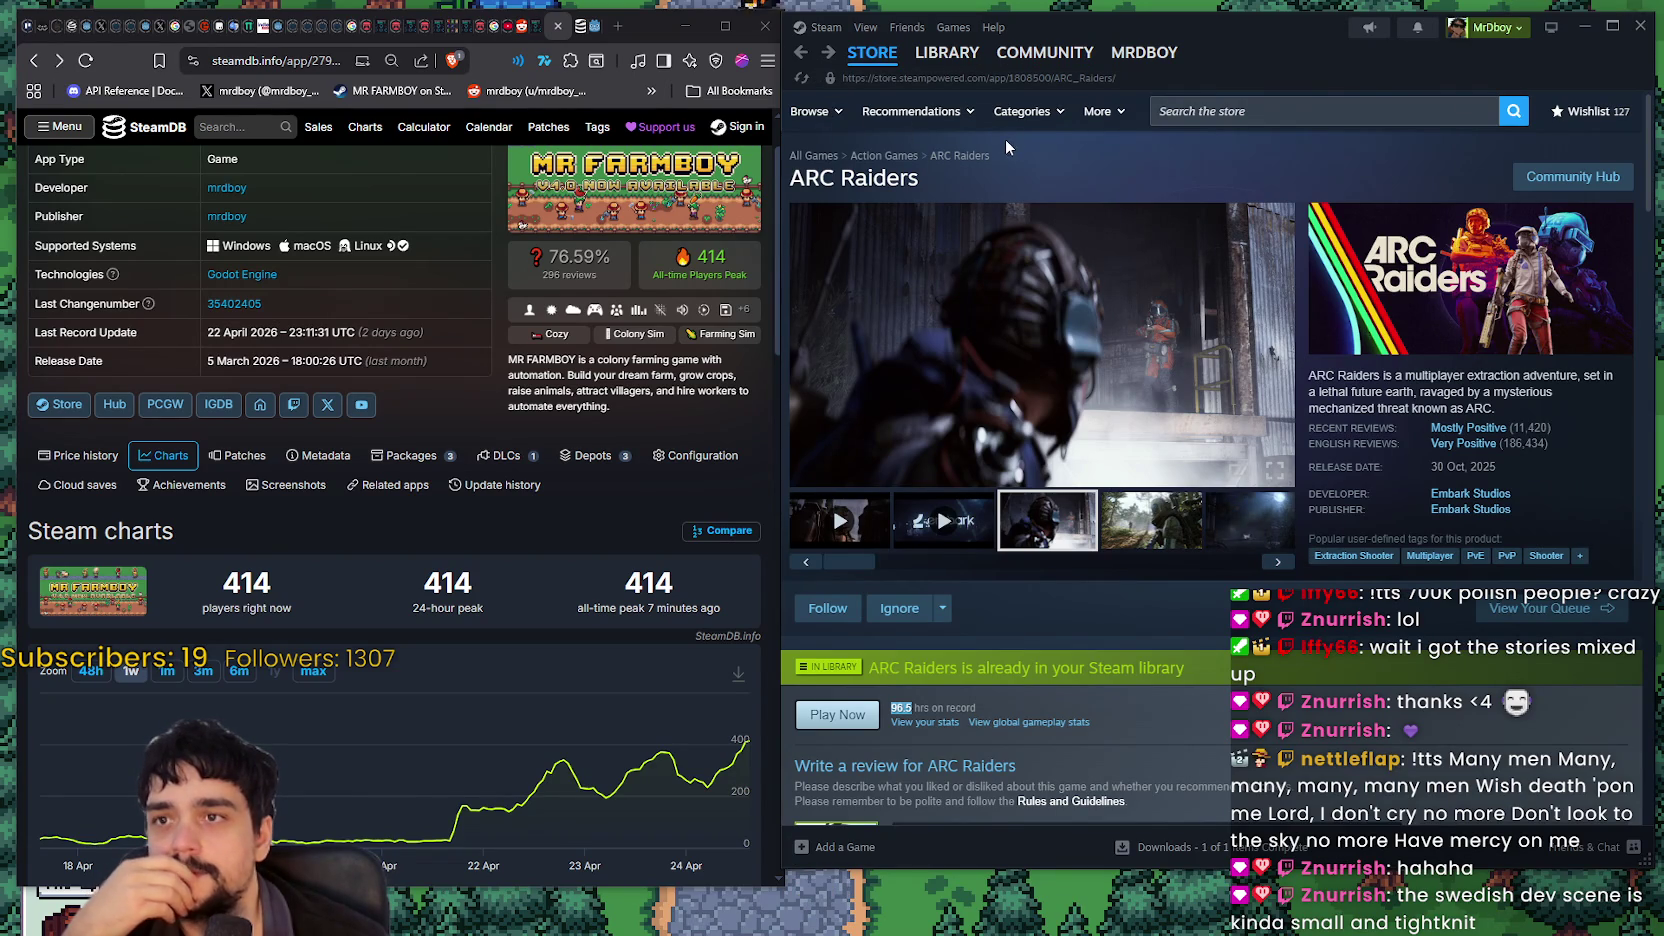
# Step: Select the word 'Raiders' in the title, then visit the community hub and return
pyautogui.click(903, 178)
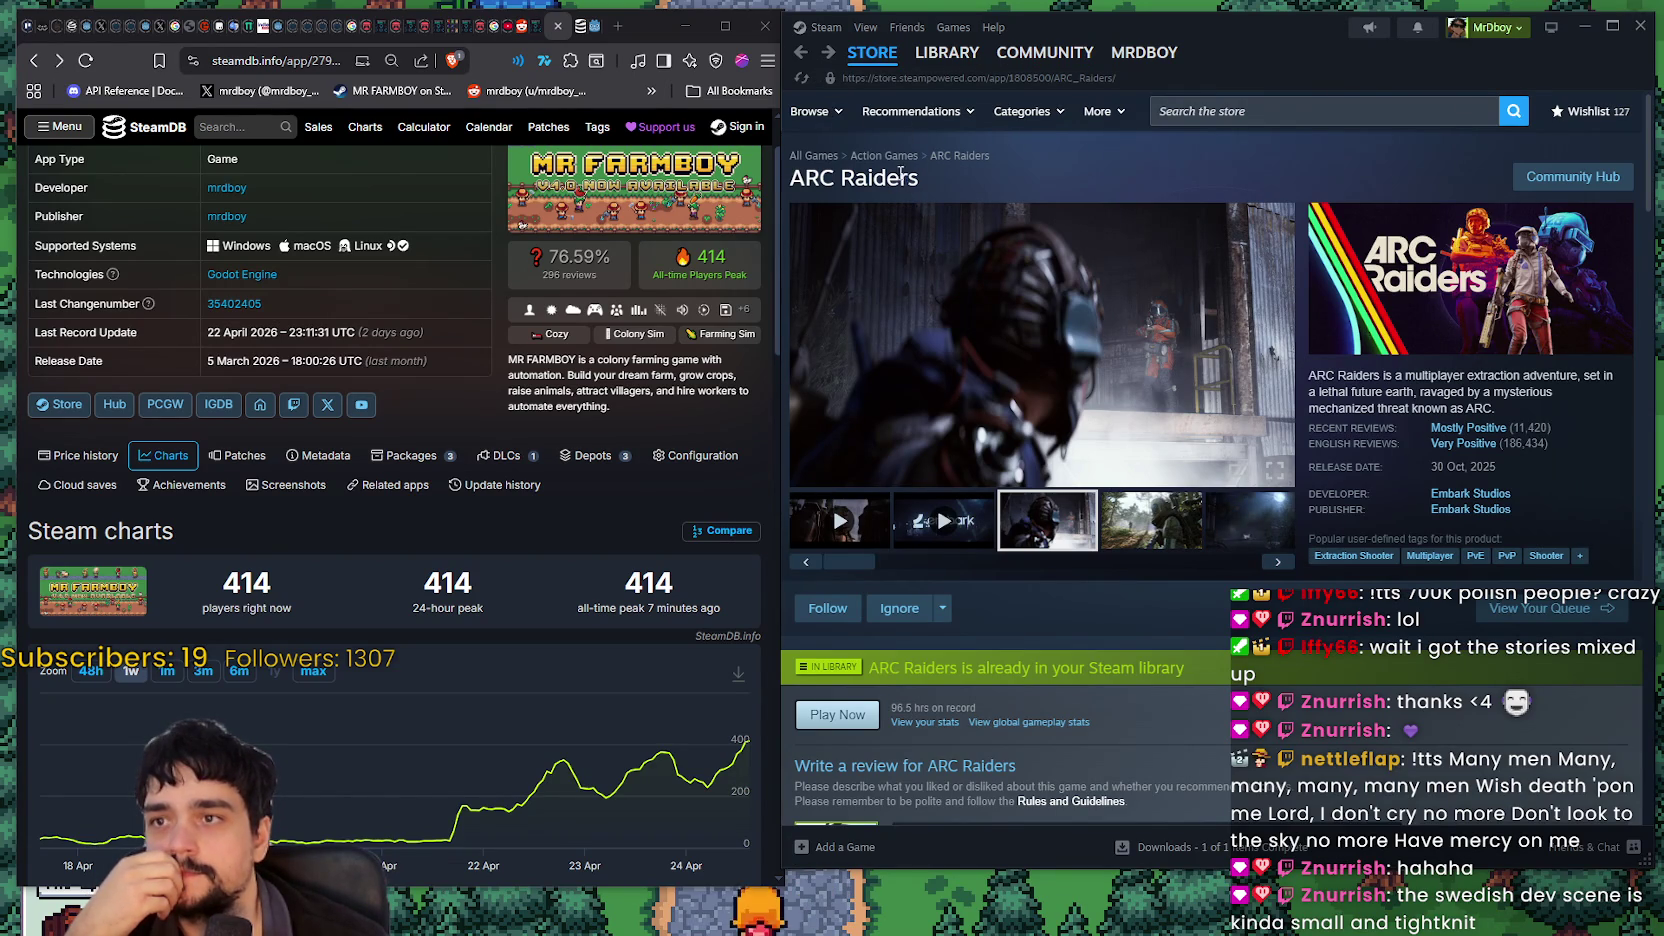
pyautogui.tripleClick(897, 178)
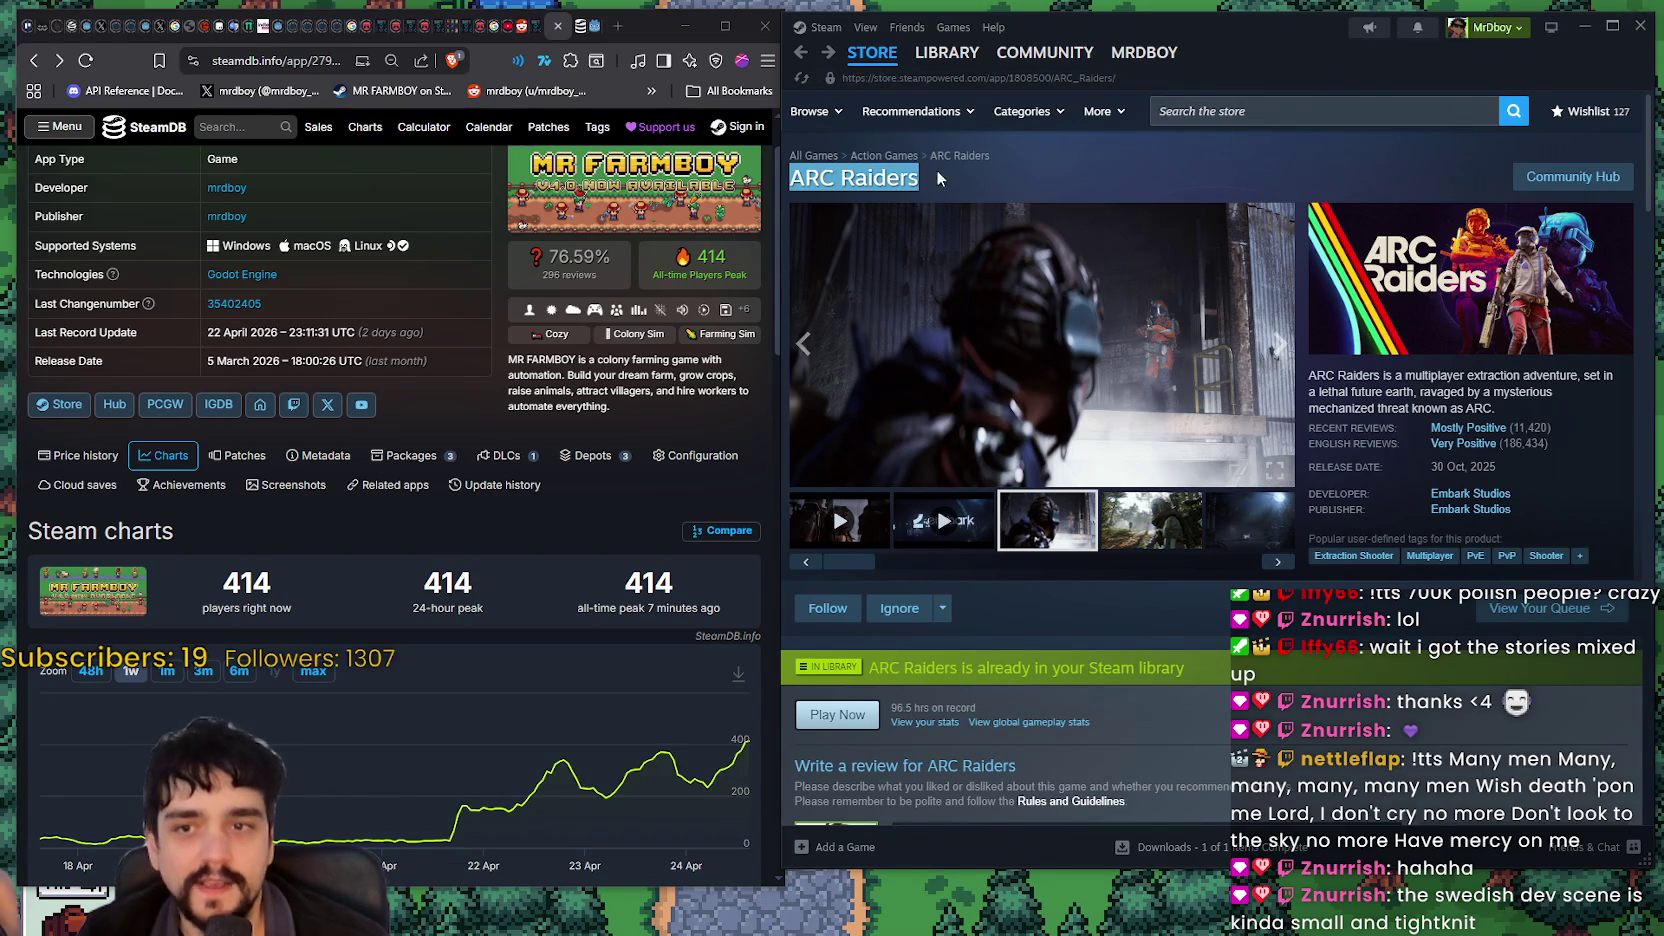
pyautogui.moveTo(843, 178); pyautogui.dragTo(928, 183)
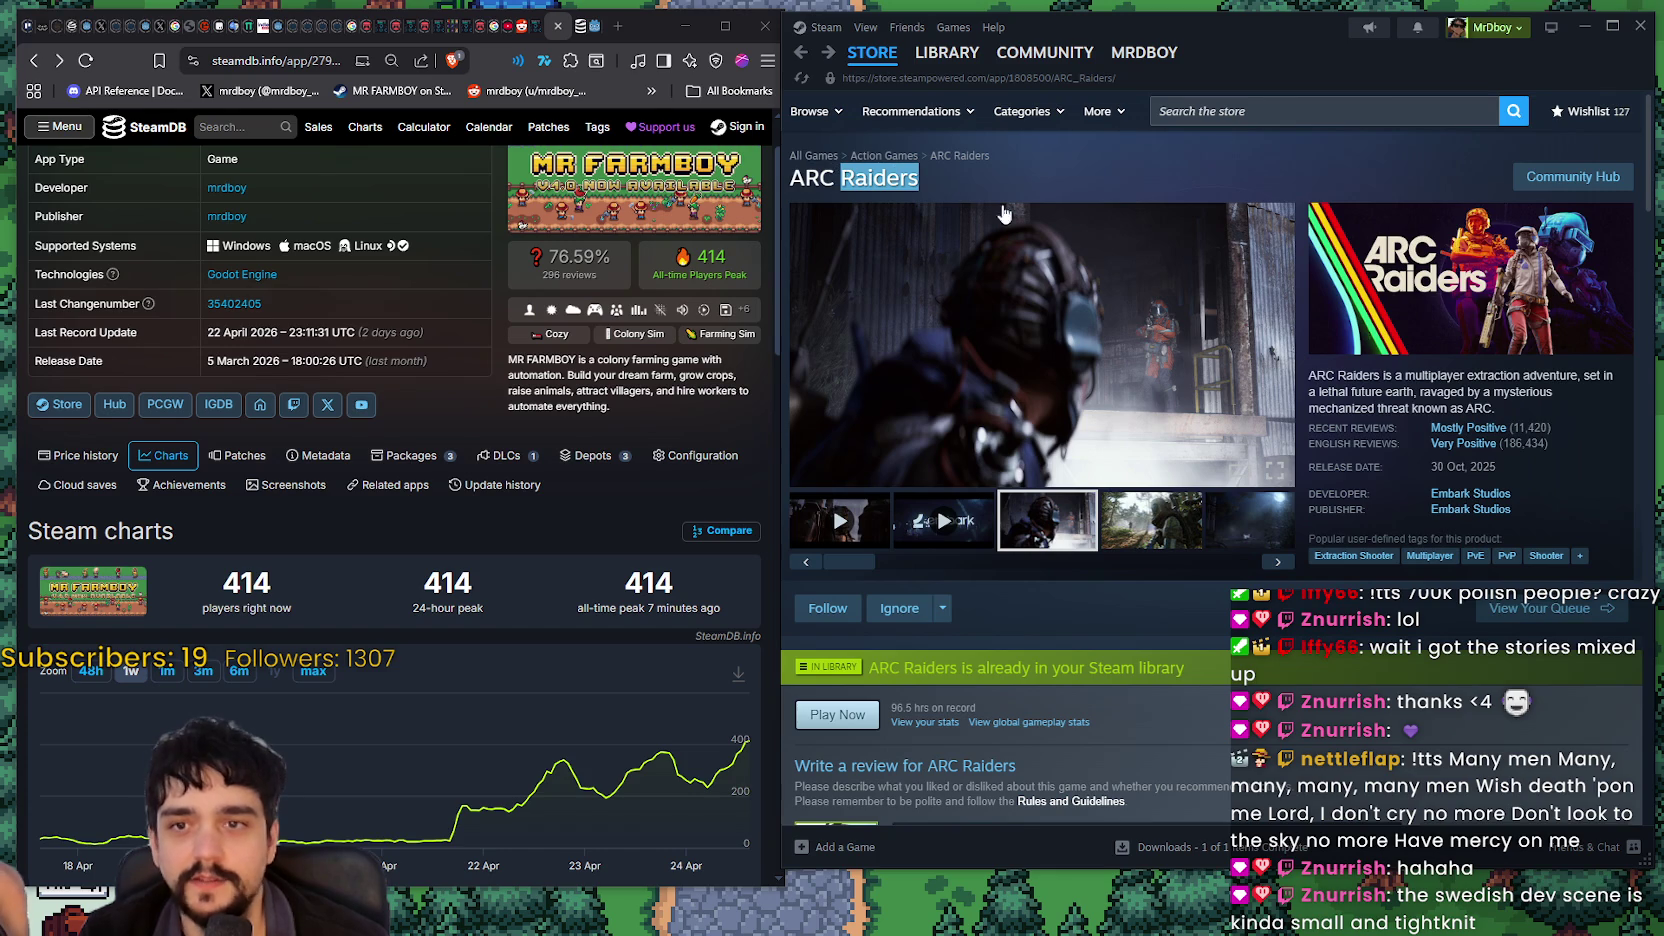
pyautogui.moveTo(790, 178)
pyautogui.mouseDown()
pyautogui.moveTo(830, 200)
pyautogui.moveTo(1357, 275)
pyautogui.moveTo(1000, 140)
pyautogui.moveTo(816, 38)
pyautogui.mouseUp()
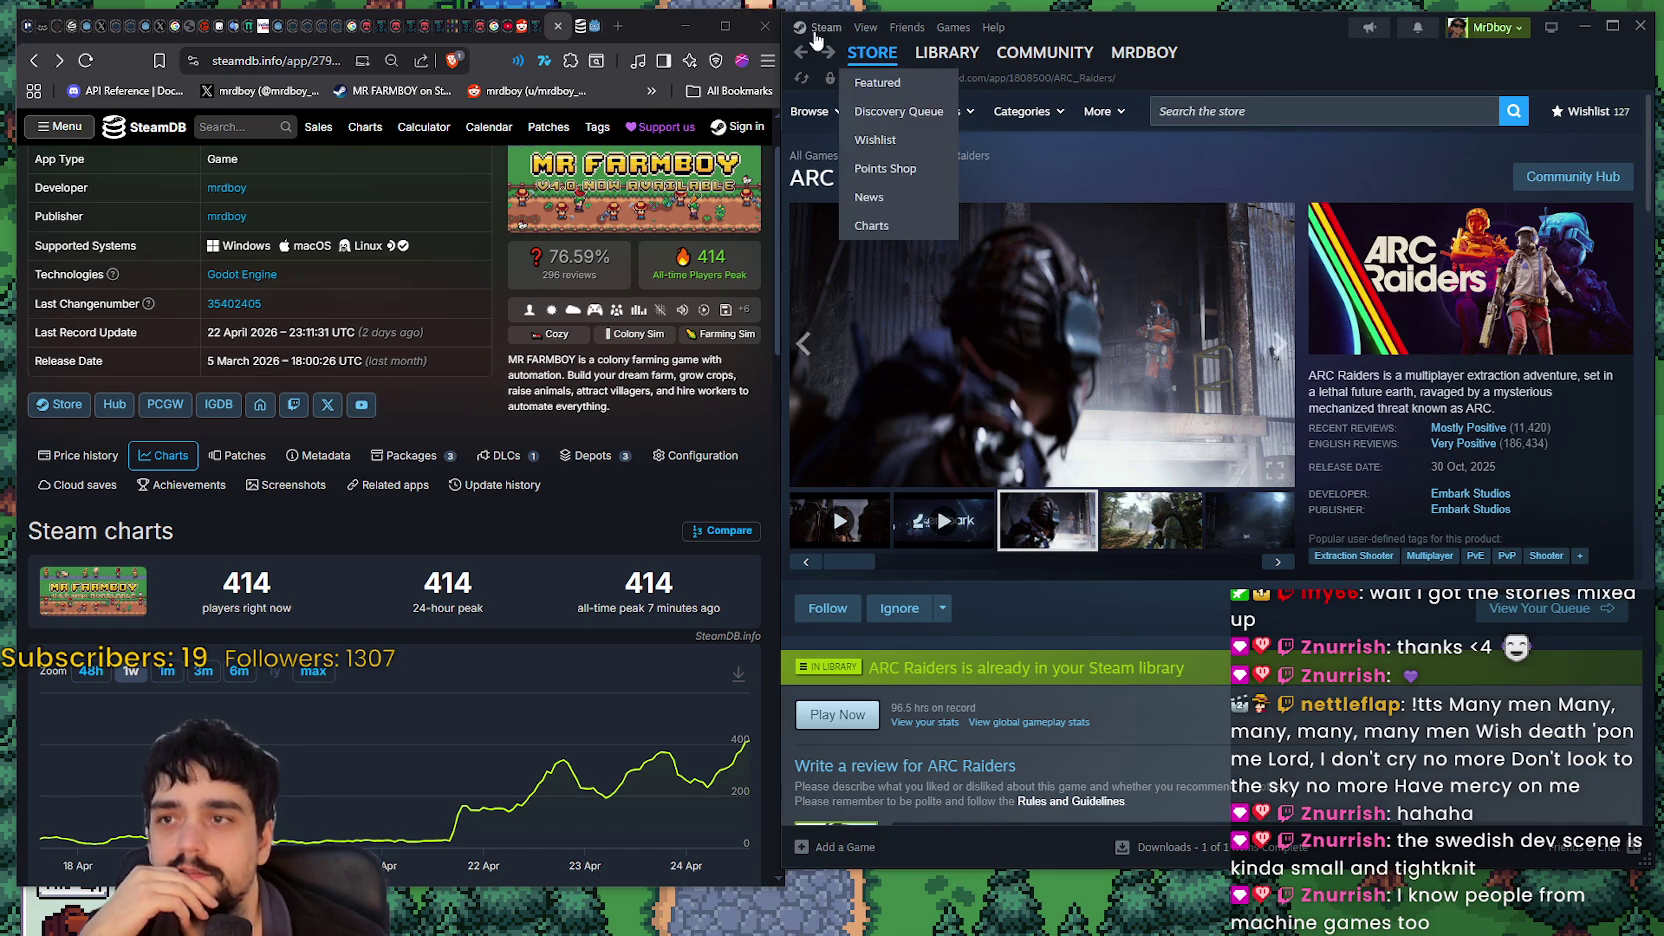
pyautogui.click(1573, 176)
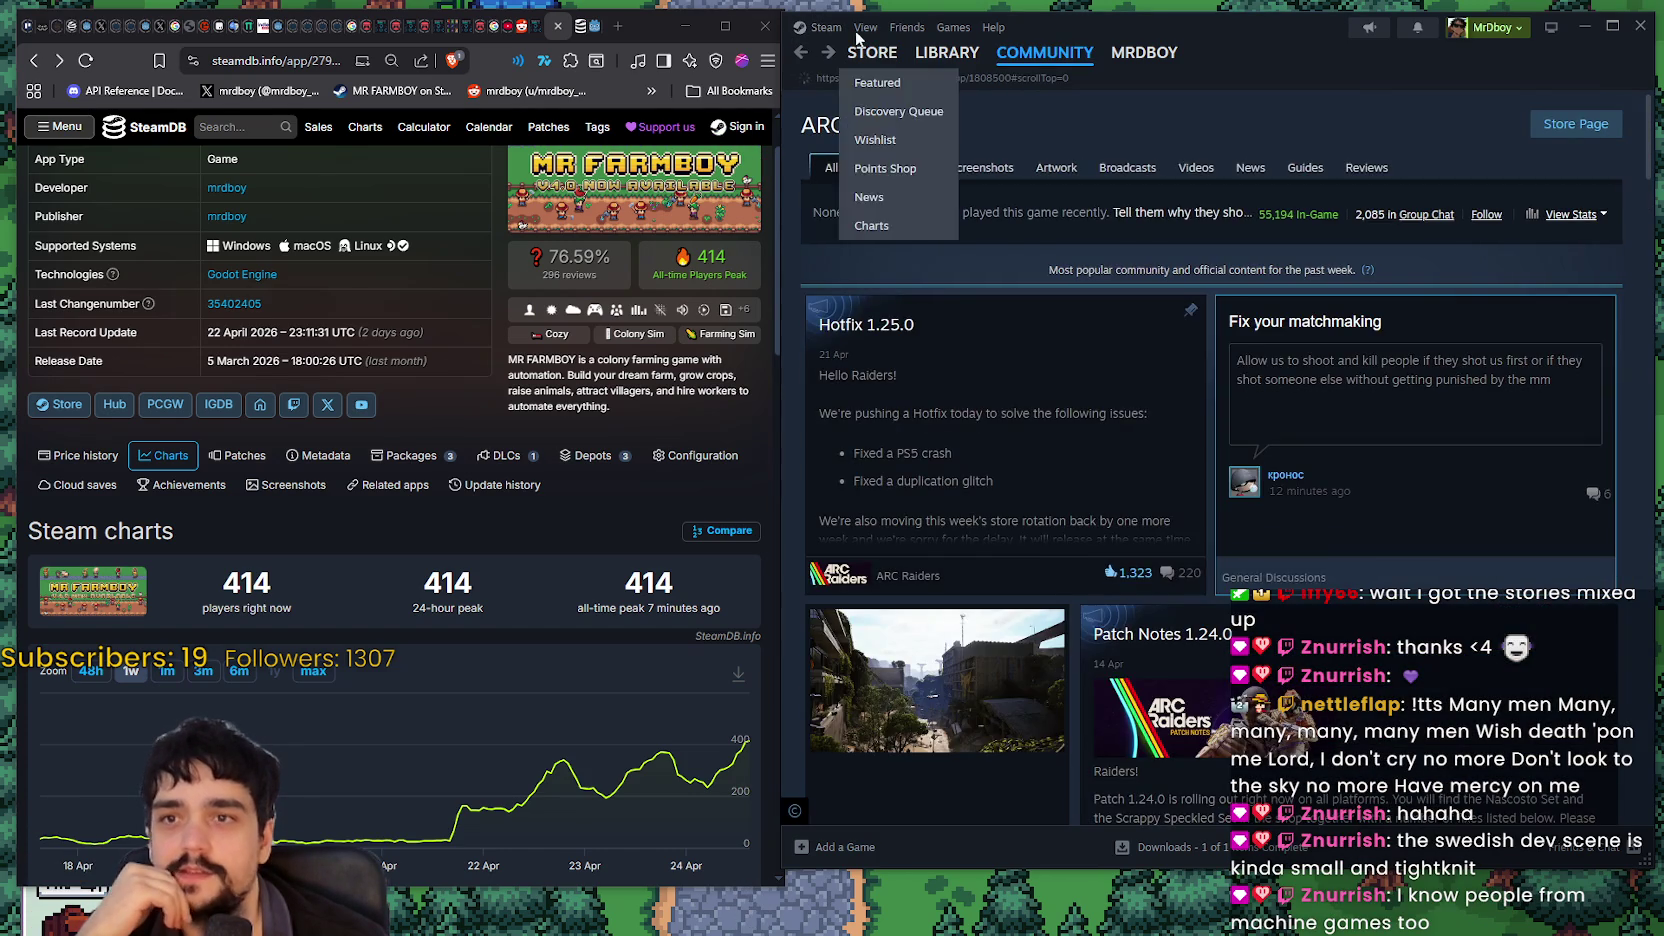
pyautogui.hotkey('alt', 'Left')
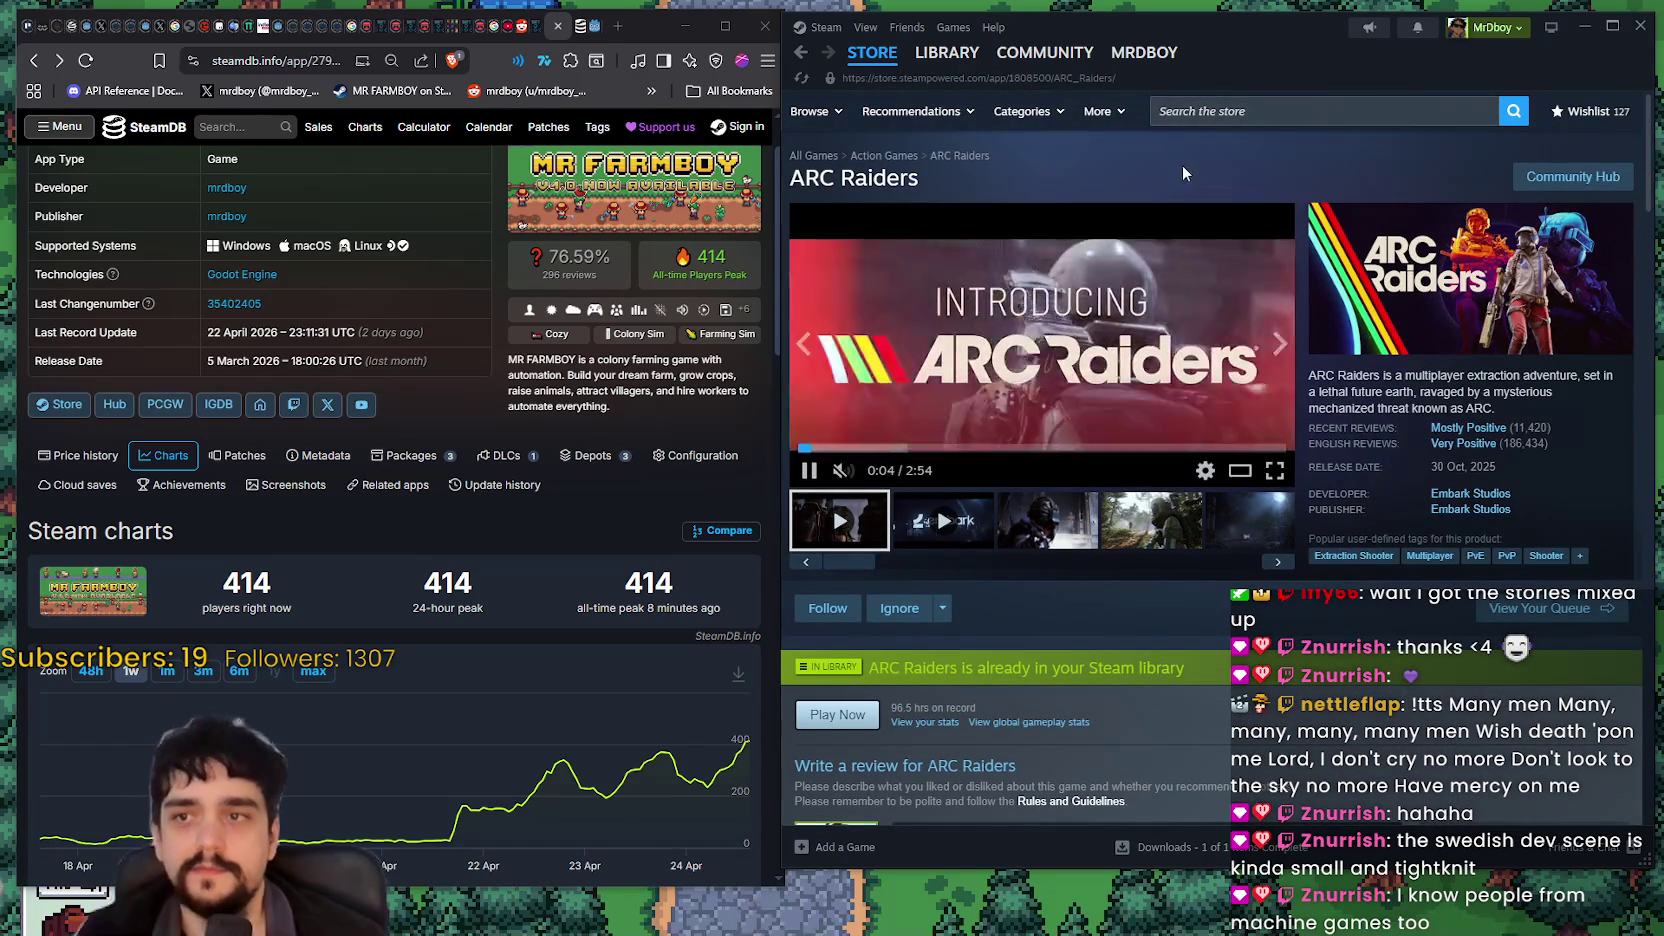
# Step: Go back through the ARC Raiders pages until the MR FARMBOY store page and trailer appear
pyautogui.click(1298, 110)
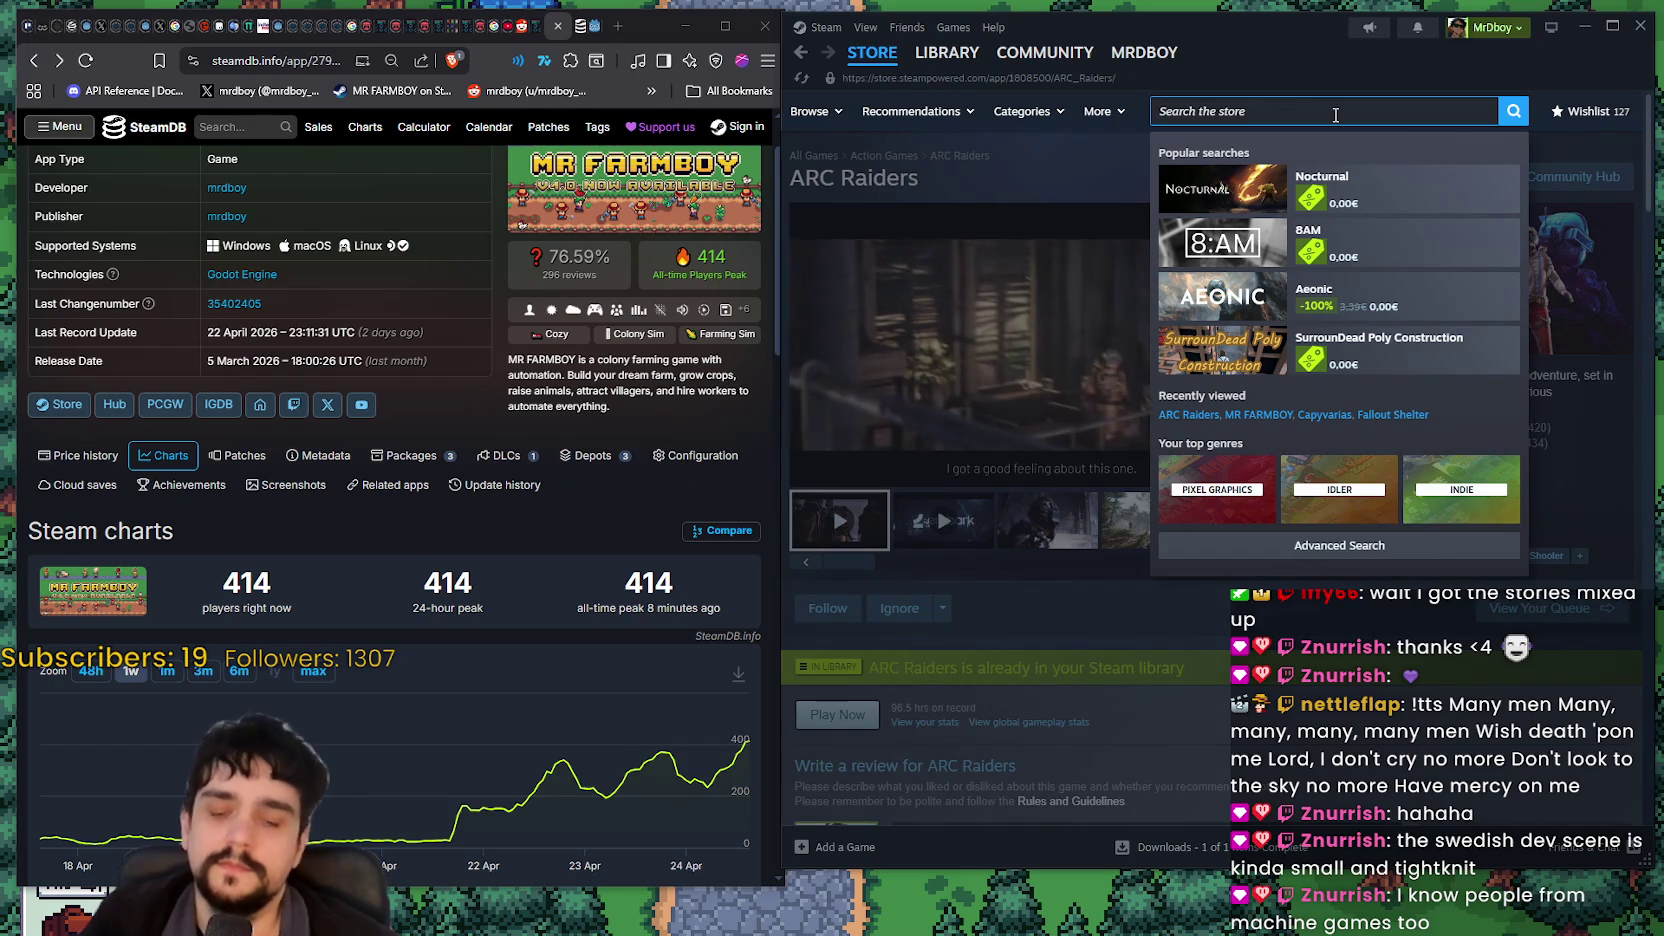
pyautogui.click(800, 55)
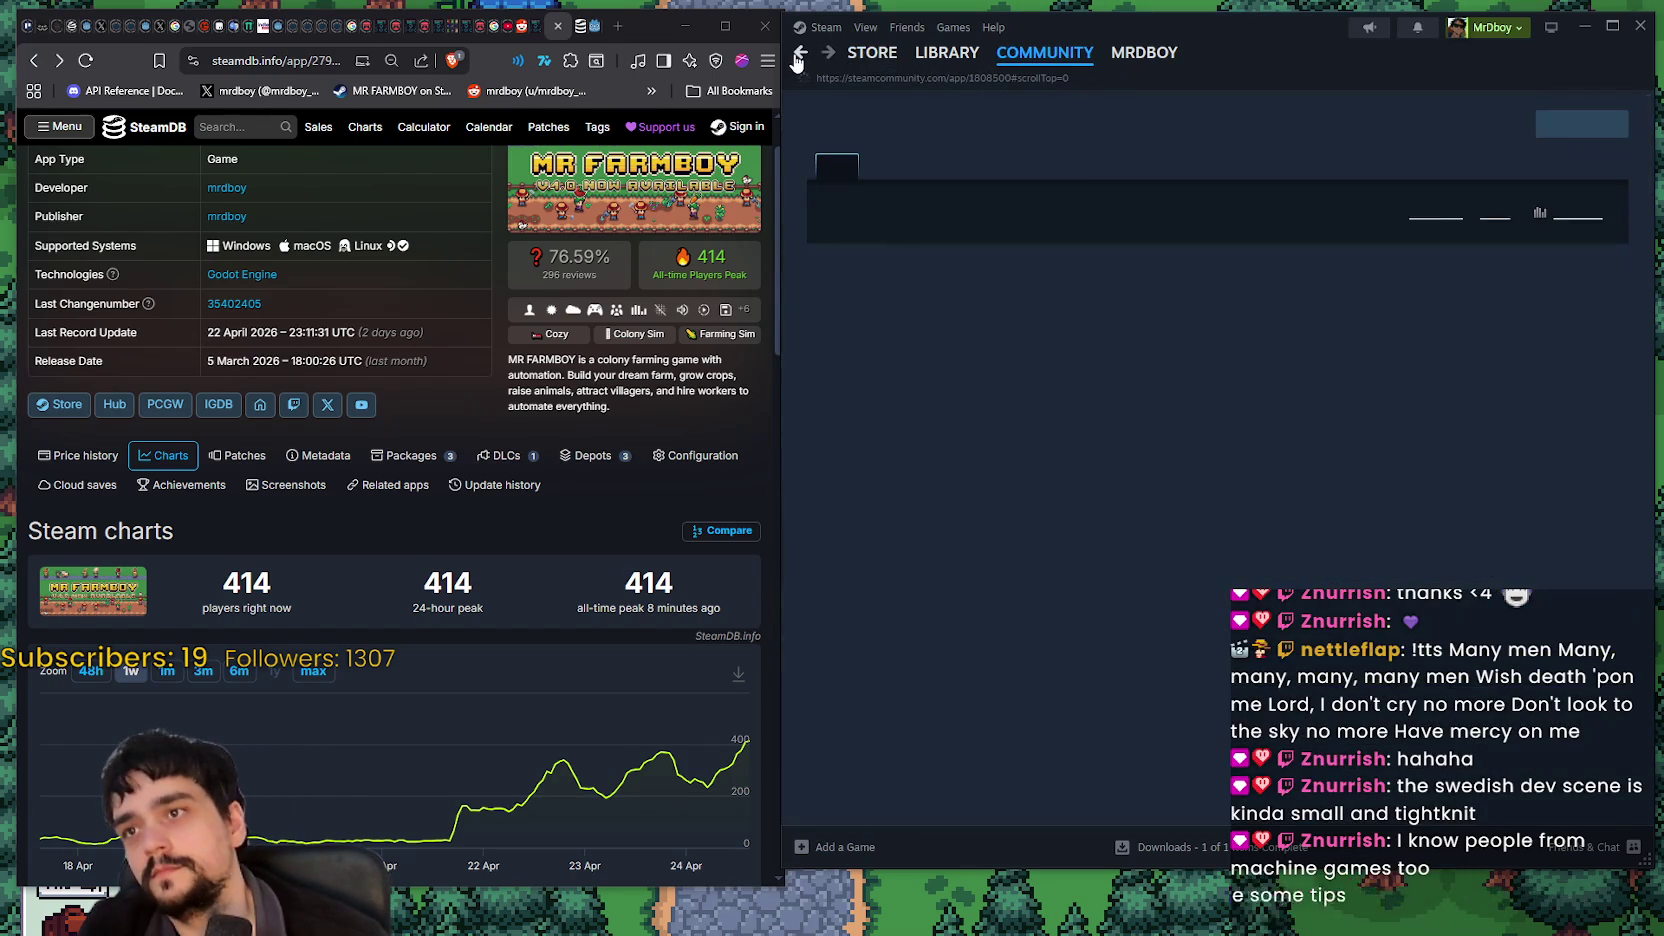
pyautogui.click(800, 57)
pyautogui.click(800, 57)
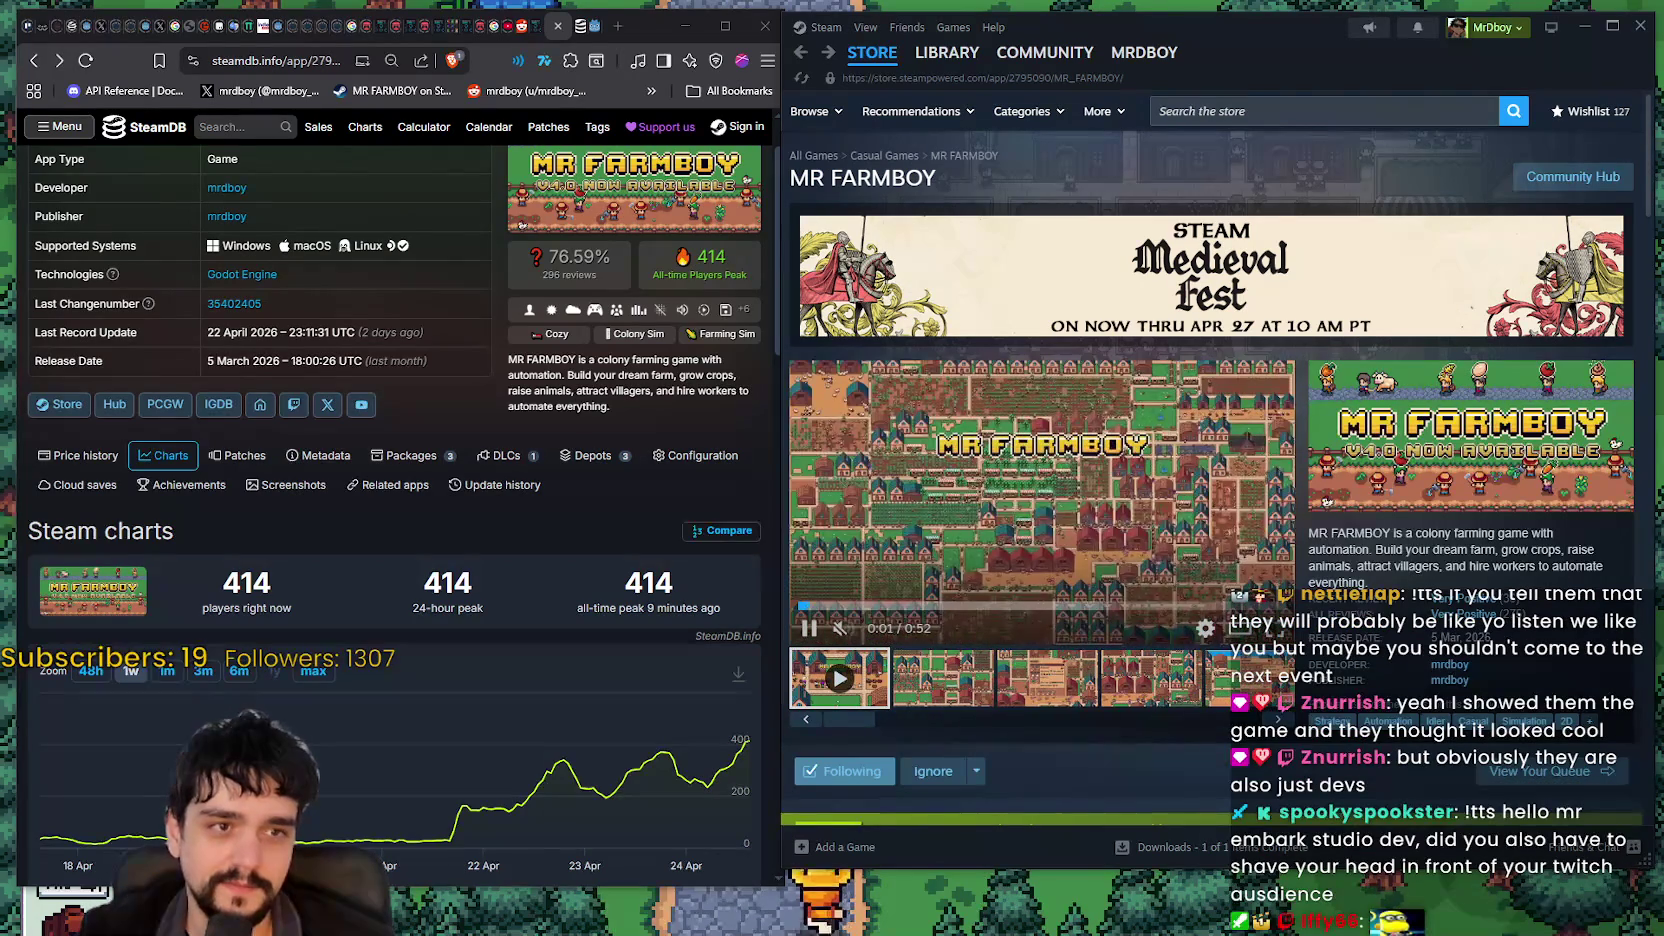
# Step: Enlarge the shared screenshot showing MR FARMBOY's chart at 283 players
pyautogui.click(872, 512)
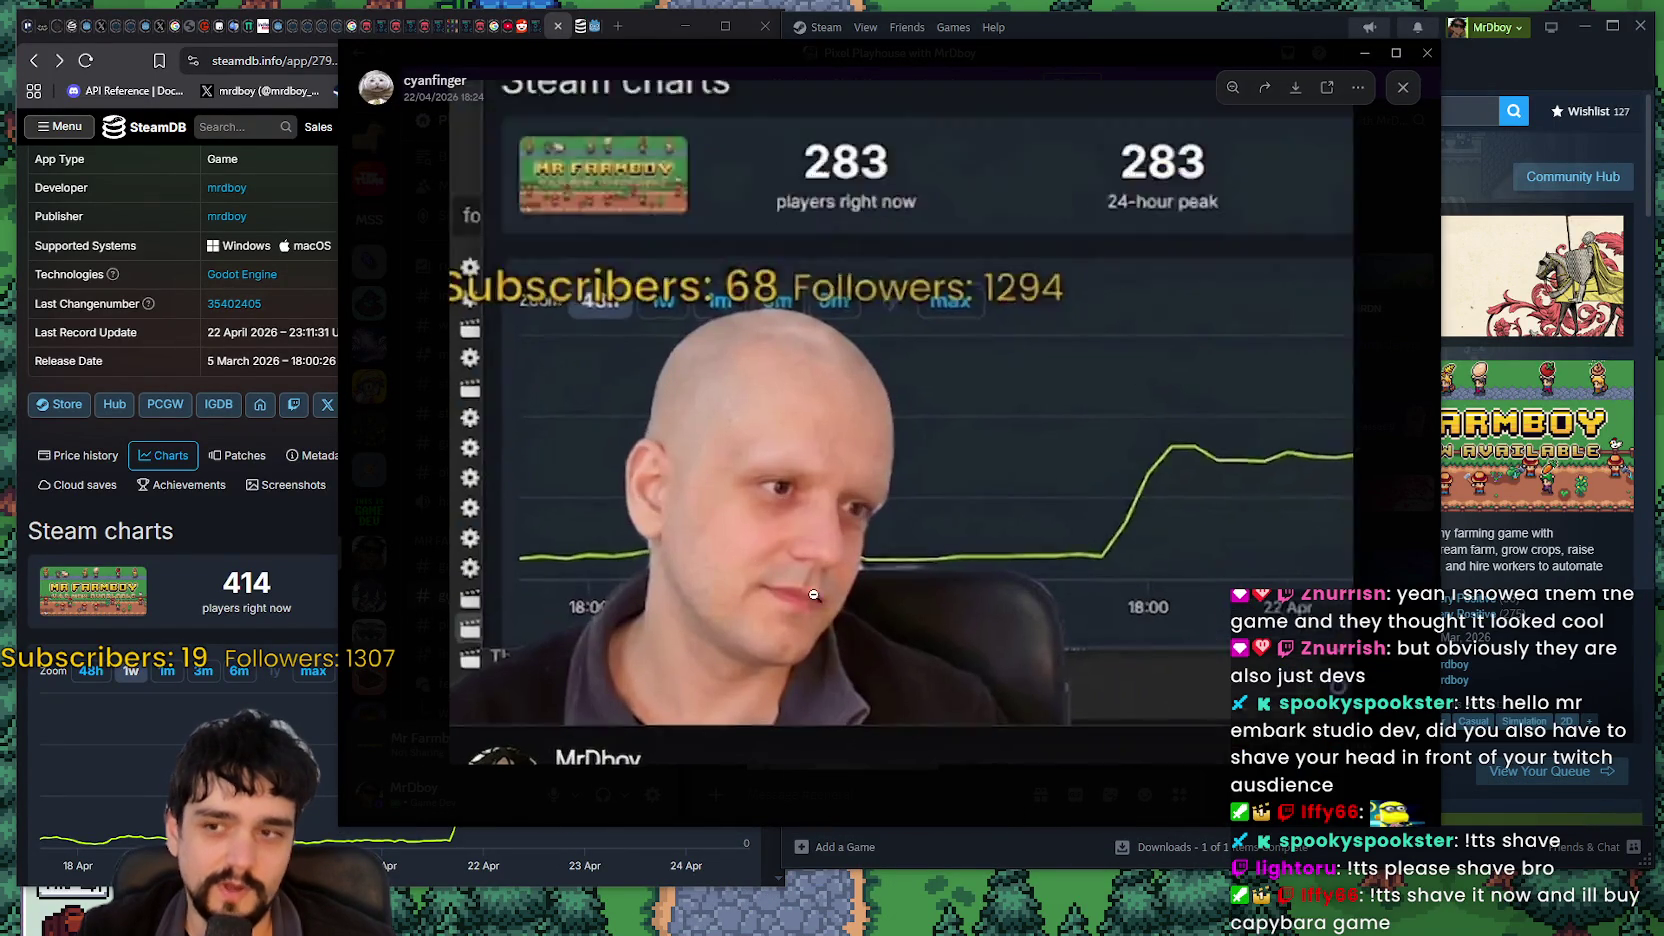
# Step: Zoom in and out of the screenshot, then bring the MR FARMBOY store page forward, nudged right
pyautogui.click(754, 563)
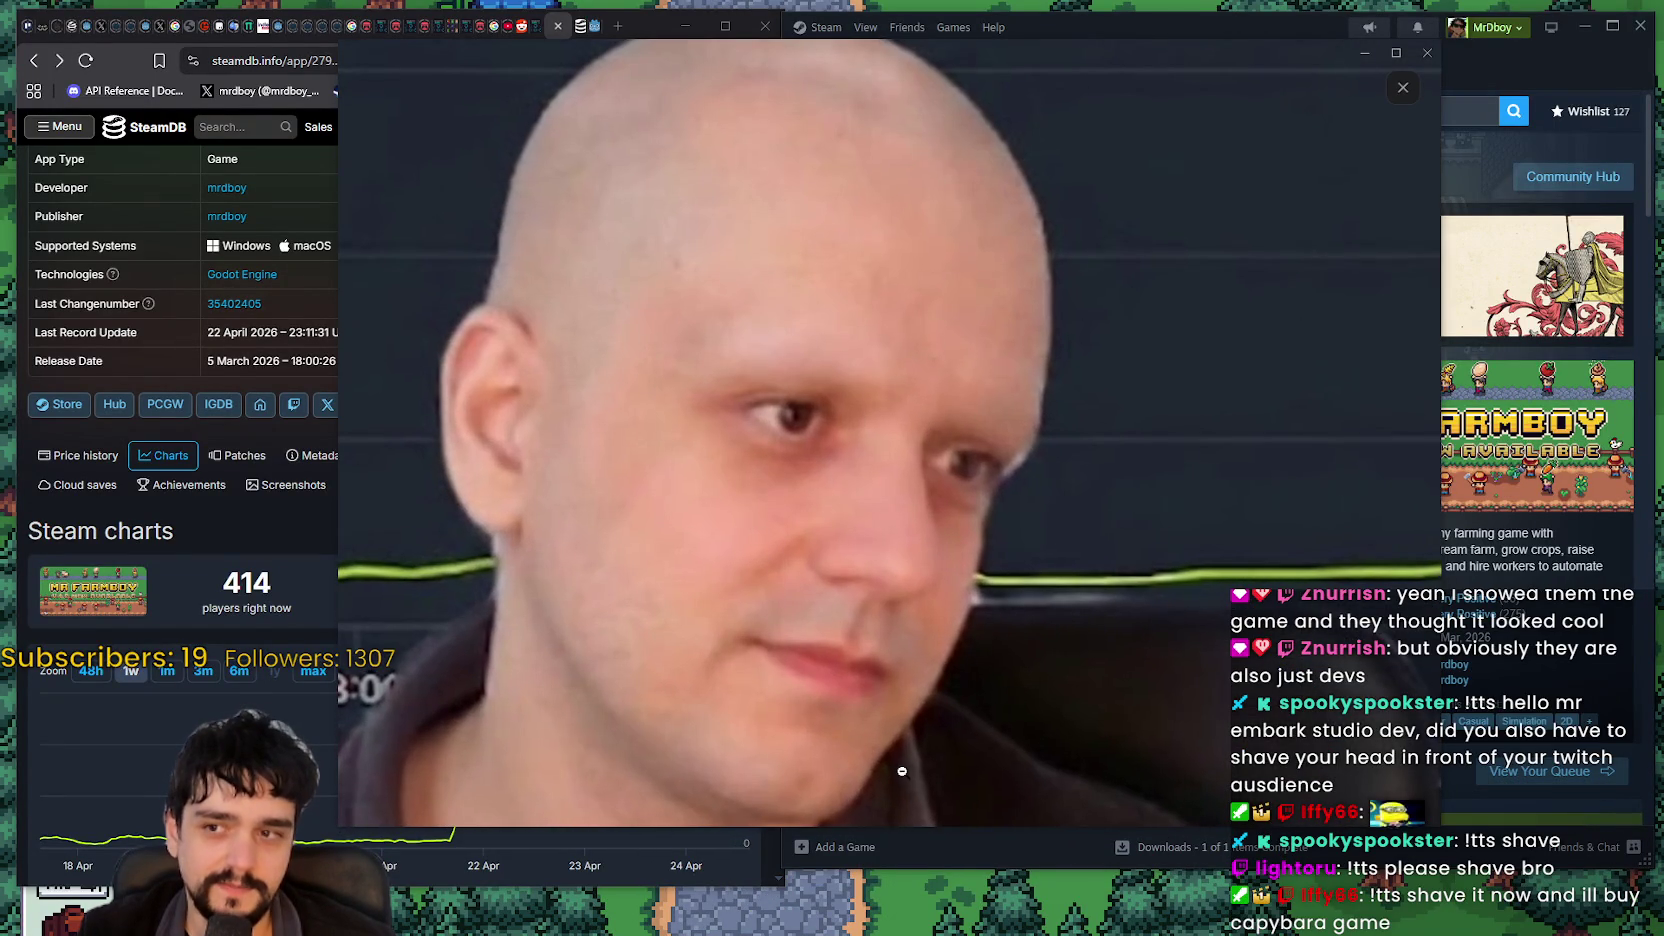
pyautogui.click(821, 301)
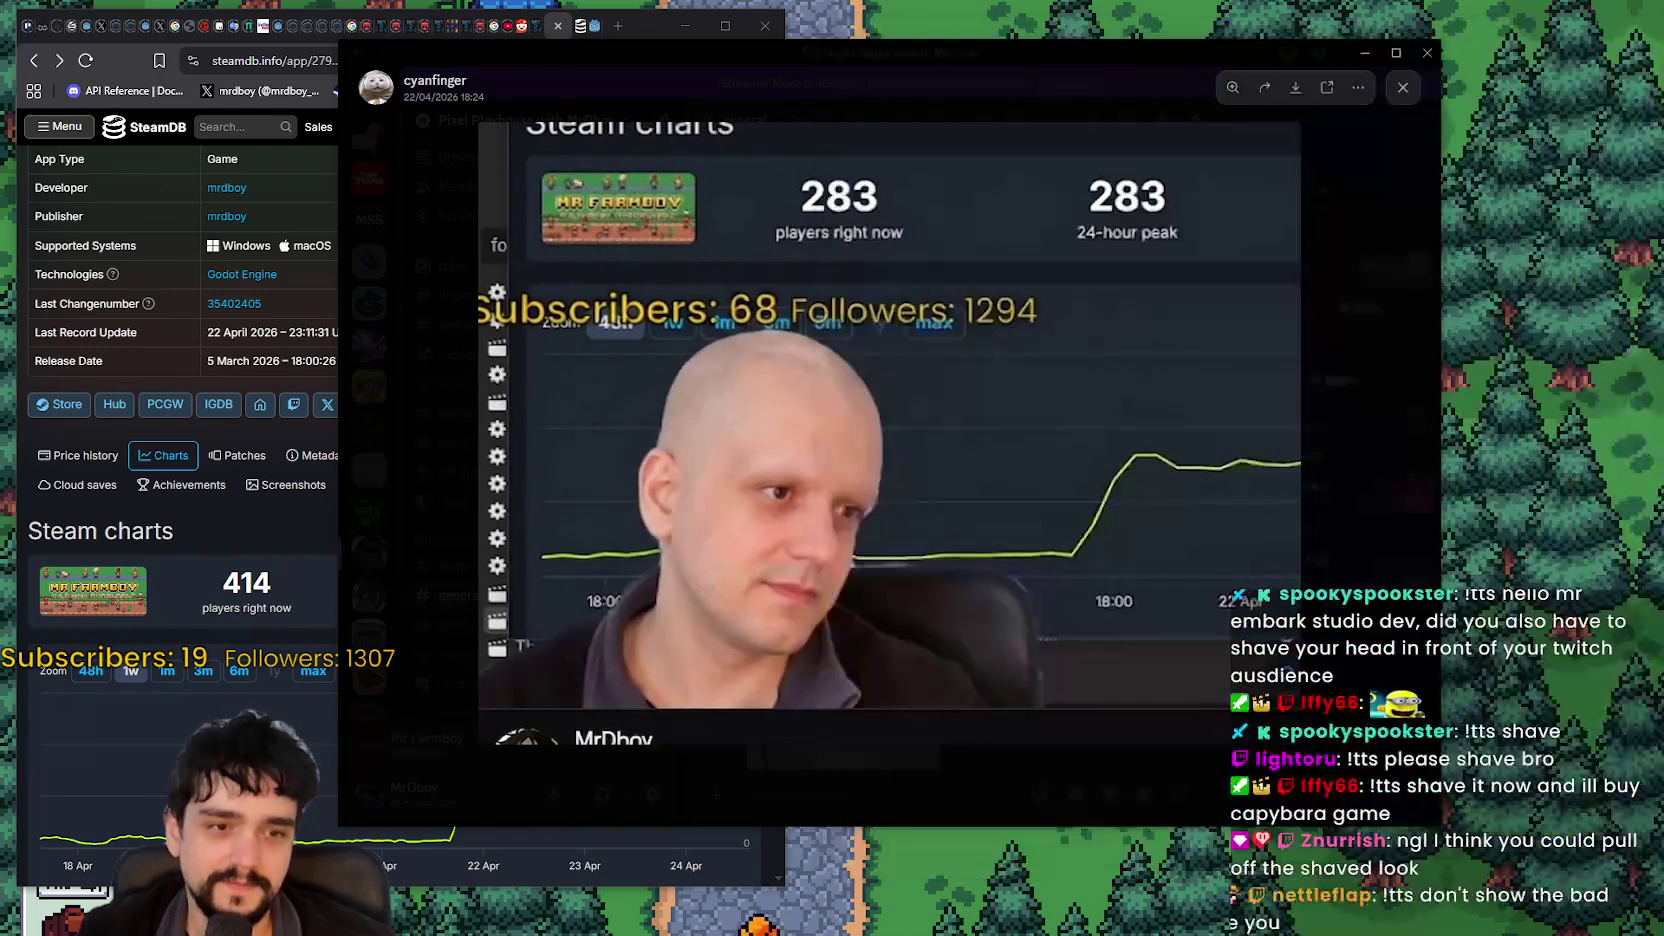
pyautogui.press('Escape')
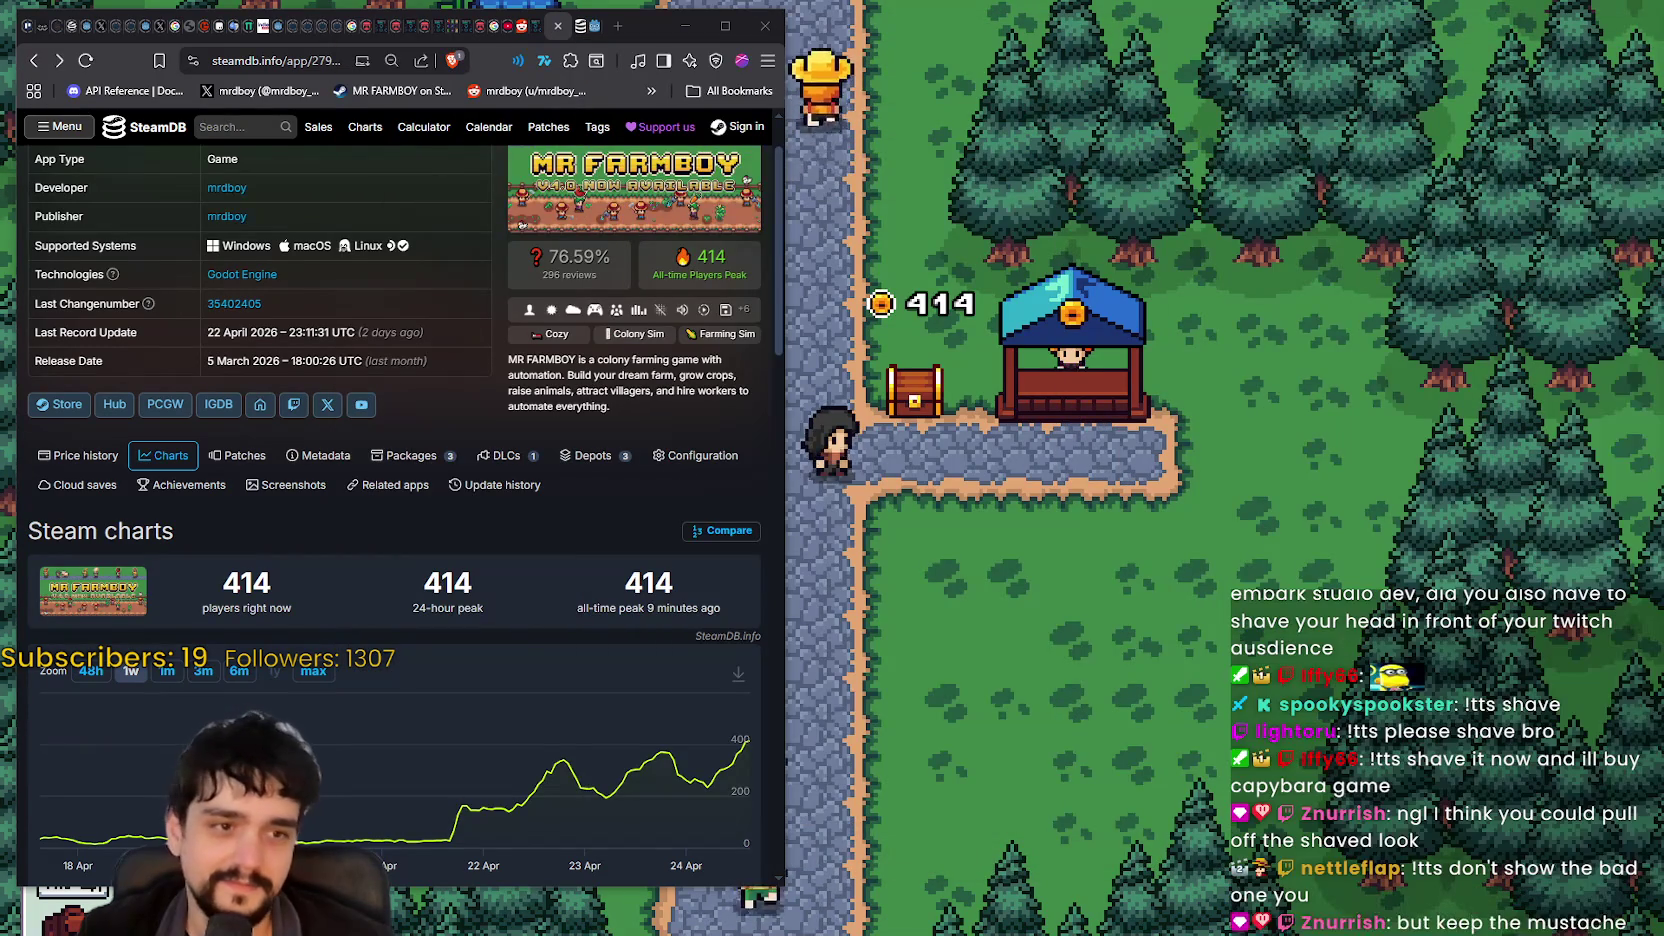
pyautogui.hotkey('alt', 'Tab')
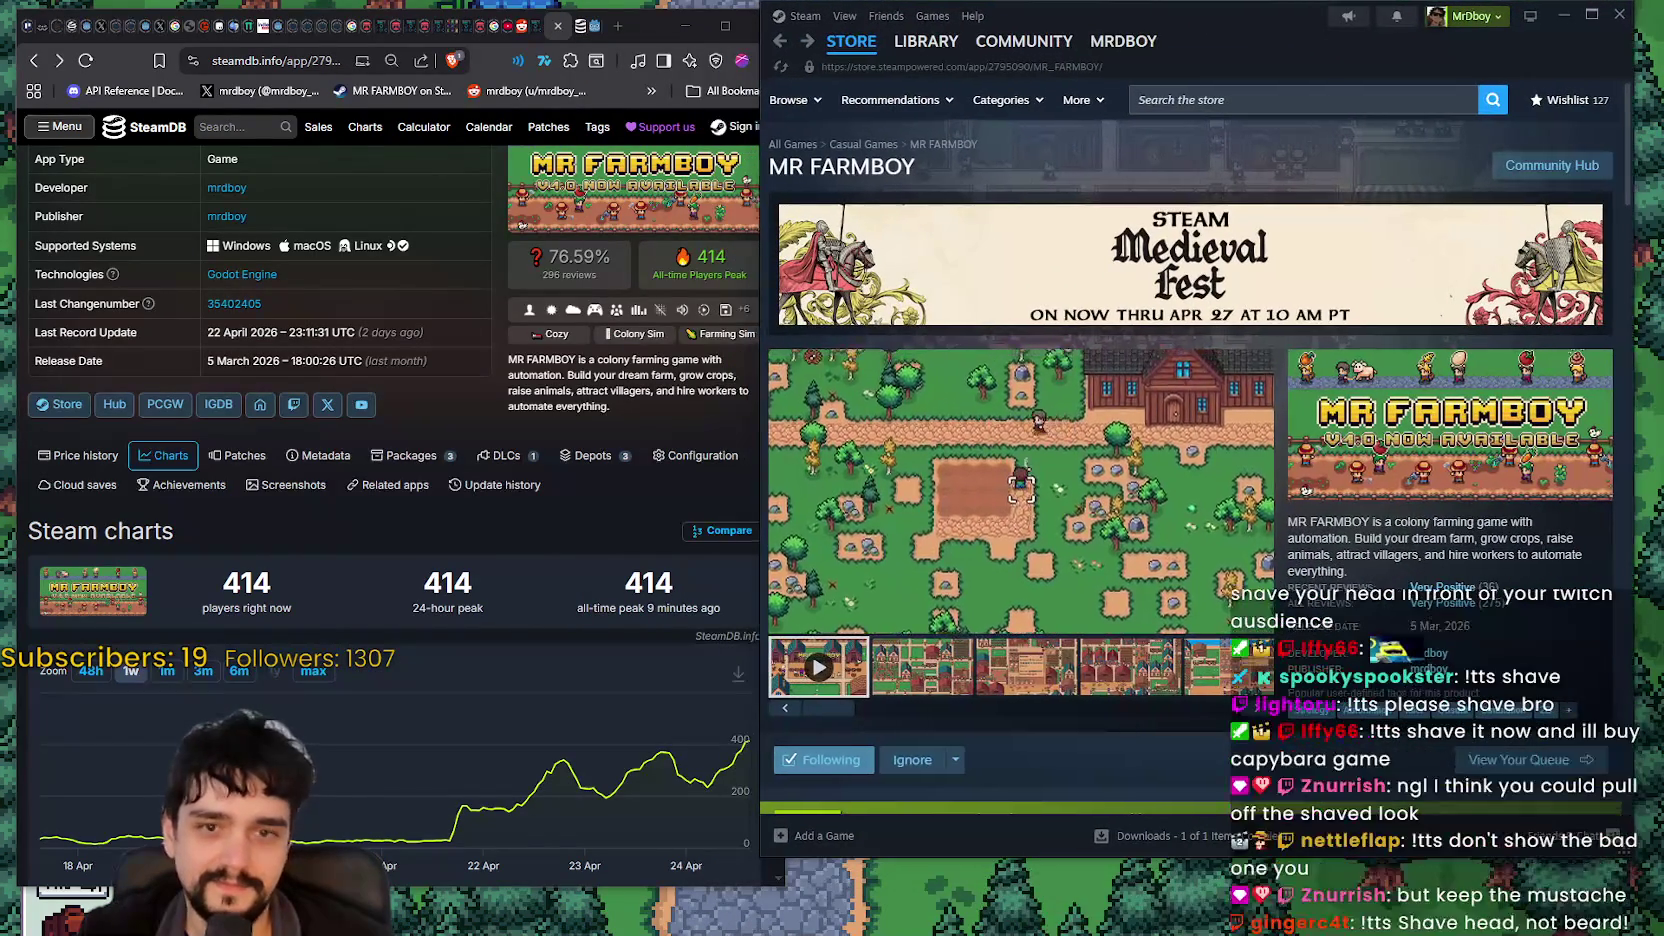
pyautogui.moveTo(1195, 13); pyautogui.dragTo(1222, 23)
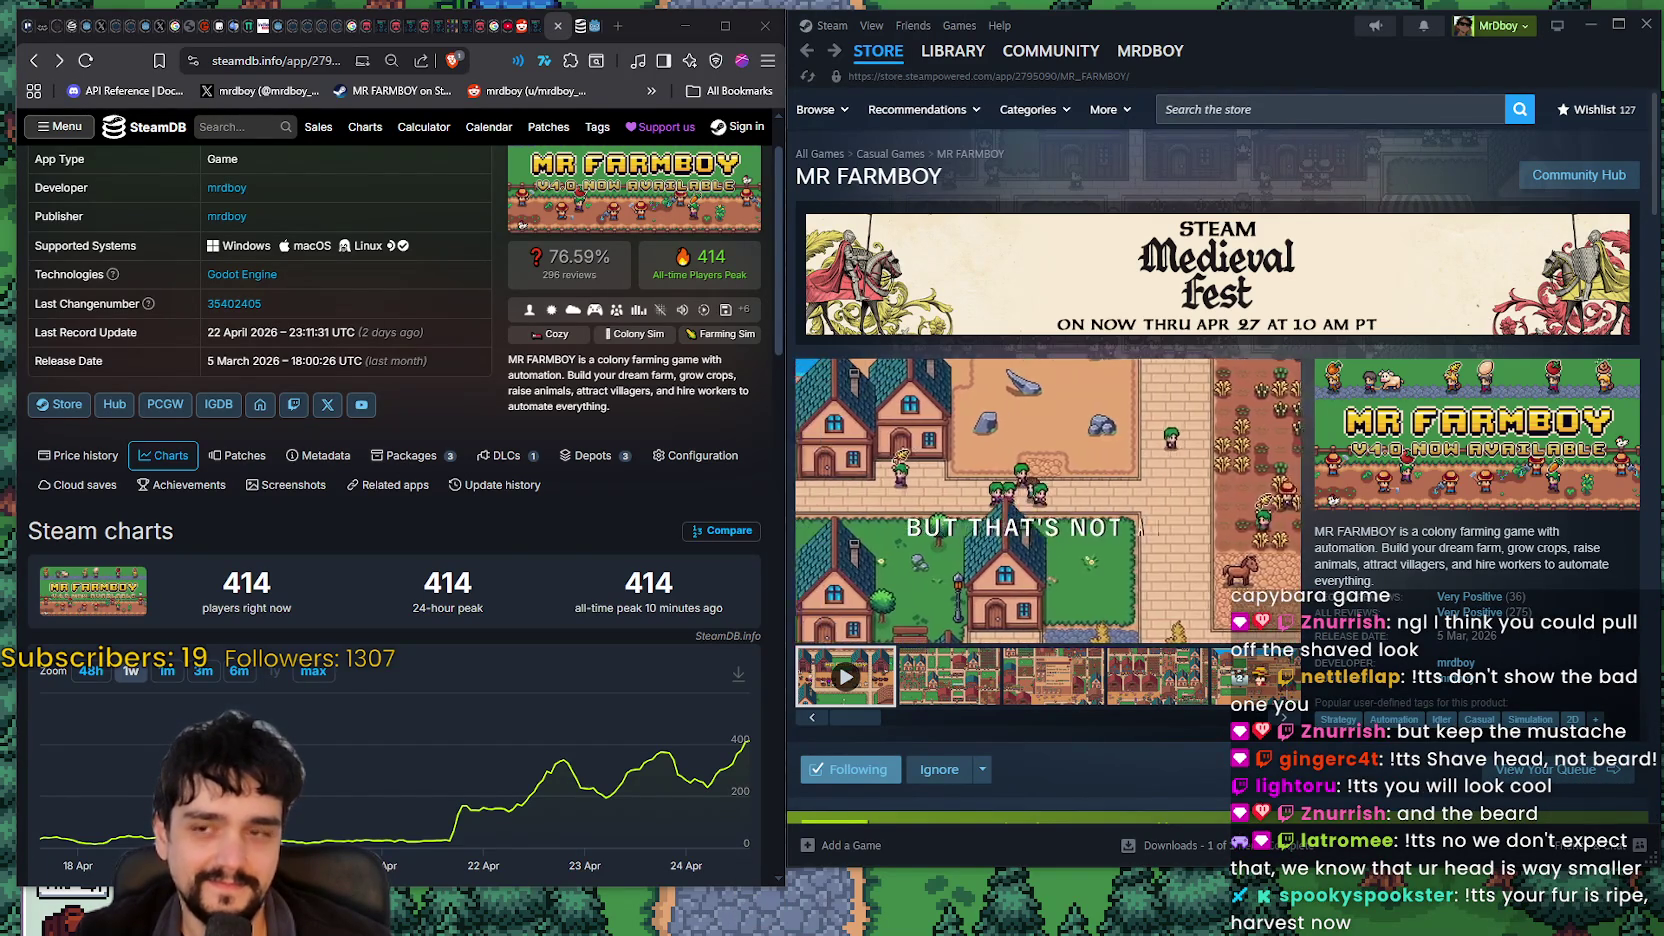
# Step: Bring the Breaking CCU poster viewer to the front and shift it left
pyautogui.hotkey('alt', 'Tab')
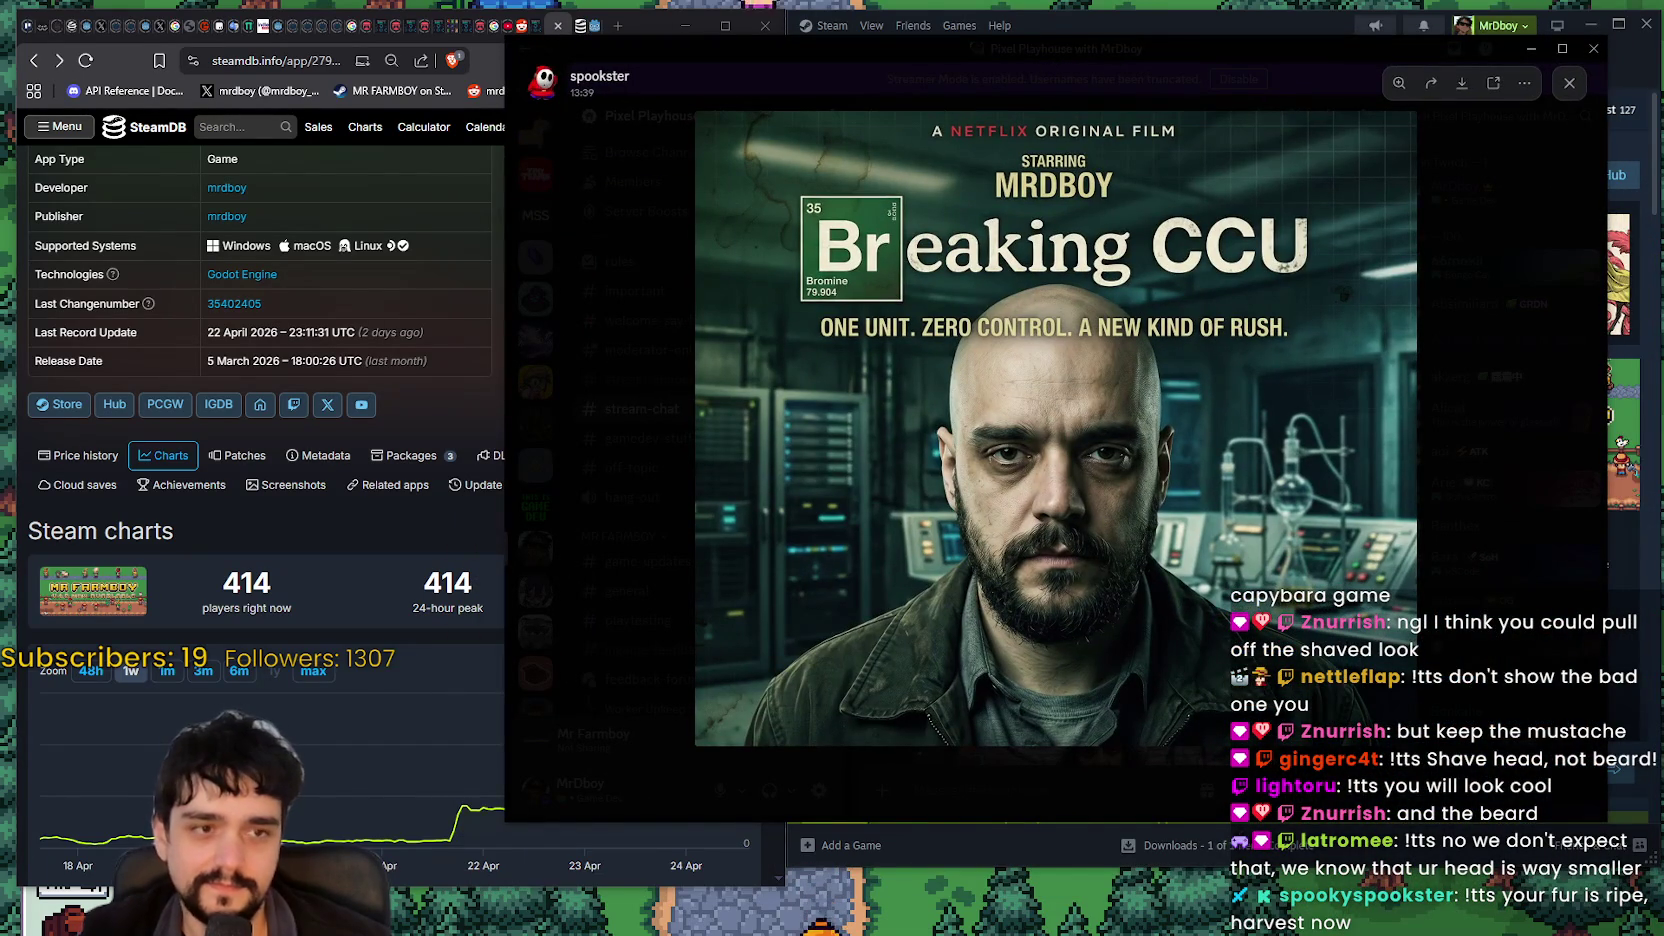
pyautogui.hotkey('alt', 'Tab')
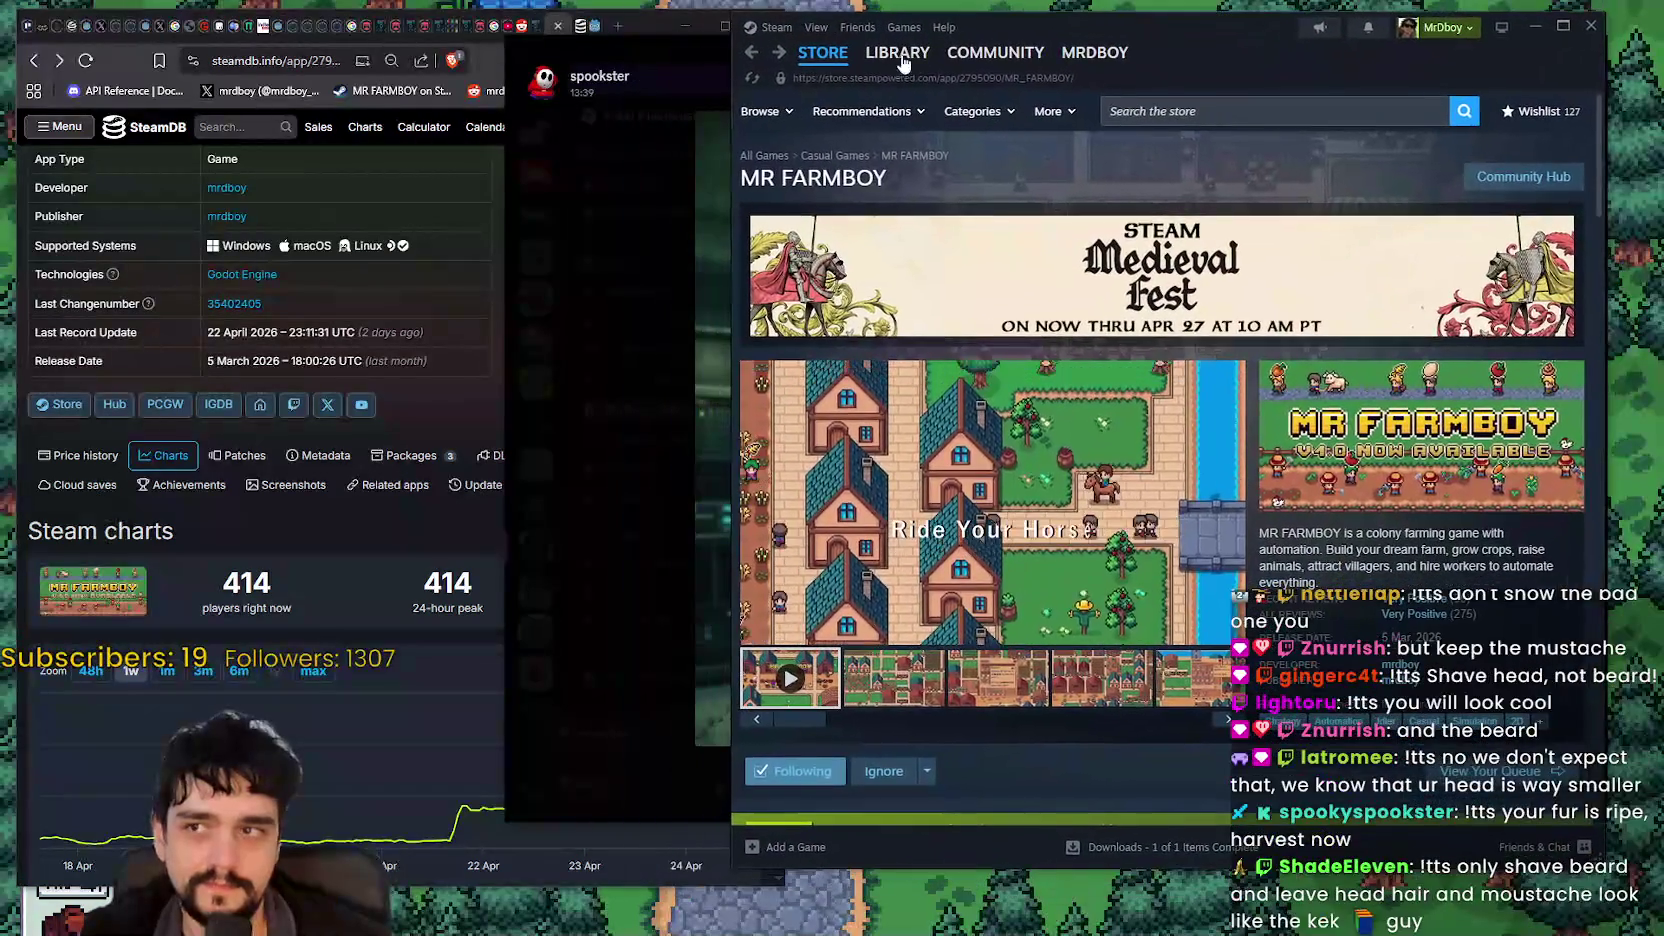
pyautogui.hotkey('alt', 'Tab')
pyautogui.moveTo(685, 40); pyautogui.dragTo(502, 12)
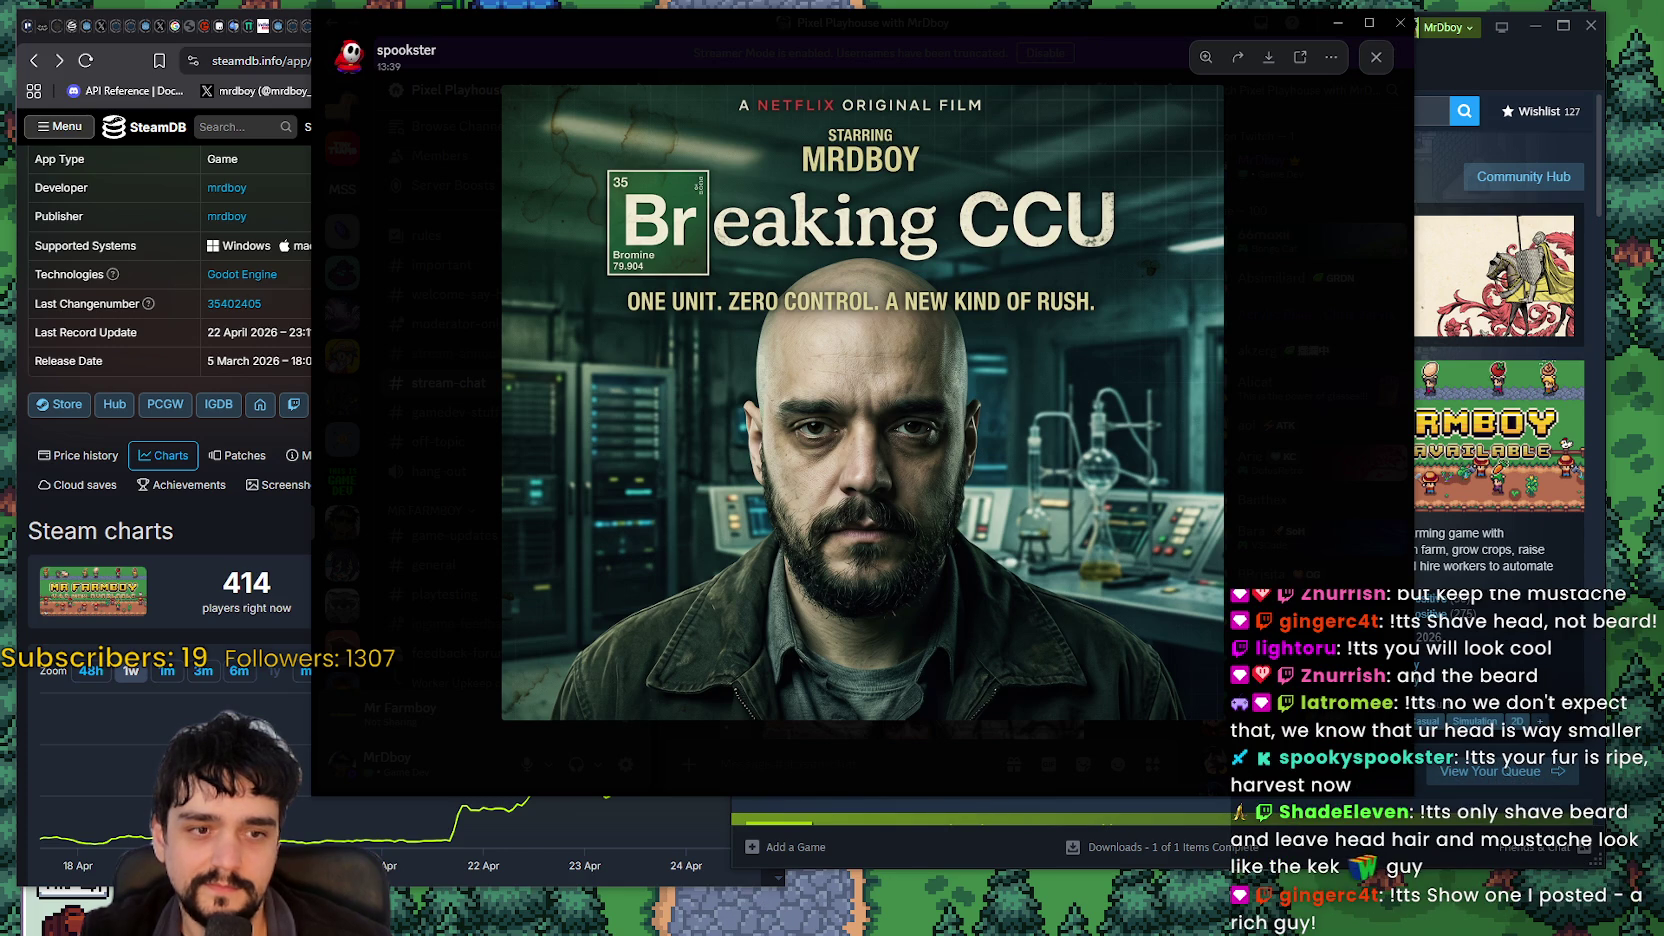
# Step: Close the poster and view the NEED POSITIVE MR FARMBOY REVIEWS image, zooming on its cardboard sign
pyautogui.click(1310, 577)
pyautogui.scroll(-3, 985, 547)
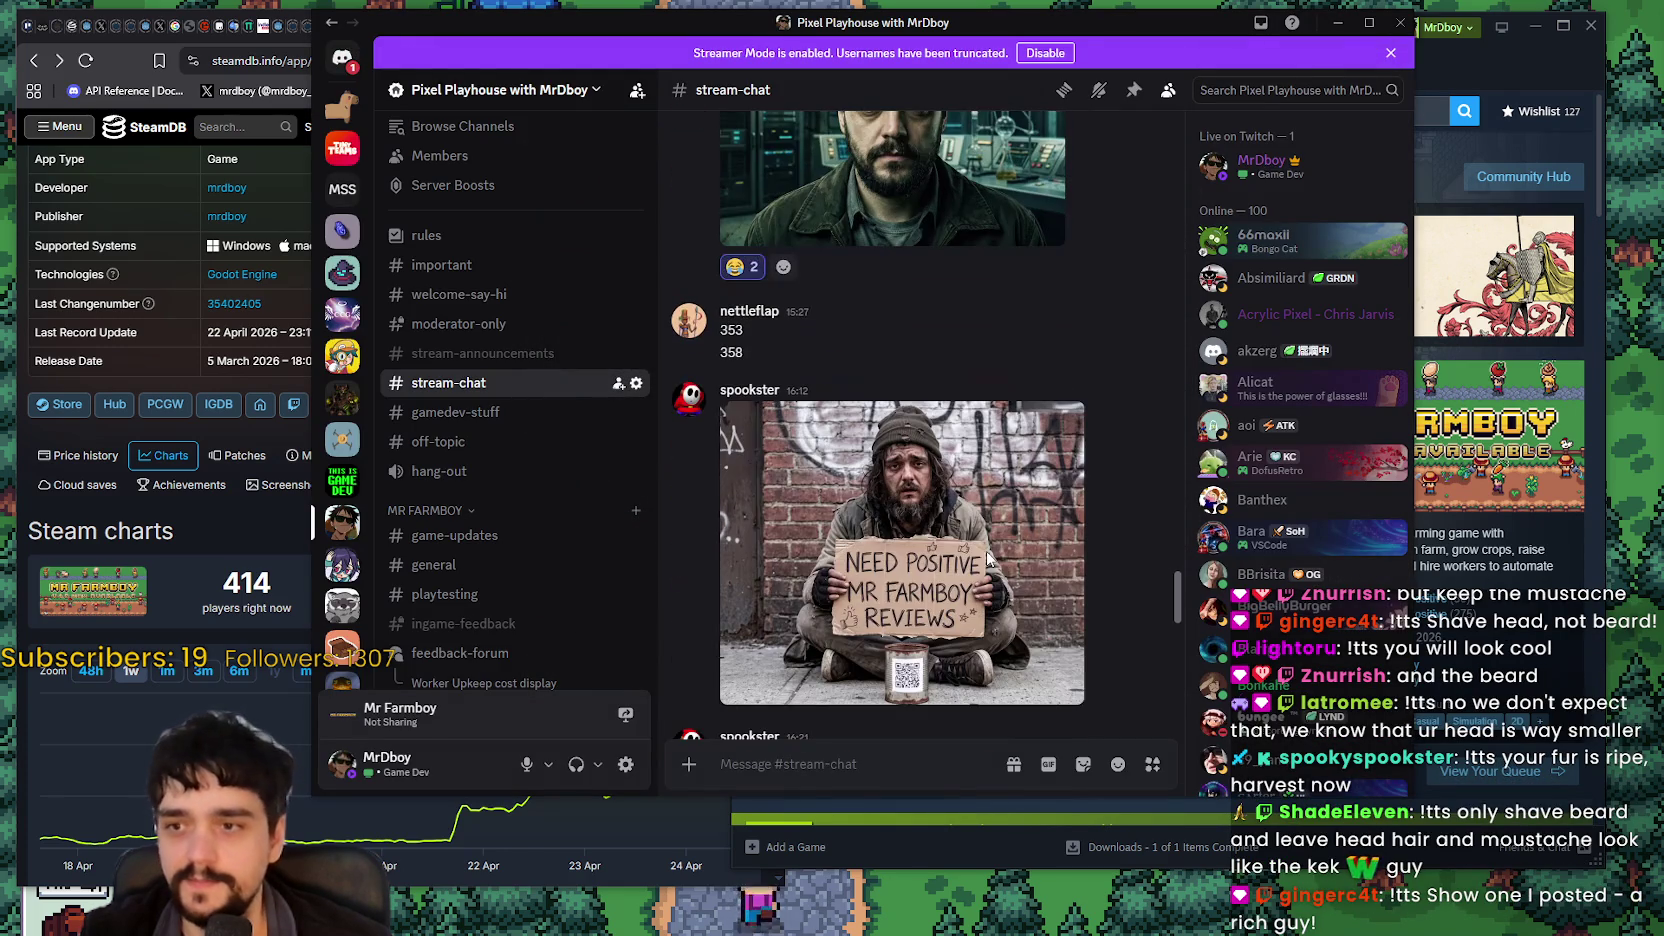
pyautogui.scroll(-2, 985, 547)
pyautogui.scroll(-2, 985, 547)
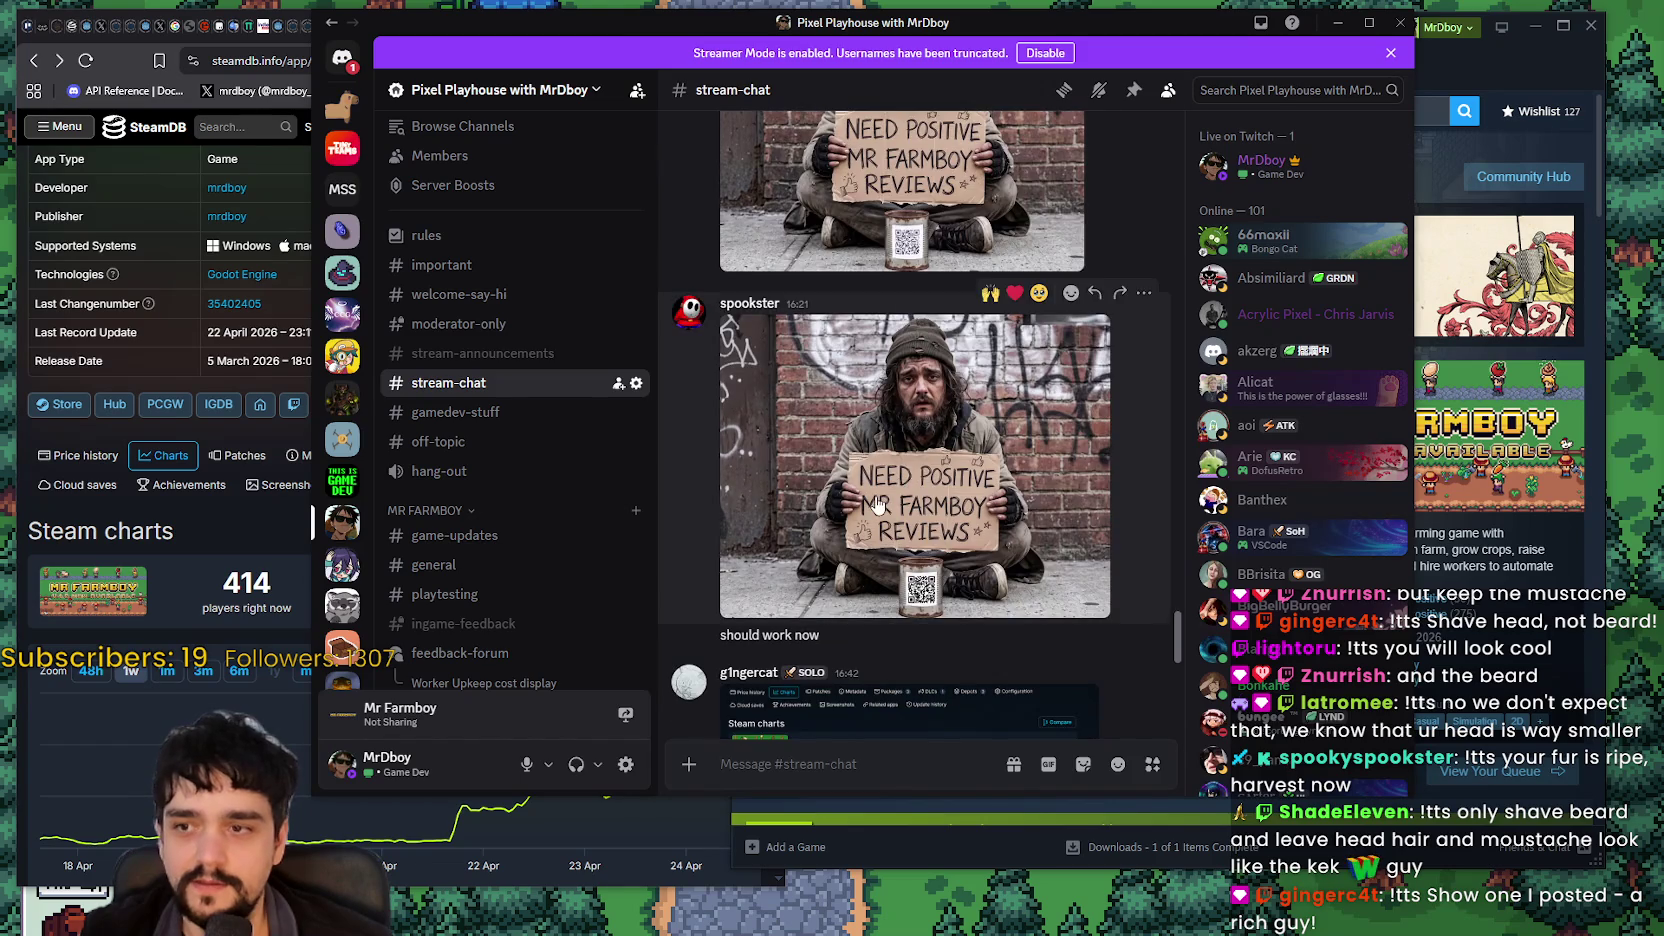
pyautogui.click(887, 497)
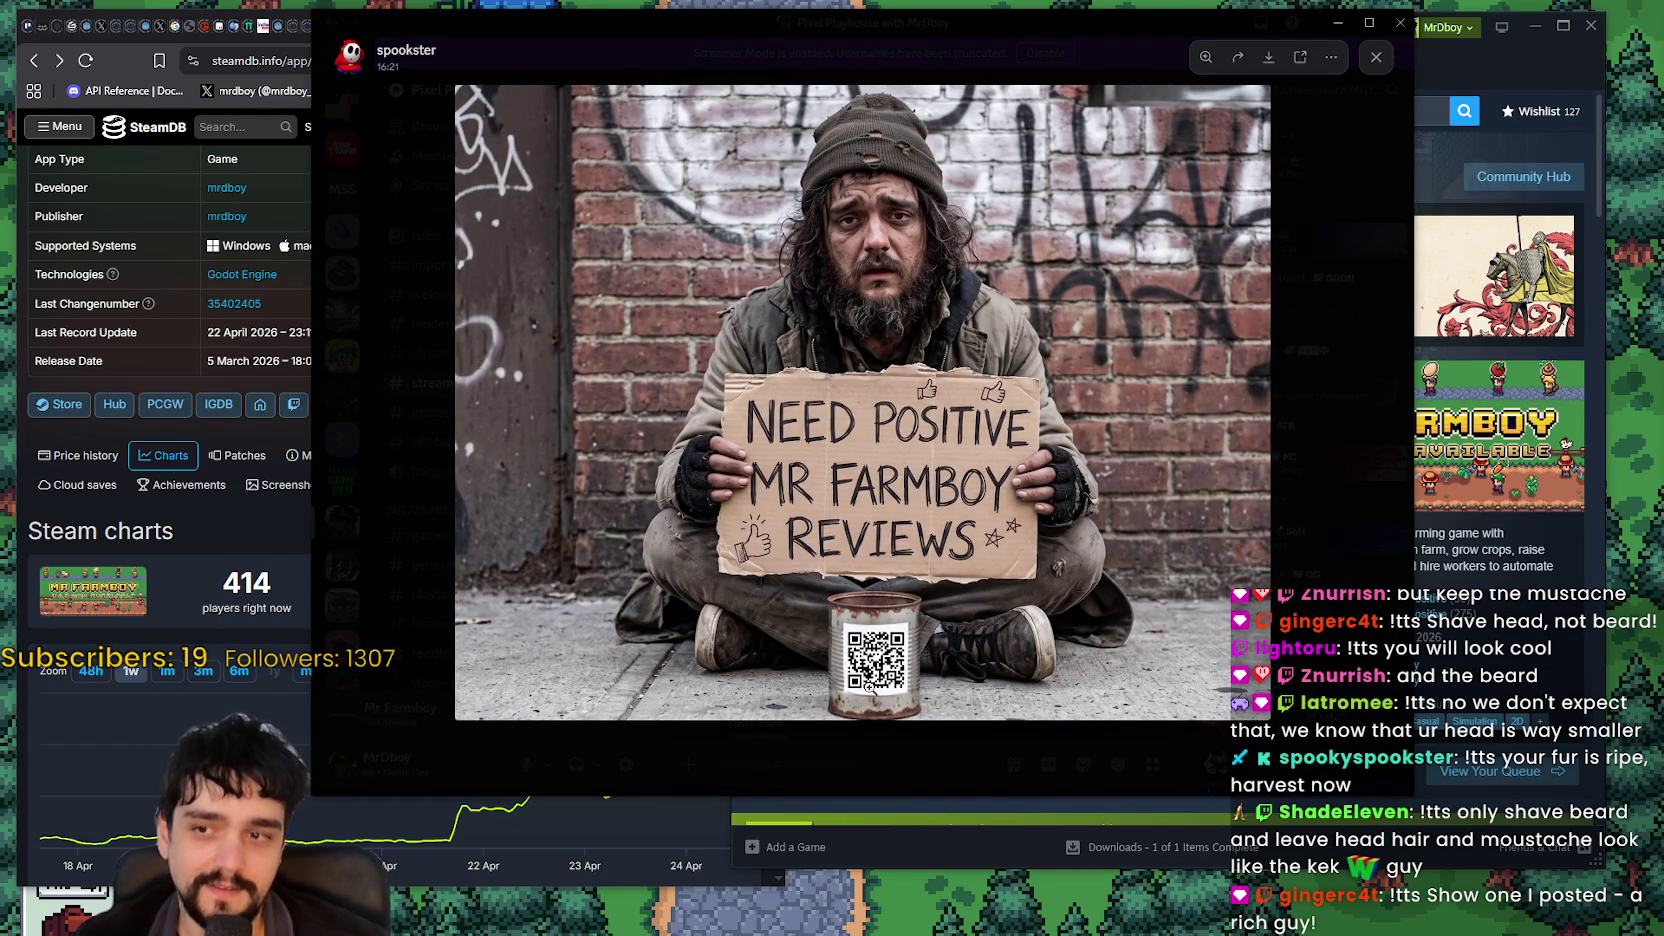
pyautogui.click(929, 636)
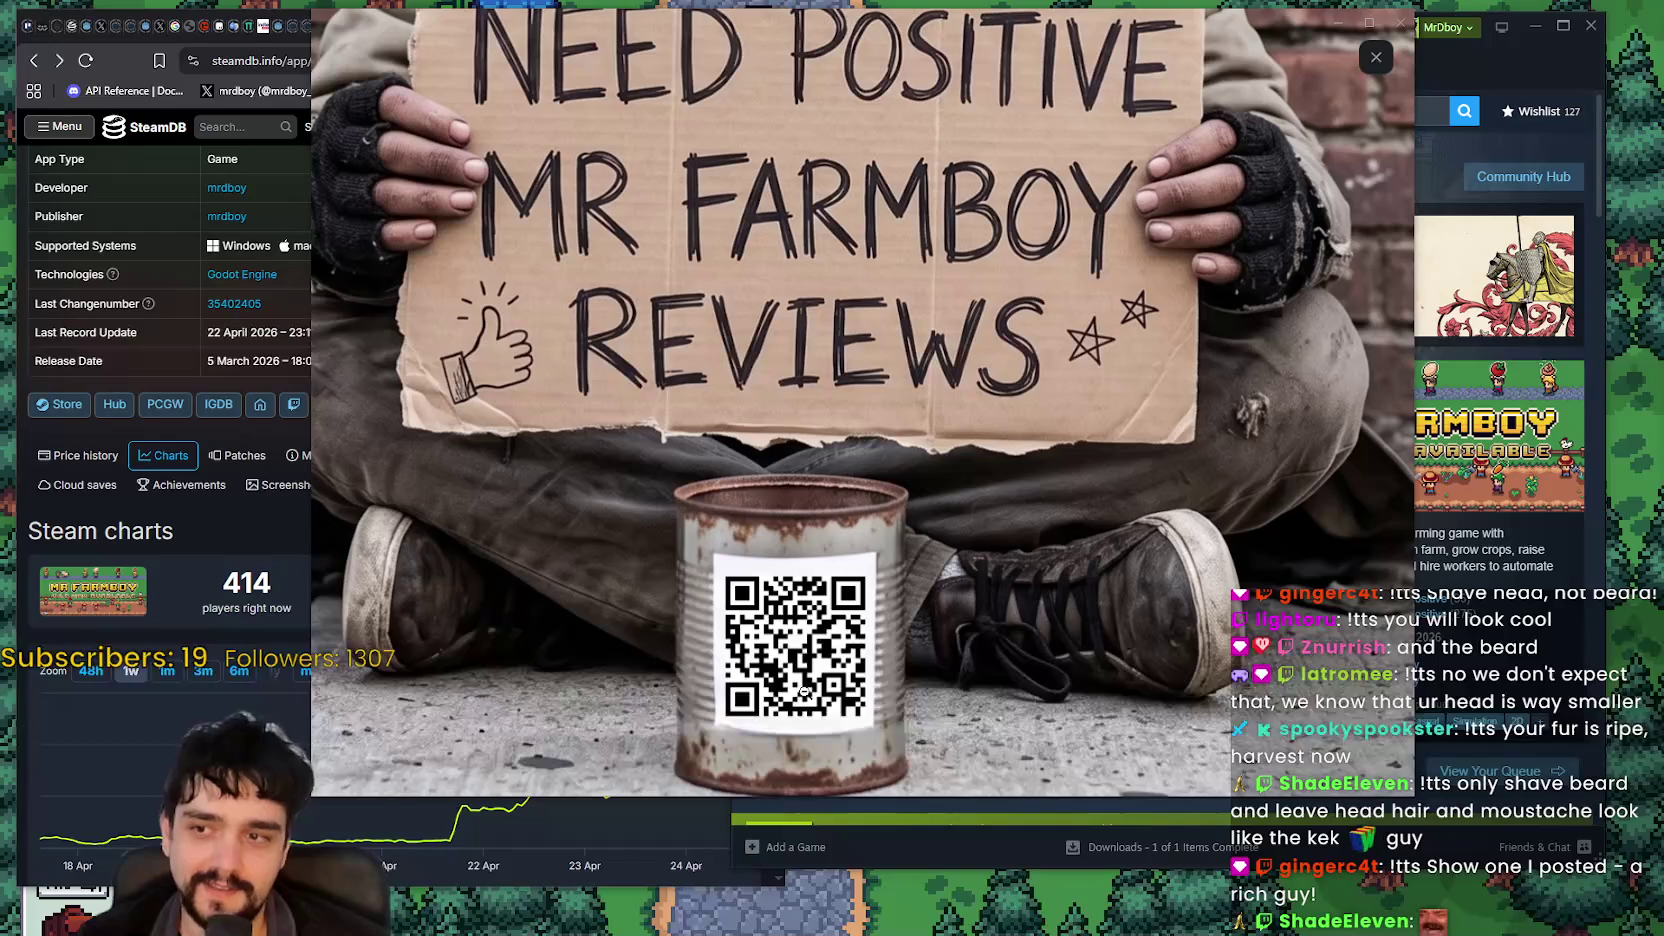
pyautogui.click(810, 700)
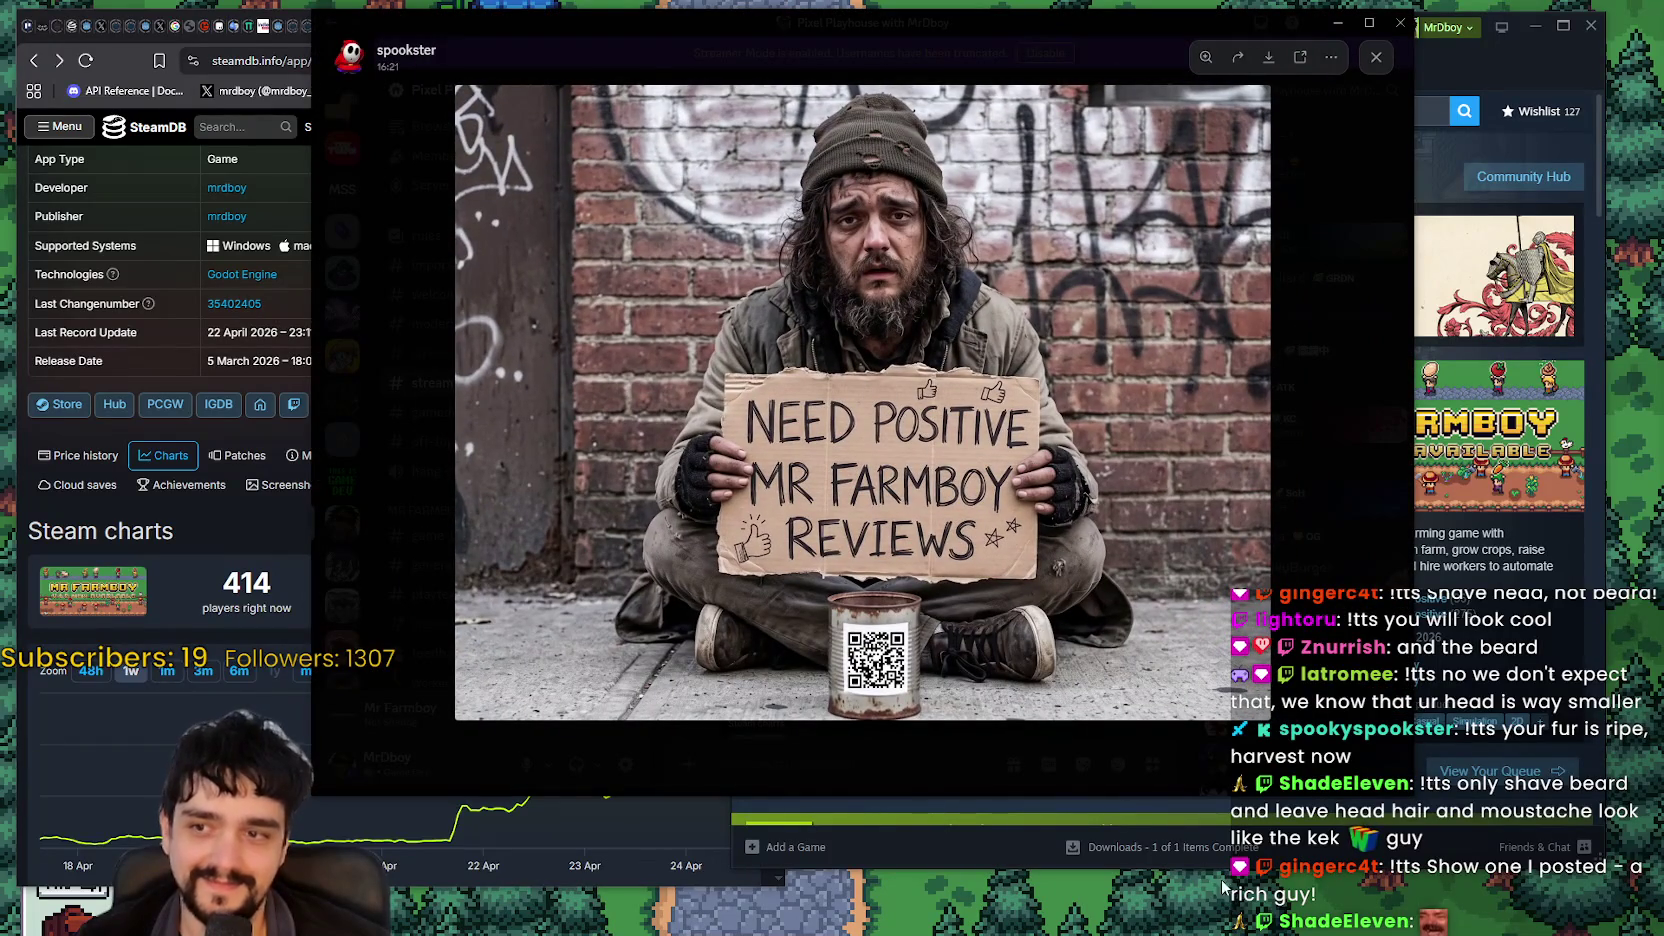
pyautogui.click(1290, 178)
# Step: Enlarge and close the earlier chat screenshots, including the one posted at 20:53
pyautogui.scroll(5, 855, 482)
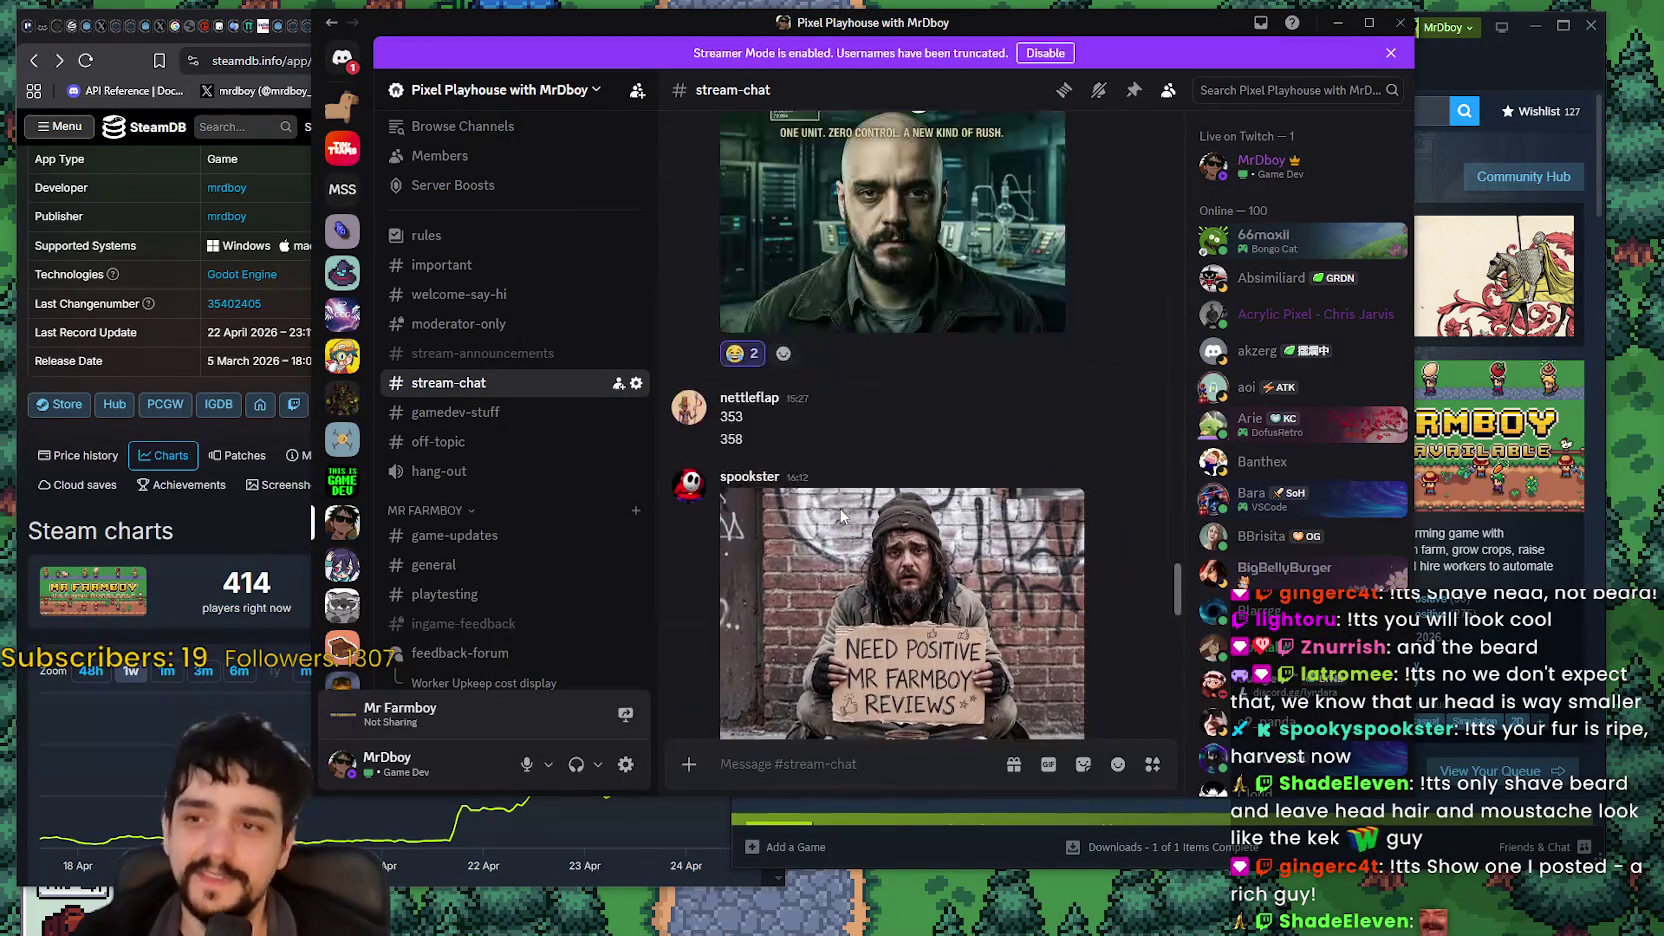
pyautogui.scroll(8, 860, 535)
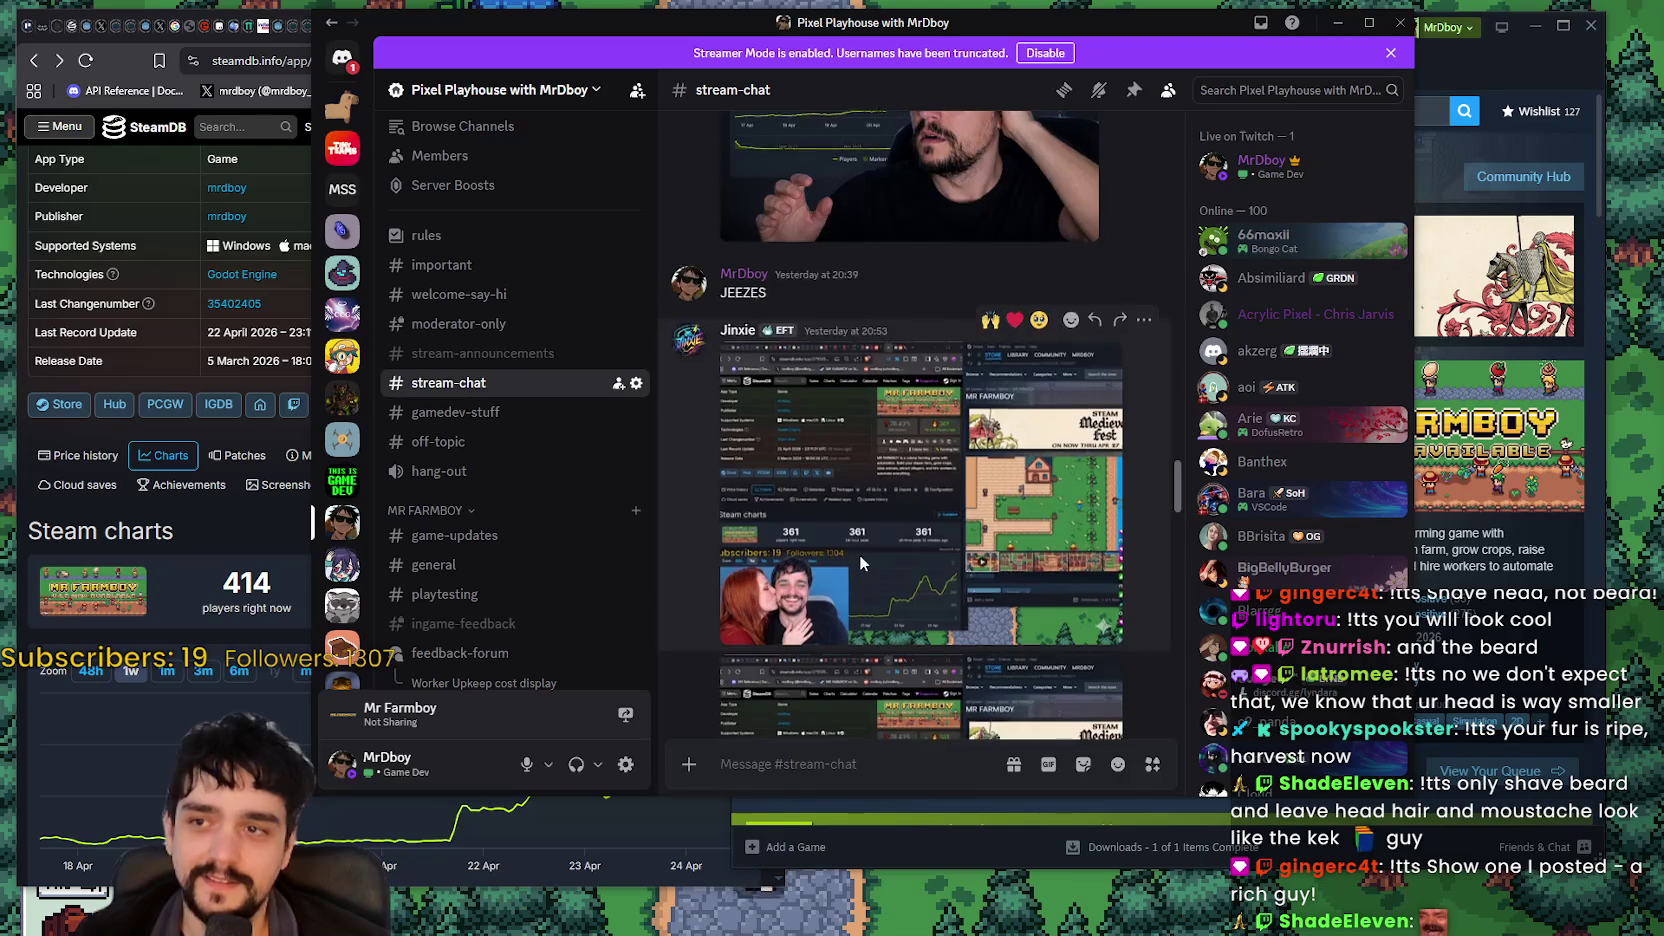
pyautogui.scroll(-3, 862, 520)
pyautogui.click(870, 458)
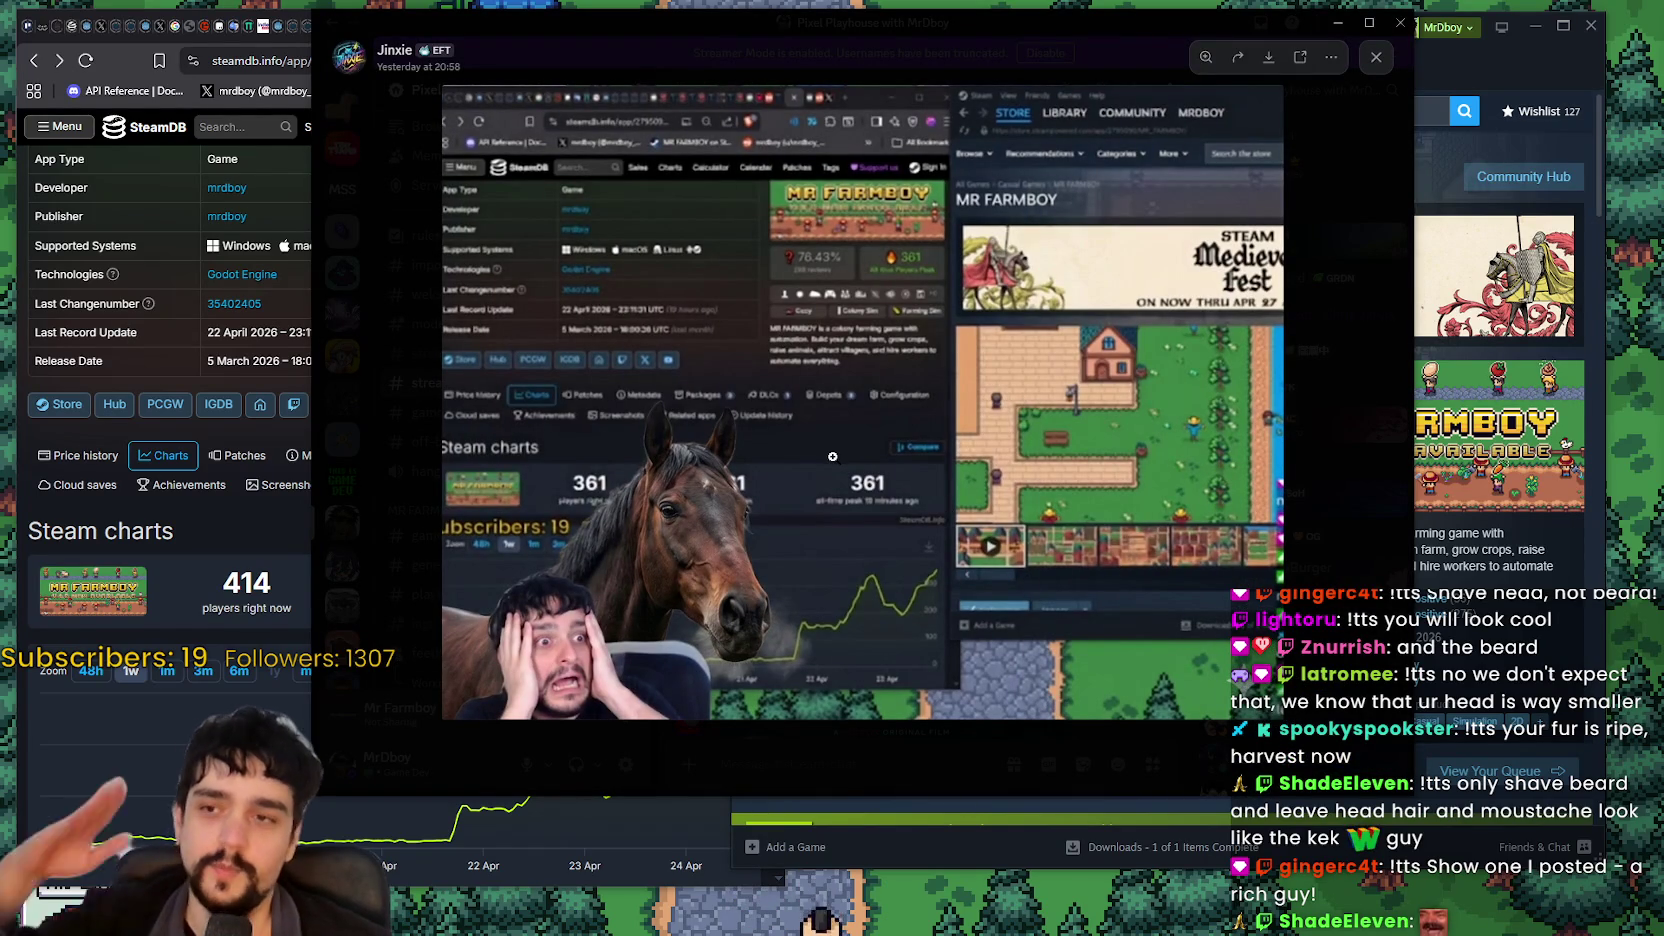
pyautogui.click(1328, 447)
pyautogui.scroll(2, 910, 500)
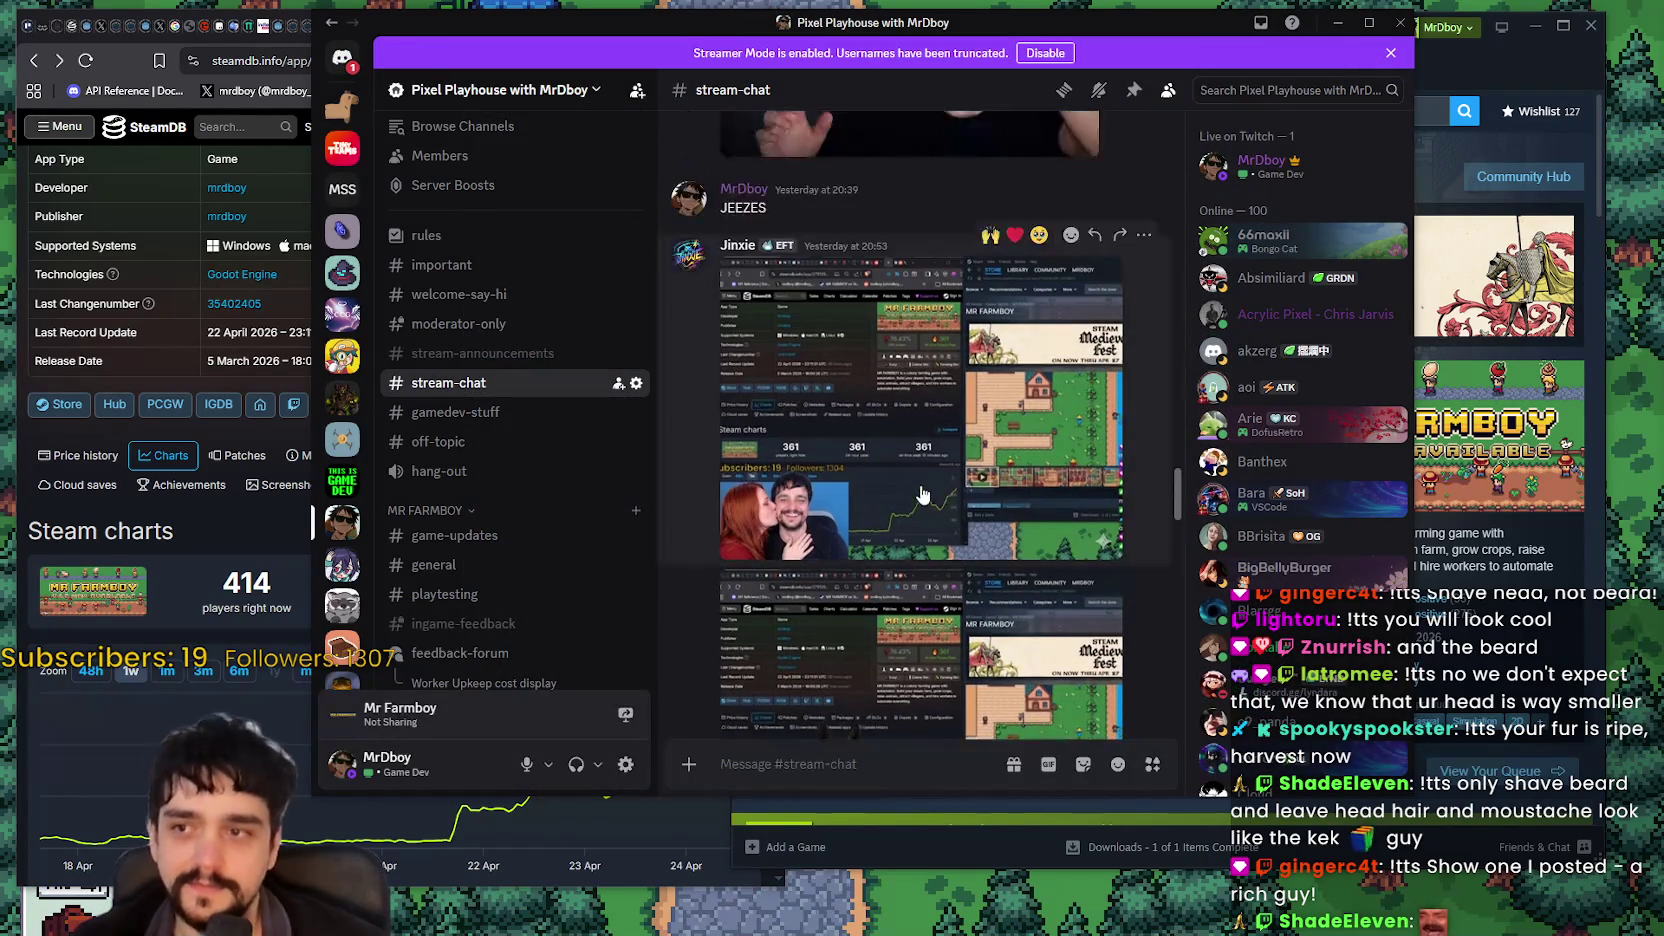
pyautogui.click(918, 496)
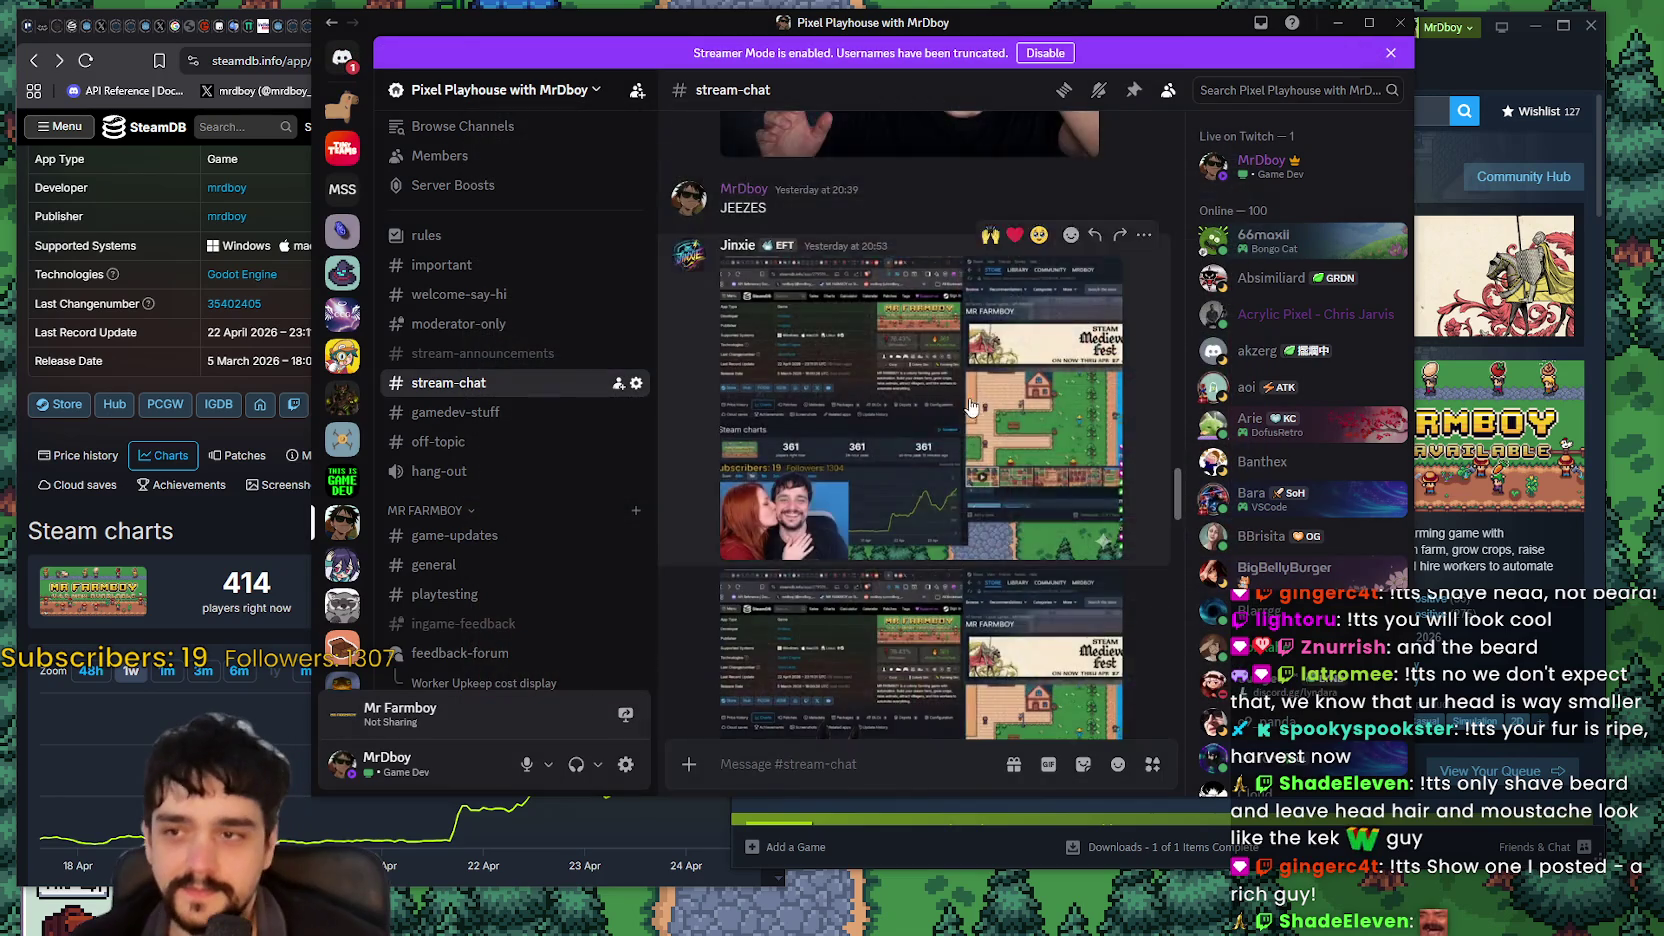
pyautogui.click(1368, 441)
# Step: View the retro-computer setup photo full size, then close it
pyautogui.scroll(2, 1034, 580)
pyautogui.scroll(5, 1034, 590)
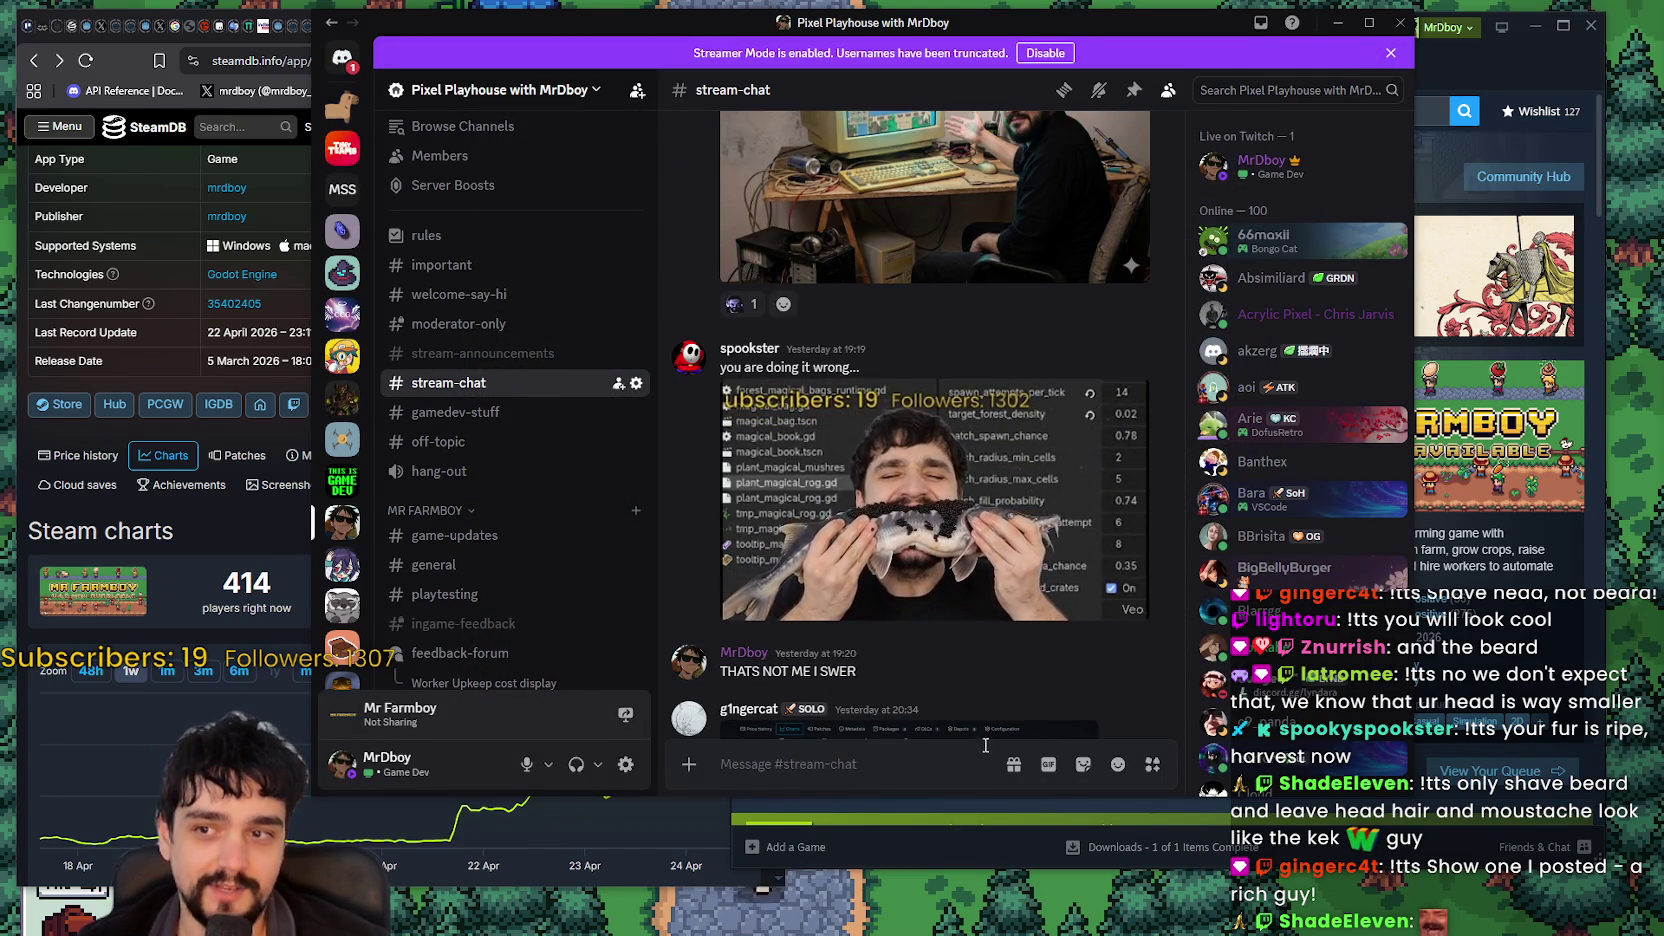
pyautogui.scroll(3, 930, 408)
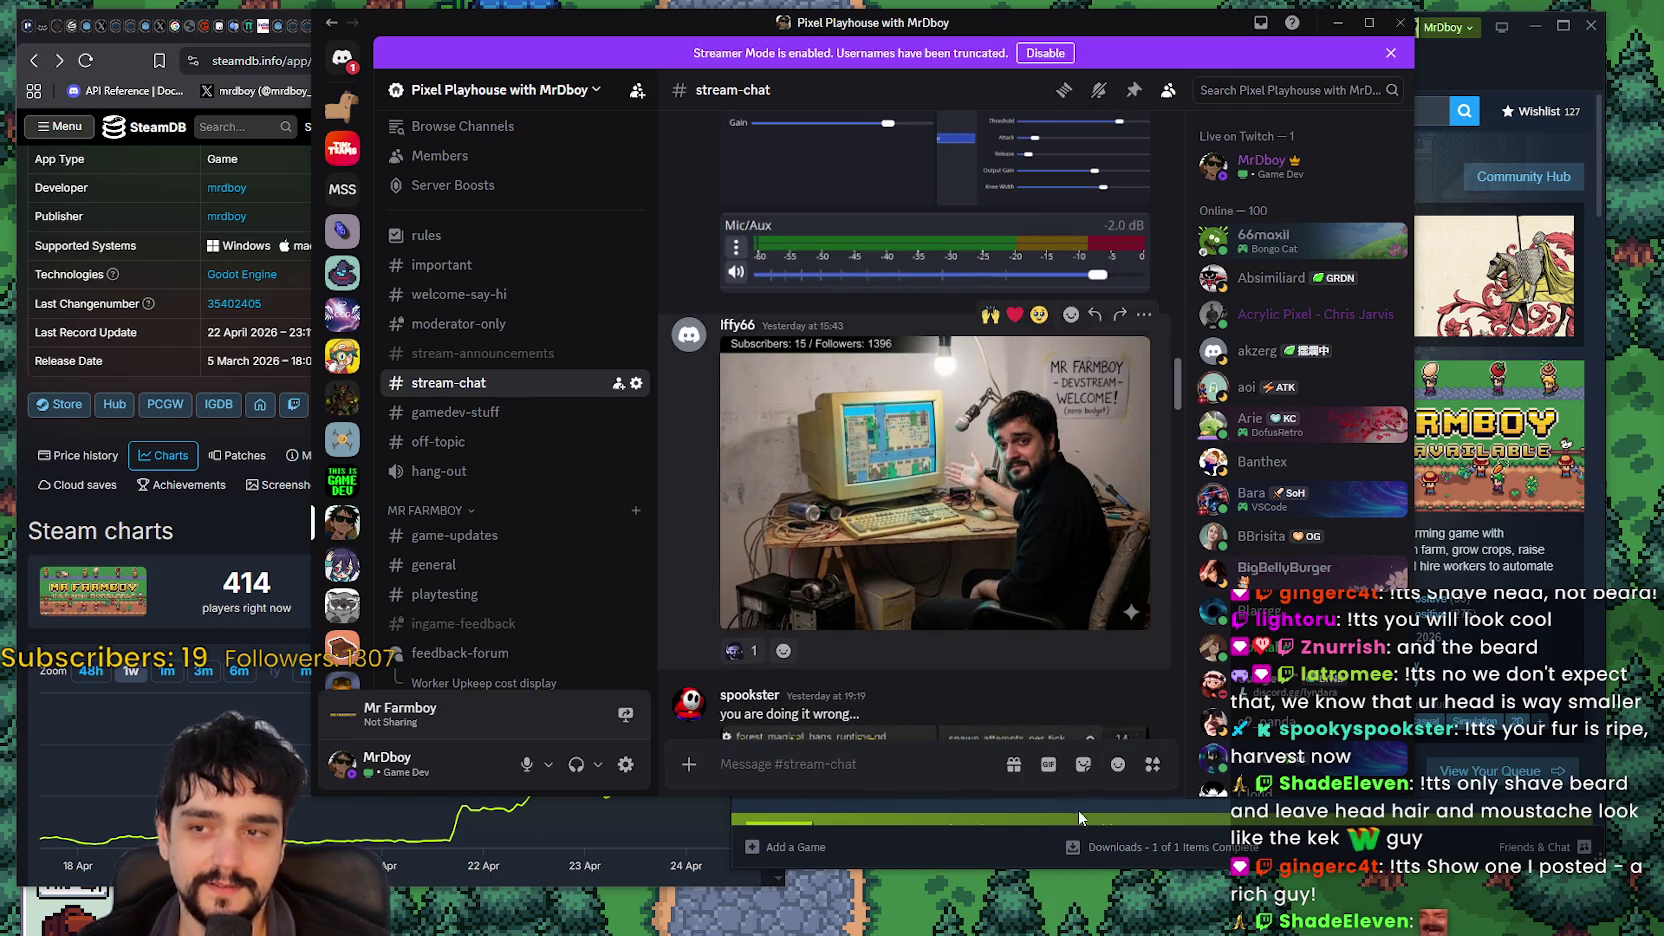
pyautogui.click(930, 408)
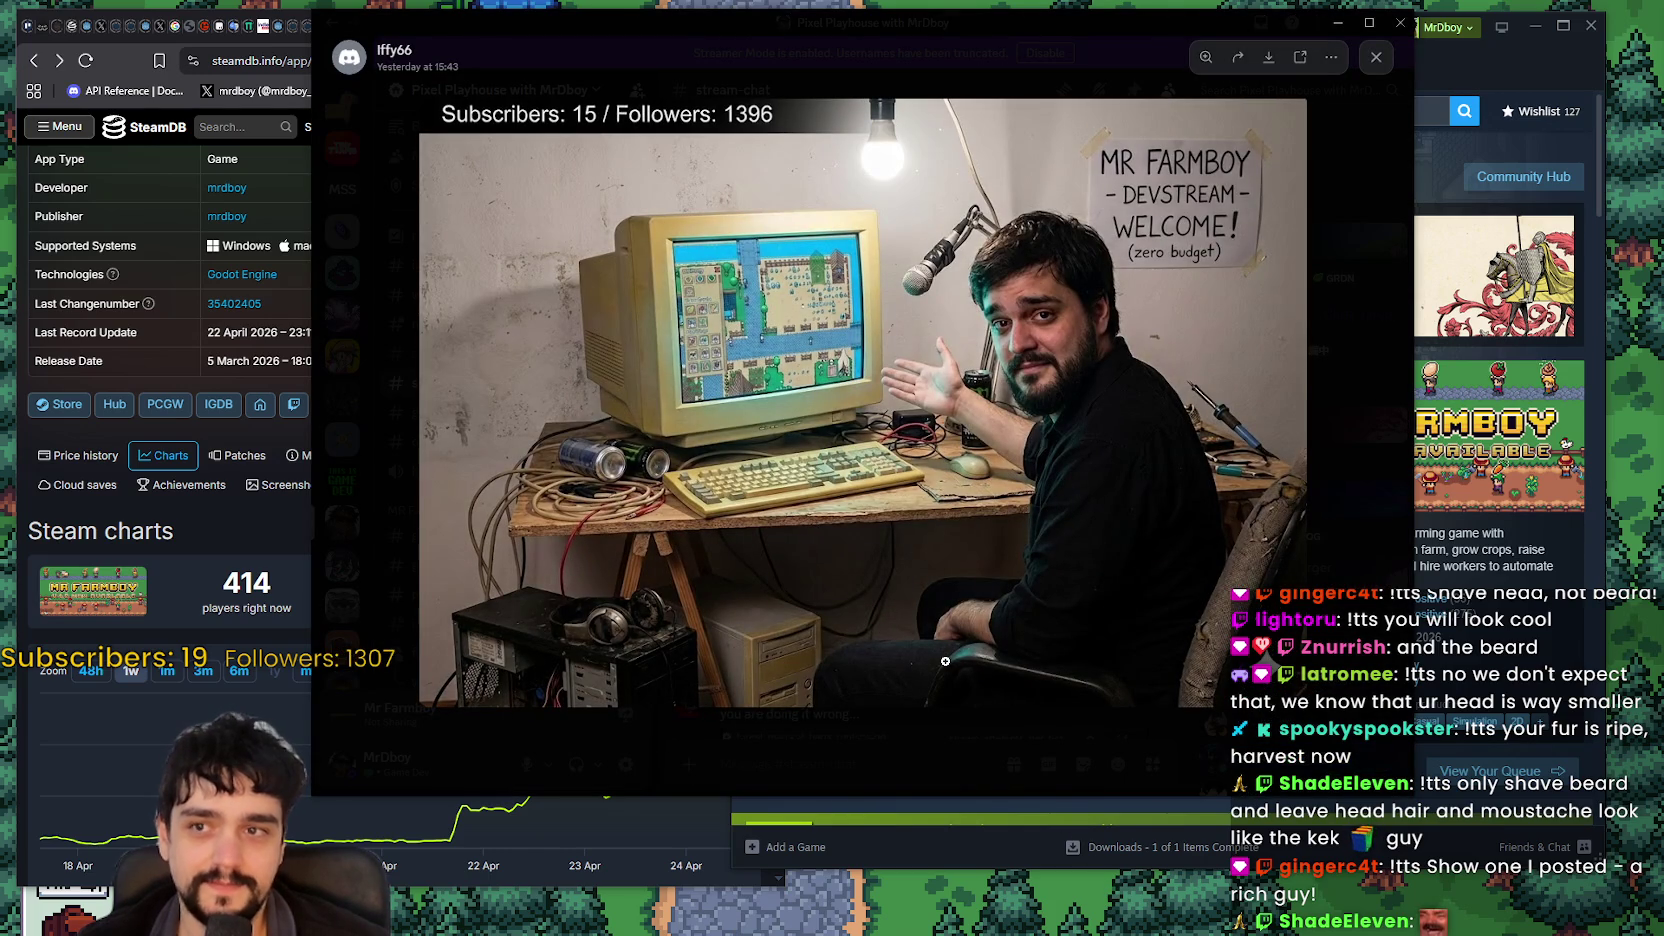
pyautogui.click(1345, 620)
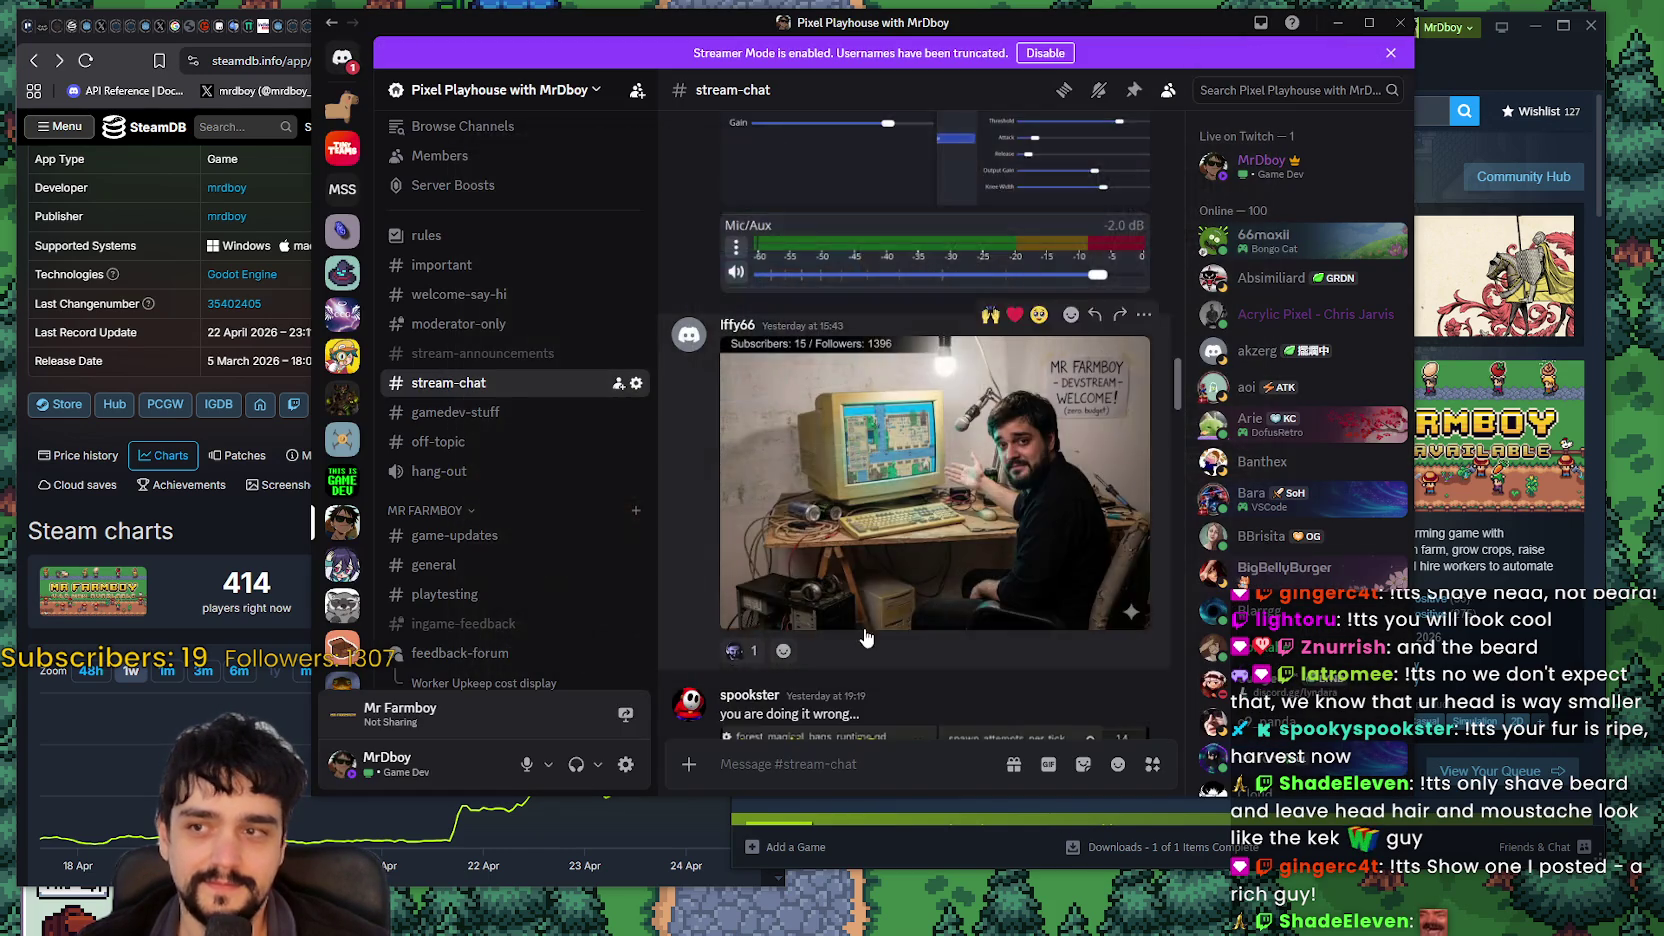
# Step: Scroll further up stream-chat and play the crab video clip
pyautogui.scroll(10, 879, 650)
pyautogui.scroll(3, 889, 661)
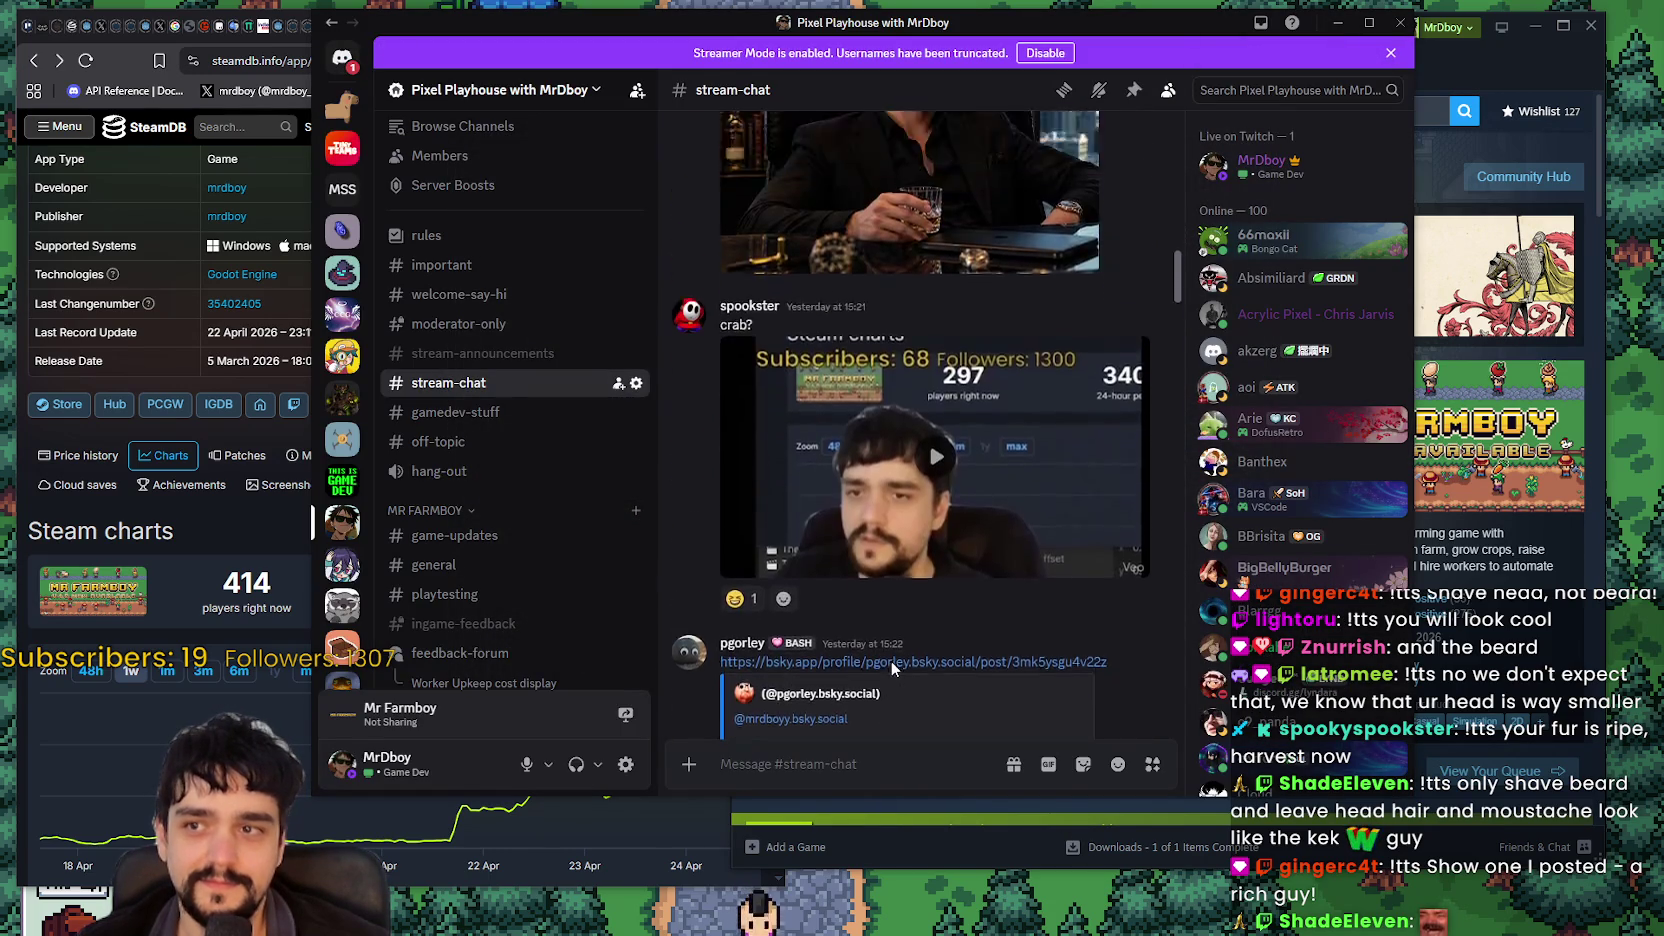
pyautogui.scroll(2, 900, 600)
pyautogui.scroll(-2, 920, 530)
pyautogui.click(926, 517)
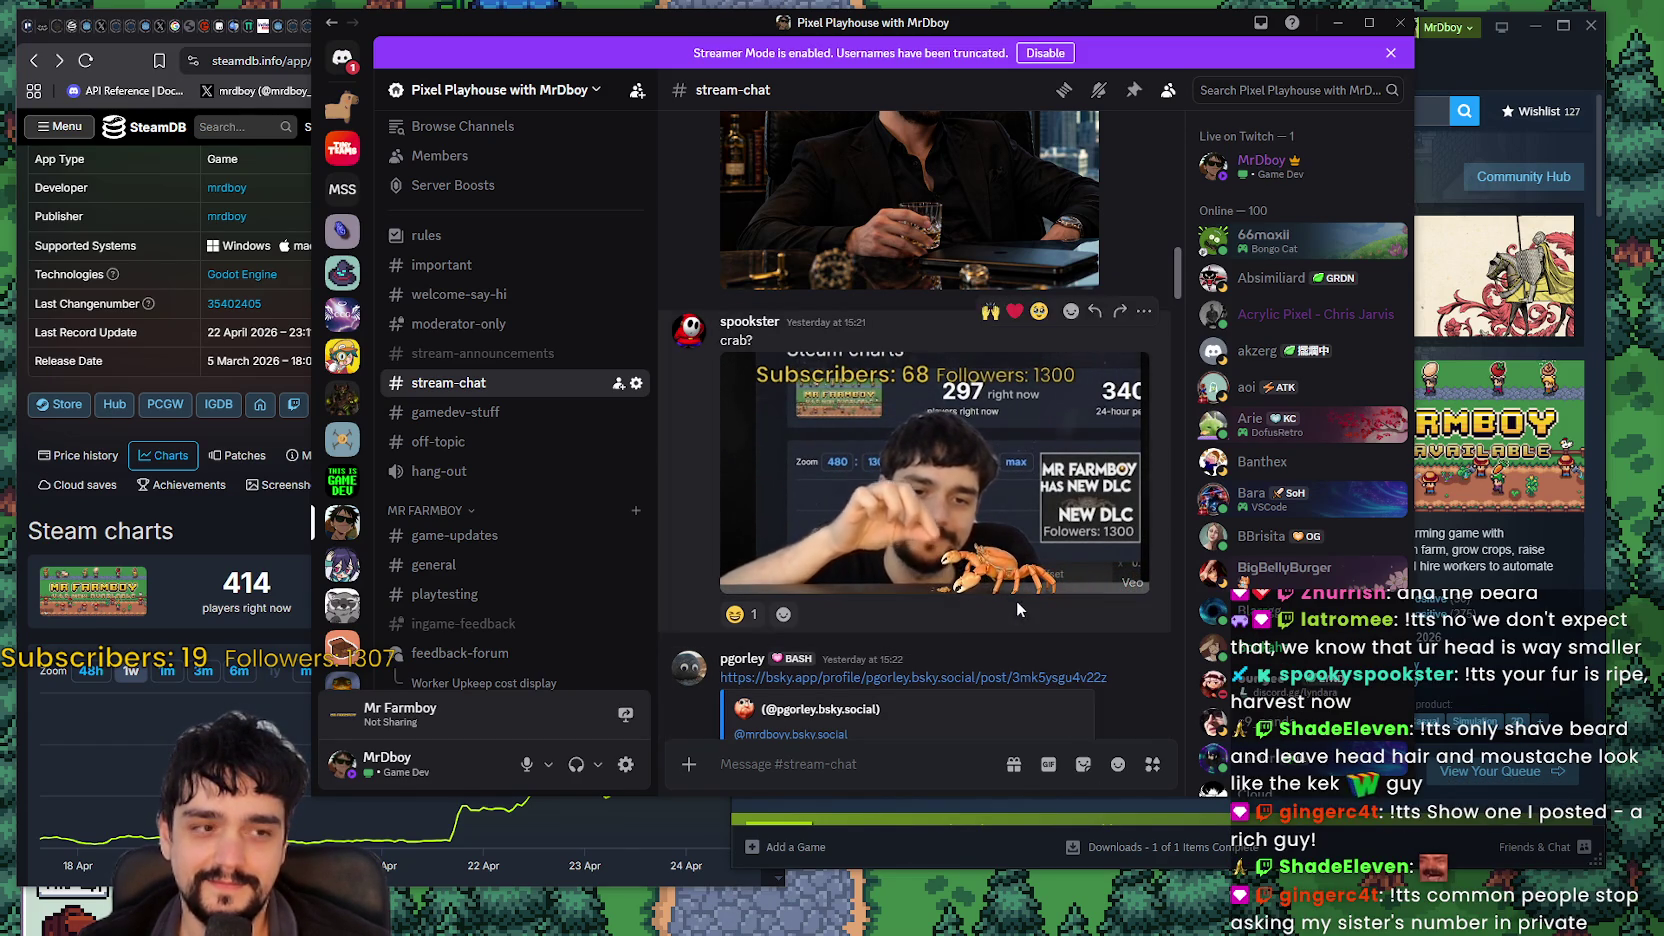
pyautogui.scroll(5, 1031, 692)
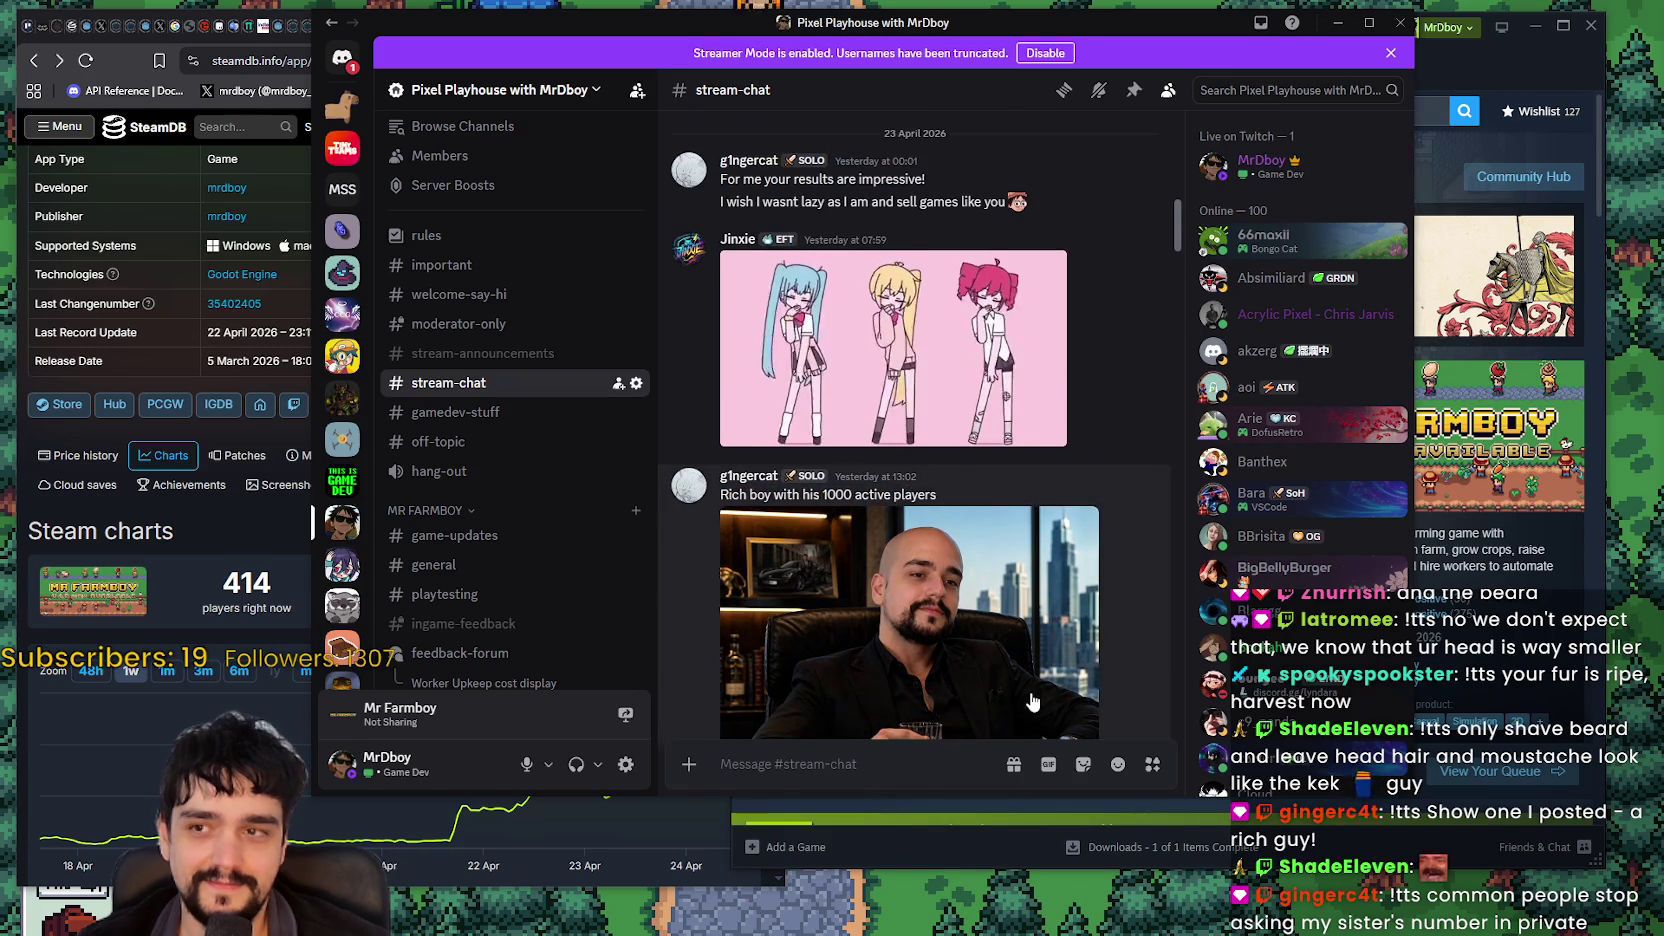
# Step: View the bald man's photo full size, then close it
pyautogui.scroll(-3, 1030, 692)
pyautogui.click(1009, 585)
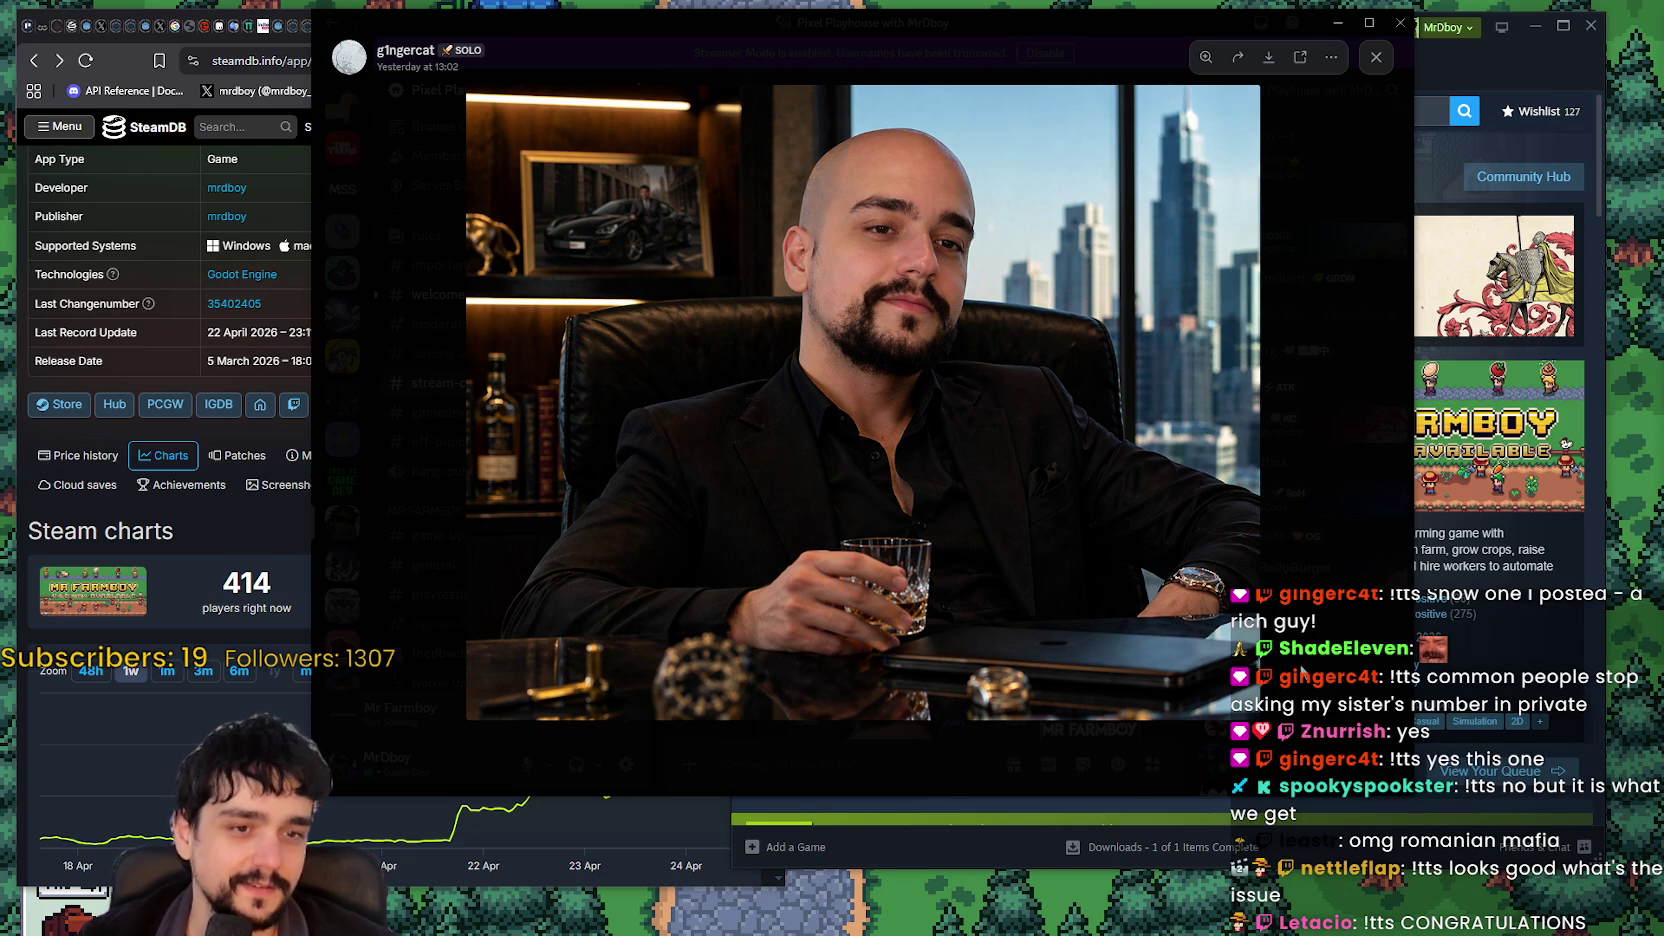
pyautogui.press('Escape')
# Step: Open the dancing-girls GIF, enlarge it to fill the window, shrink it, and close it
pyautogui.scroll(-3, 998, 570)
pyautogui.scroll(4, 998, 570)
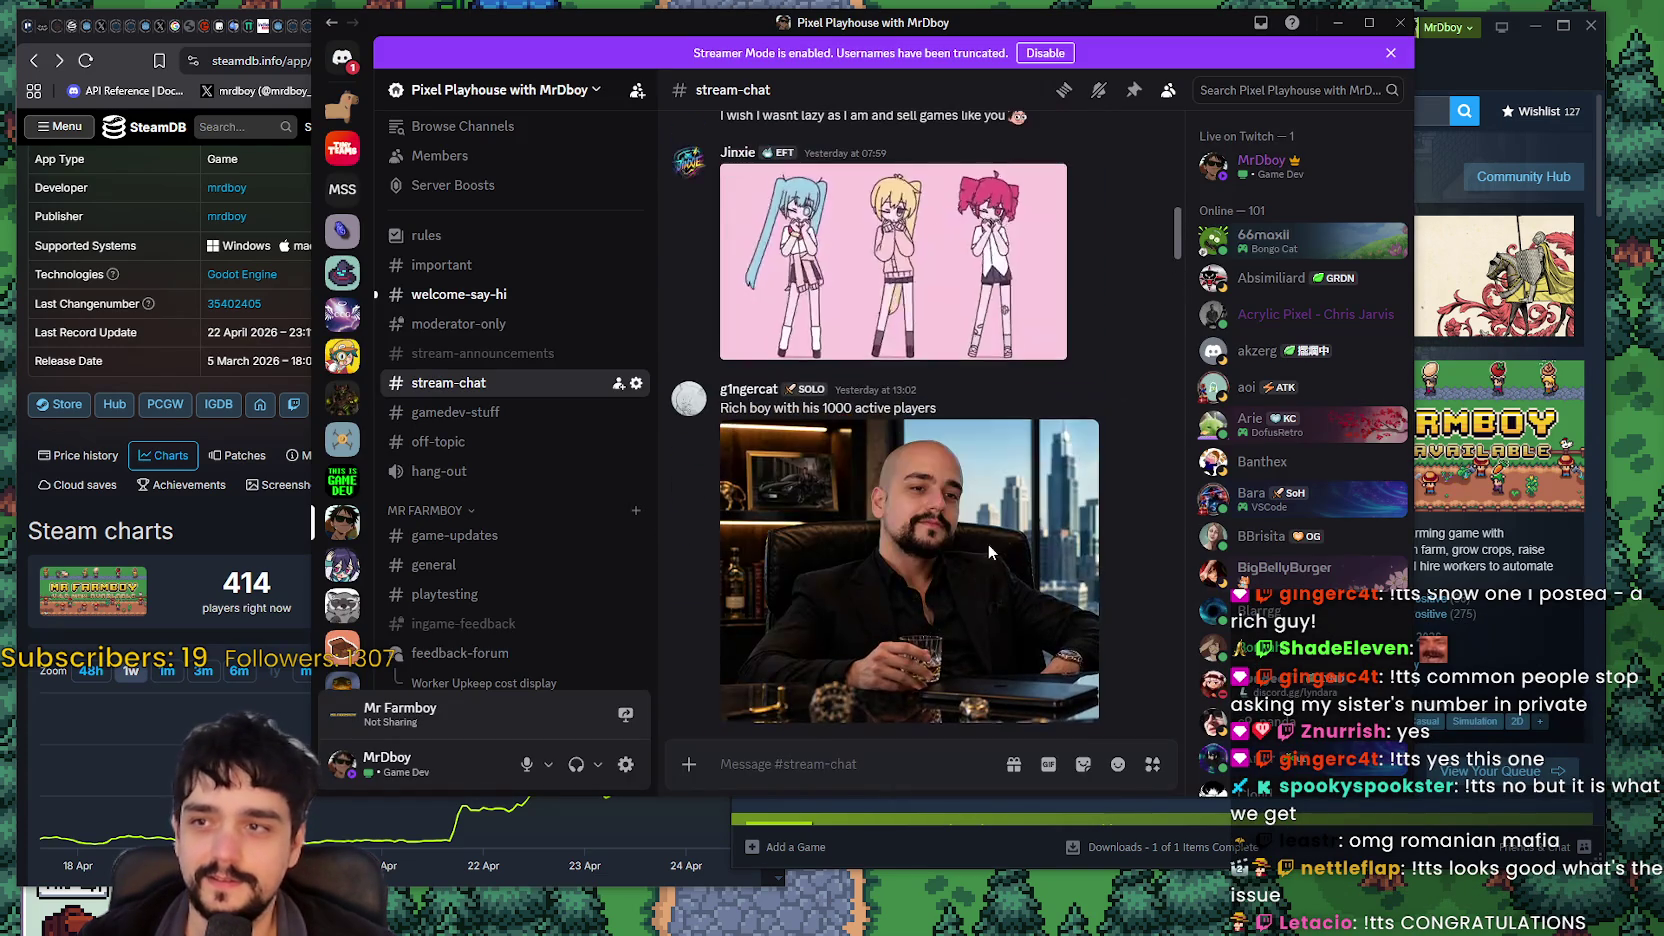
pyautogui.scroll(3, 998, 570)
pyautogui.click(930, 546)
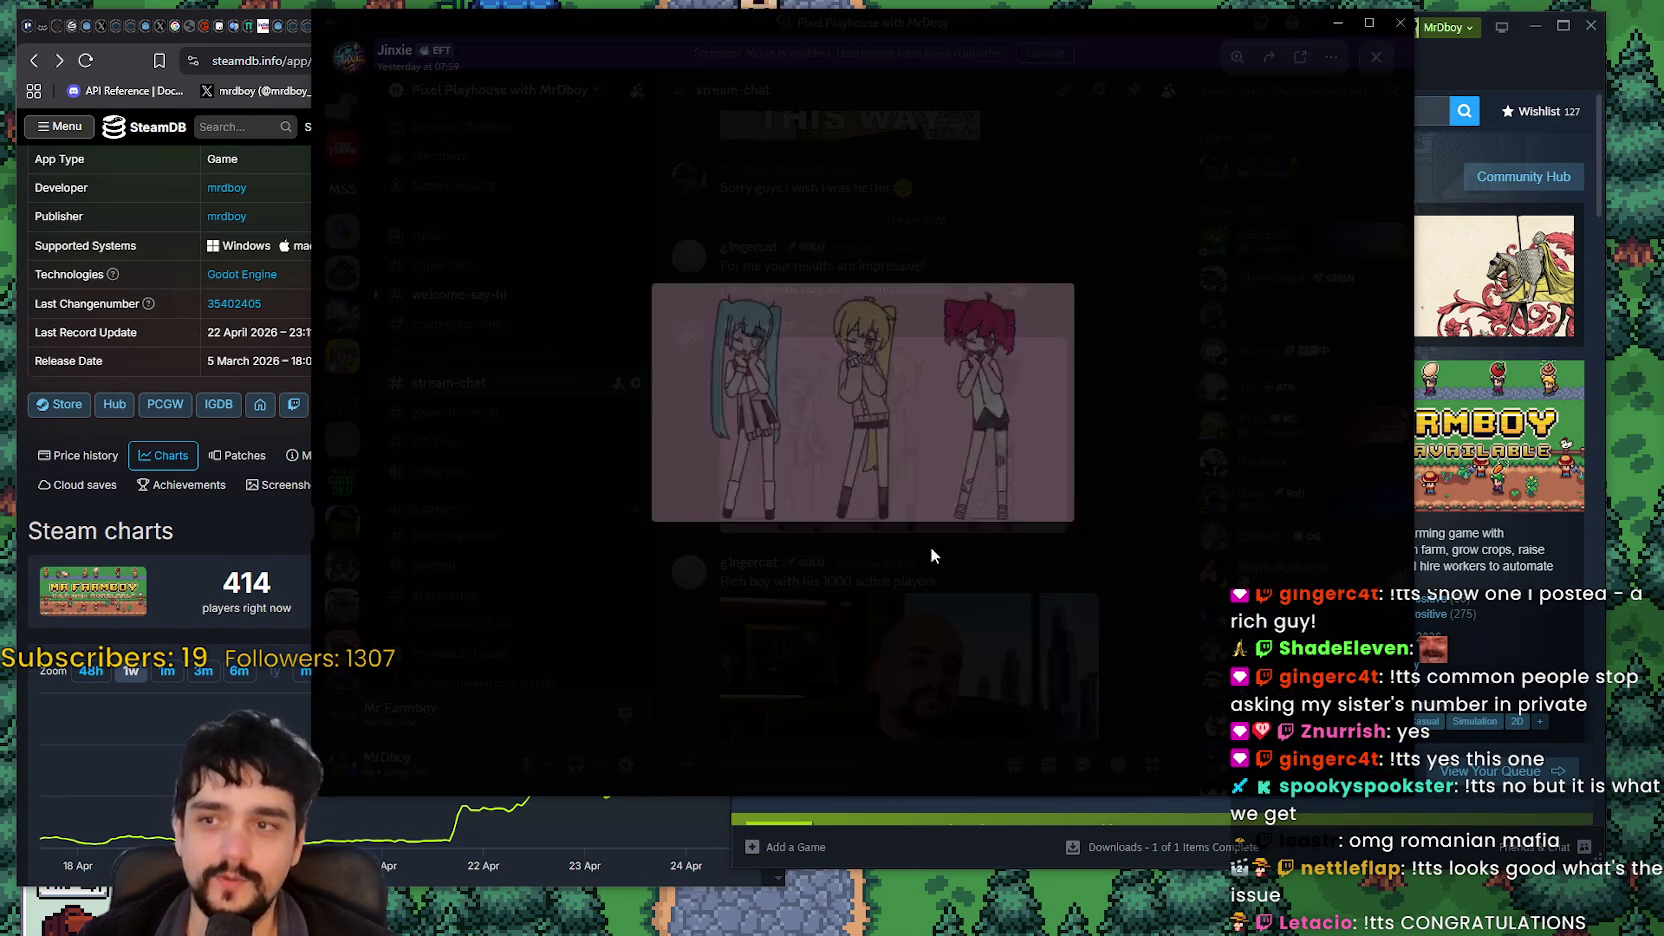
pyautogui.click(1100, 640)
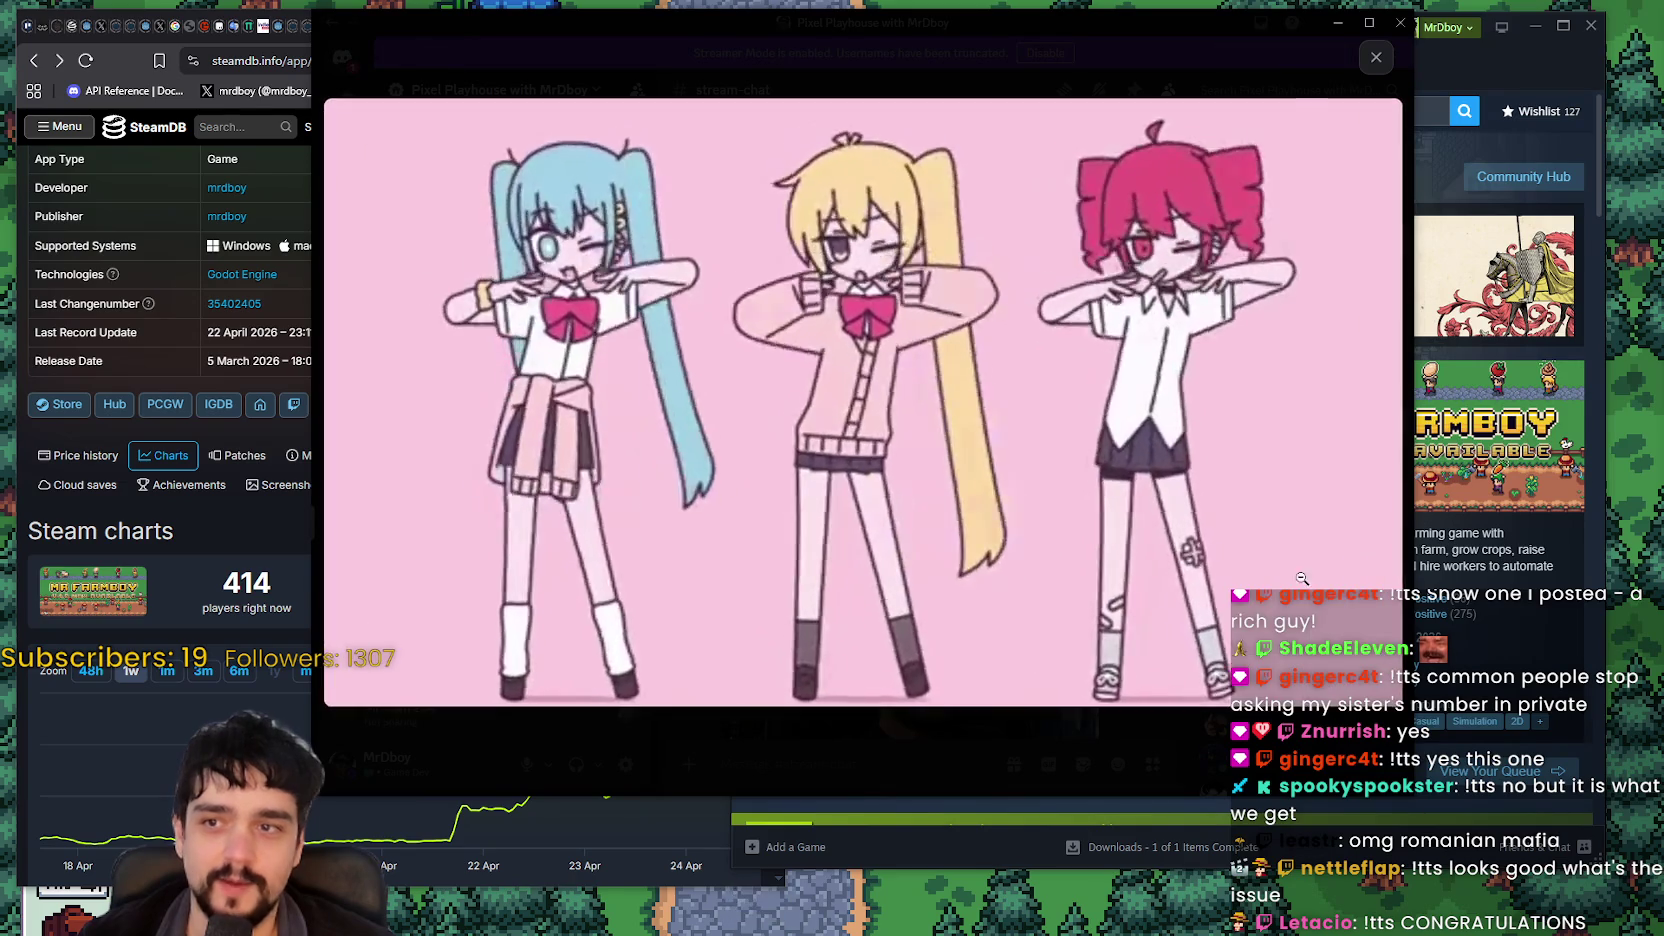
pyautogui.click(1240, 565)
pyautogui.click(1240, 565)
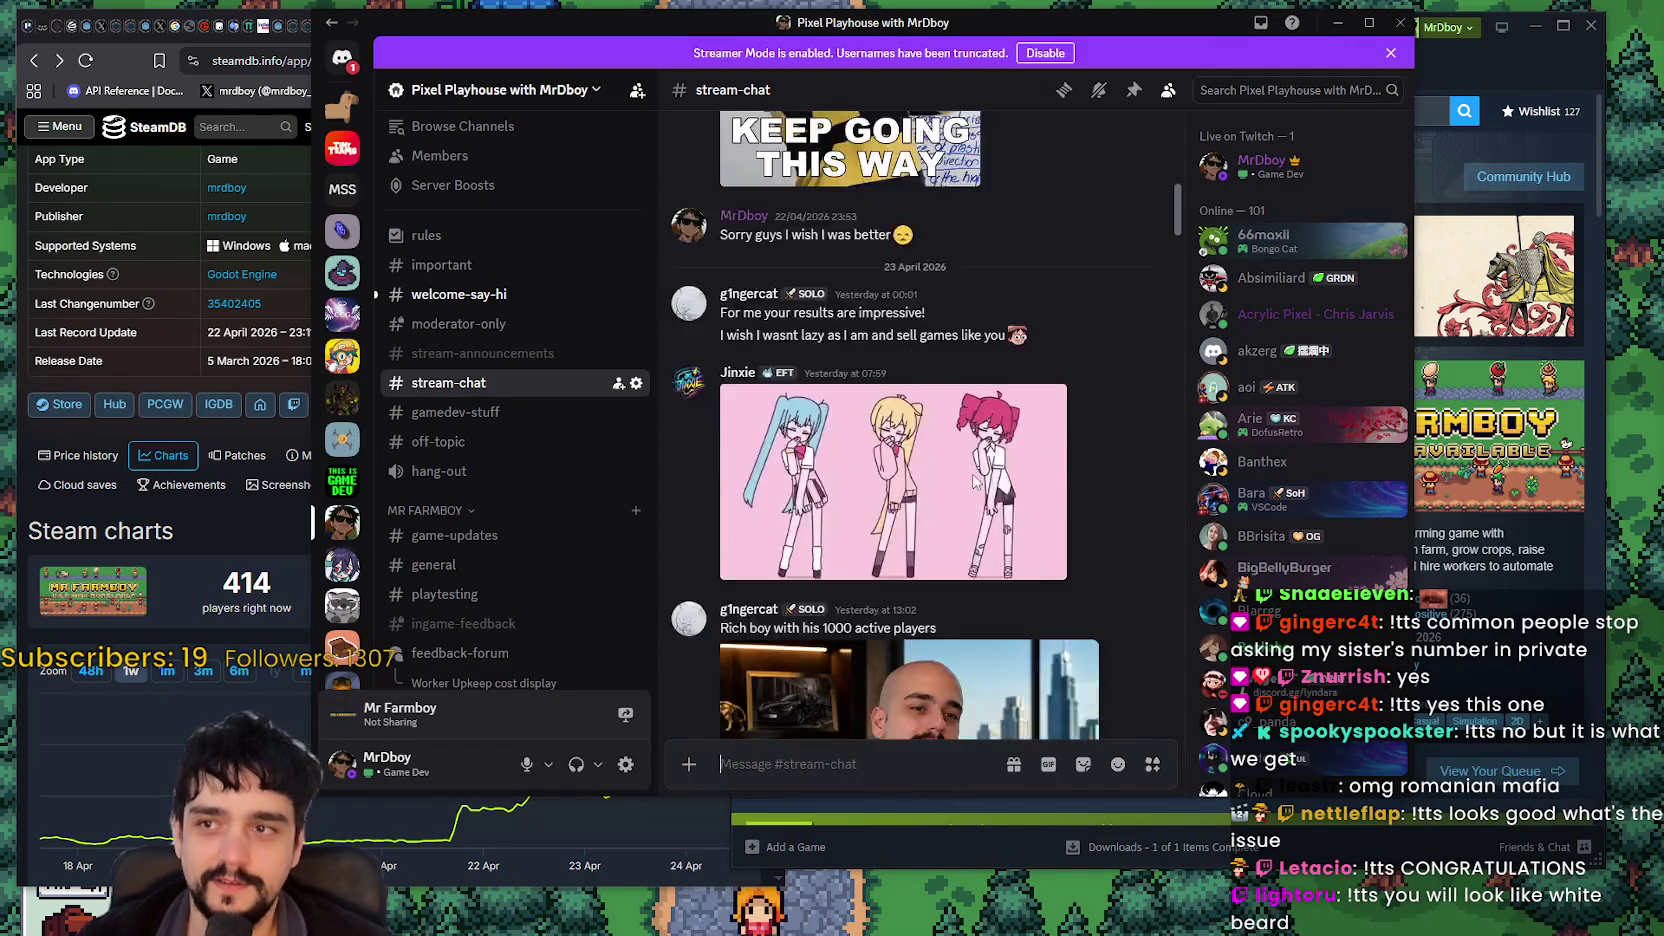
# Step: View the Breaking CCU poster full size, then close it
pyautogui.scroll(-2, 858, 480)
pyautogui.scroll(-10, 860, 475)
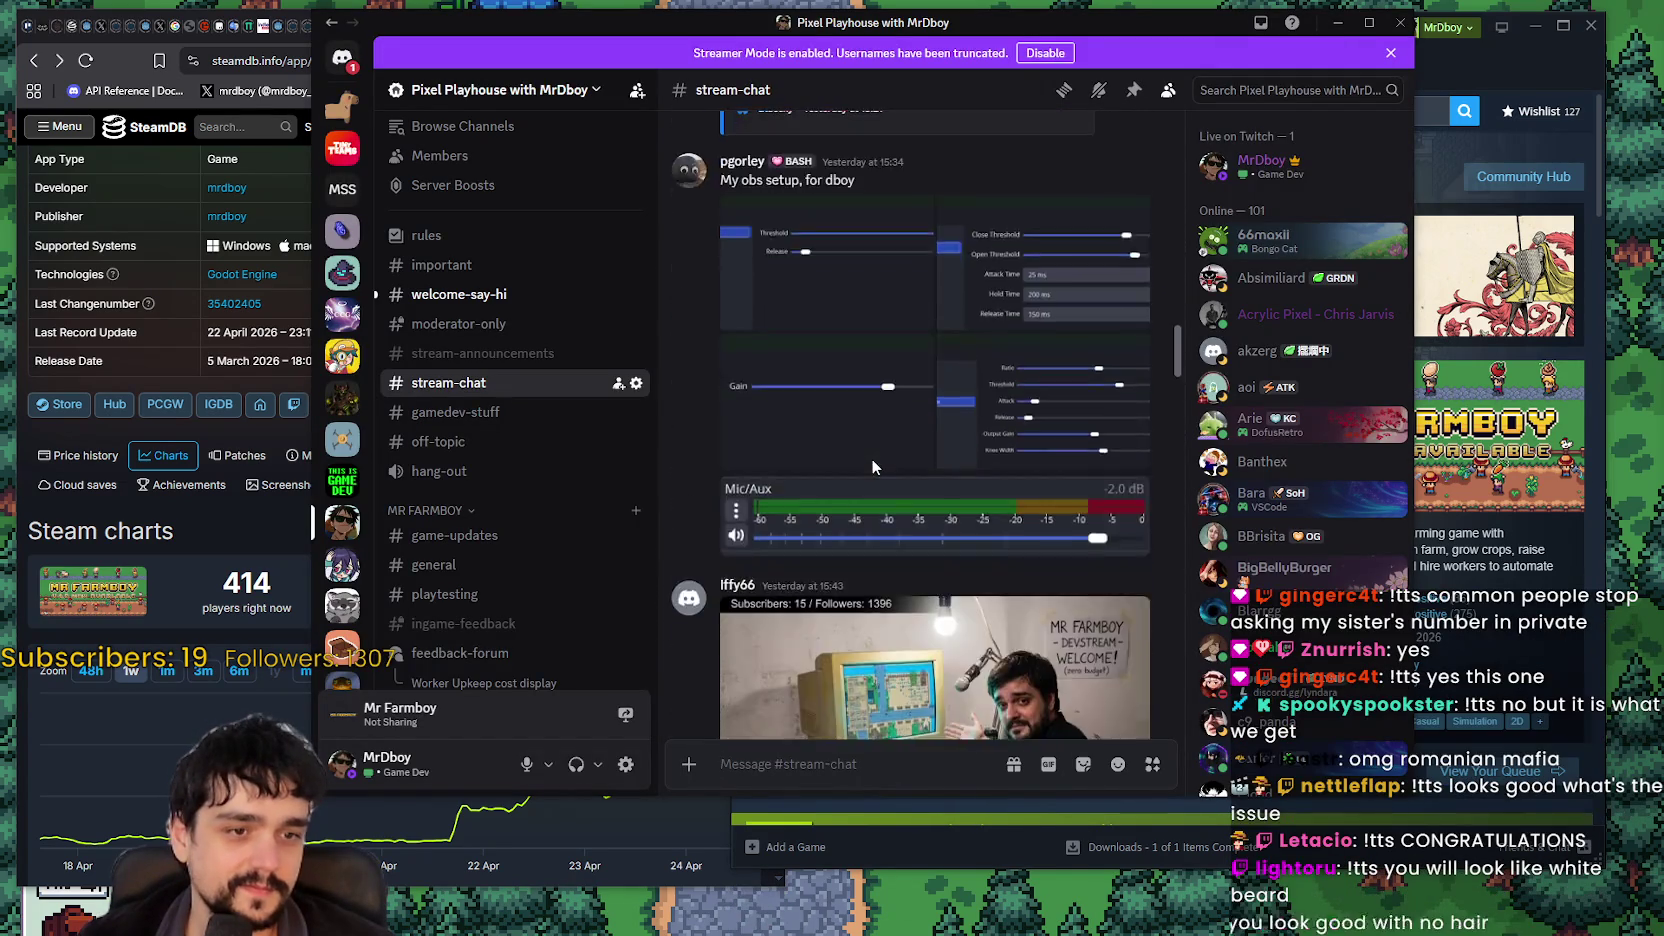
pyautogui.scroll(-10, 878, 462)
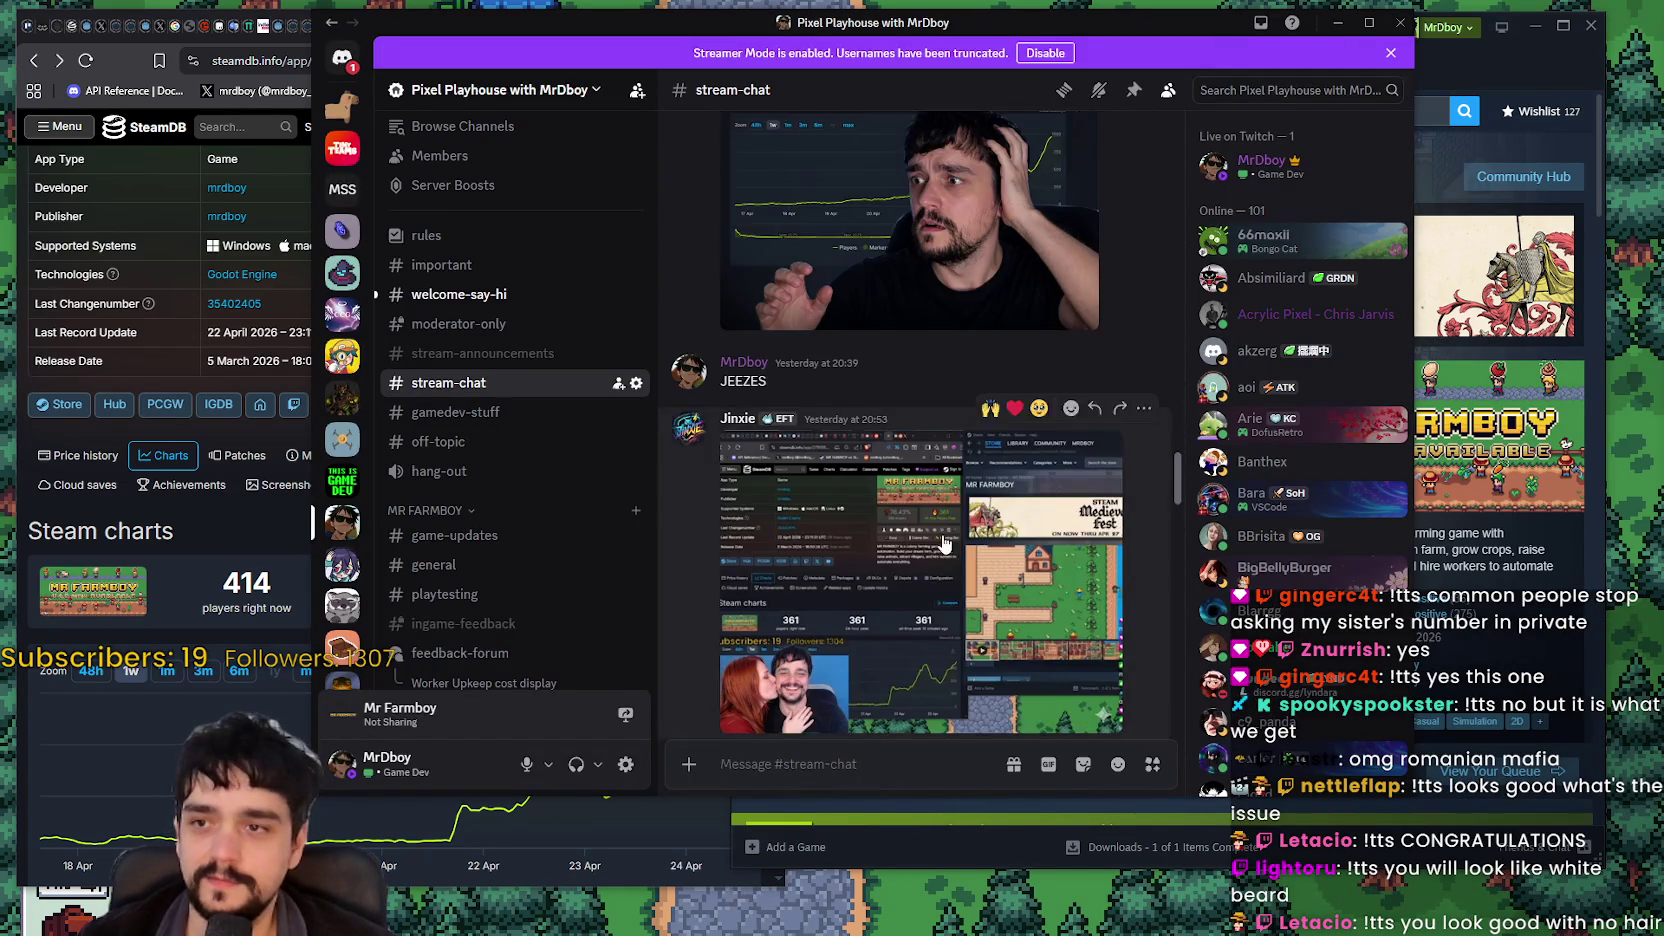
pyautogui.scroll(-10, 944, 534)
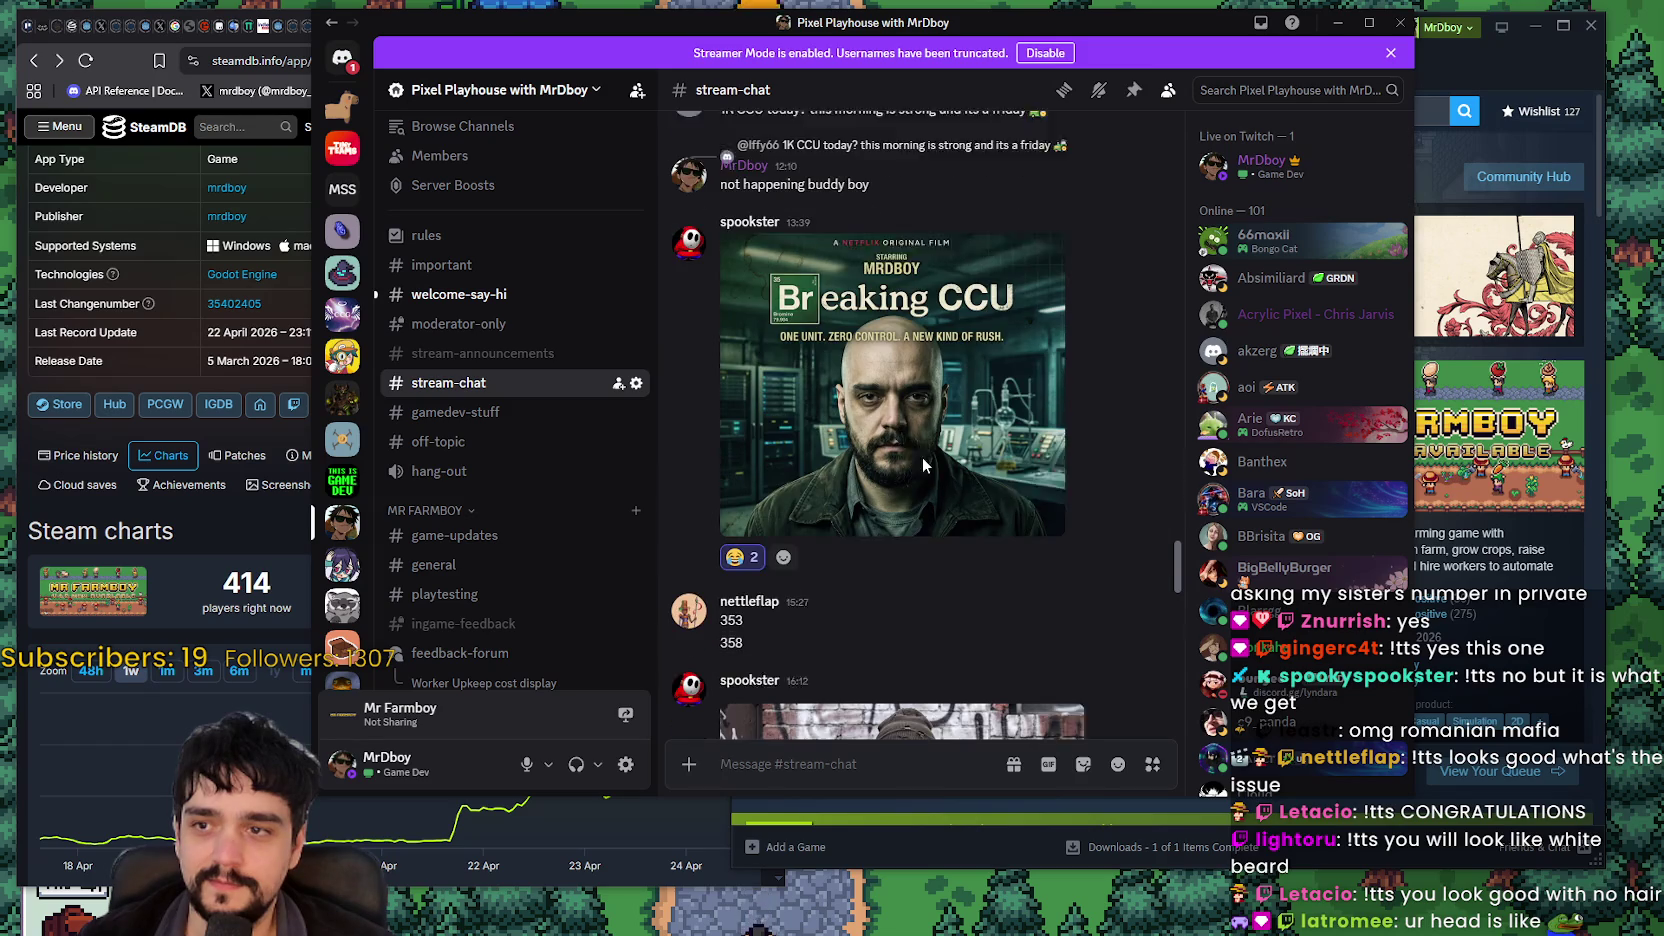
pyautogui.click(1000, 490)
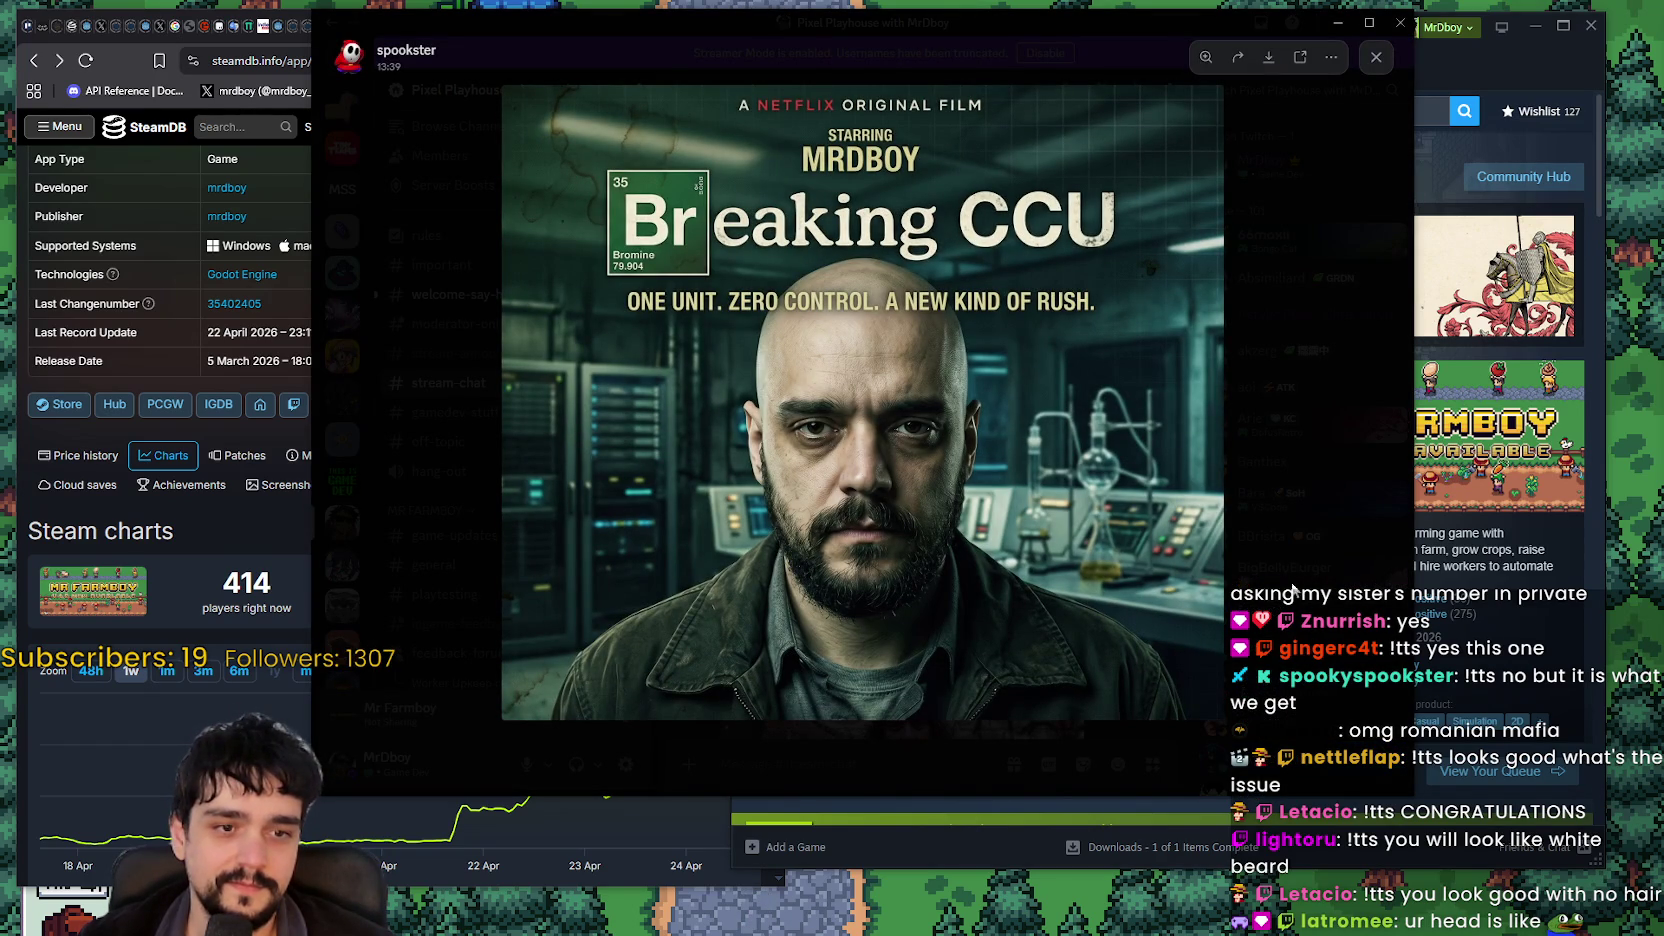
pyautogui.click(1297, 500)
# Step: View both Steam-charts edits full size, then minimize Discord to reveal the Steam pages
pyautogui.scroll(-10, 904, 473)
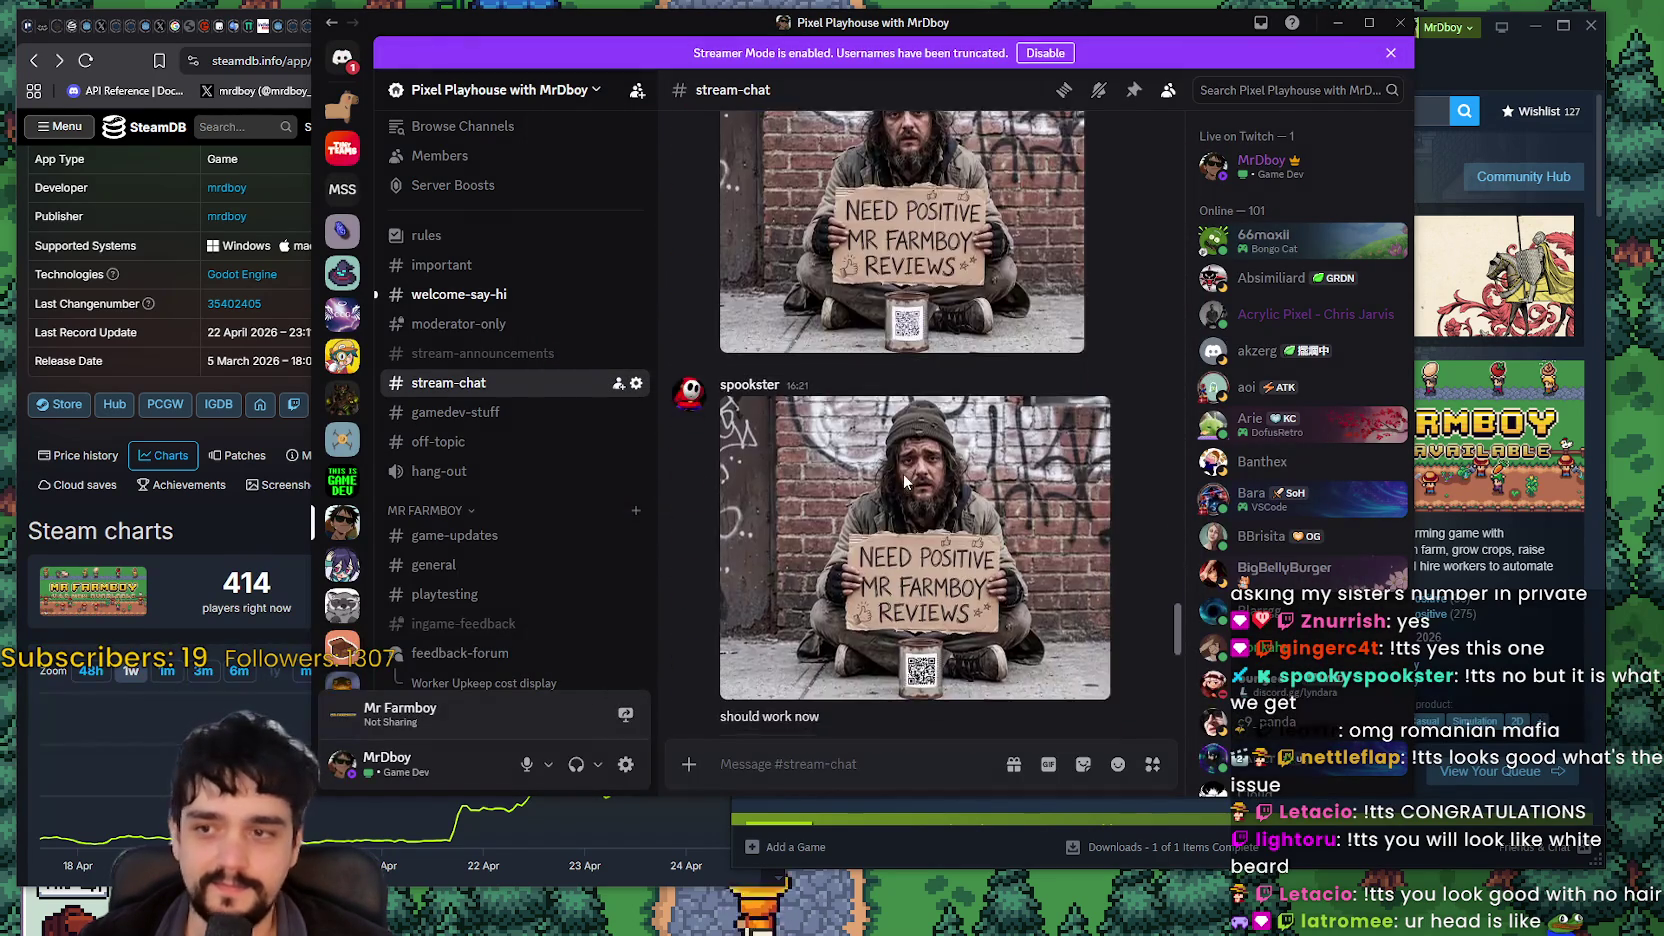
pyautogui.scroll(-3, 905, 471)
pyautogui.click(905, 300)
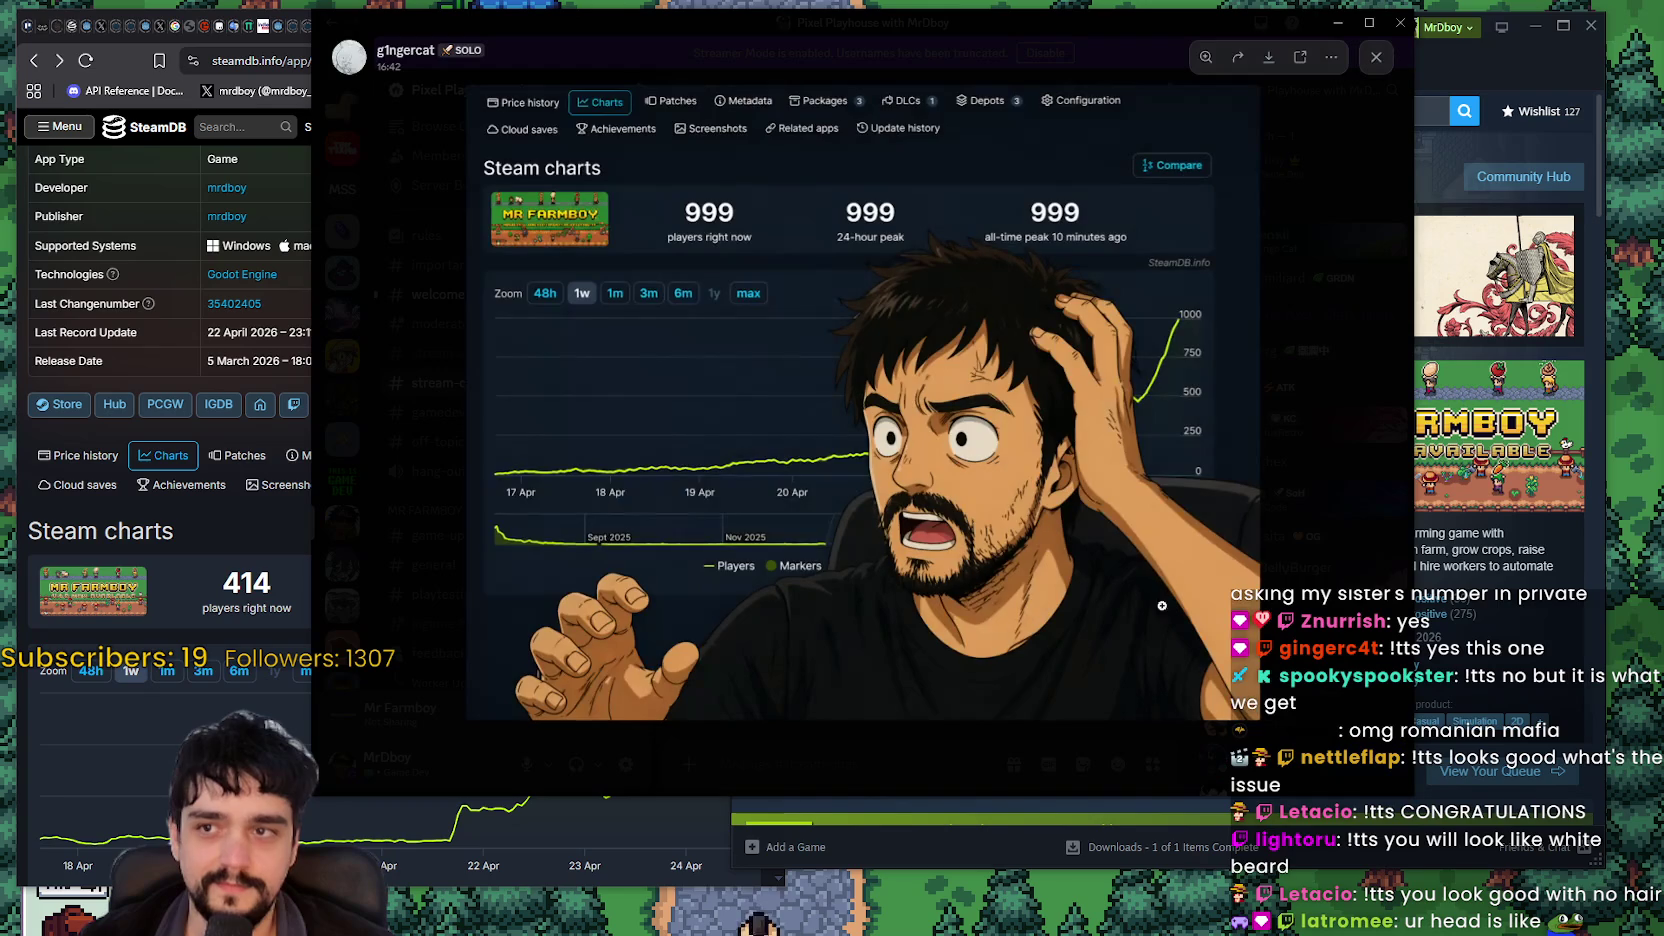
pyautogui.click(1296, 485)
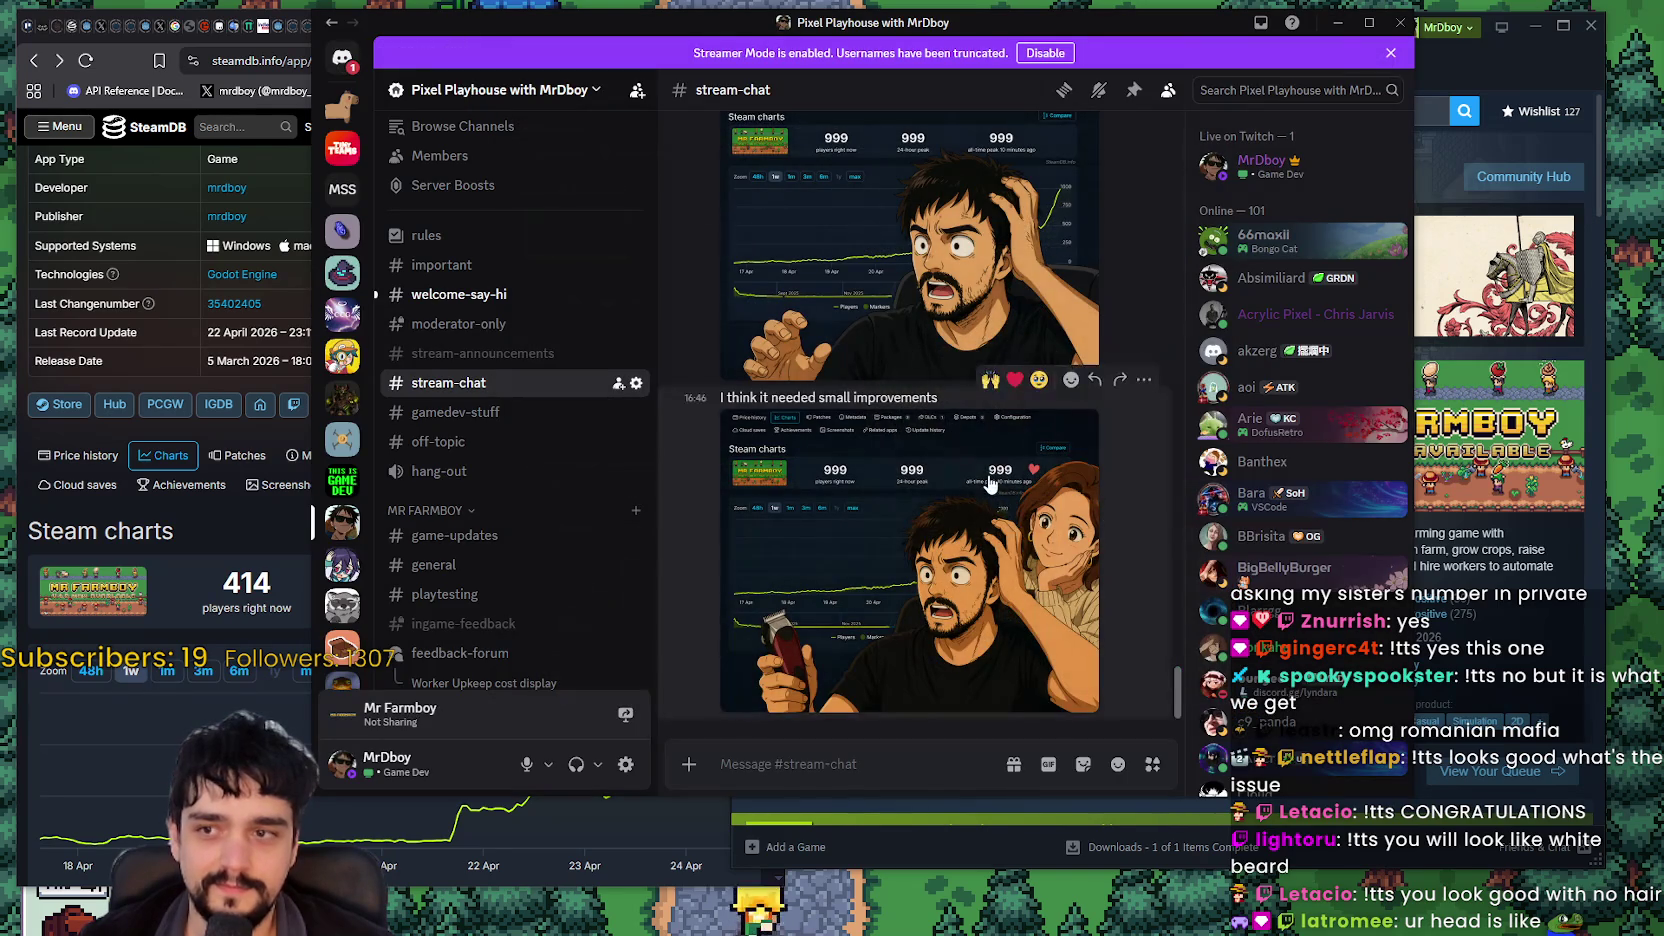
pyautogui.click(985, 595)
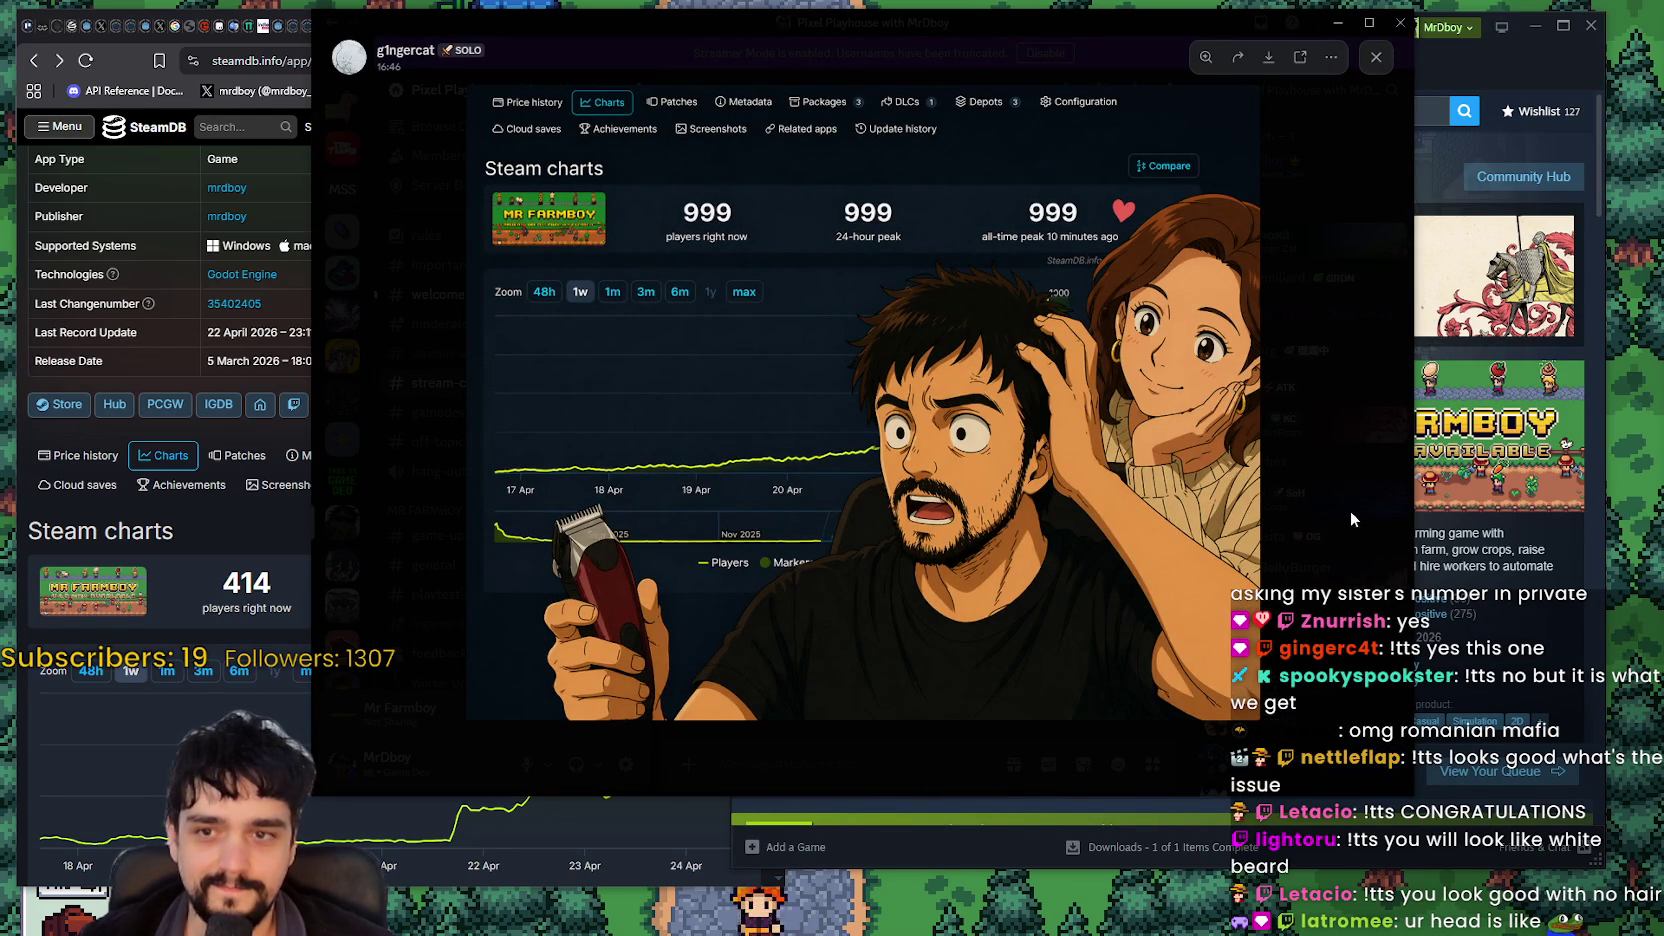
pyautogui.press('Escape')
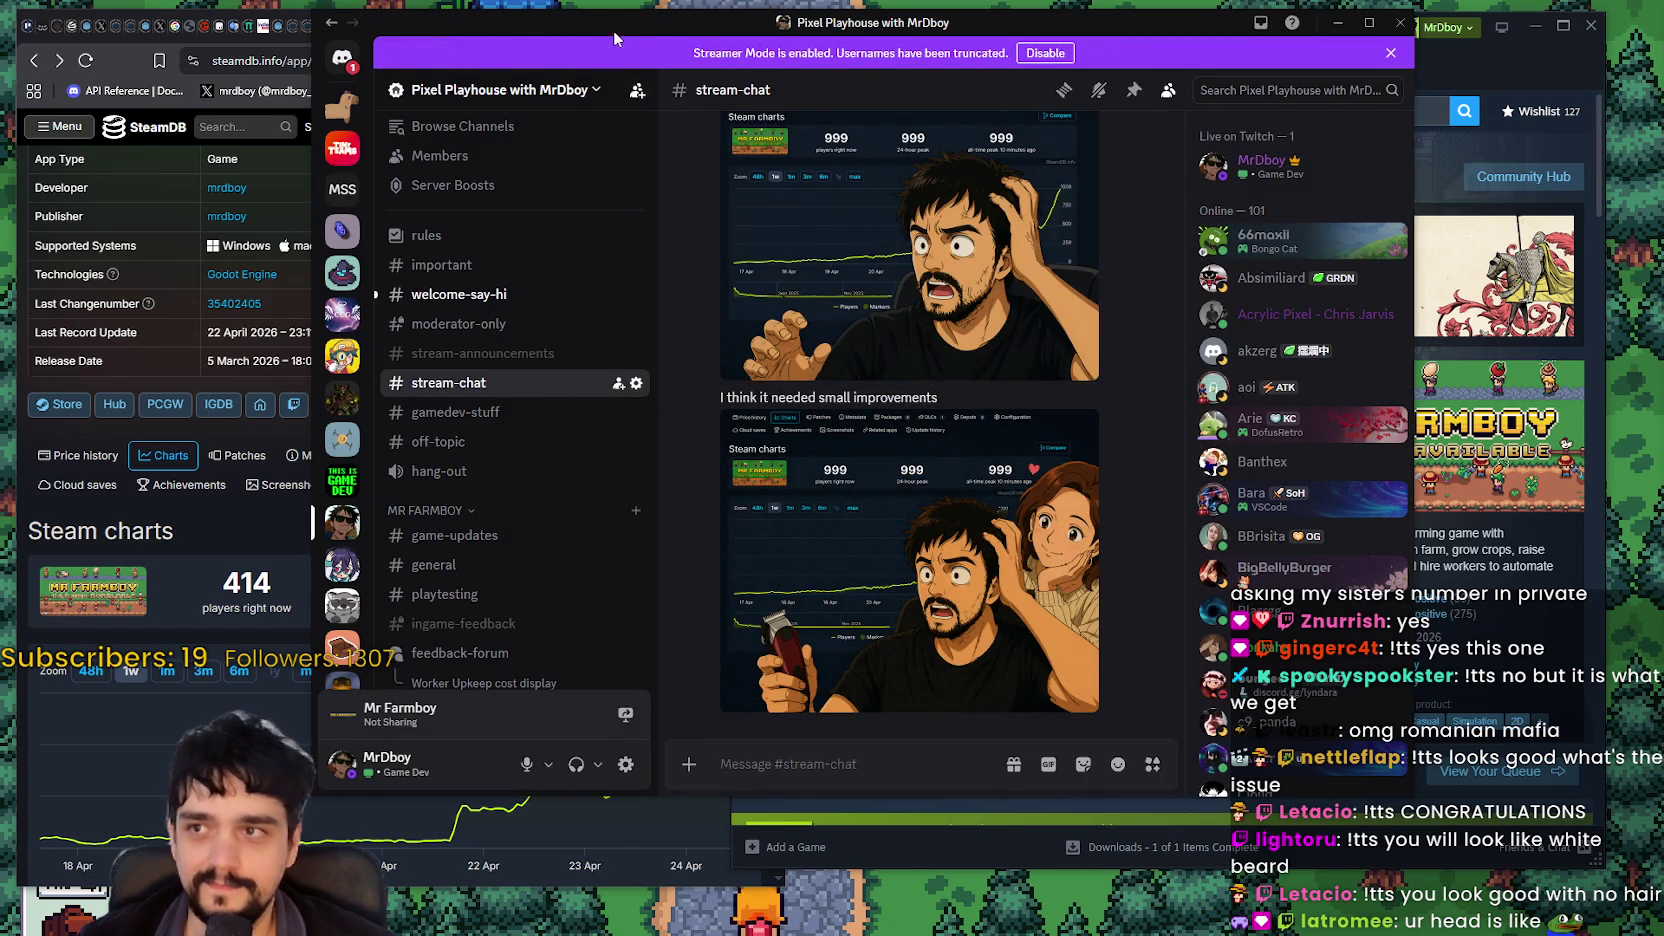
pyautogui.press('super+Down')
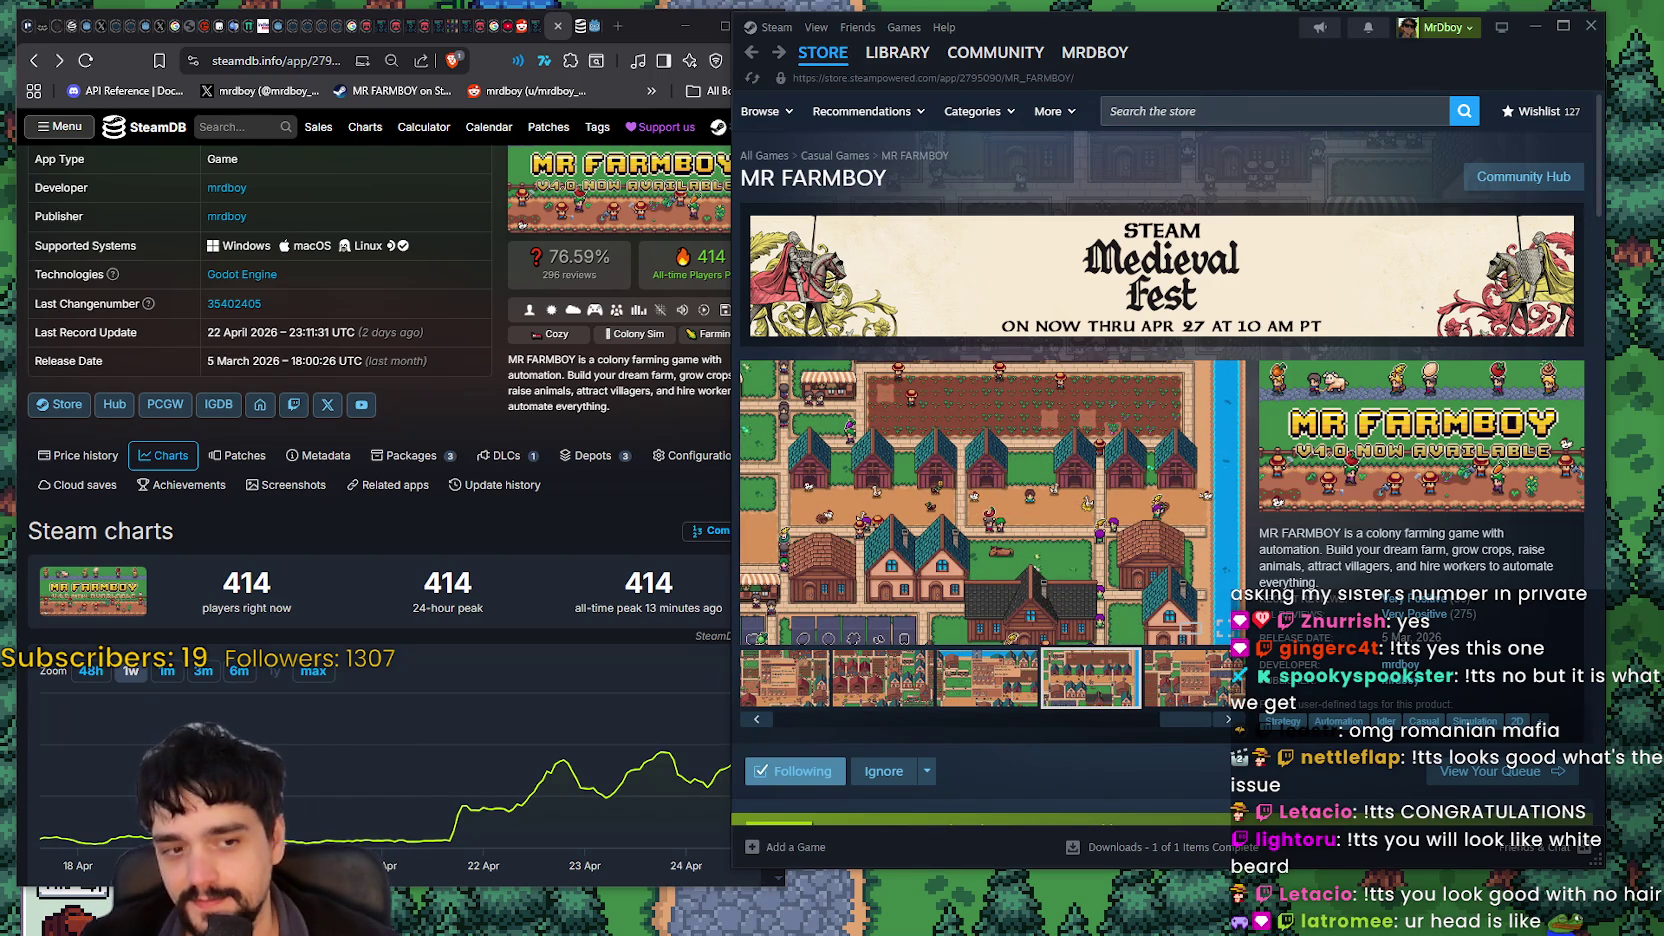
# Step: Start a new line after the last name in the BALD PEOPLE IN DBOY'S CHAT list
pyautogui.hotkey('alt', 'Tab')
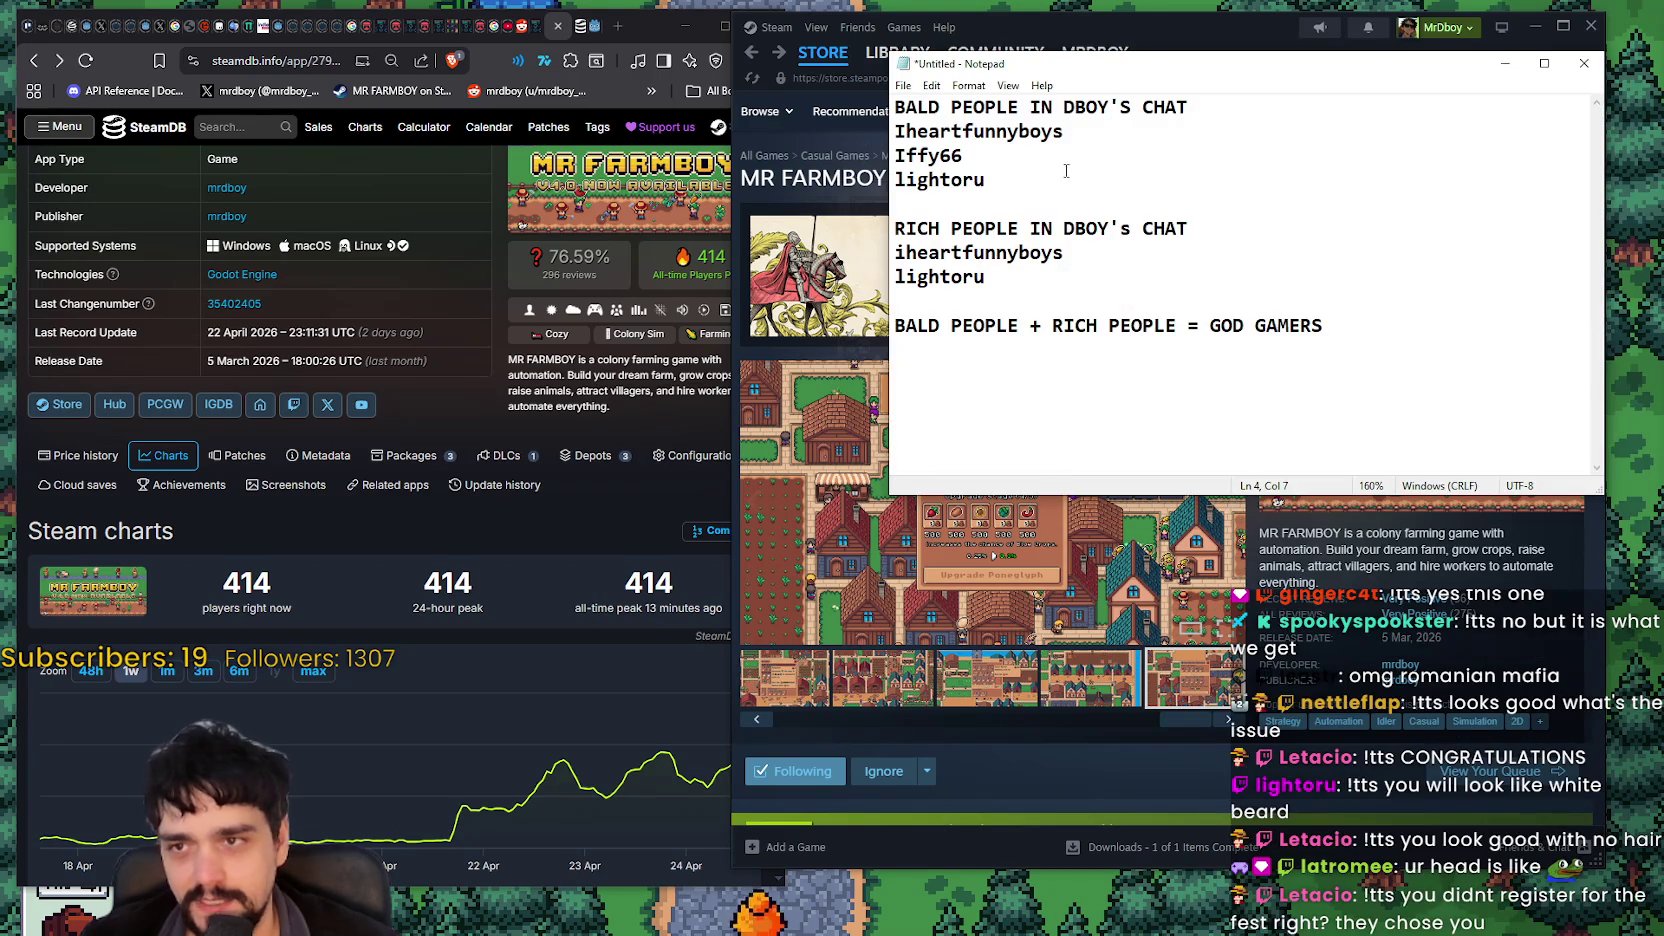
pyautogui.moveTo(986, 180)
pyautogui.mouseDown()
pyautogui.moveTo(903, 89)
pyautogui.moveTo(1222, 108)
pyautogui.mouseUp()
pyautogui.click(958, 131)
pyautogui.click(1070, 190)
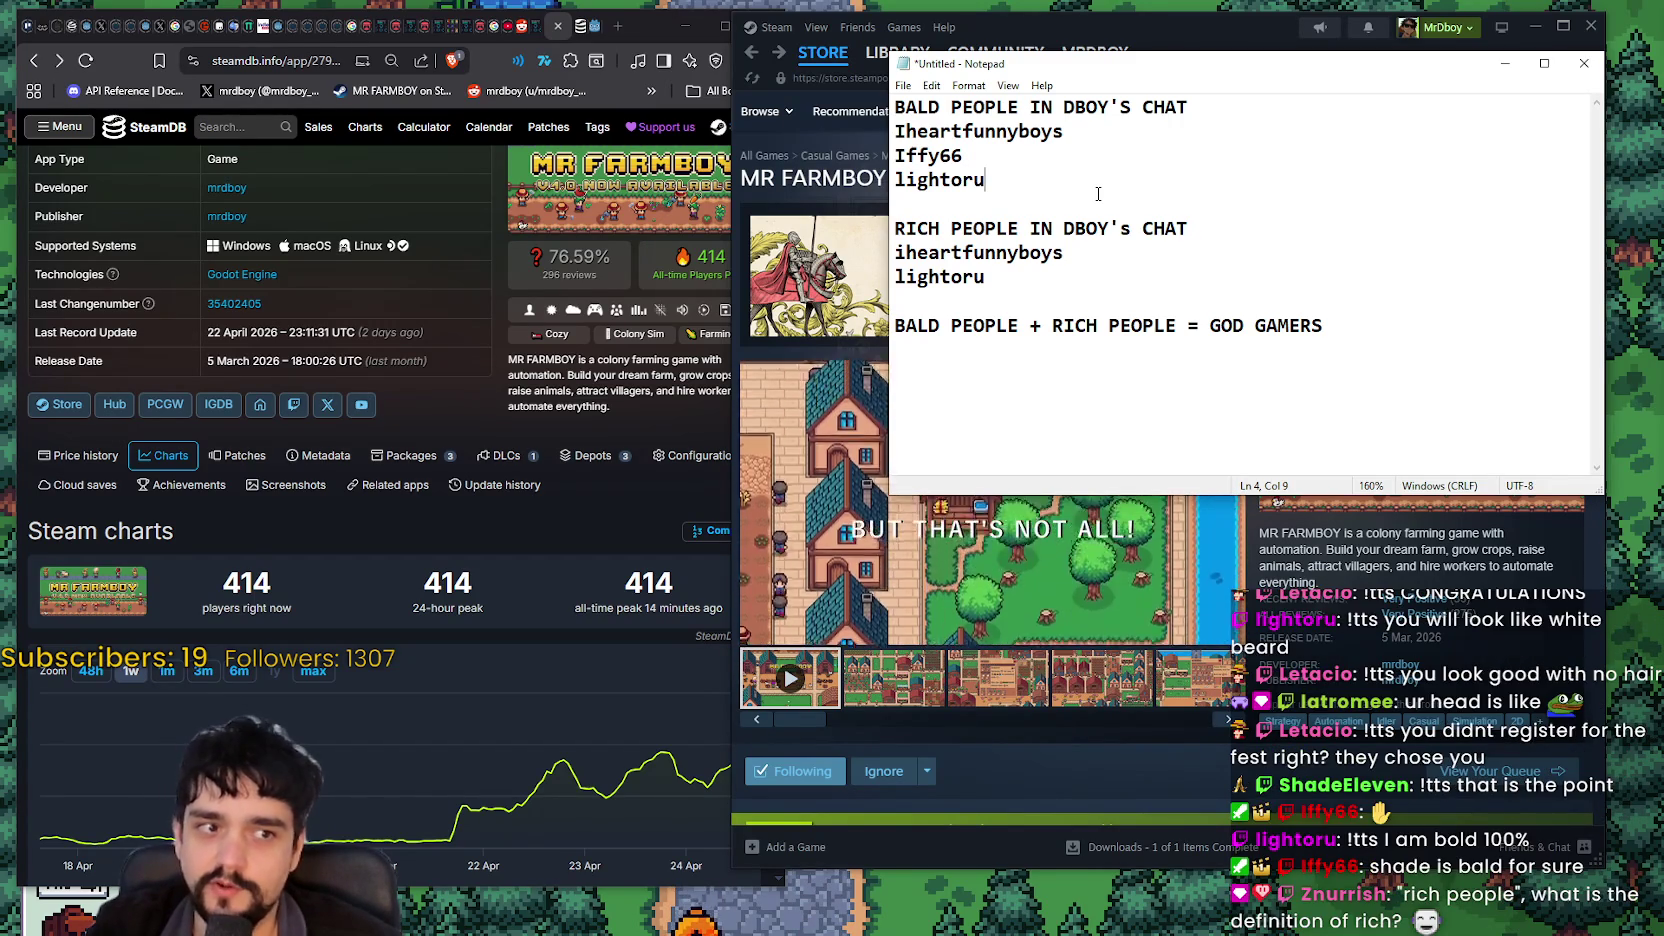
pyautogui.press('Return')
pyautogui.write('ShadeEleven')
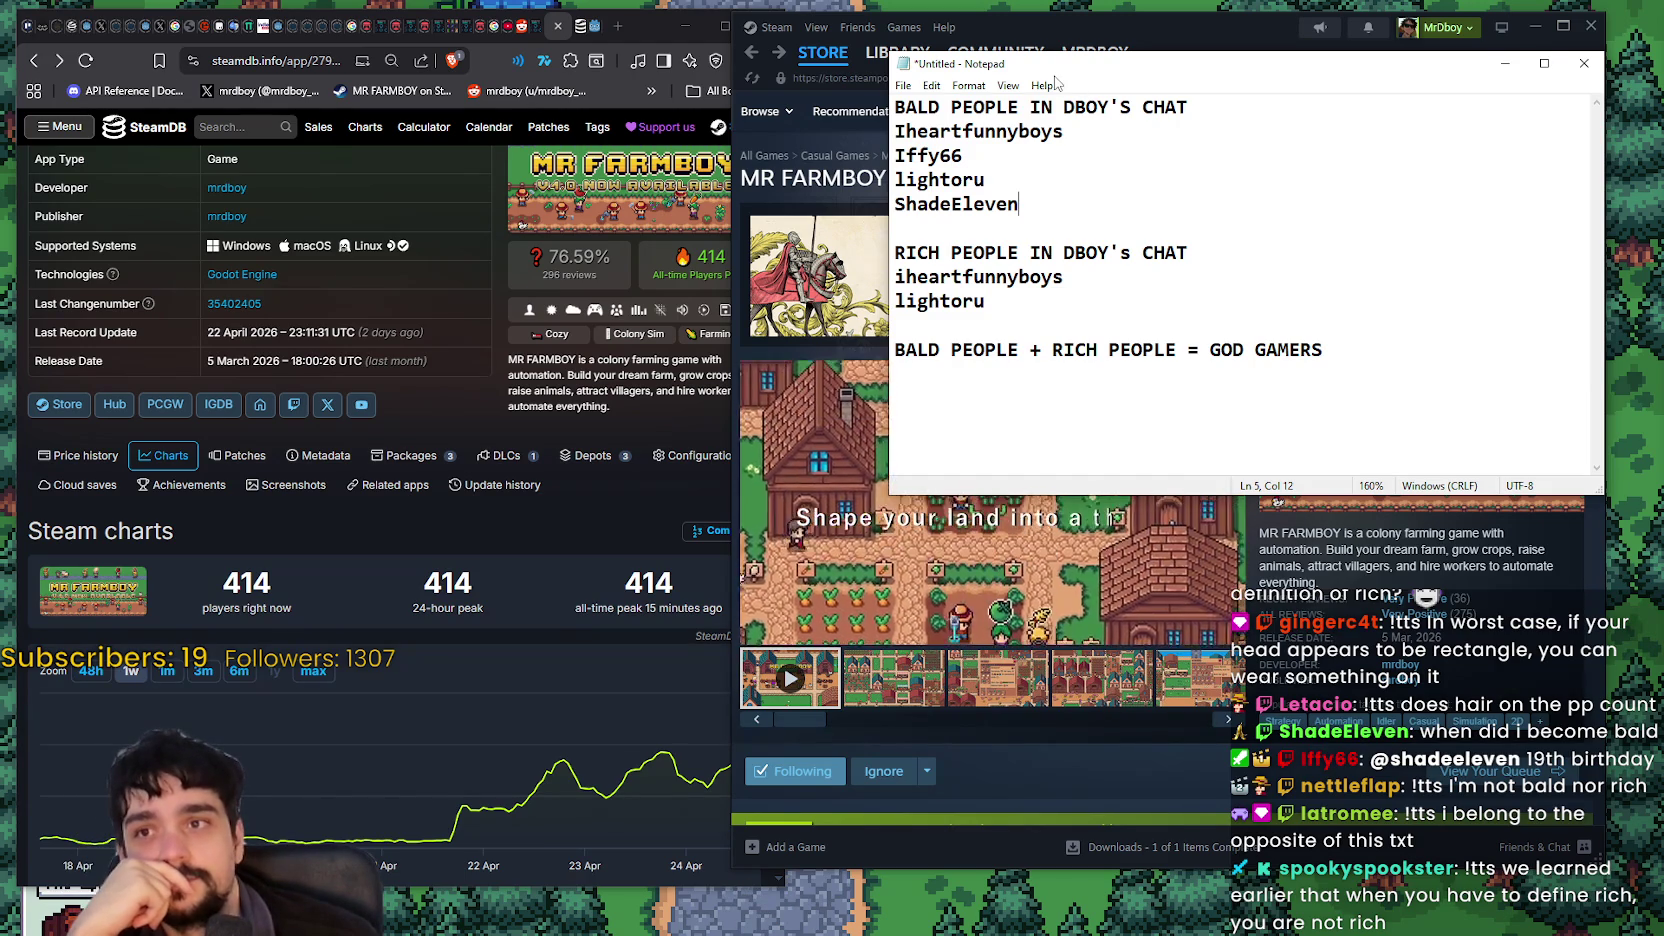
# Step: Nudge the untitled Notepad note aside and minimize it to reveal the MR FARMBOY store page
pyautogui.moveTo(1062, 64); pyautogui.dragTo(1039, 71)
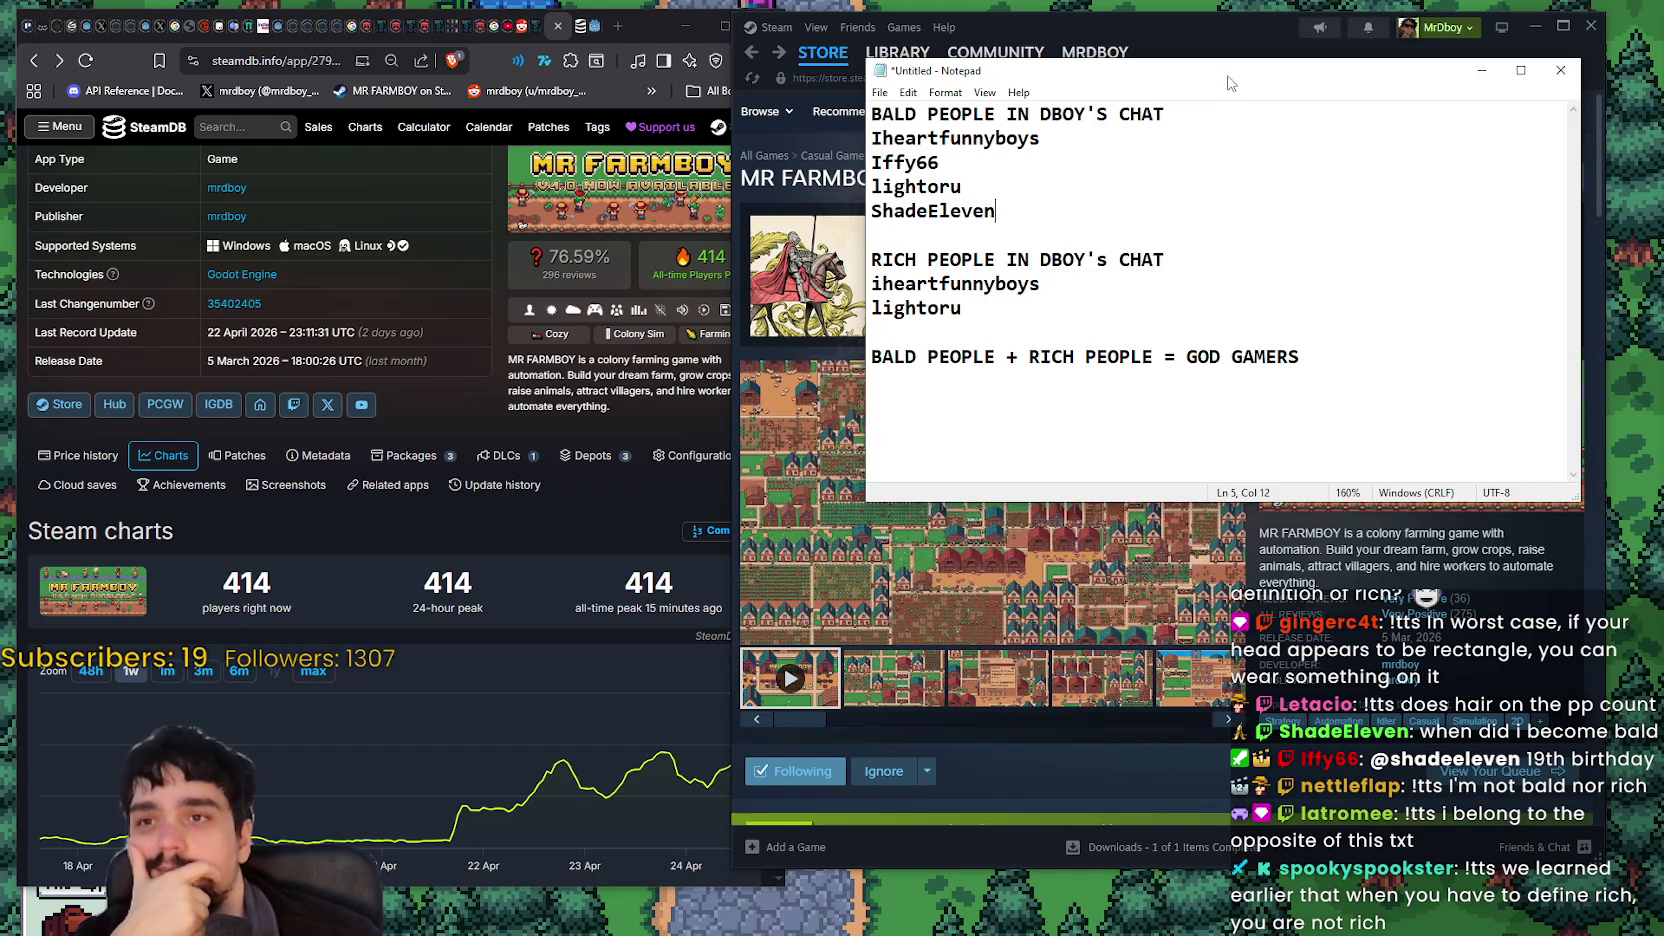
pyautogui.moveTo(1232, 78)
pyautogui.mouseDown()
pyautogui.moveTo(1236, 122)
pyautogui.moveTo(1258, 75)
pyautogui.mouseUp()
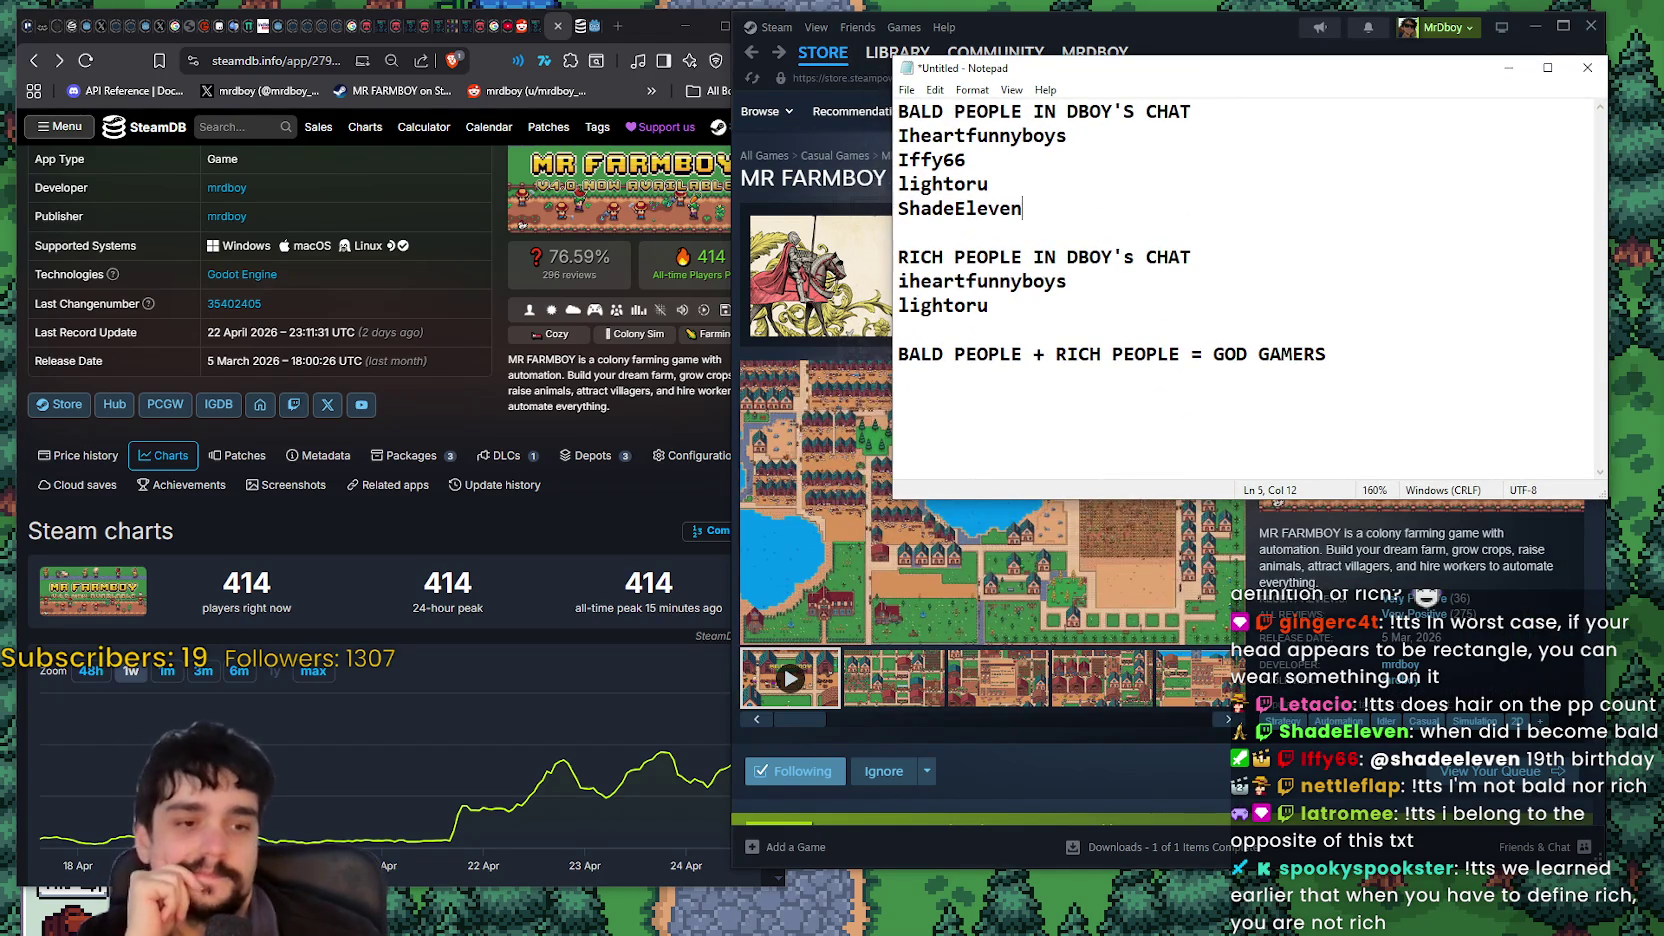
pyautogui.click(1508, 67)
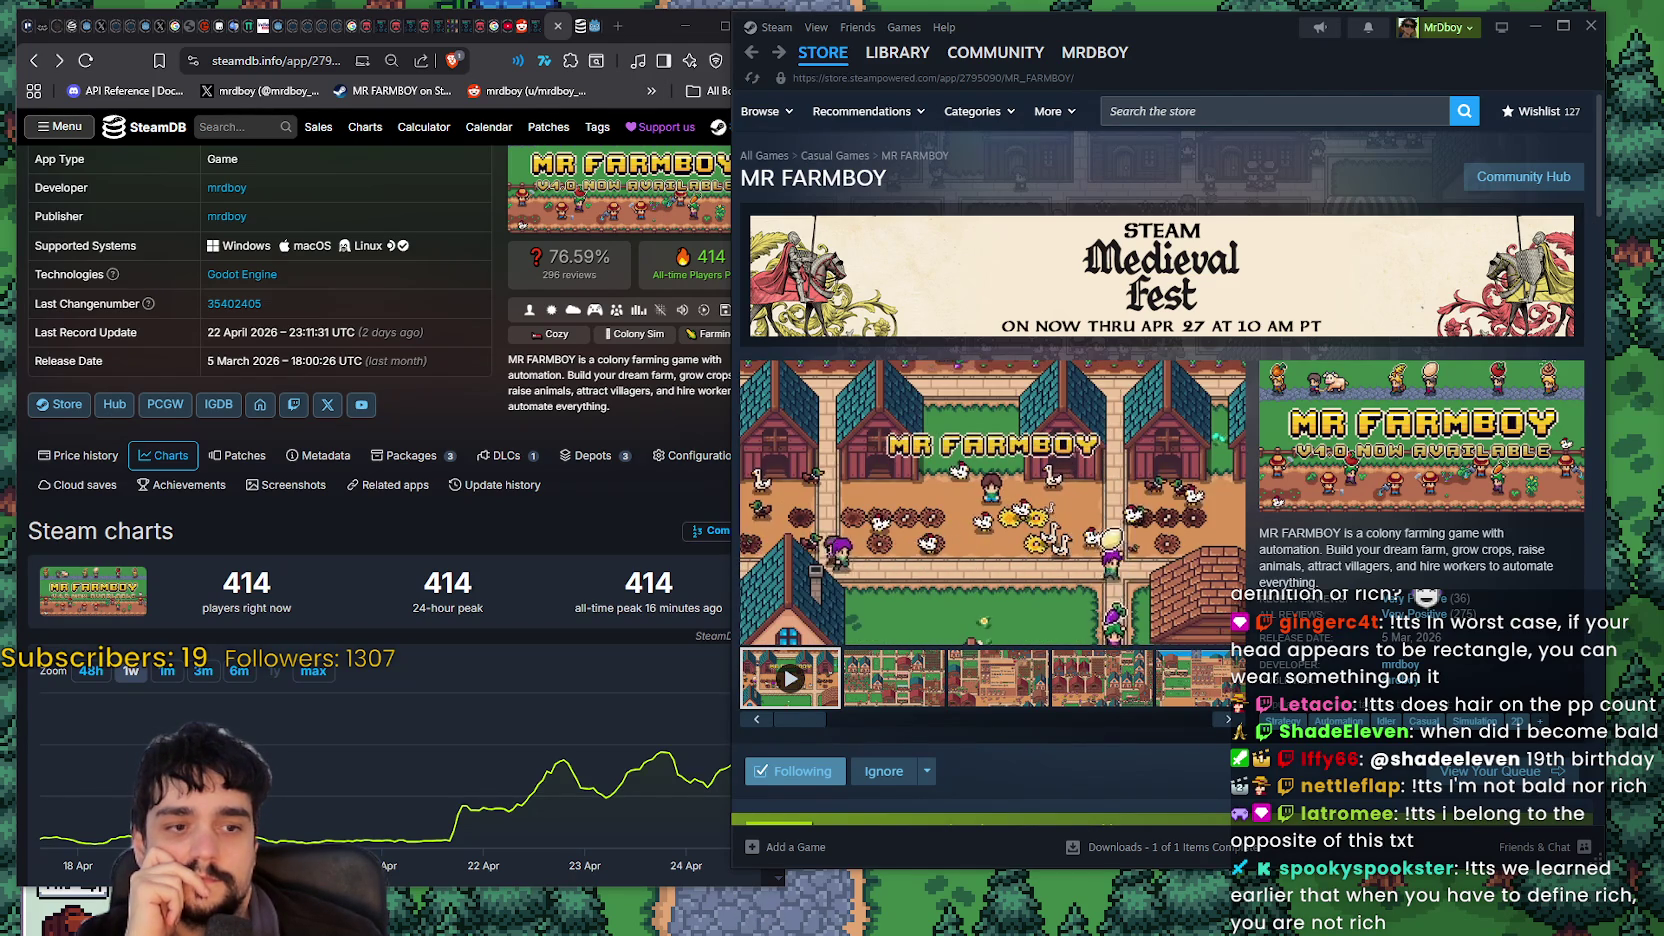
# Step: Bring predictionMedieval.txt to the front, zoom to 140% and stretch it tall enough to show every prediction
pyautogui.hotkey('alt', 'Tab')
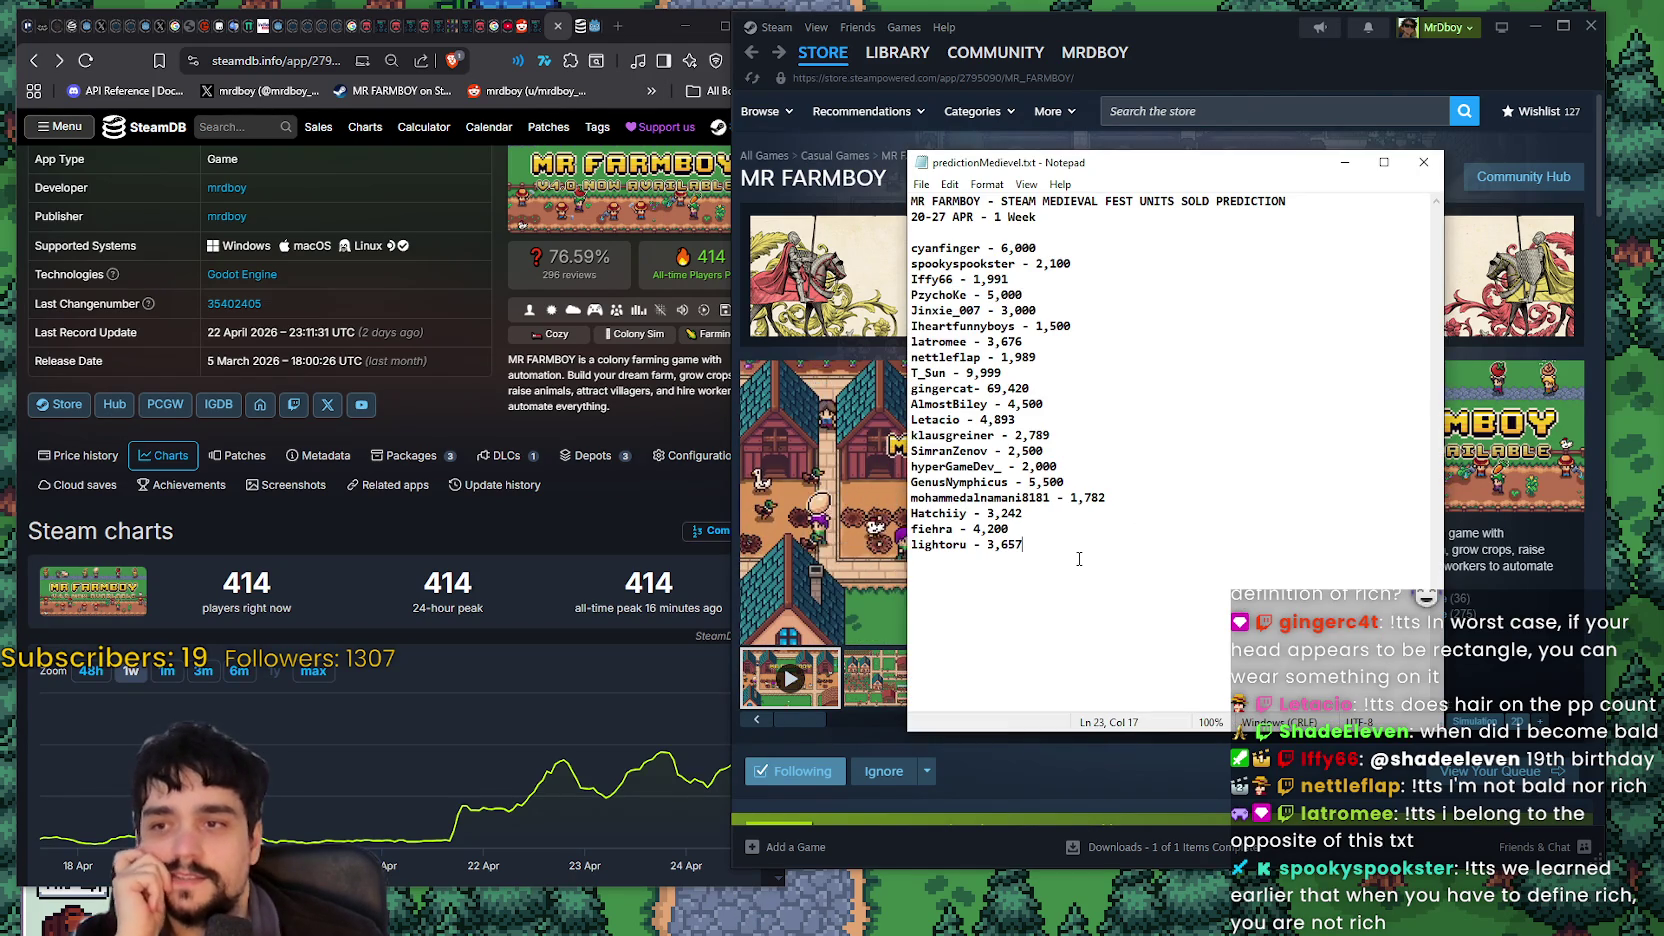
pyautogui.click(1088, 566)
pyautogui.hotkey('ctrl', '+')
pyautogui.hotkey('ctrl', '+')
pyautogui.hotkey('ctrl', '+')
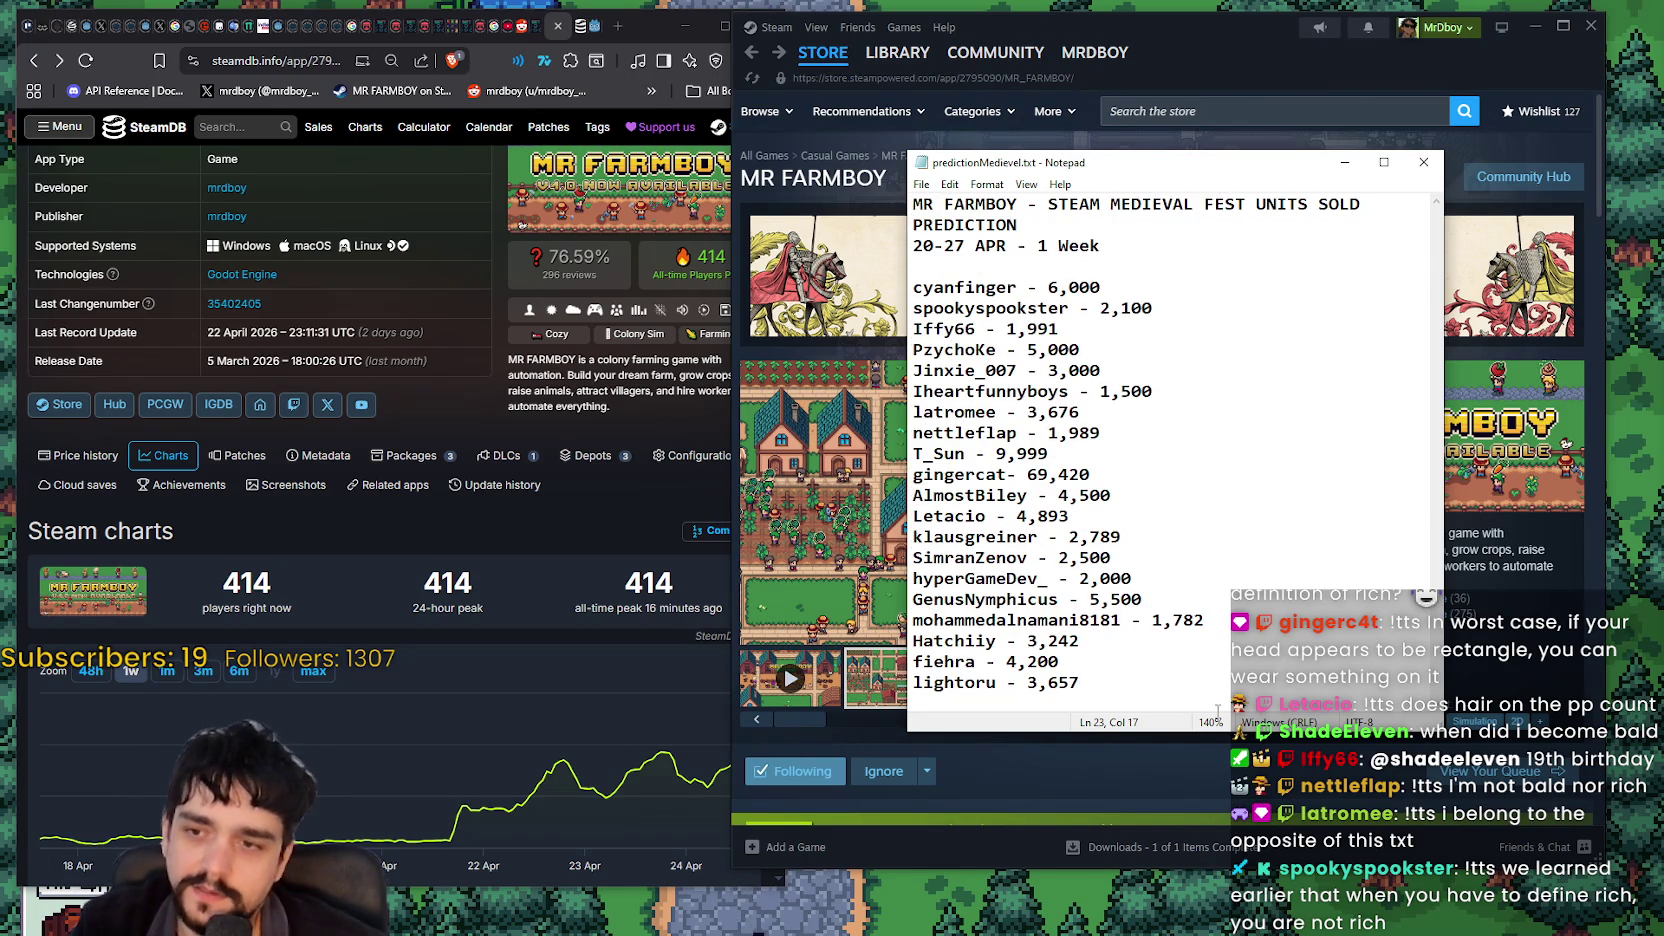
pyautogui.moveTo(1437, 712)
pyautogui.mouseDown()
pyautogui.moveTo(1442, 858)
pyautogui.moveTo(1430, 828)
pyautogui.mouseUp()
pyautogui.write('4')
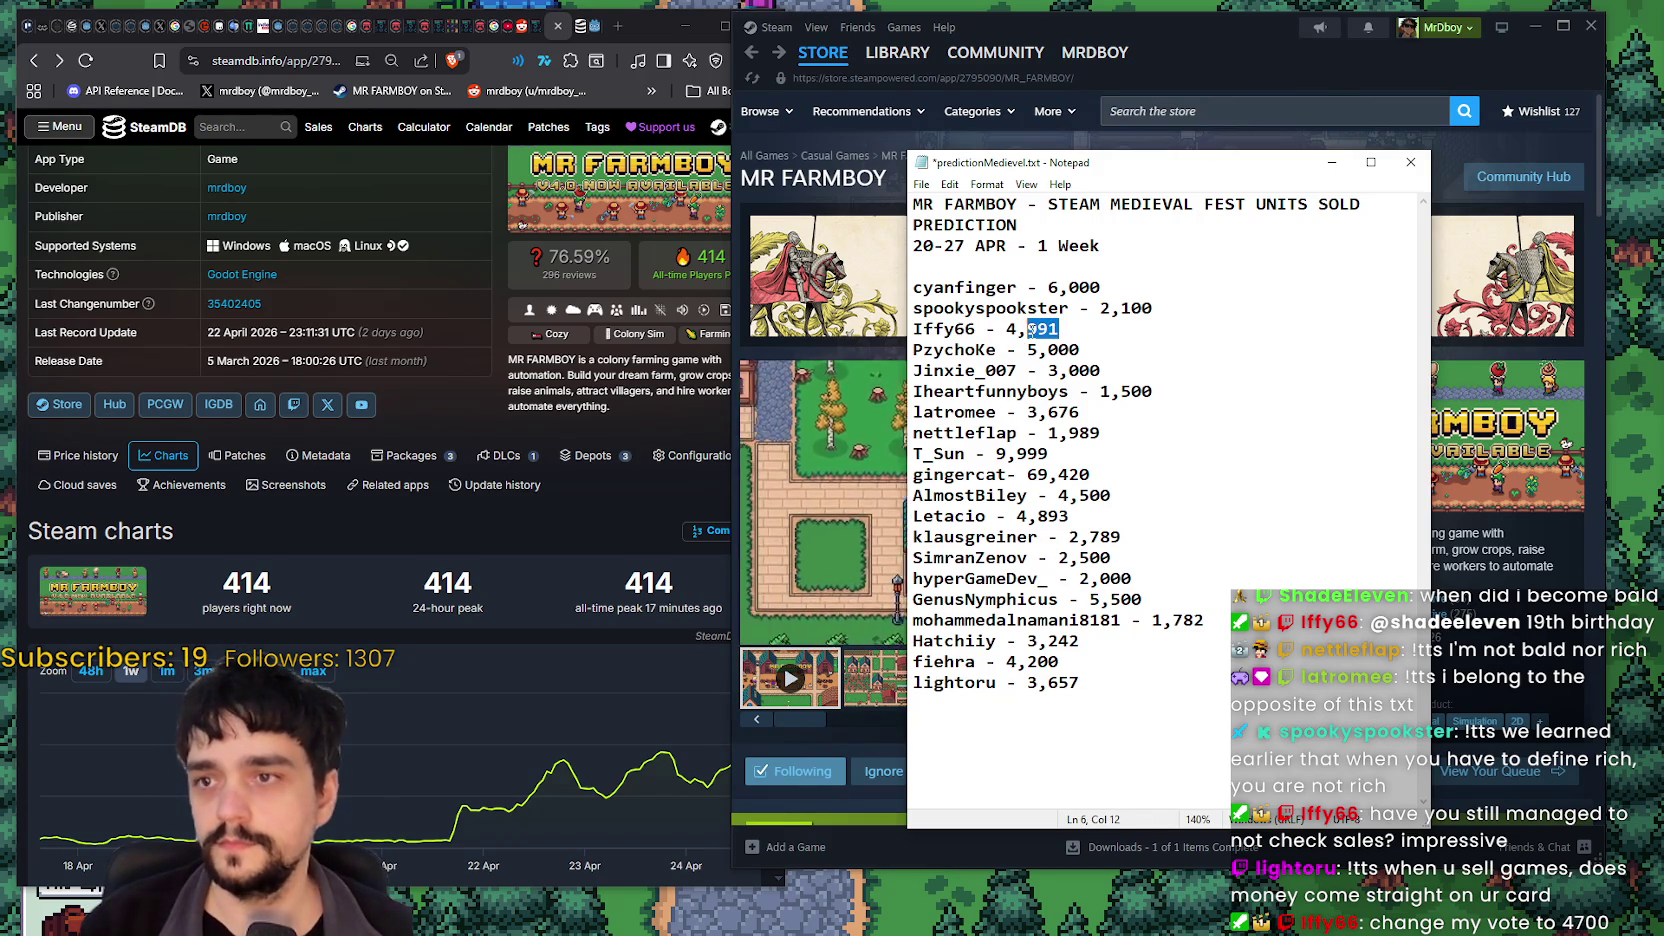
# Step: Change the two chat predictions to 4,700 and 2,101 and save the file
pyautogui.write('700')
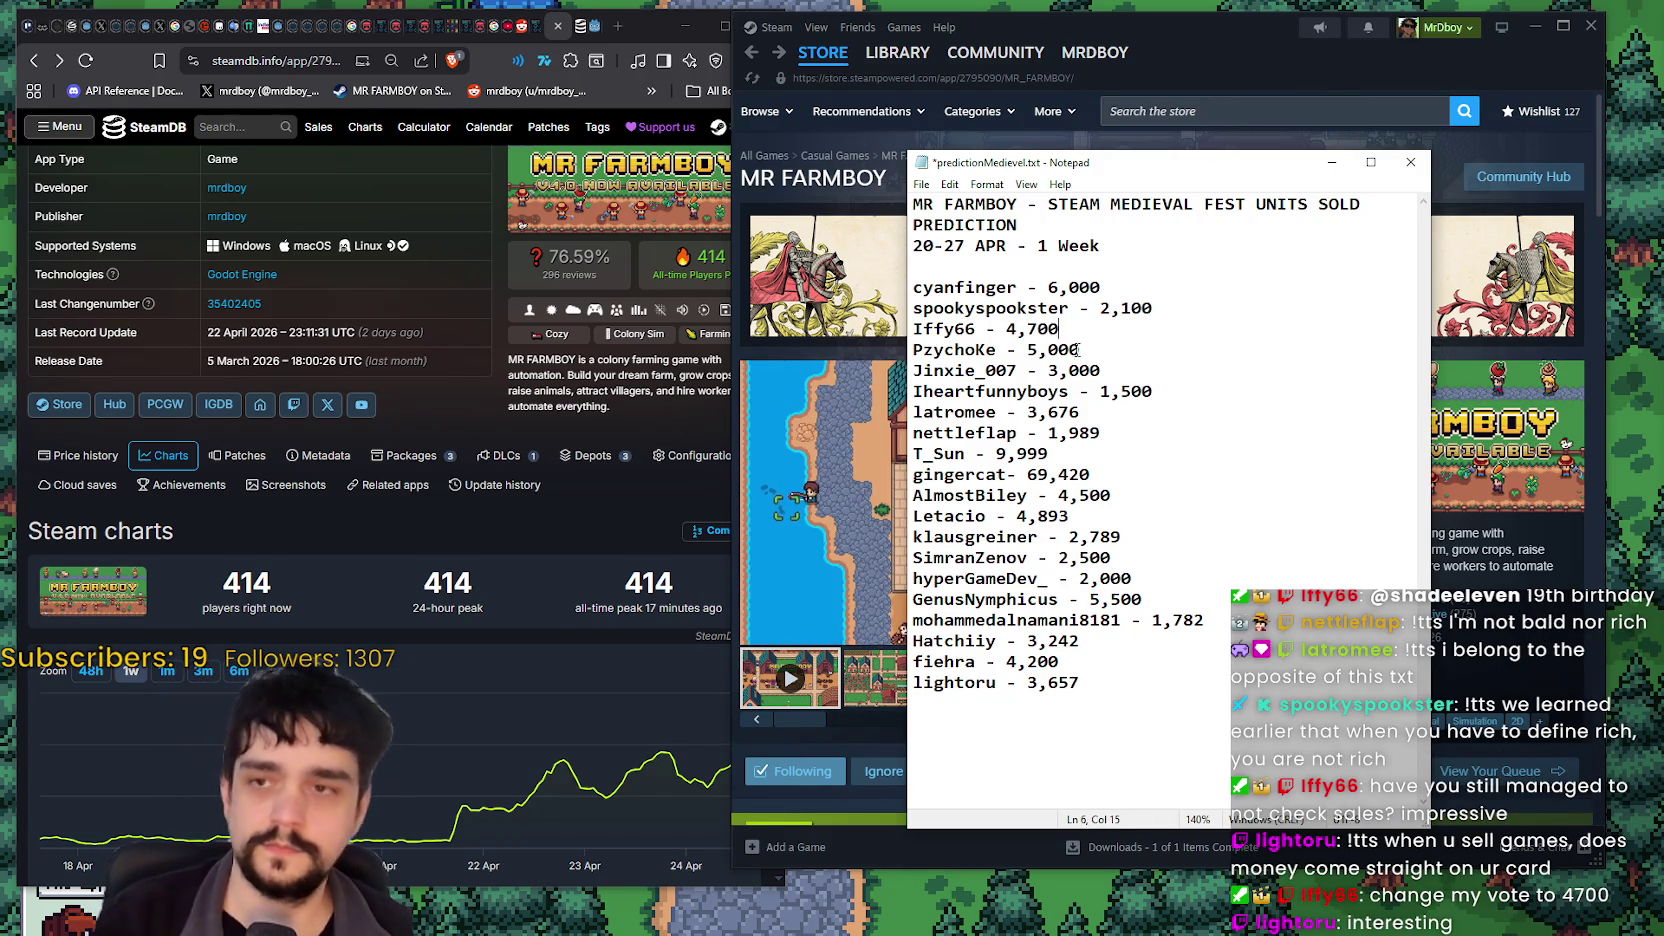
pyautogui.click(1203, 471)
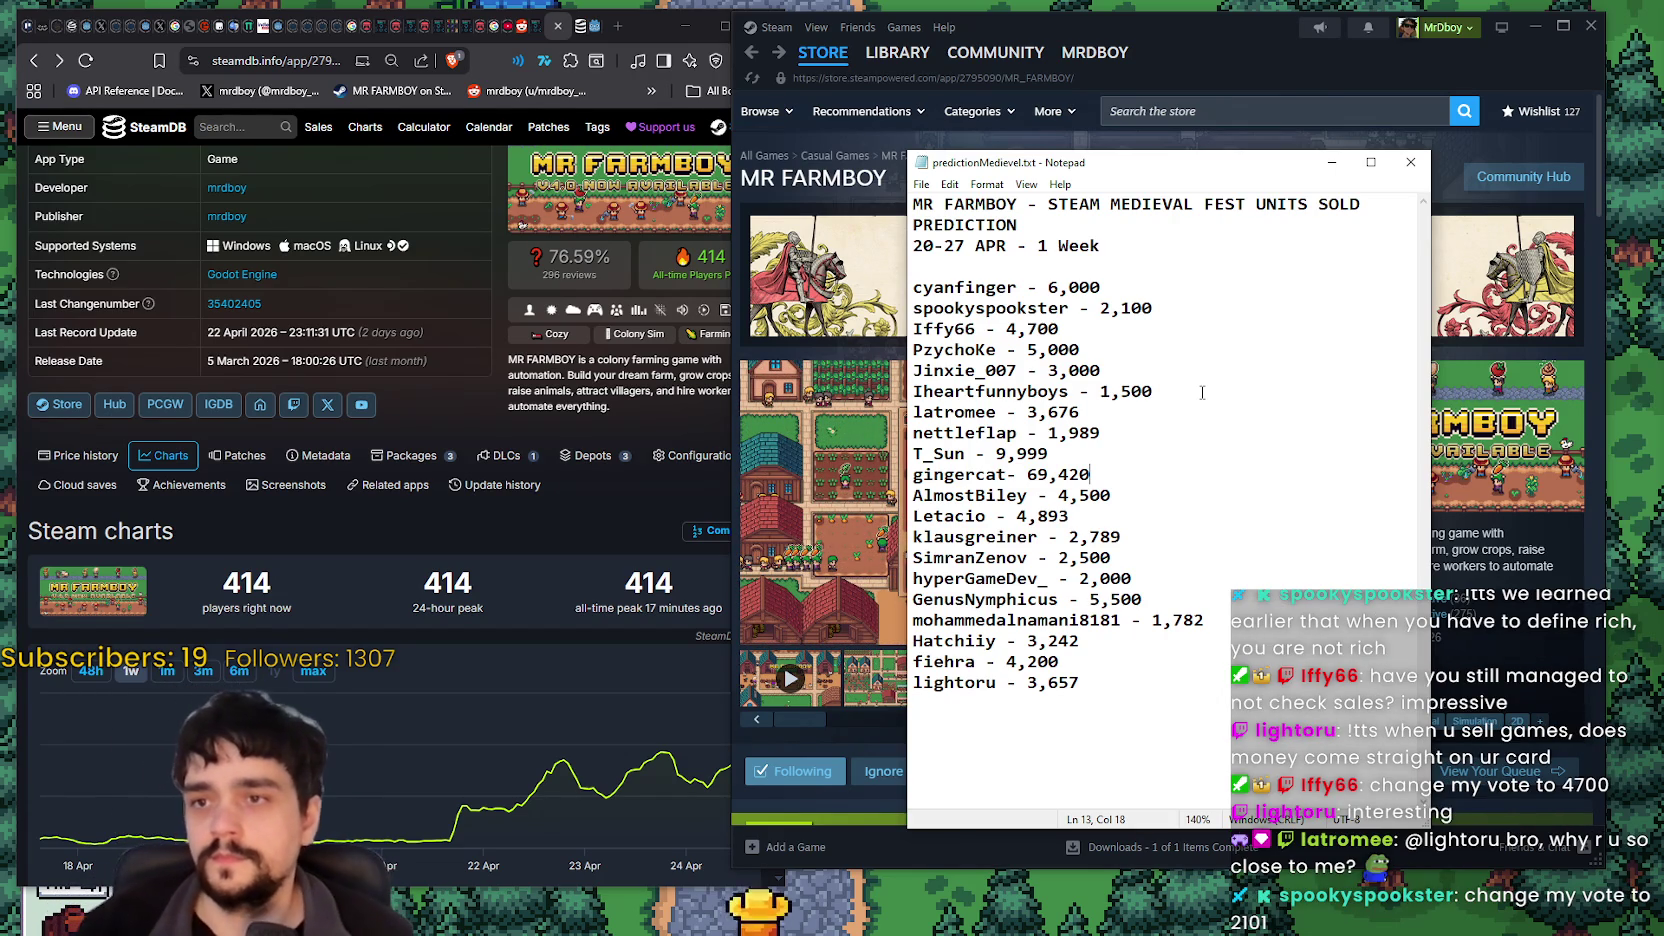
pyautogui.click(1134, 460)
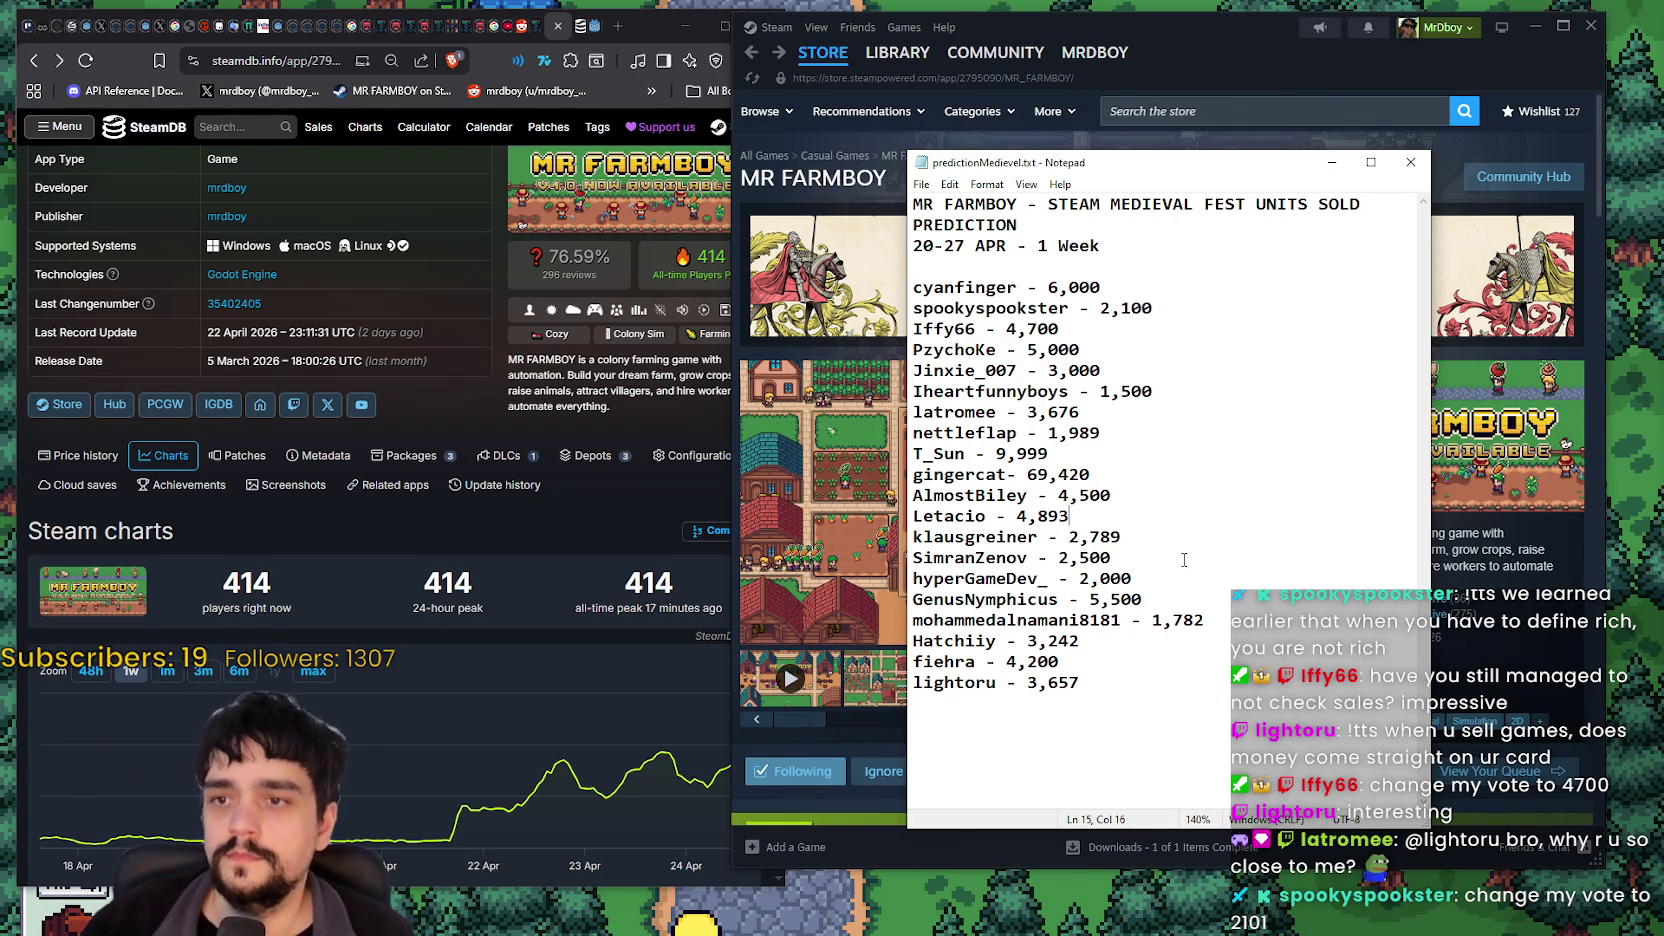
pyautogui.click(1170, 707)
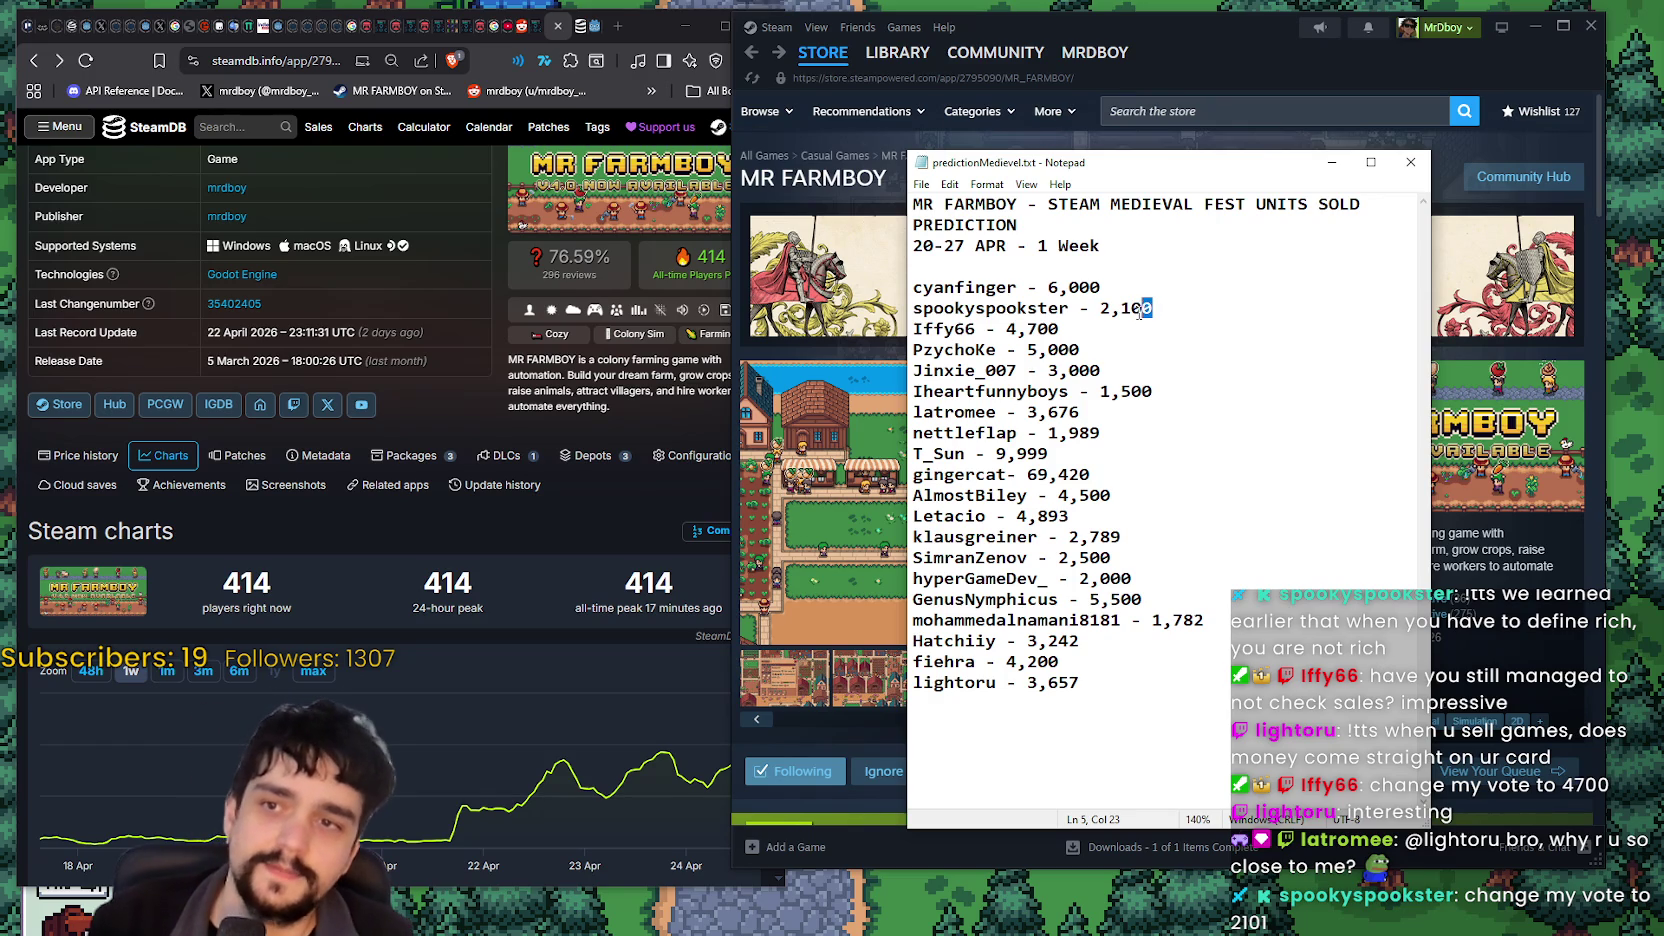
pyautogui.write('1')
pyautogui.click(1127, 392)
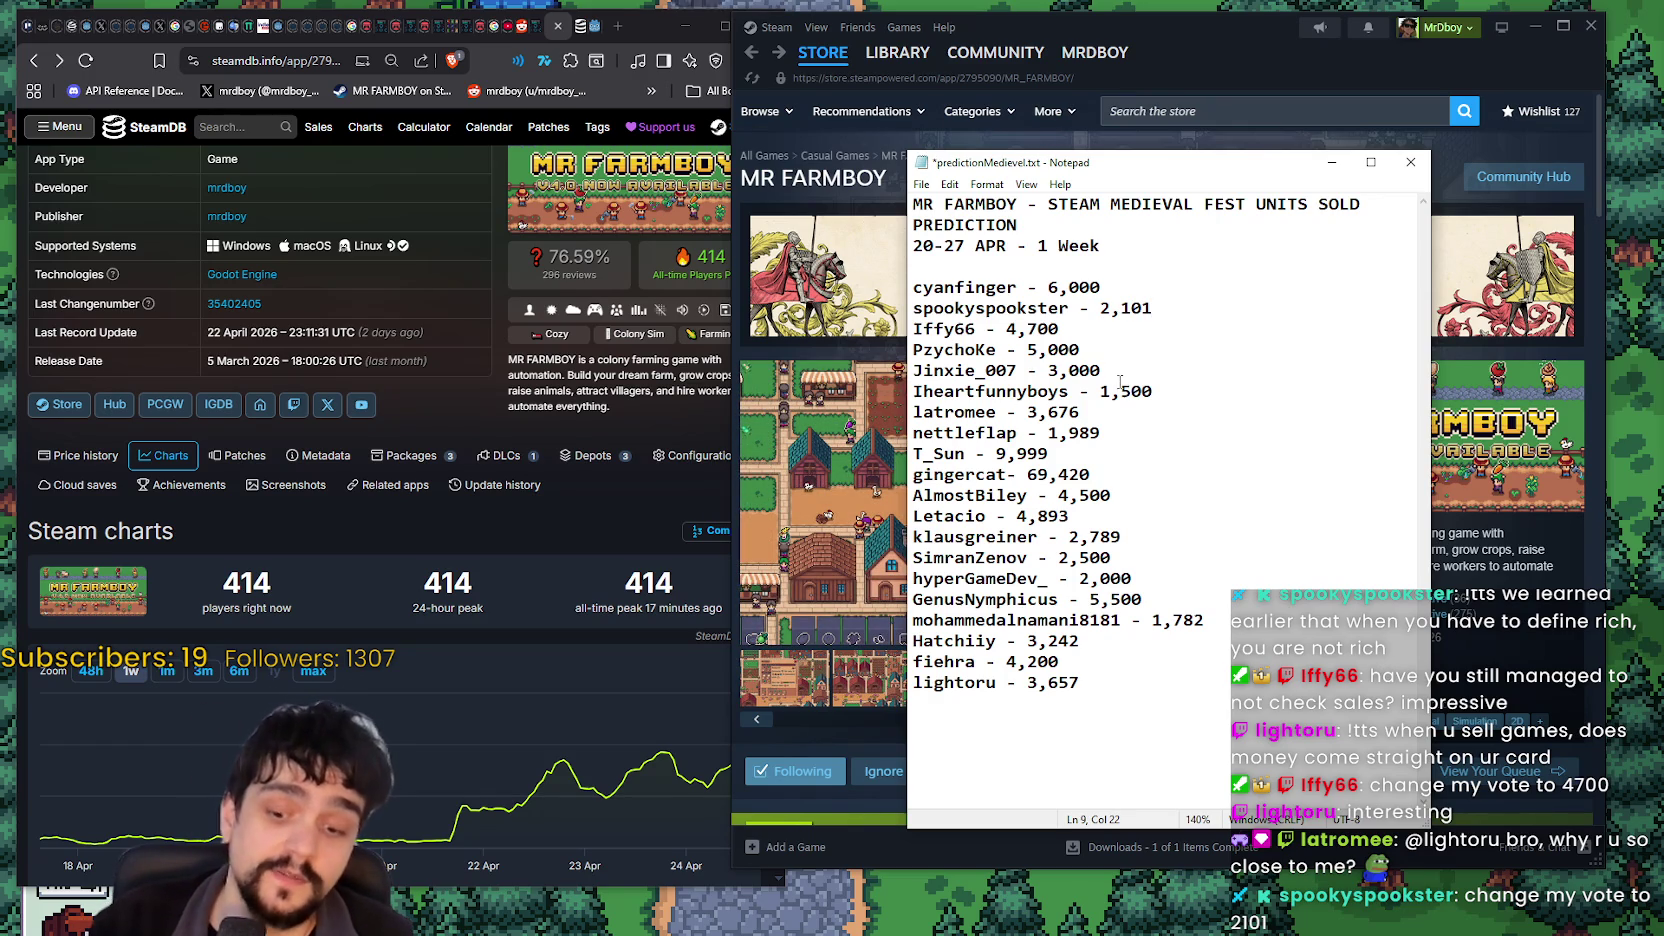
pyautogui.hotkey('ctrl', 's')
pyautogui.click(1163, 402)
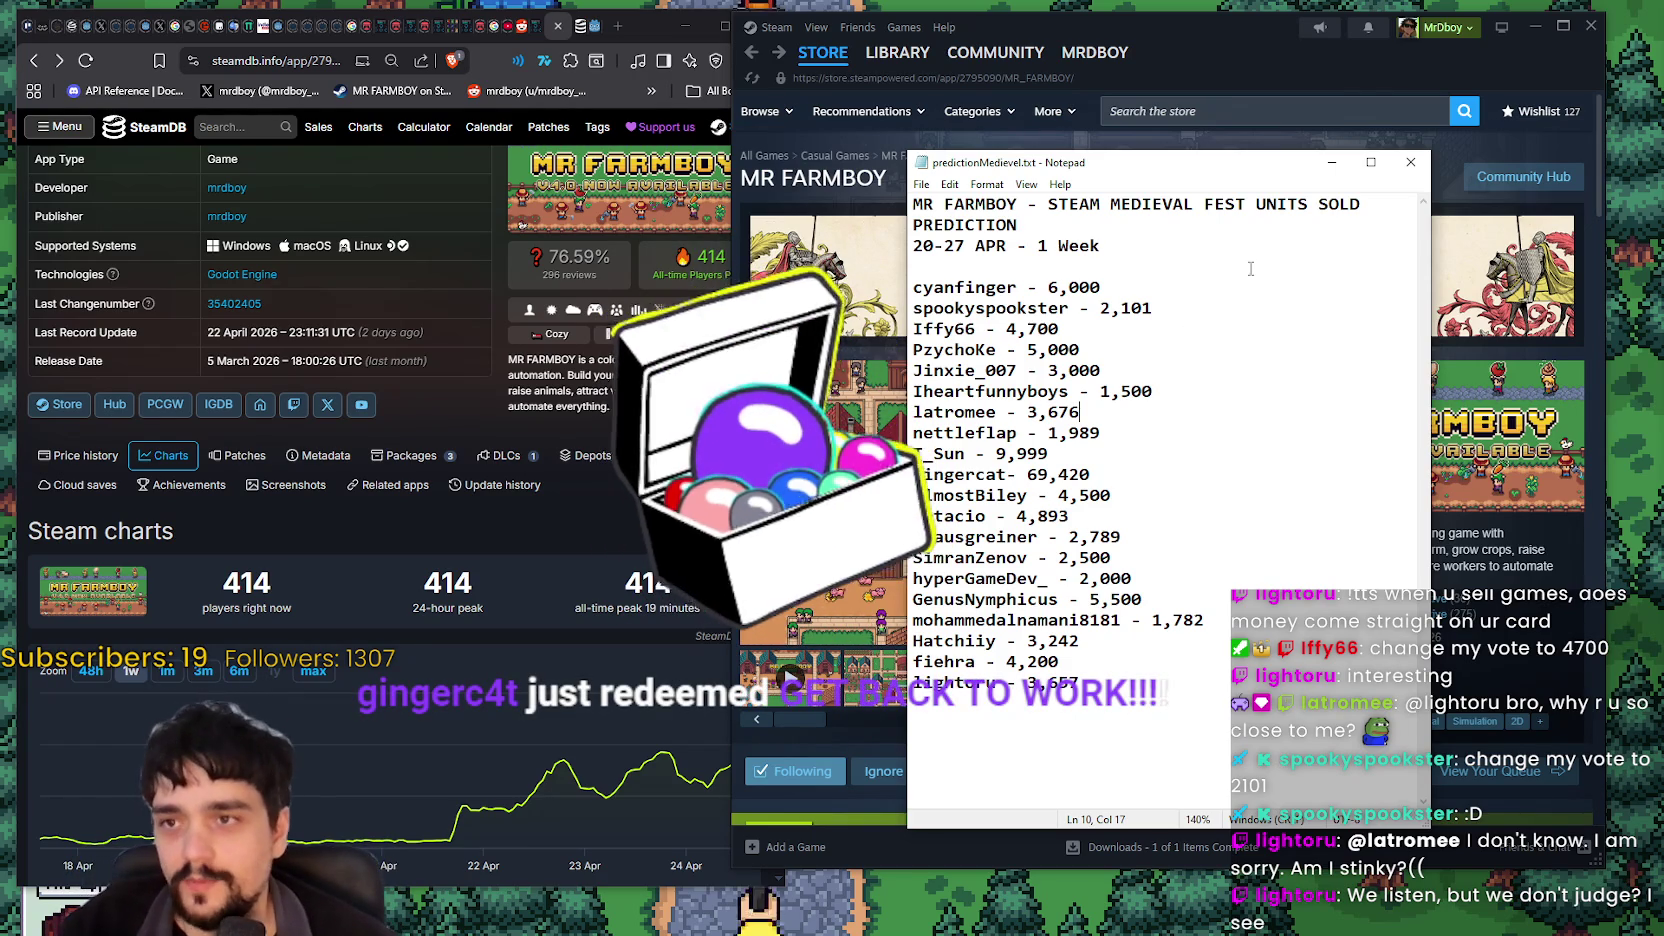
# Step: Move the Steam store window right and switch over to the MR FARMBOY game
pyautogui.hotkey('alt', 'Tab')
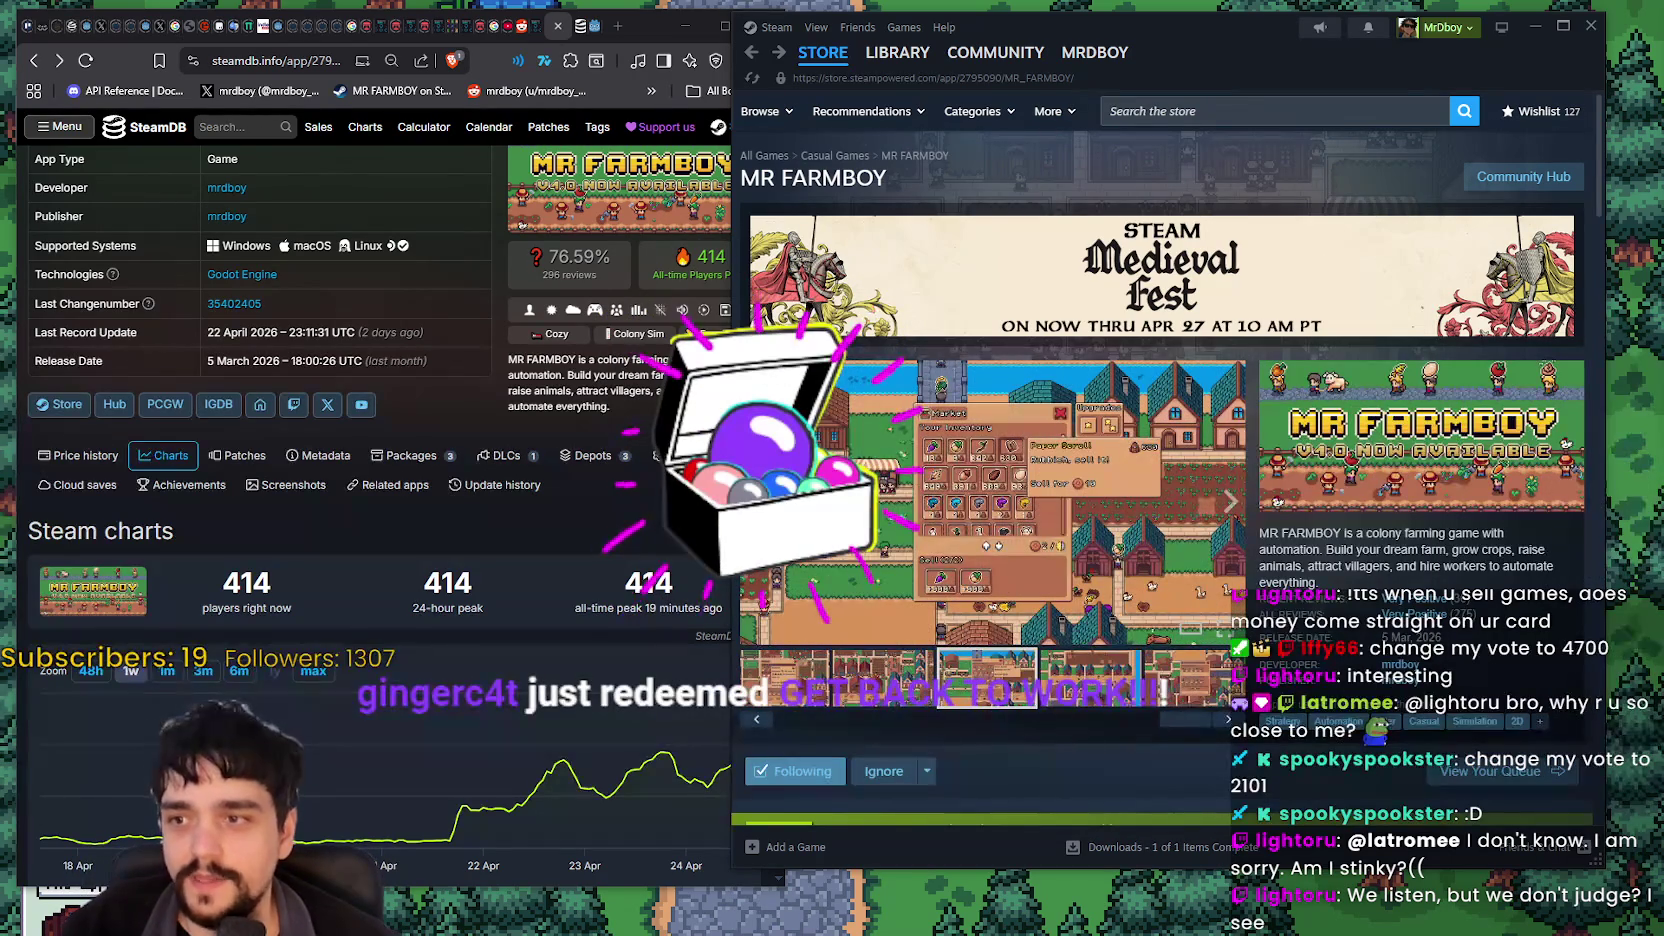
pyautogui.moveTo(1172, 17); pyautogui.dragTo(1221, 16)
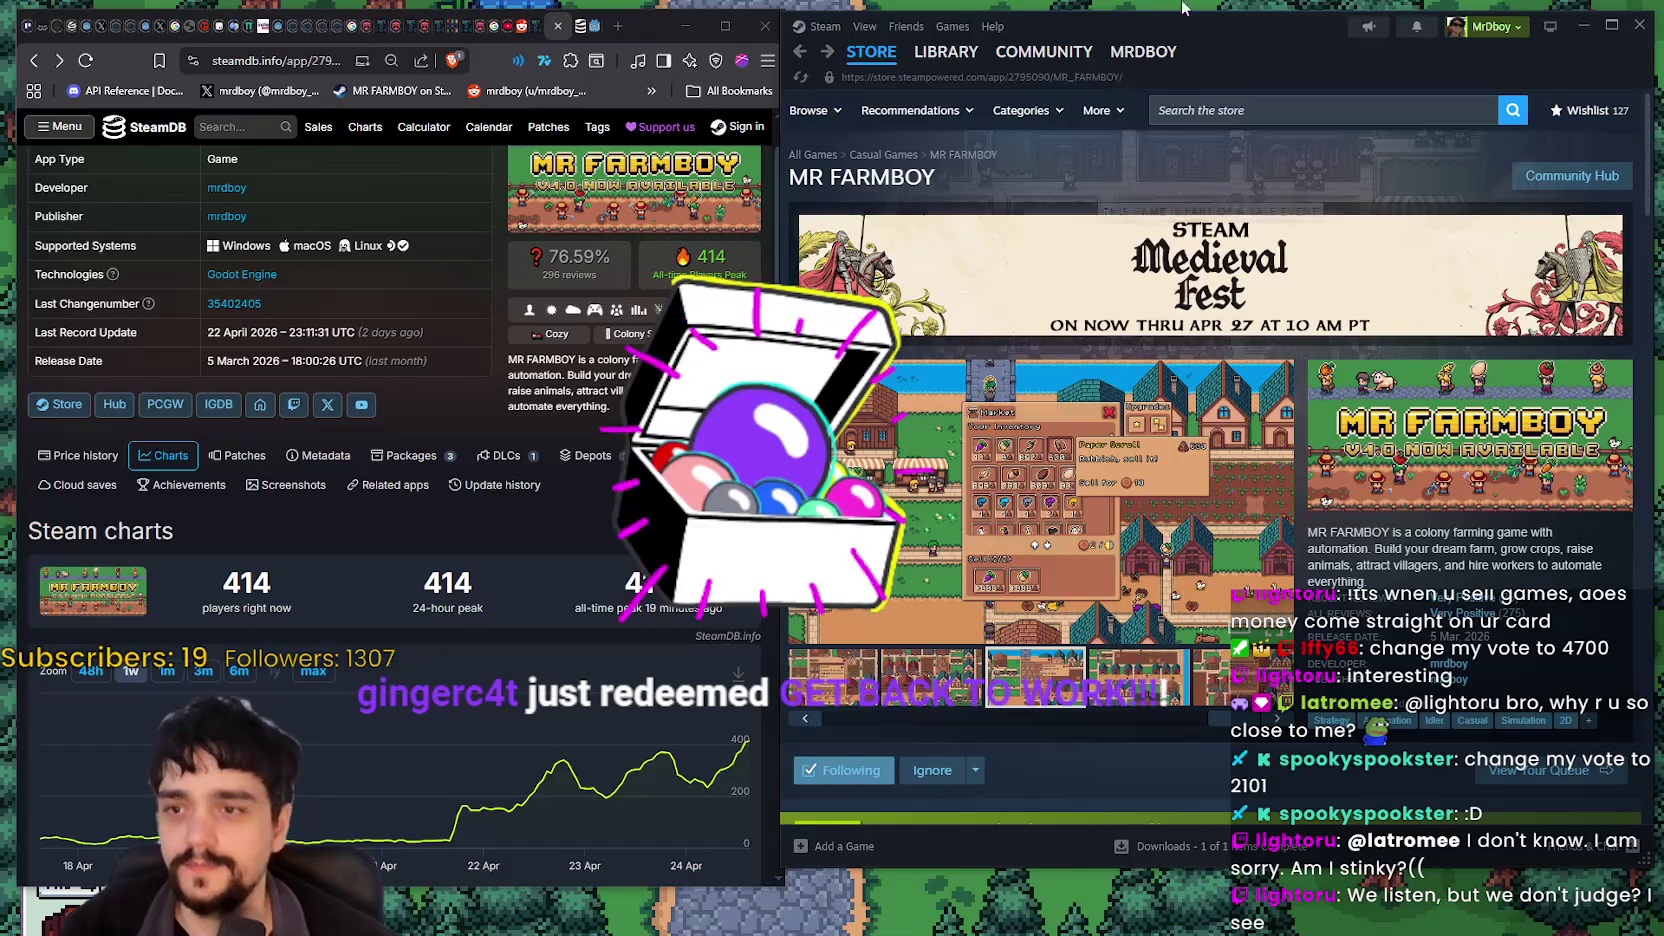
pyautogui.hotkey('alt', 'Tab')
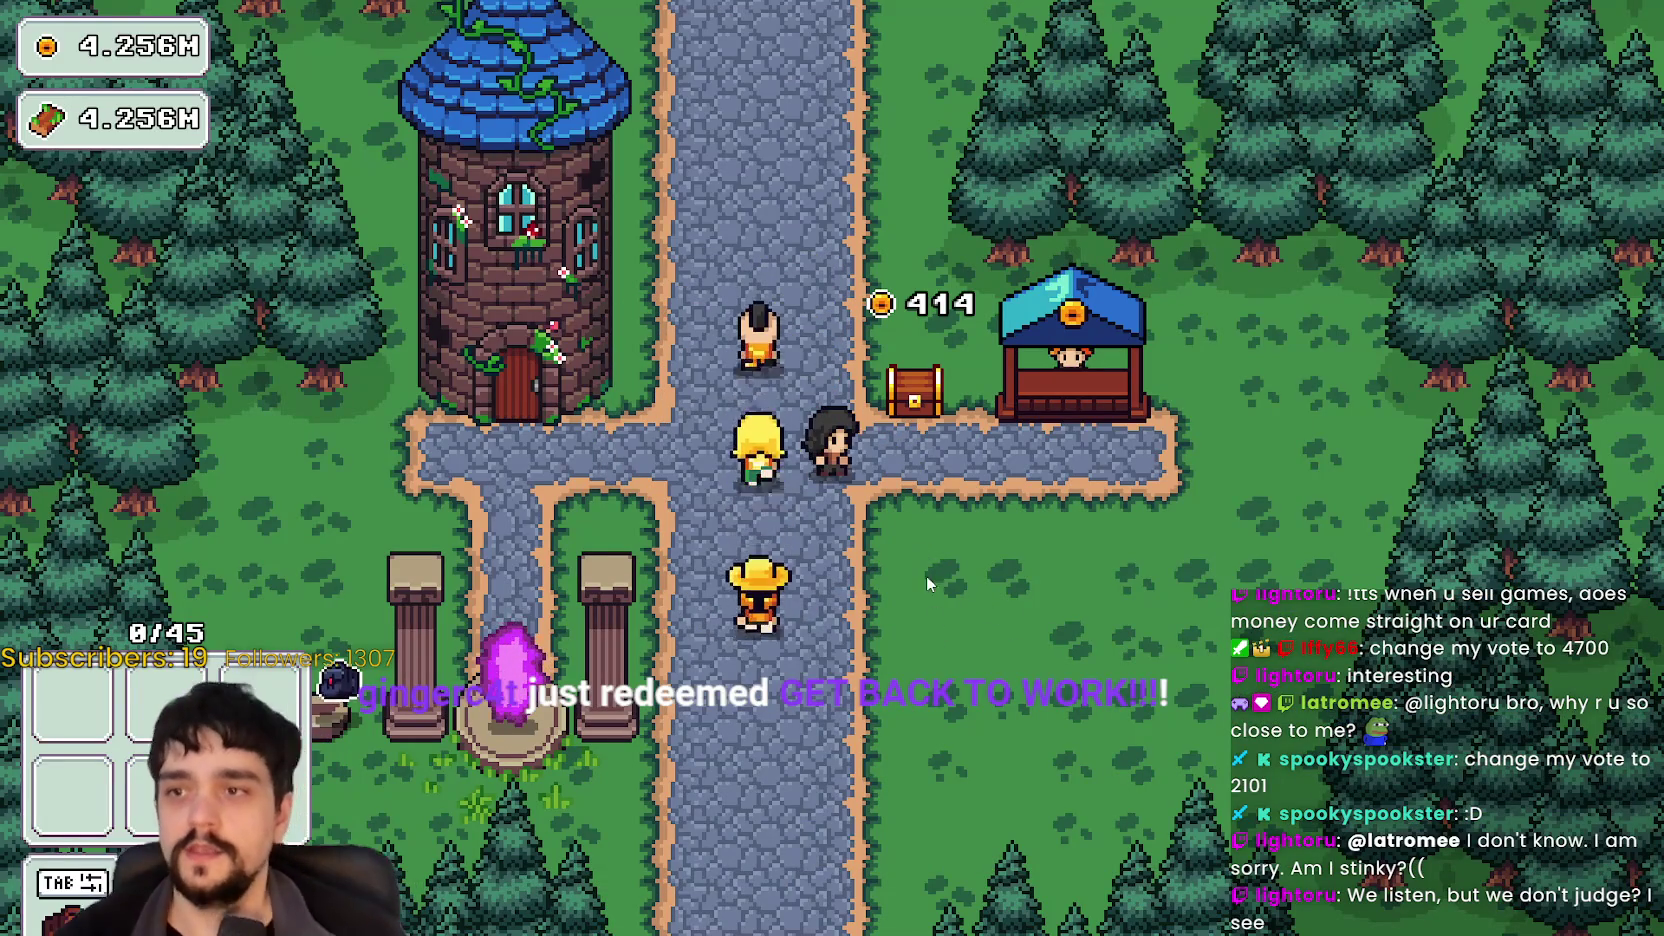
# Step: Walk from the tower to the portal and start the forest stage run
pyautogui.press('a')
pyautogui.press('w')
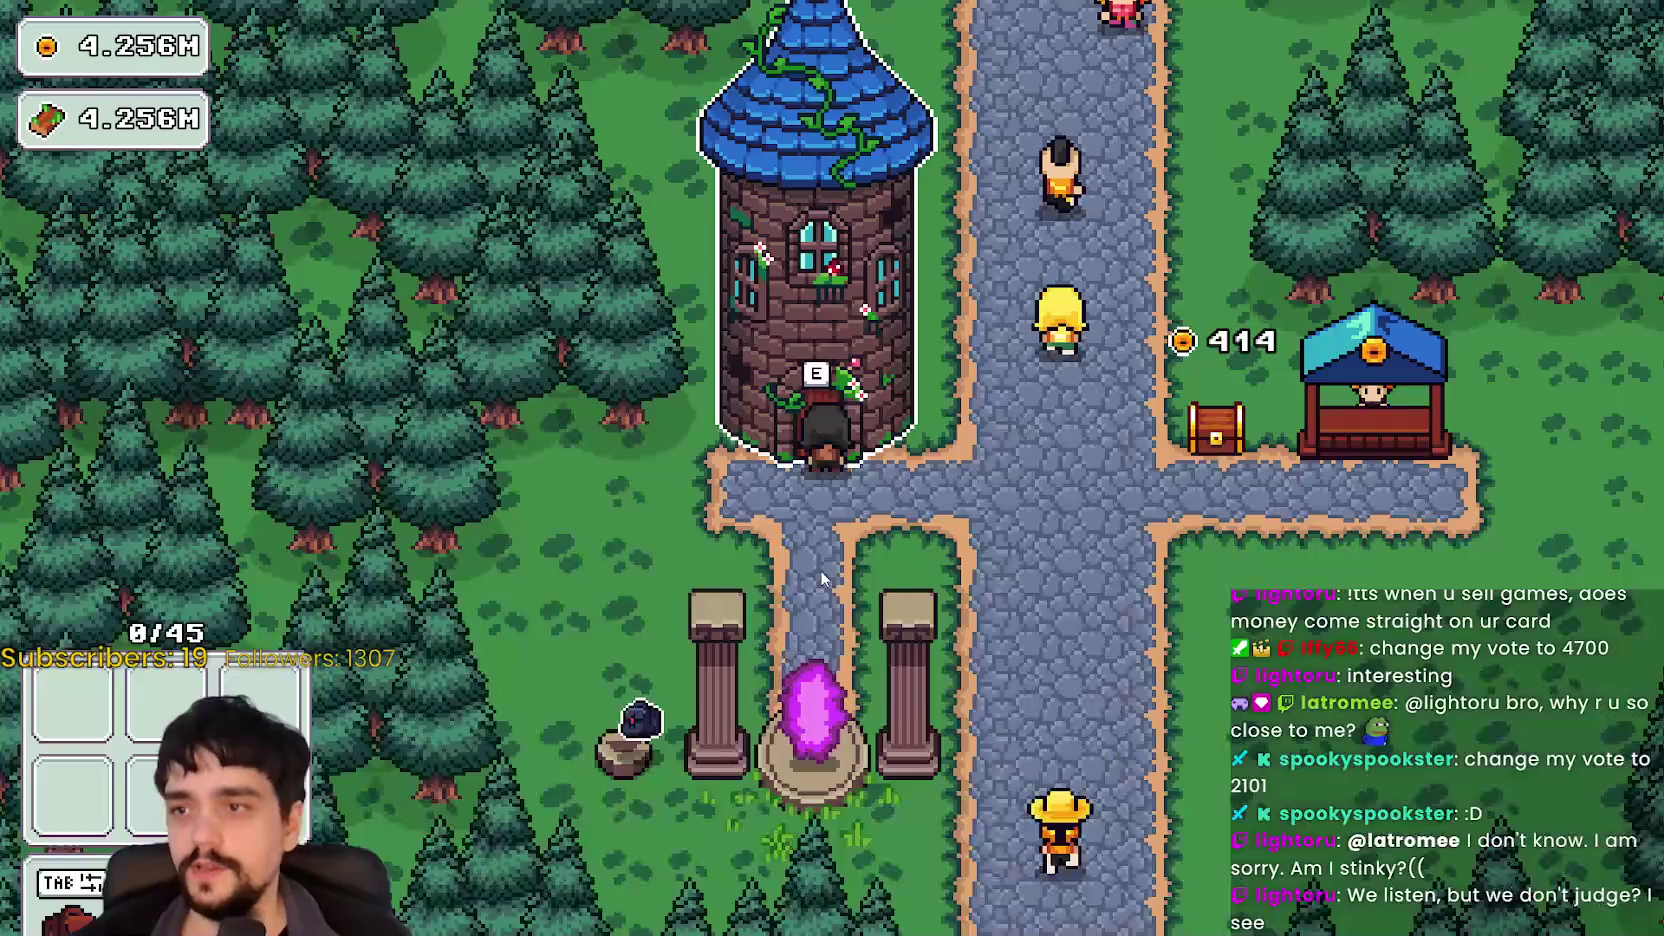
pyautogui.press('s')
pyautogui.press('e')
pyautogui.click(439, 586)
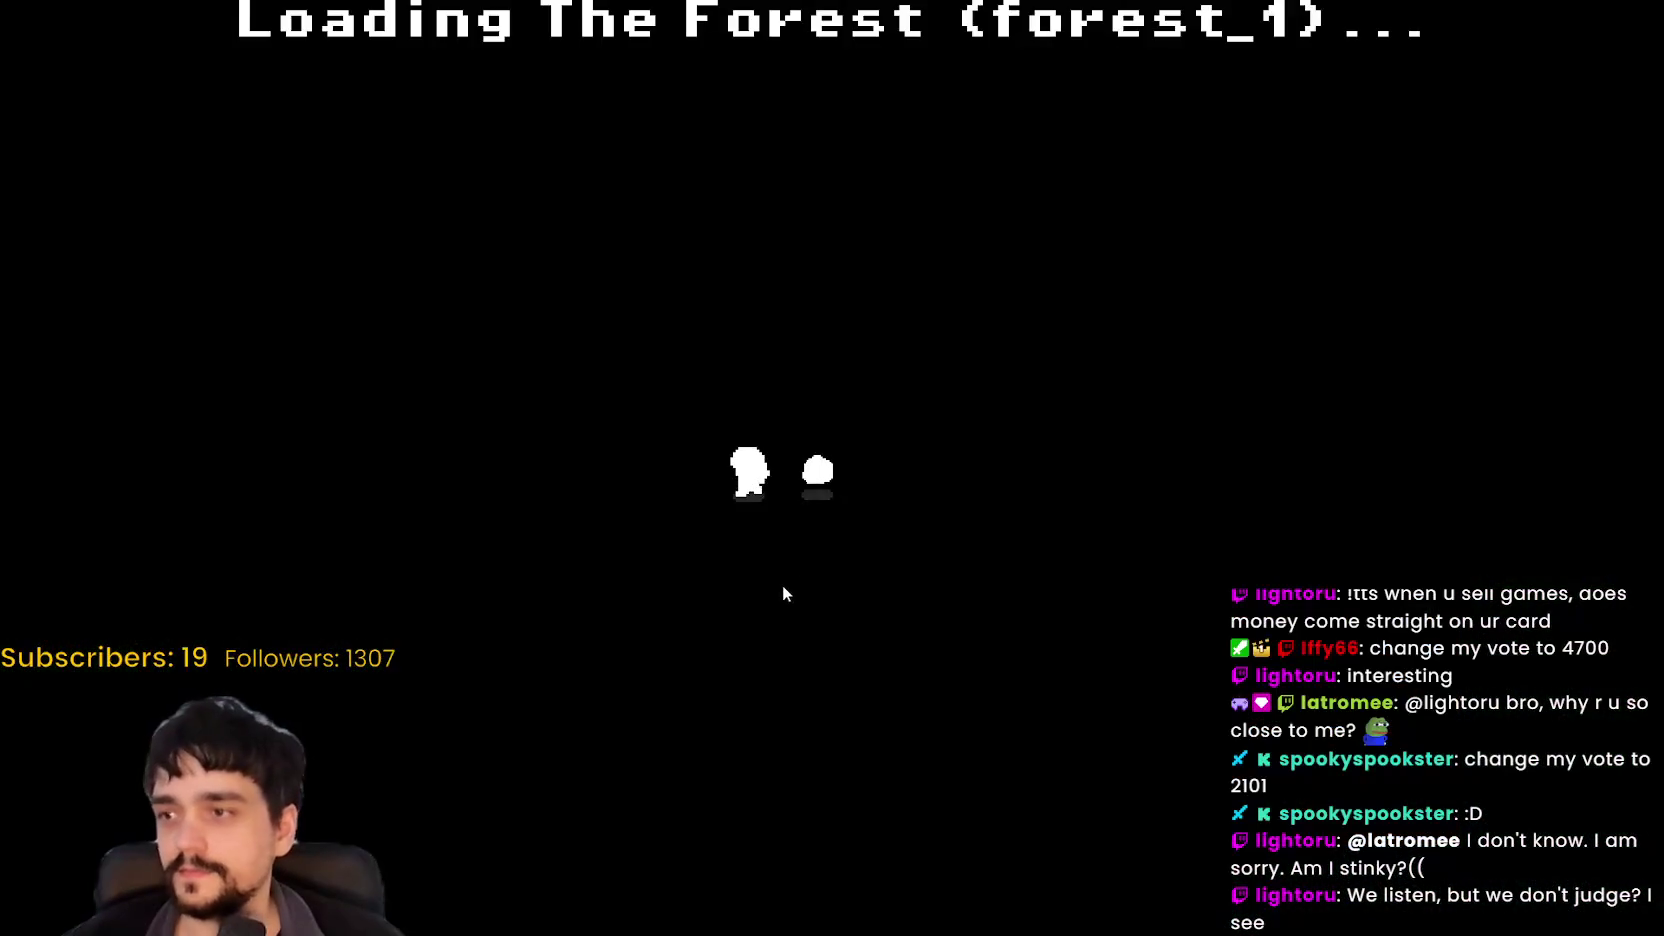
# Step: Harvest the tall flowering plants and blue flowers across the forest clearing
pyautogui.press('a')
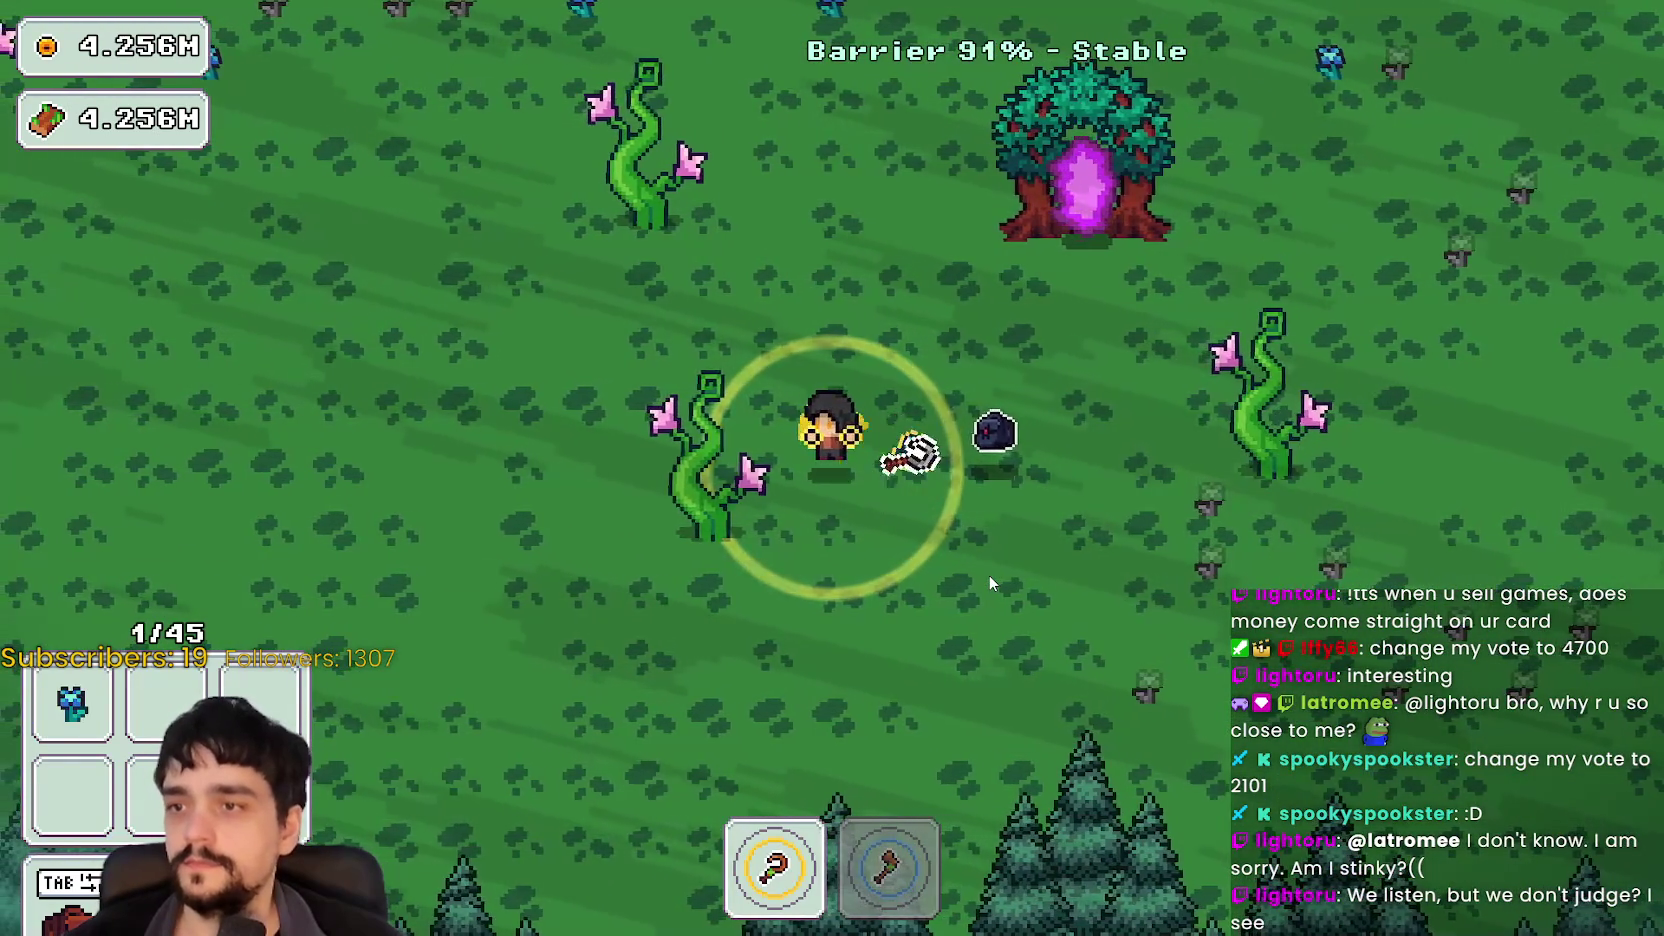
pyautogui.press('a')
pyautogui.press('d')
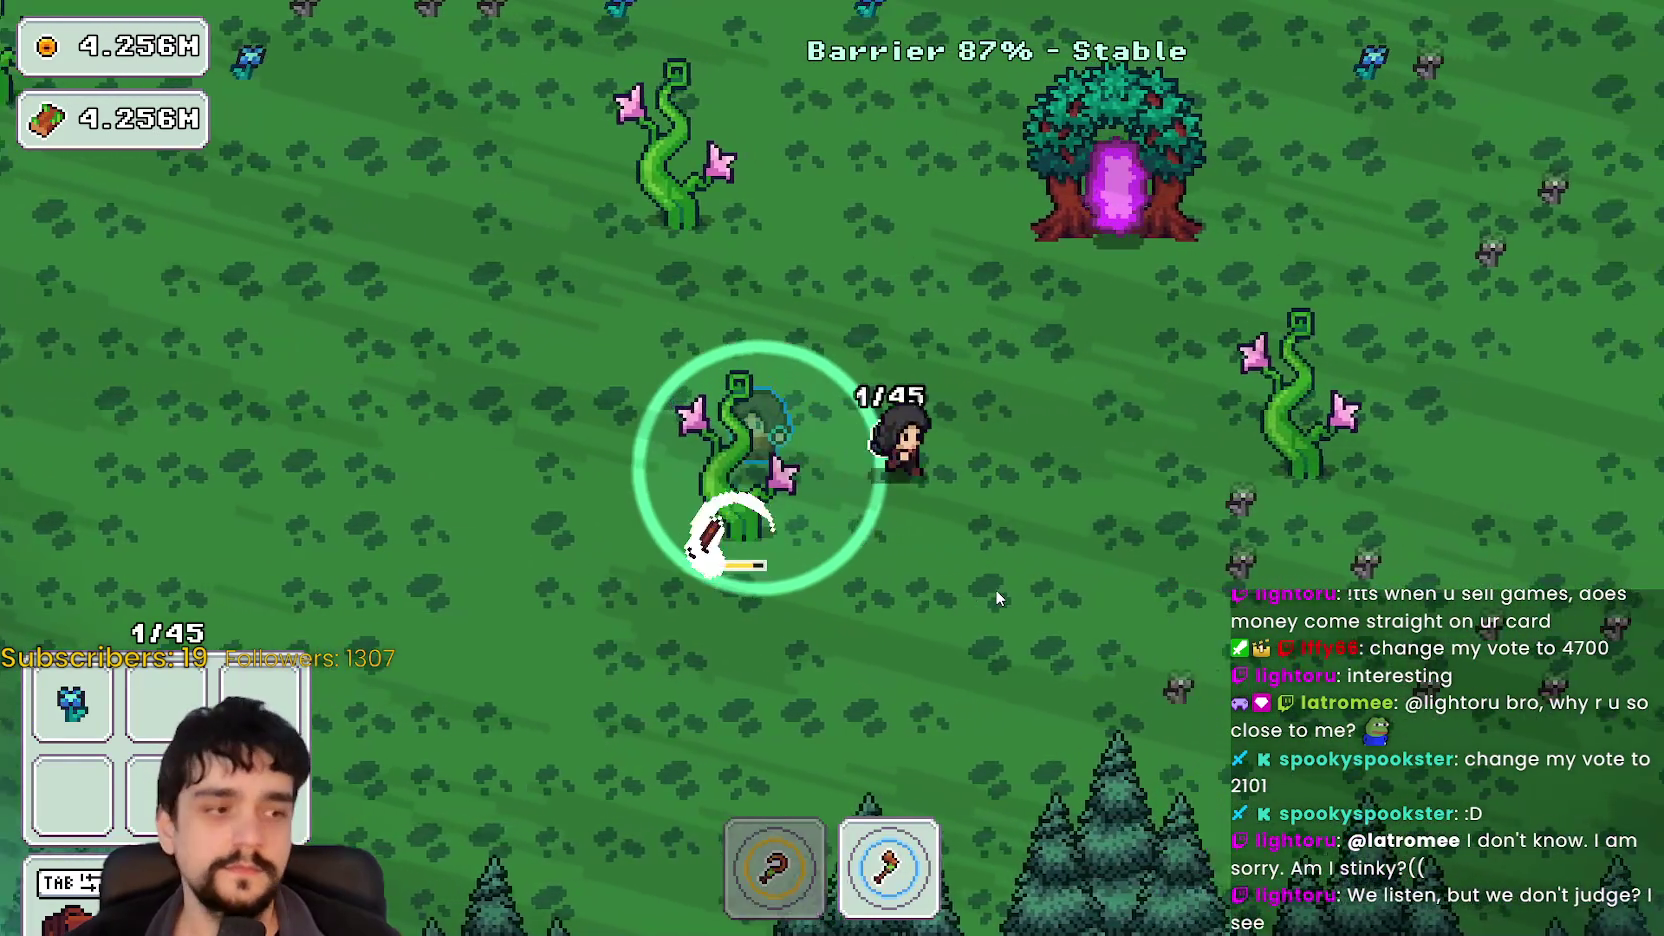
pyautogui.press('d')
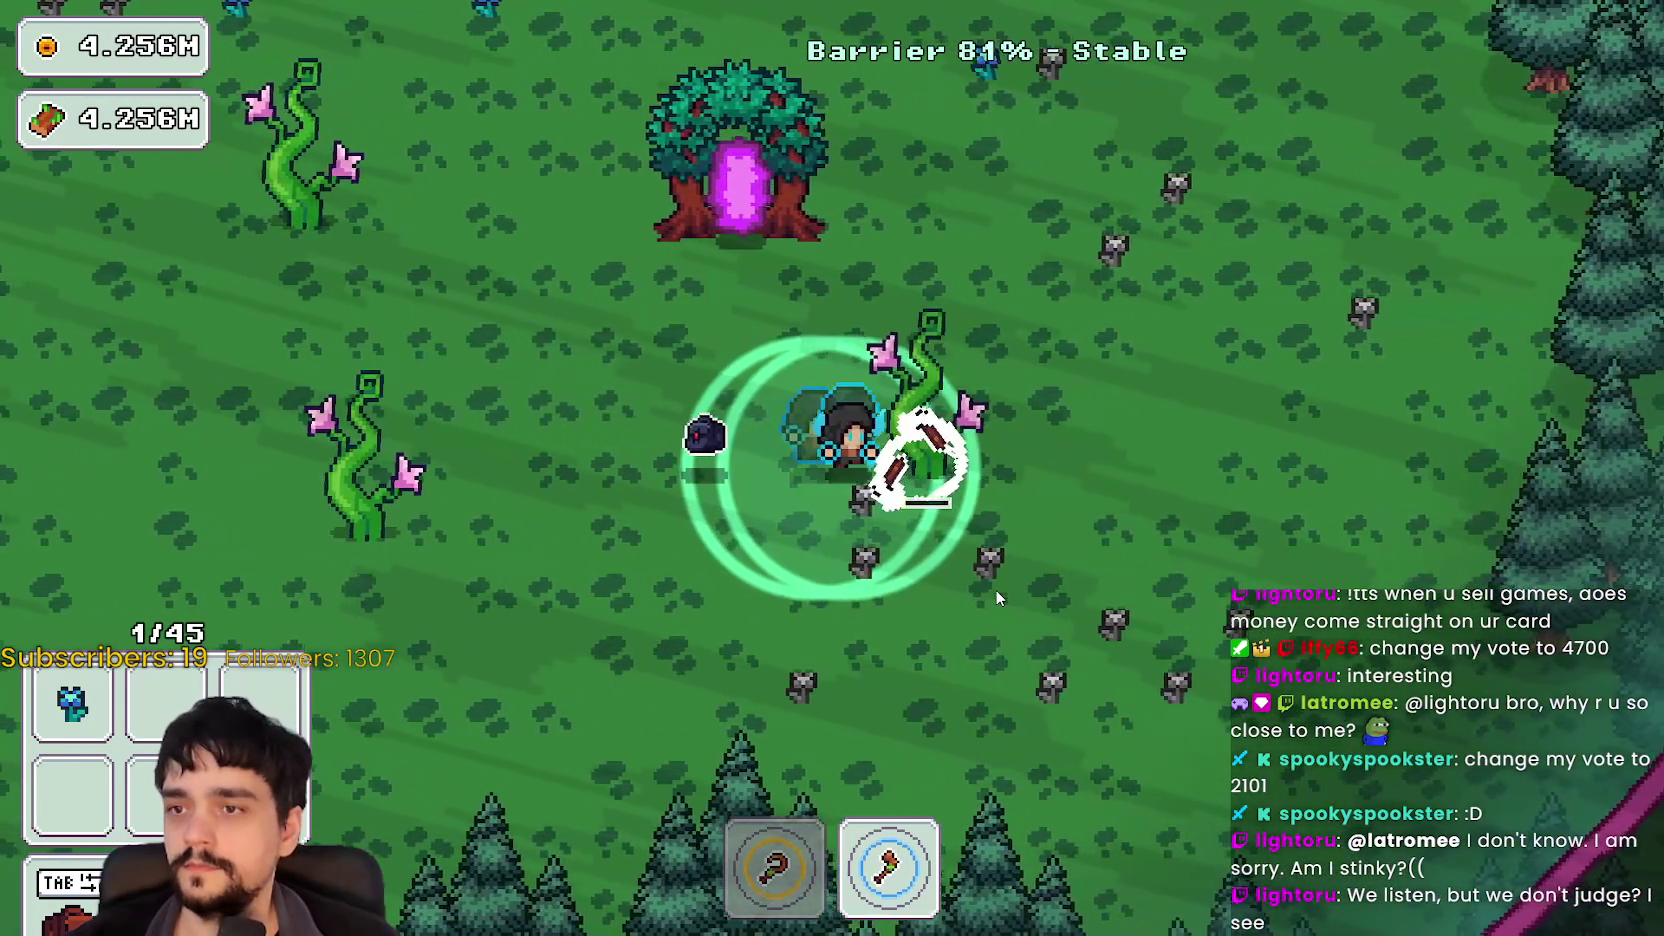
pyautogui.press('a')
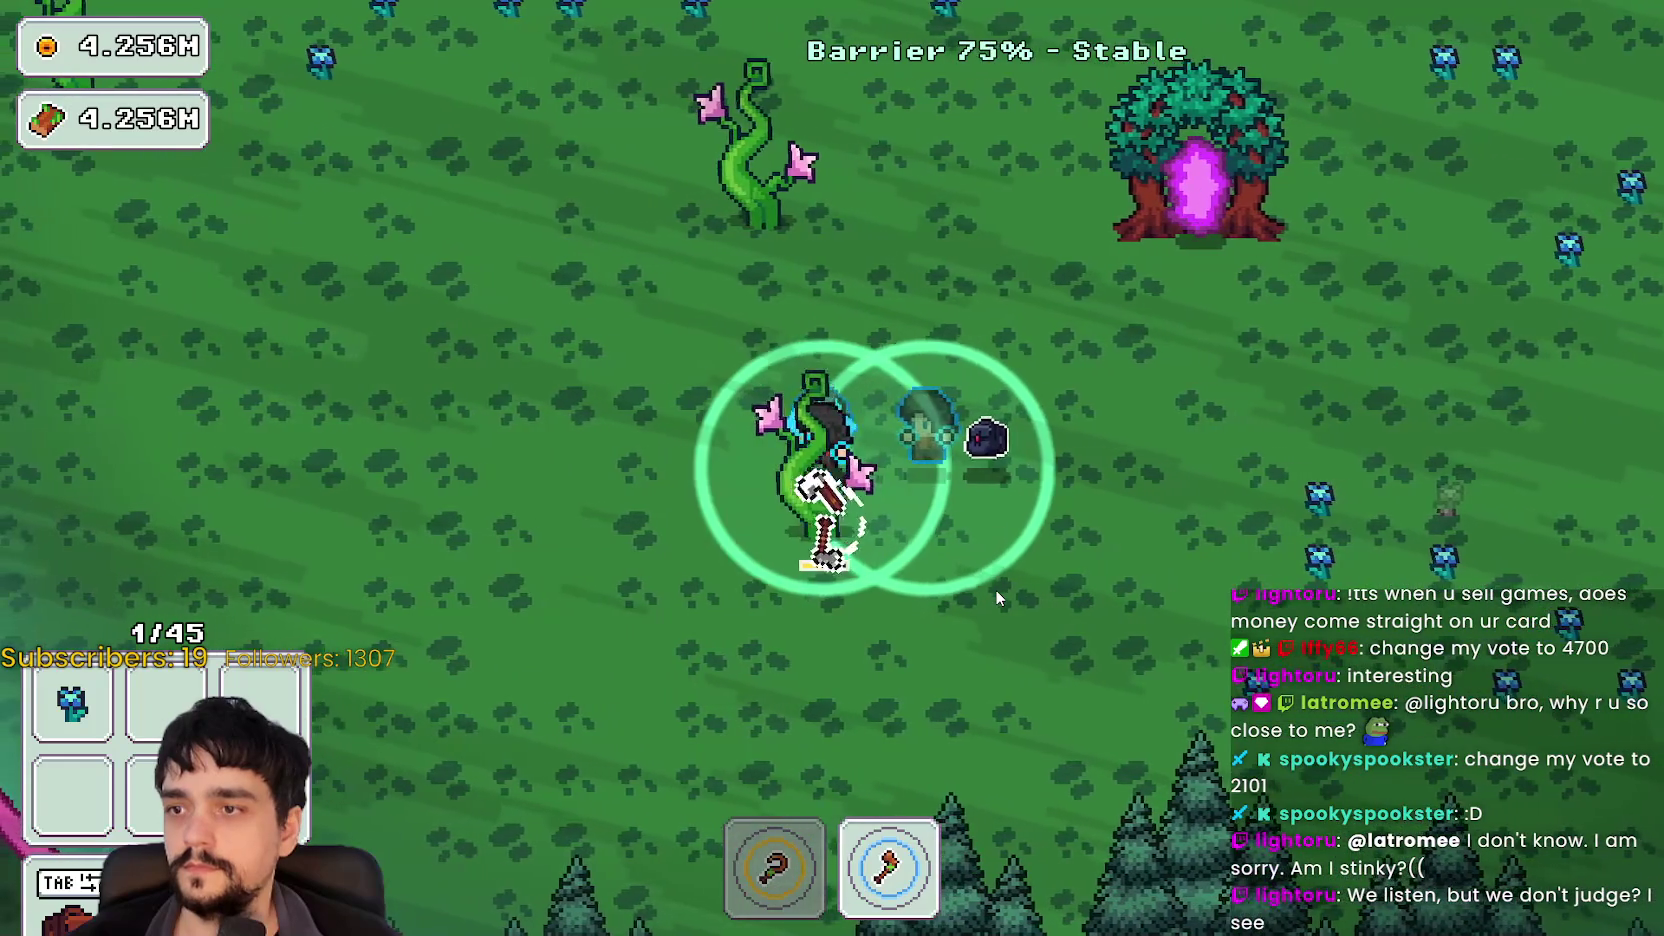
pyautogui.press('d')
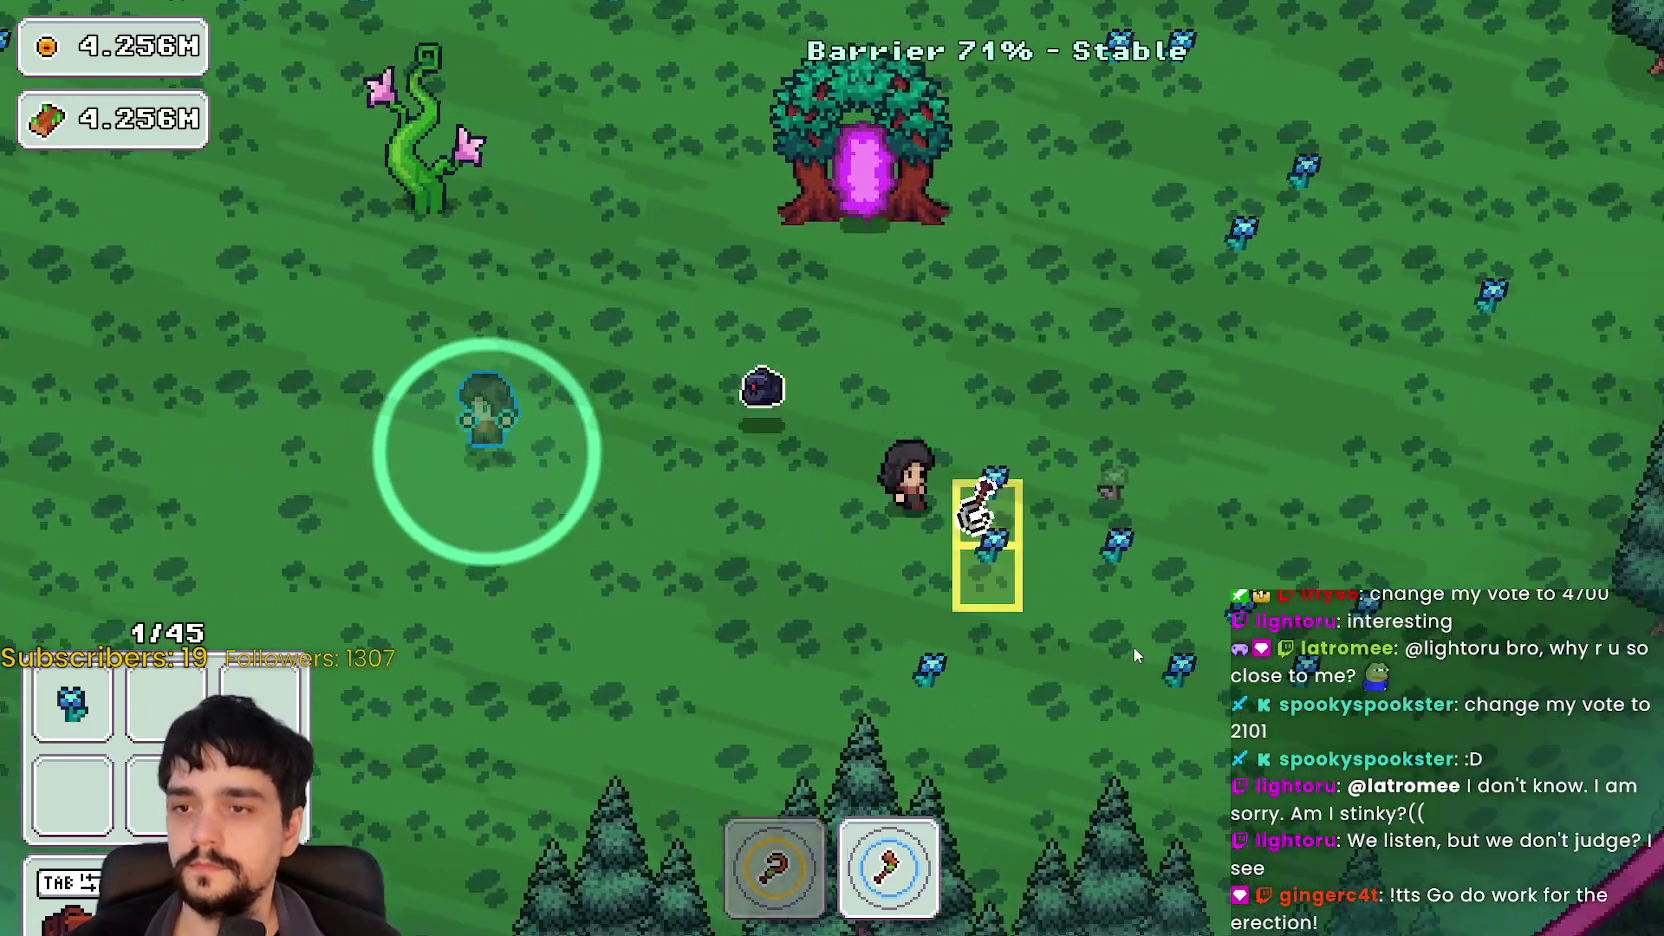
pyautogui.press('d')
pyautogui.press('s')
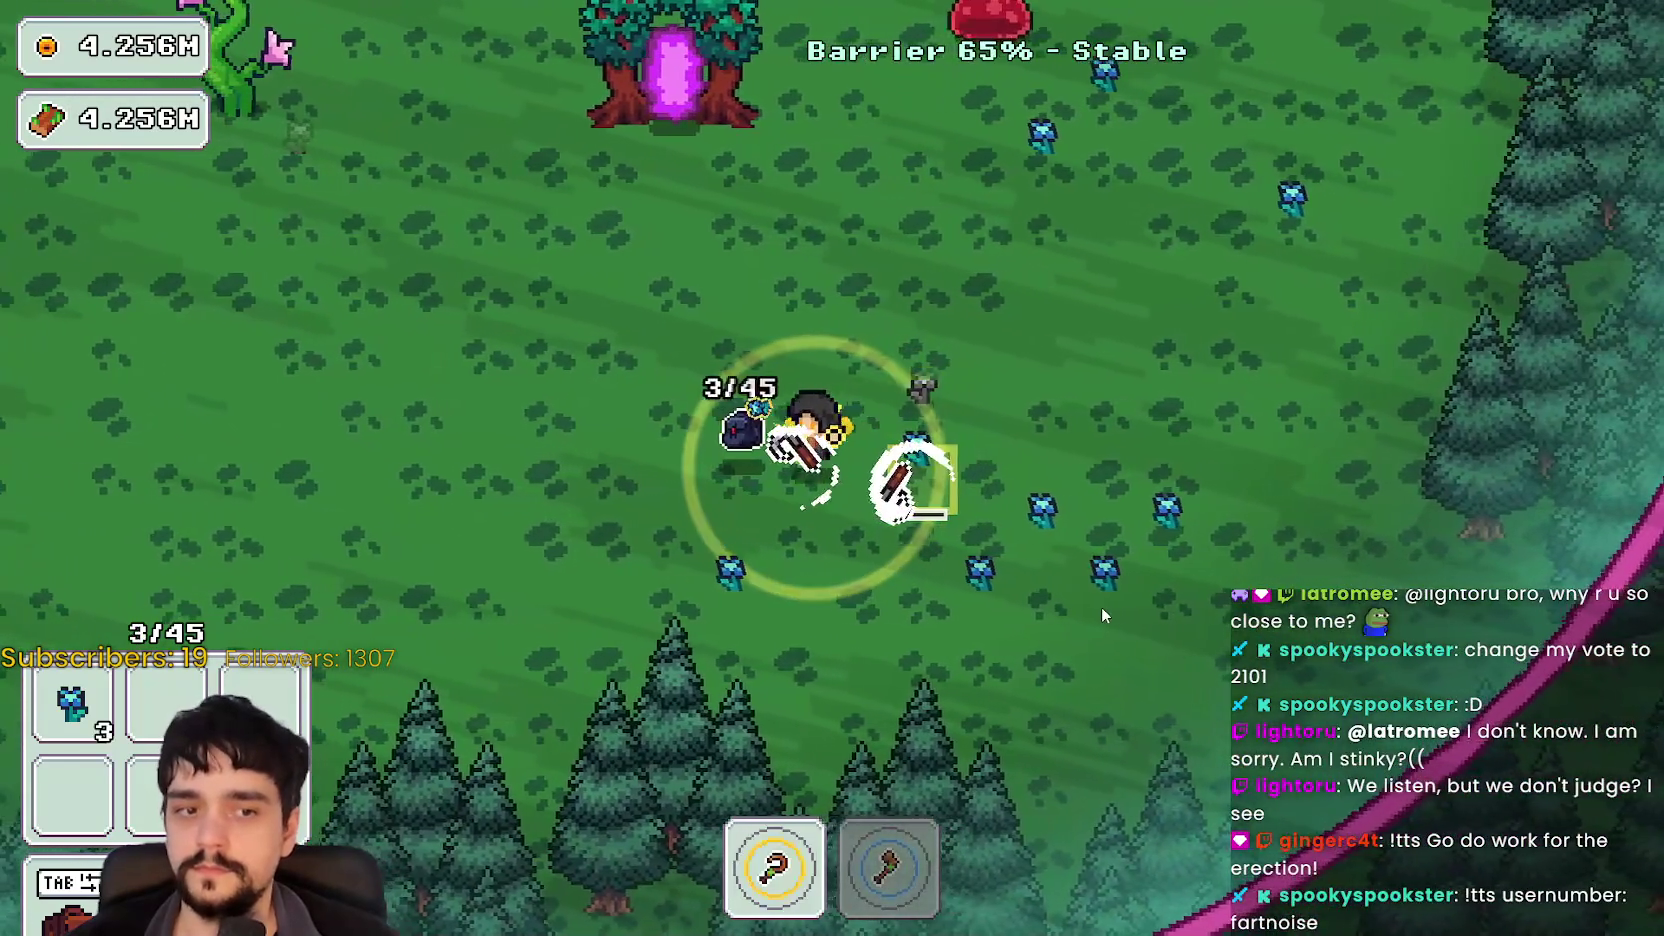
pyautogui.press('a')
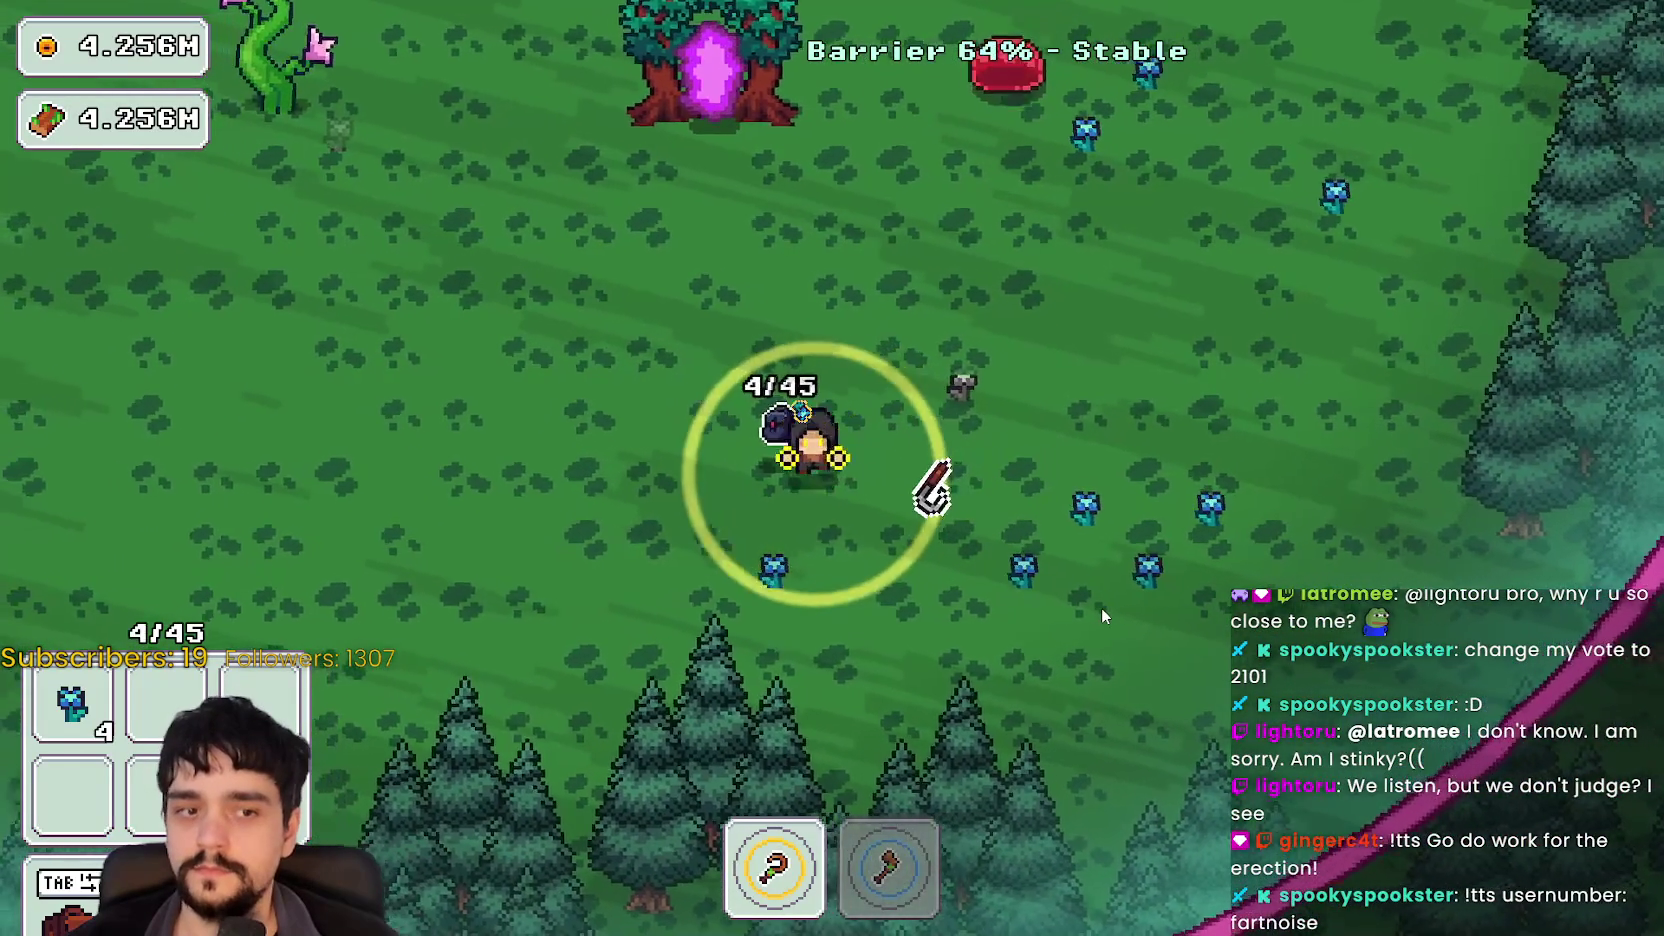
pyautogui.press('s')
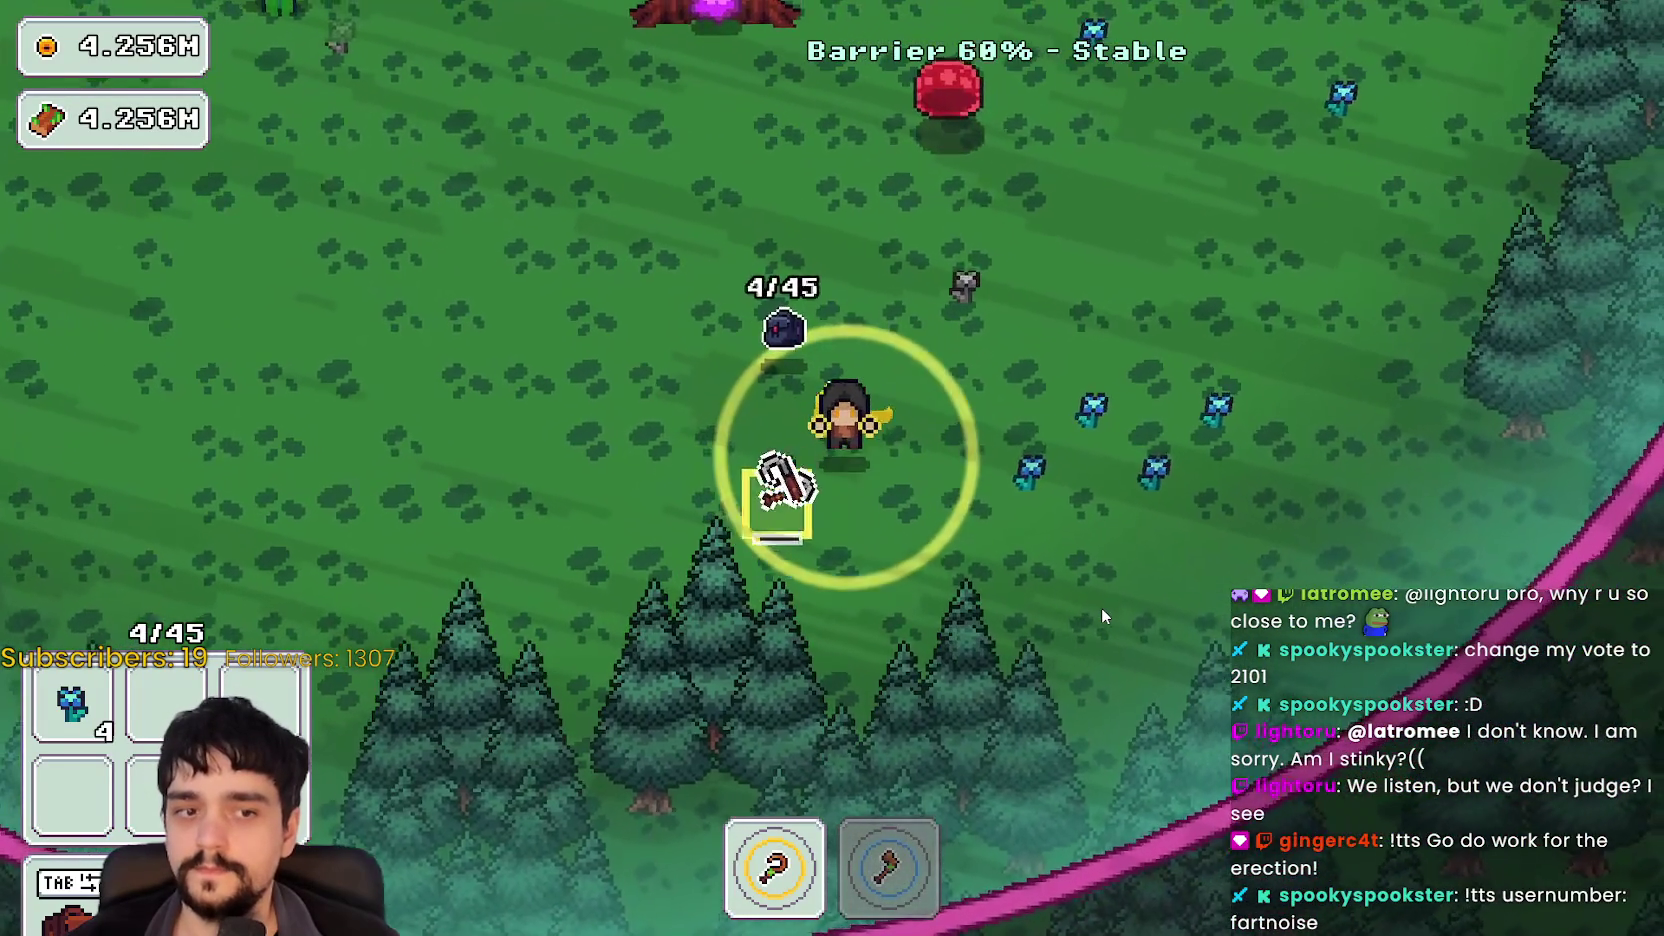
pyautogui.press('d')
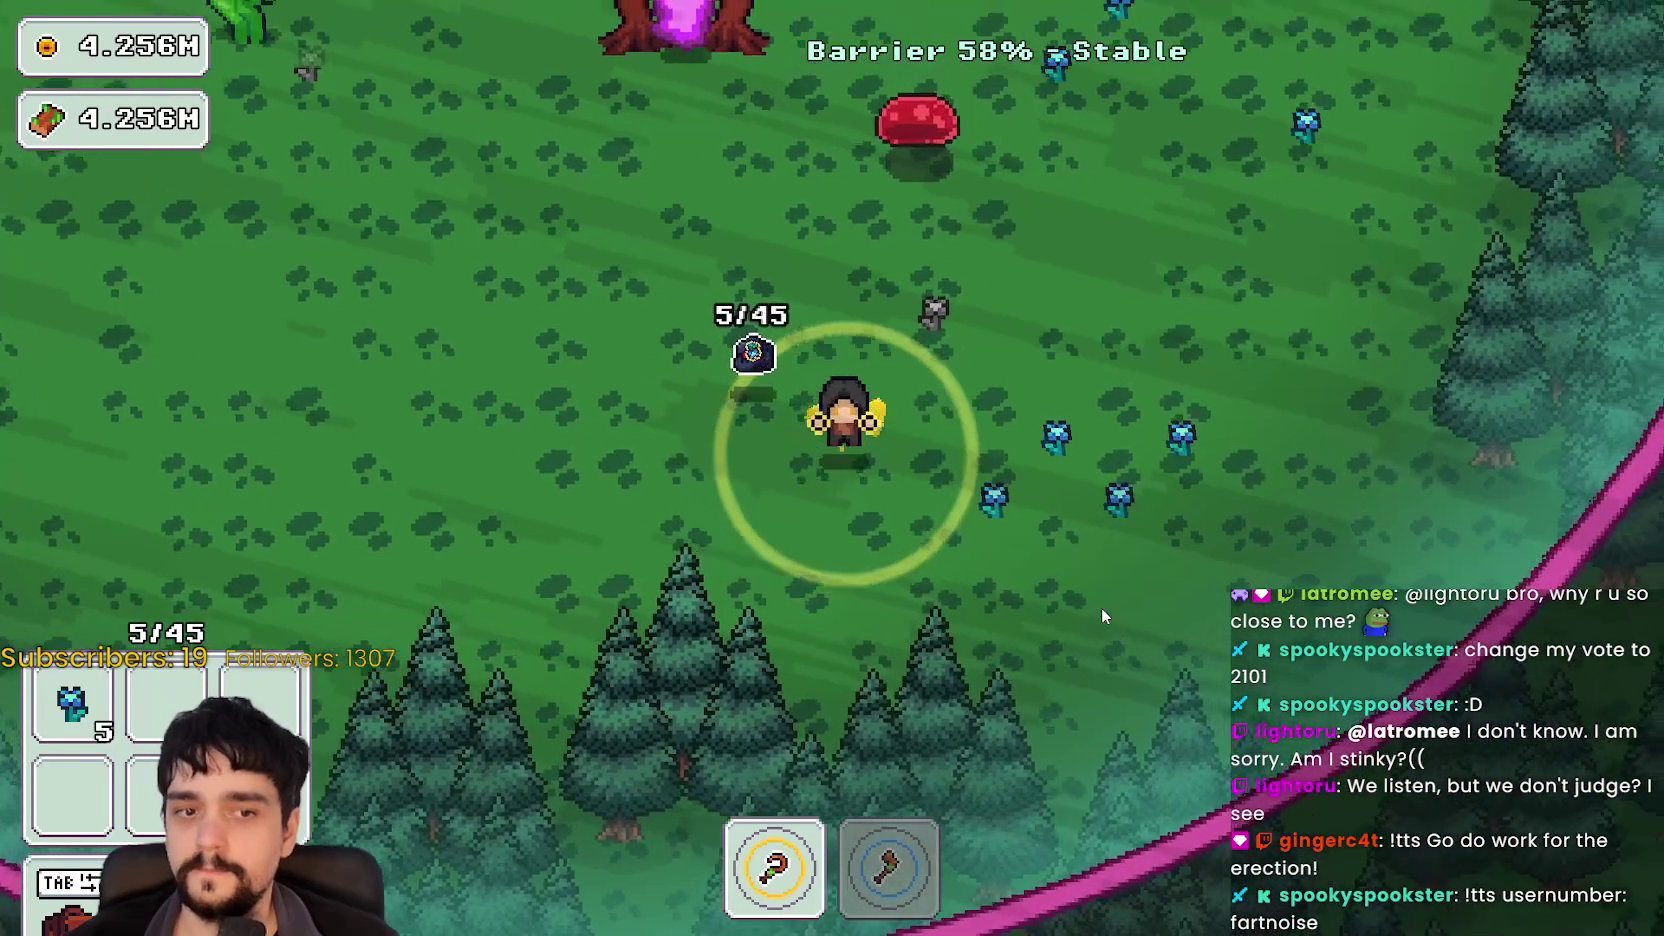
pyautogui.press('w')
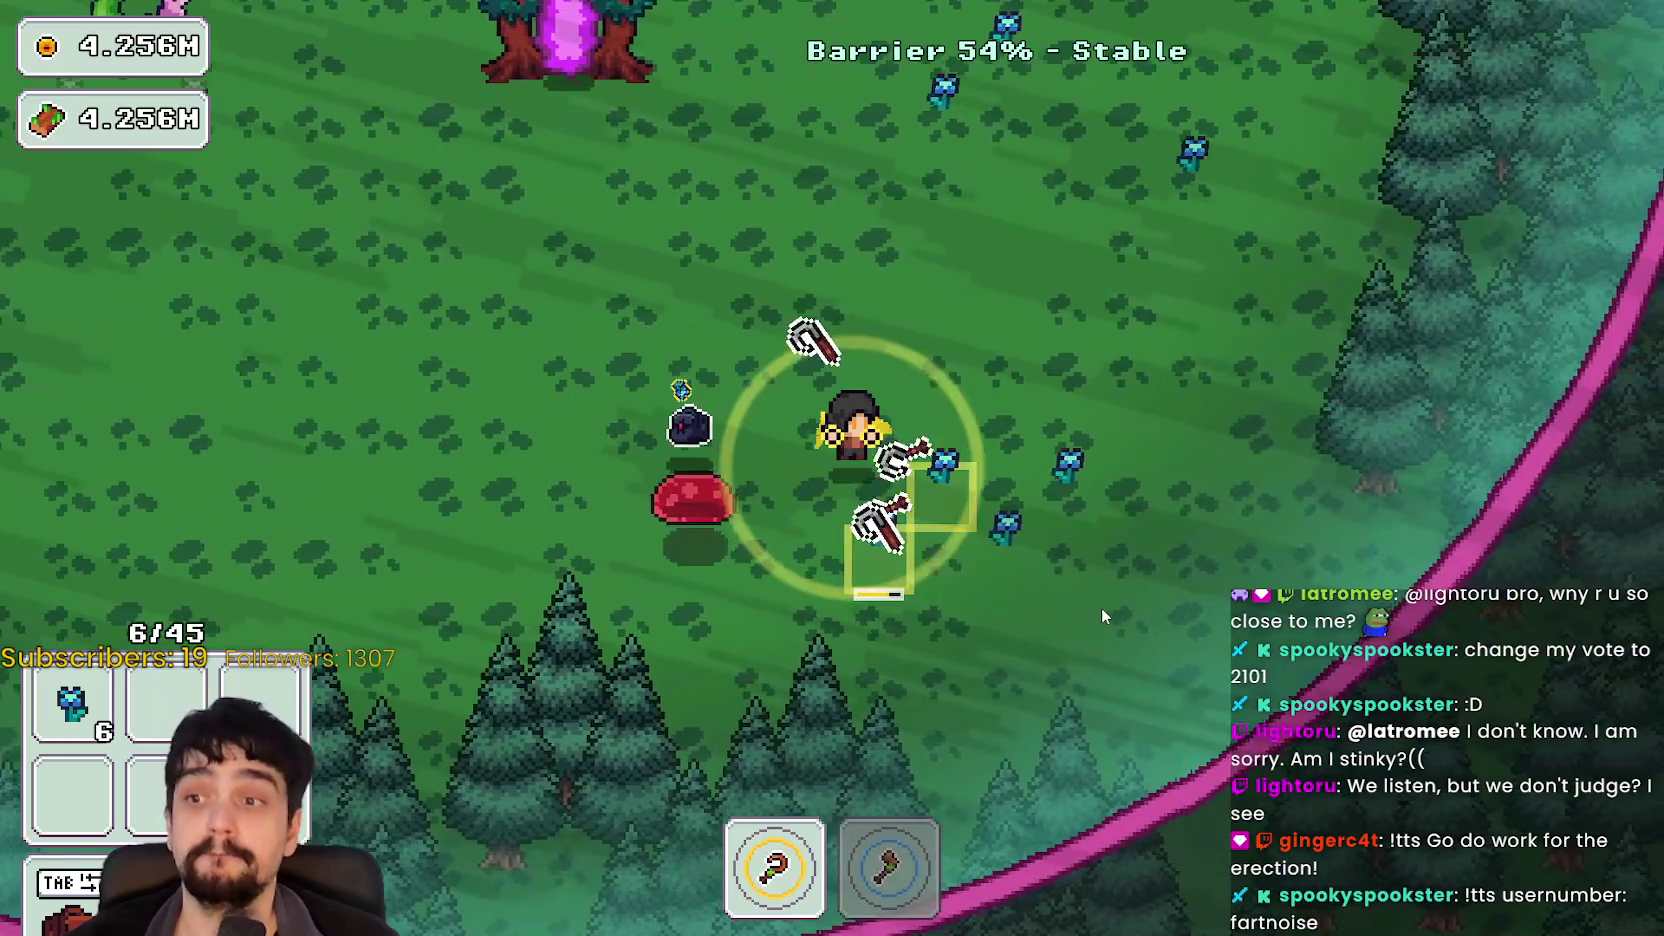
pyautogui.press('d')
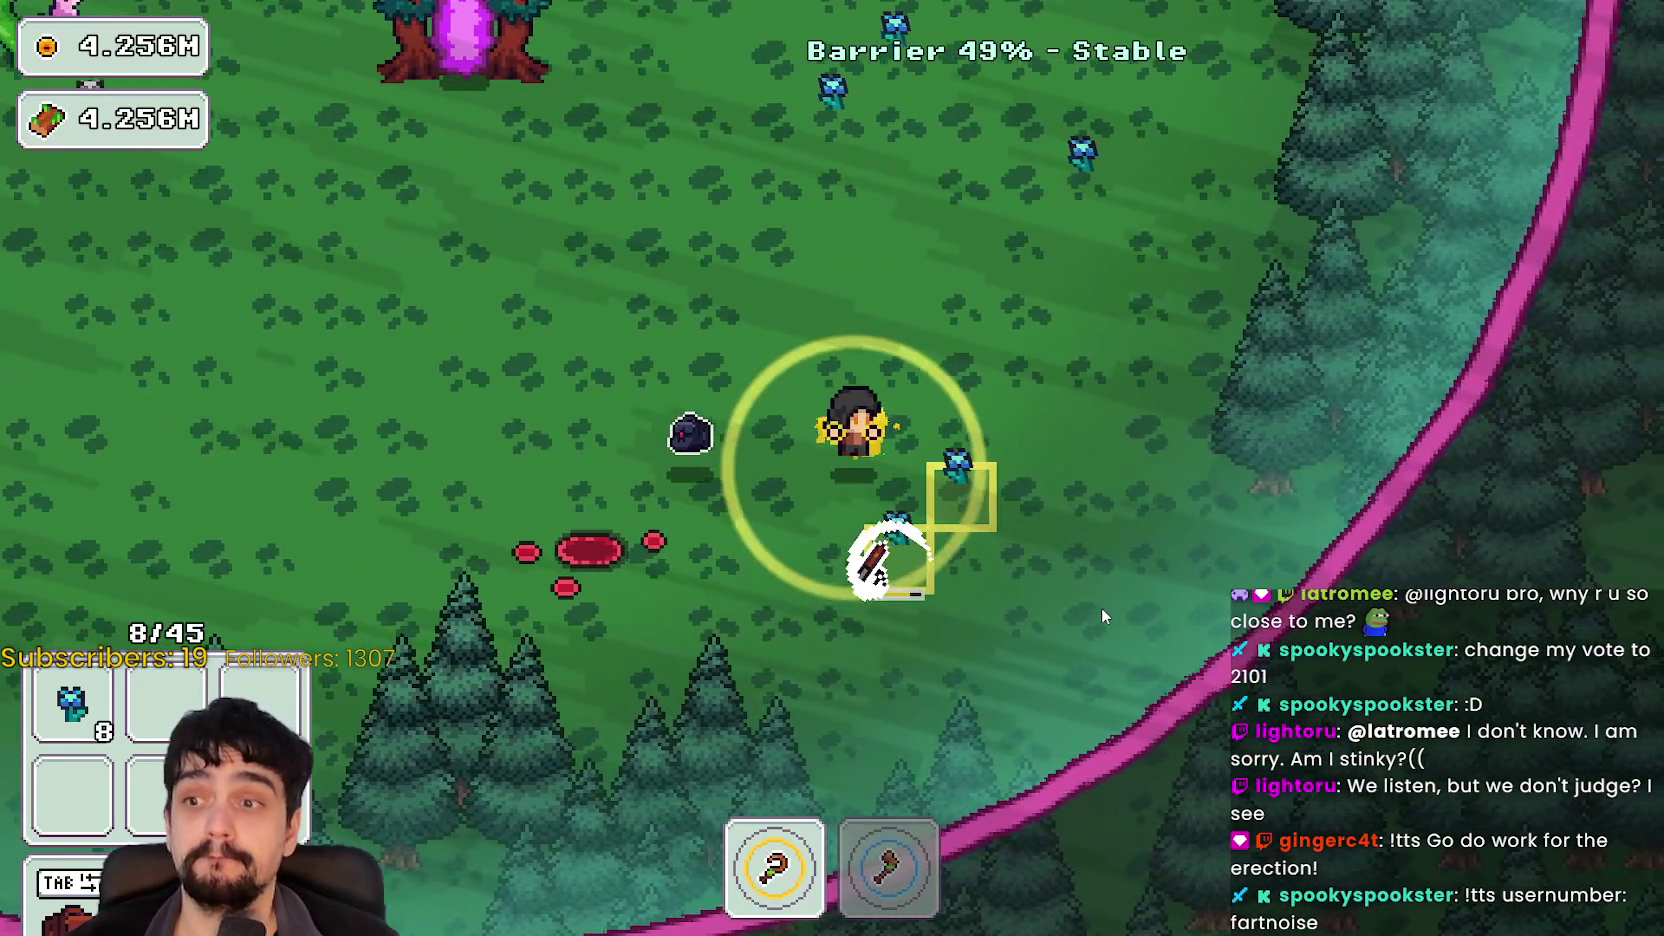
pyautogui.press('d')
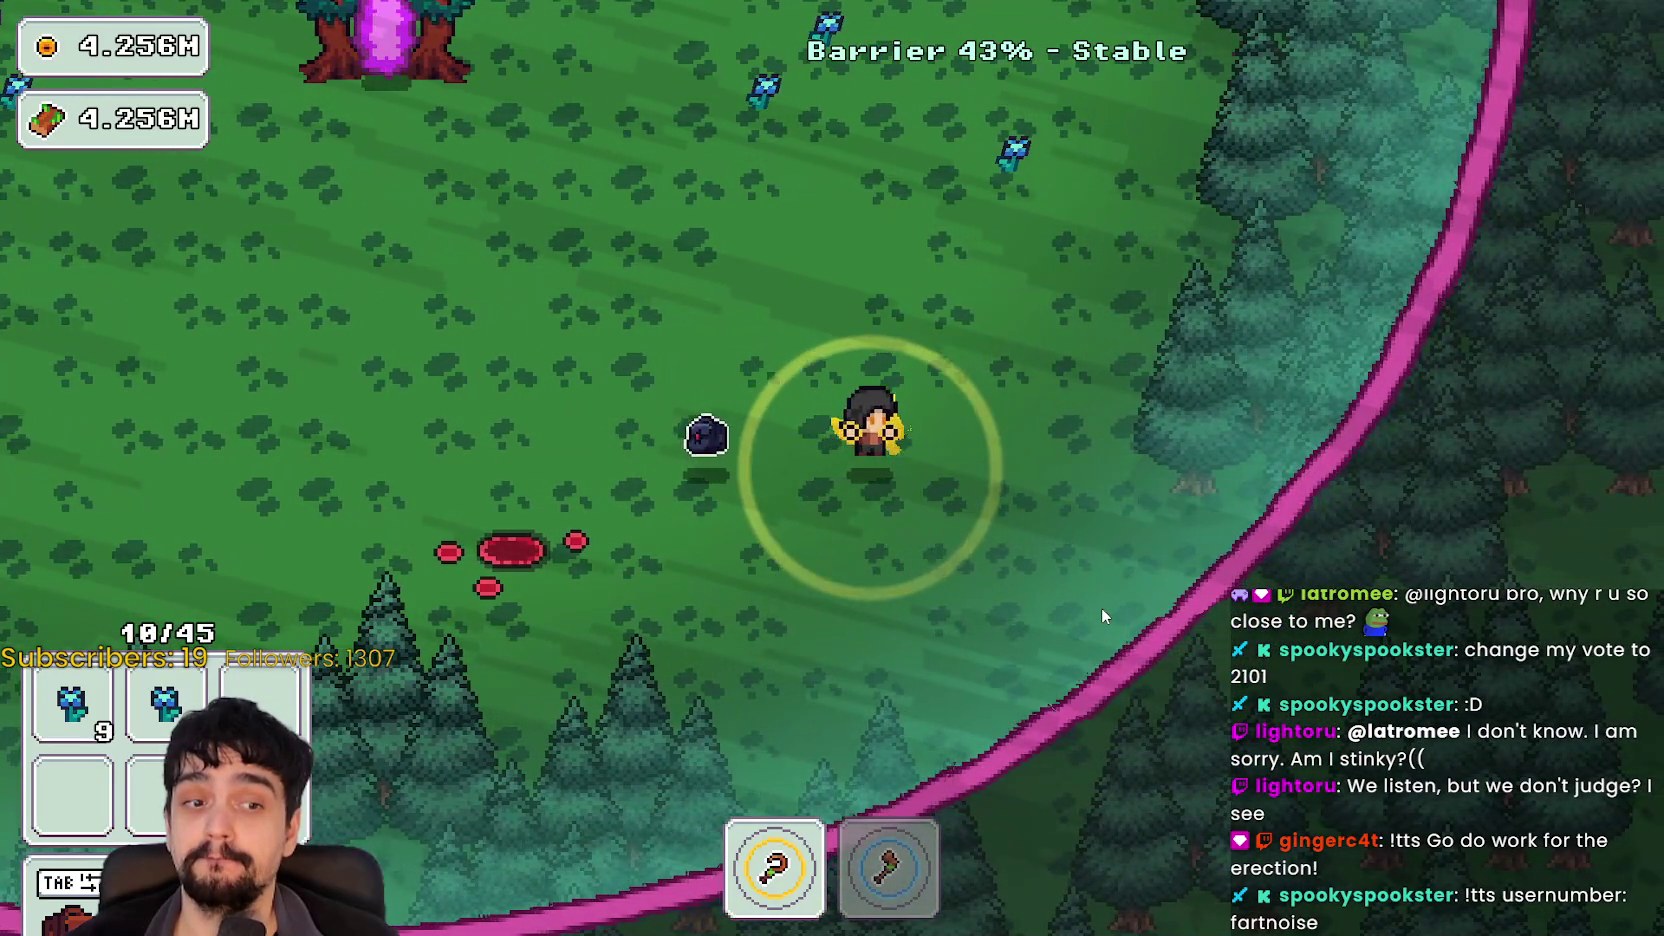
pyautogui.press('w')
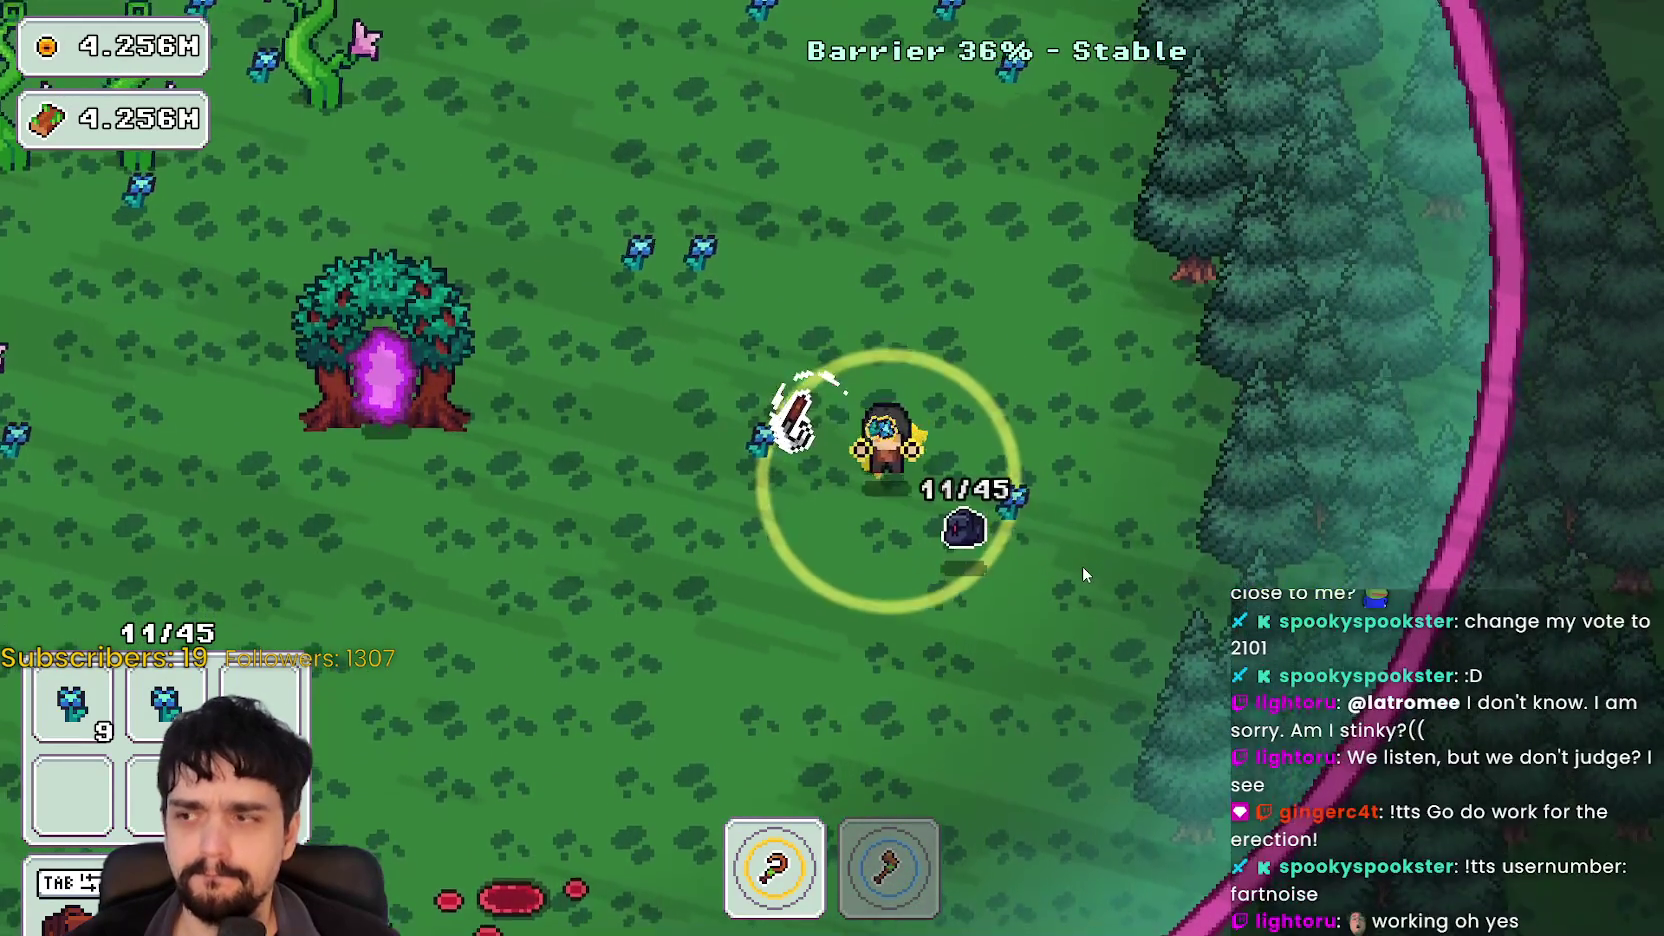
pyautogui.press('a')
pyautogui.press('a')
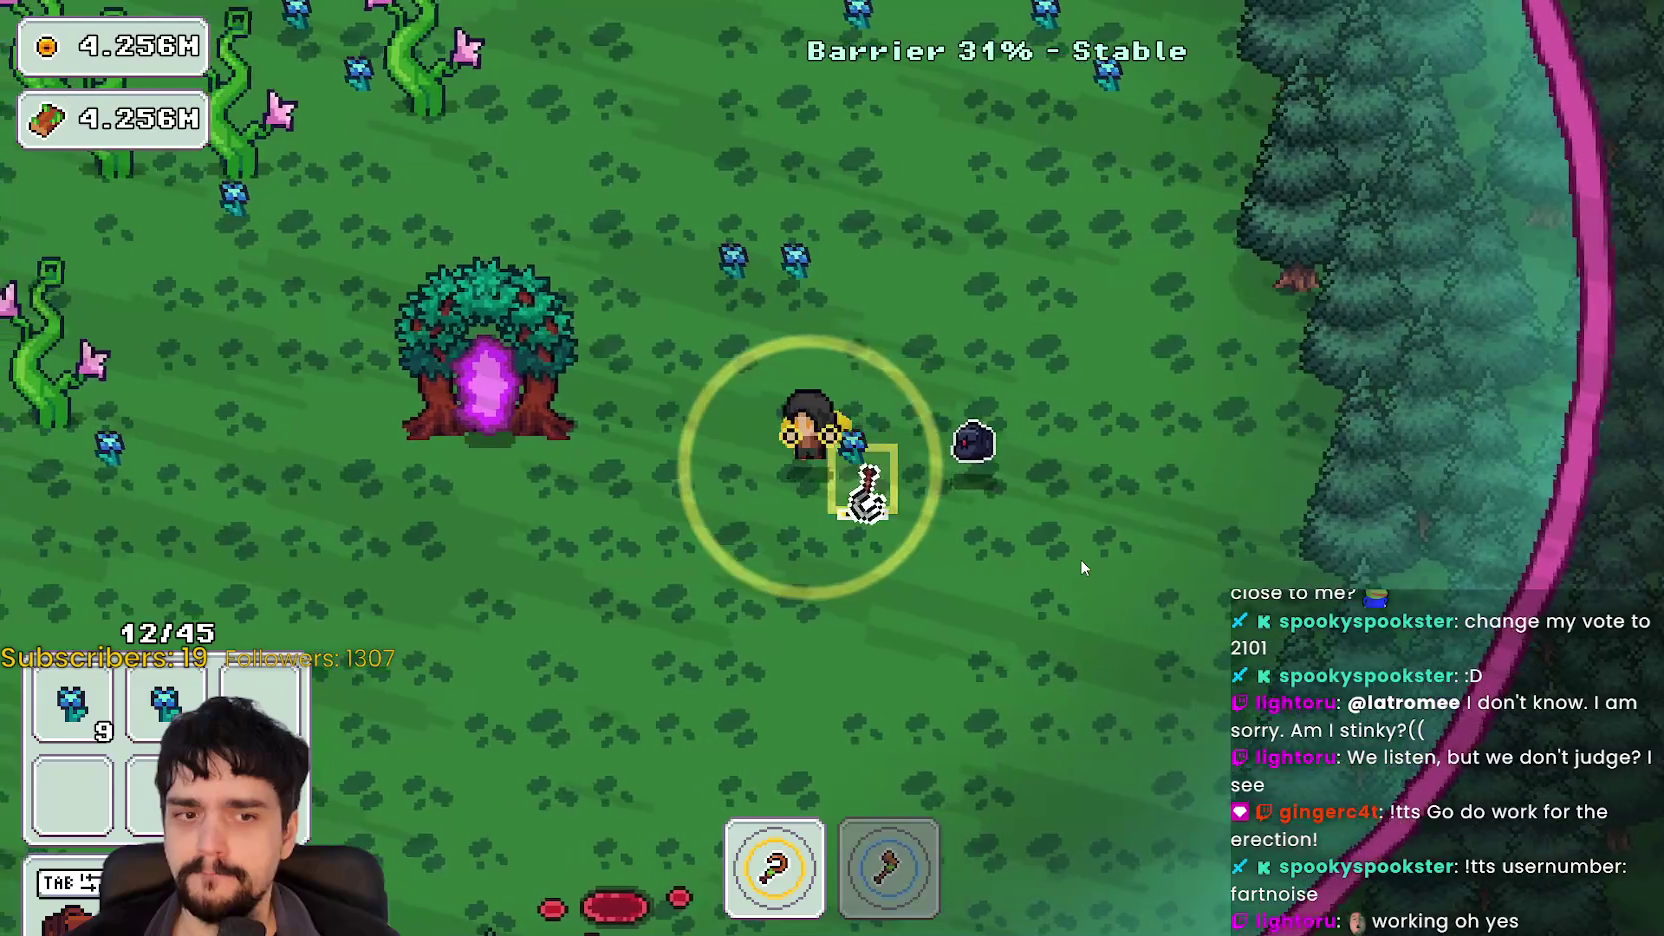
# Step: Gather flowers until the barrier falls, then enter the portal tree with 24 plants and 9 roots
pyautogui.press('w')
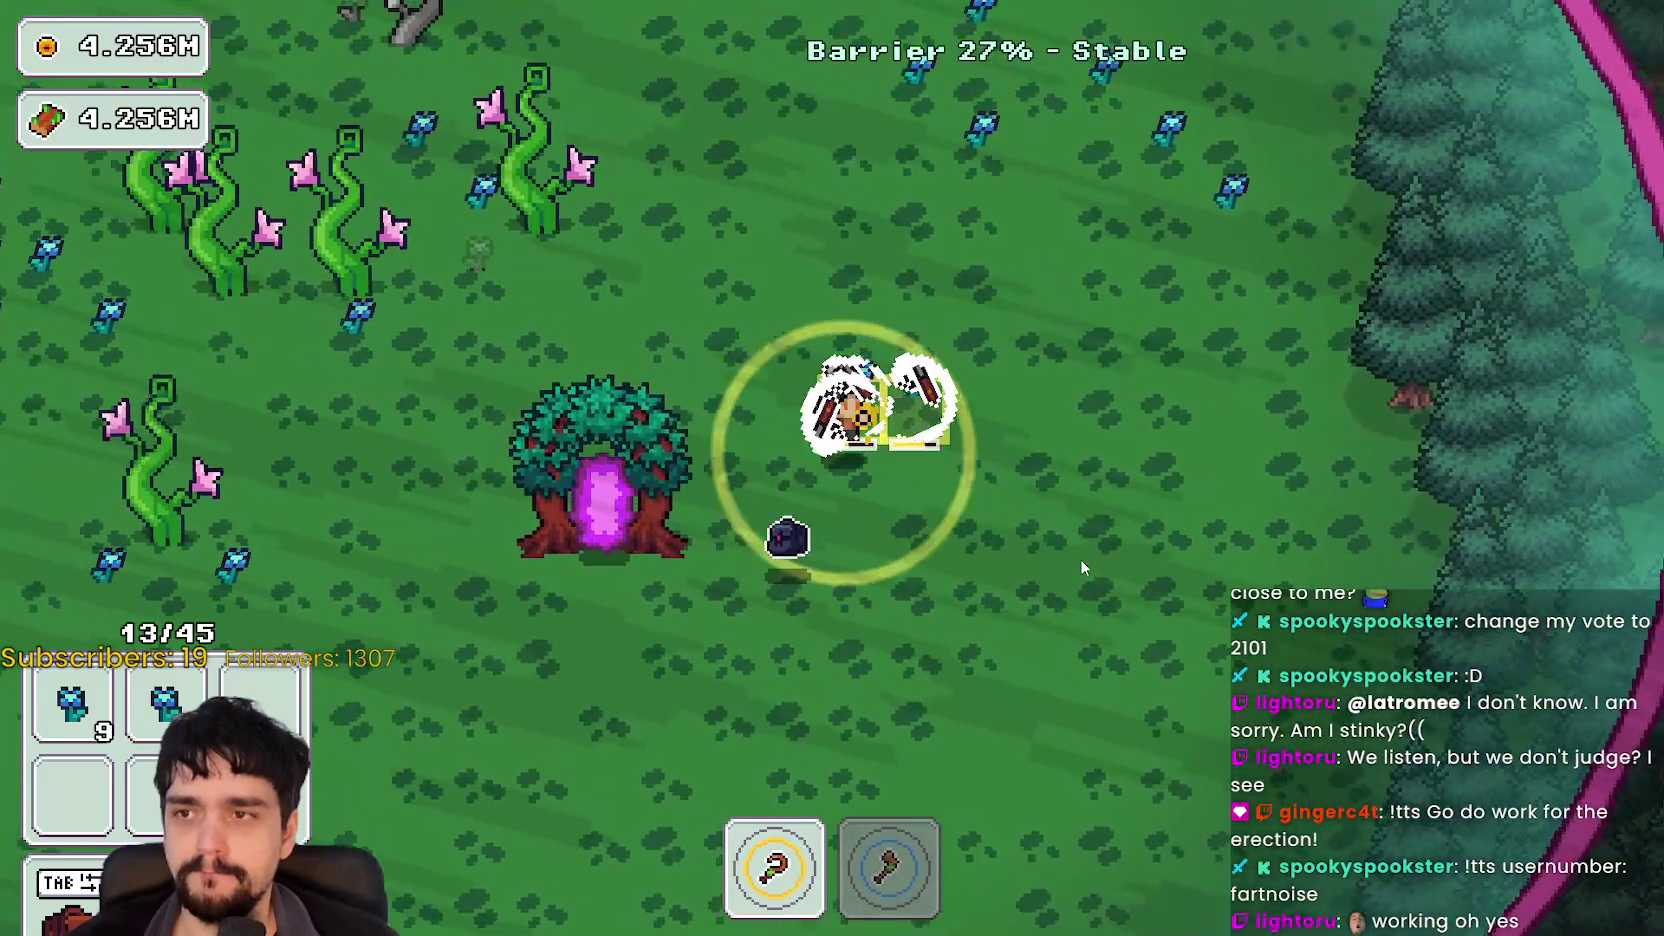
pyautogui.press('d')
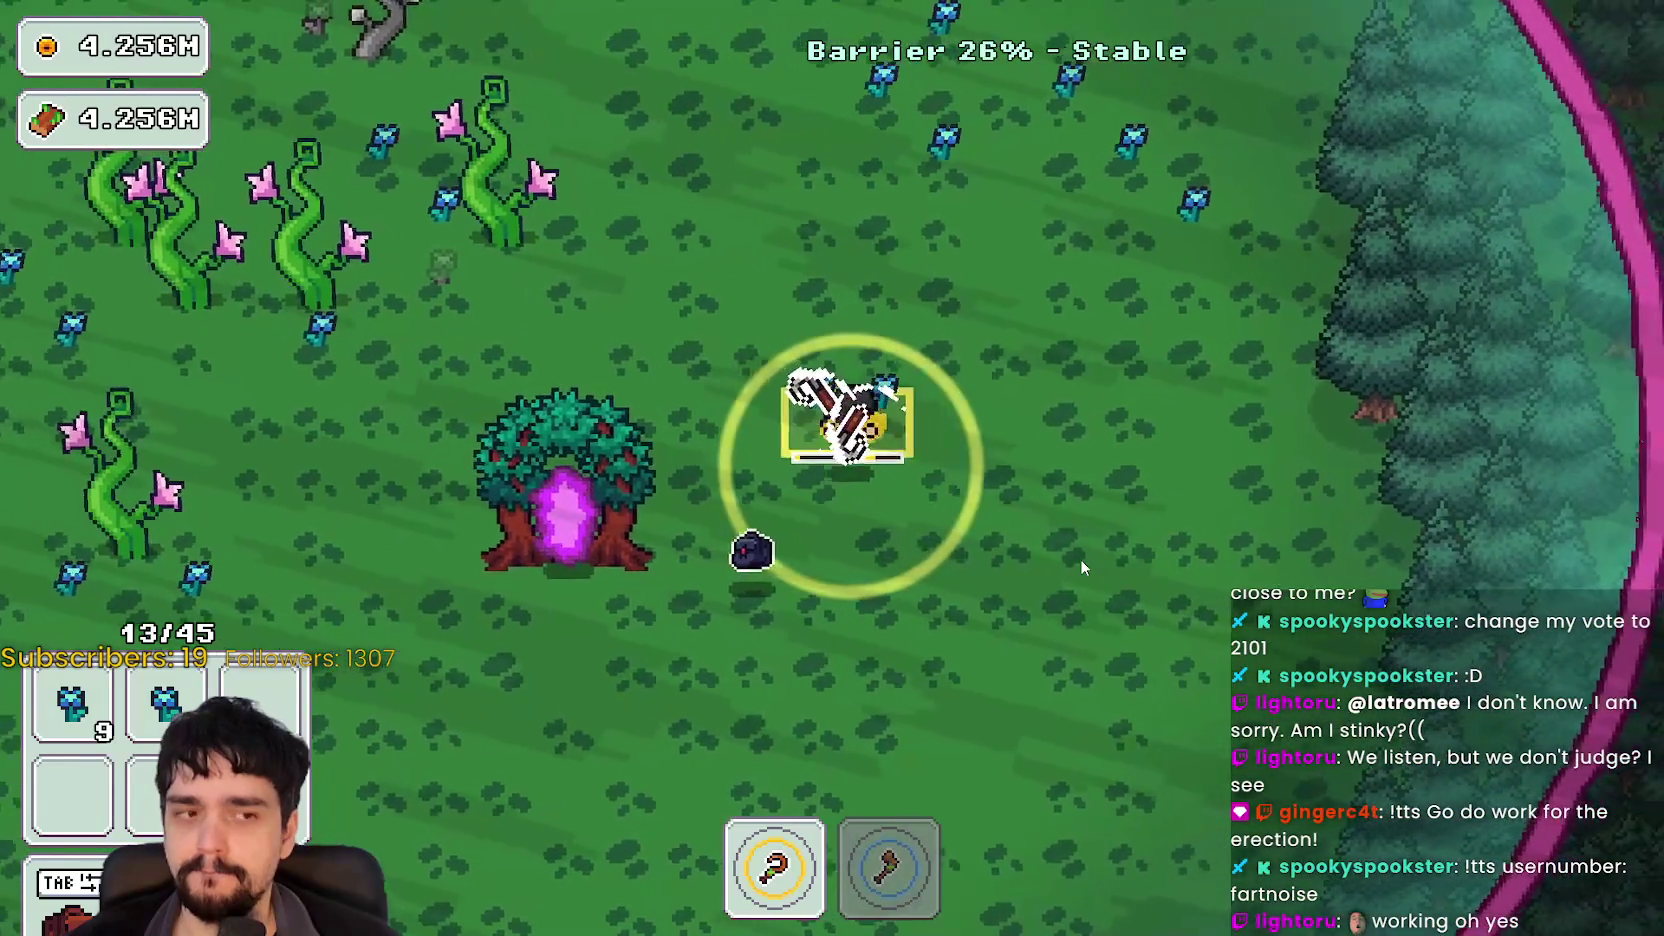
pyautogui.press('w')
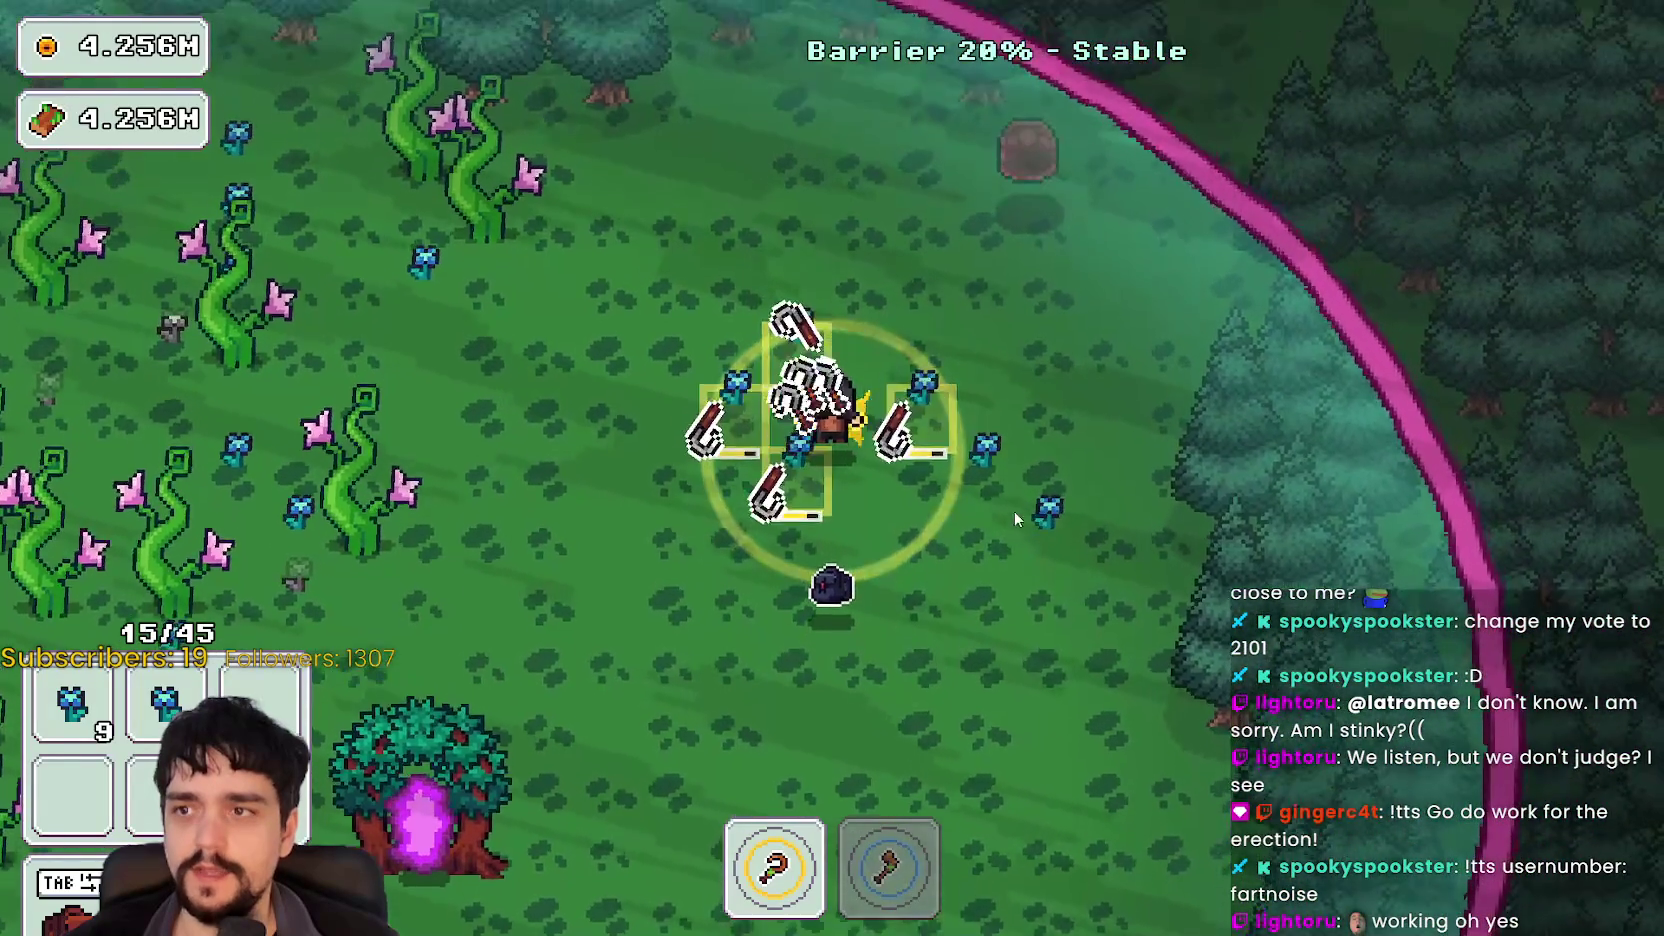
pyautogui.press('d')
pyautogui.press('w')
pyautogui.press('a')
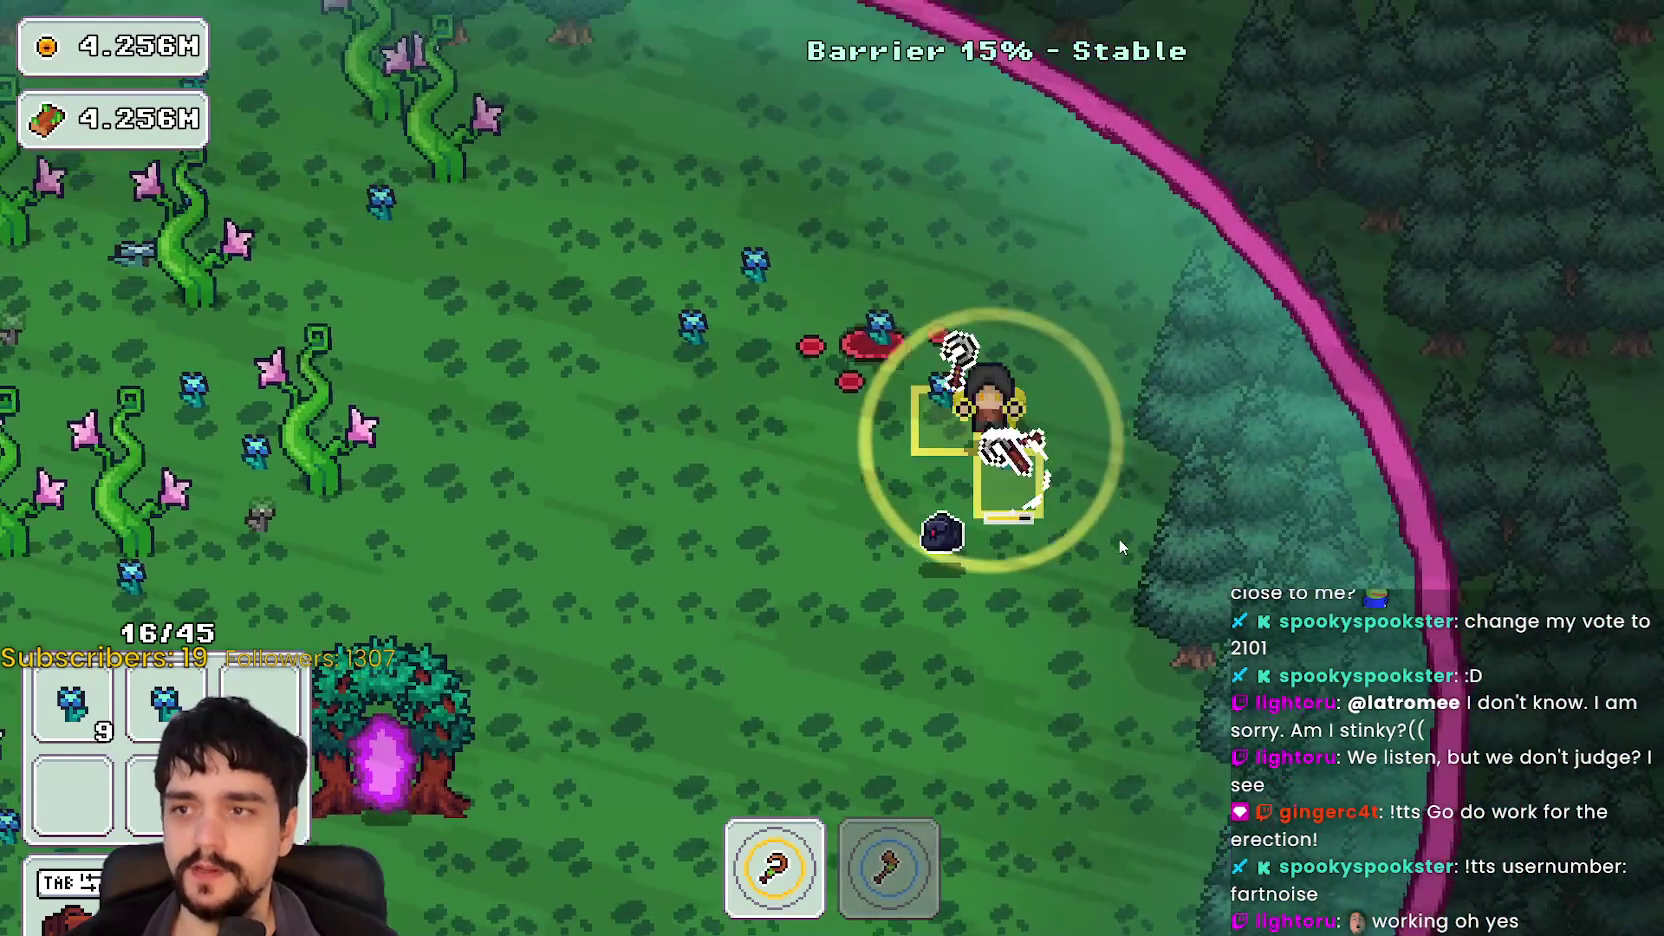
pyautogui.press('a')
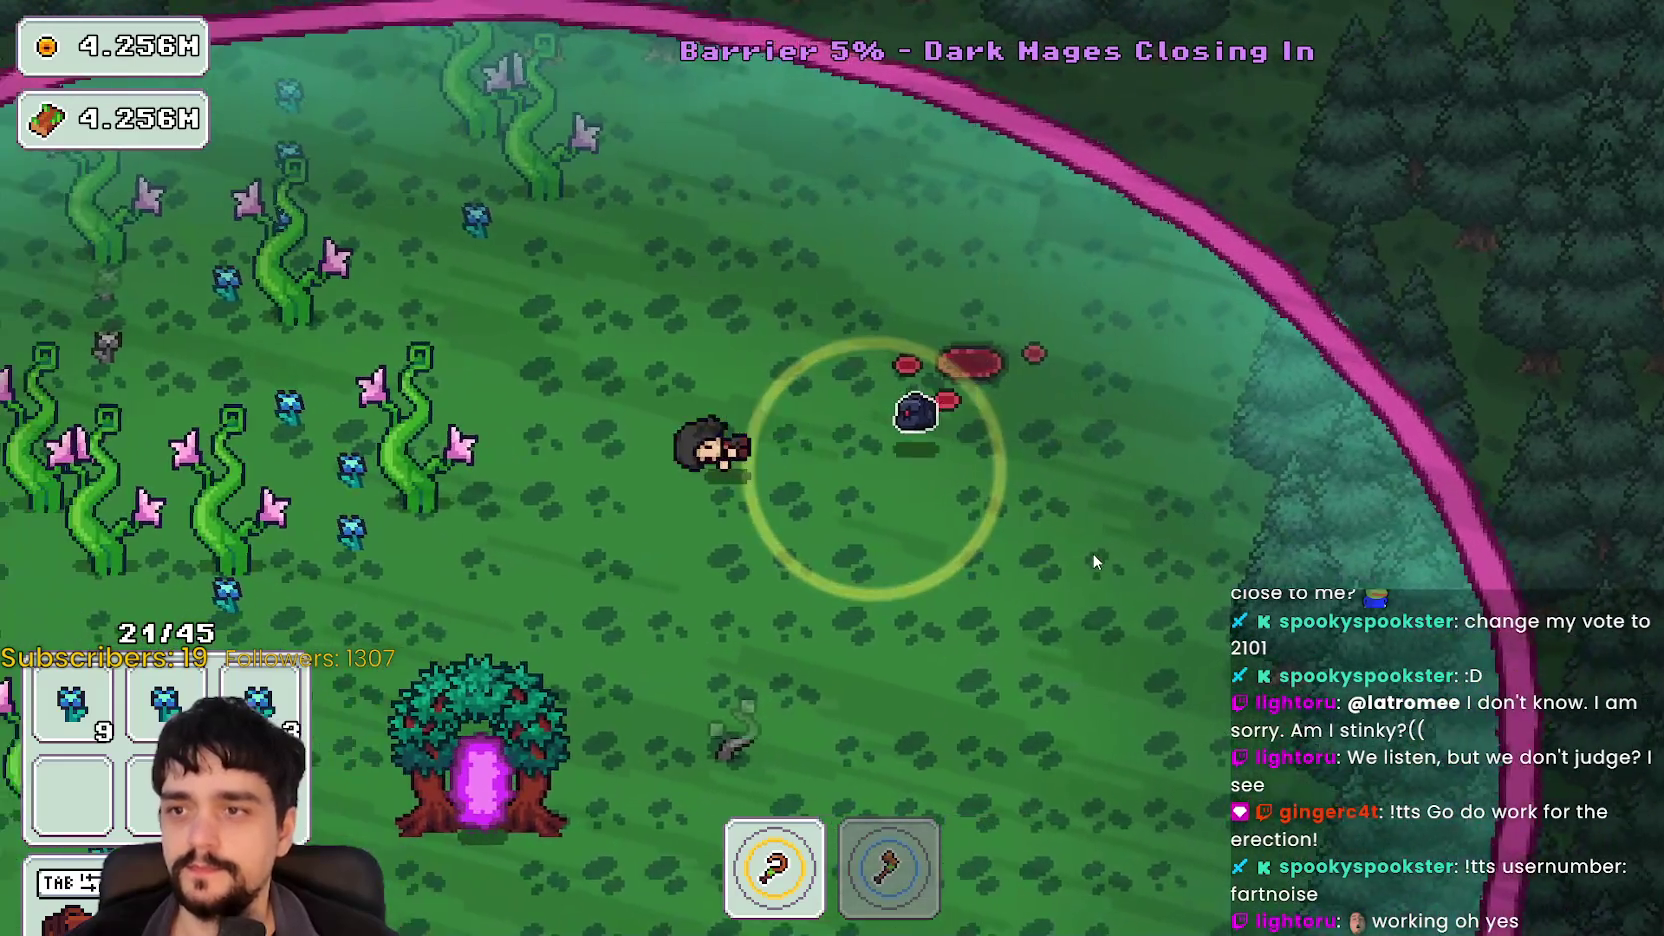
pyautogui.press('a')
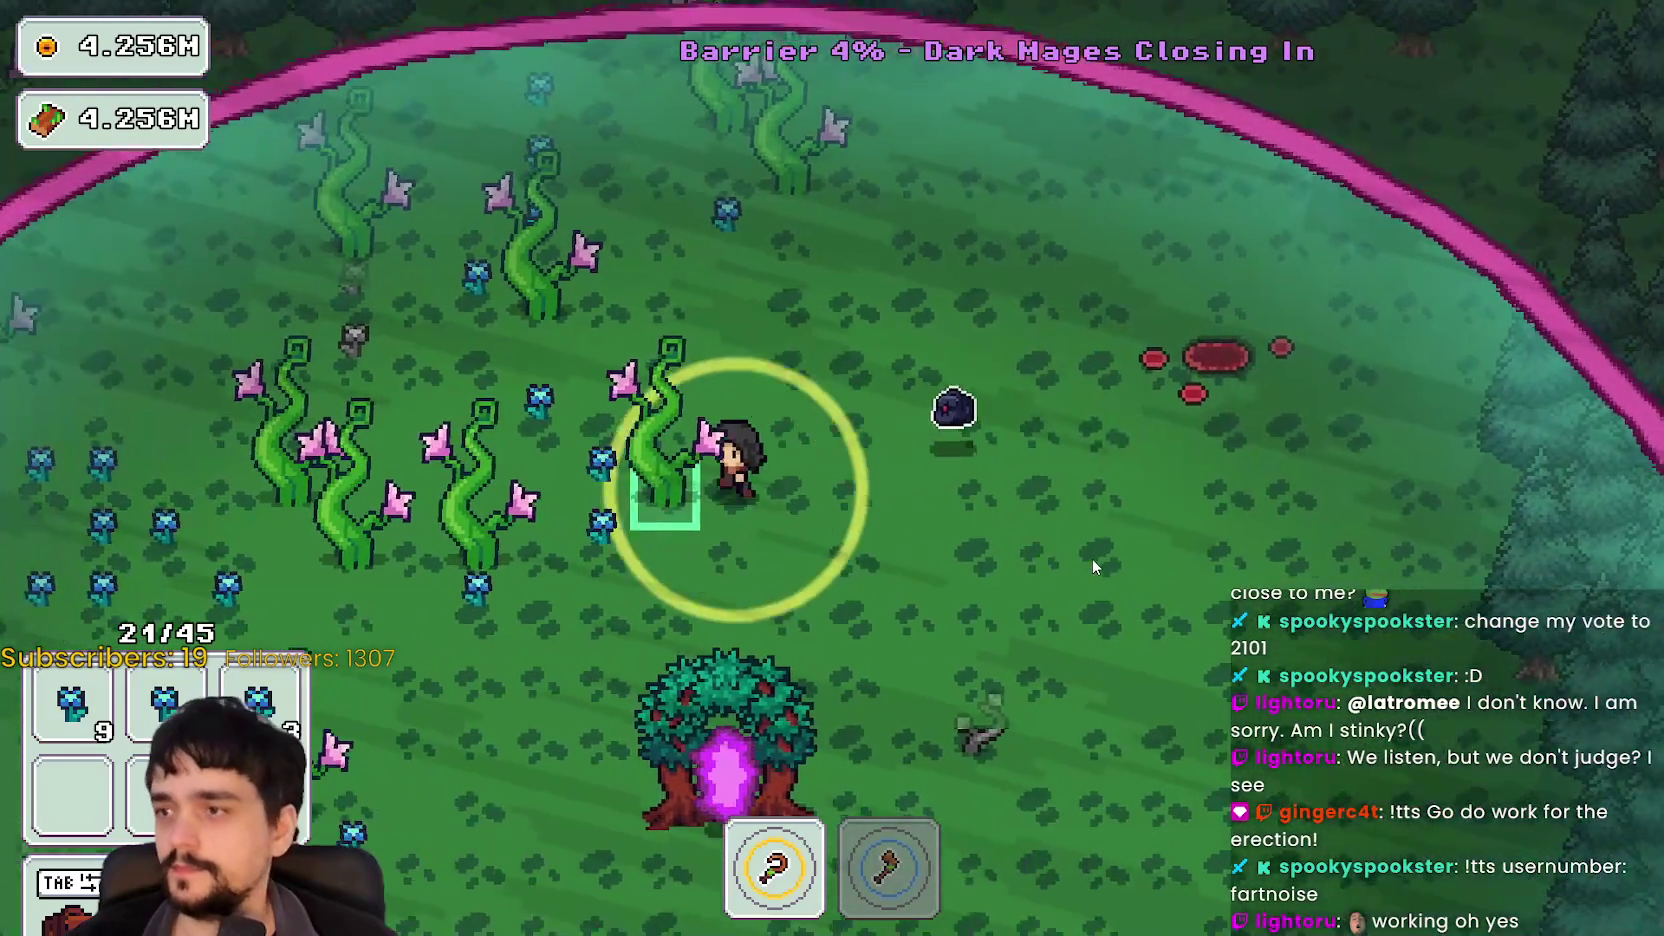
pyautogui.press('a')
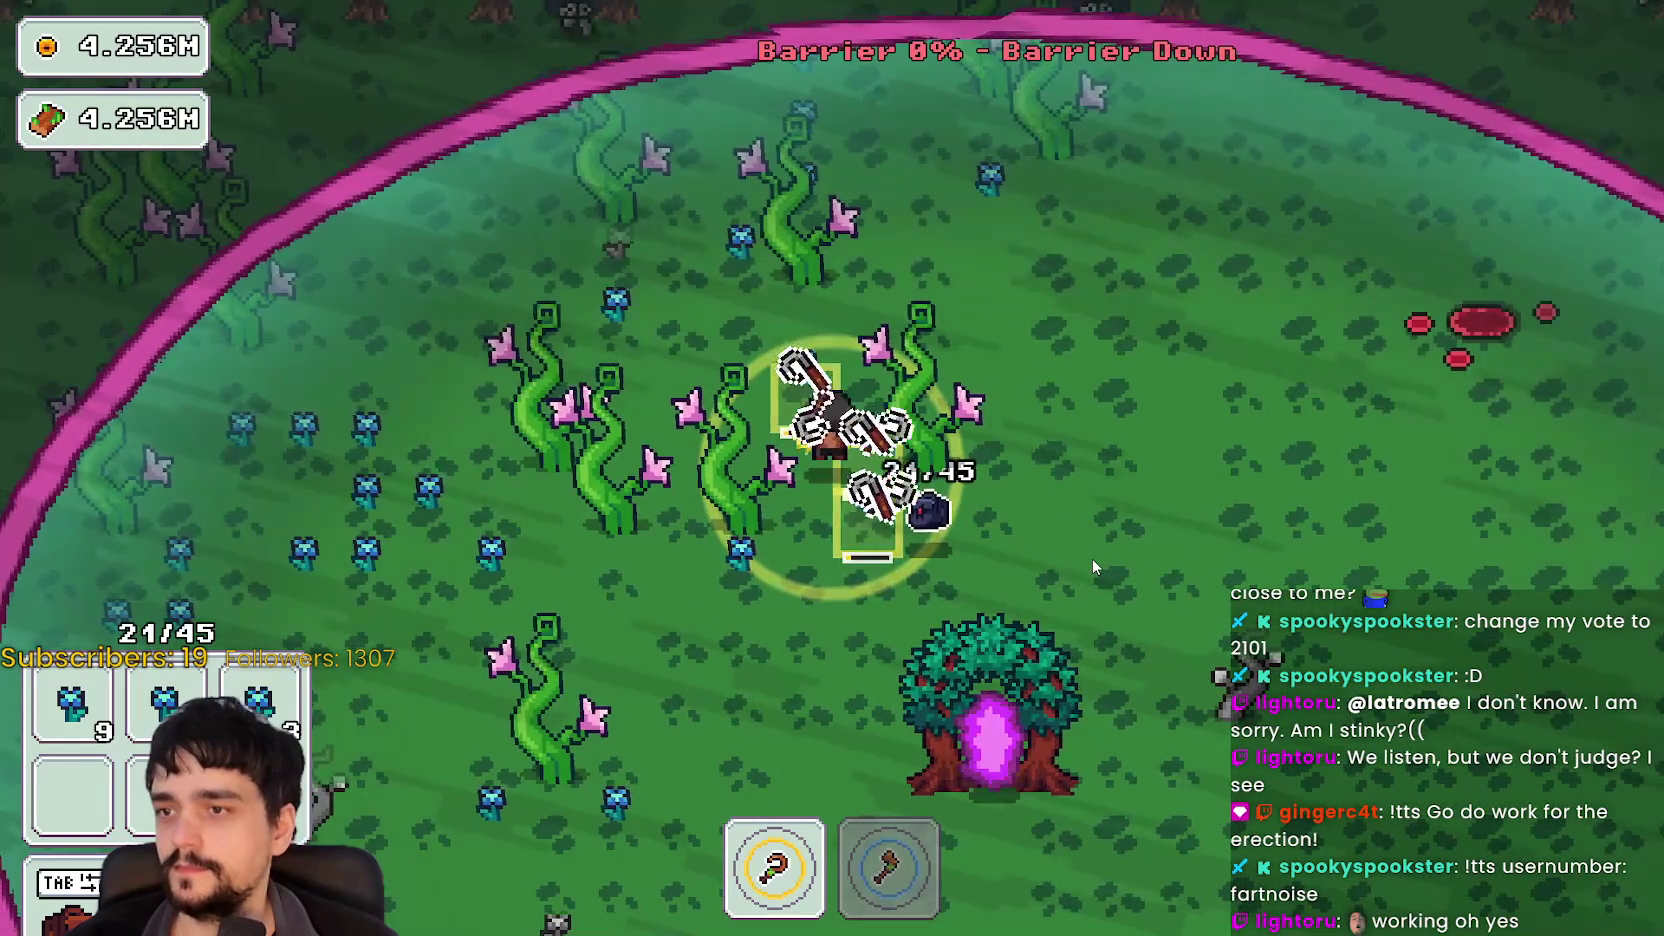
pyautogui.press('2')
pyautogui.press('s')
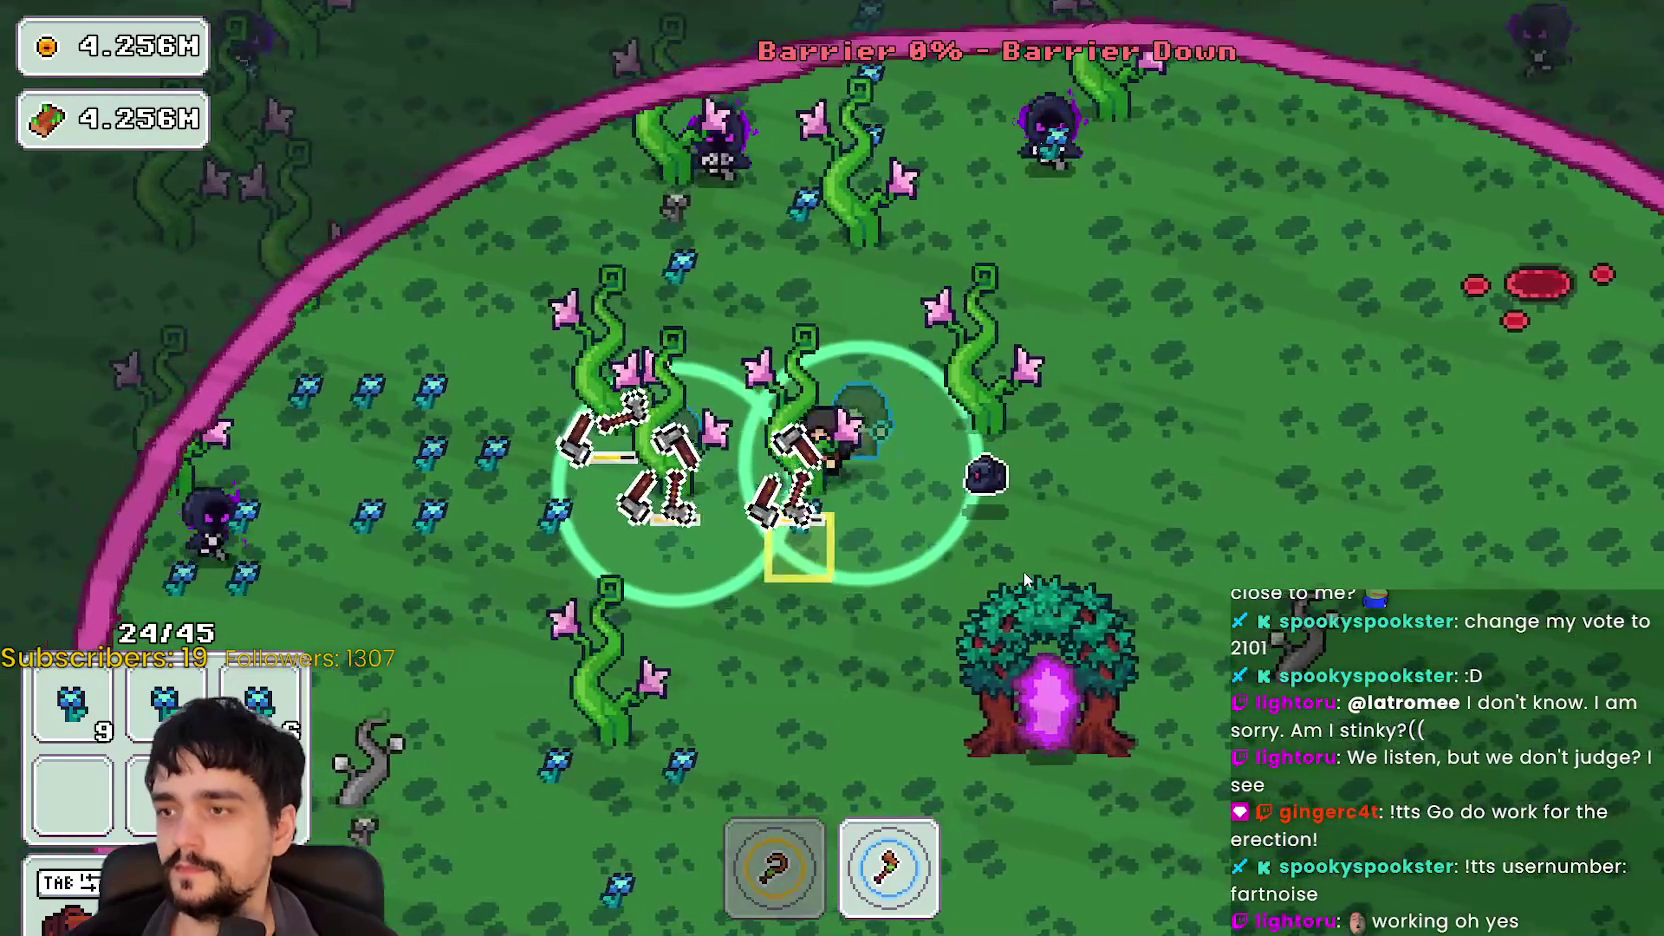
pyautogui.press('d')
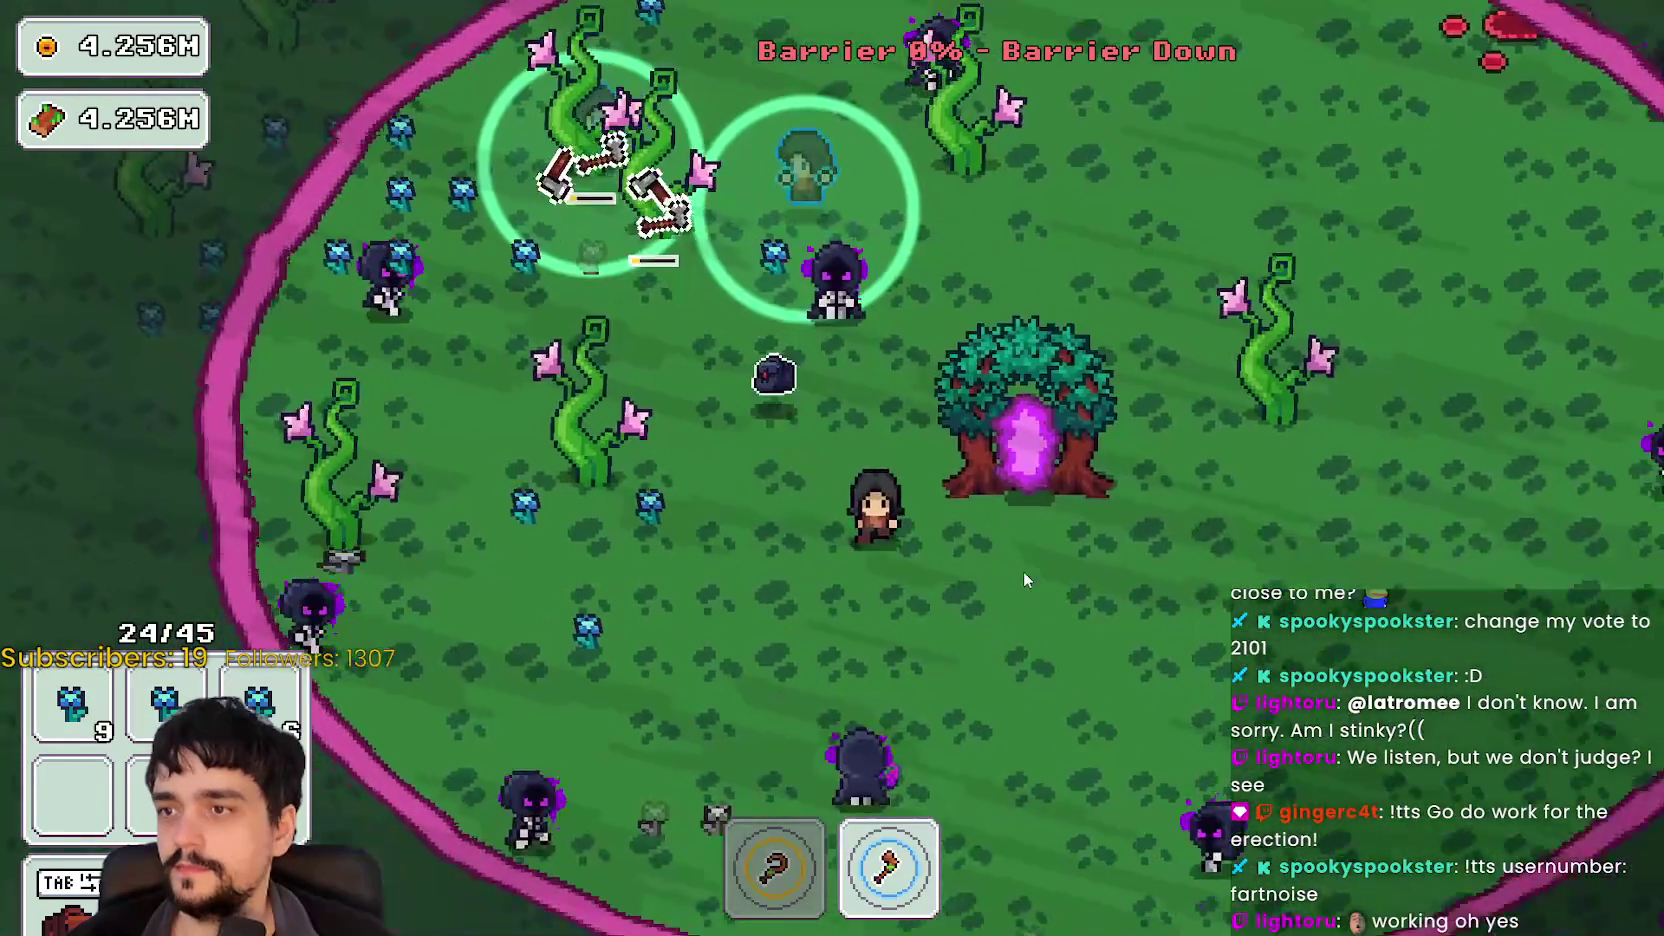
pyautogui.press('w')
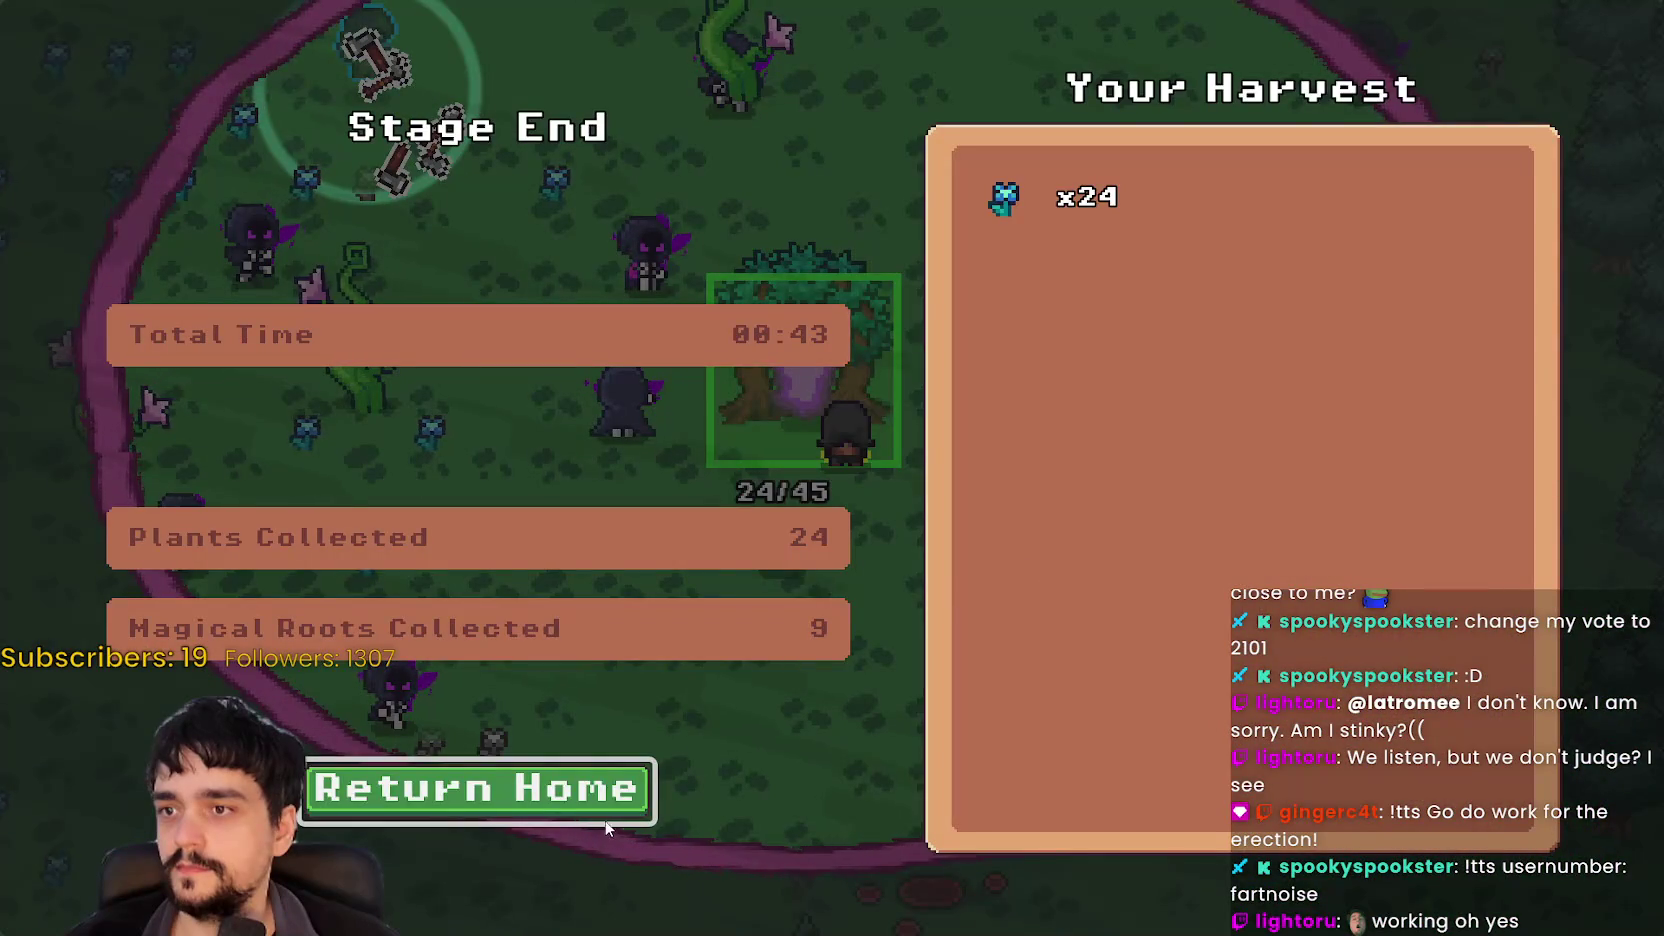
# Step: Return to the village and put the harvested flowers up for sale at the market stall
pyautogui.click(588, 793)
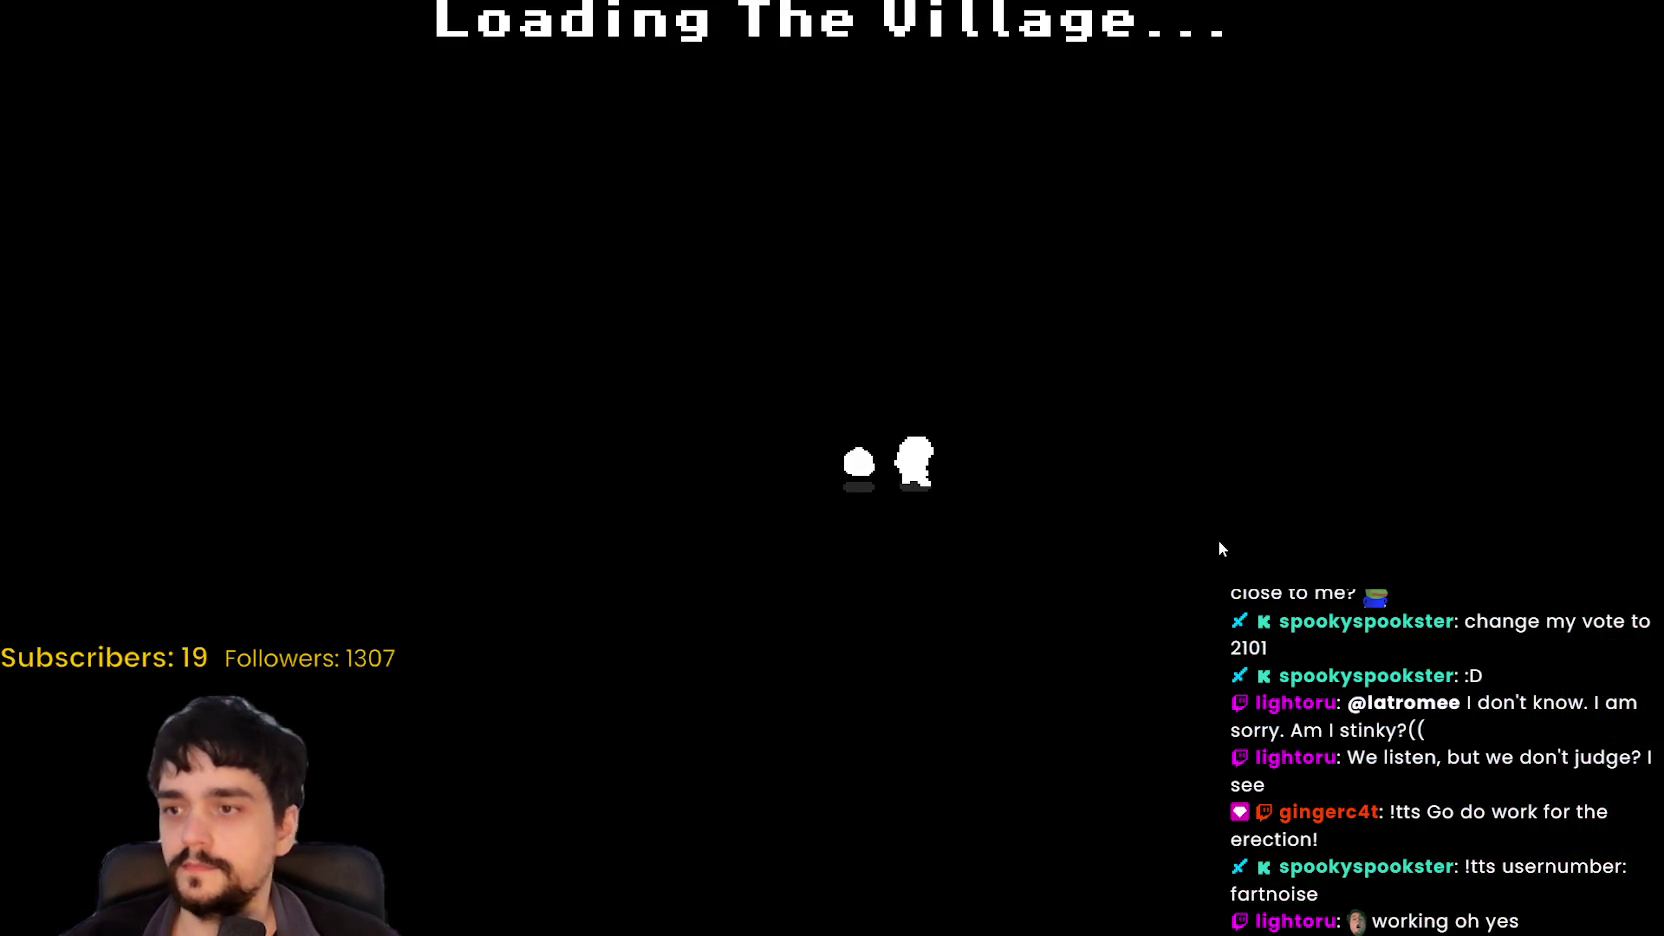
pyautogui.press('d')
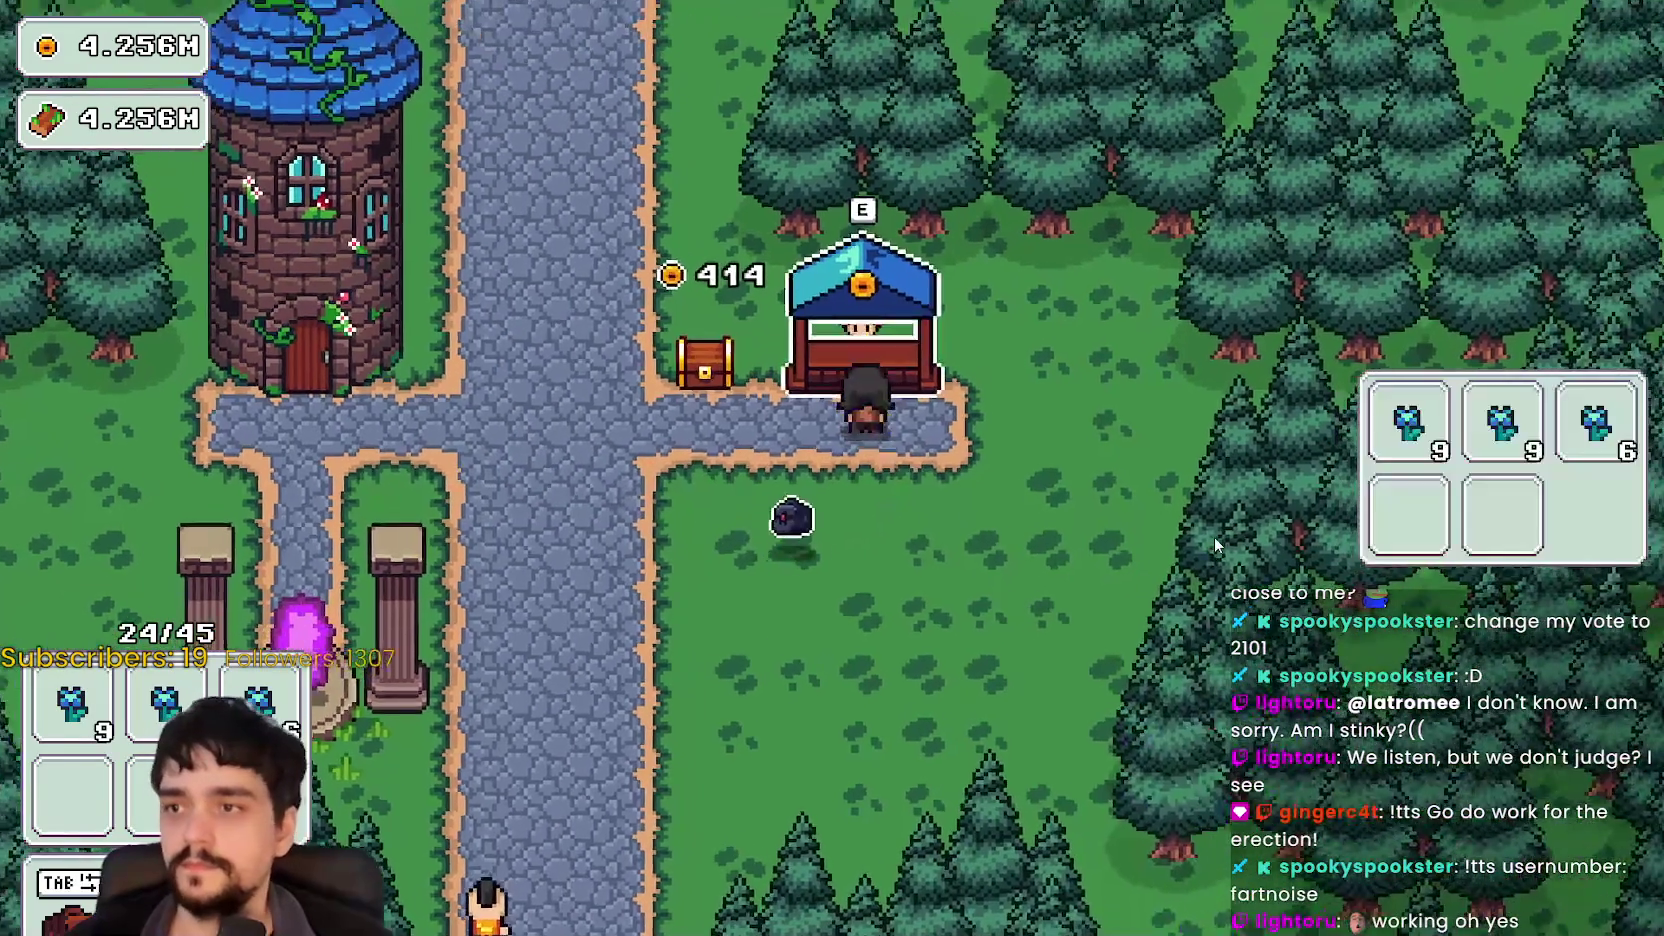
pyautogui.press('e')
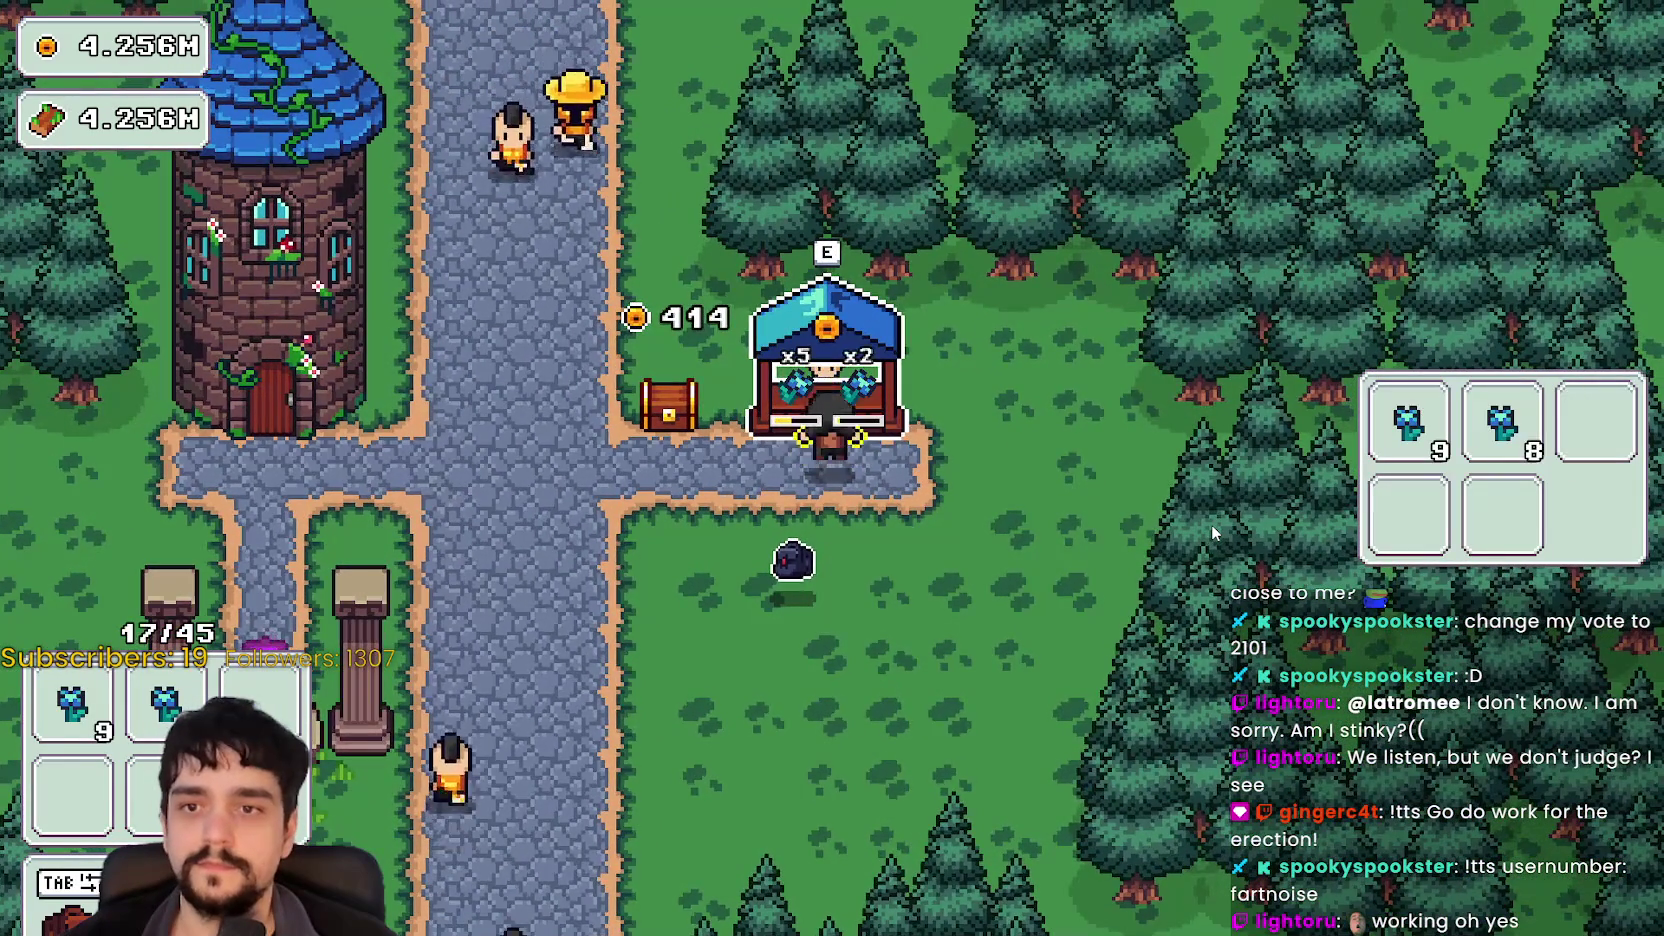
pyautogui.press('a')
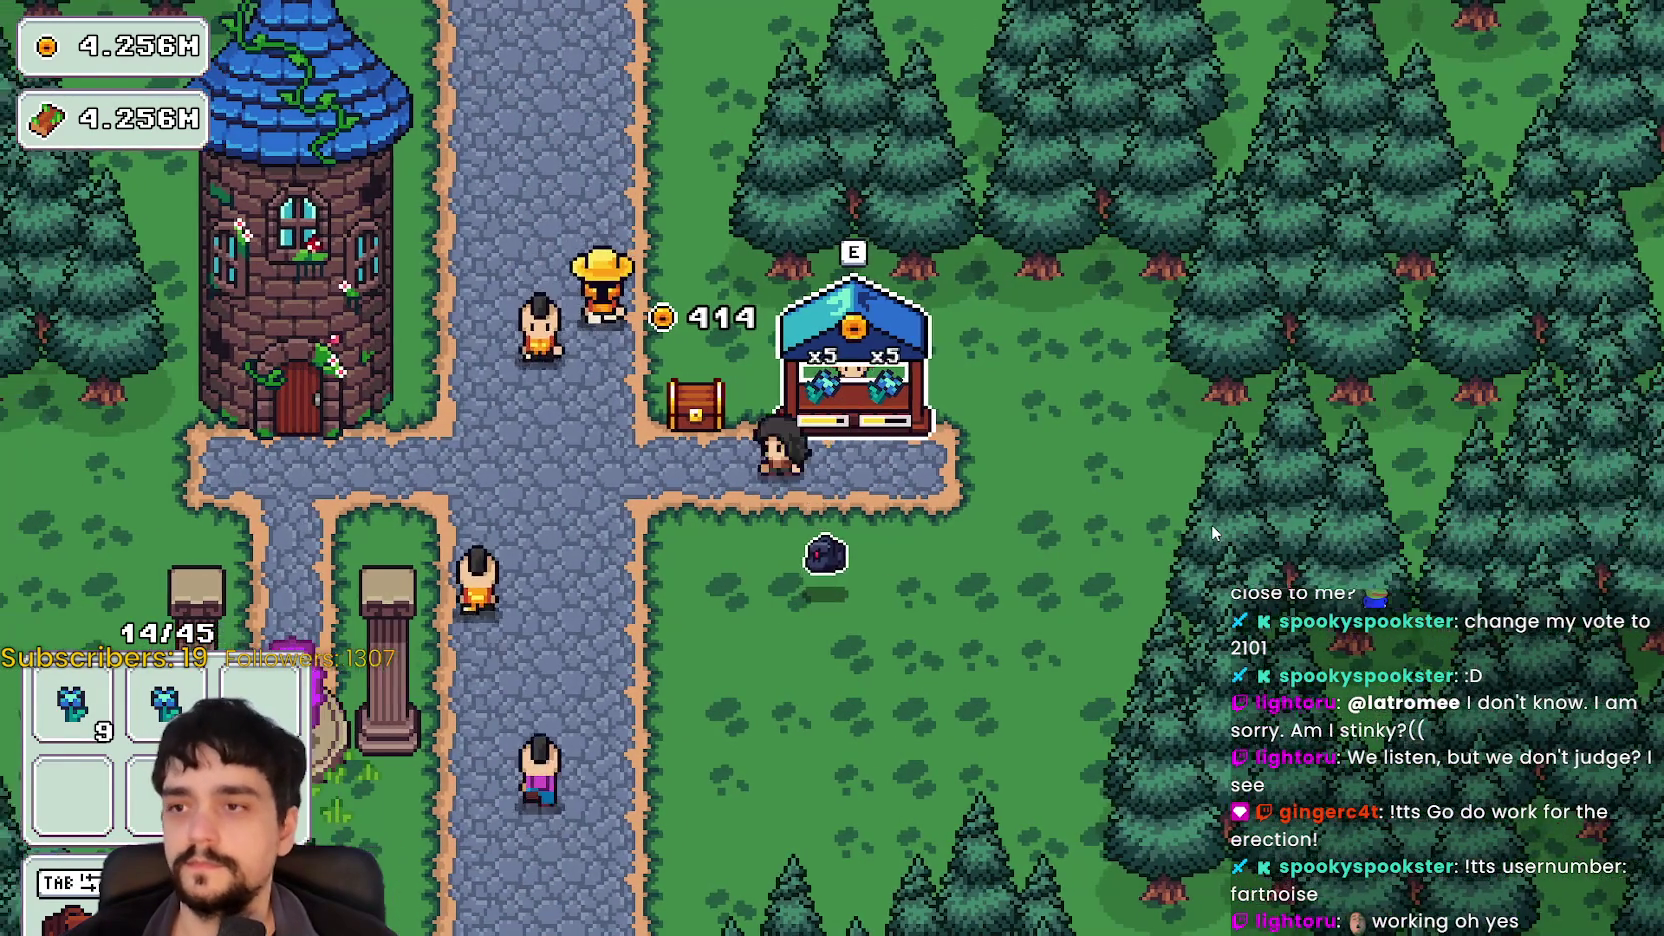
# Step: Buy the Market Stall upgrades in the Prestige skill tree
pyautogui.press('Tab')
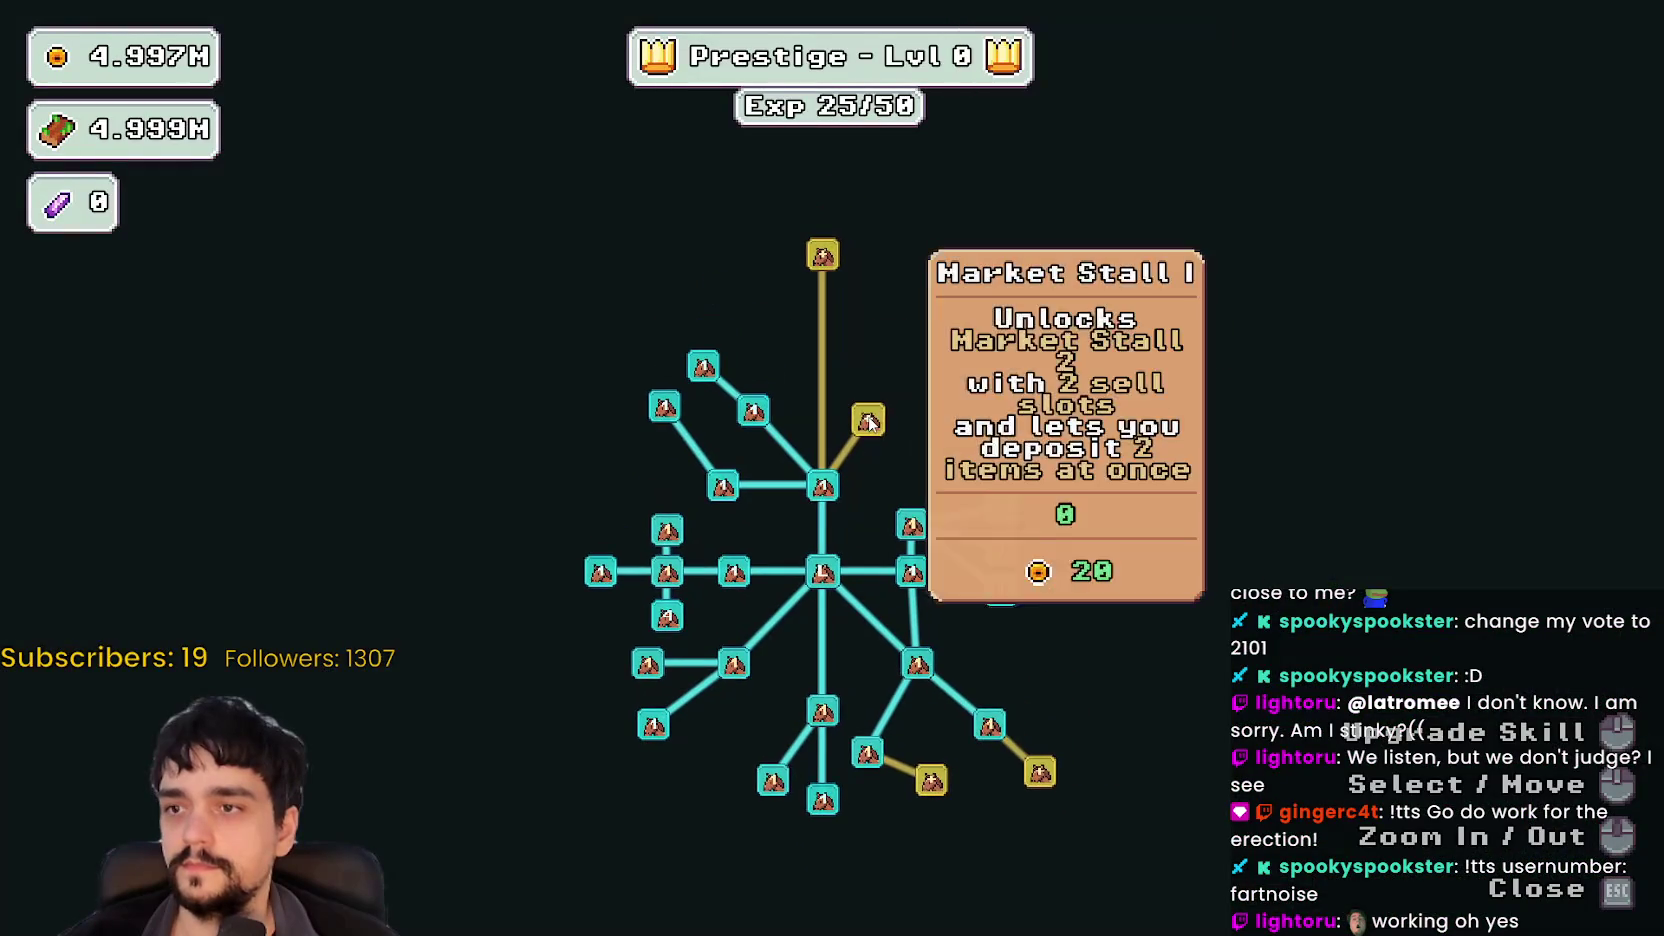
pyautogui.click(874, 352)
pyautogui.press('Escape')
pyautogui.press('d')
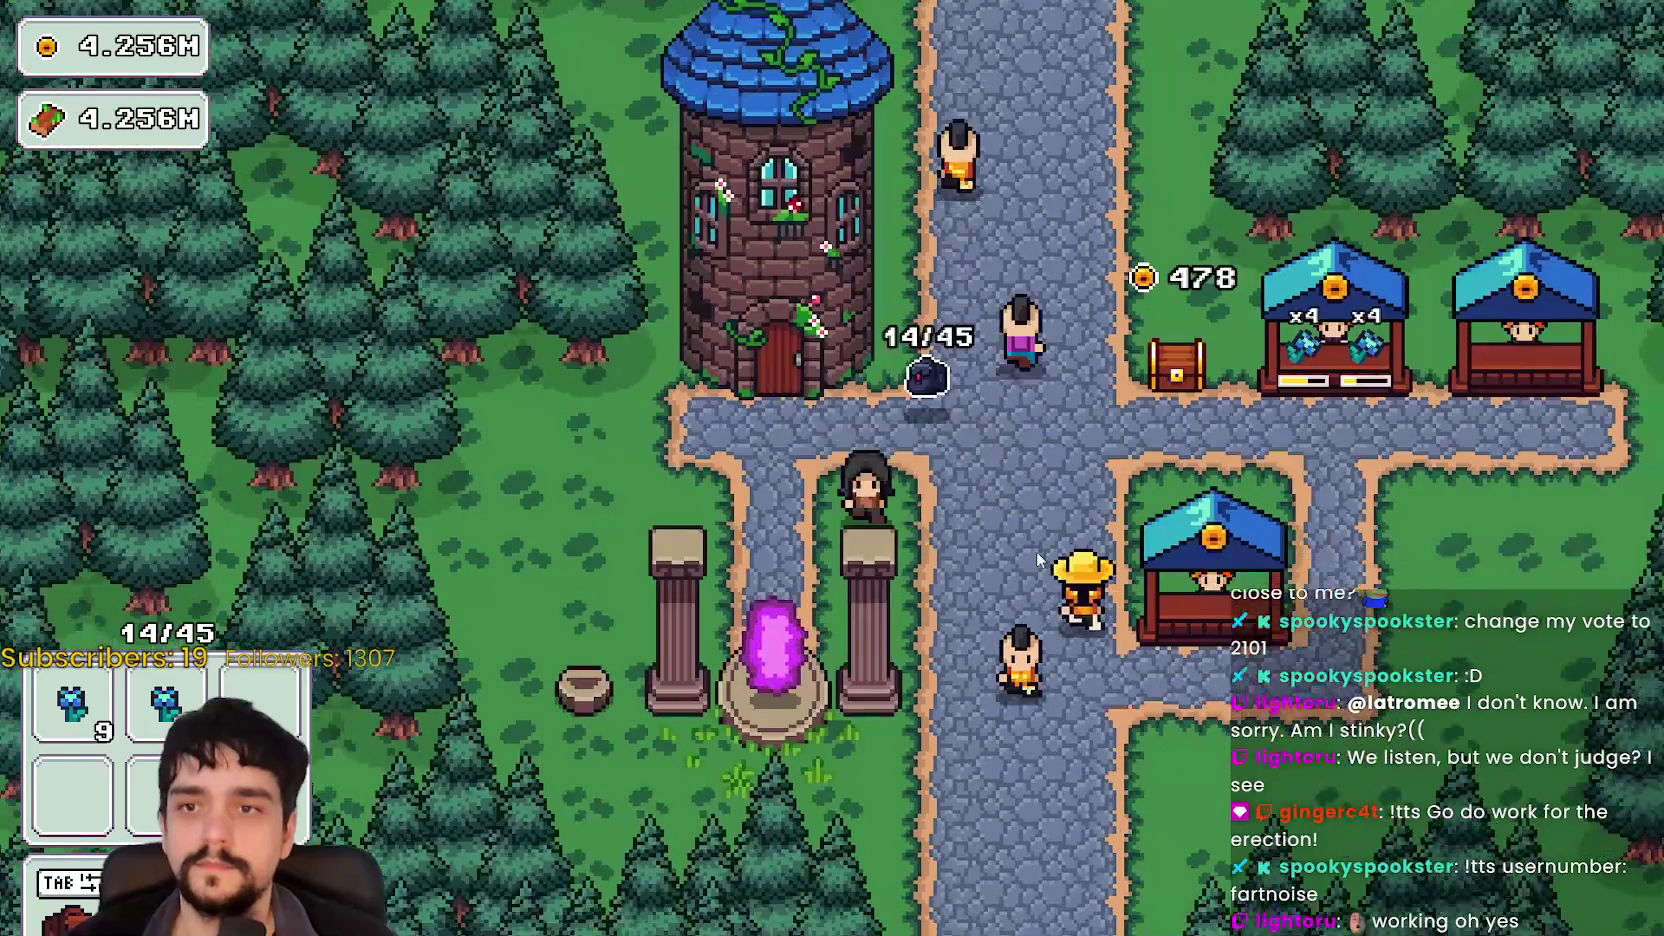
pyautogui.press('Tab')
# Step: Close the skill tree and stock the right-hand and lower market stalls with flowers
pyautogui.moveTo(890, 248)
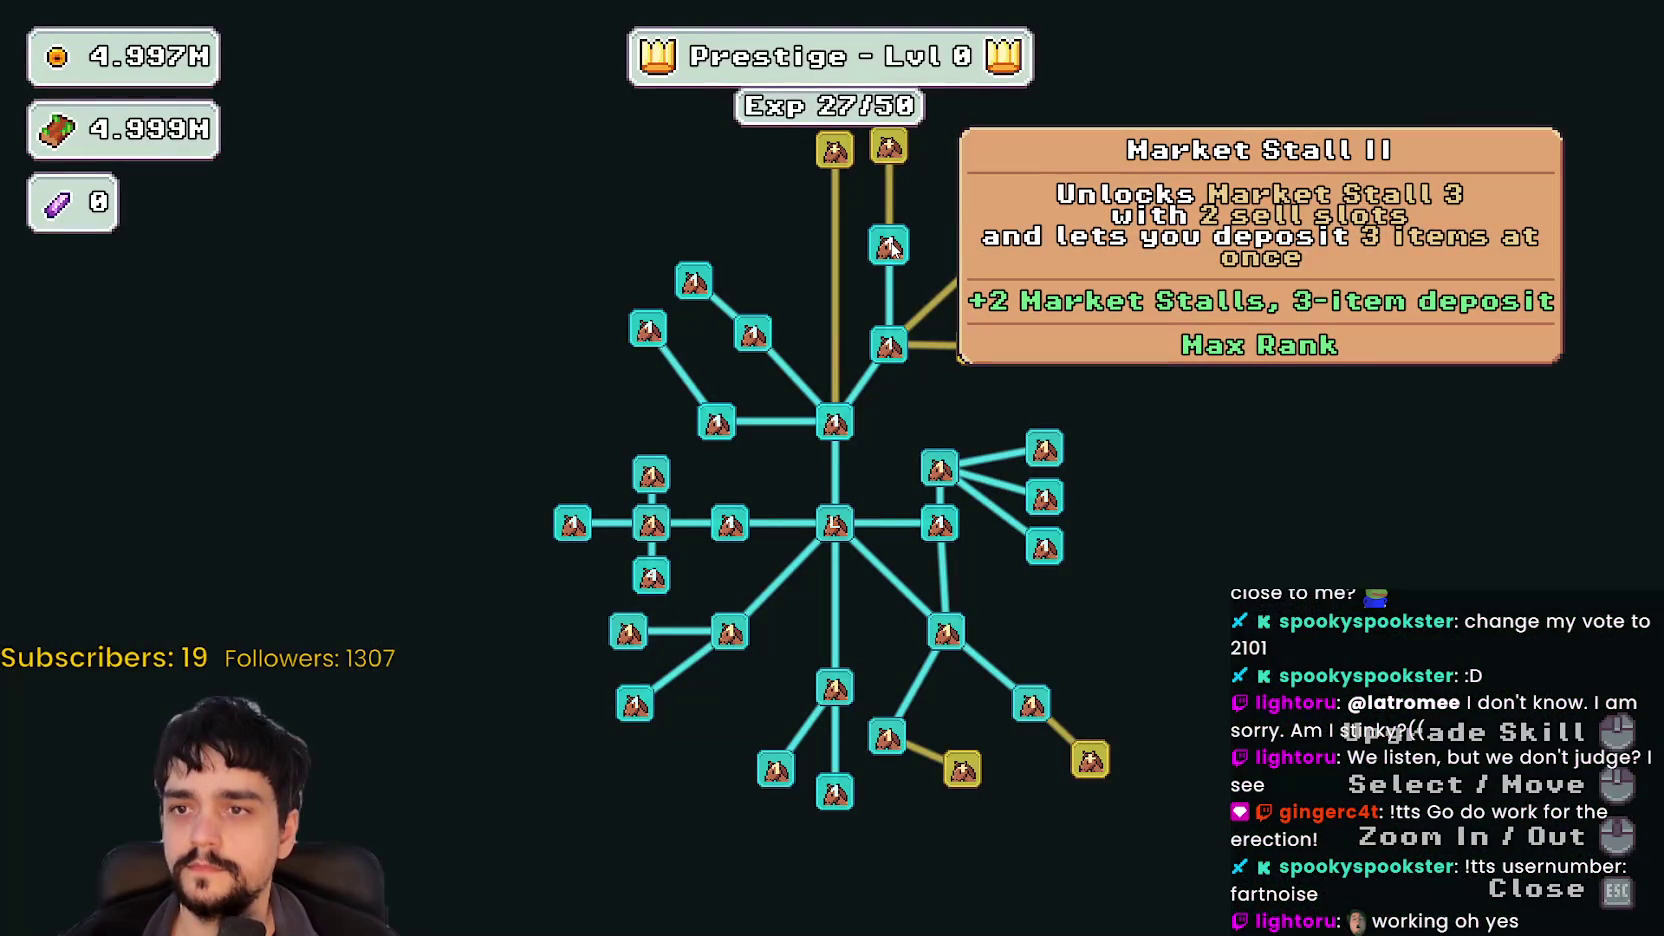
pyautogui.press('Escape')
pyautogui.press('d')
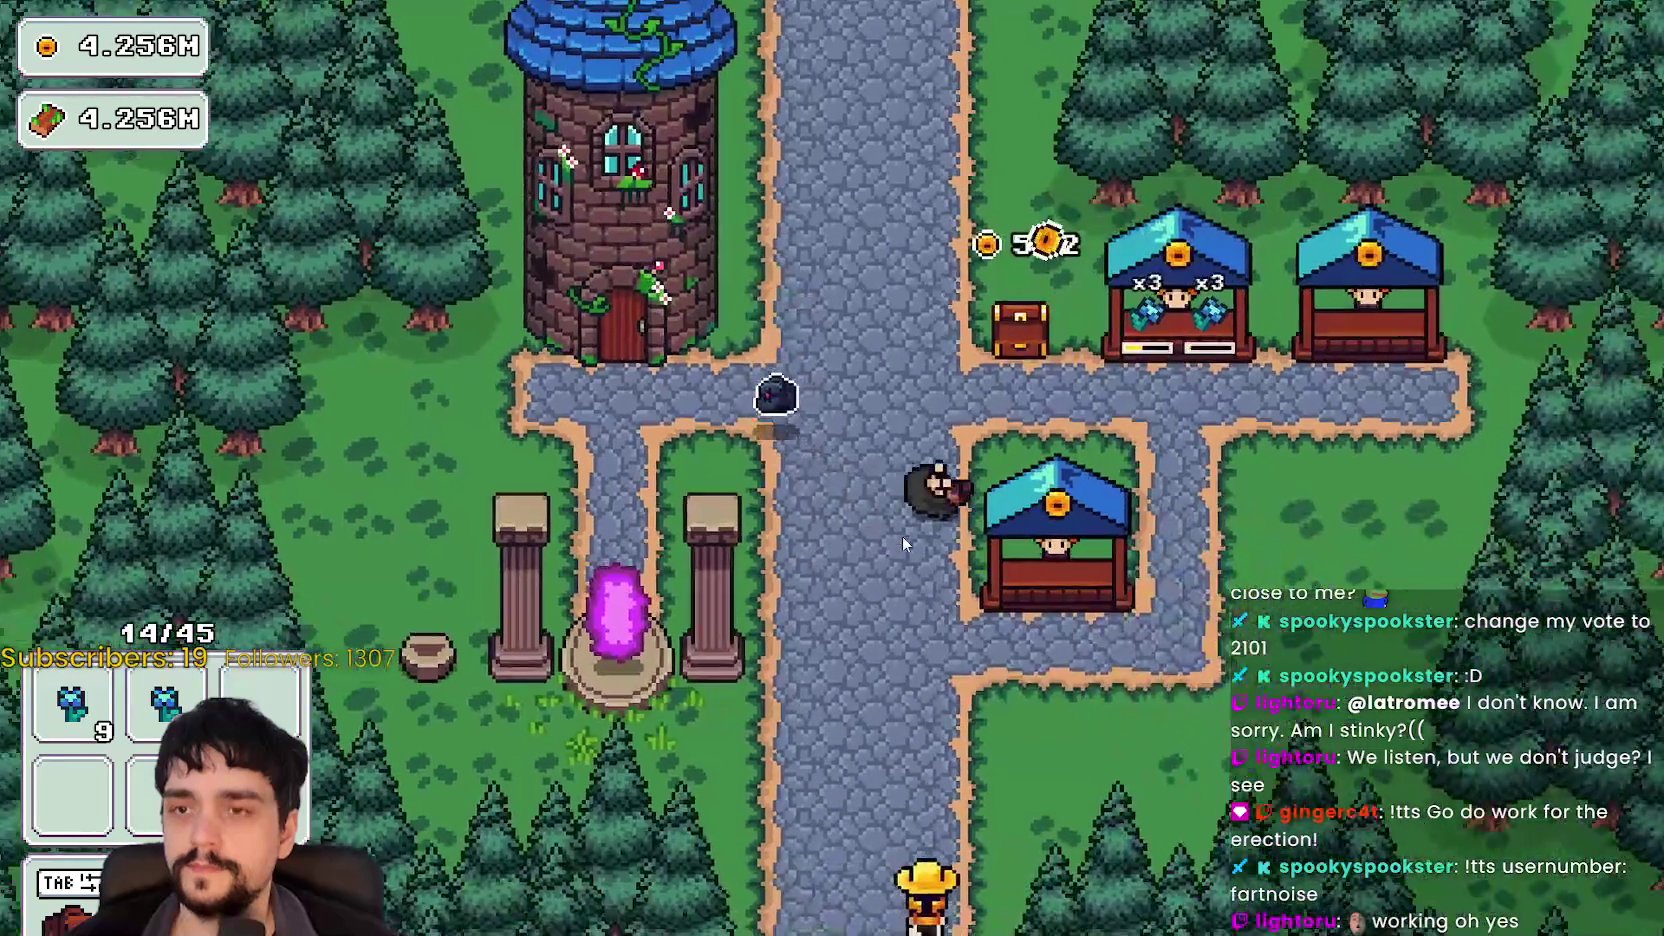
pyautogui.press('d')
pyautogui.press('w')
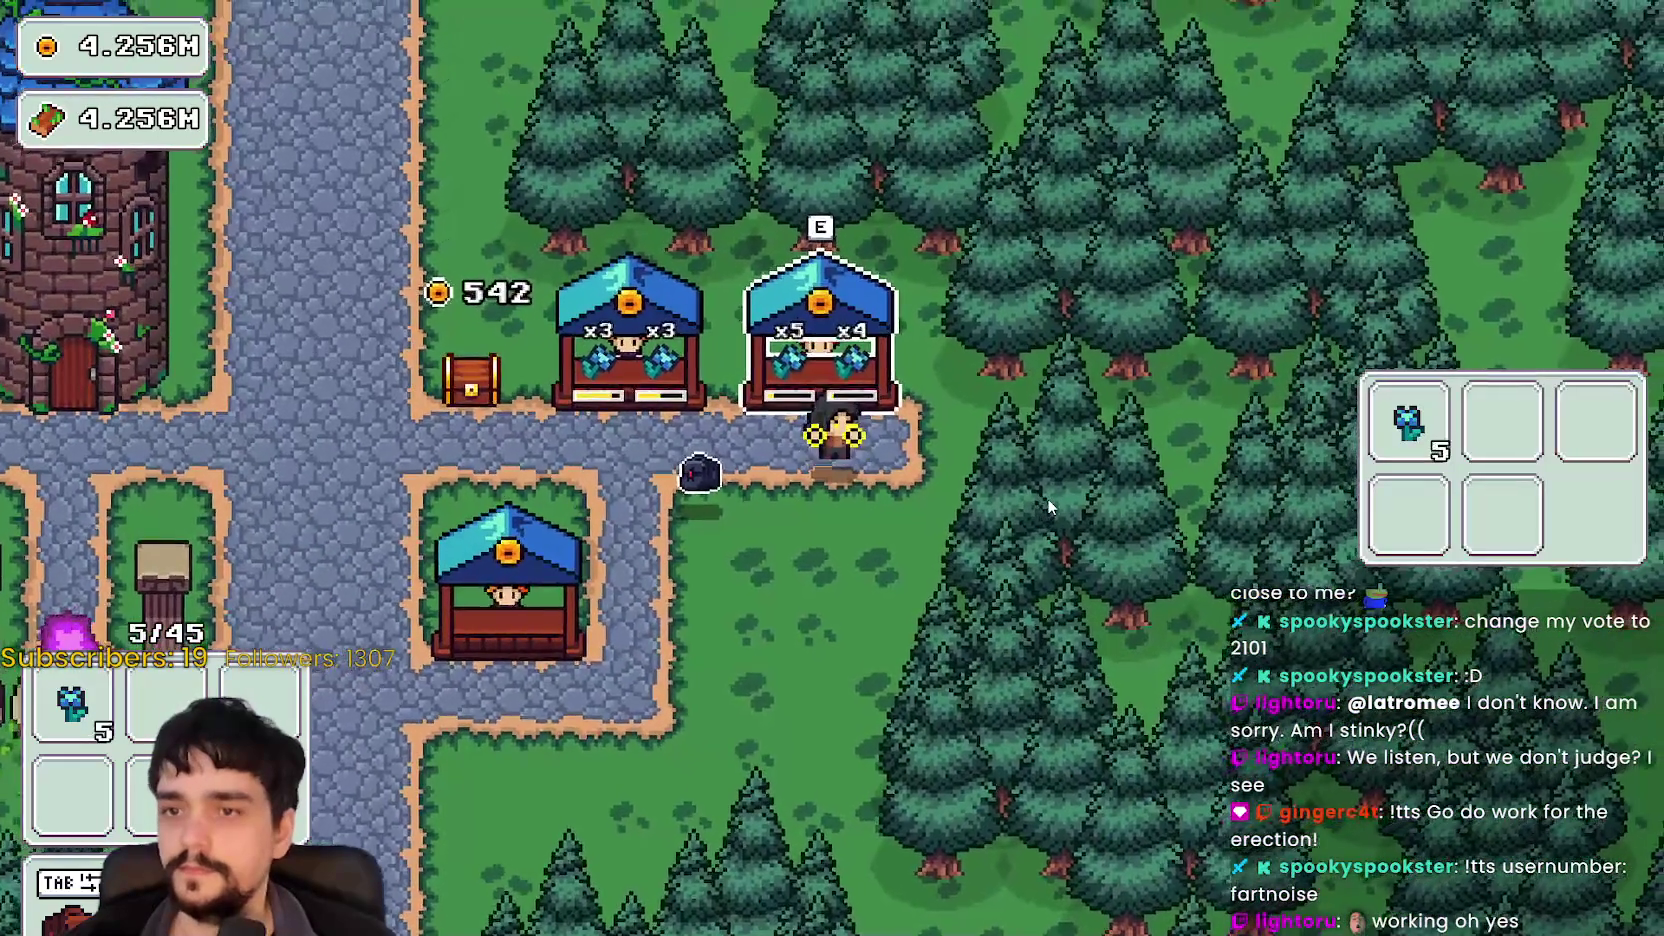
pyautogui.press('a')
pyautogui.press('s')
pyautogui.press('s')
pyautogui.press('a')
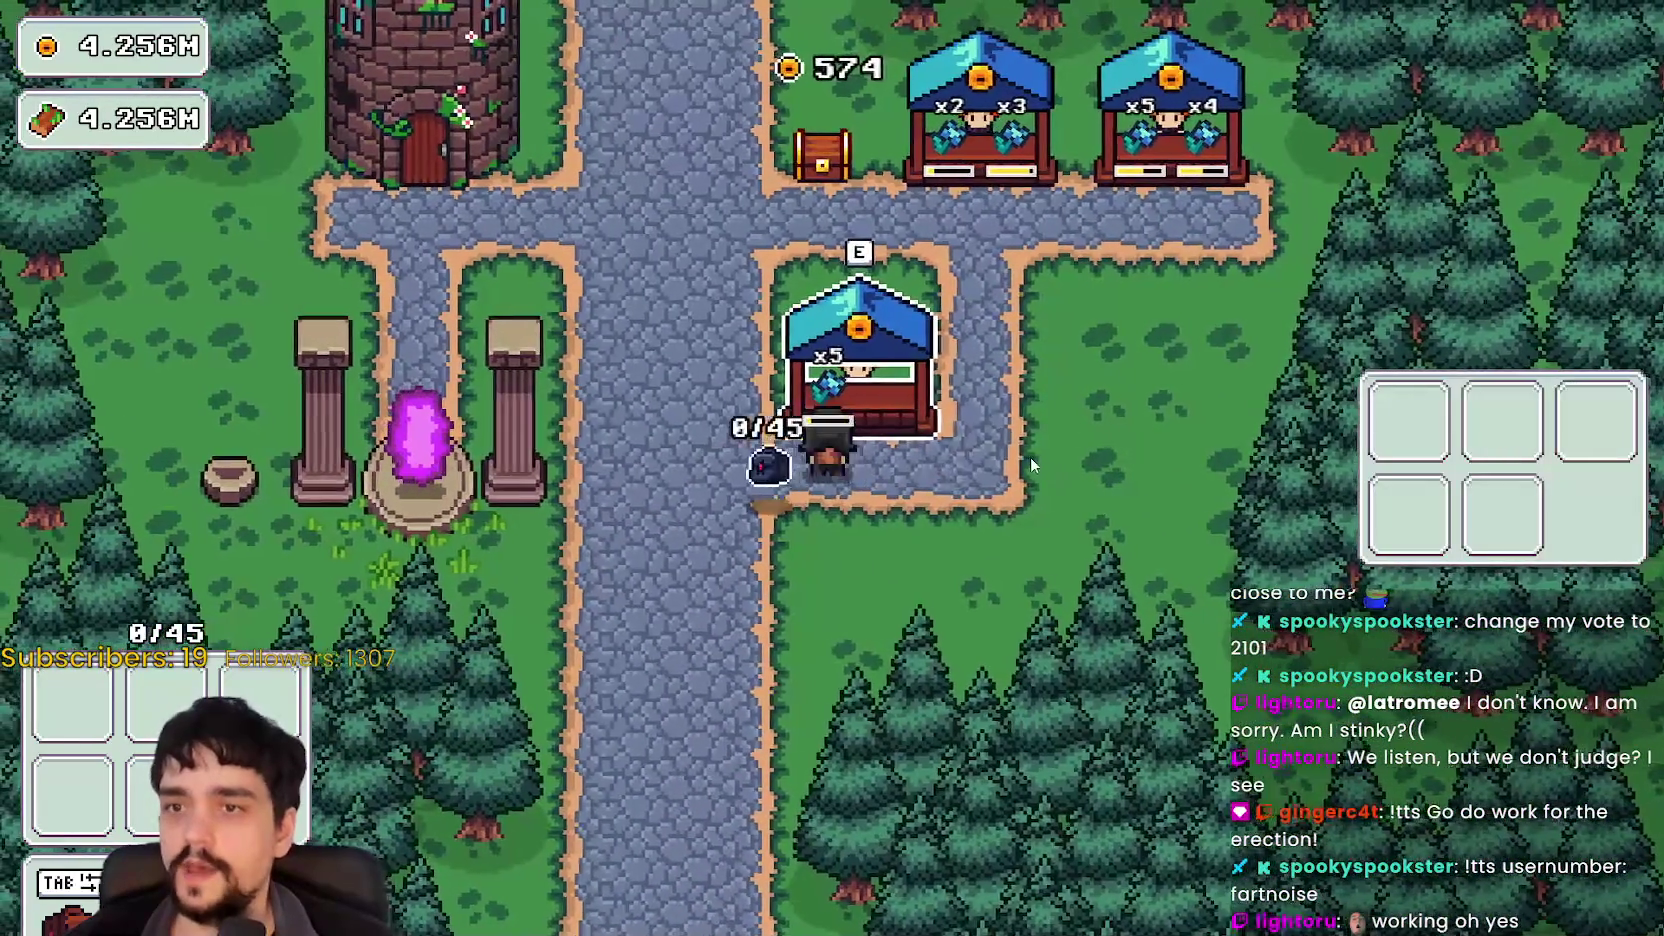
pyautogui.press('w')
pyautogui.press('w')
# Step: Walk to the portal and travel to Forest Stage 1
pyautogui.press('a')
pyautogui.press('d')
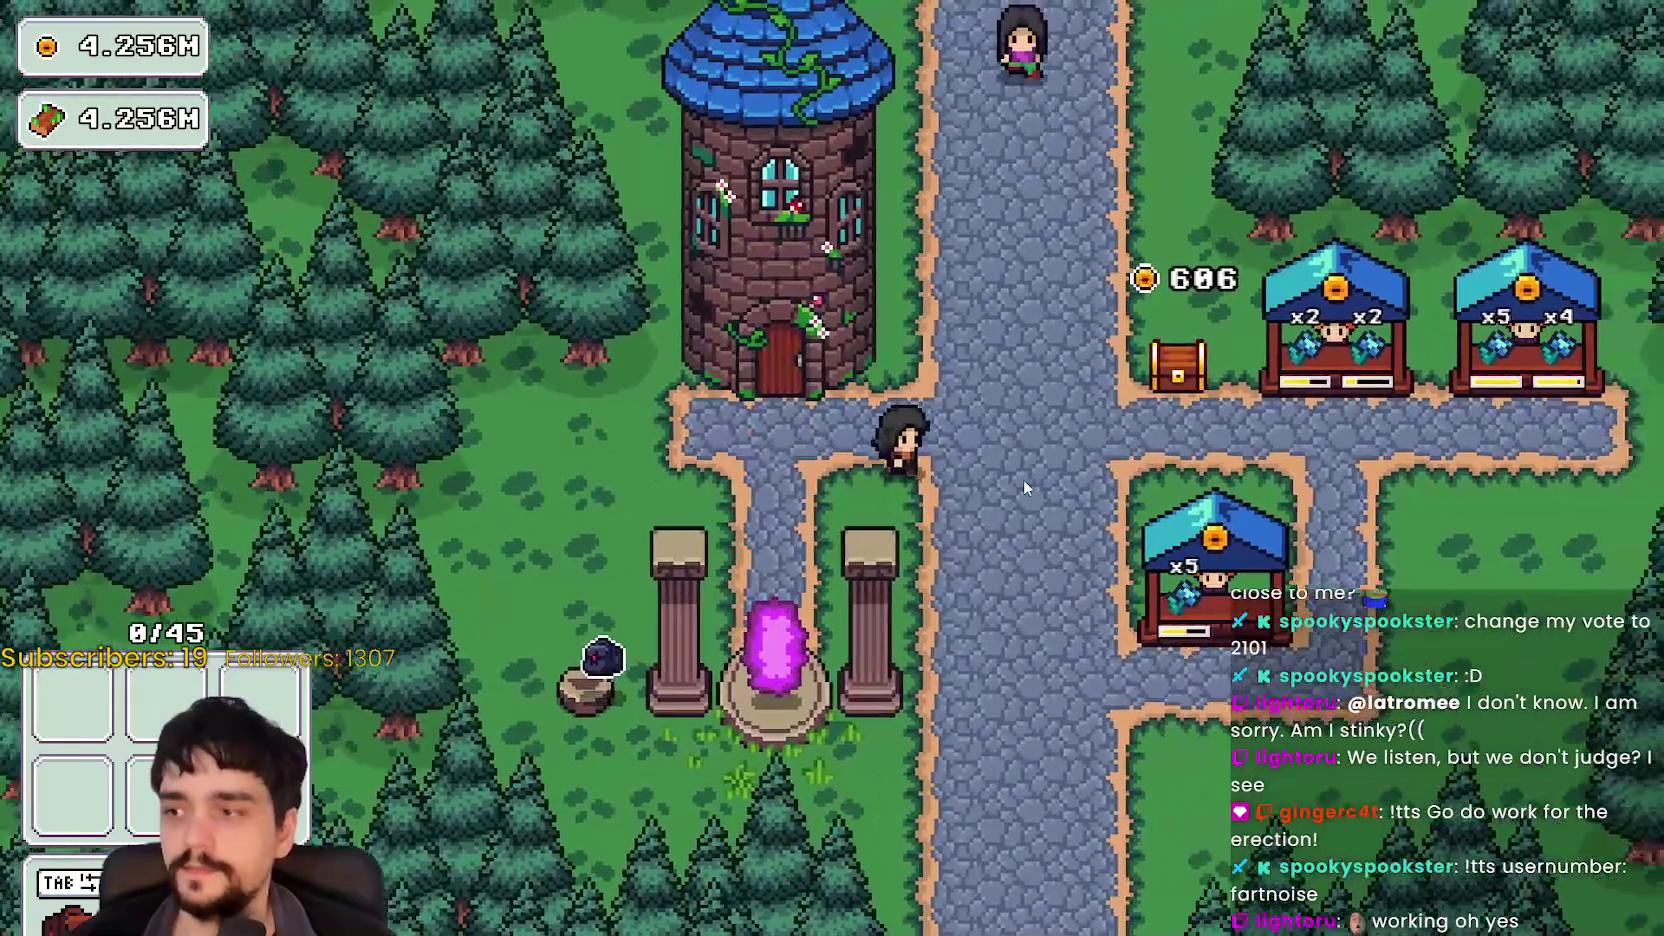
pyautogui.press('a')
pyautogui.press('e')
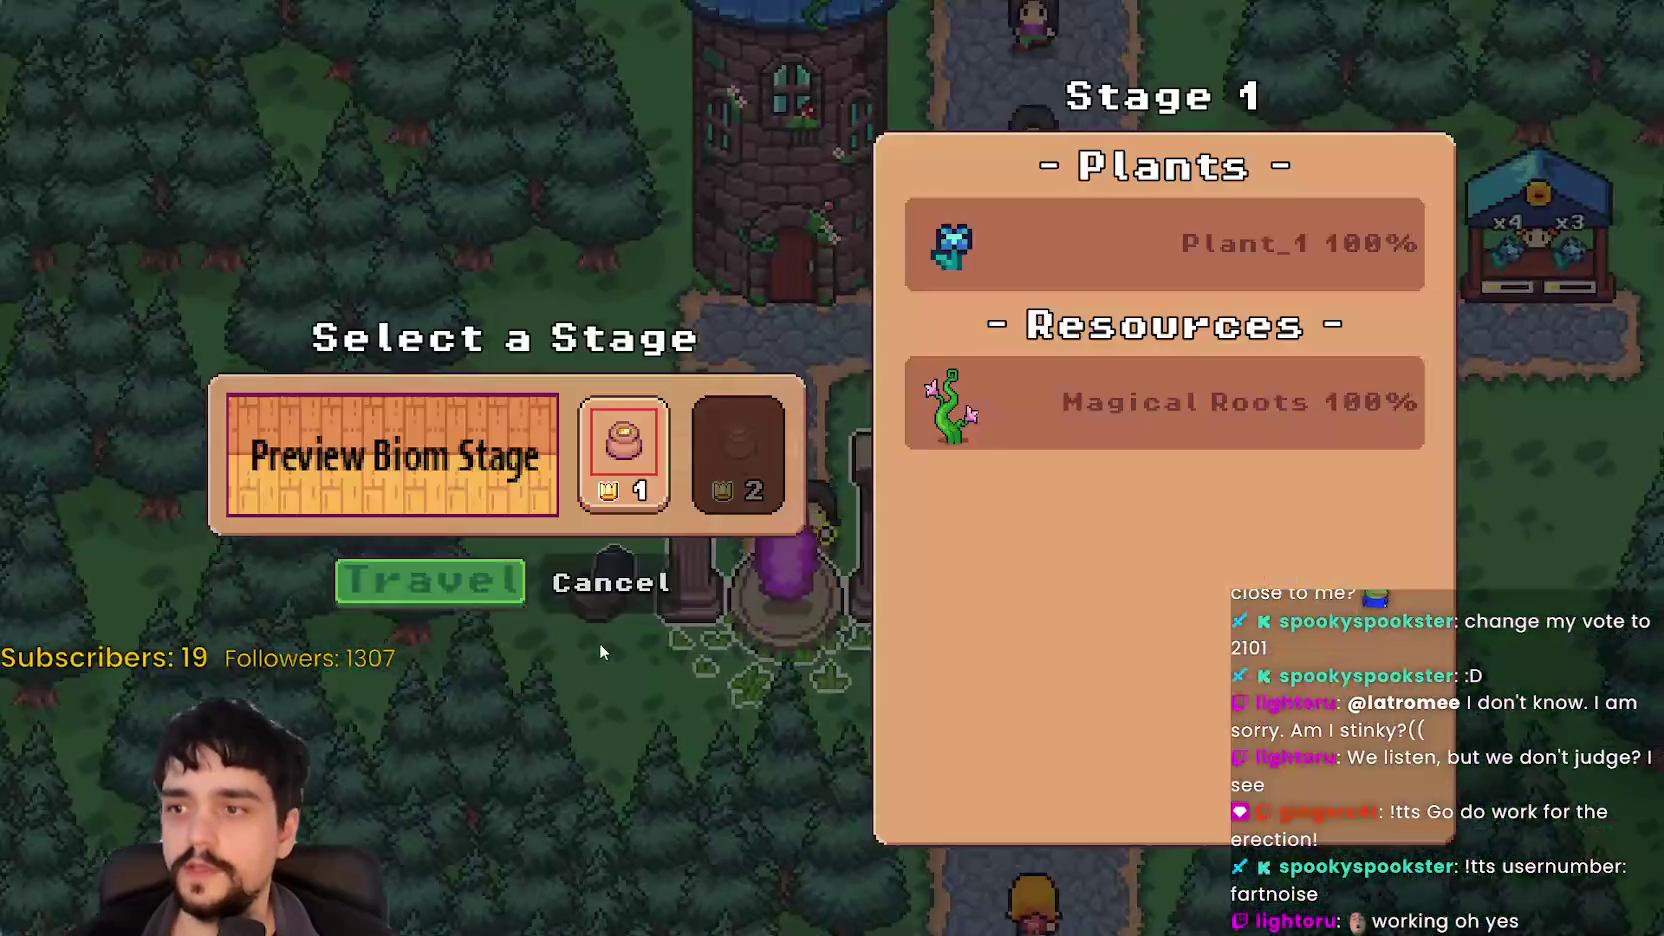
pyautogui.click(374, 586)
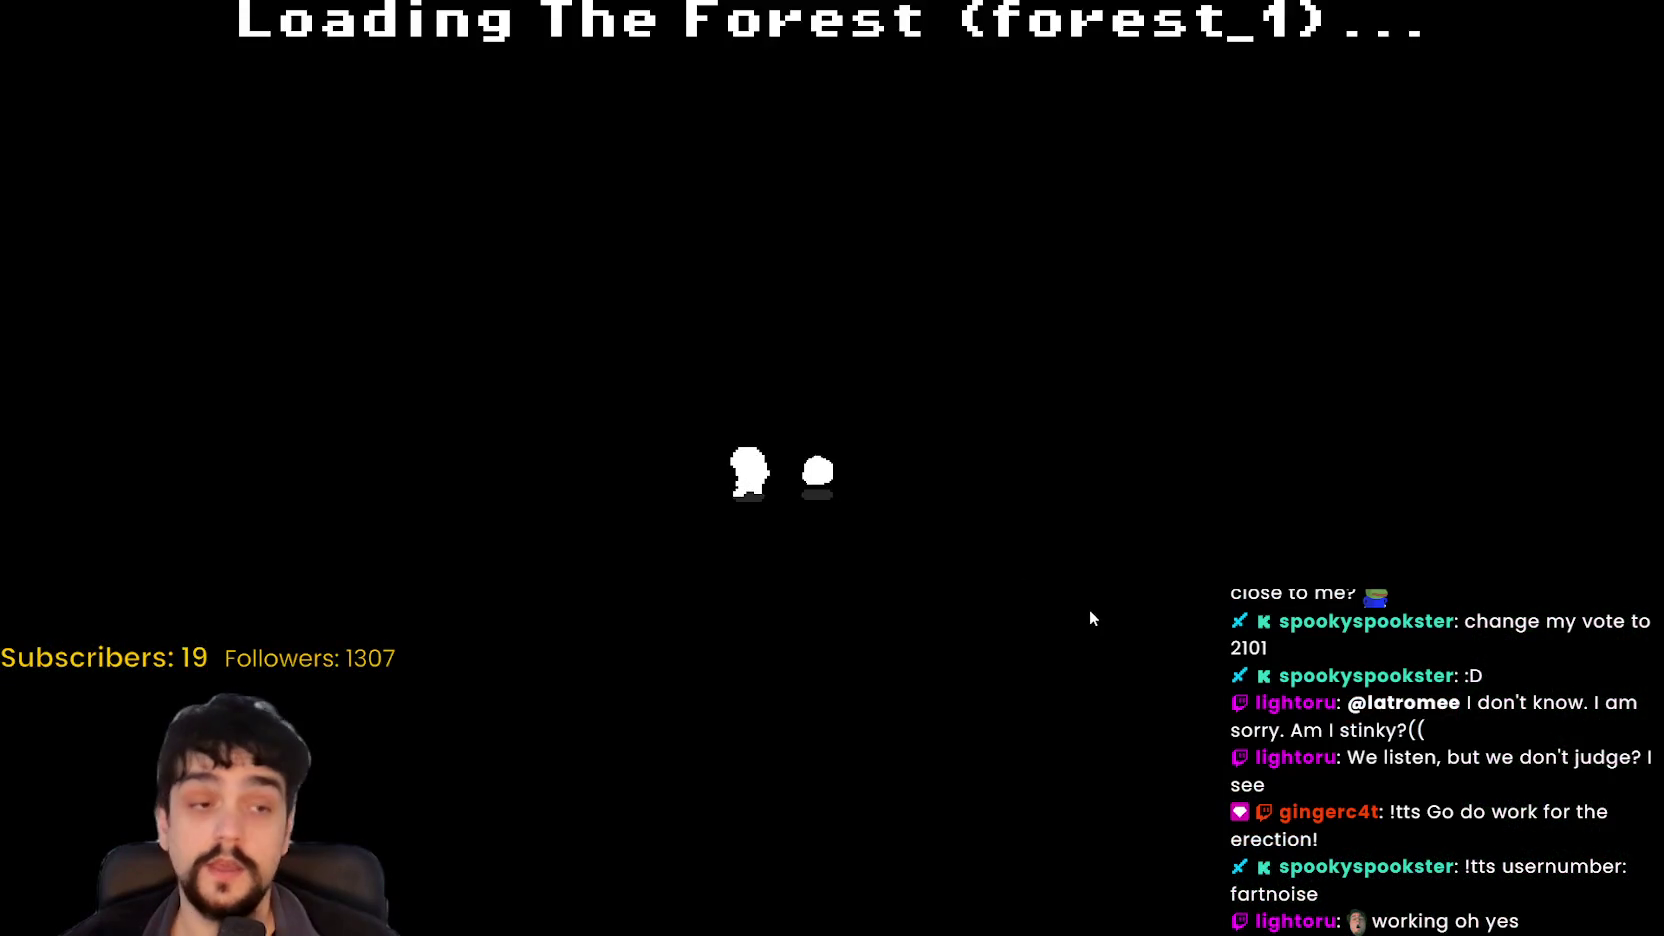
# Step: Chop the vines near the portal tree with the axe, then pick the blue flowers to the right
pyautogui.press('d')
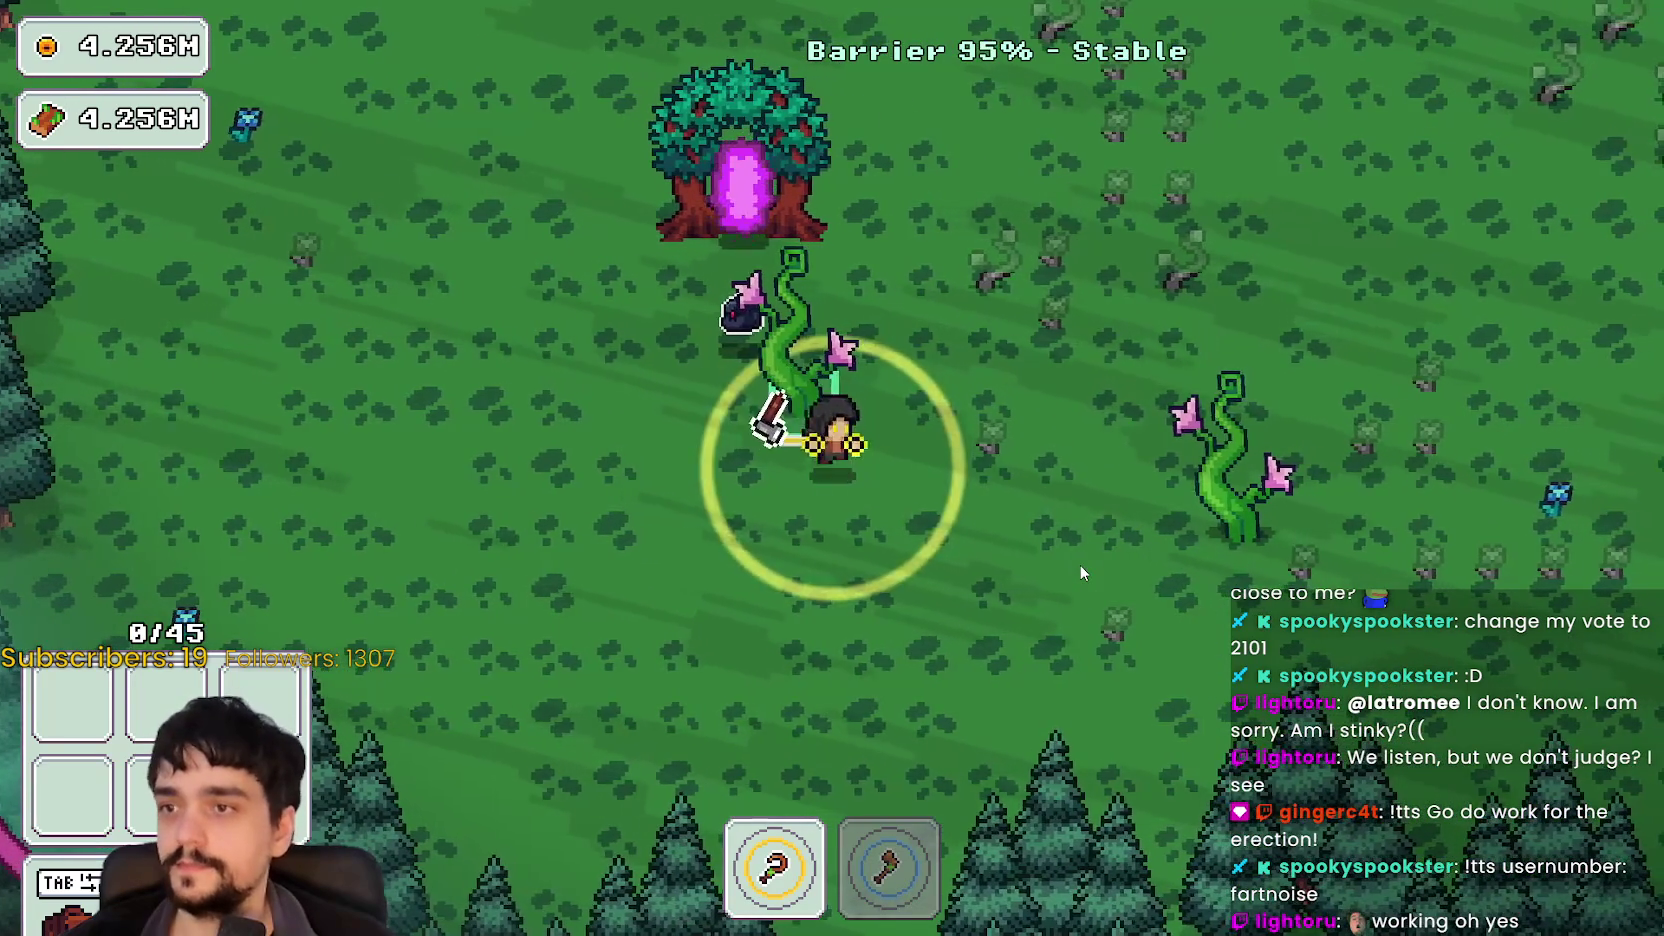
pyautogui.press('2')
pyautogui.press('a')
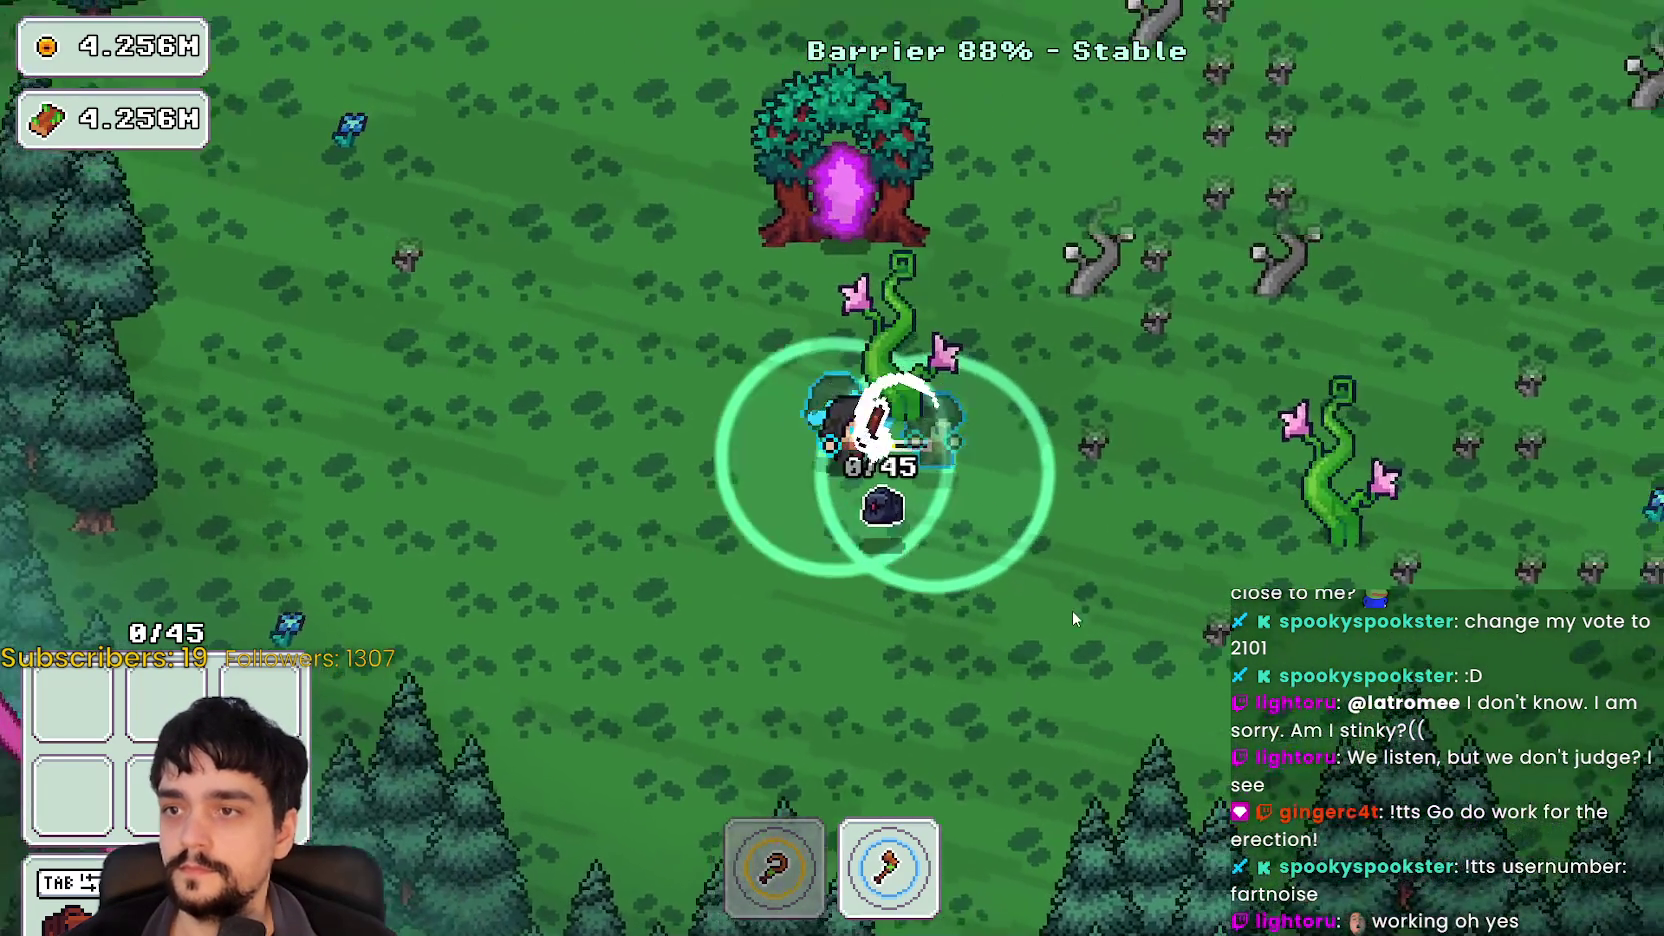
pyautogui.press('d')
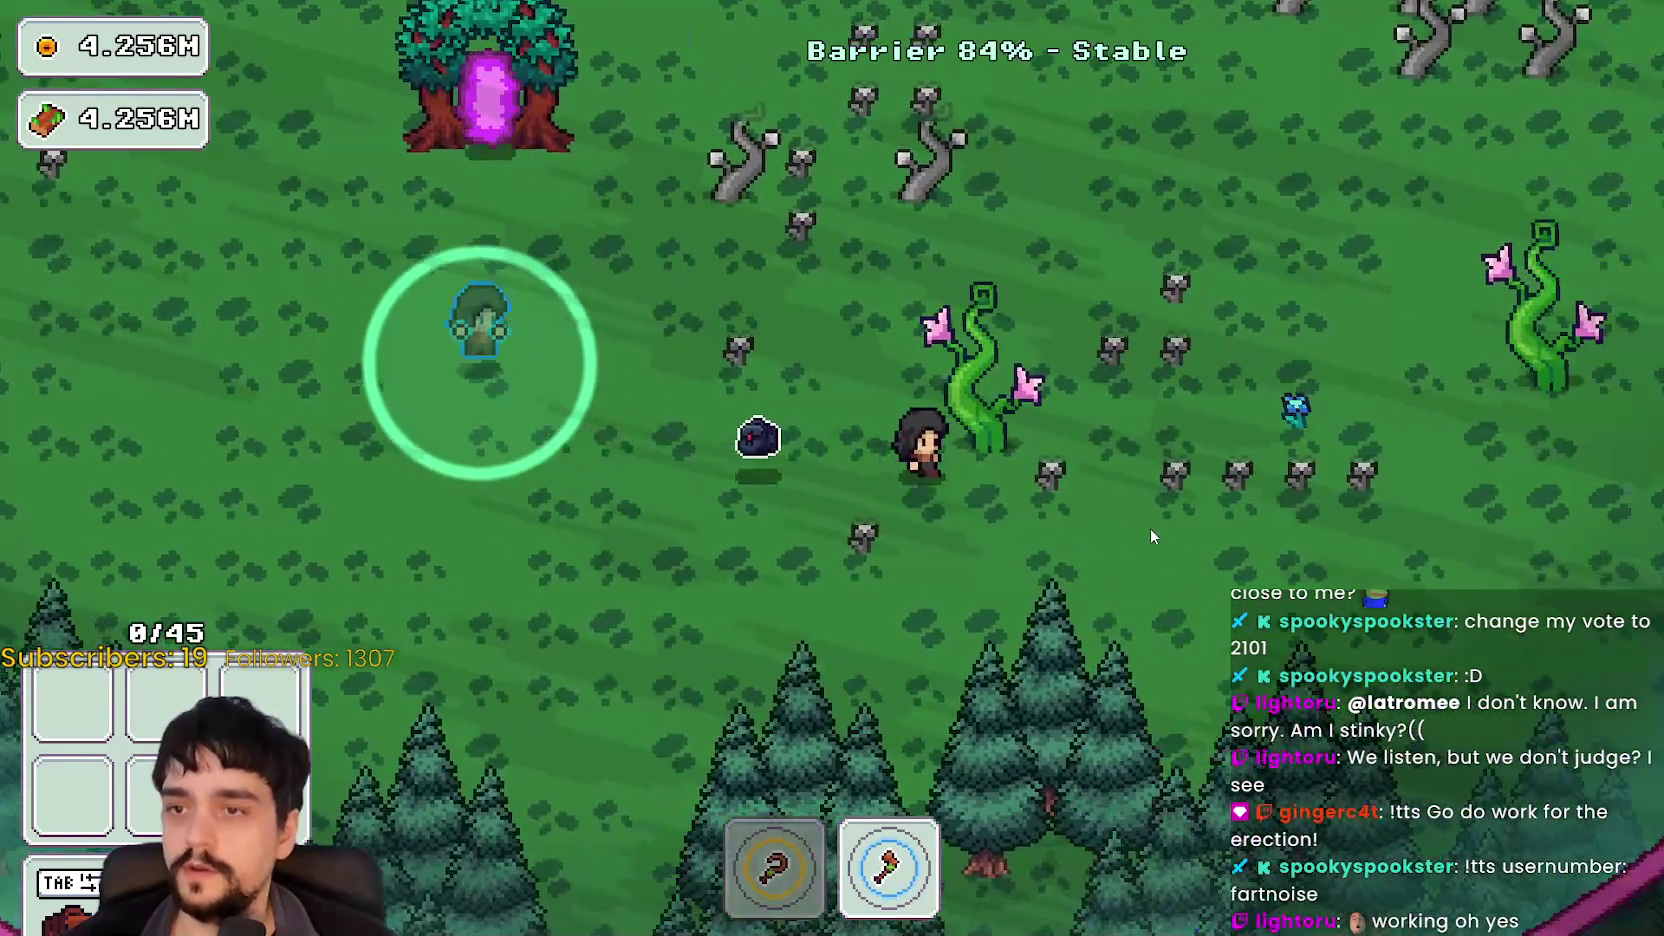
pyautogui.press('w')
pyautogui.press('s')
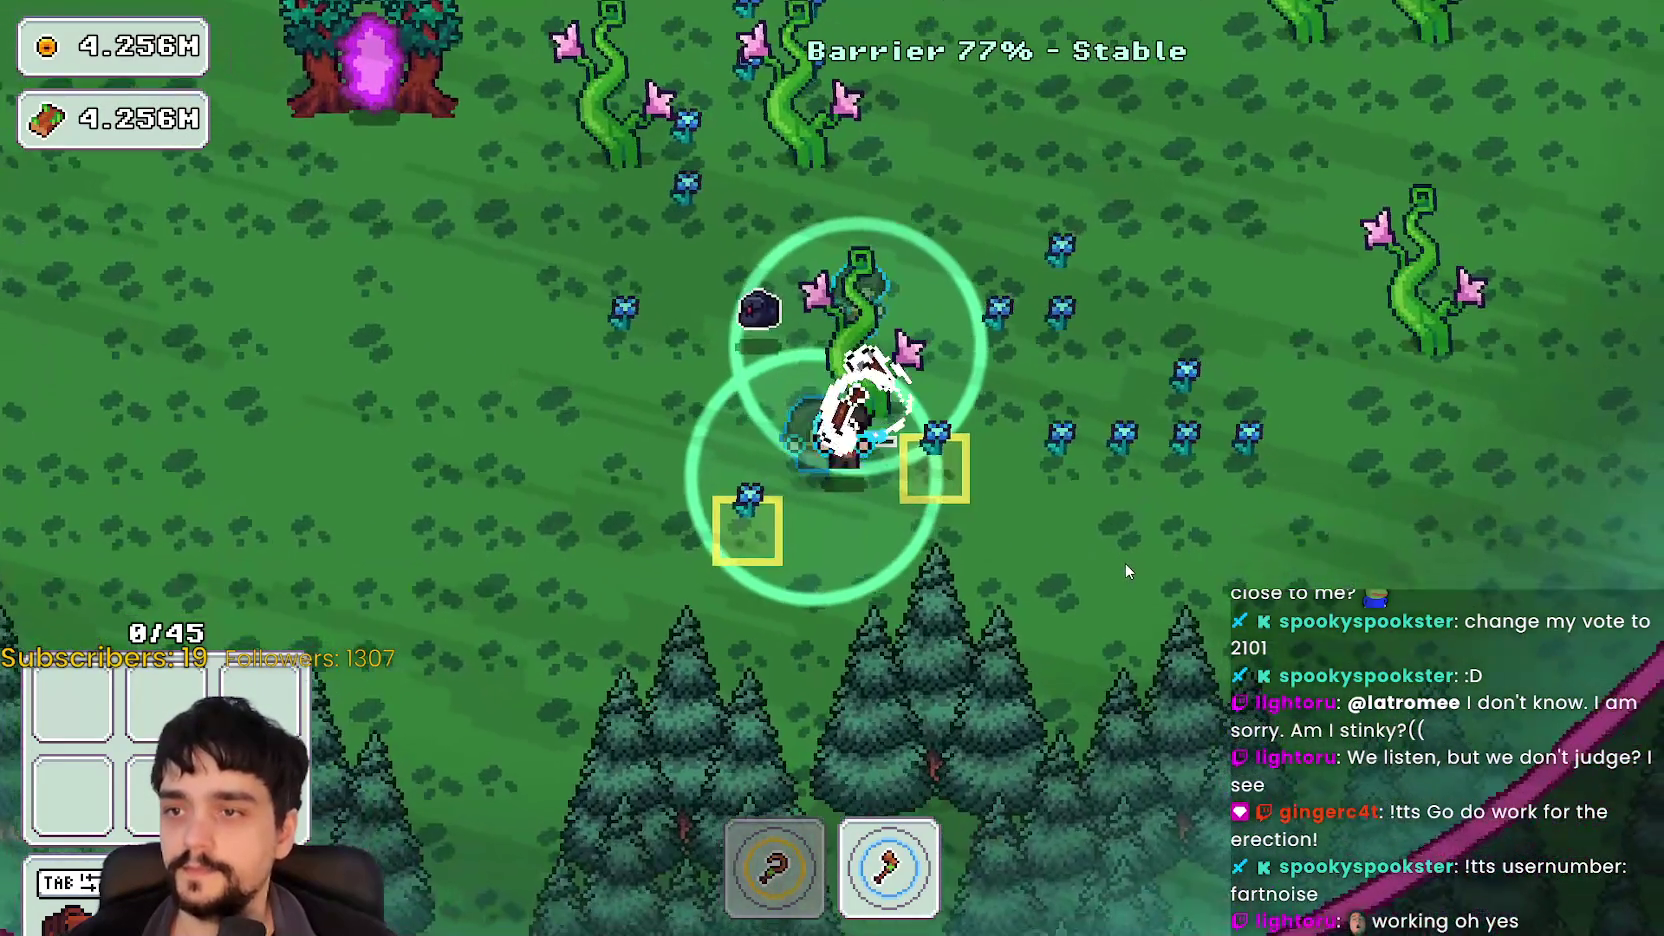
pyautogui.press('d')
pyautogui.press('1')
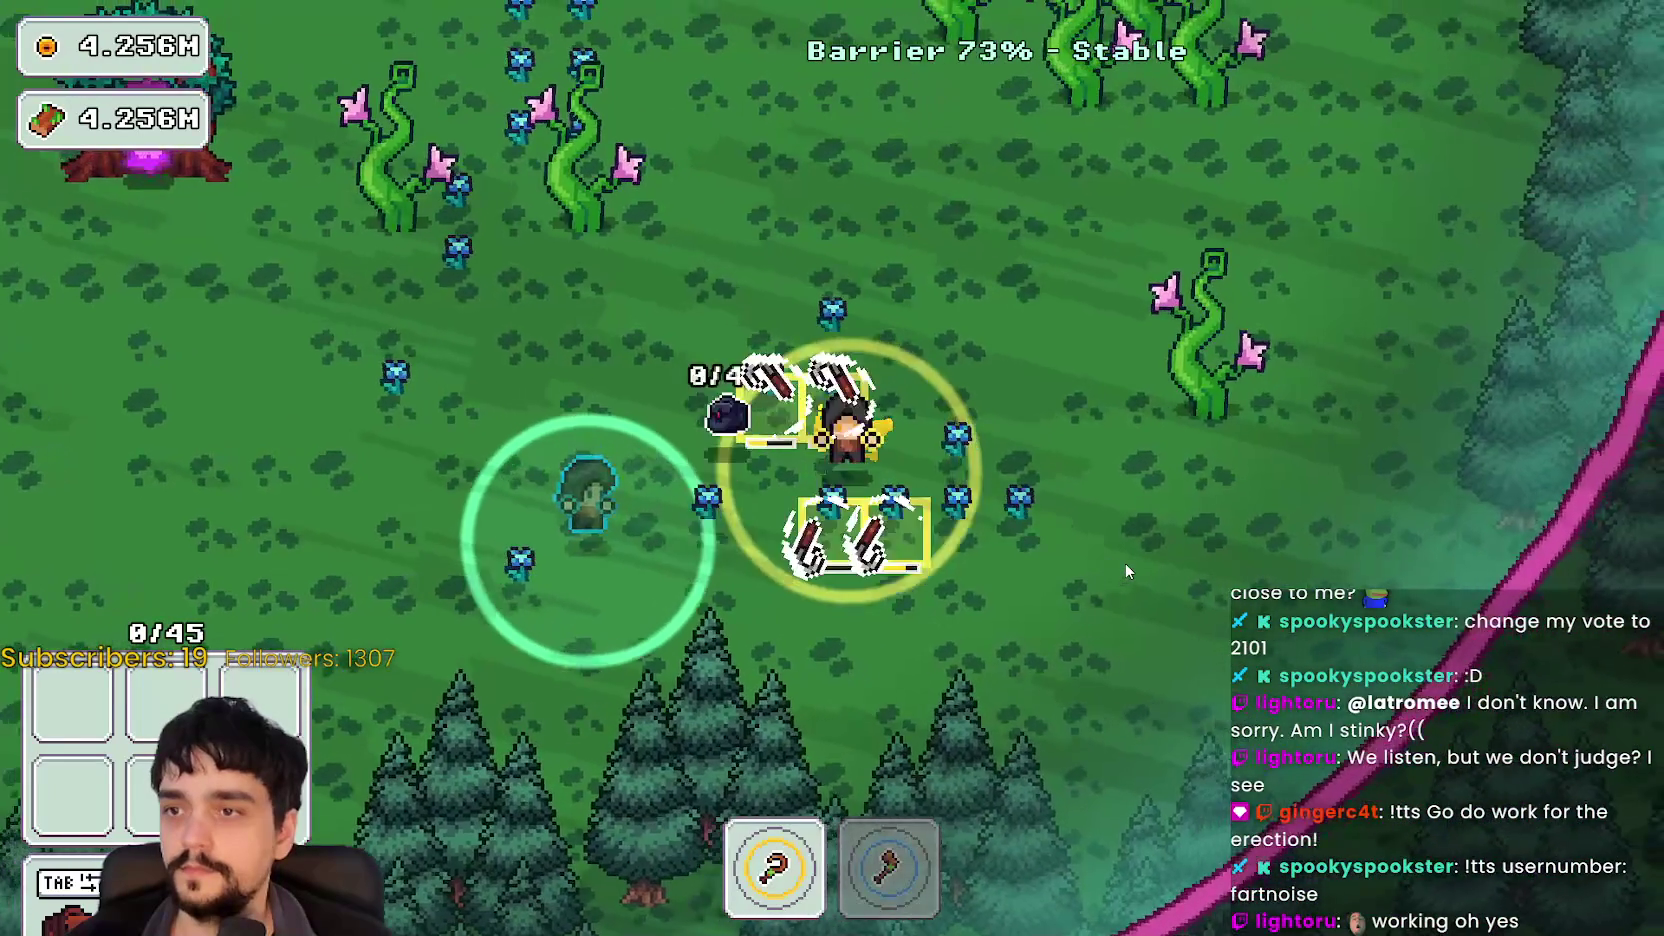
pyautogui.press('d')
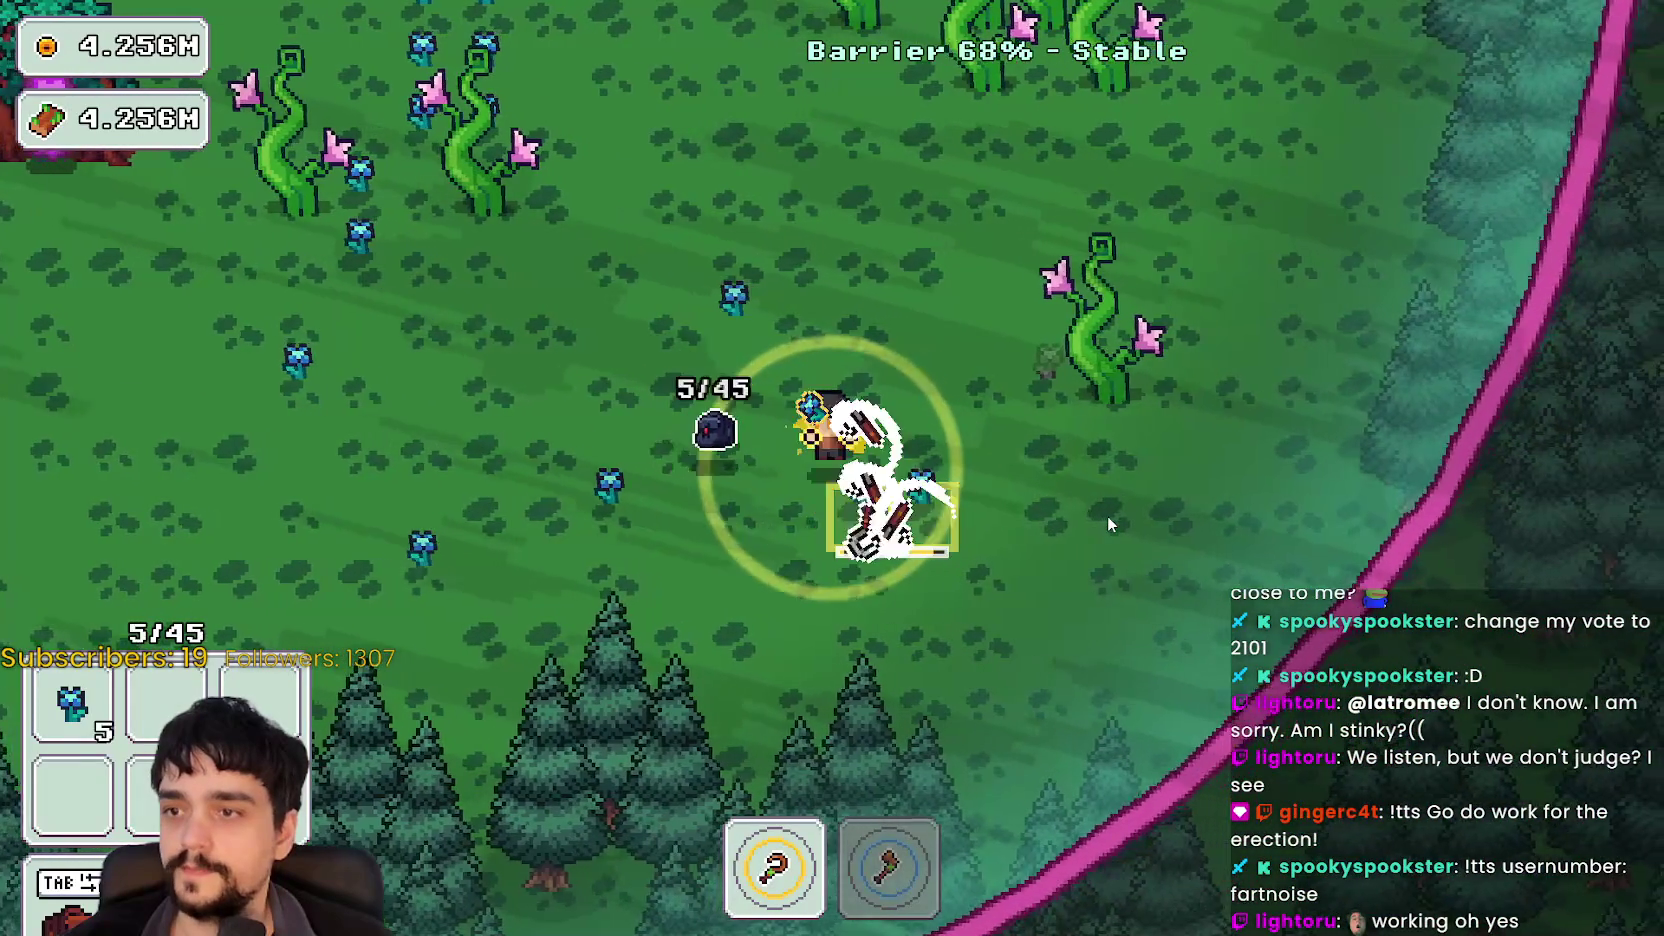
pyautogui.press('a')
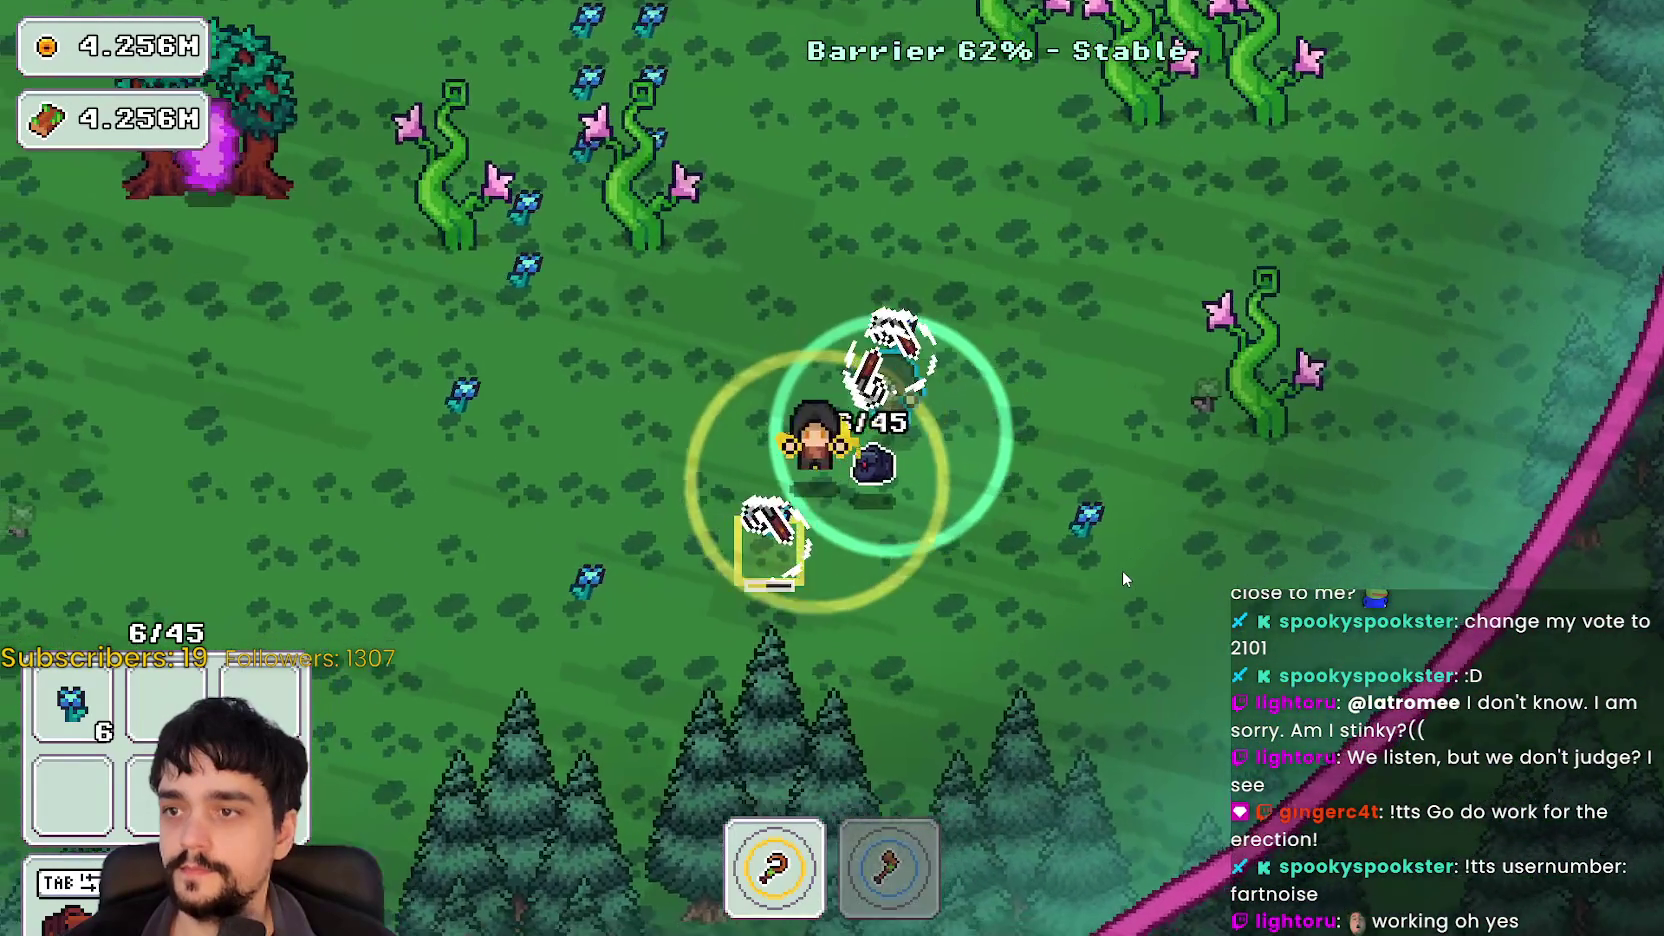
pyautogui.press('d')
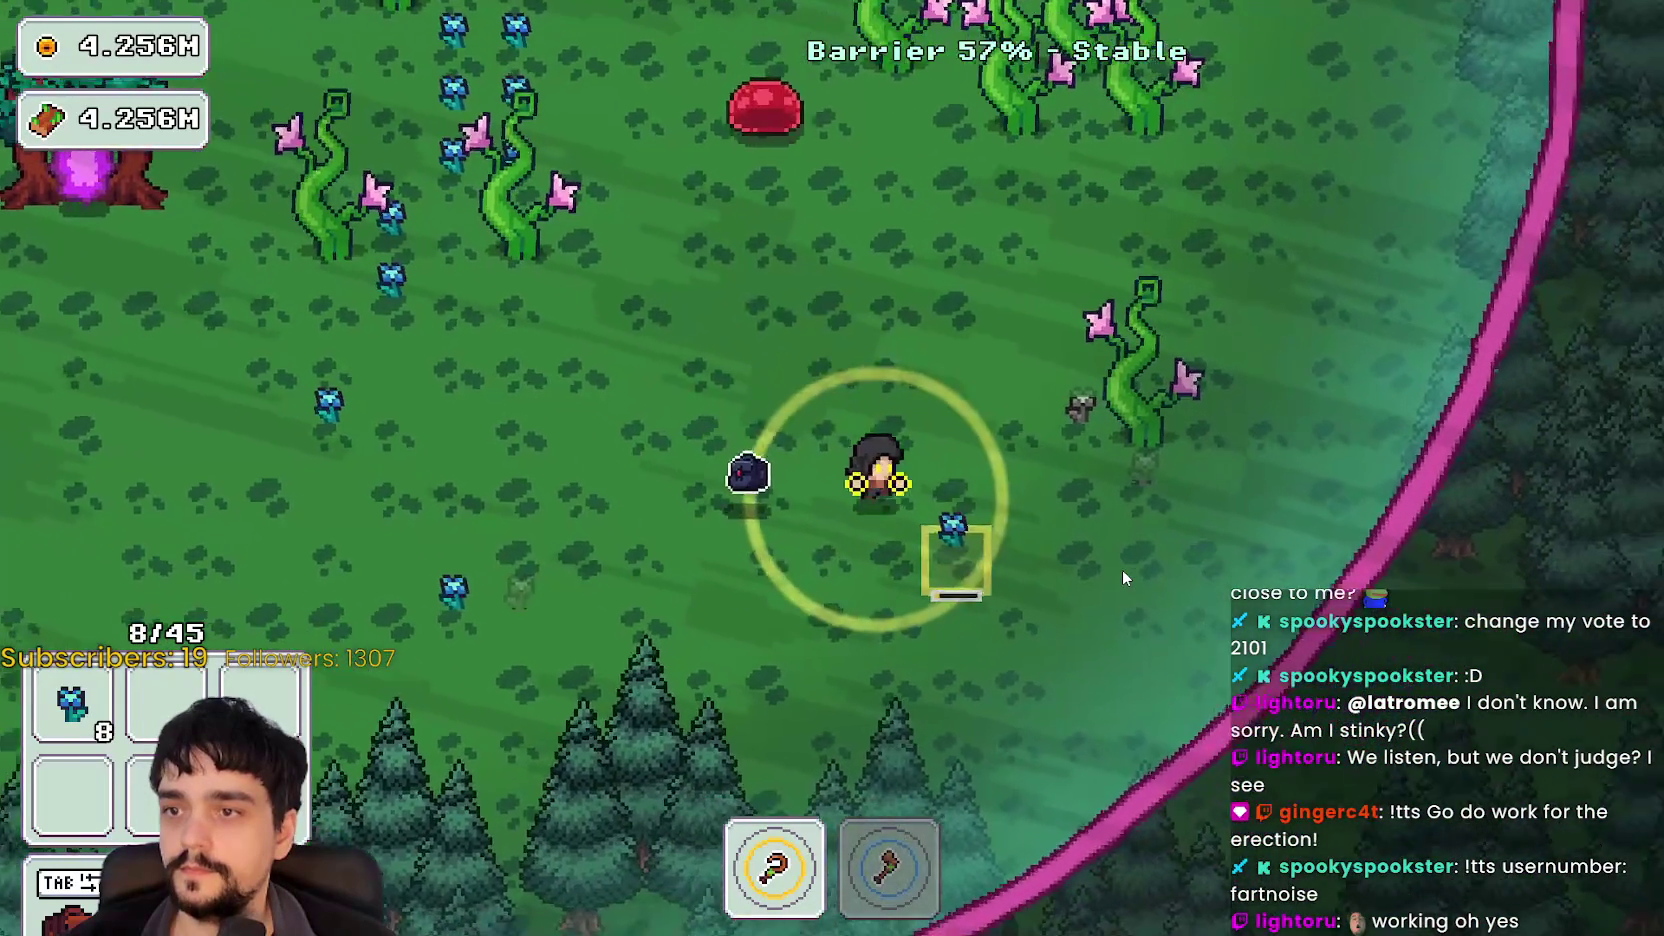
# Step: Clear the vine cluster around the portal tree with the axe, reaching 13 of 45 plants
pyautogui.press('2')
pyautogui.press('w')
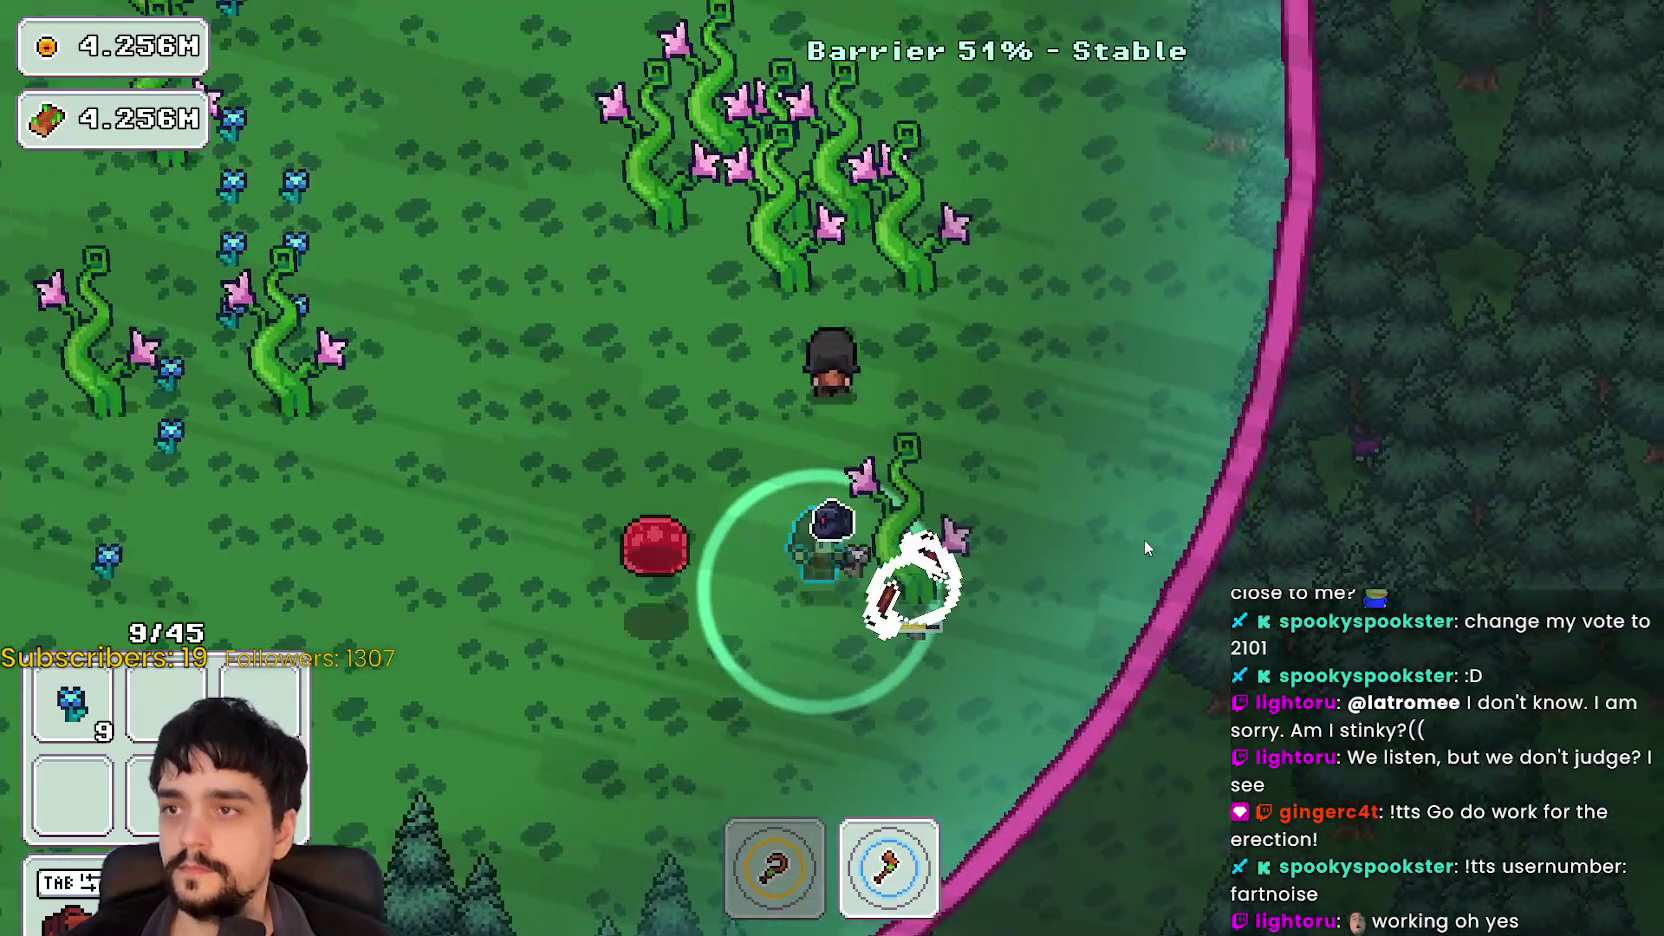
pyautogui.press('a')
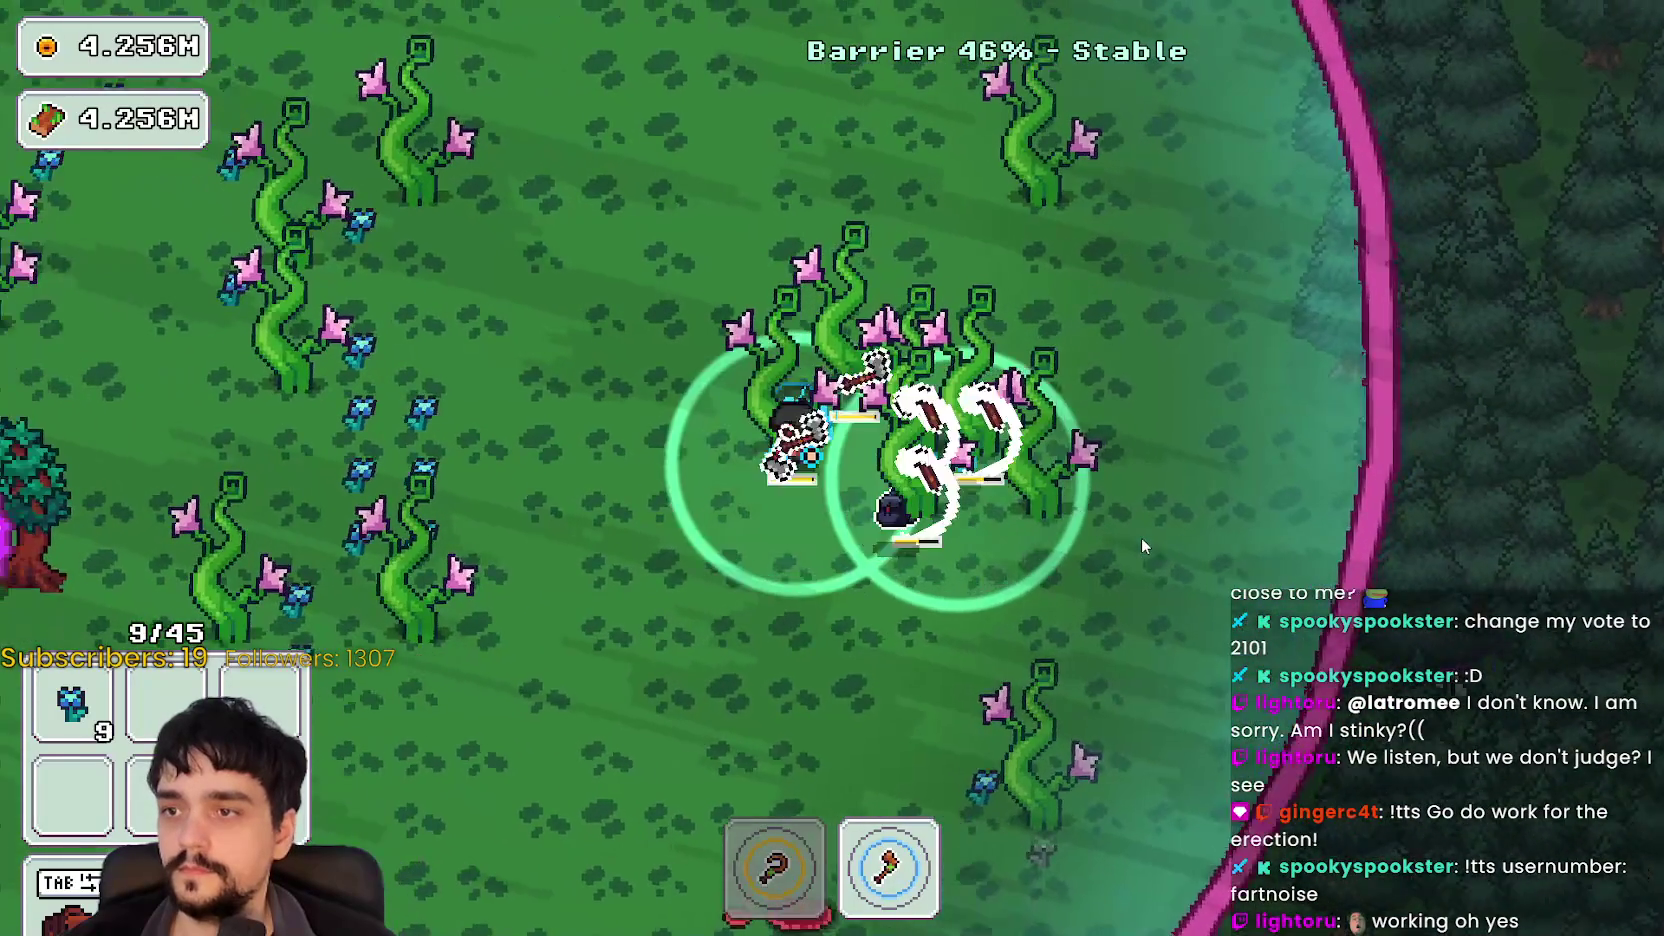
pyautogui.press('d')
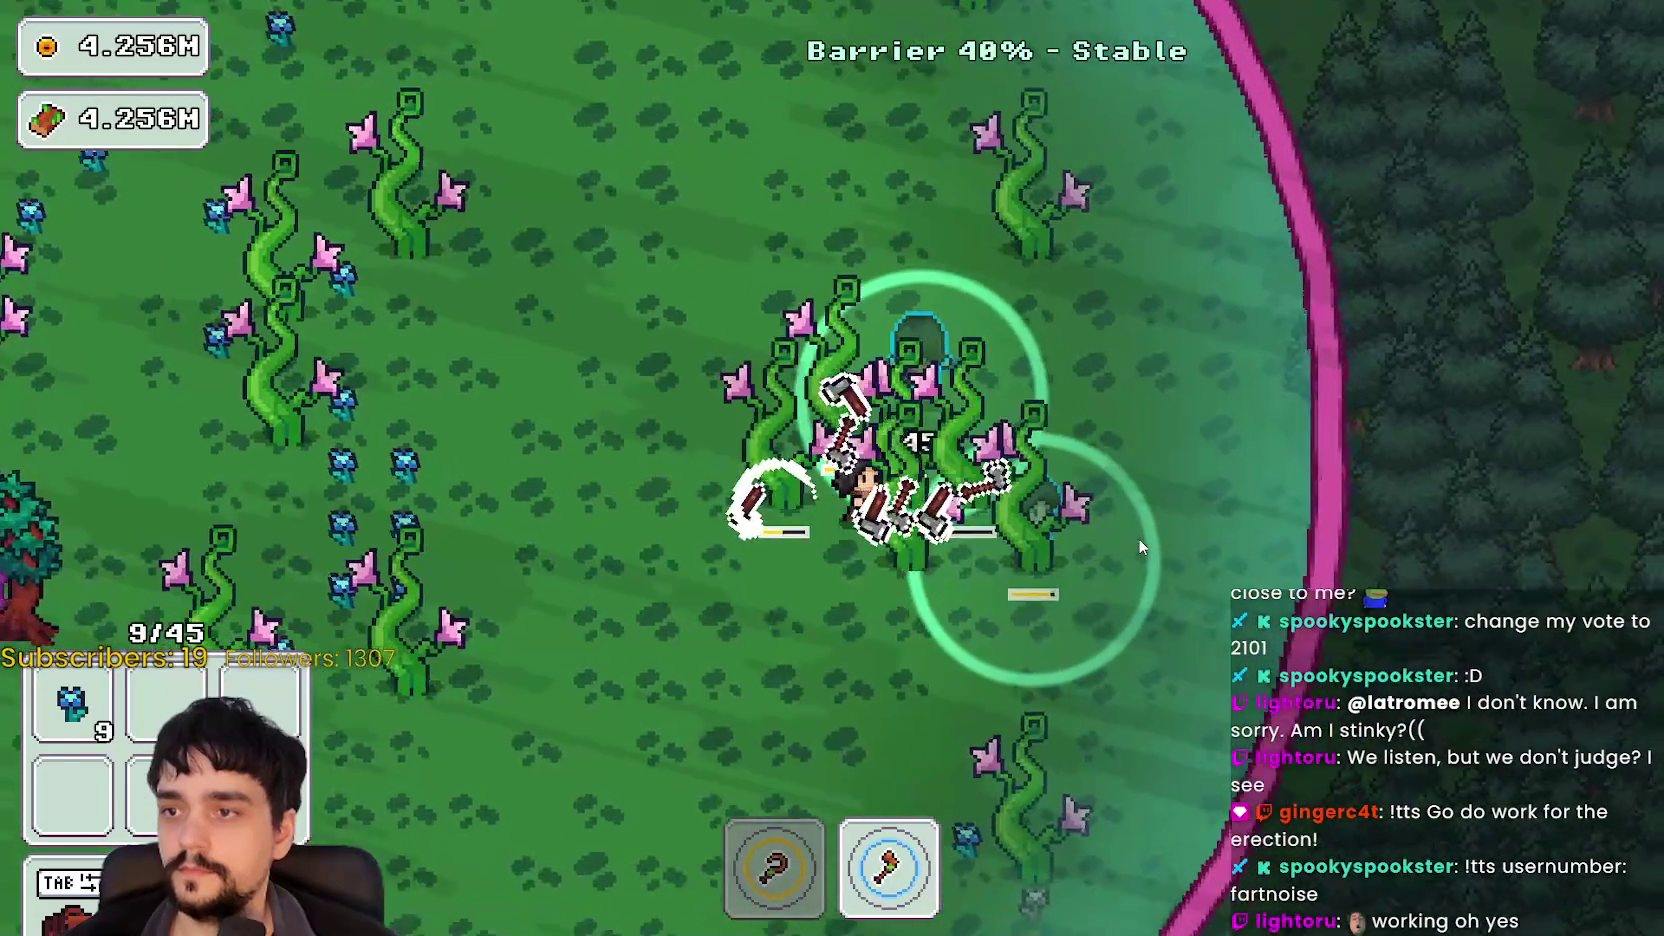
pyautogui.press('a')
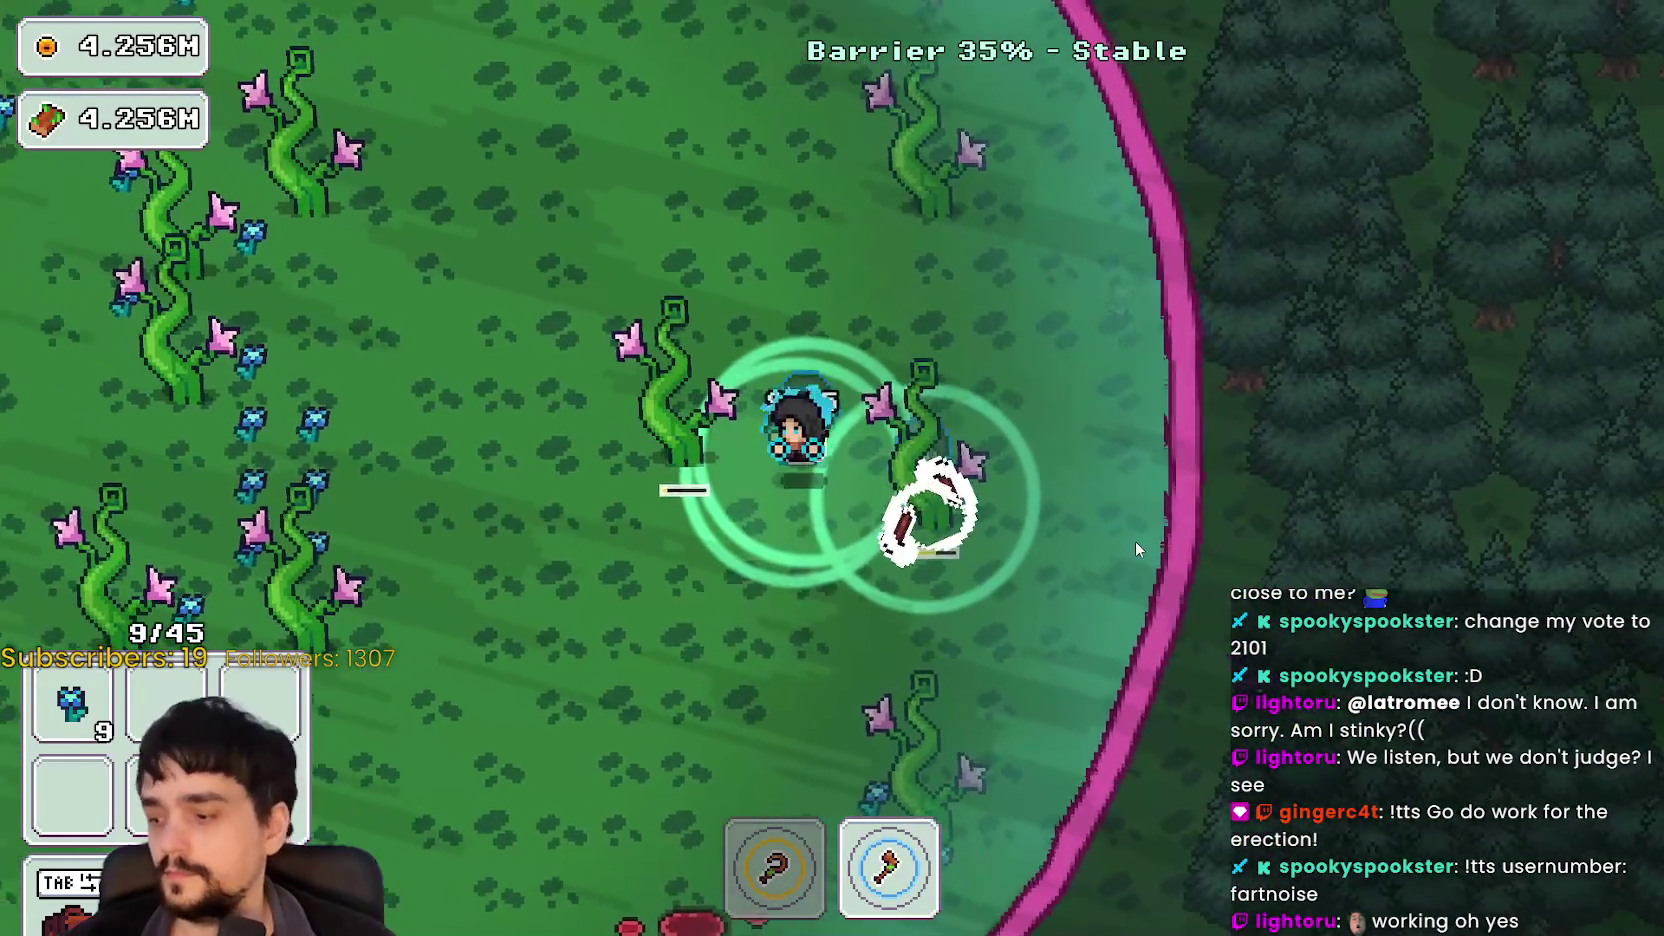
pyautogui.press('a')
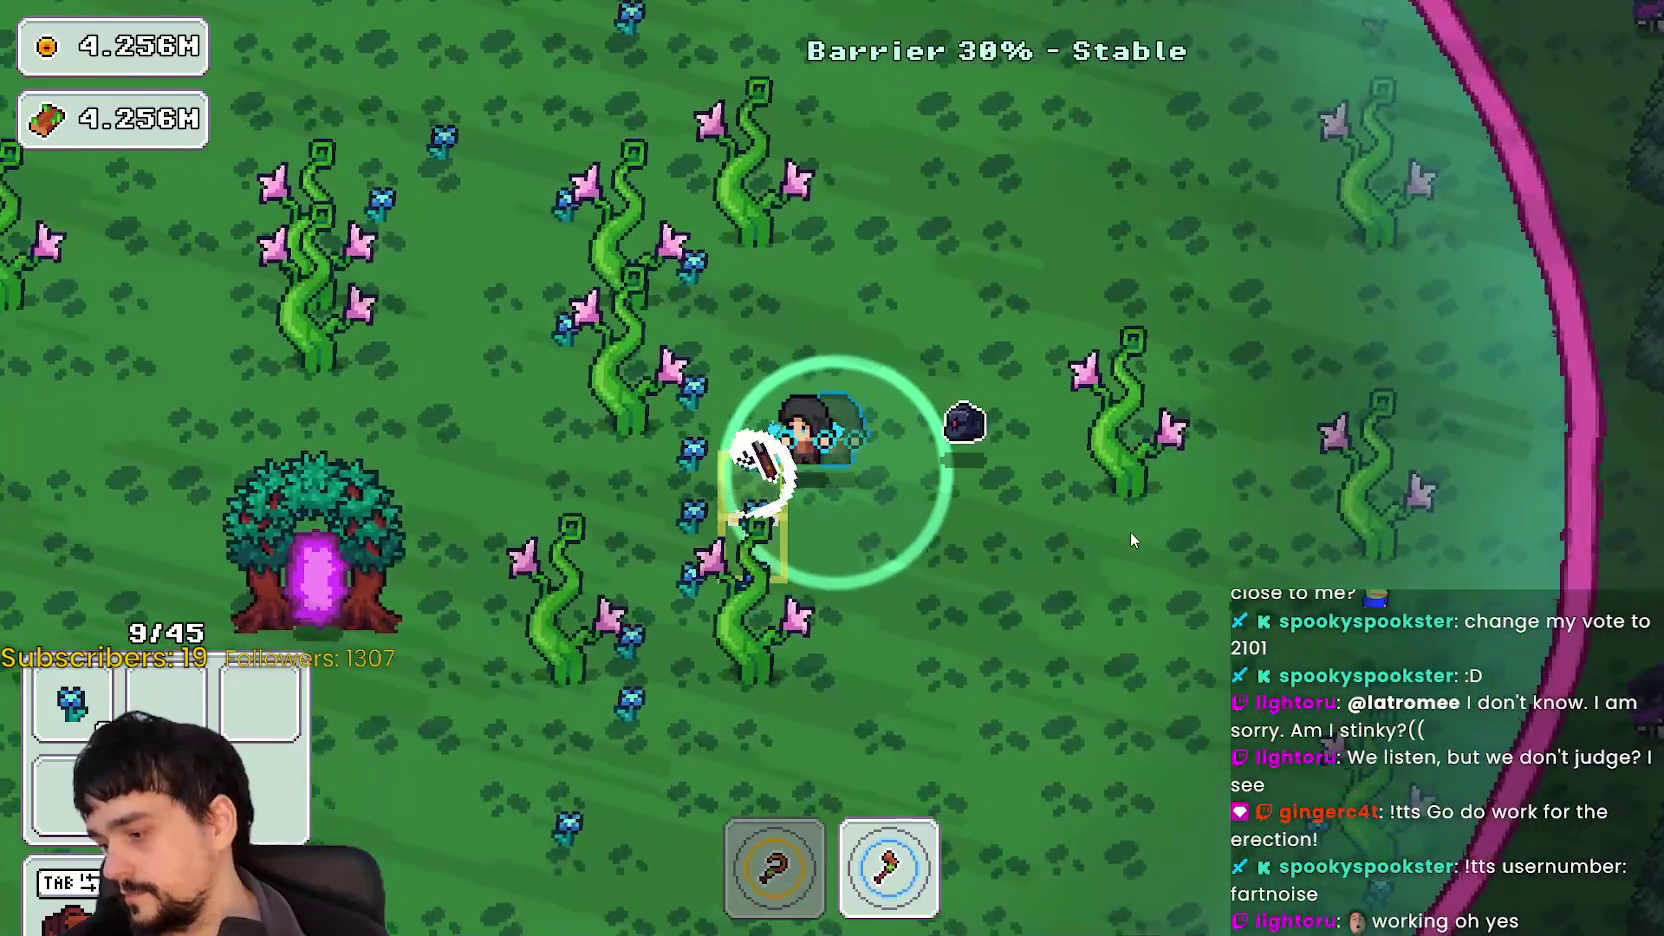
pyautogui.press('d')
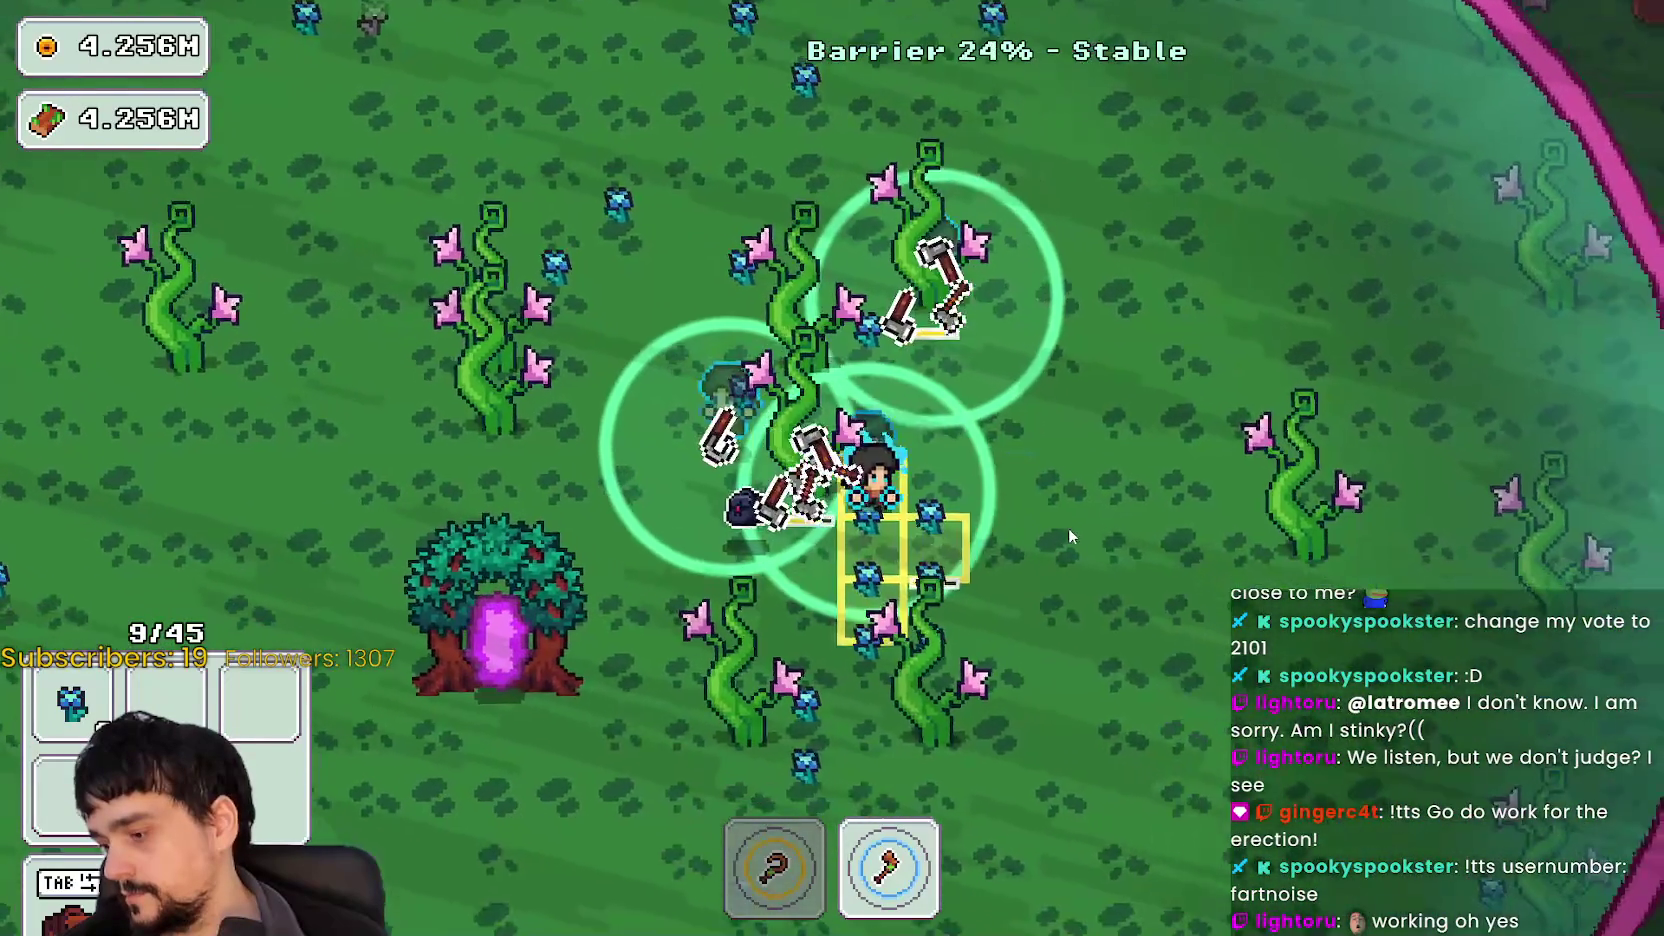
pyautogui.press('w')
pyautogui.press('a')
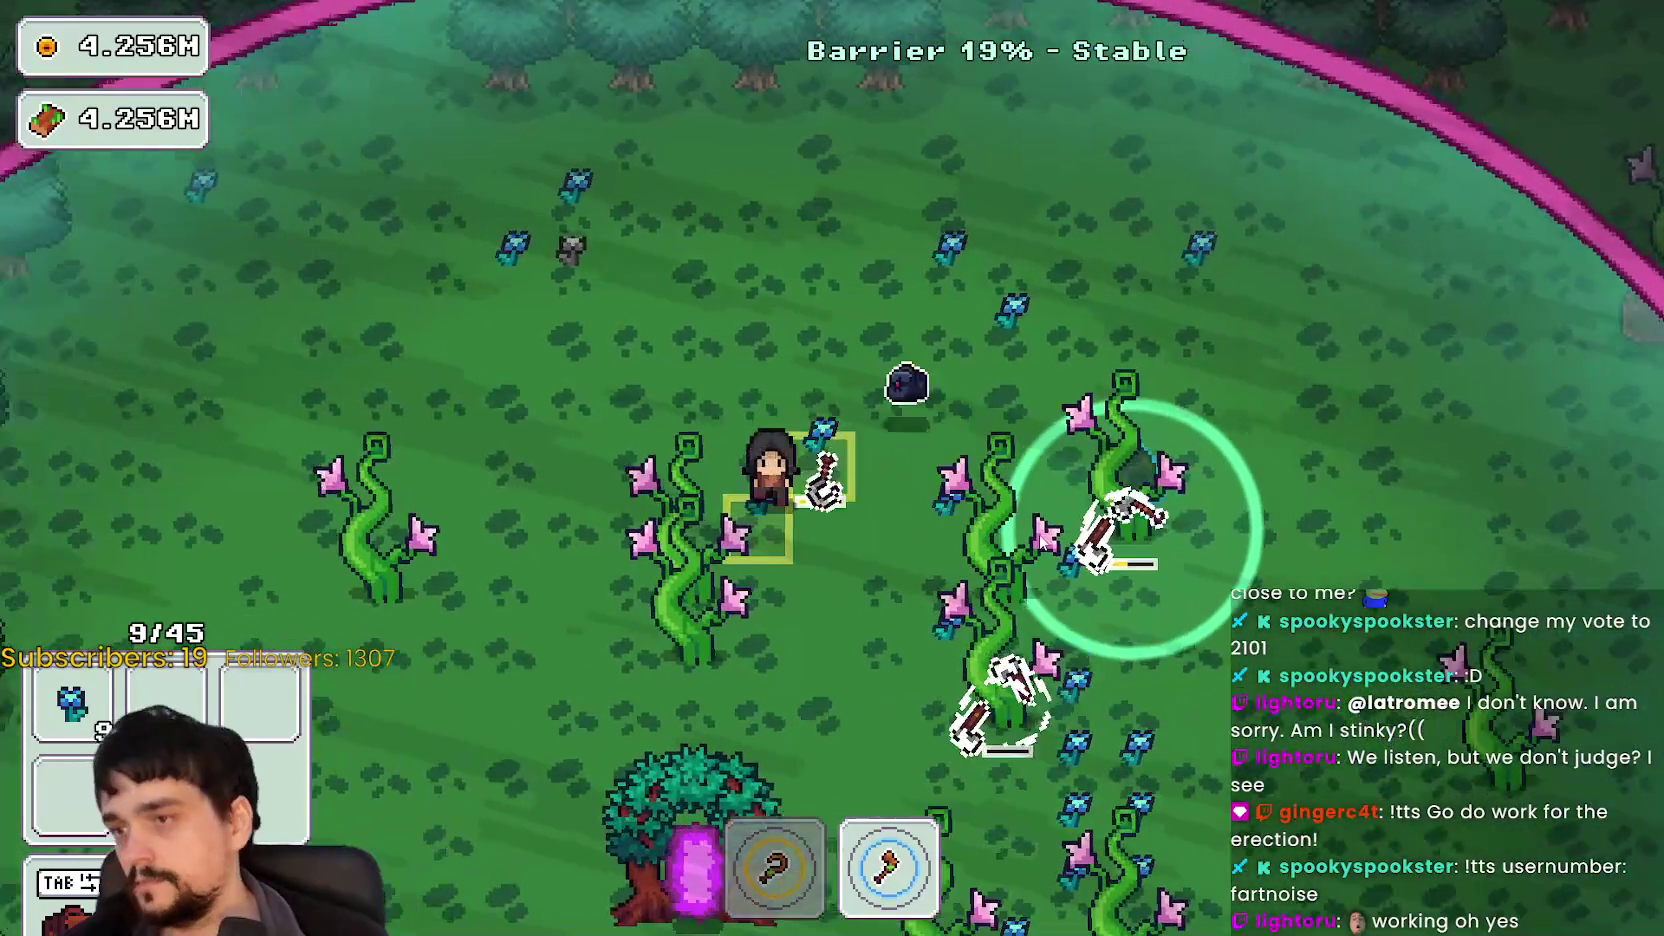
pyautogui.press('s')
pyautogui.press('s')
pyautogui.press('d')
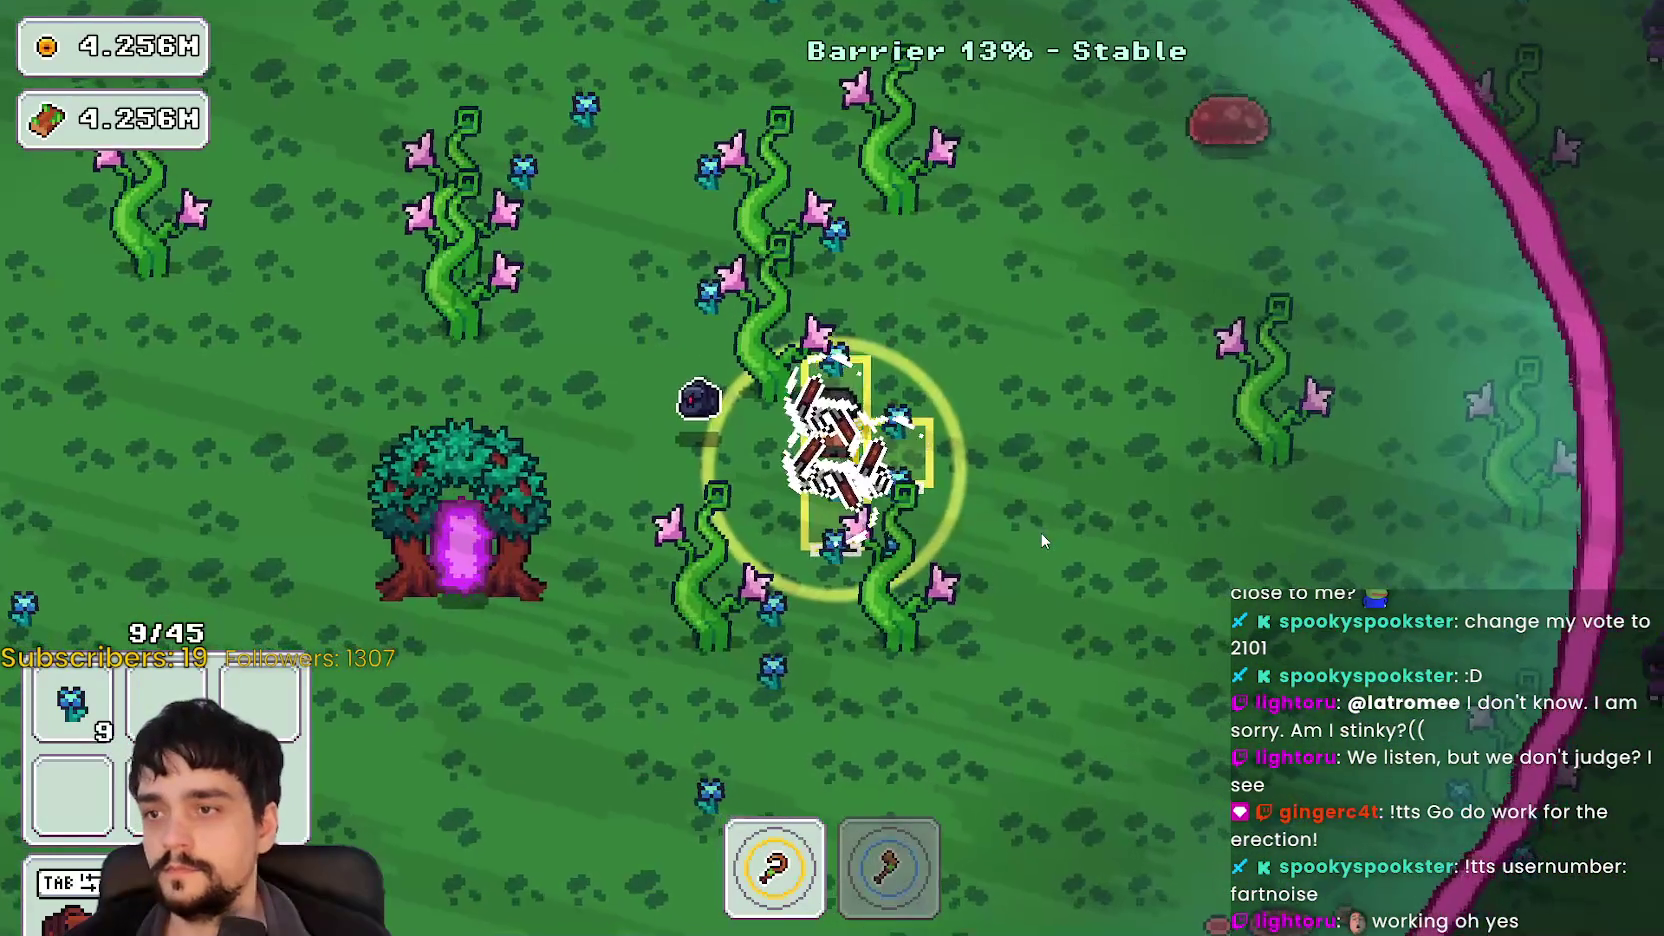
# Step: Harvest more blue flowers and vines up to 18 of 45, then head back toward the portal tree
pyautogui.press('s')
pyautogui.press('w')
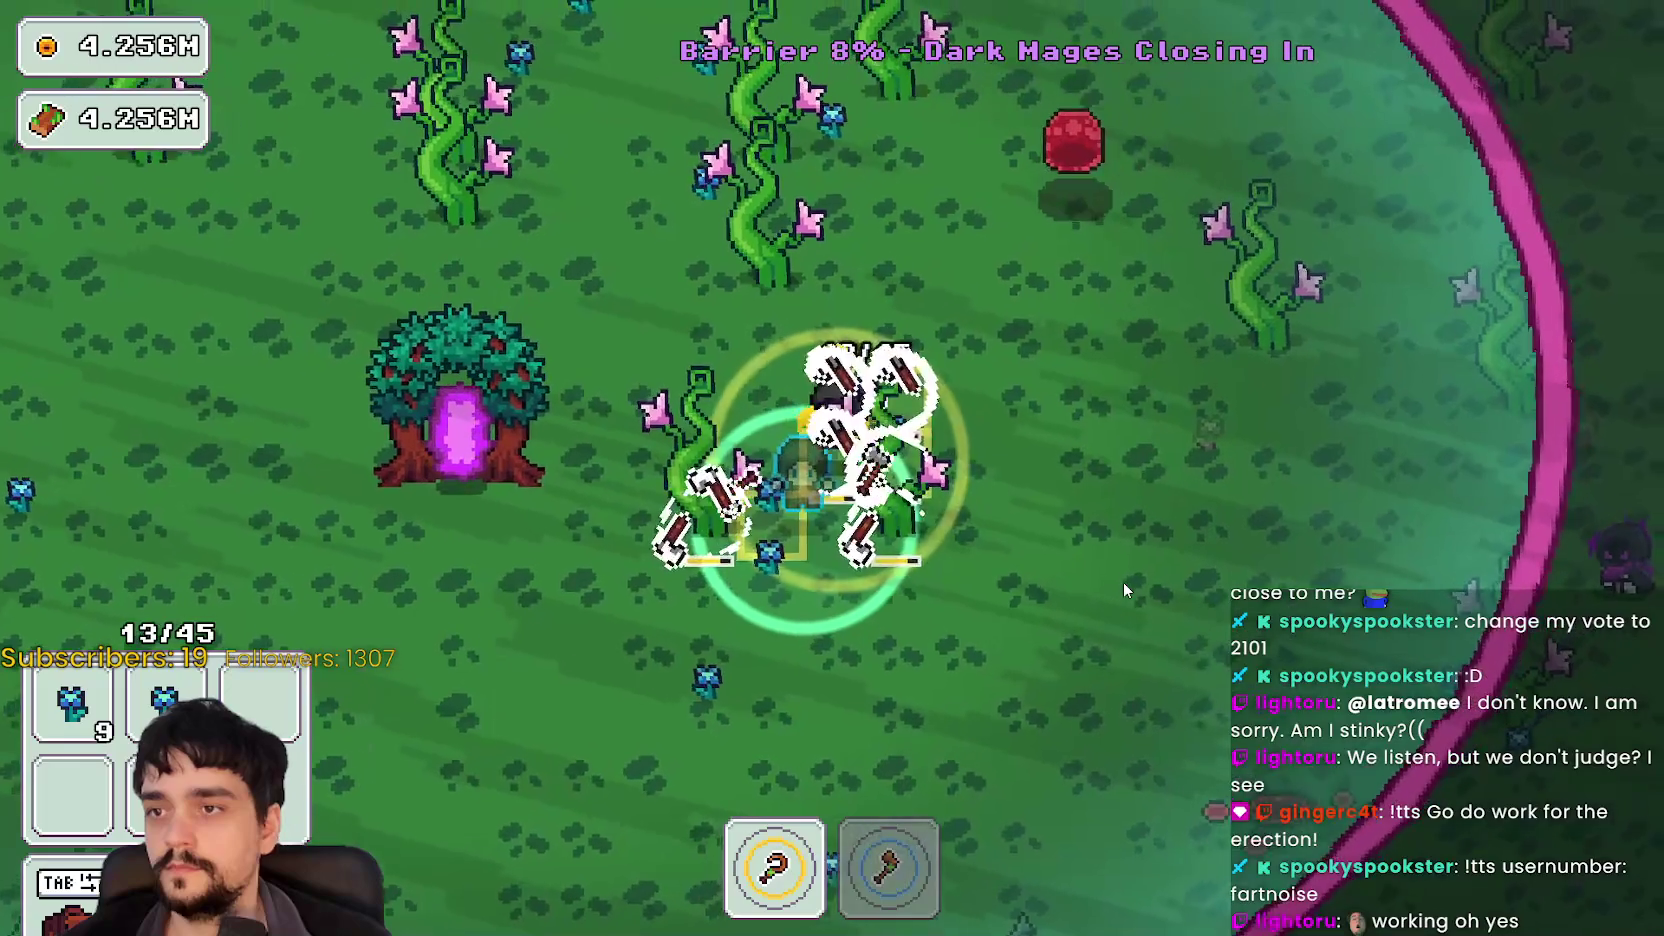
pyautogui.press('s')
pyautogui.press('a')
pyautogui.press('s')
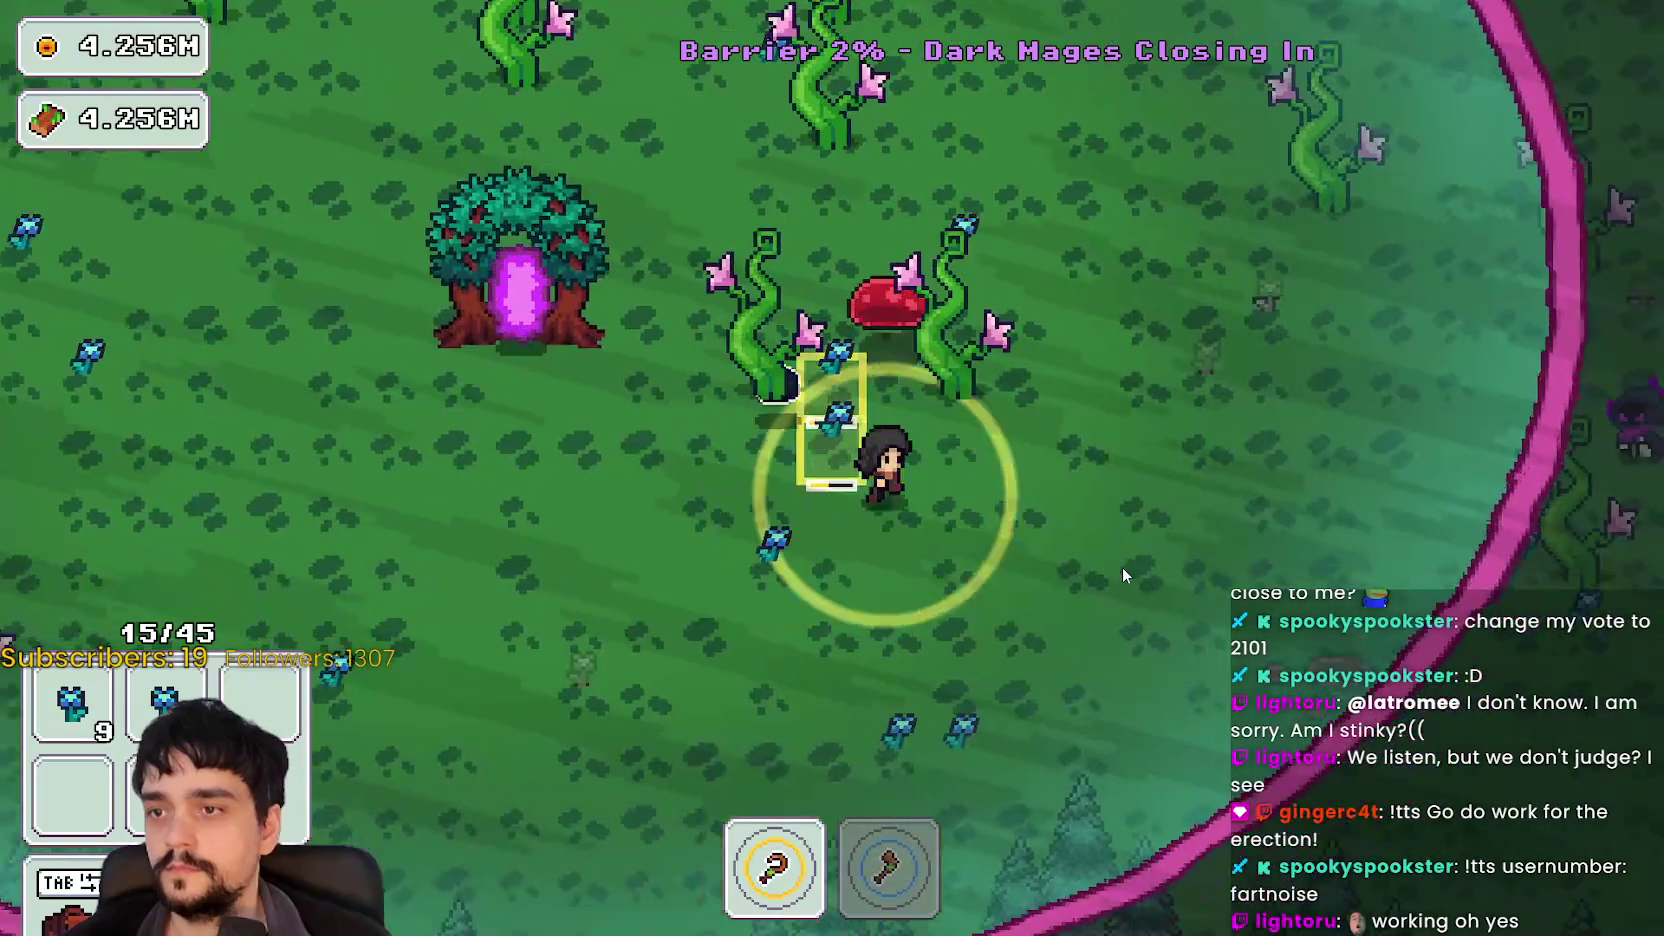
pyautogui.press('d')
pyautogui.press('w')
pyautogui.press('2')
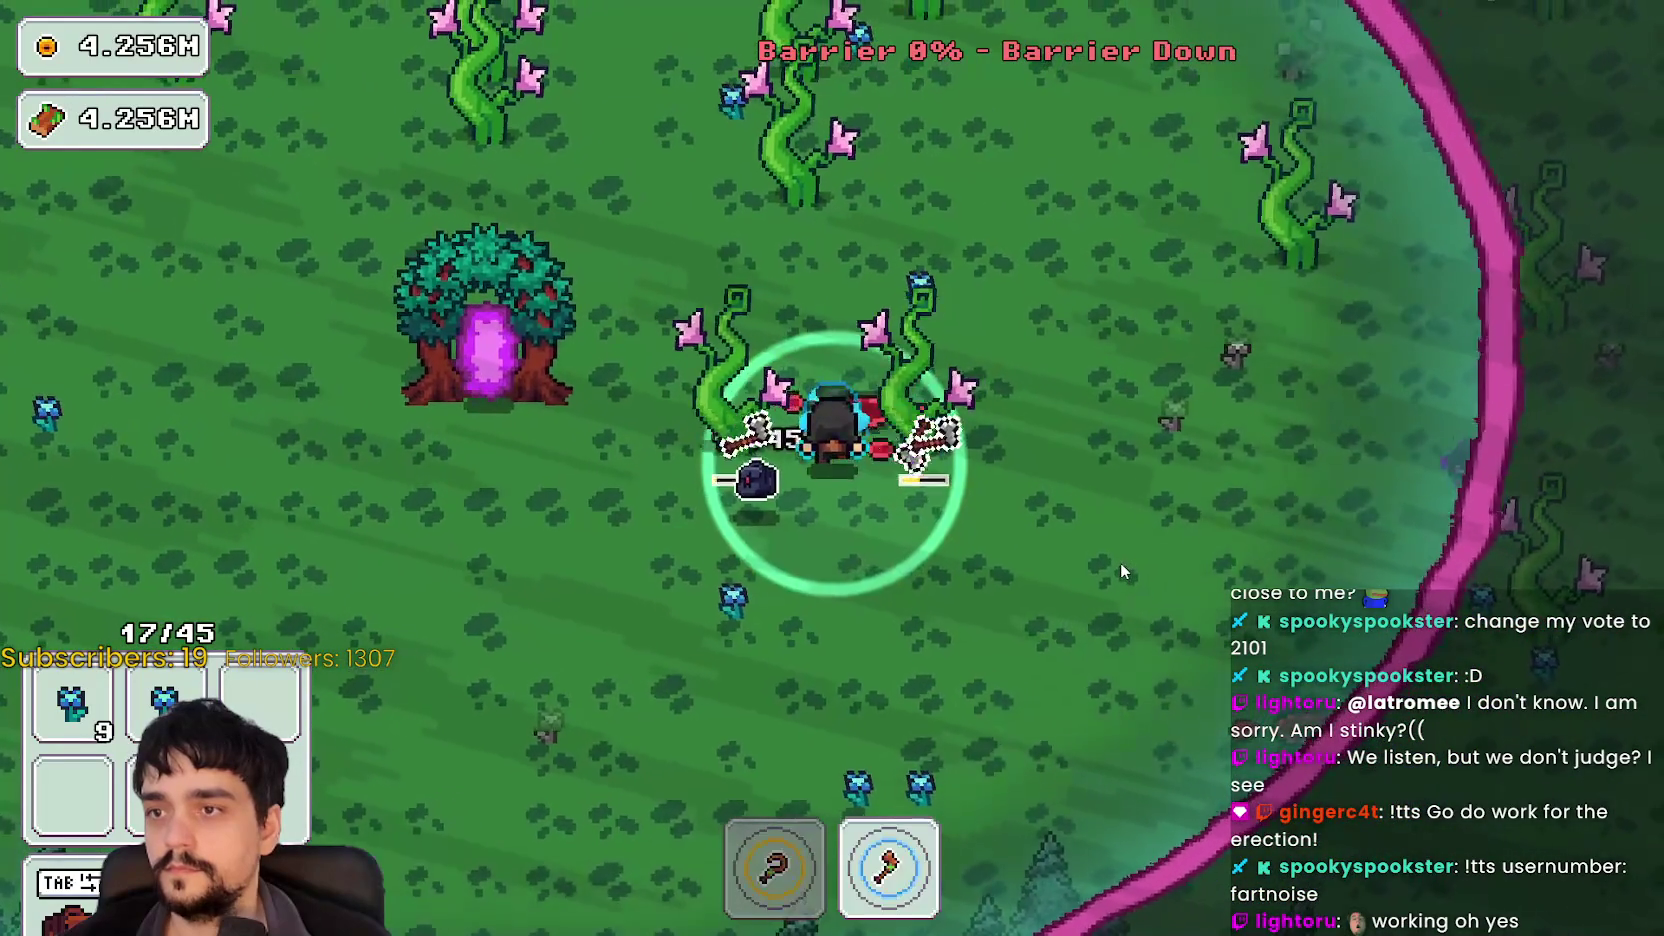
pyautogui.press('w')
pyautogui.press('1')
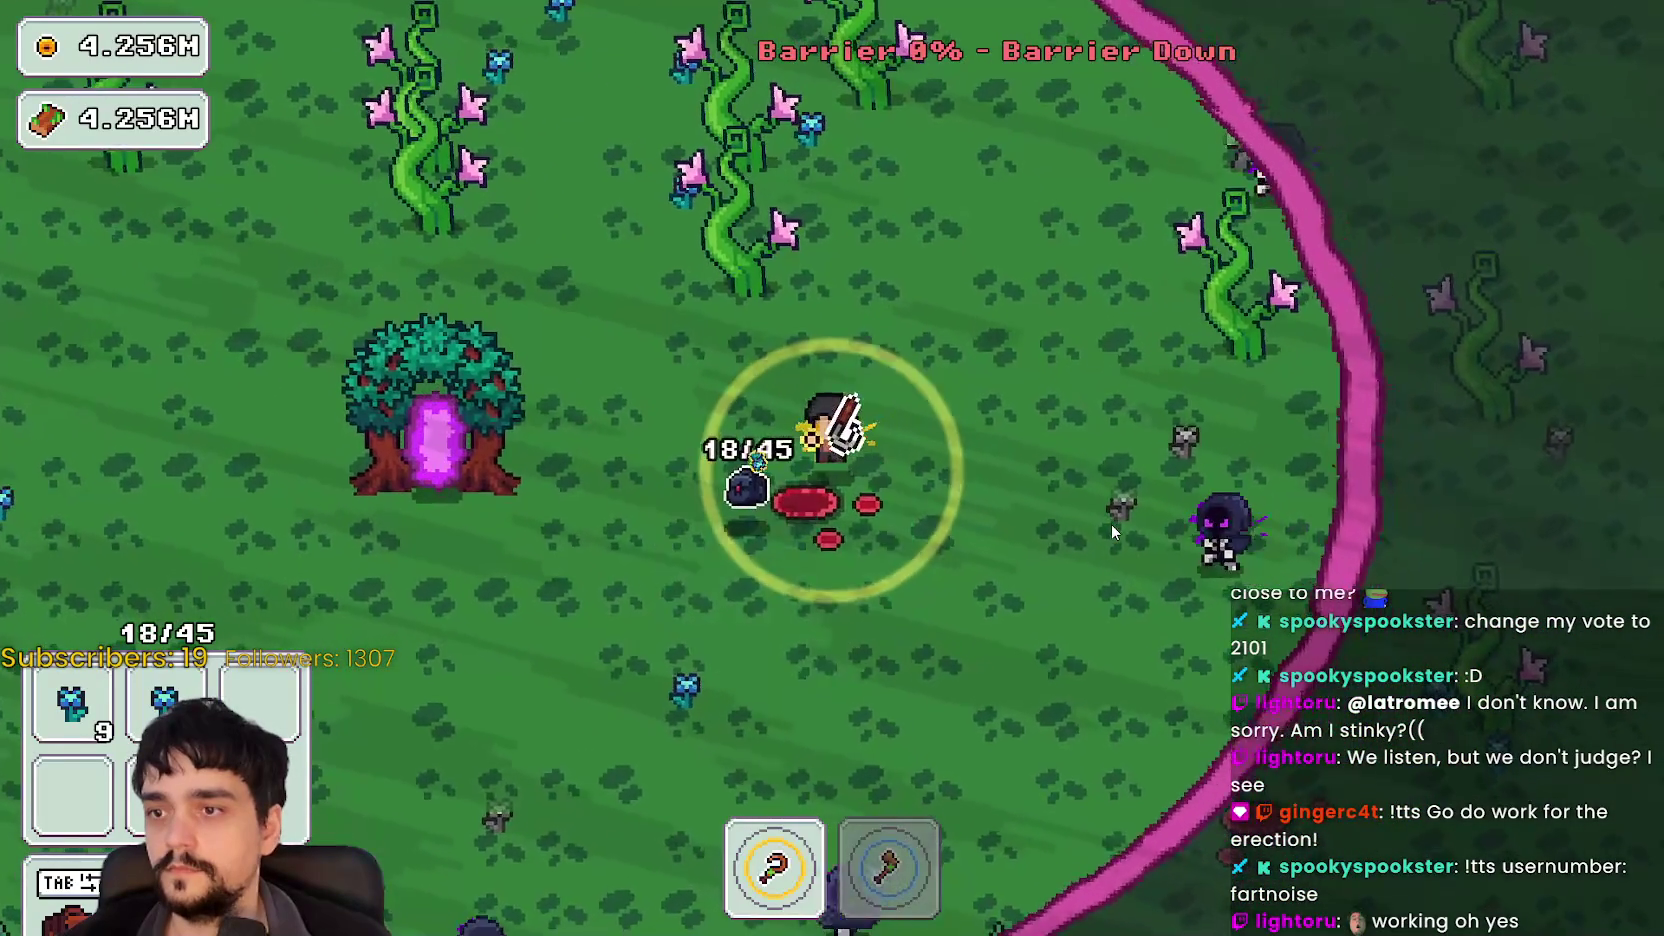
pyautogui.press('a')
pyautogui.press('a')
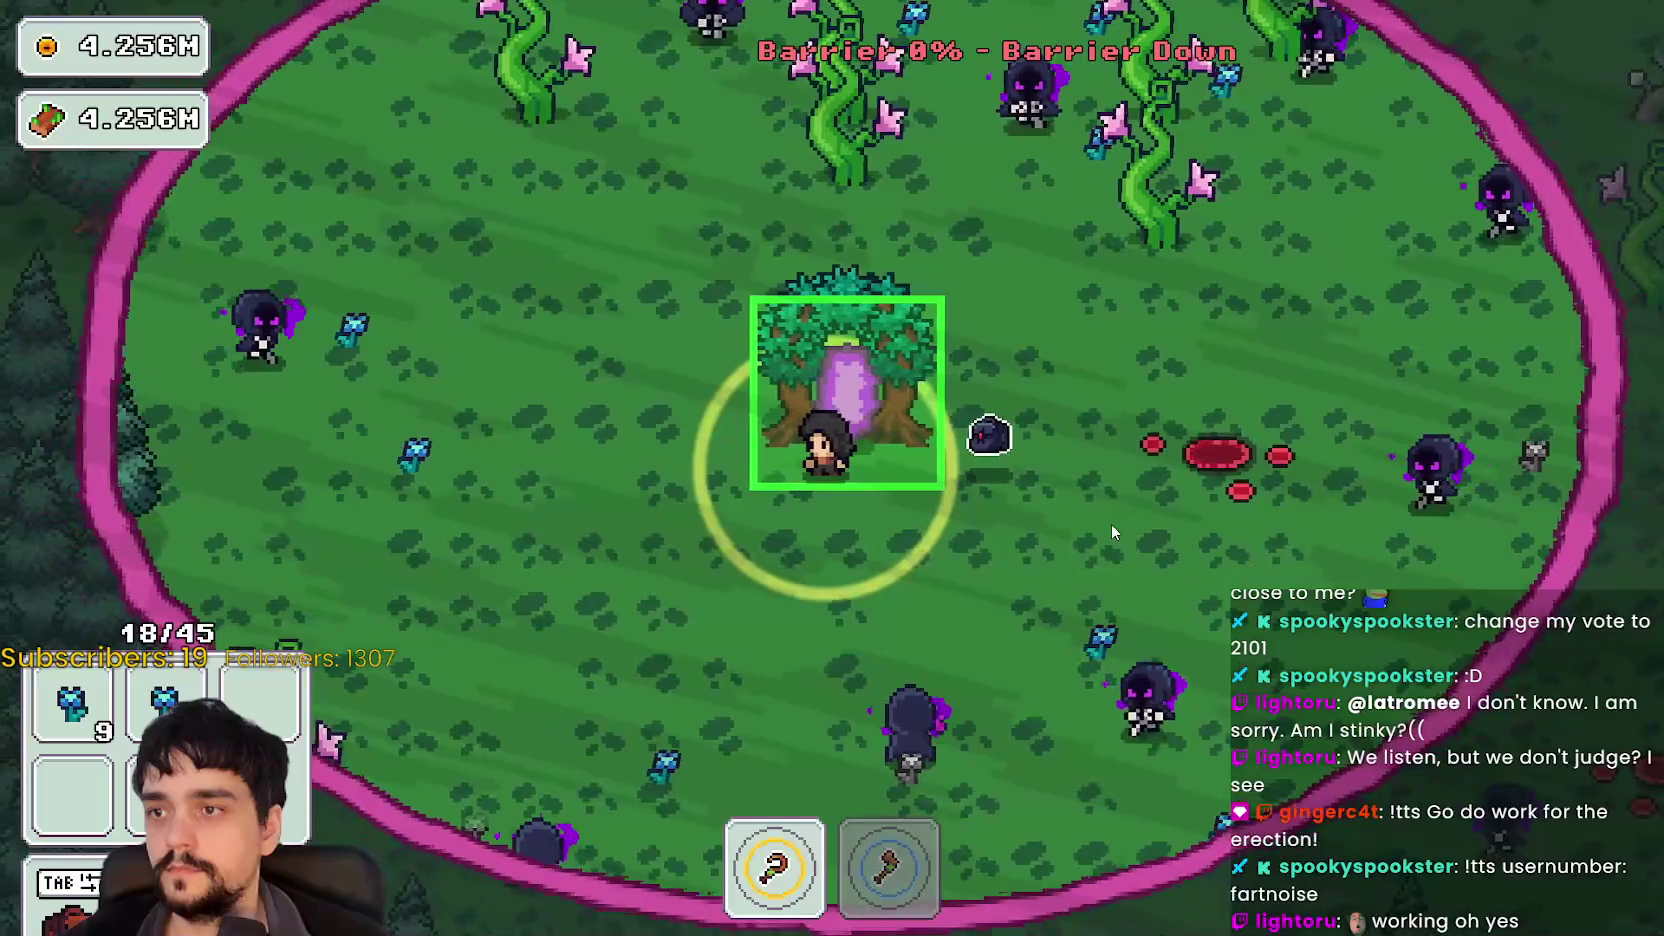